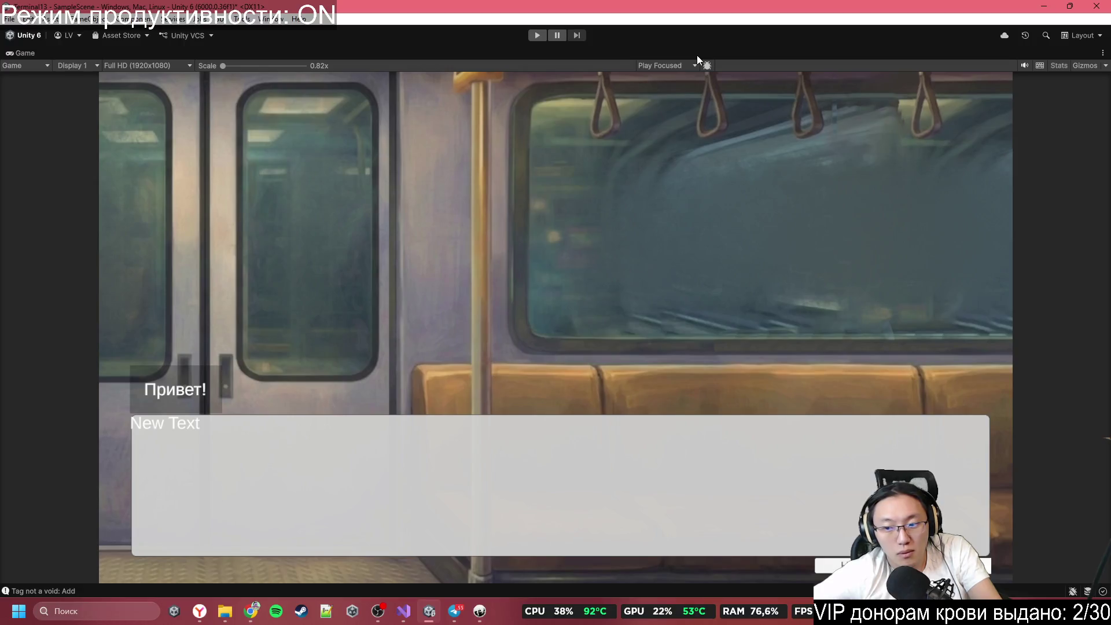
Step: Drop the TextField panel's Image Color alpha to about 22 and check it in a full-size Game preview
key("shift+space")
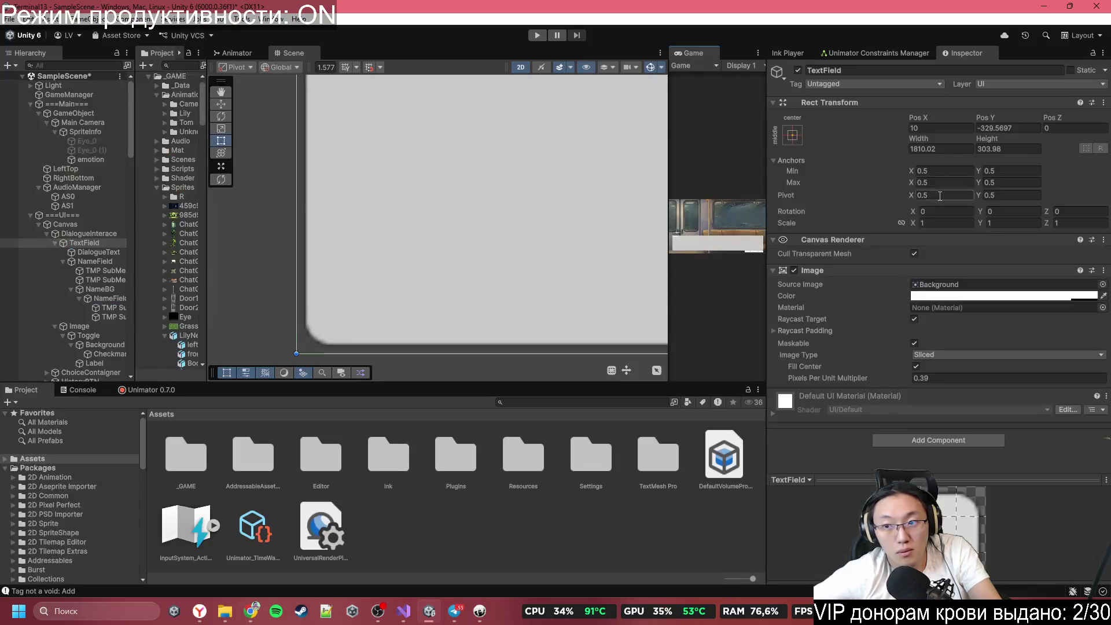
left_click(964, 295)
left_click_drag(1025, 523, 984, 520)
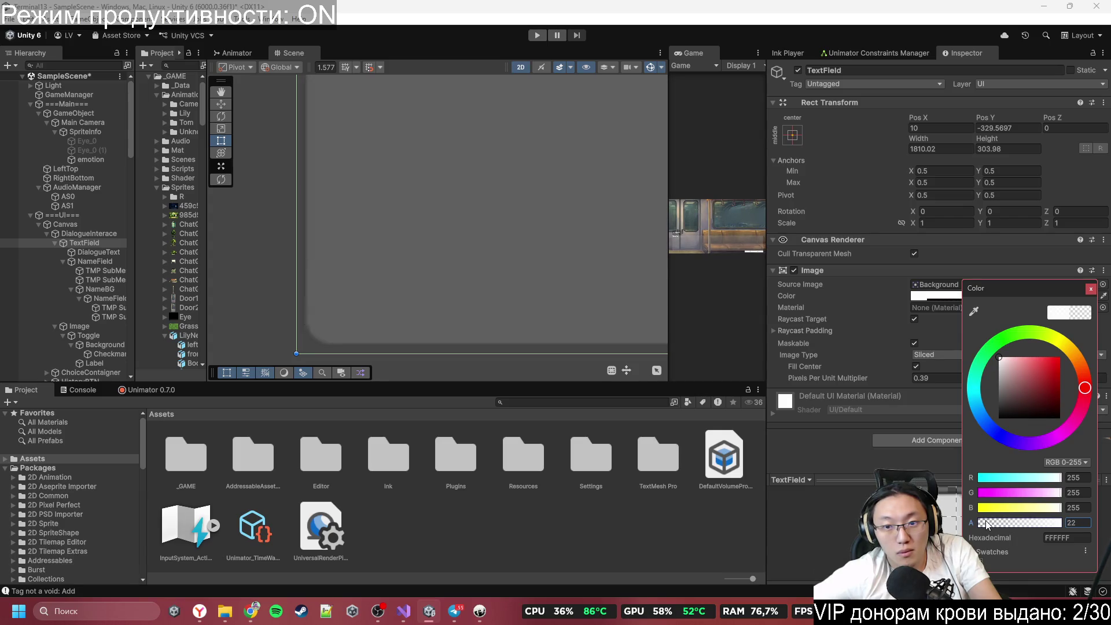
double_click(704, 52)
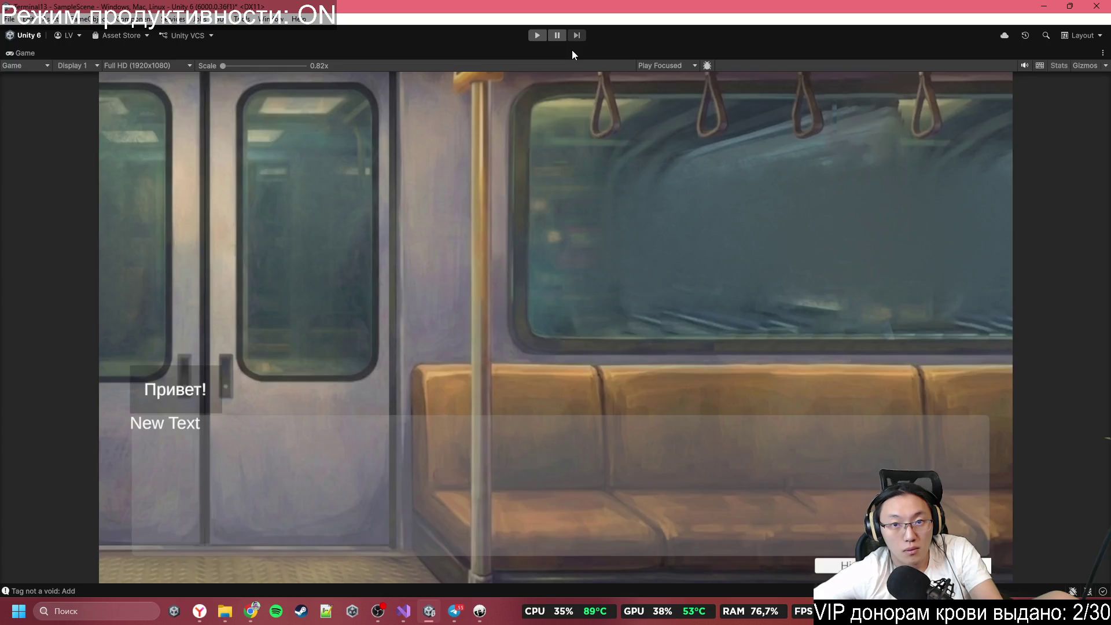
key("shift+space")
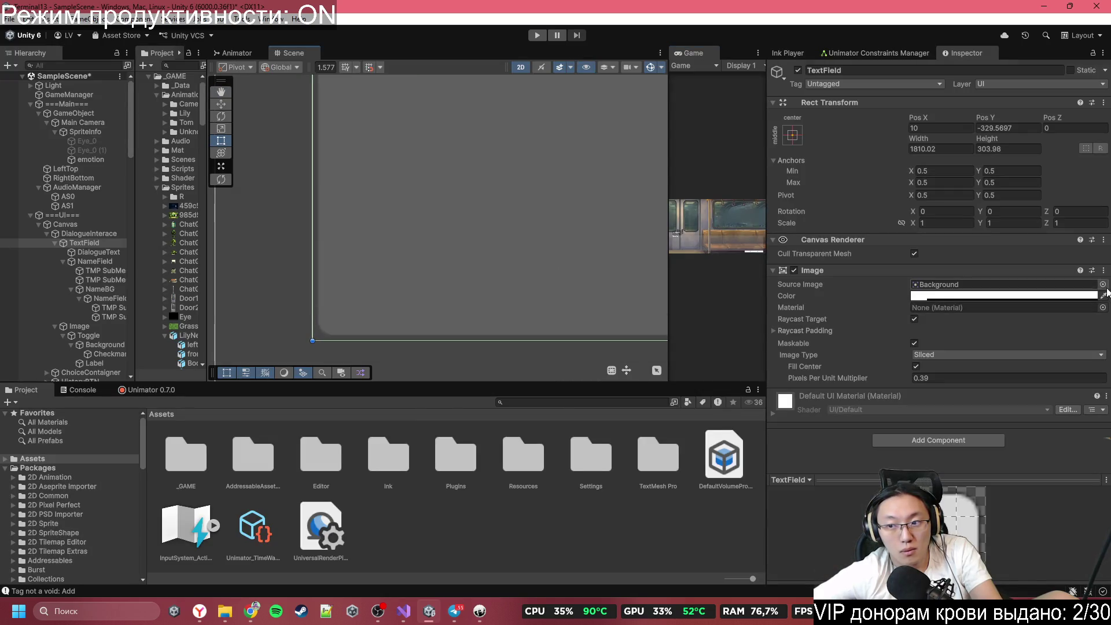
left_click(1103, 284)
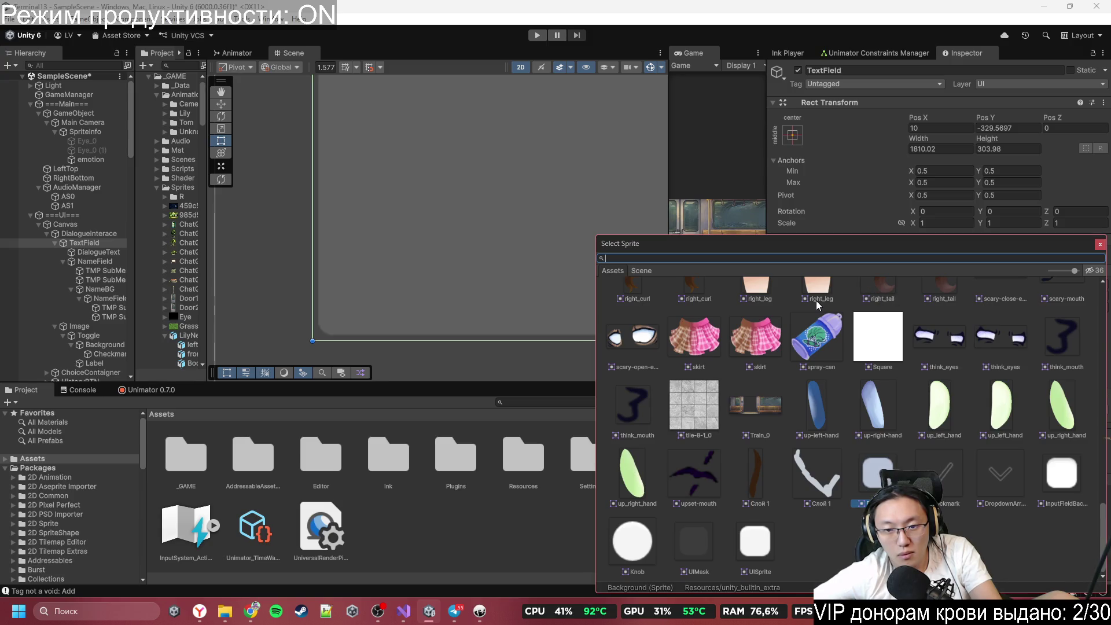
scroll(811, 302, "up", 6)
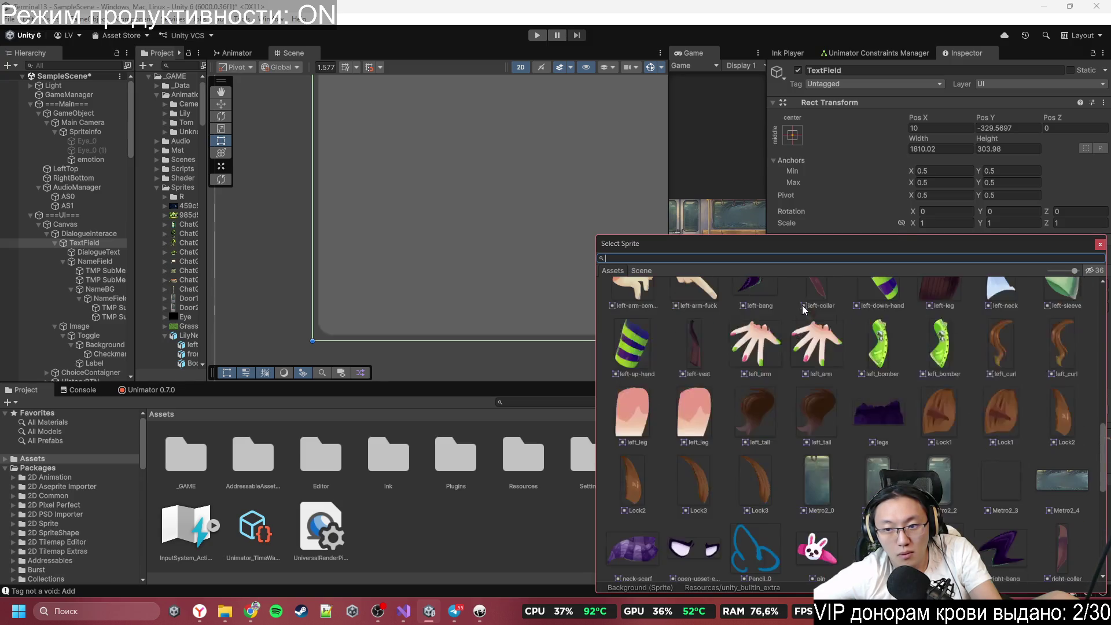
scroll(802, 304, "up", 8)
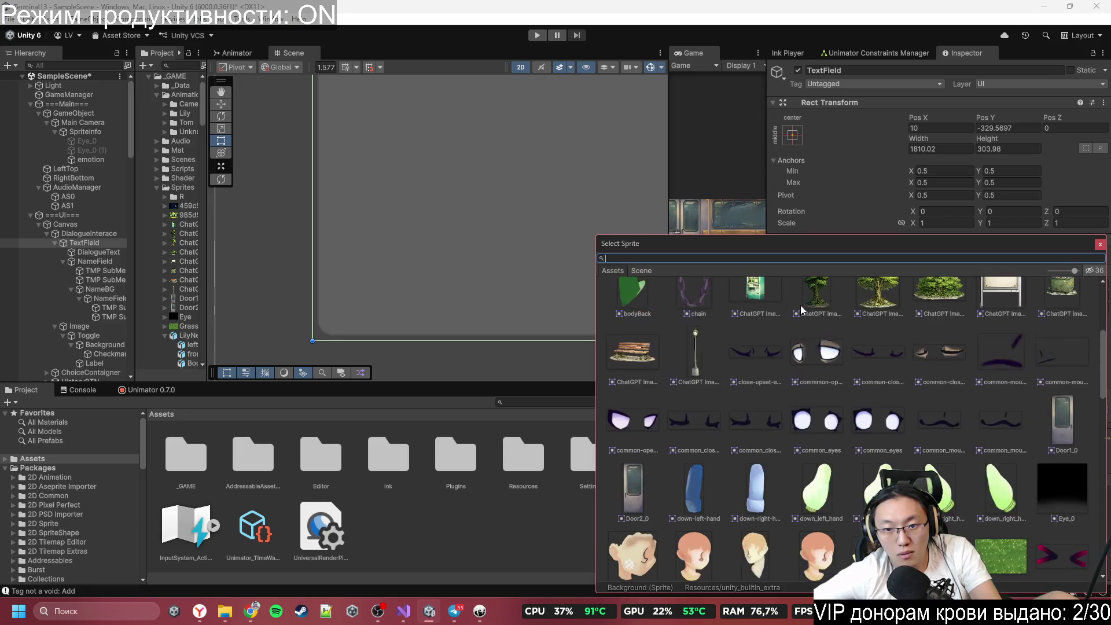
scroll(800, 305, "up", 5)
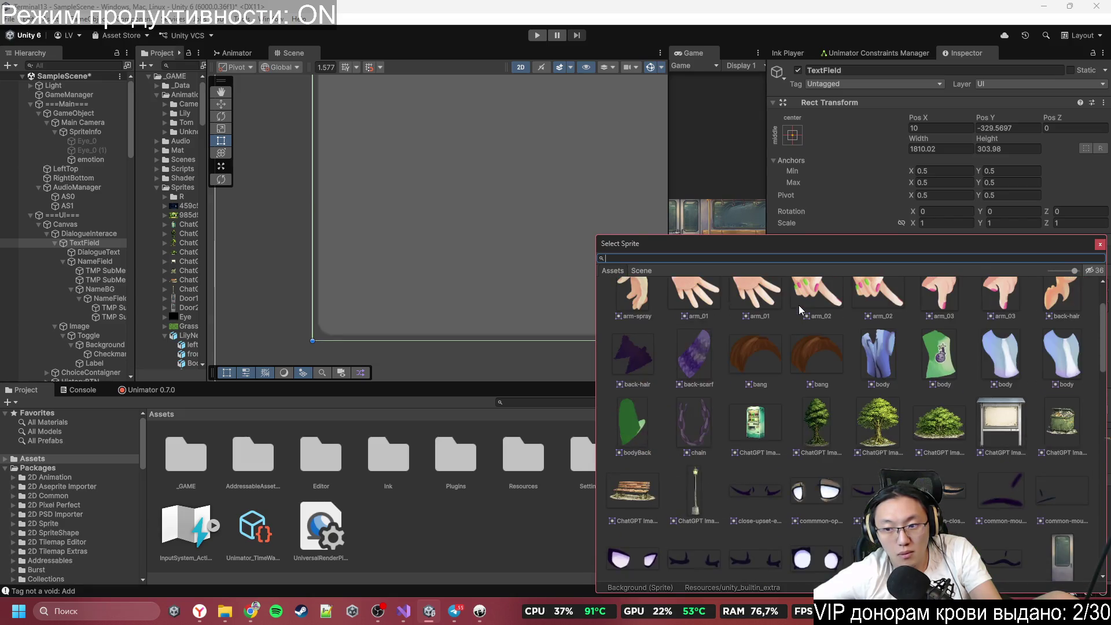
left_click(1101, 246)
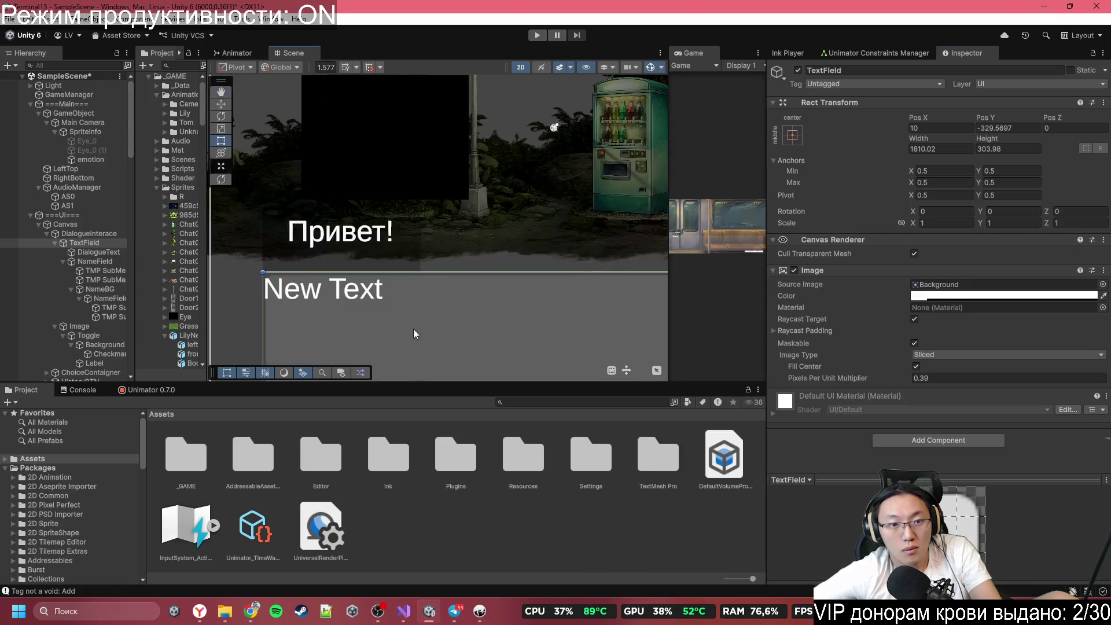
Step: Select NameBG and assign the Background sprite, found by searching 'ba', as its Source Image
left_click(378, 258)
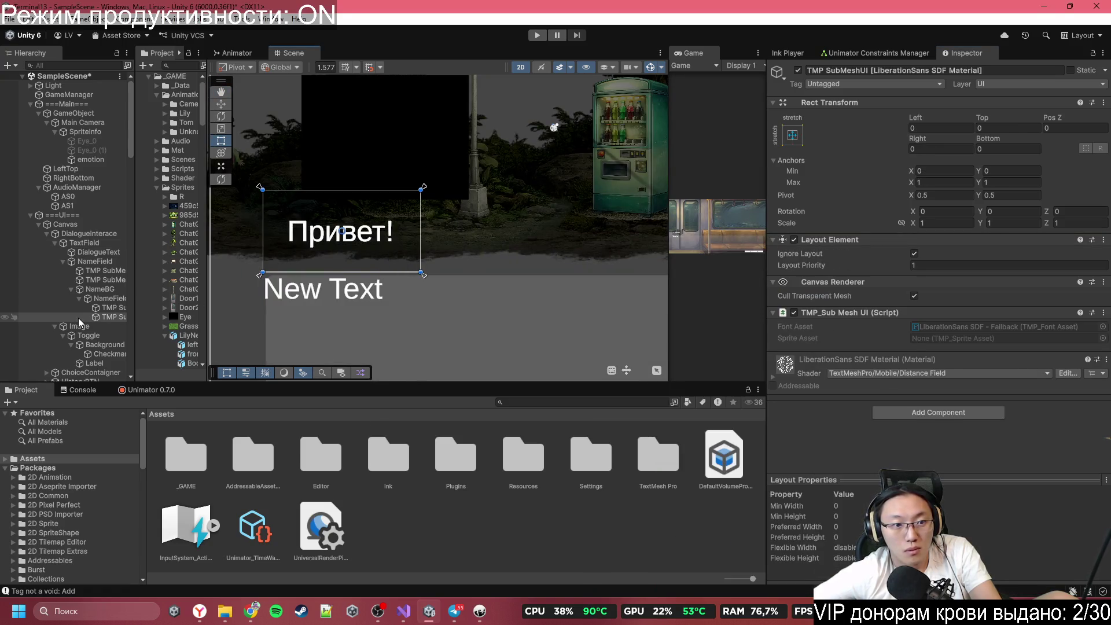
left_click(106, 298)
left_click(106, 289)
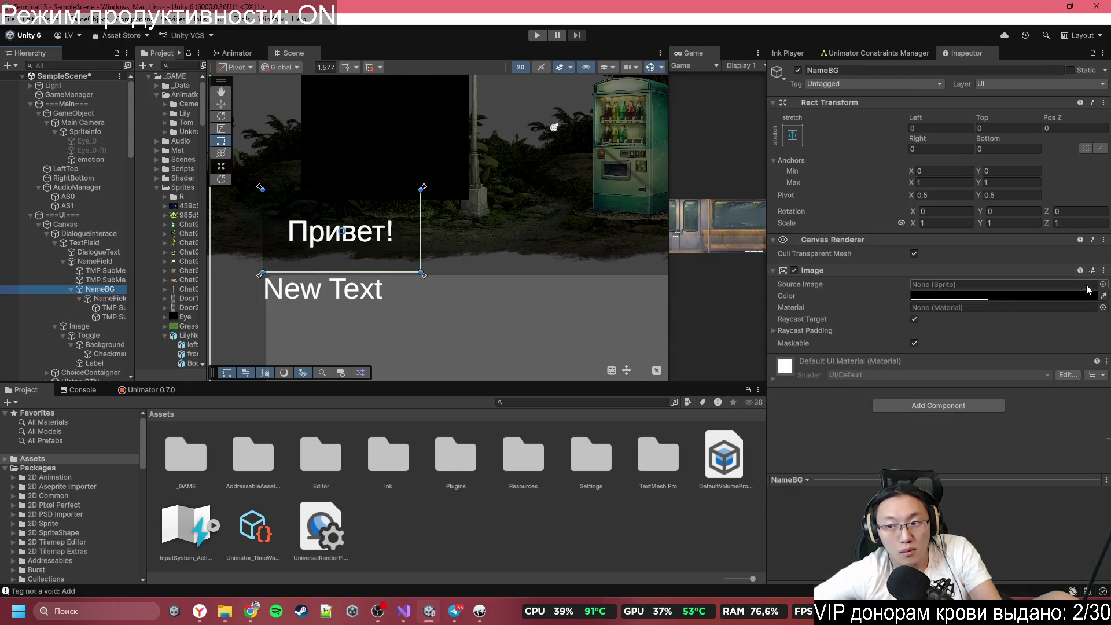
left_click(1103, 285)
type("и")
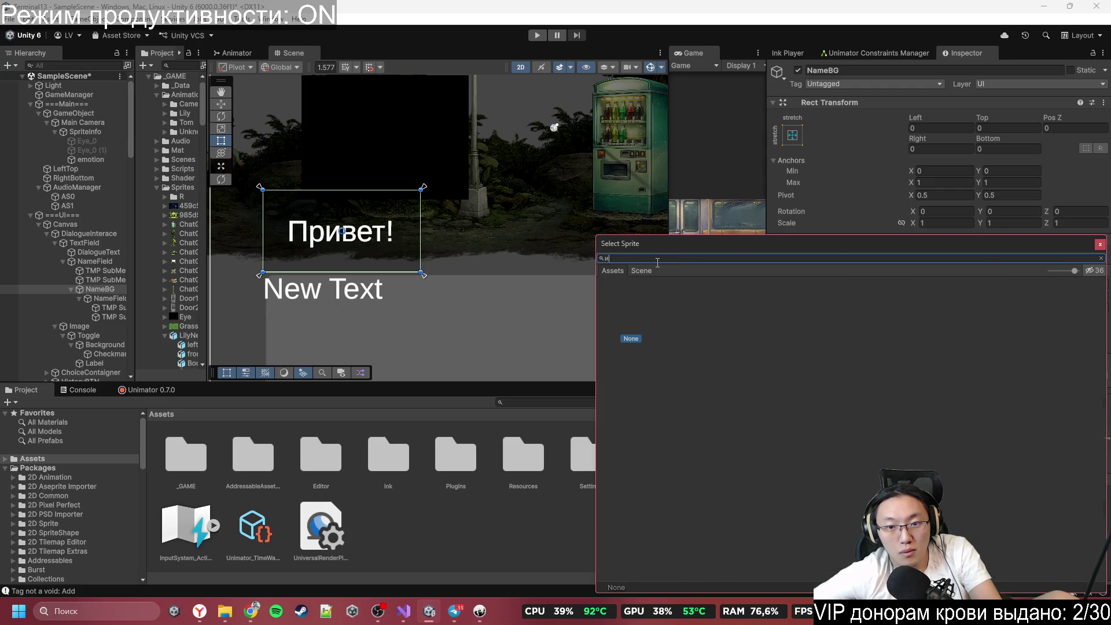
type("ba")
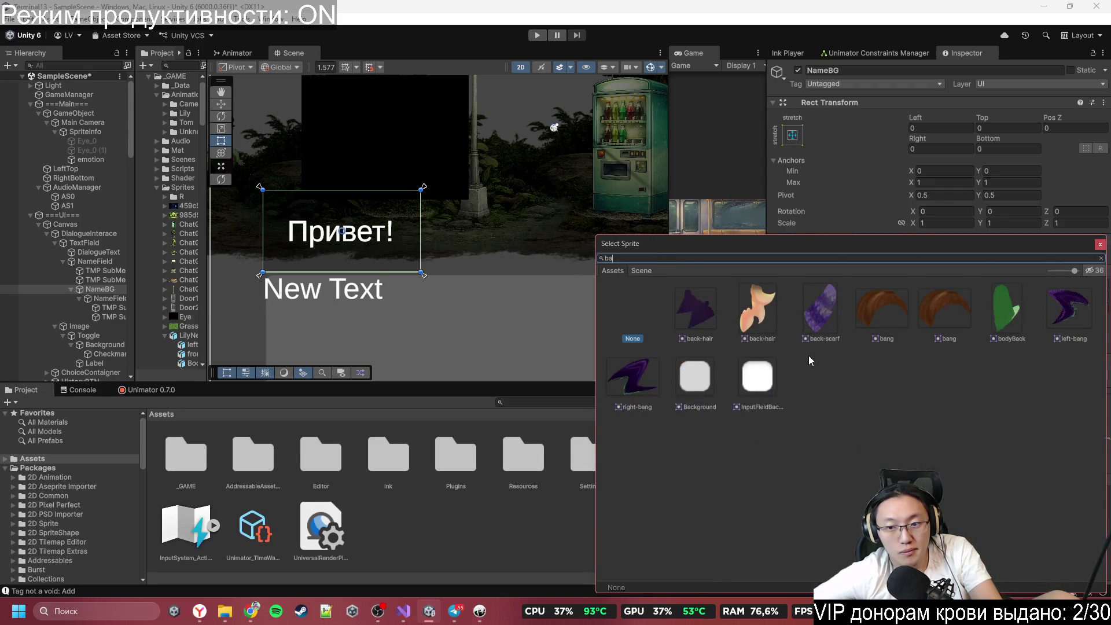
left_click(702, 374)
double_click(701, 374)
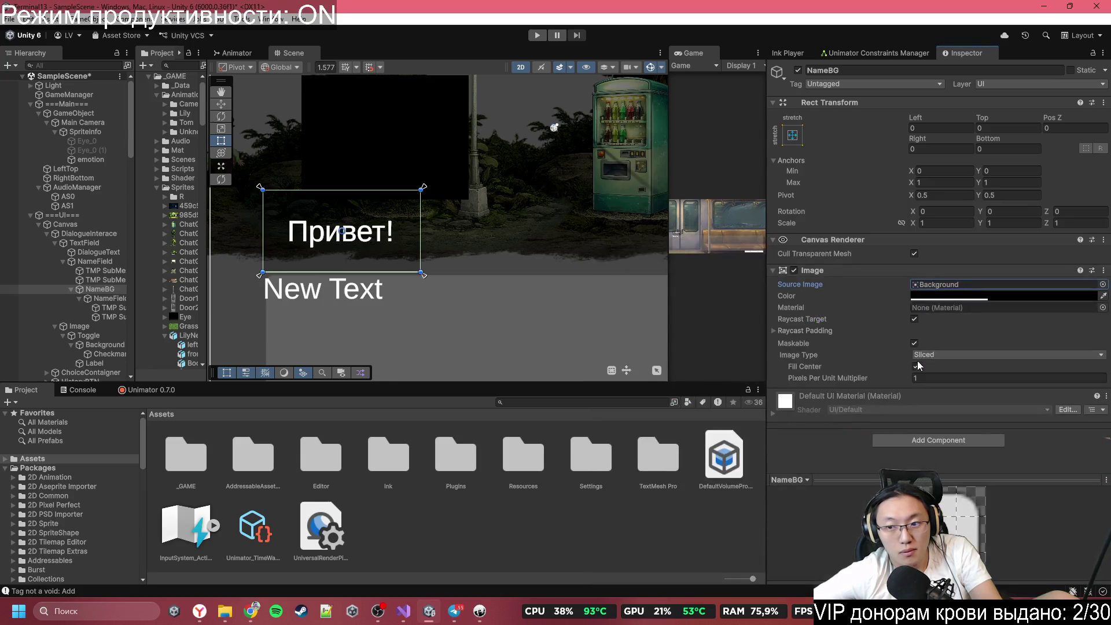
left_click(418, 316)
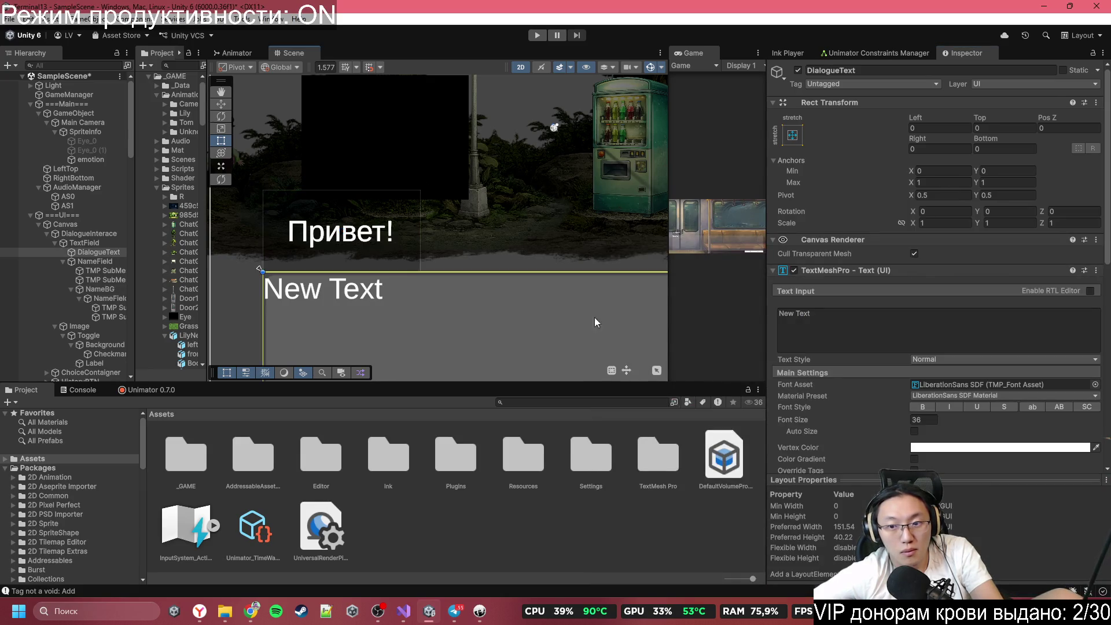
Step: Try a different colour tone for the dialogue text
left_click(938, 447)
mouse_move(974, 422)
left_mouse_down()
mouse_move(979, 391)
mouse_move(934, 434)
mouse_move(864, 355)
left_mouse_up()
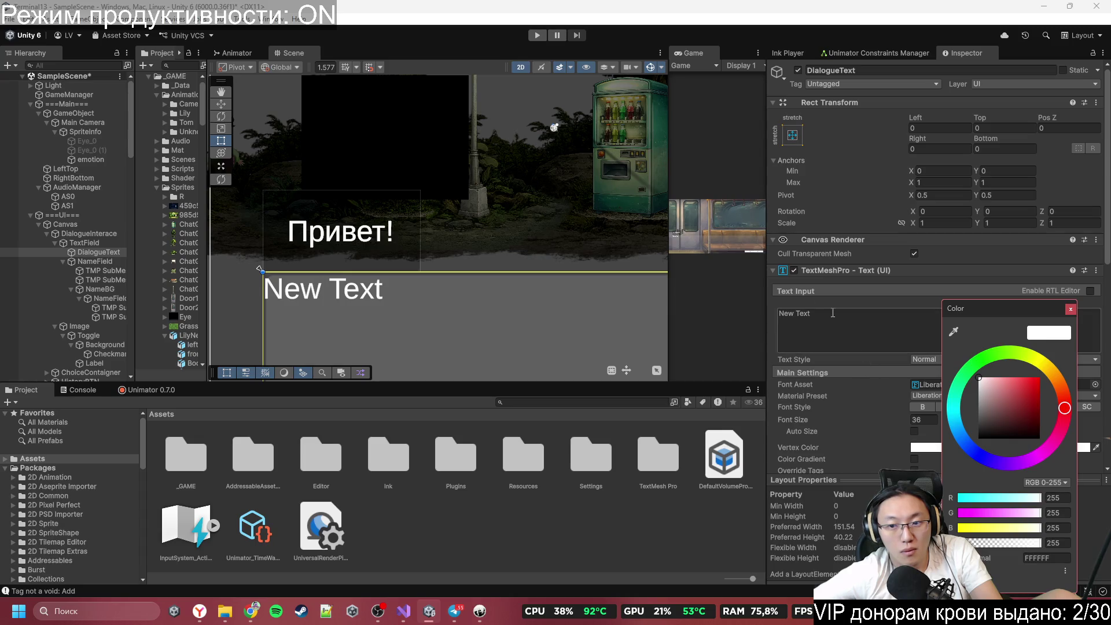
left_click(109, 245)
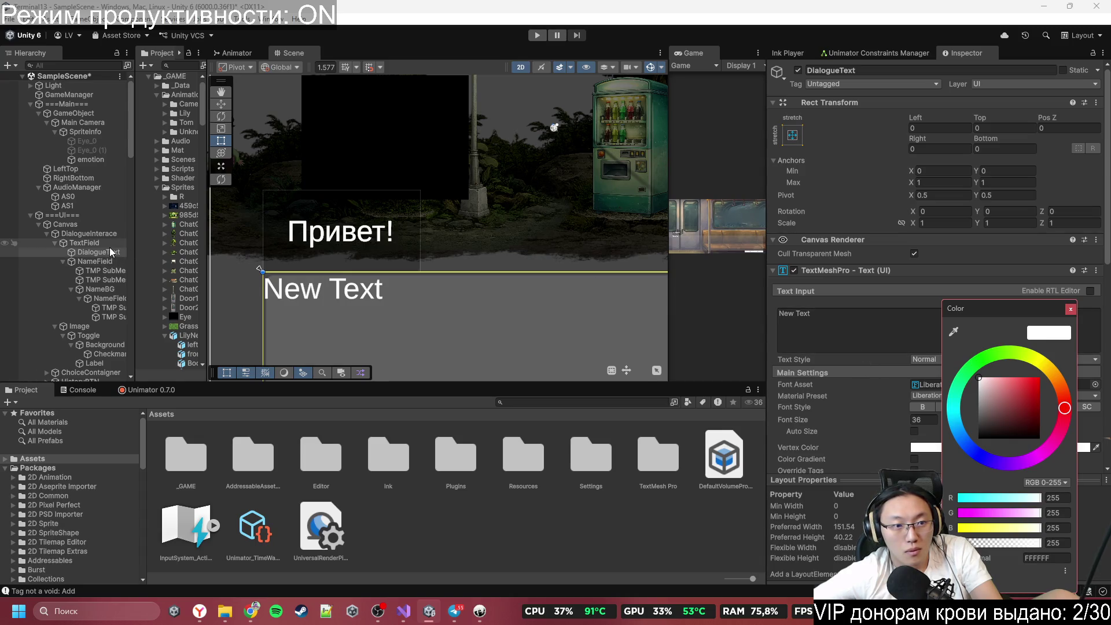
left_click(107, 252)
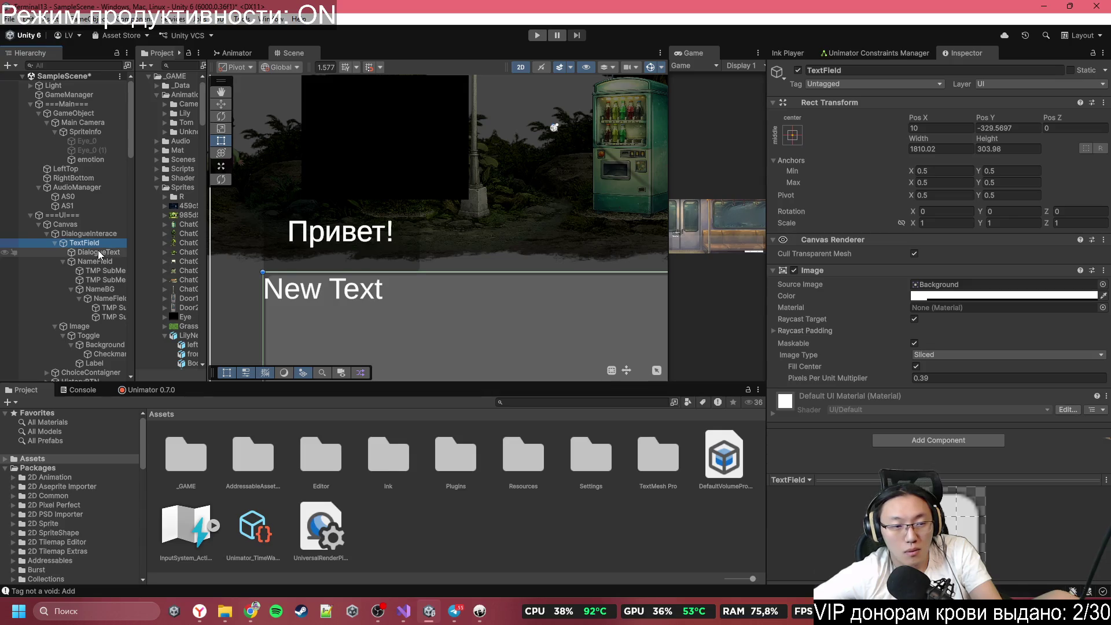
Step: In DialogueText's Extra Settings, set the left, top and right margins to 20
scroll(863, 330, "down", 6)
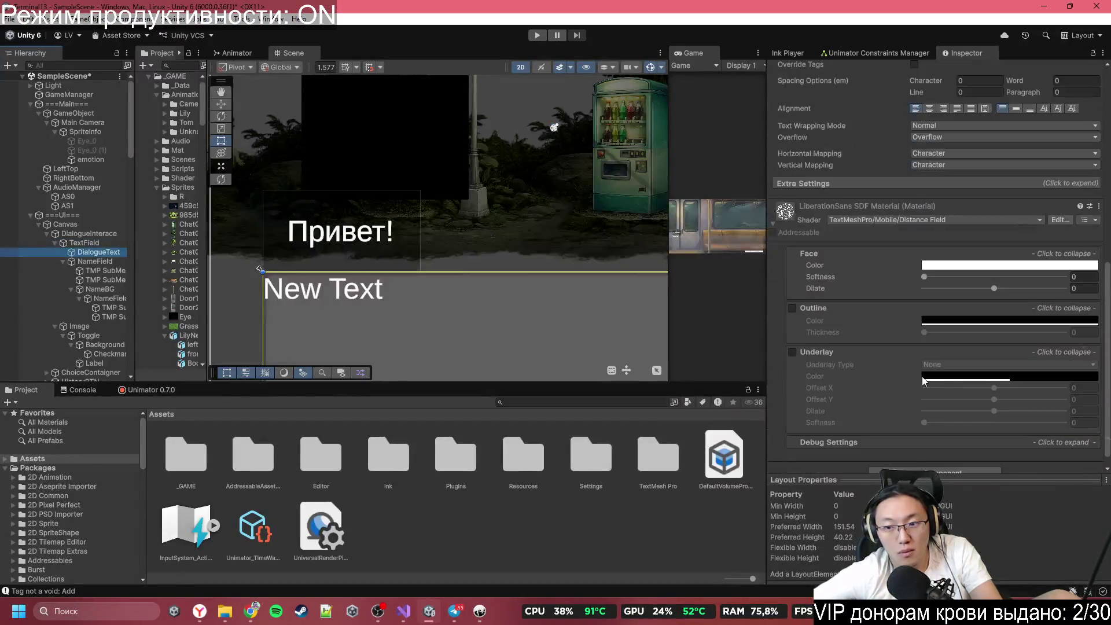
left_click(876, 251)
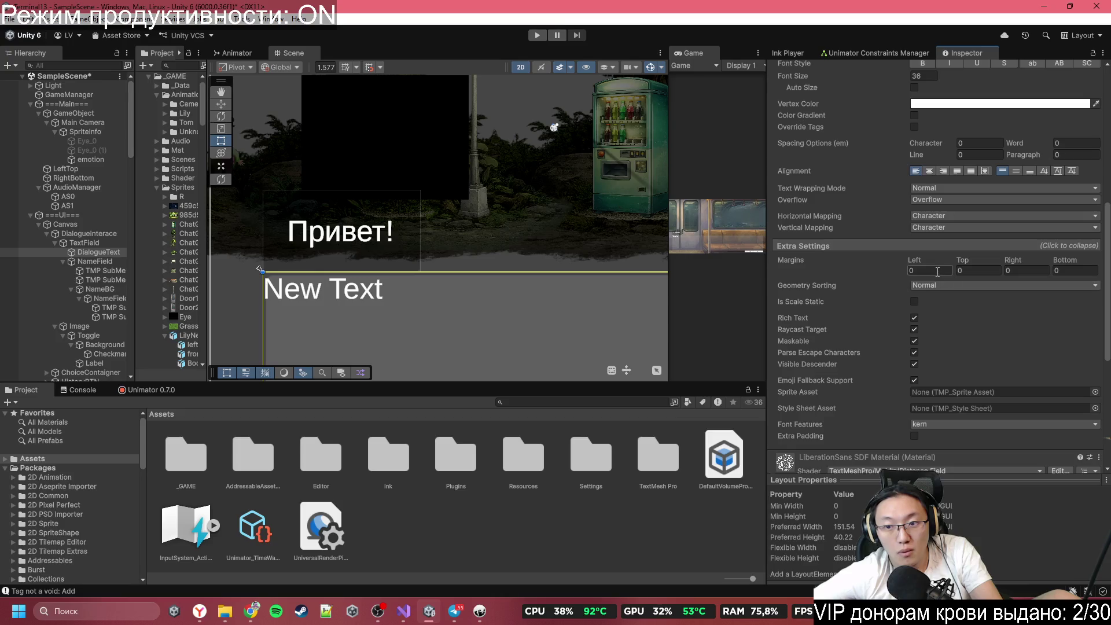
left_click(911, 271)
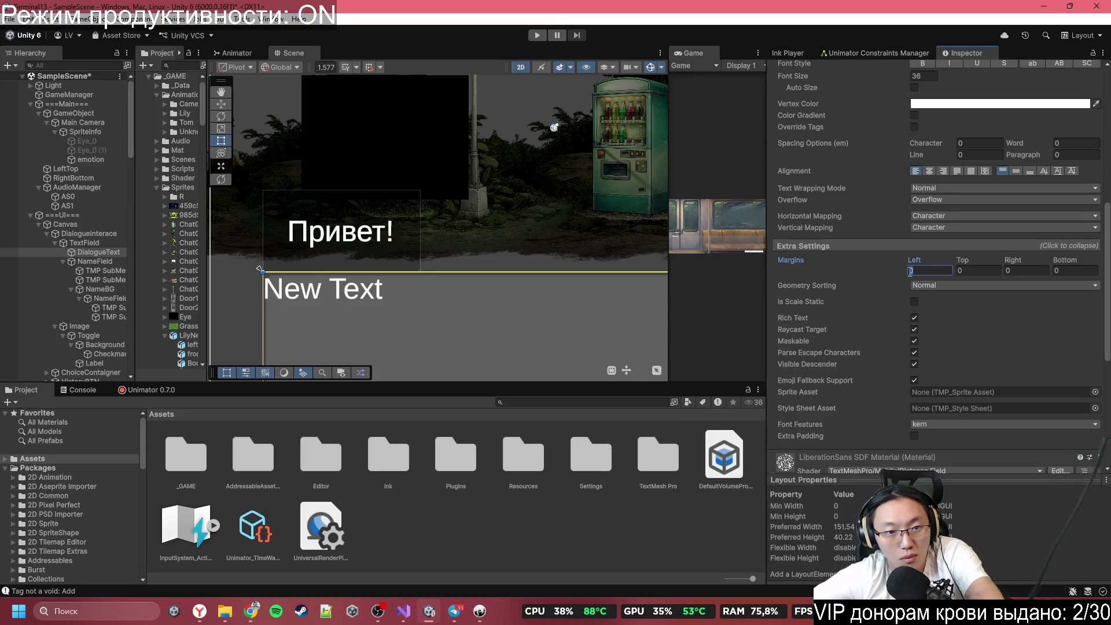
type("20")
left_click(984, 271)
type("20")
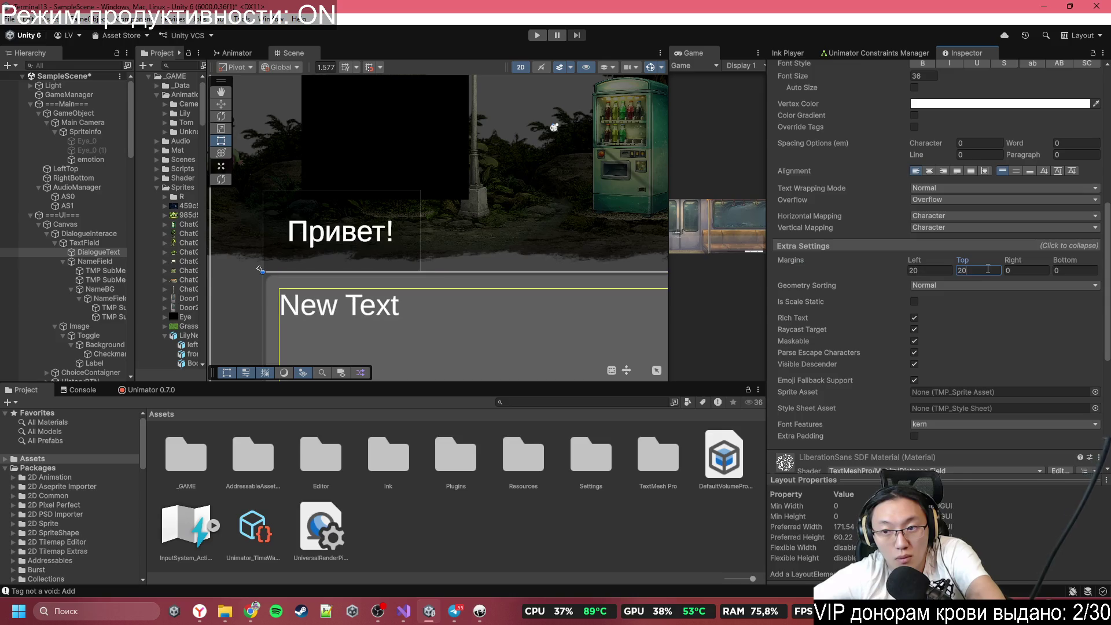
key("Tab")
type("20")
key("Tab")
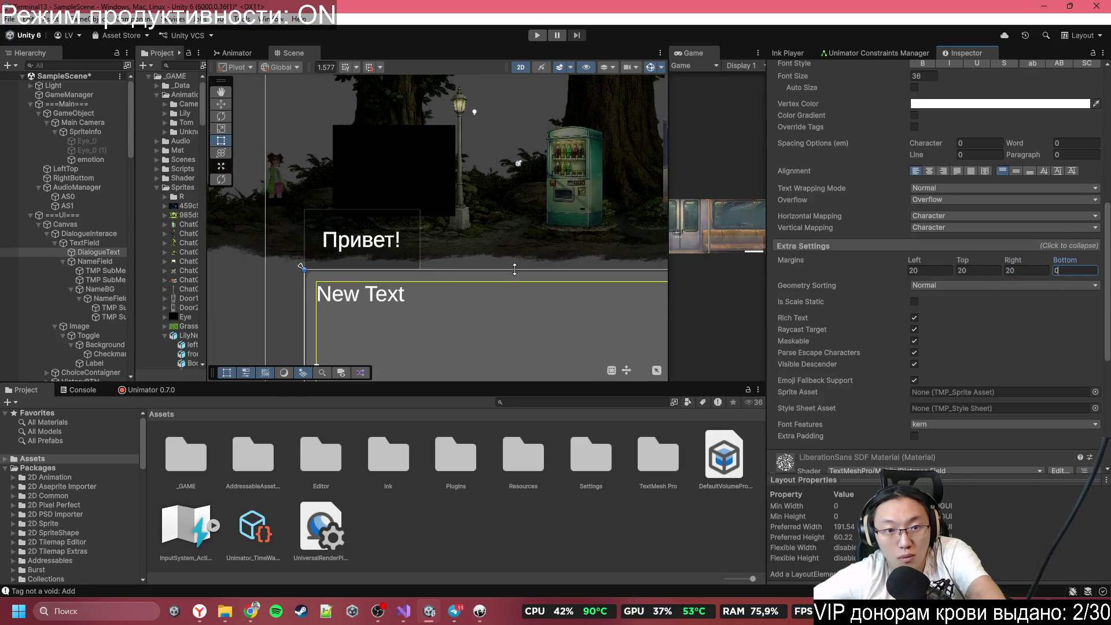
scroll(480, 252, "down", 2)
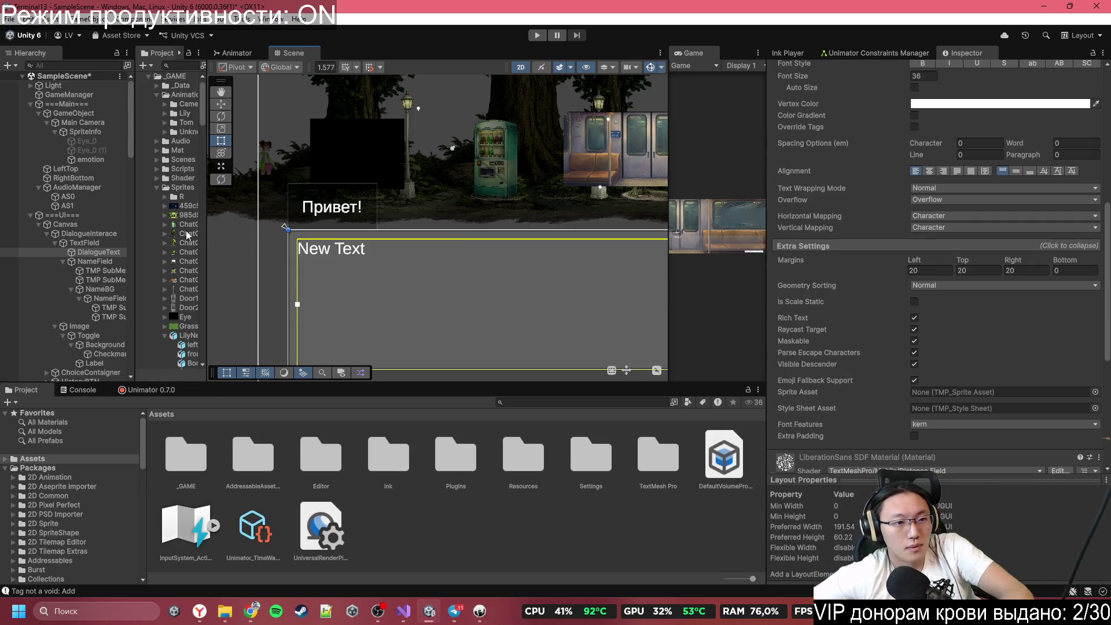
Step: Select NameField2 and set its left, top and right margins to 20
left_click(328, 219)
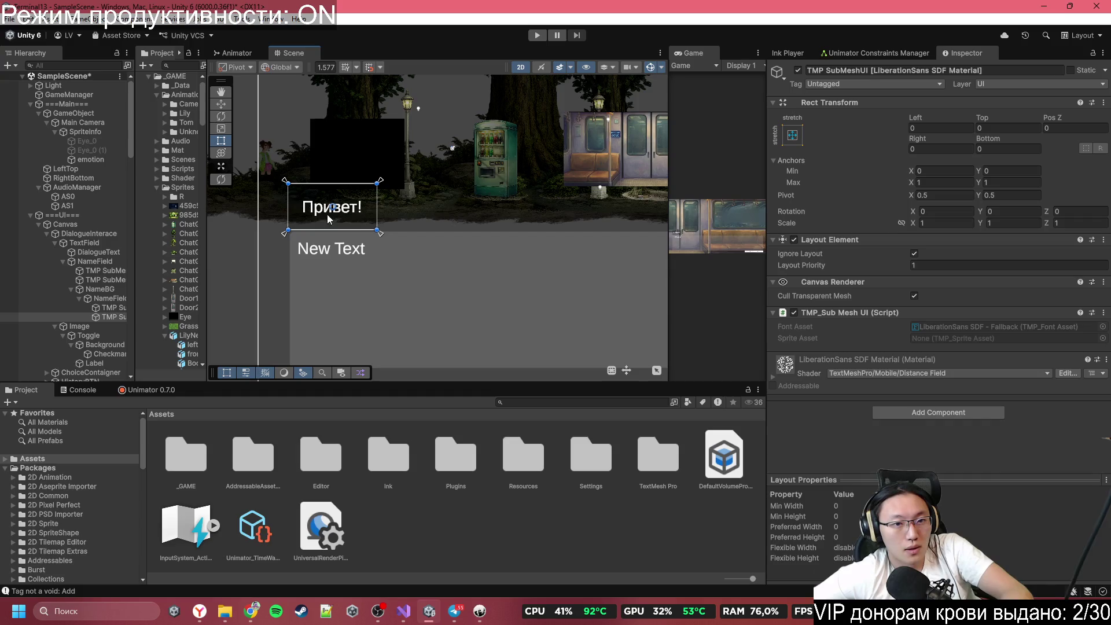
double_click(101, 318)
left_click(110, 307)
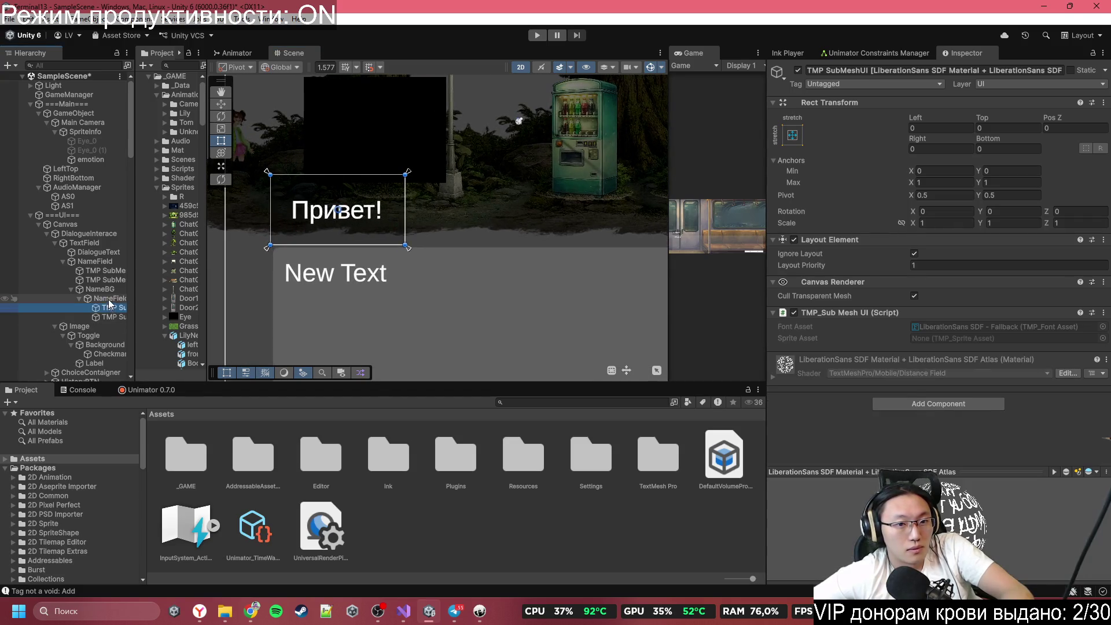
left_click(110, 298)
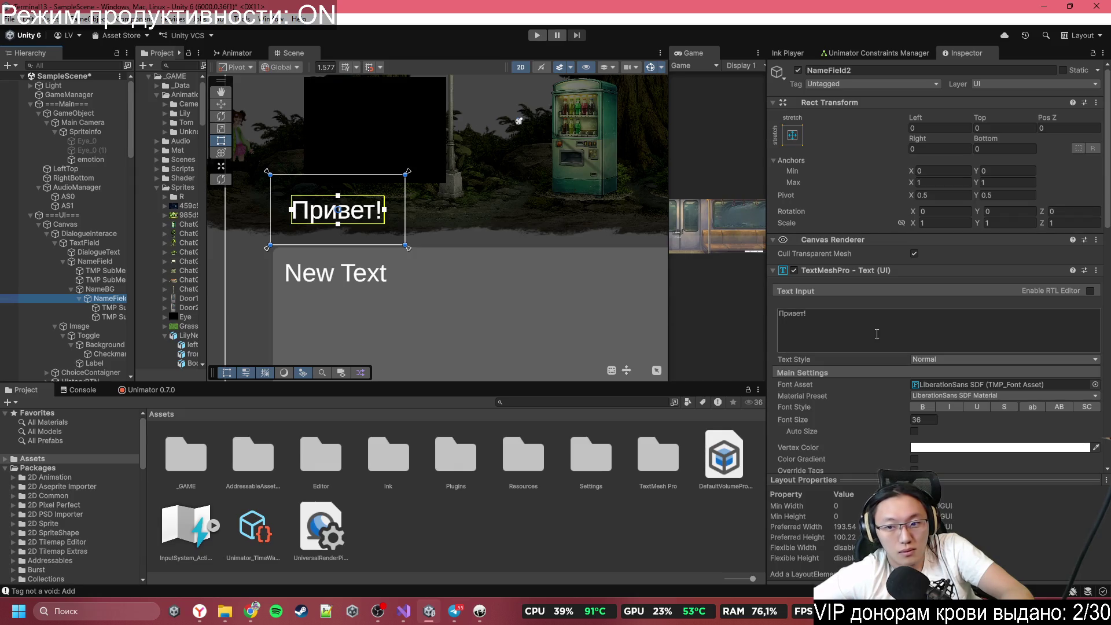
scroll(953, 378, "down", 5)
left_click(930, 364)
type("20")
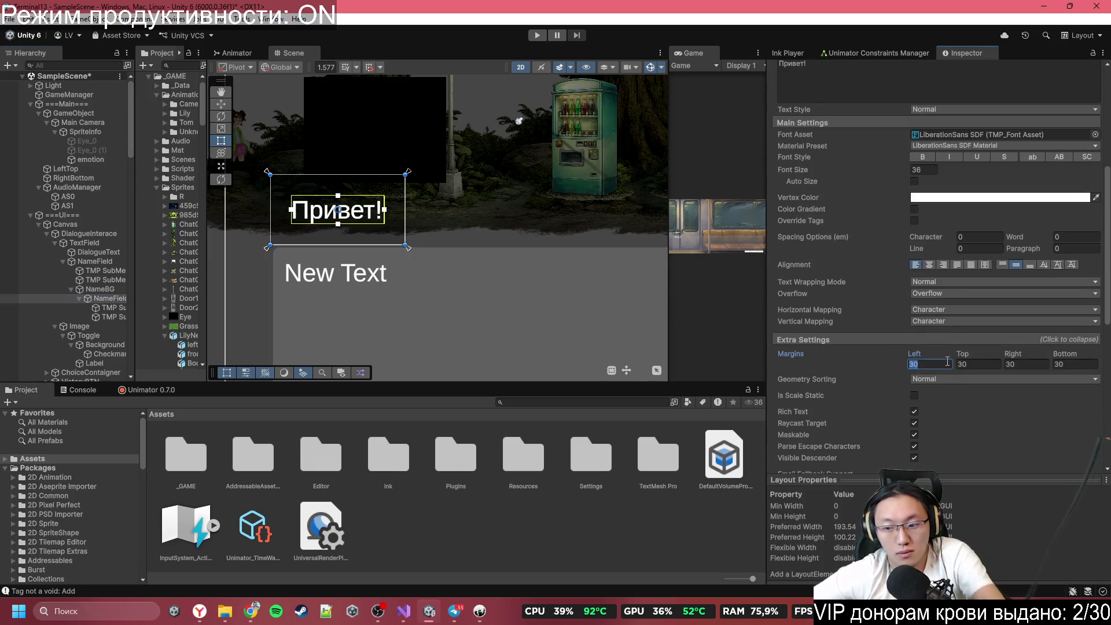
key("Tab")
type("0")
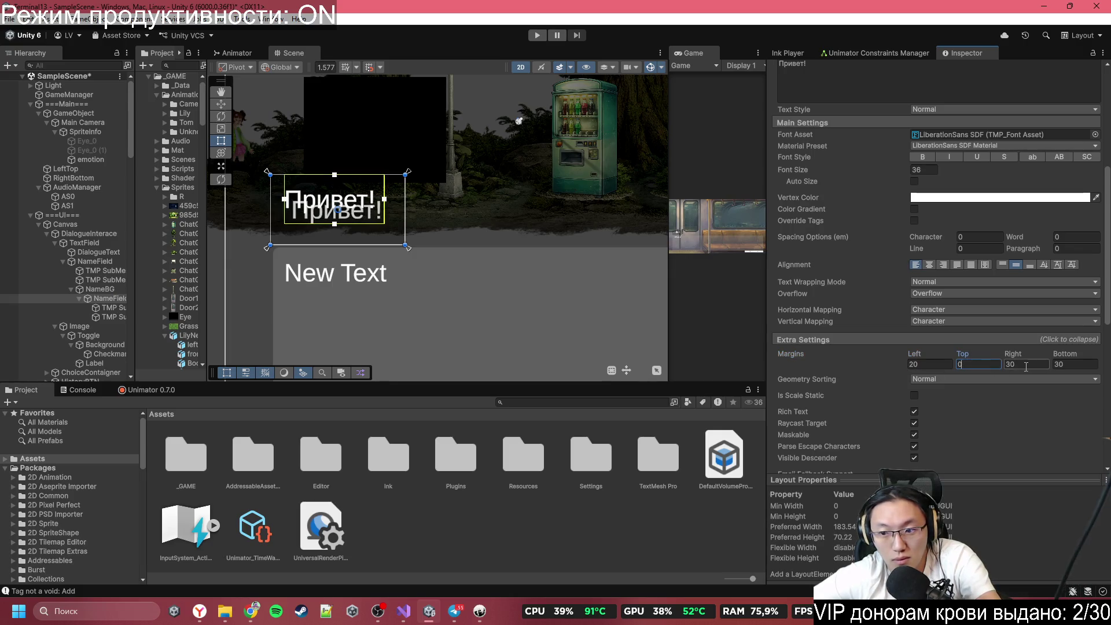
type("20")
key("Tab")
type("20")
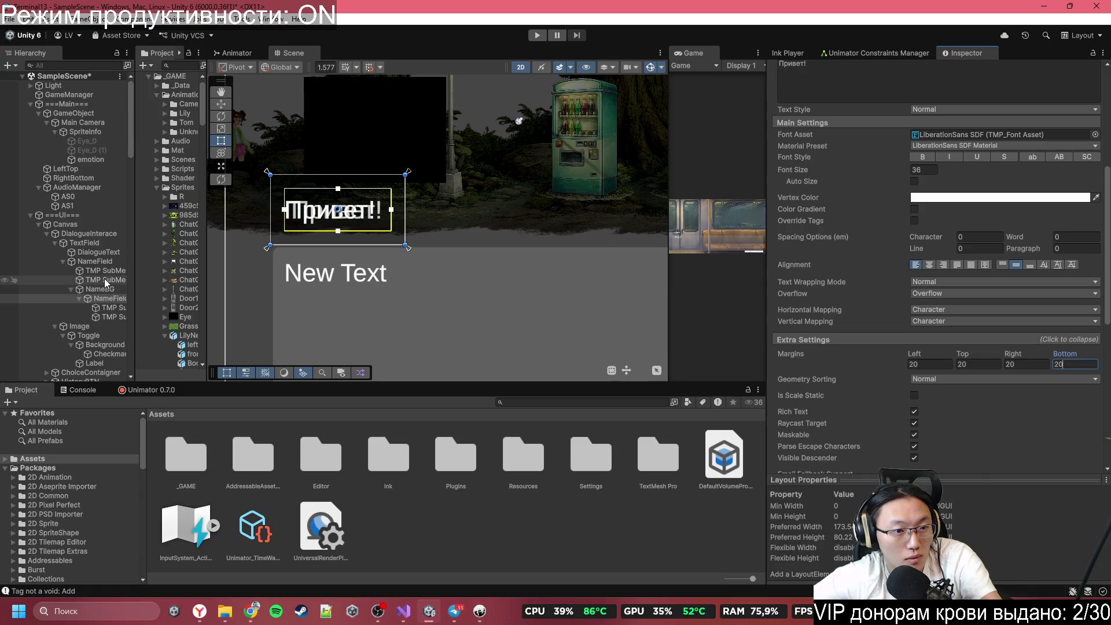
Step: Set the NameField speaker text margins to 20 on all four sides
left_click(96, 261)
left_click(911, 373)
type("20")
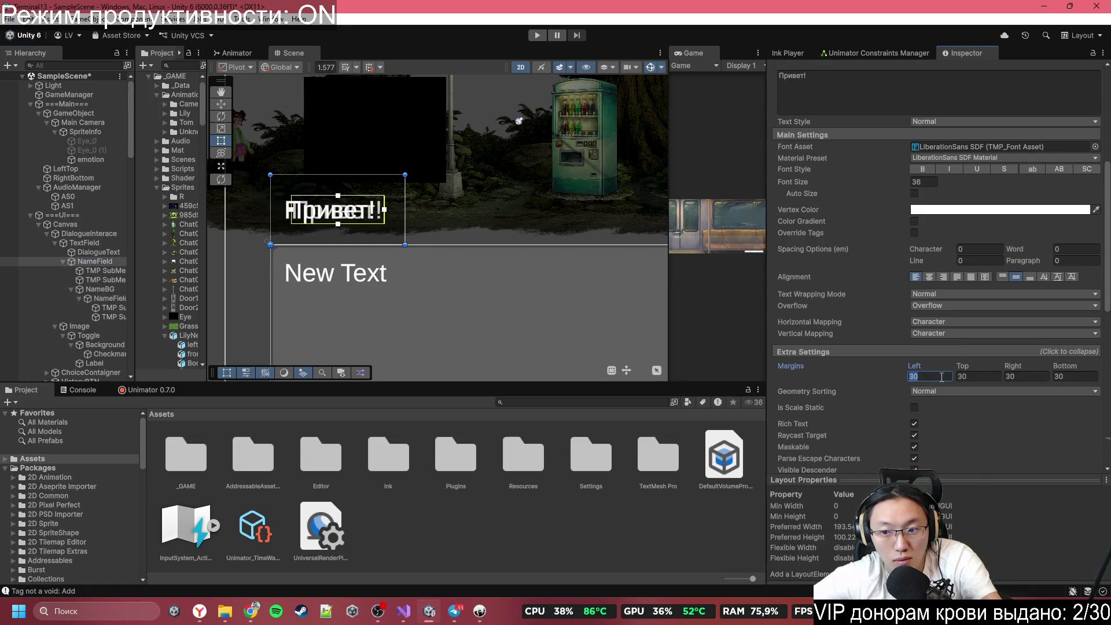
key("Tab")
type("20")
key("Tab")
type("20")
key("Tab")
type("20")
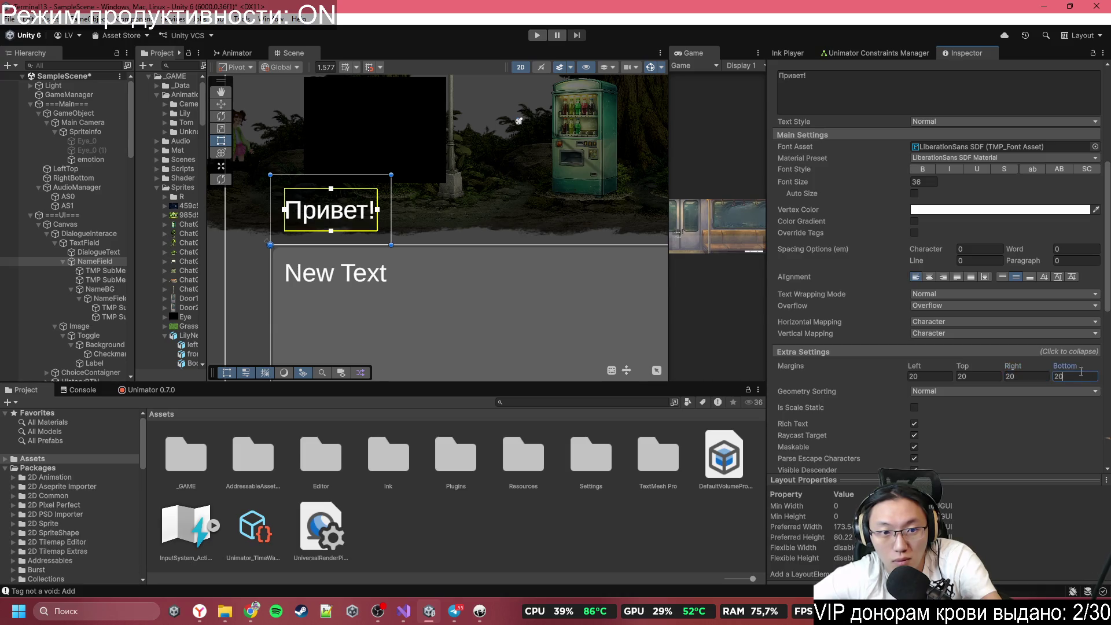
left_click(81, 243)
Step: Drag NameField's top edge down to shorten the speaker name box
left_click(97, 252)
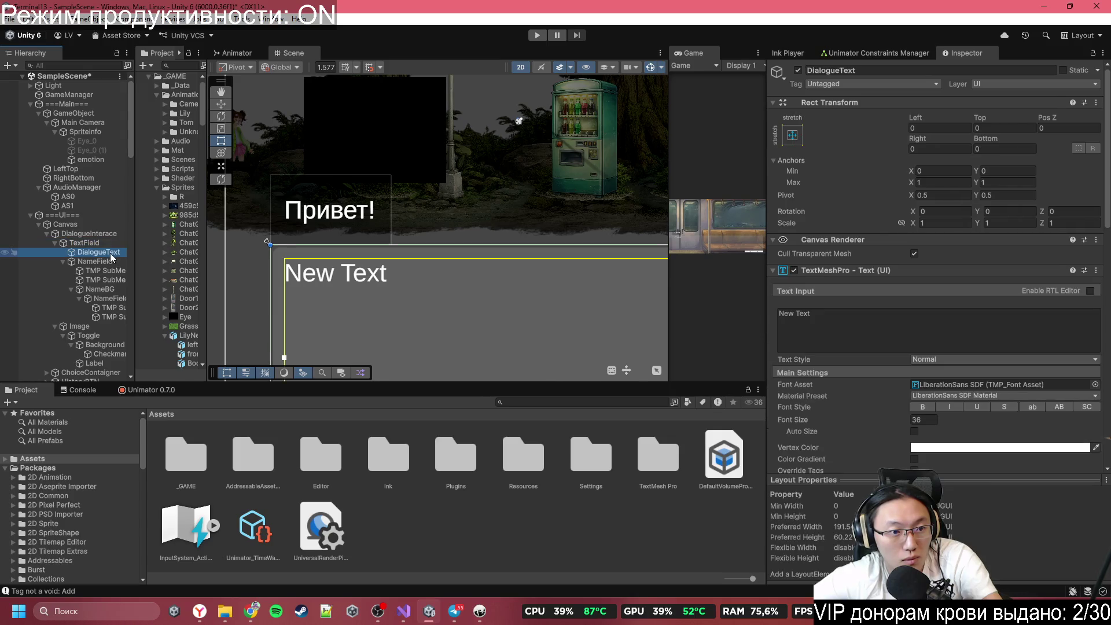
left_click(95, 261)
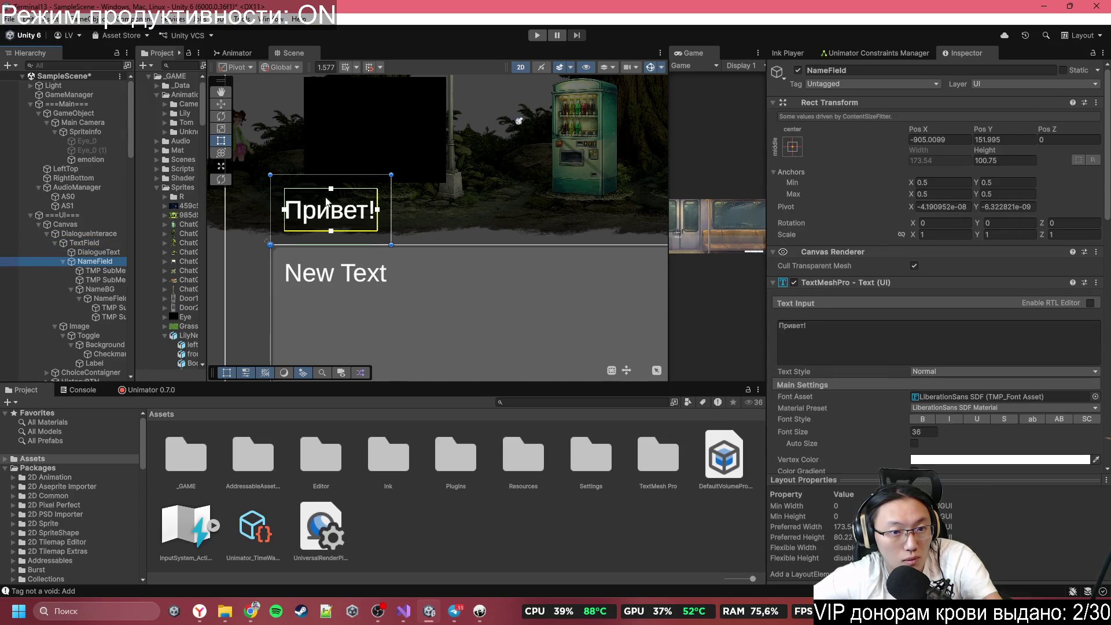
left_click_drag(343, 176, 347, 198)
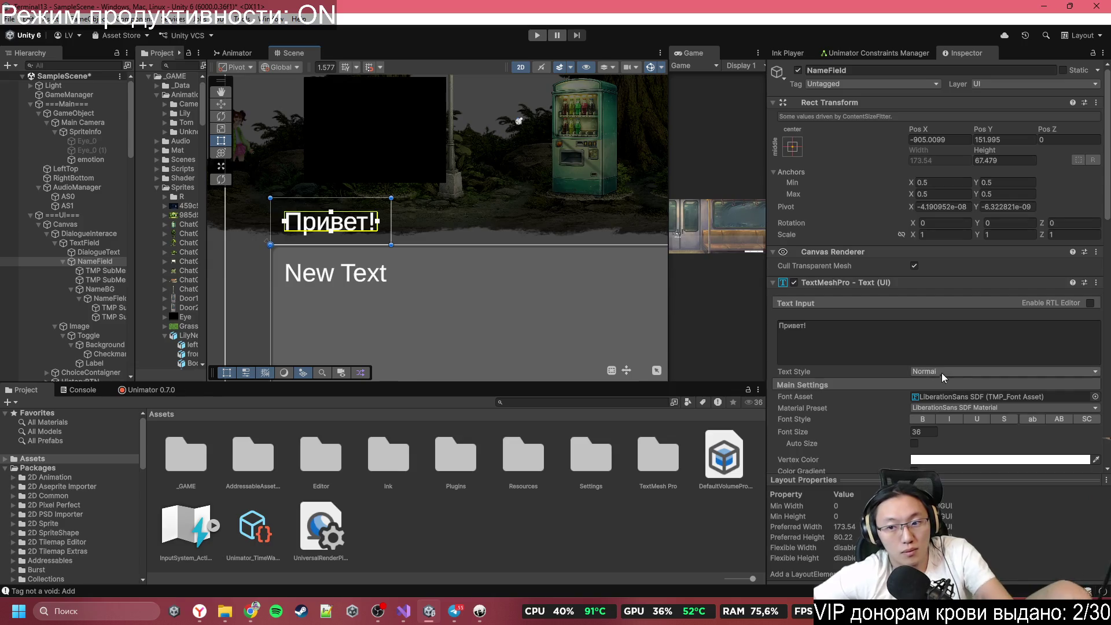
scroll(942, 377, "down", 10)
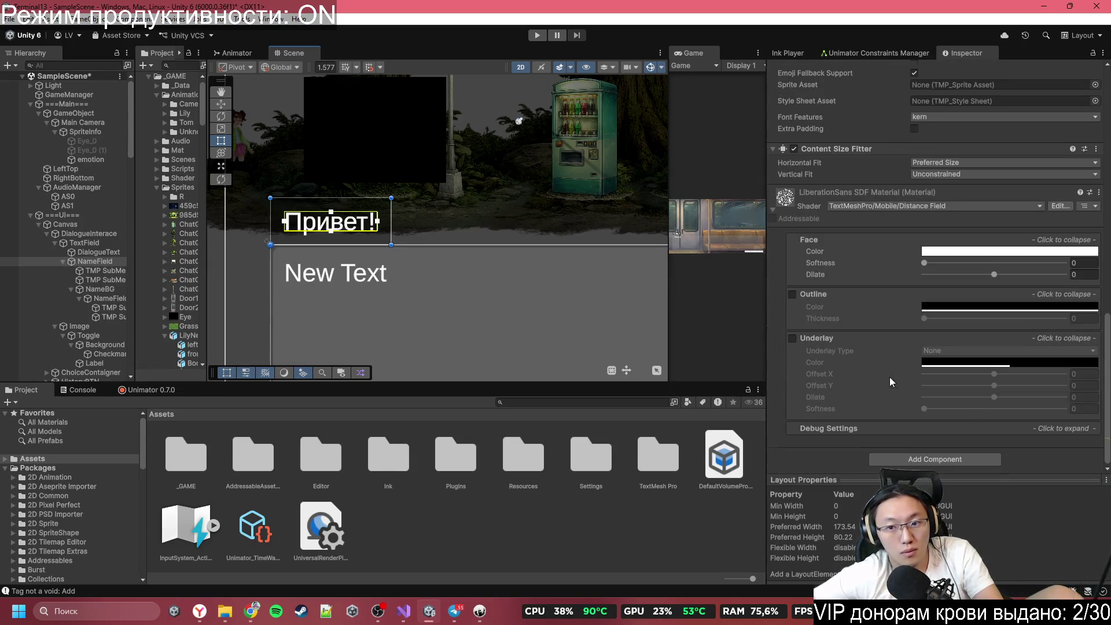
Step: Compare the name background's colour with the dialogue panel's colour and transparency
left_click(88, 290)
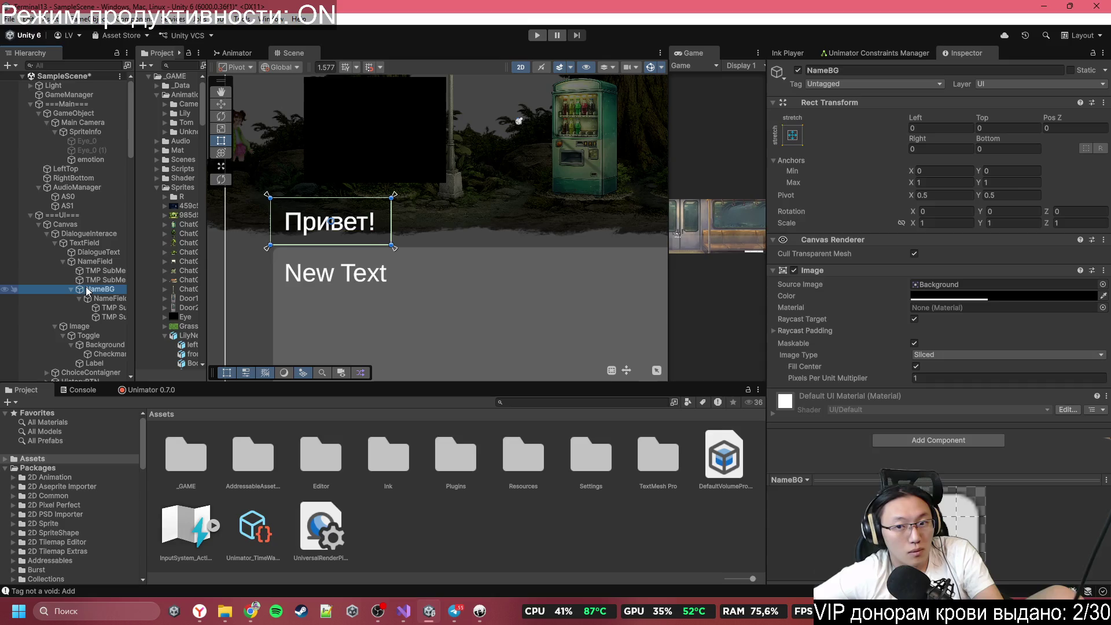
left_click(964, 297)
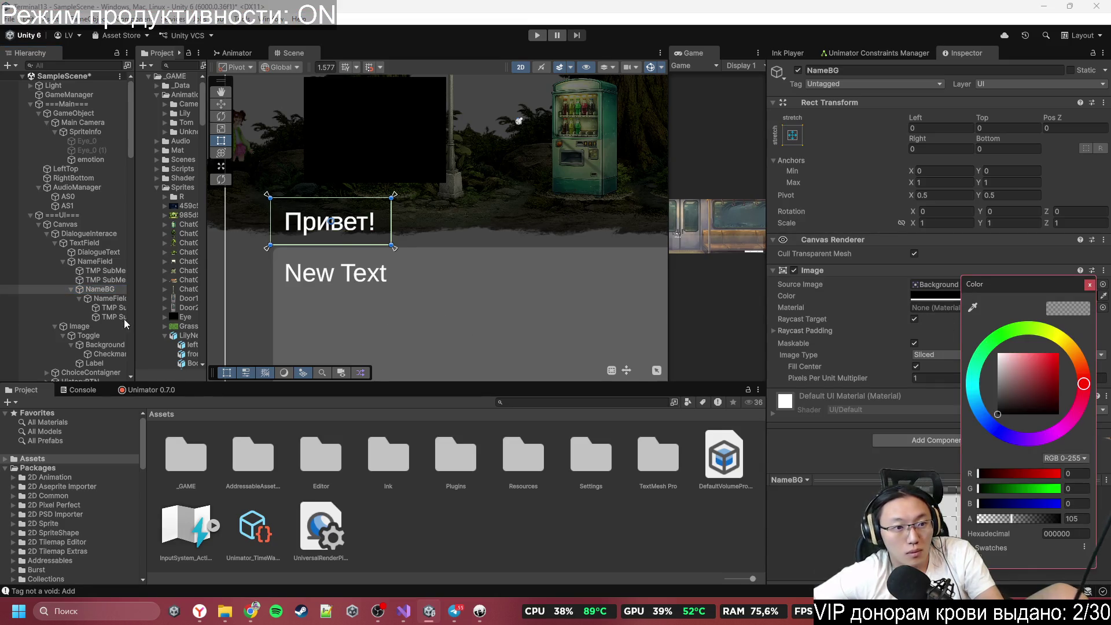
left_click(421, 335)
left_click(423, 336)
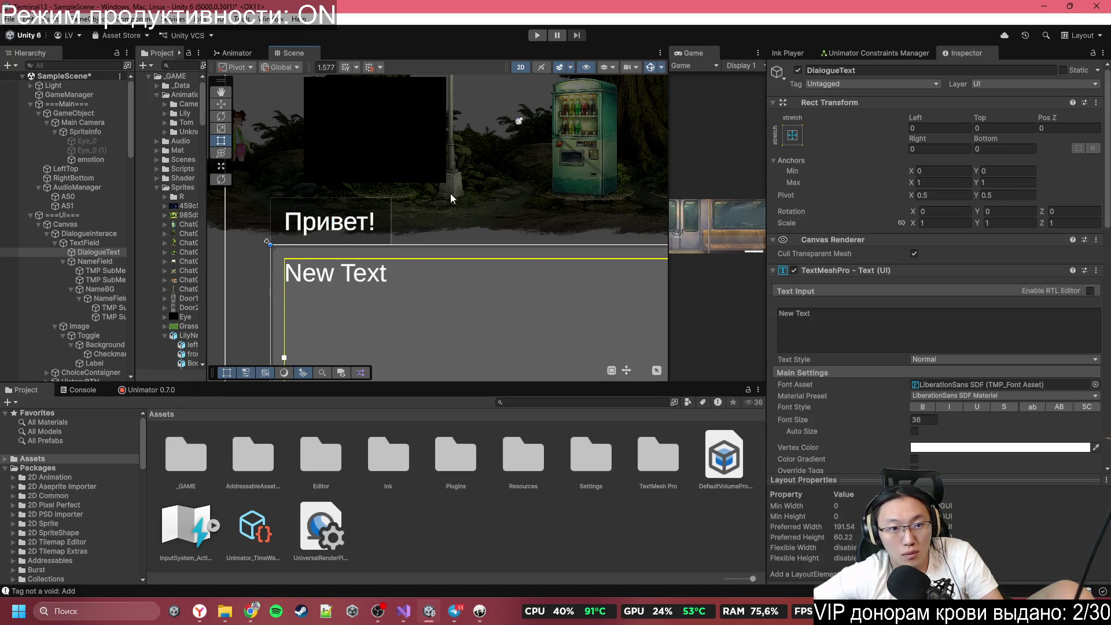
left_click(91, 243)
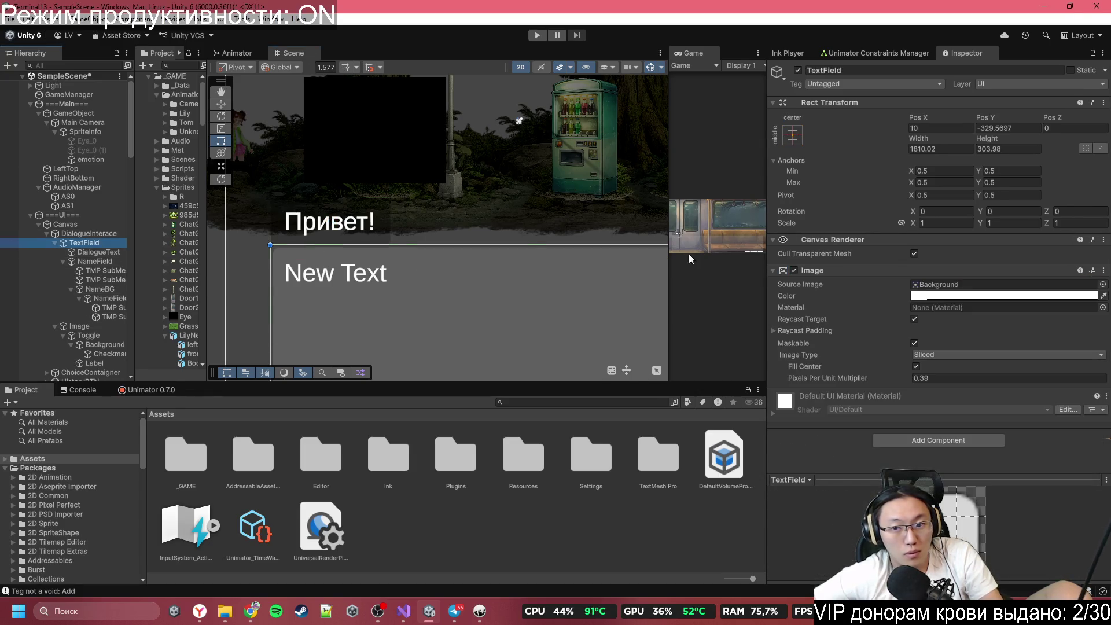
left_click(977, 295)
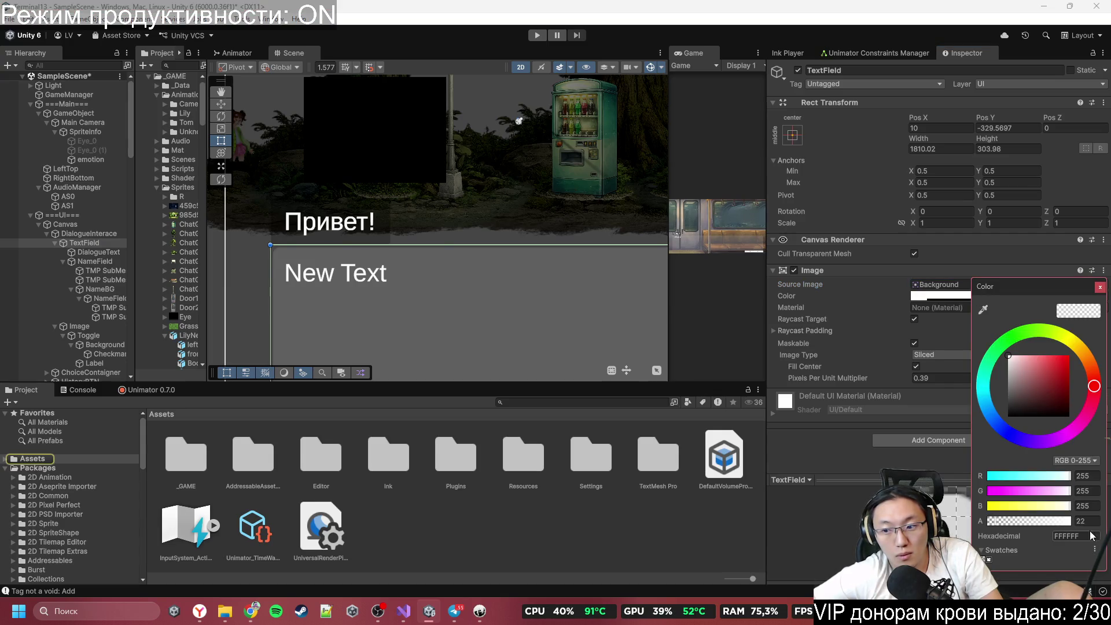
left_click(82, 234)
Step: Set the NameBG image colour to white with alpha 22
left_click(110, 317)
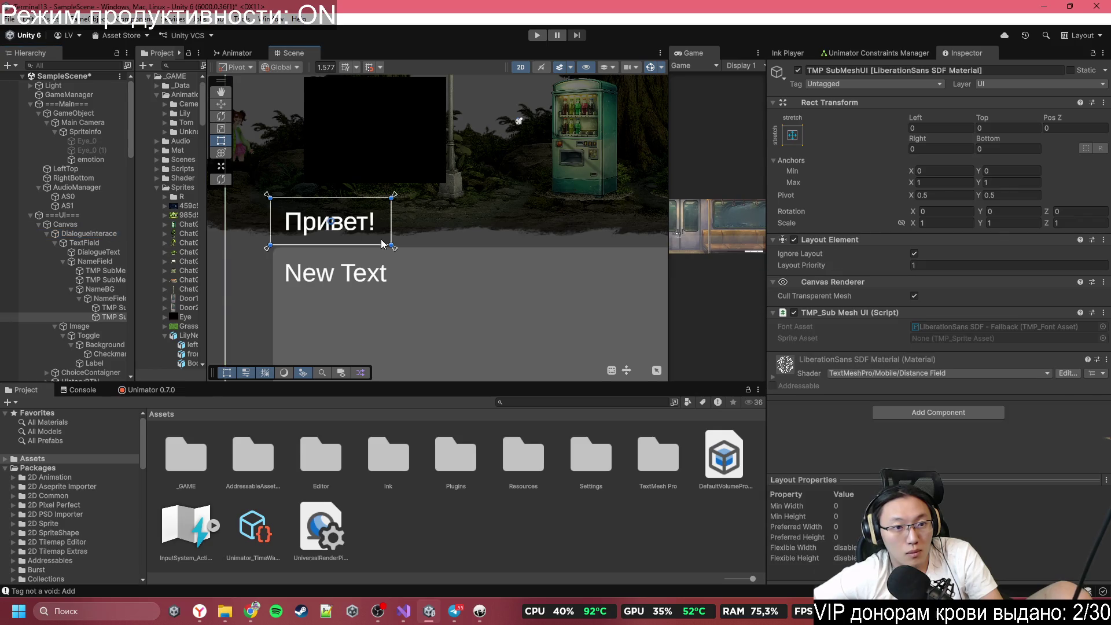
left_click(110, 293)
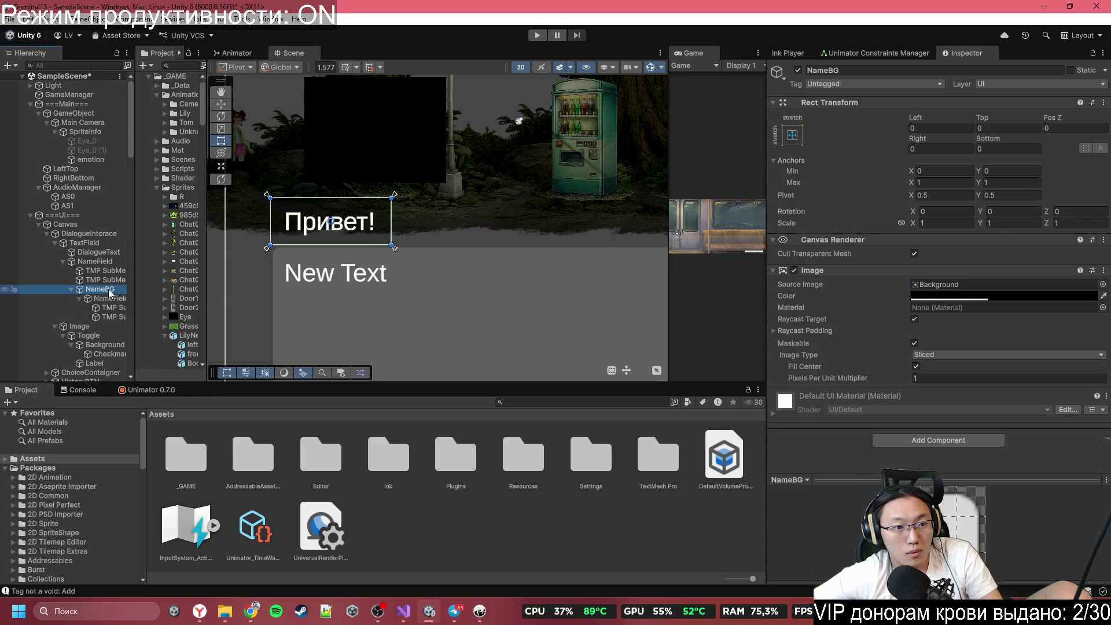
left_click(985, 298)
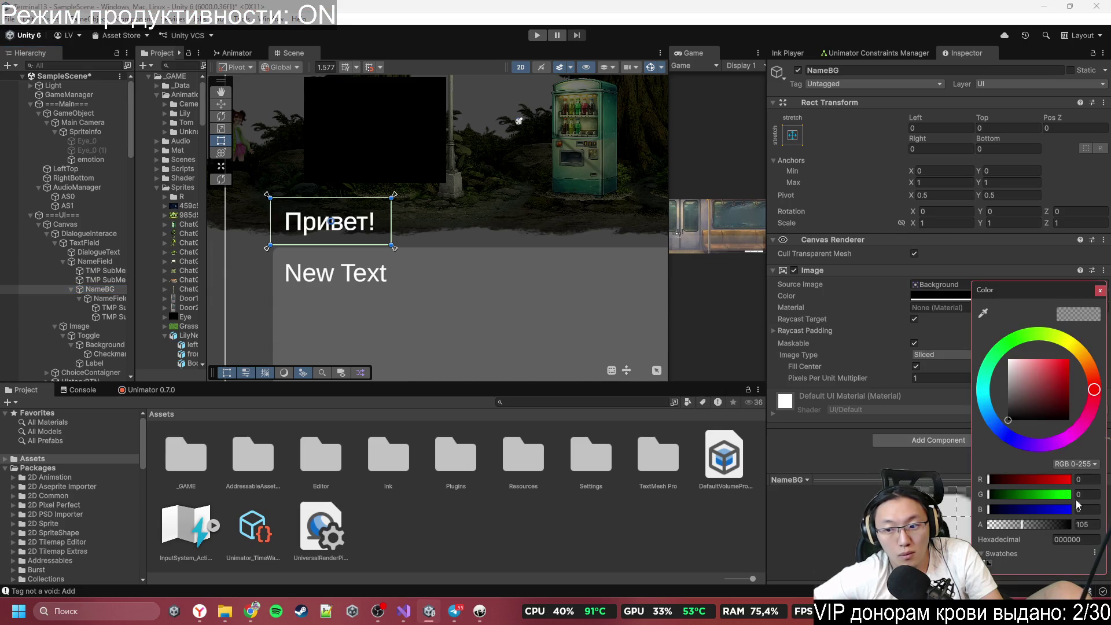
left_click_drag(1039, 424, 1008, 360)
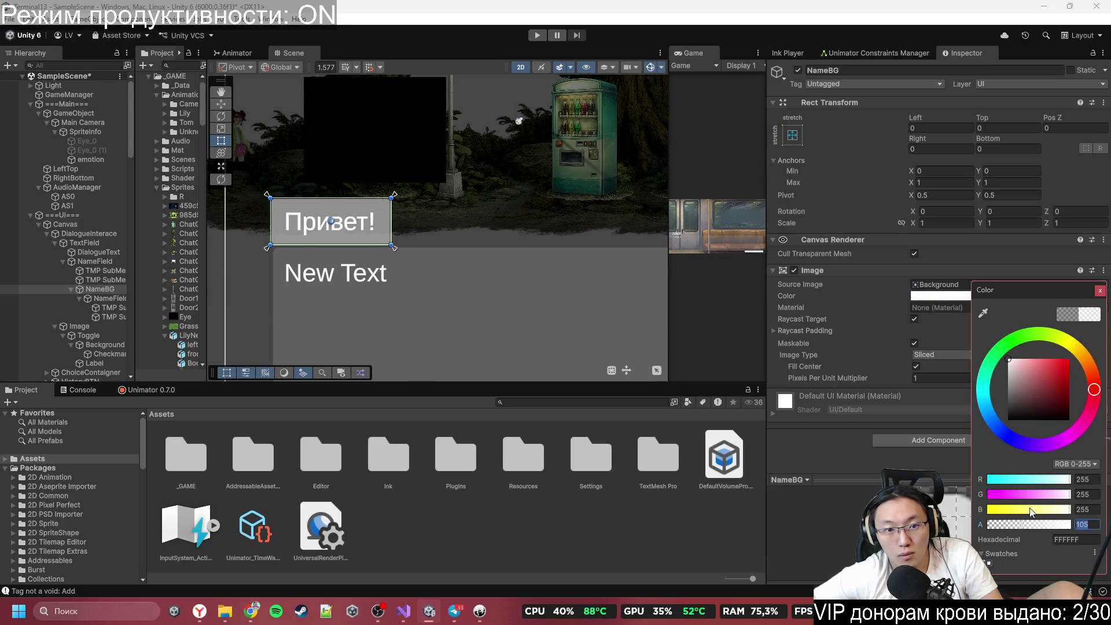
type("22")
left_click(1101, 292)
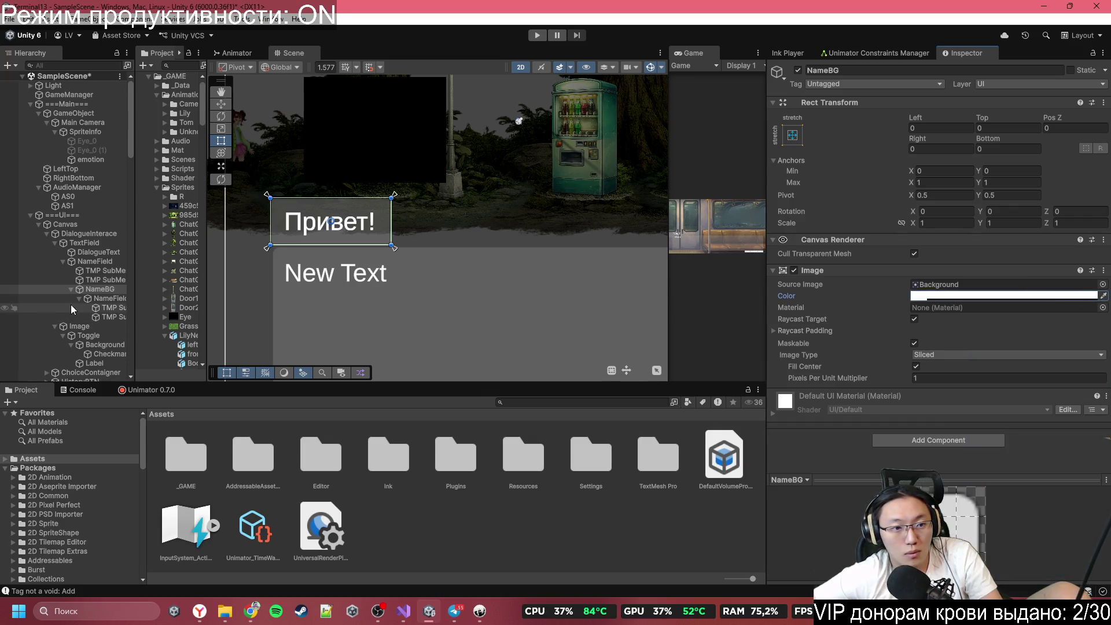
Step: Select NameField, NameField2 and DialogueText together and set their vertex colour to black (000000)
left_click(111, 298)
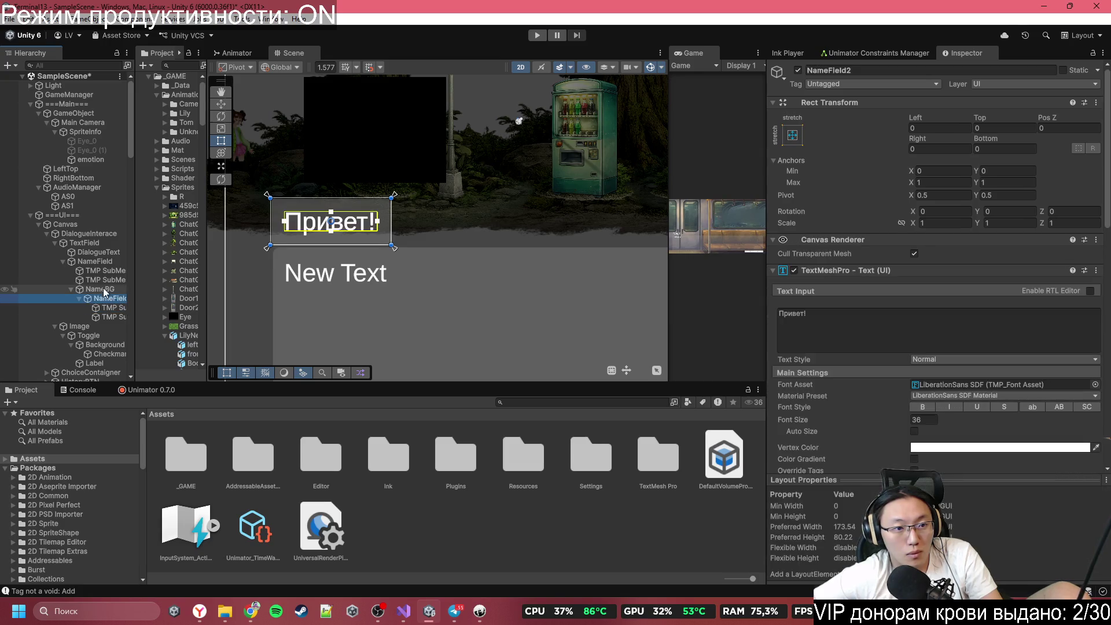
left_click(93, 262, "ctrl")
left_click(96, 252, "ctrl")
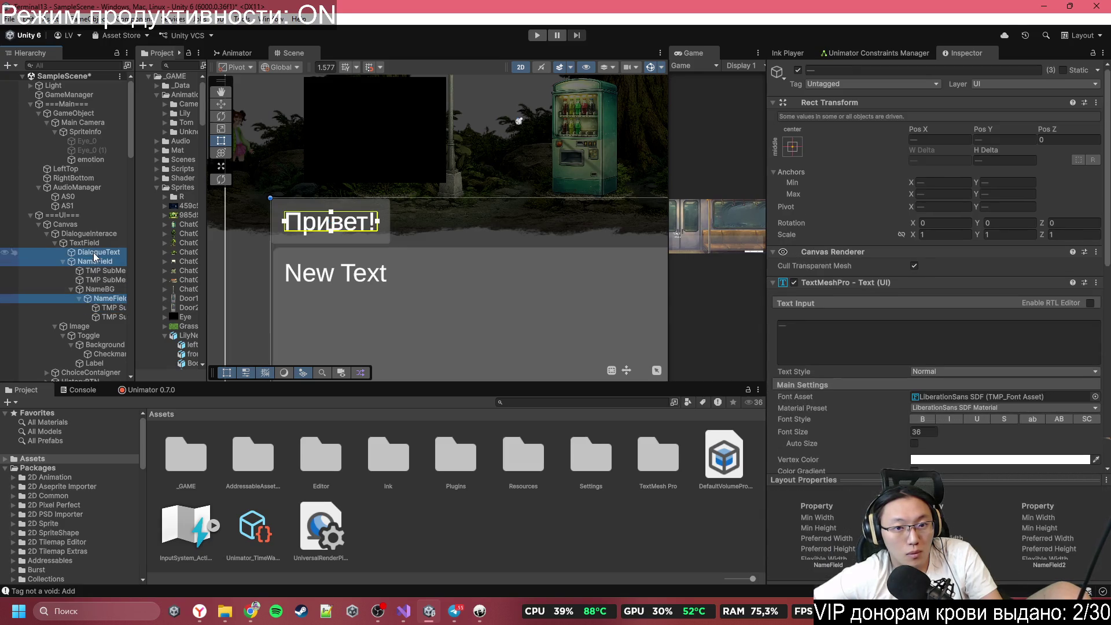
scroll(894, 411, "down", 5)
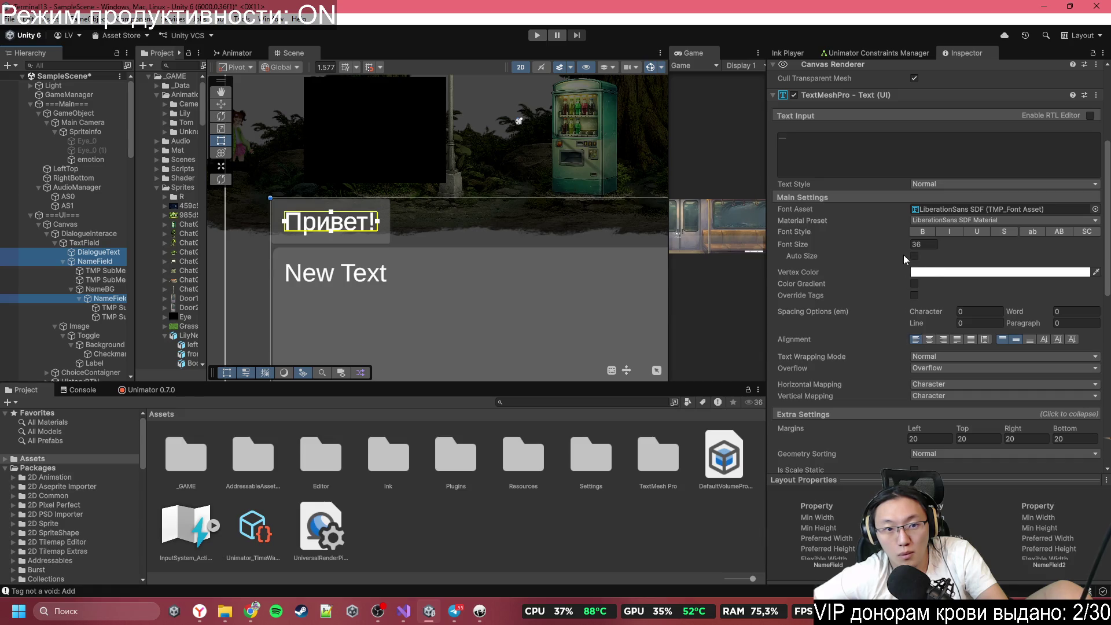
scroll(978, 324, "down", 2)
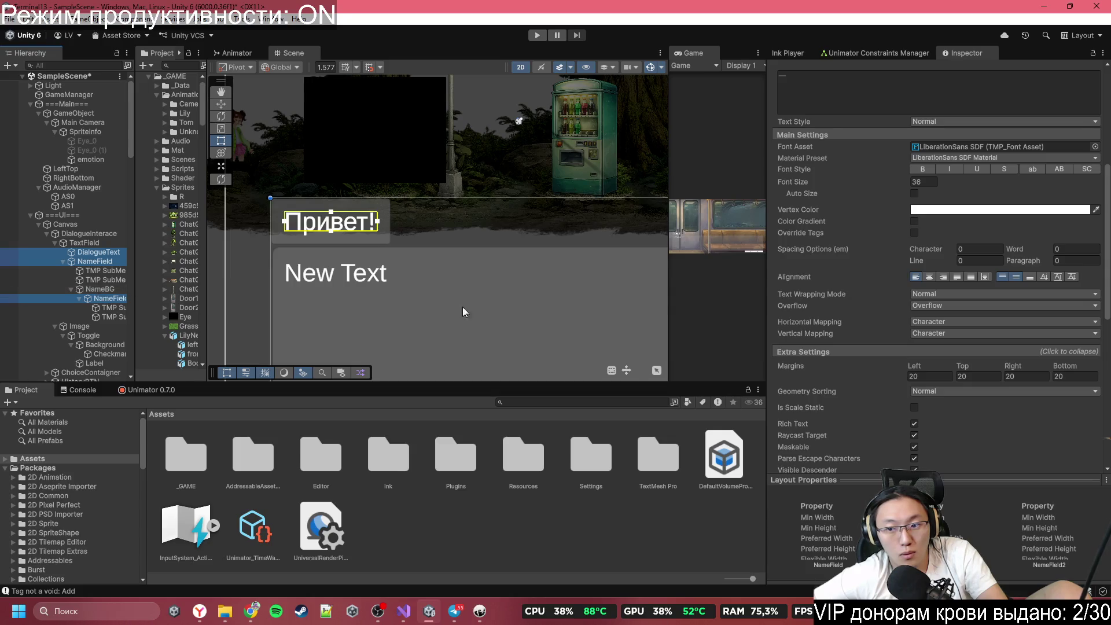
scroll(924, 227, "up", 1)
left_click(956, 241)
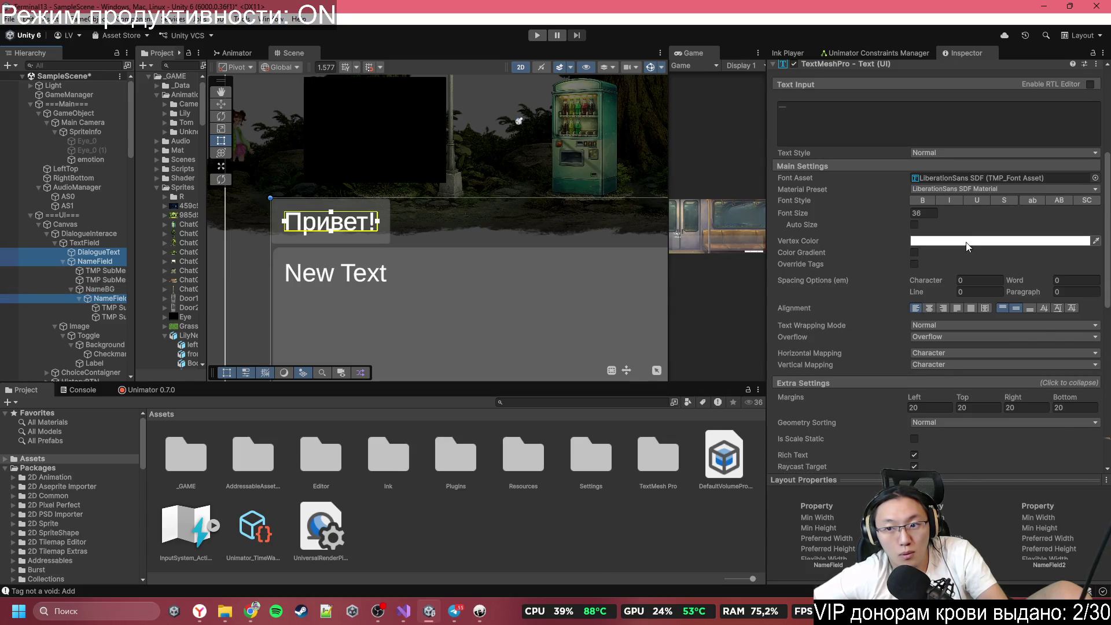
left_click_drag(998, 344, 979, 365)
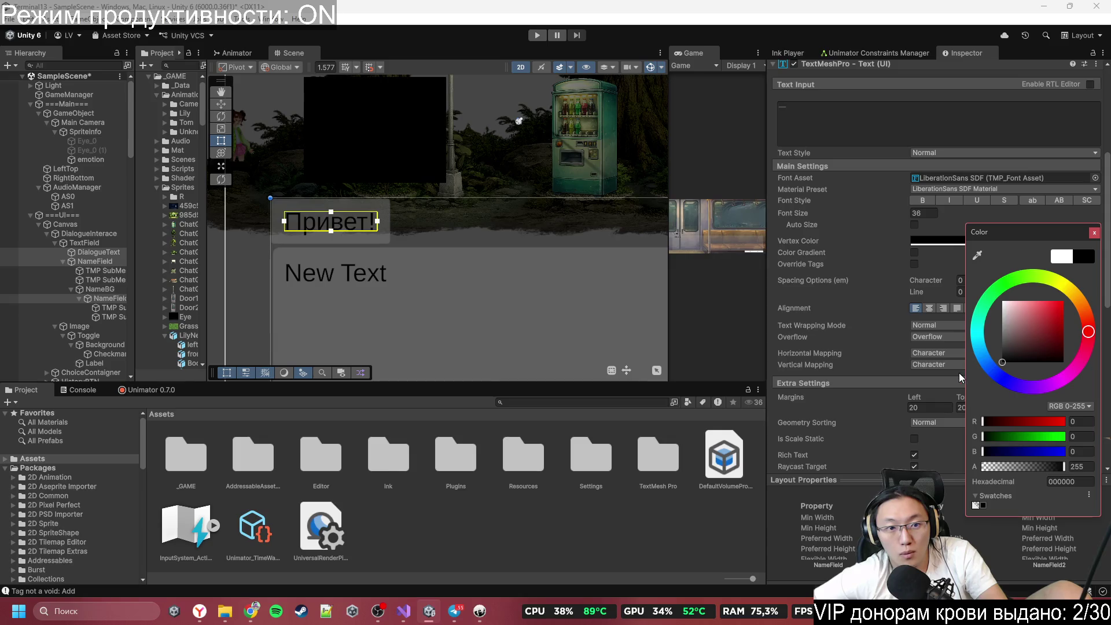
Step: Maximize the Game view, enter Play mode and advance the train-interior dialogue to the open doors
double_click(694, 54)
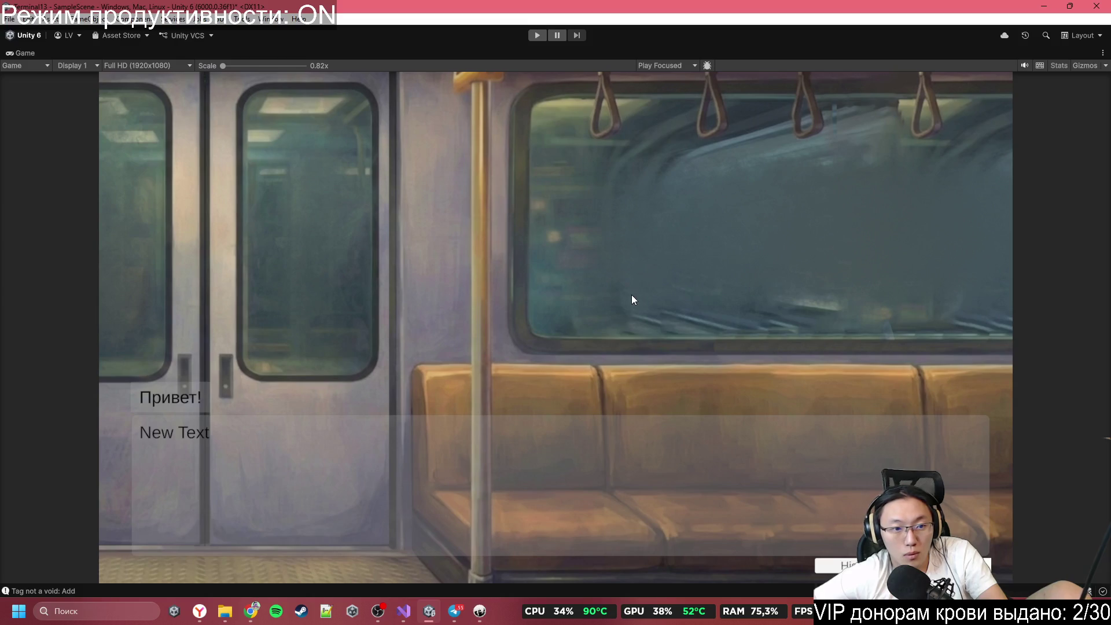
left_click(539, 35)
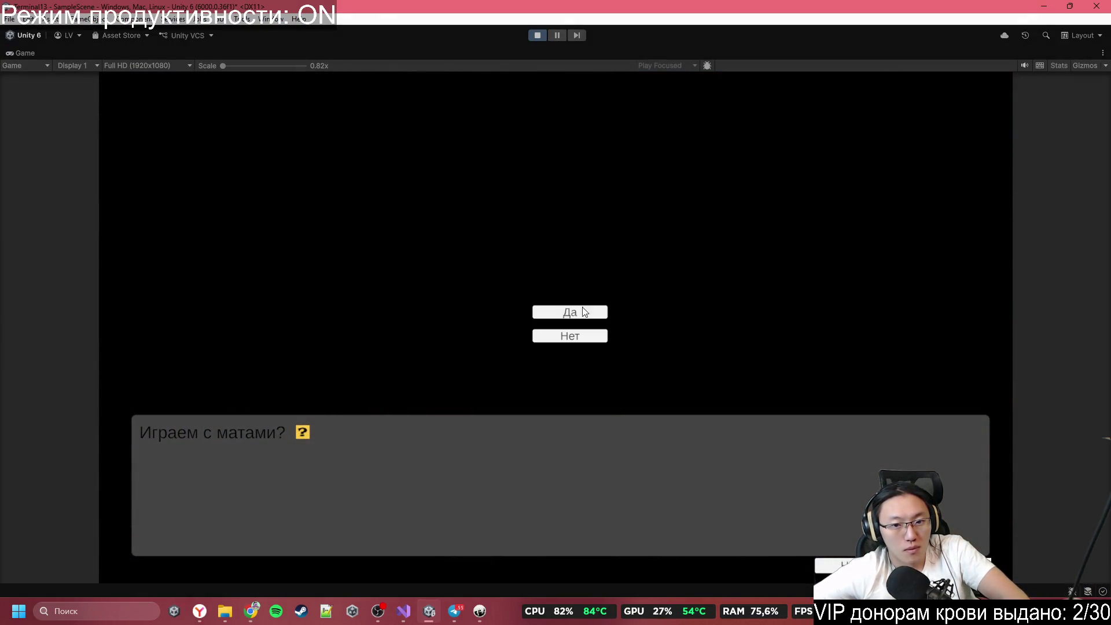
left_click(569, 341)
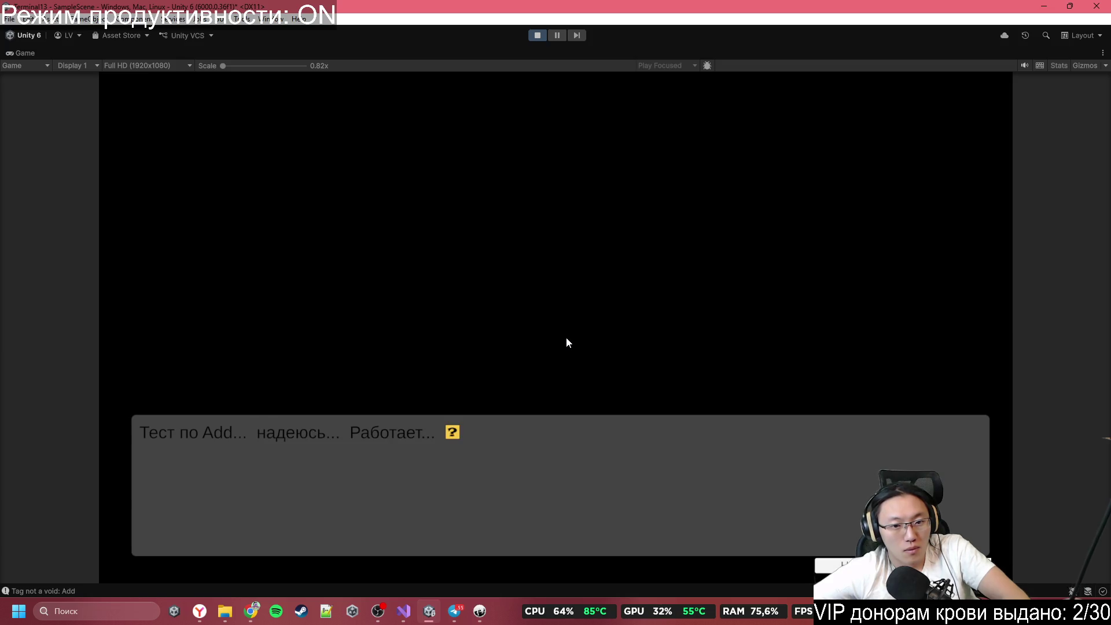
left_click(567, 342)
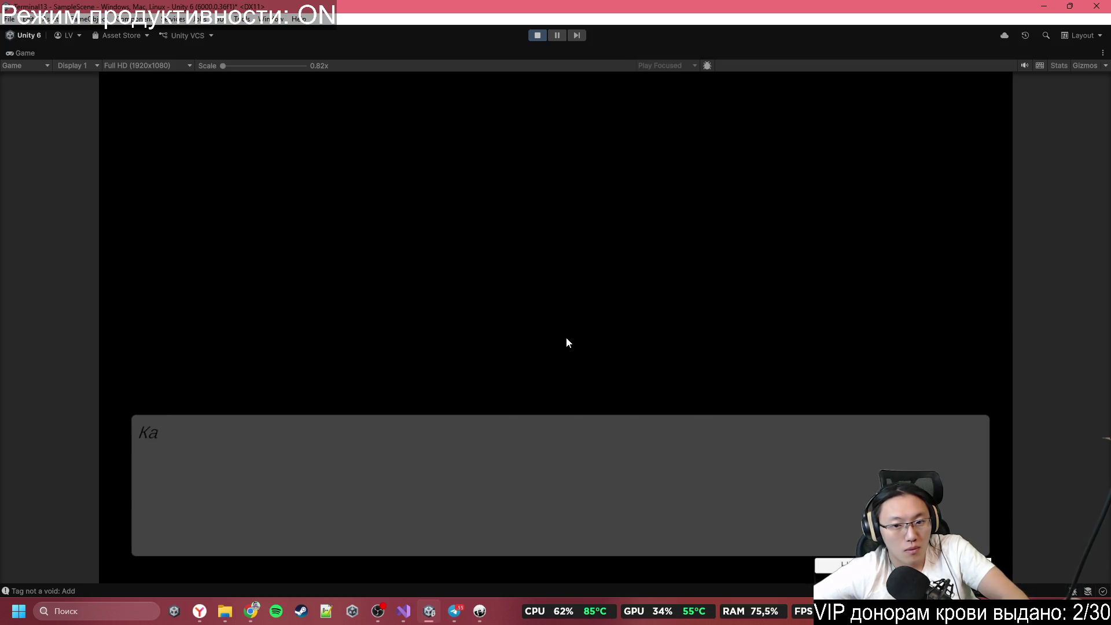
left_click(567, 343)
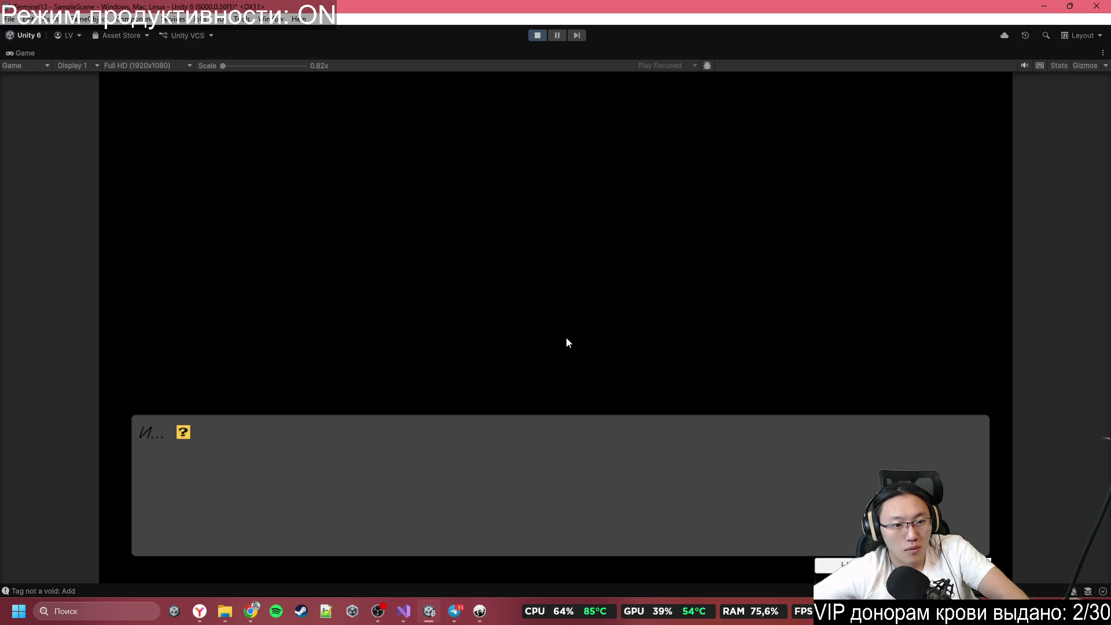
left_click(566, 343)
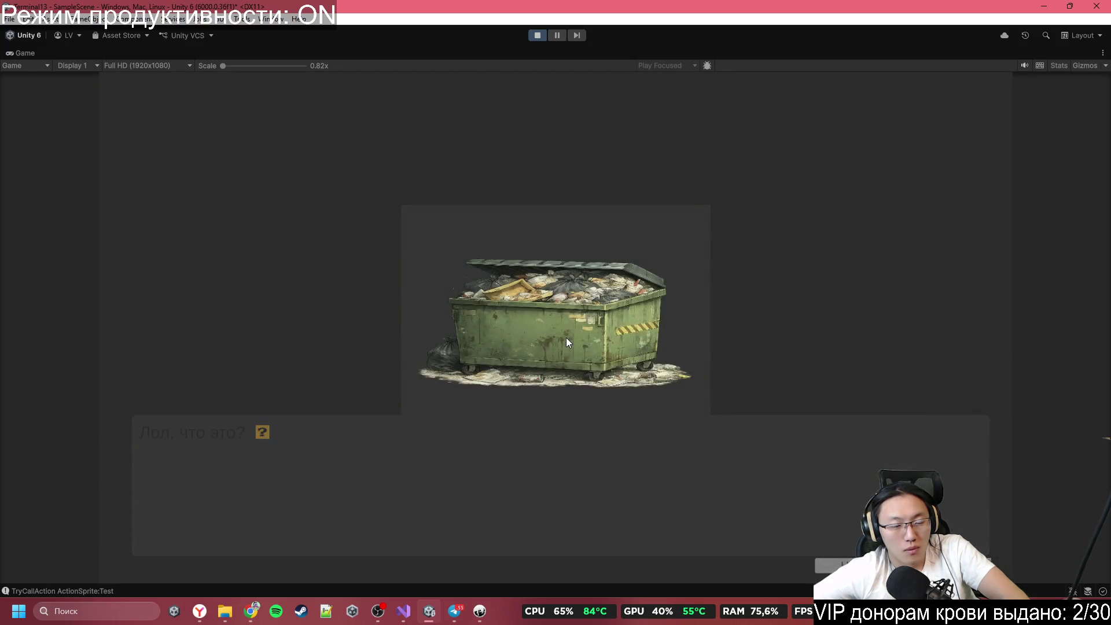
left_click(566, 339)
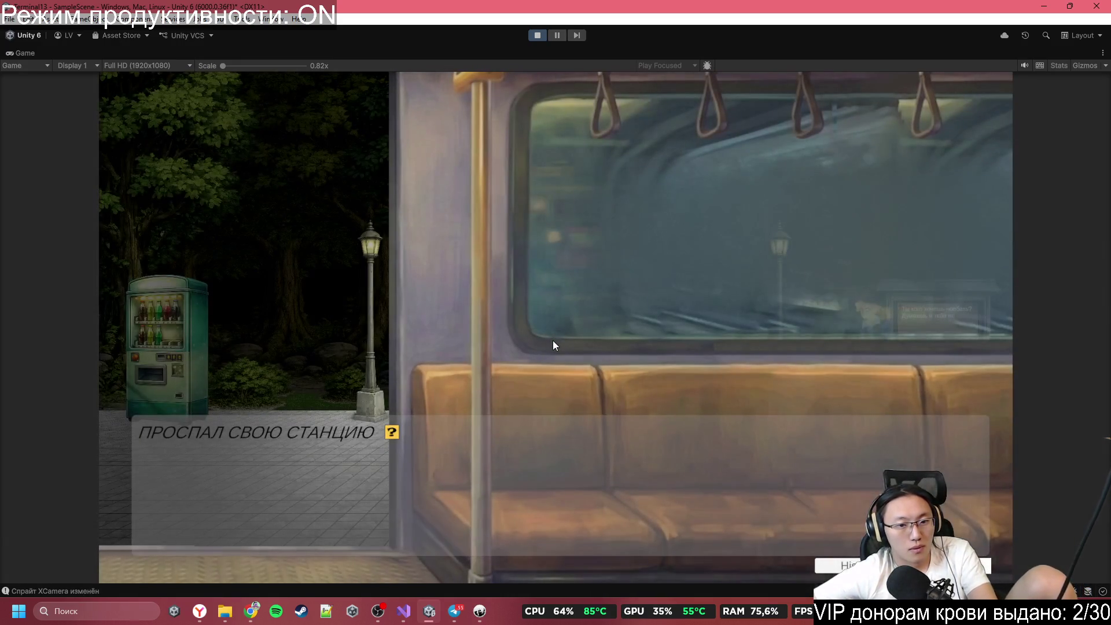
left_click(553, 342)
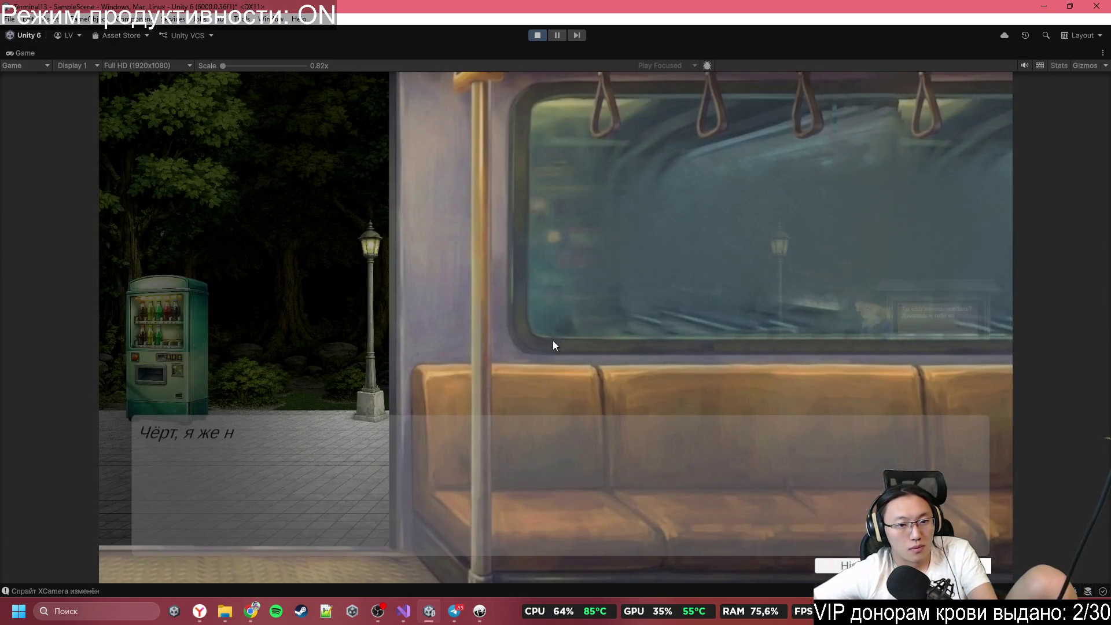
left_click(553, 341)
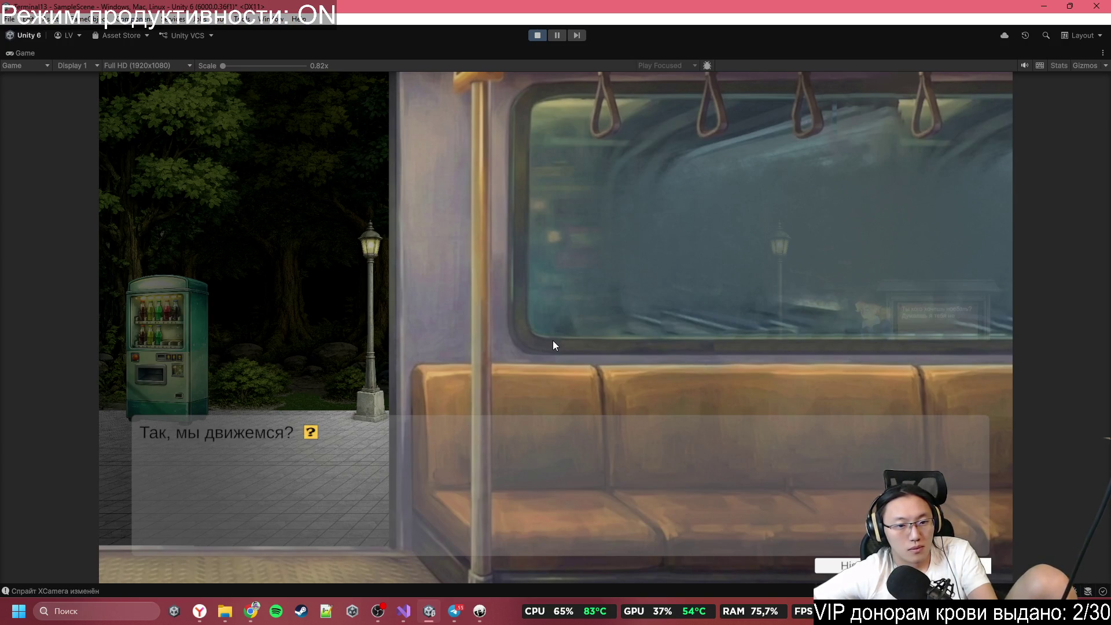
left_click(553, 341)
left_click(553, 342)
Step: Advance the dialogue as the narrator runs into the park, through the shouted metro questions
left_click(553, 342)
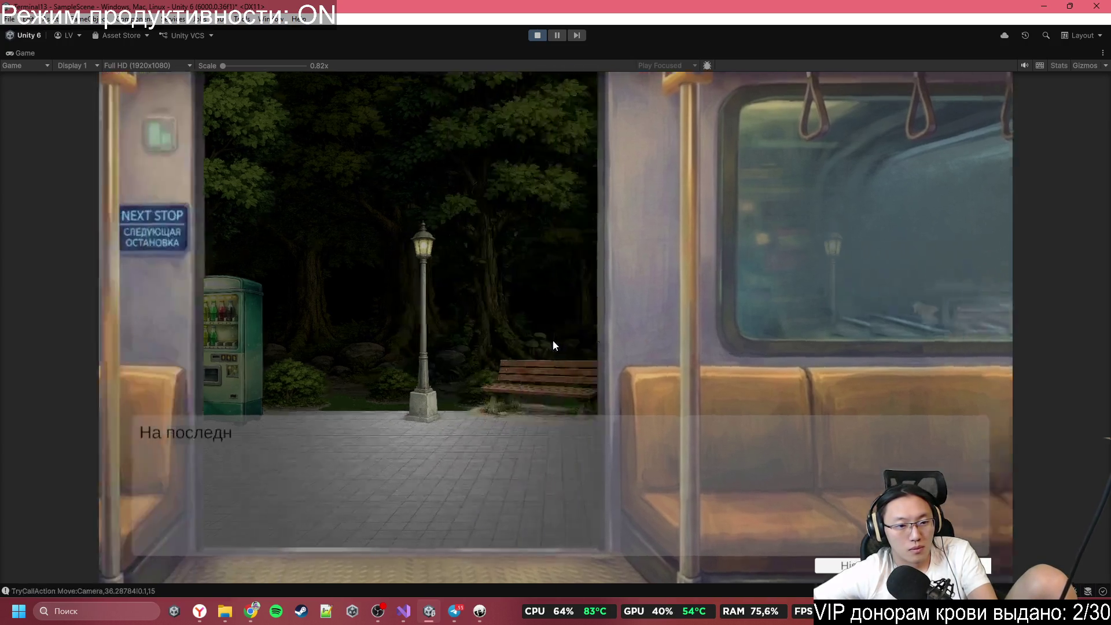
left_click(554, 341)
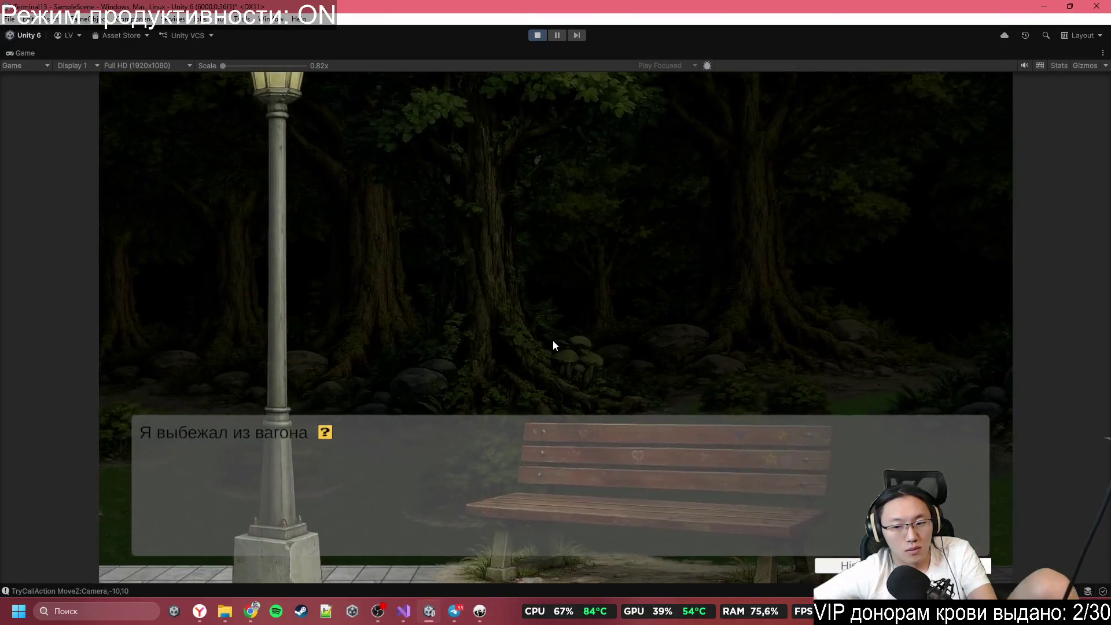
left_click(553, 341)
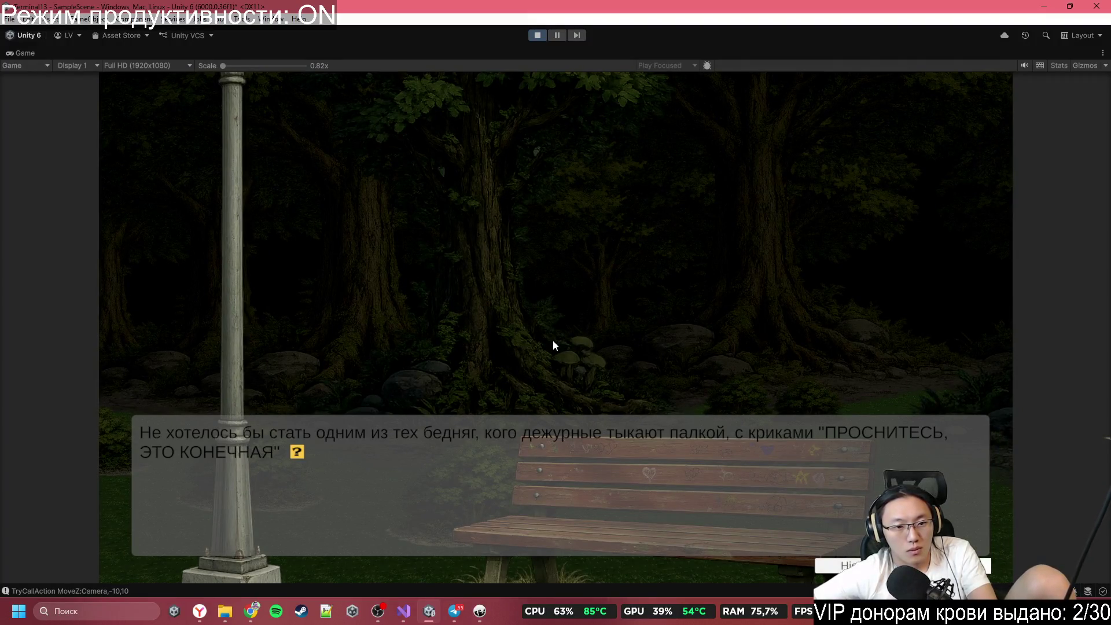
left_click(554, 342)
left_click(553, 341)
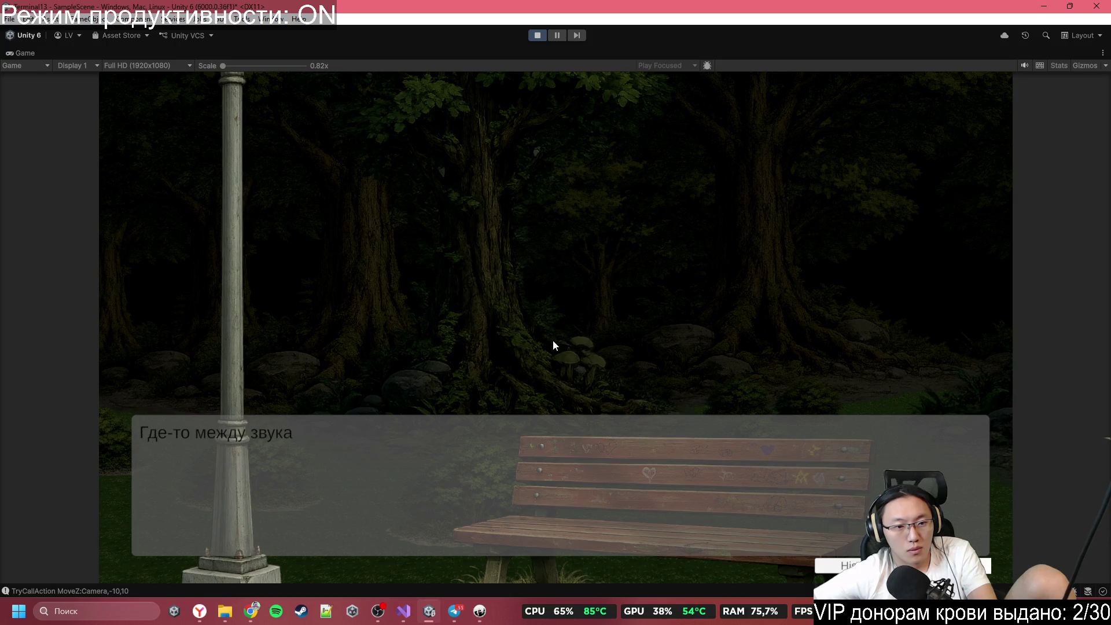
left_click(554, 342)
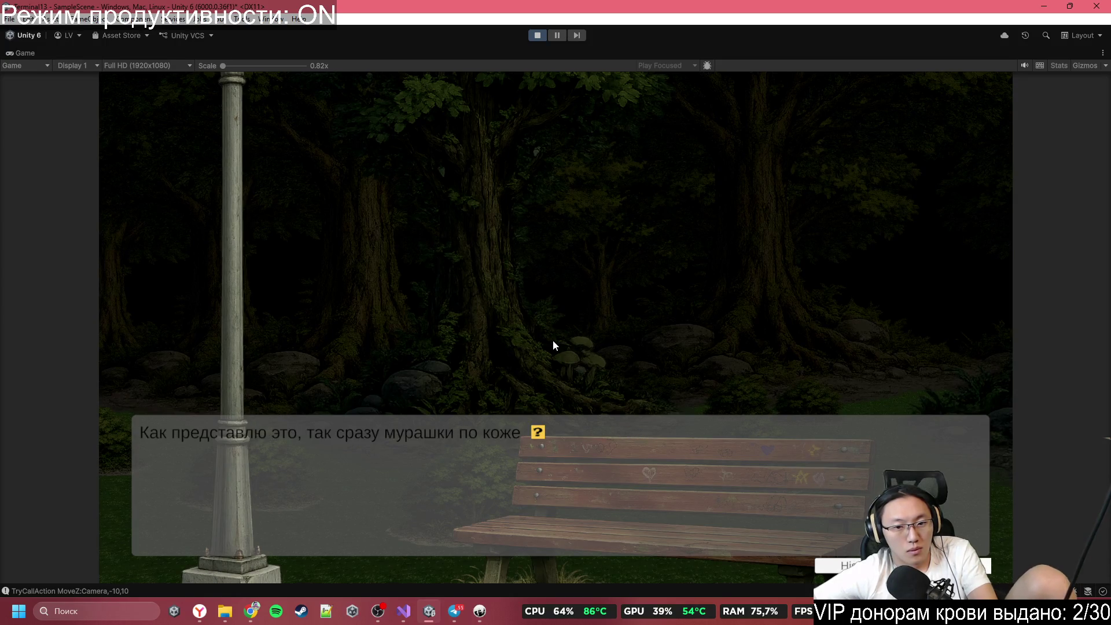
left_click(554, 342)
left_click(553, 340)
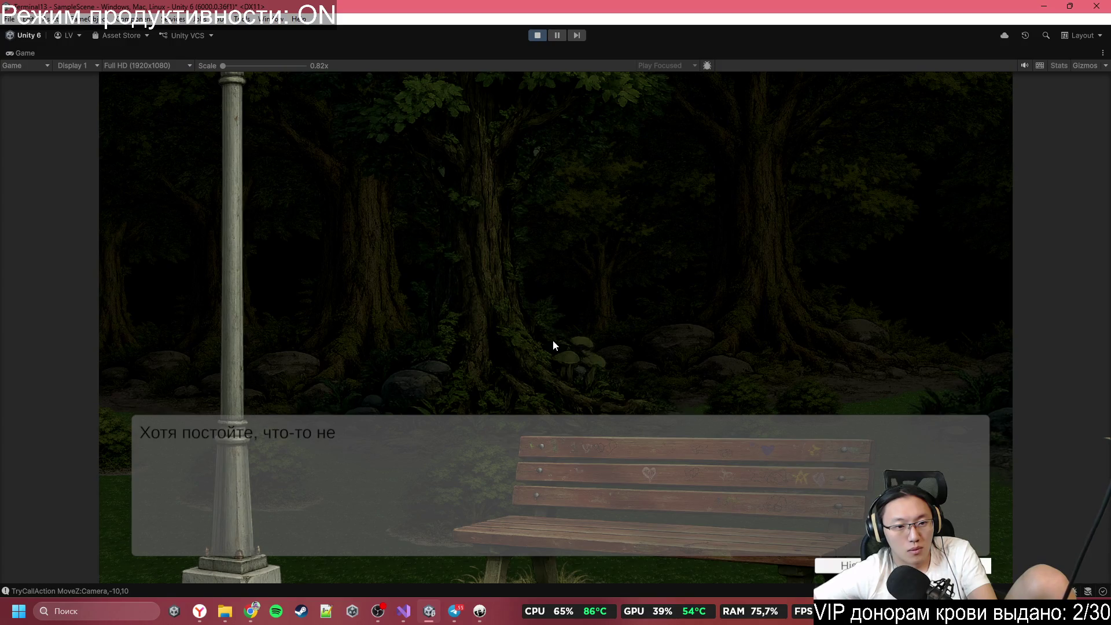
left_click(553, 341)
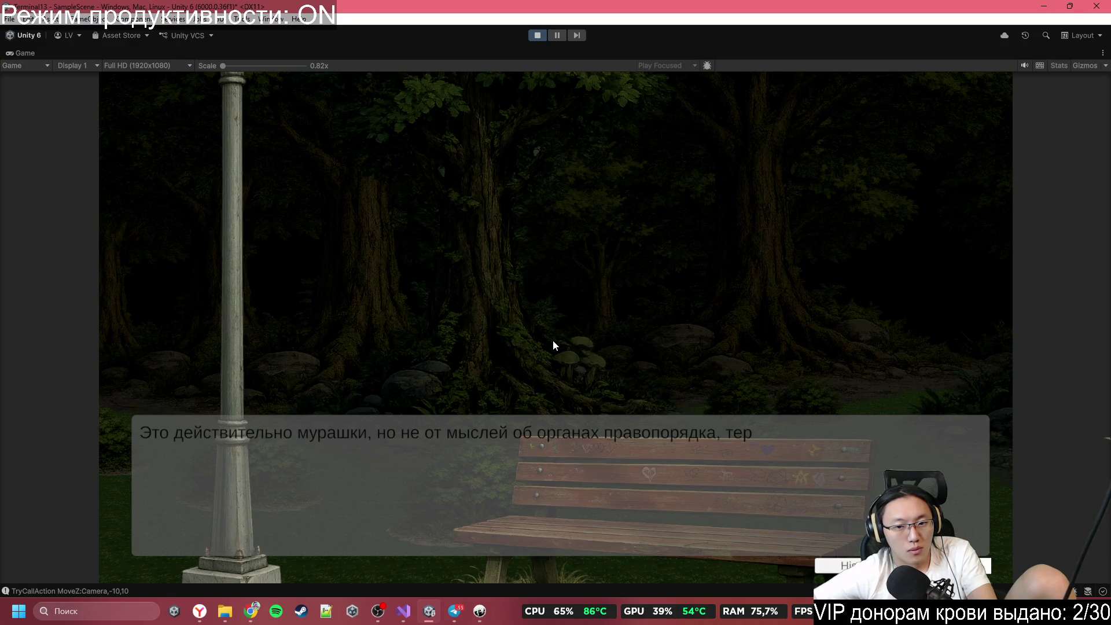
left_click(554, 342)
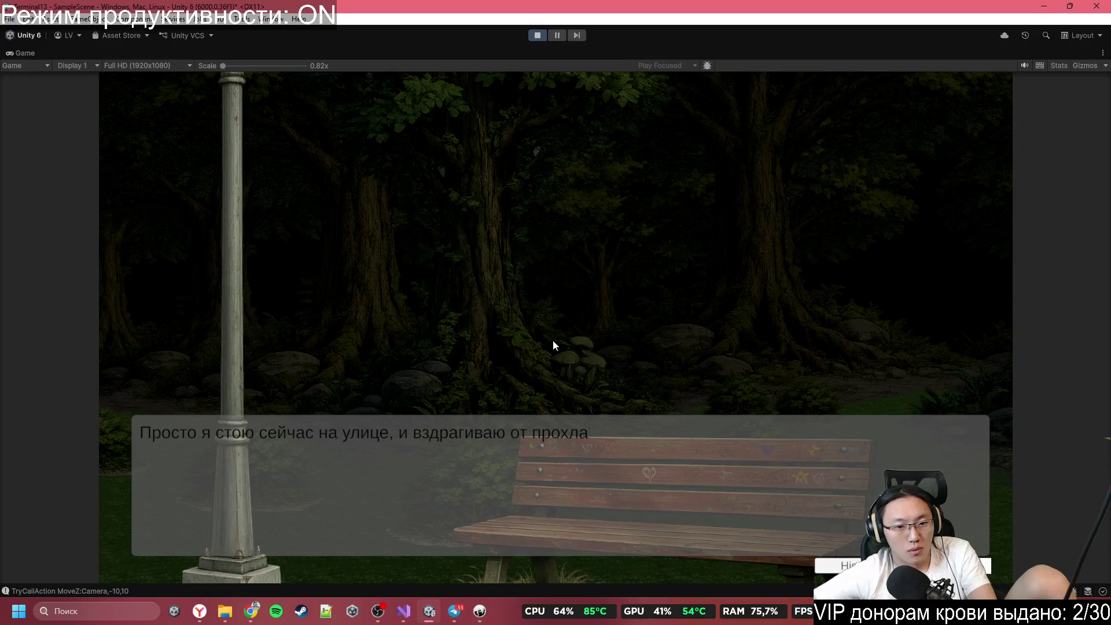
left_click(554, 339)
left_click(553, 340)
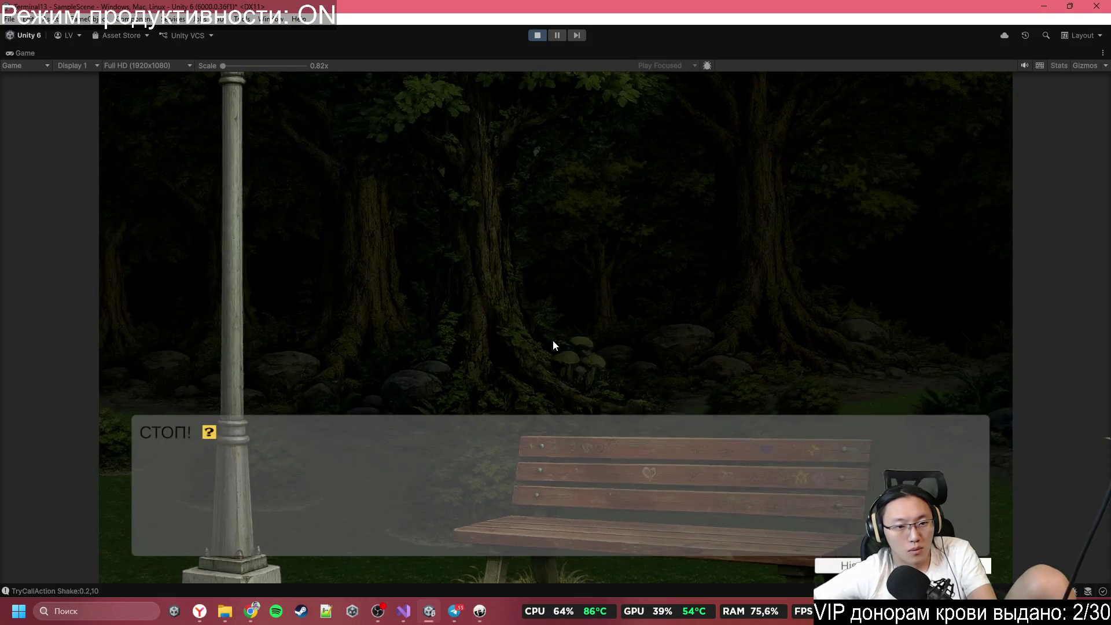
left_click(554, 339)
left_click(553, 340)
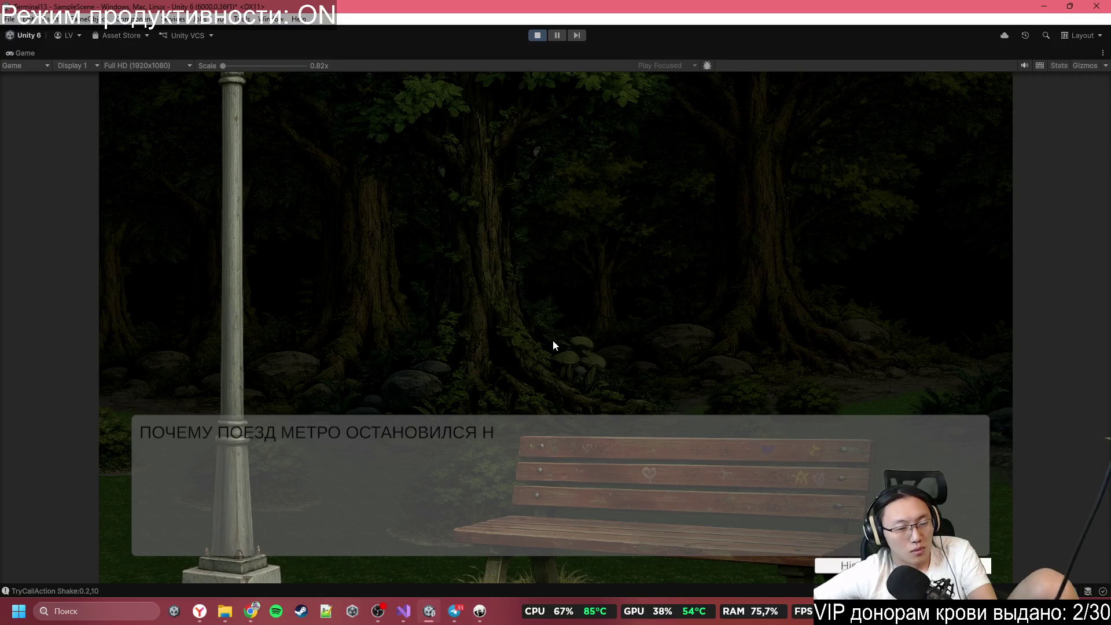
left_click(553, 339)
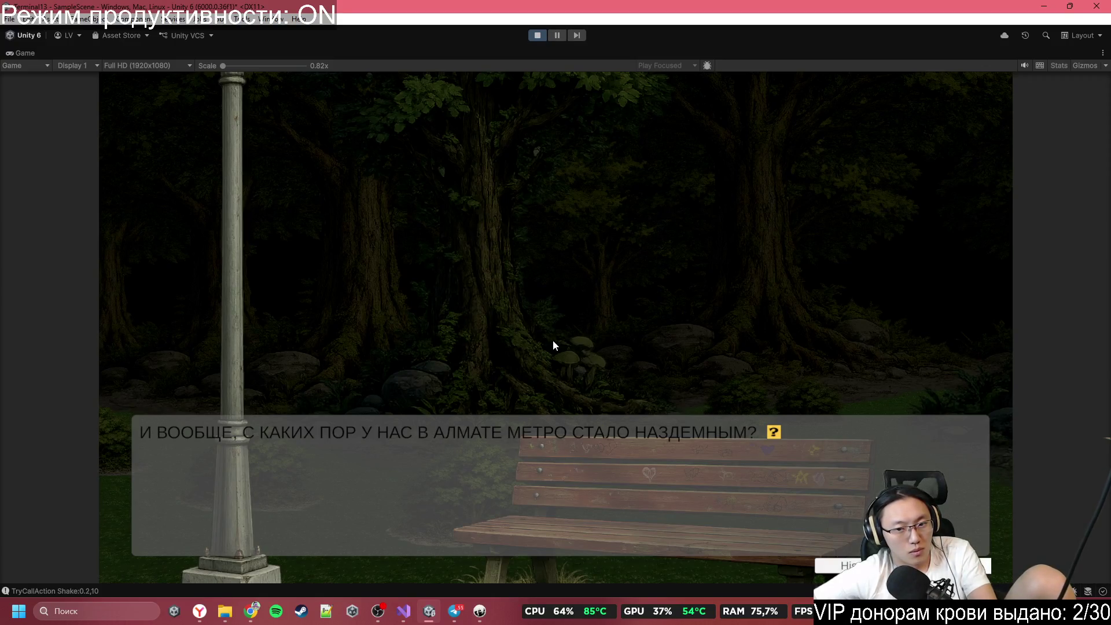
left_click(553, 340)
Step: Continue through the dark scene and forest fade-in to the line about the workers
left_click(554, 340)
left_click(554, 340)
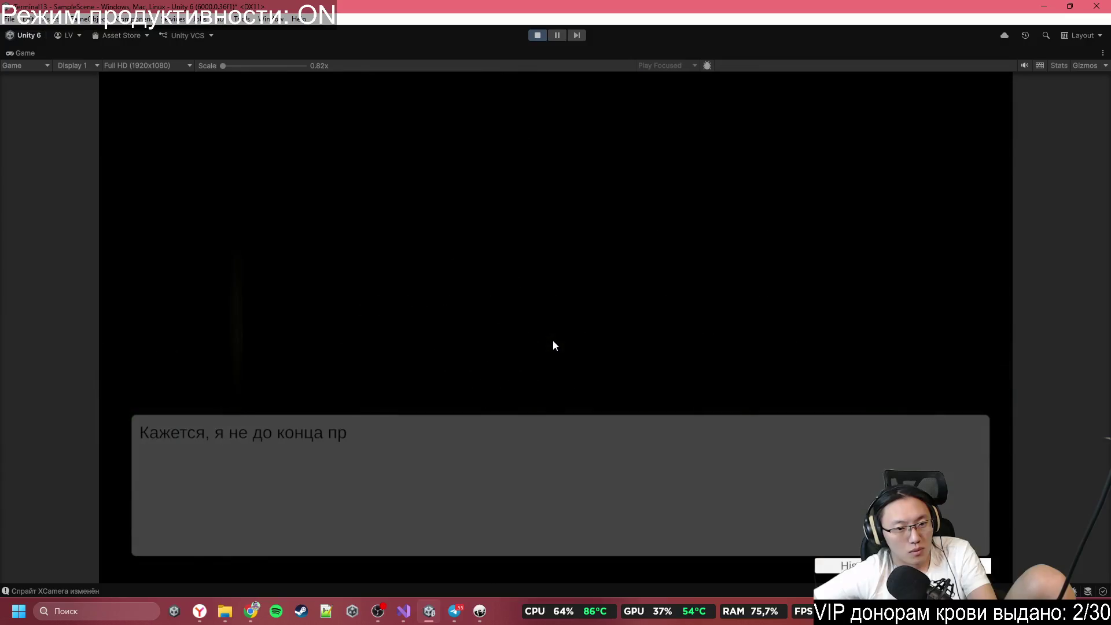
left_click(554, 341)
left_click(554, 341)
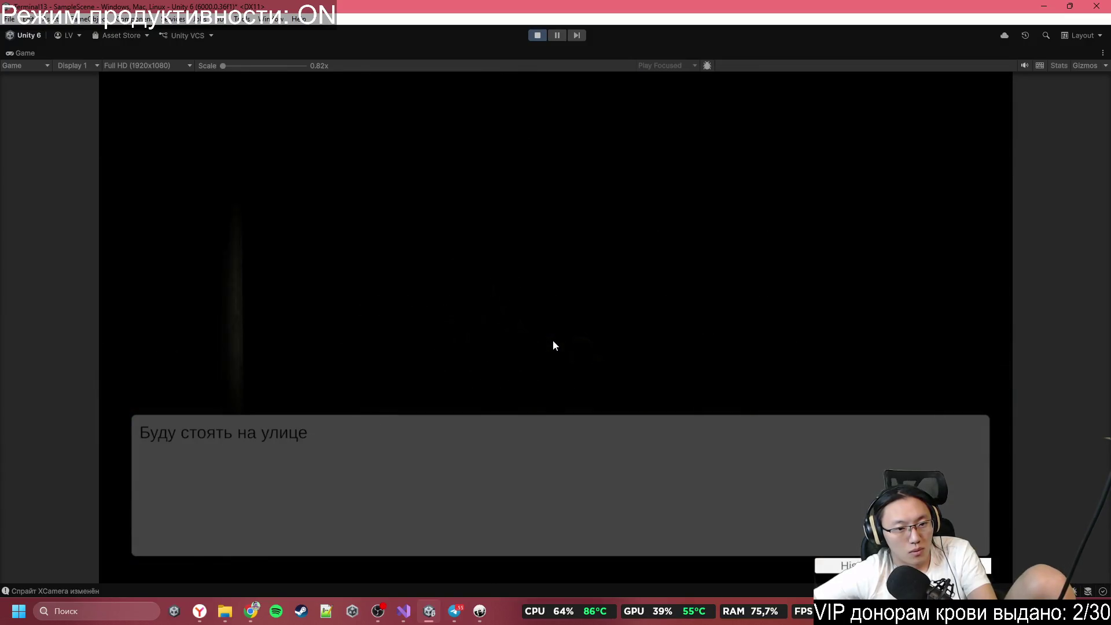
left_click(553, 341)
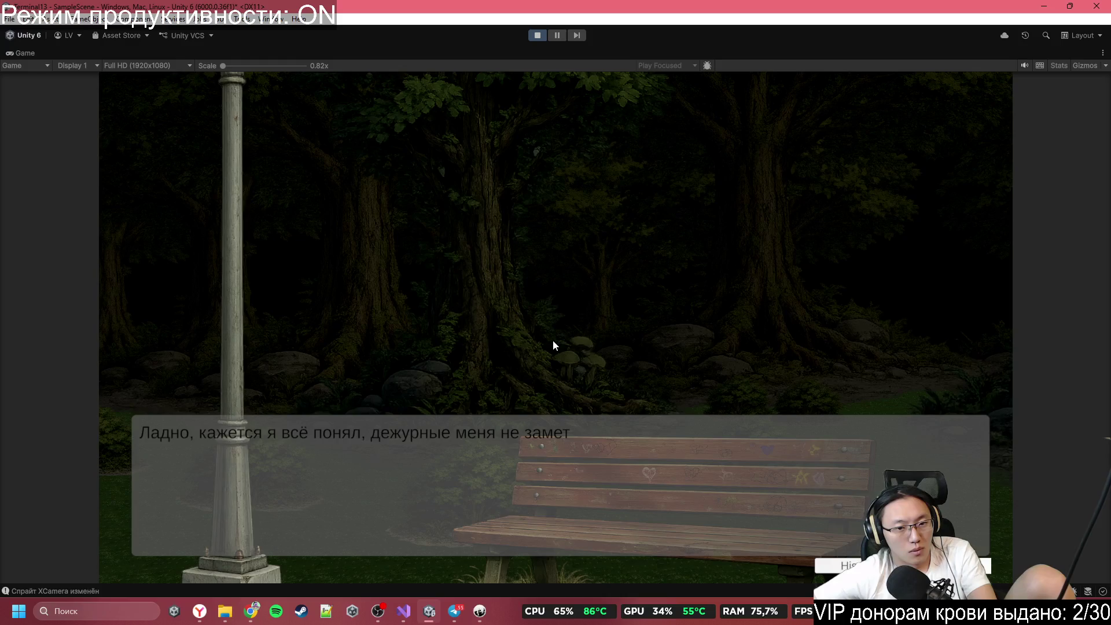
left_click(554, 341)
left_click(553, 340)
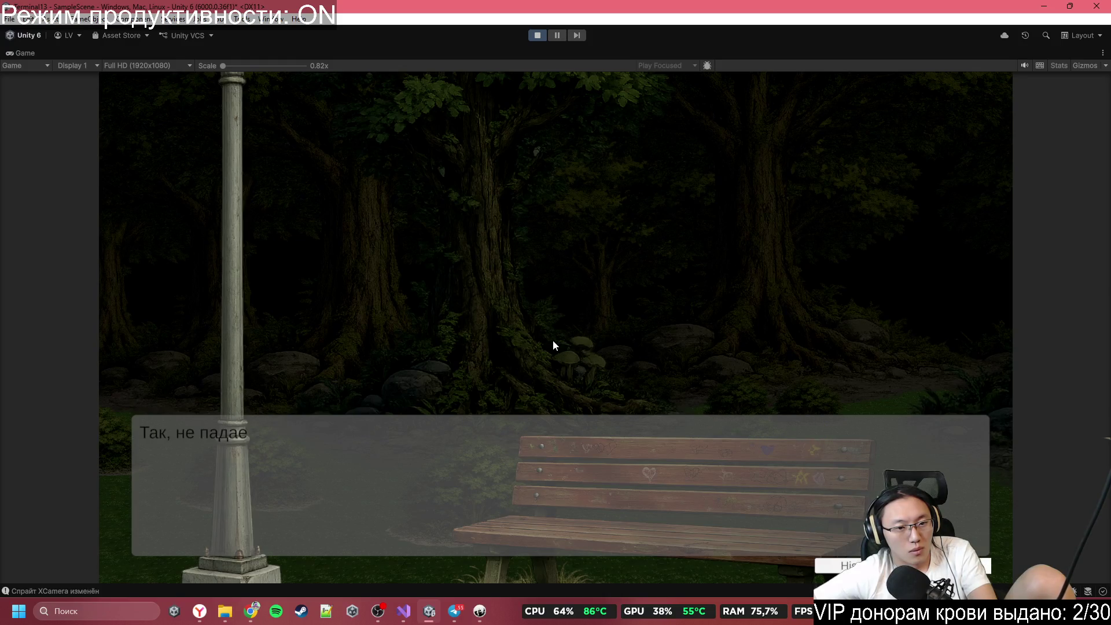
left_click(553, 341)
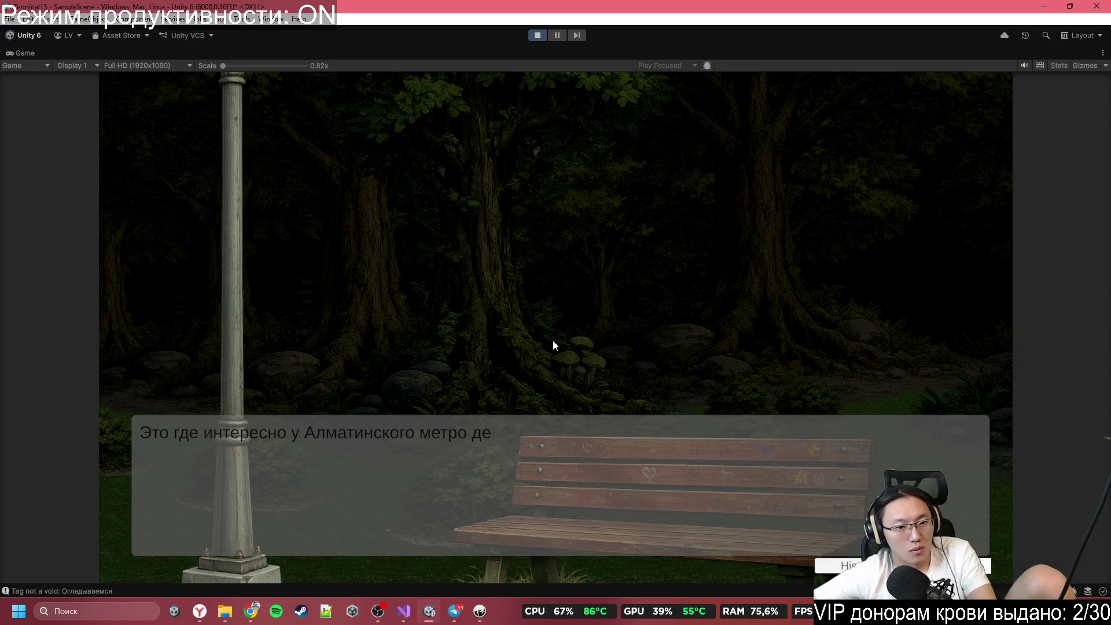
left_click(553, 341)
left_click(554, 341)
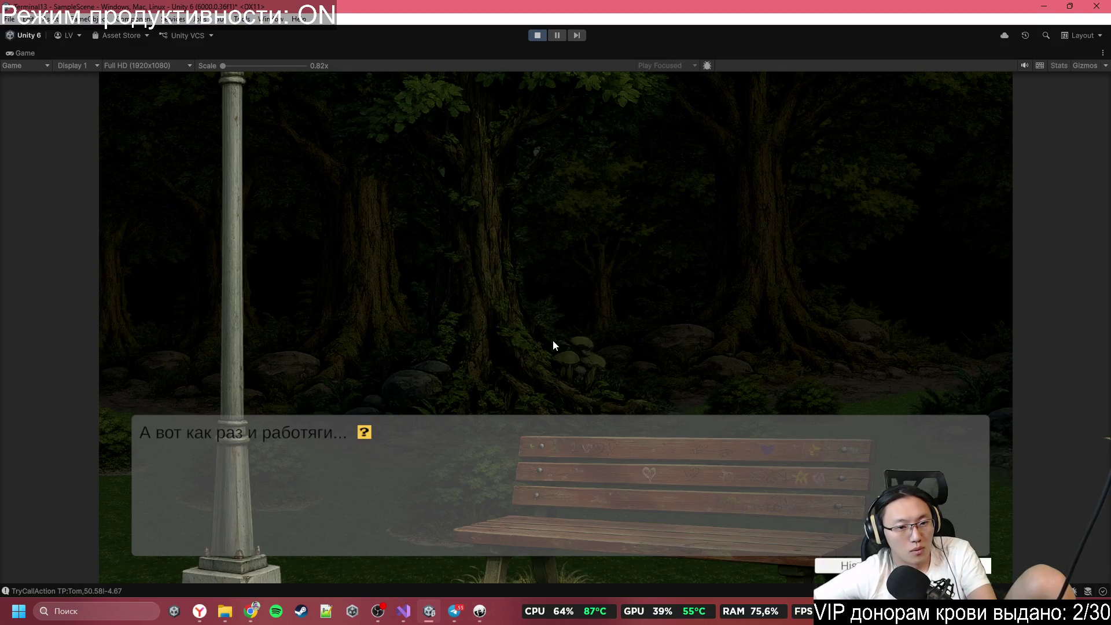
left_click(553, 341)
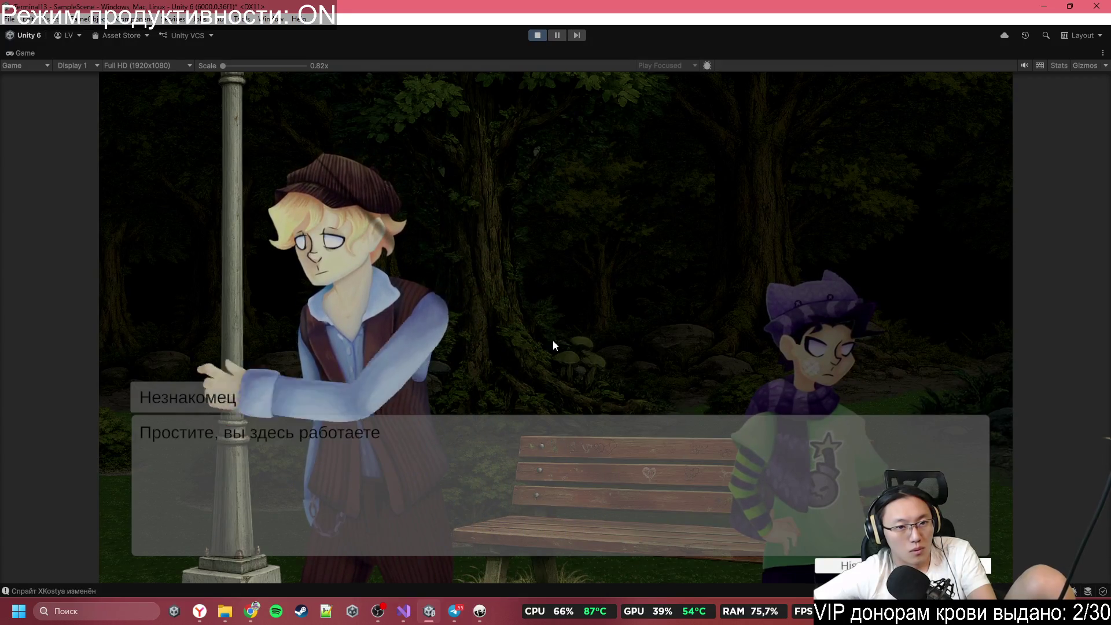
Step: Advance the conversation with the teenager and stranger until the narrator denies working here
left_click(553, 339)
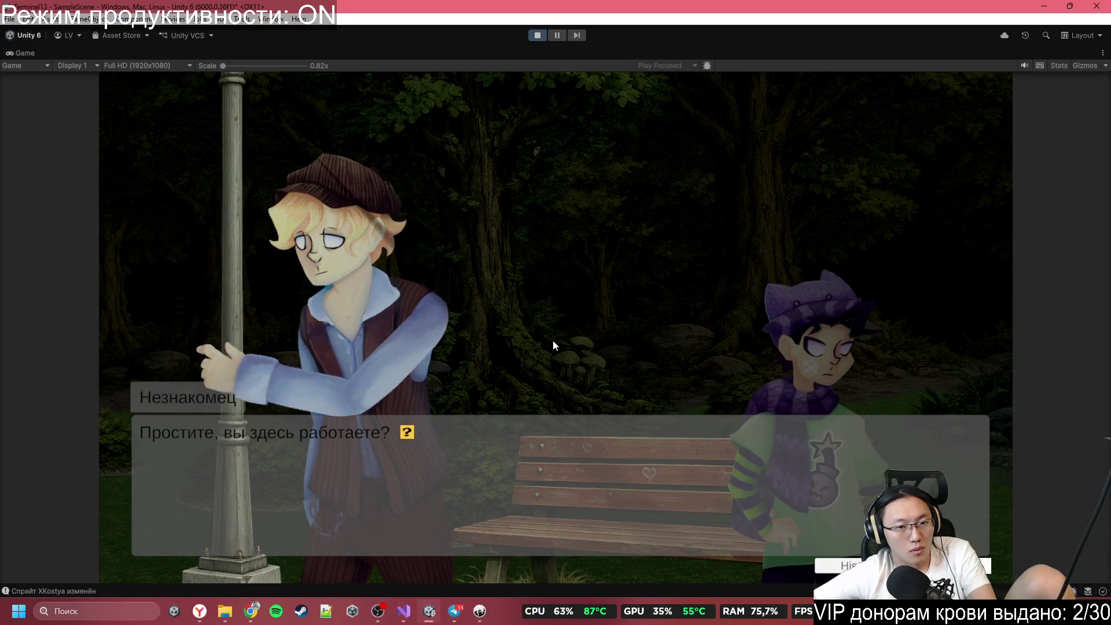
left_click(553, 340)
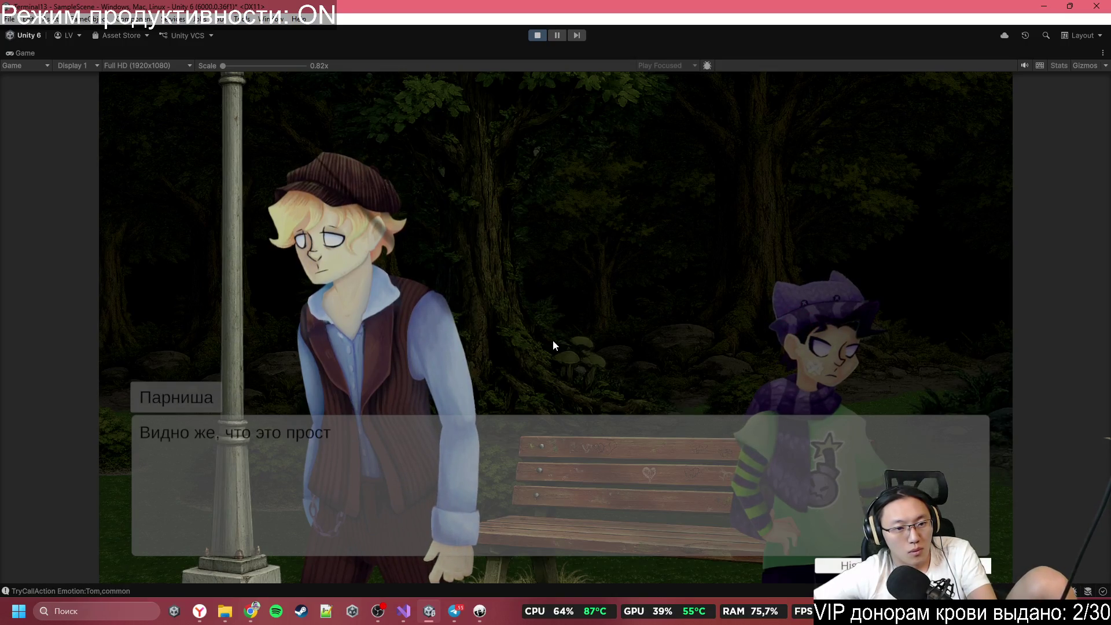
left_click(554, 340)
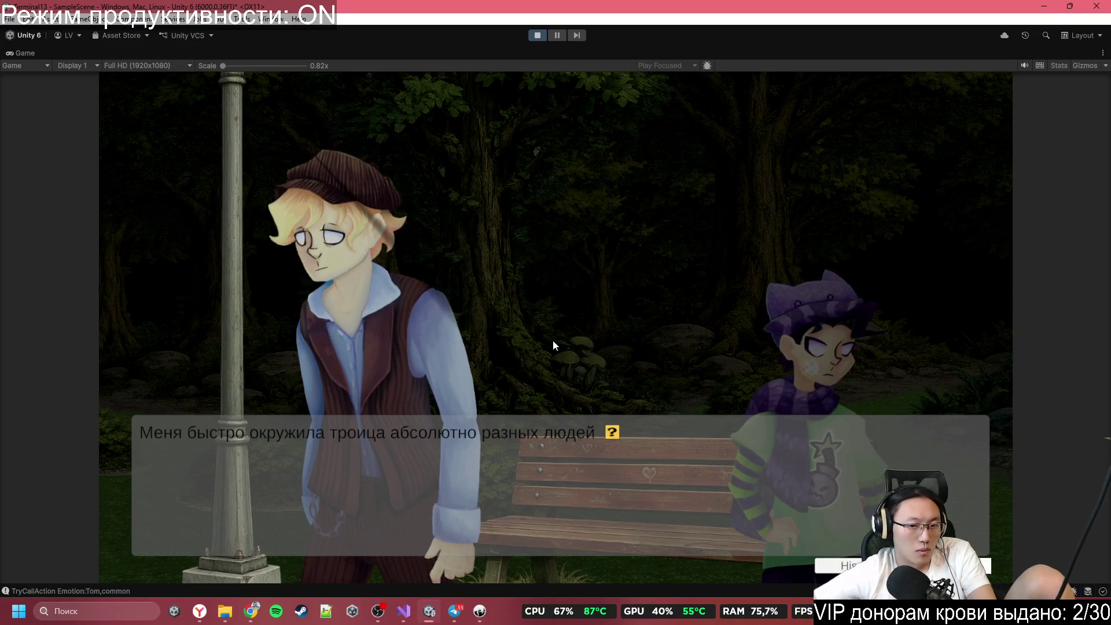
left_click(553, 339)
left_click(554, 339)
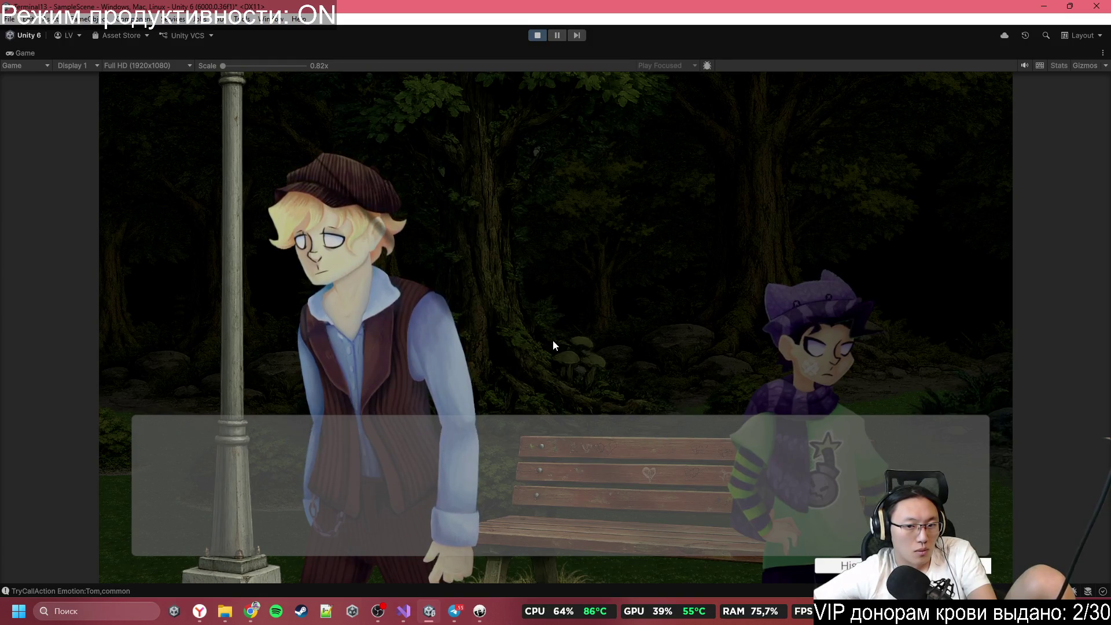
left_click(554, 340)
left_click(553, 341)
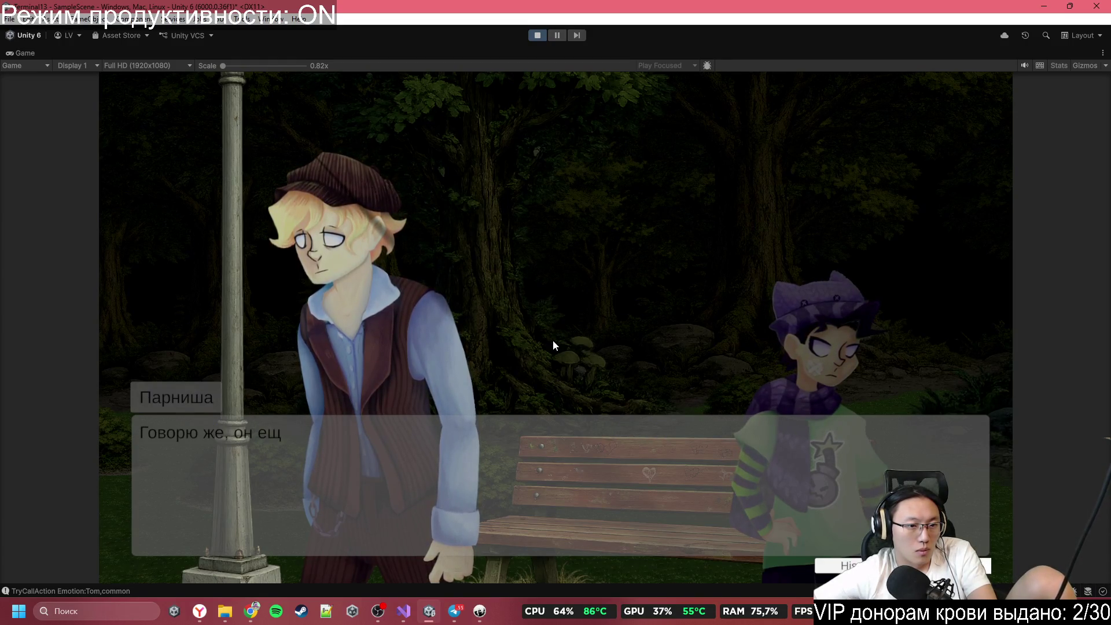
left_click(553, 341)
left_click(554, 341)
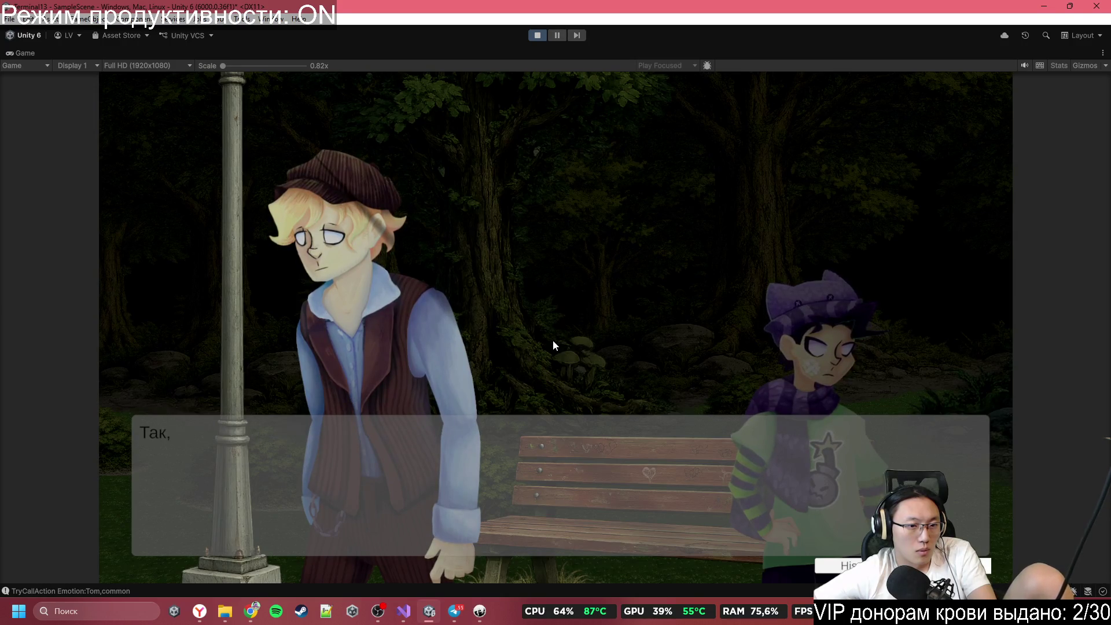
left_click(553, 341)
Step: Advance through Tom's and the stranger's replies, then restore the full editor layout
left_click(553, 341)
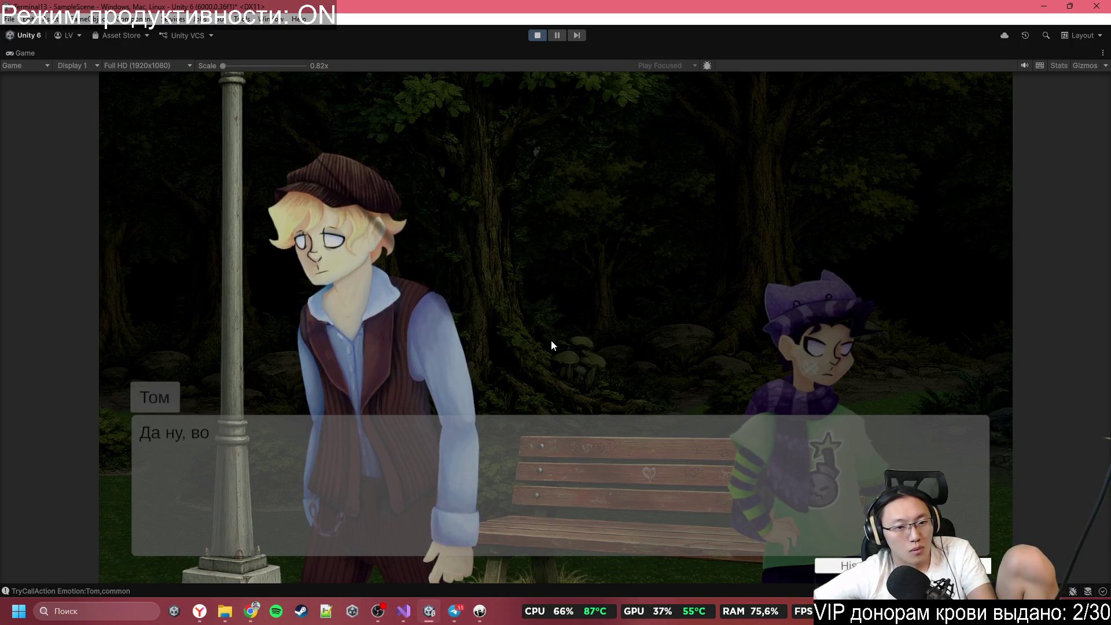
left_click(552, 341)
left_click(552, 341)
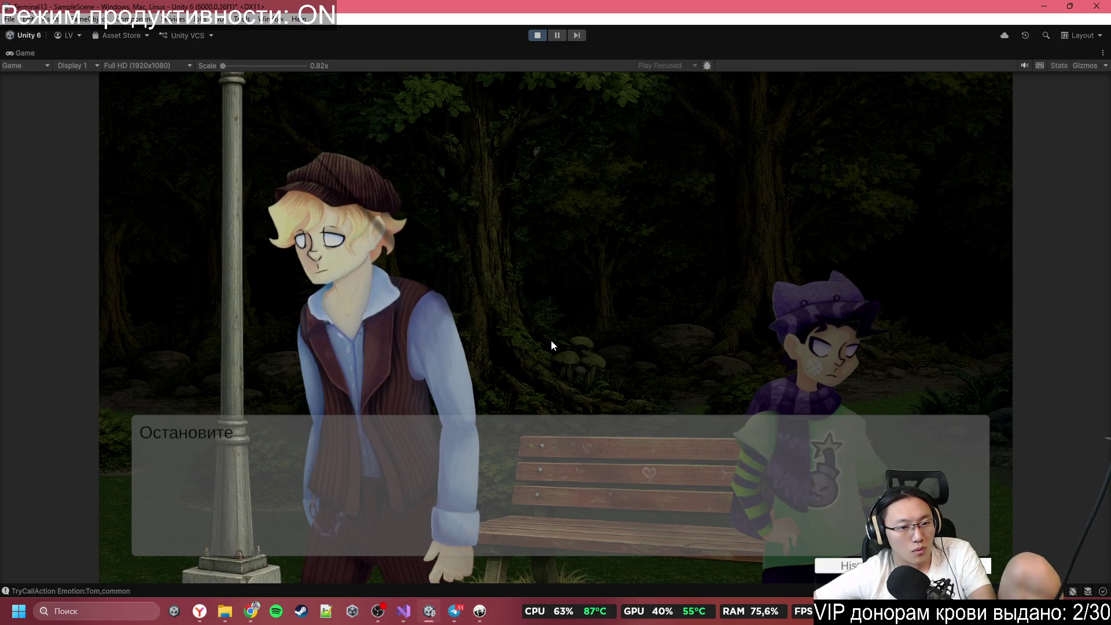
left_click(552, 341)
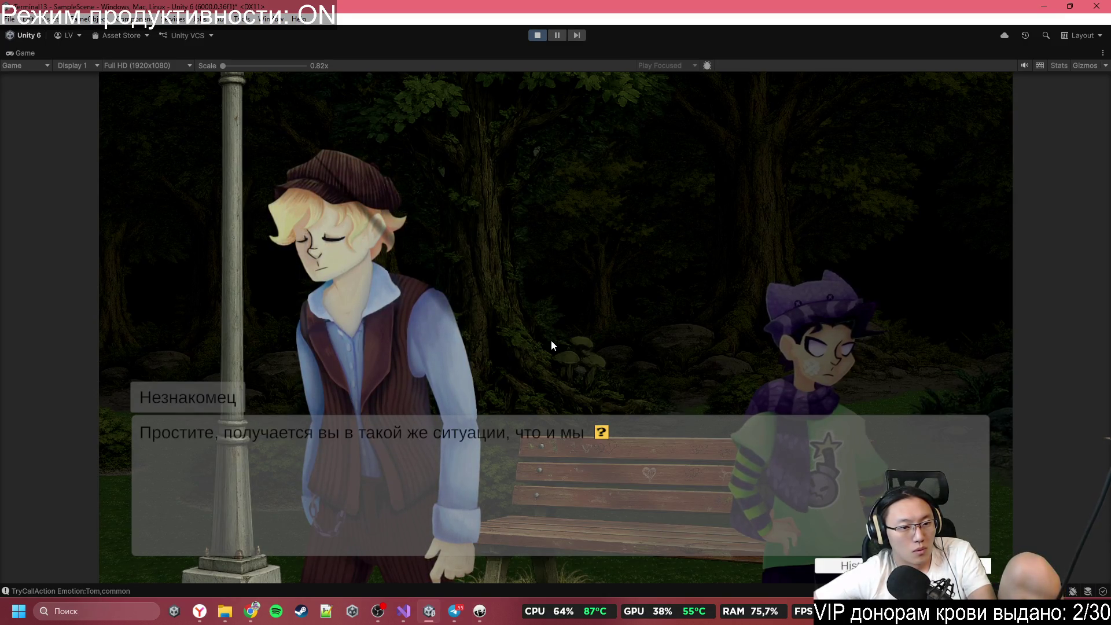
left_click(551, 340)
left_click(551, 340)
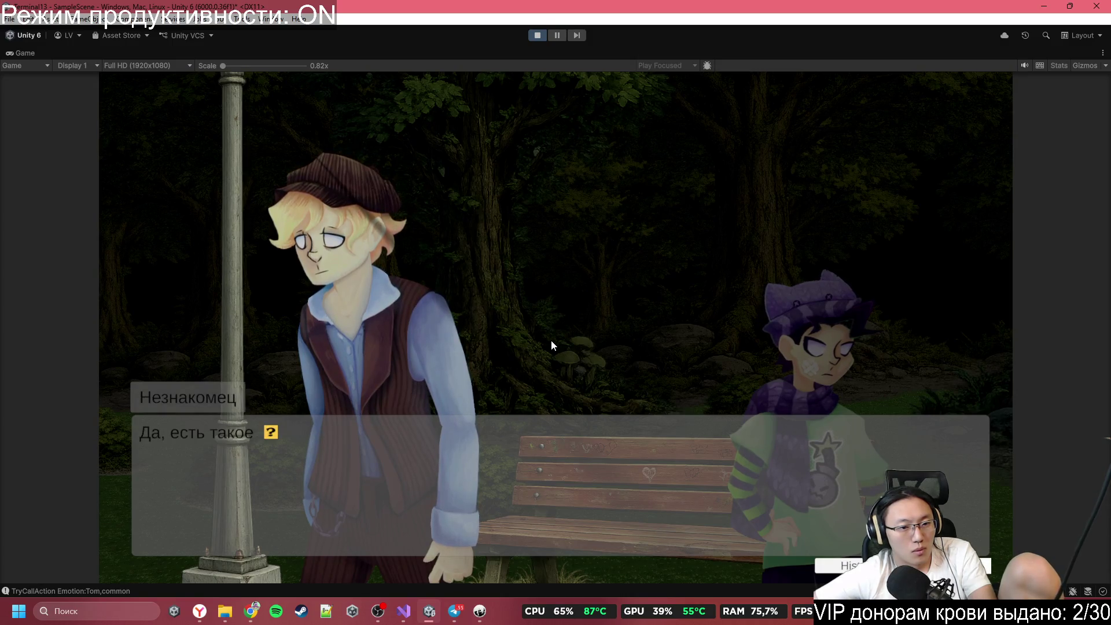
left_click(551, 346)
left_click(551, 340)
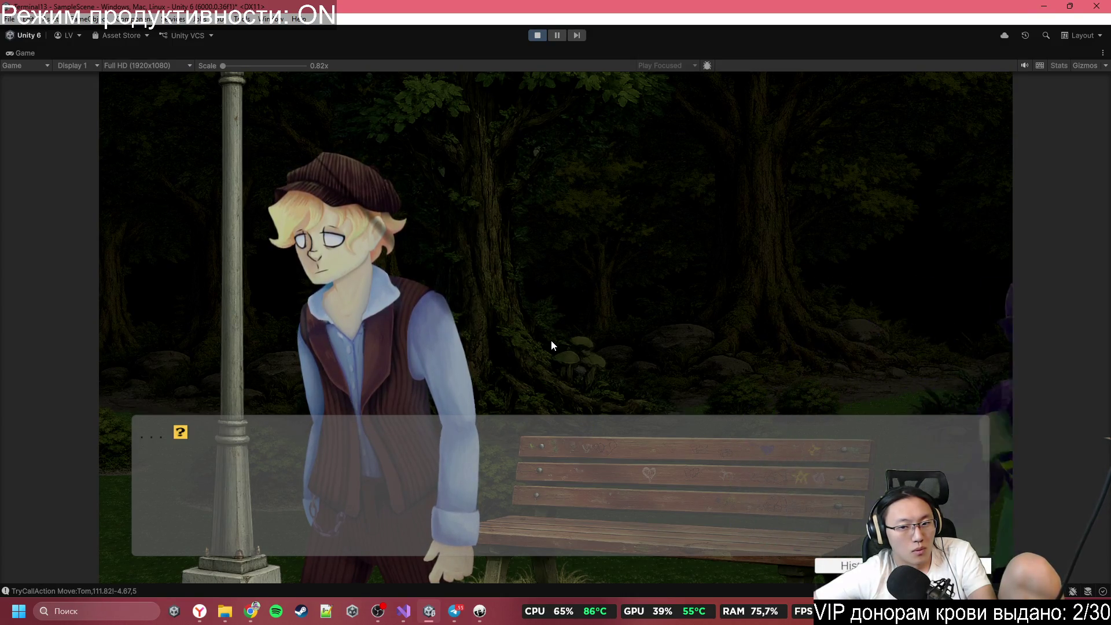
left_click(551, 340)
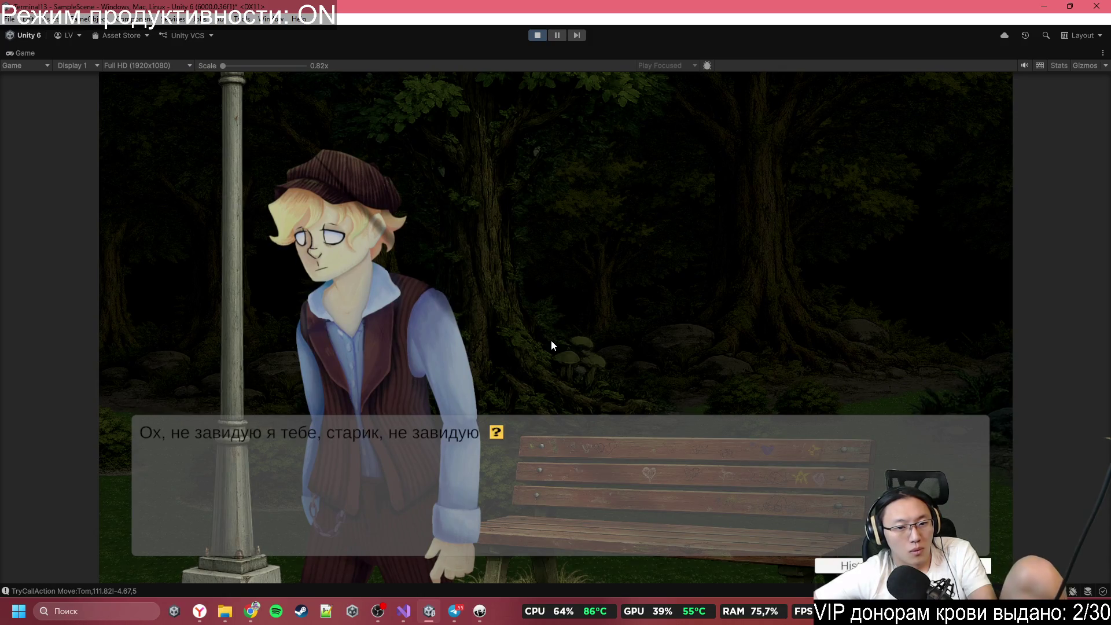
left_click(550, 341)
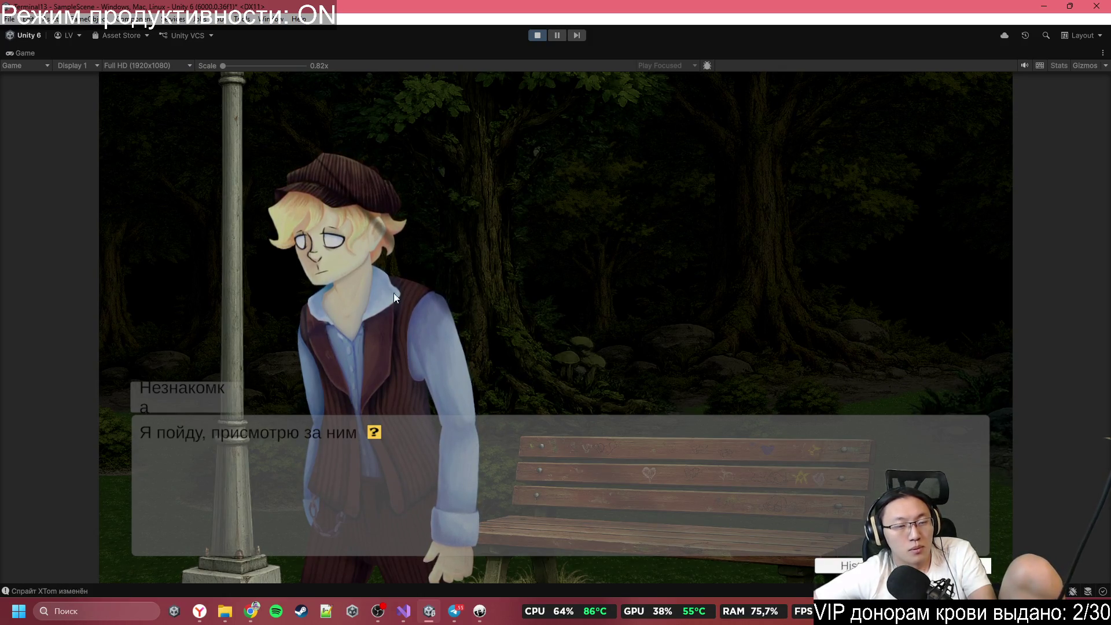
double_click(349, 52)
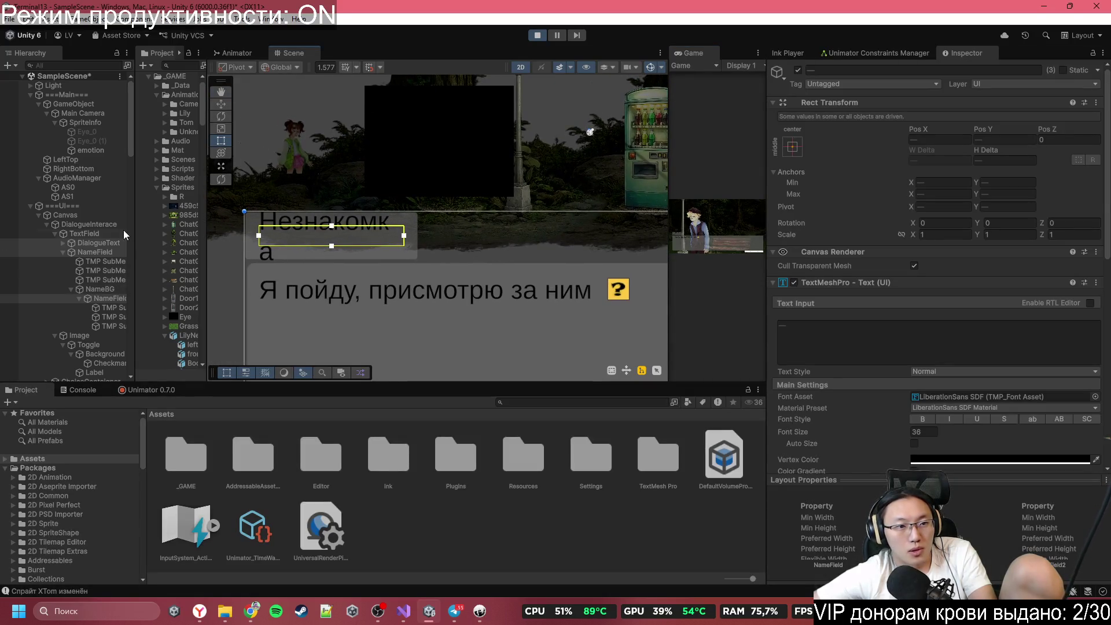
Step: Add the letter 'а' to NameField's text to see how the name label stretches
left_click(110, 244)
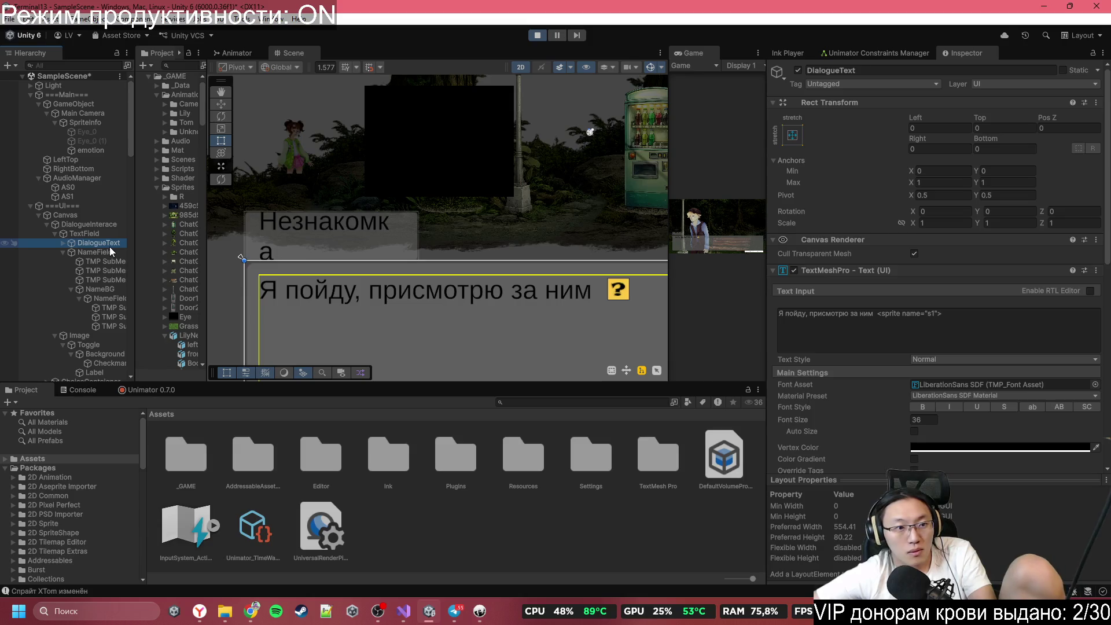
left_click(117, 255)
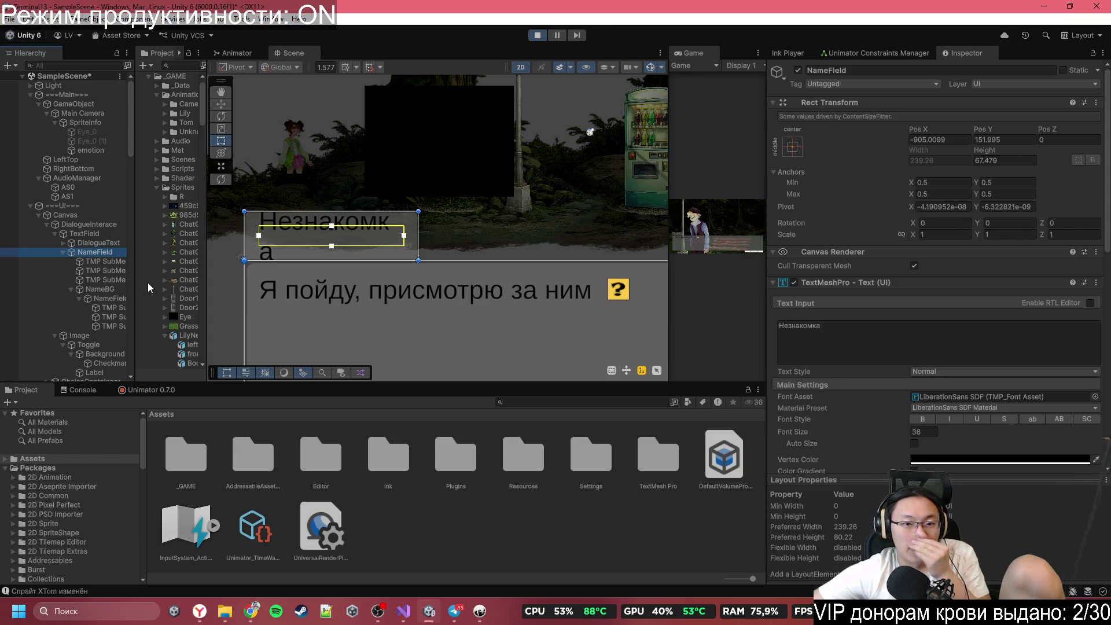
left_click(911, 333)
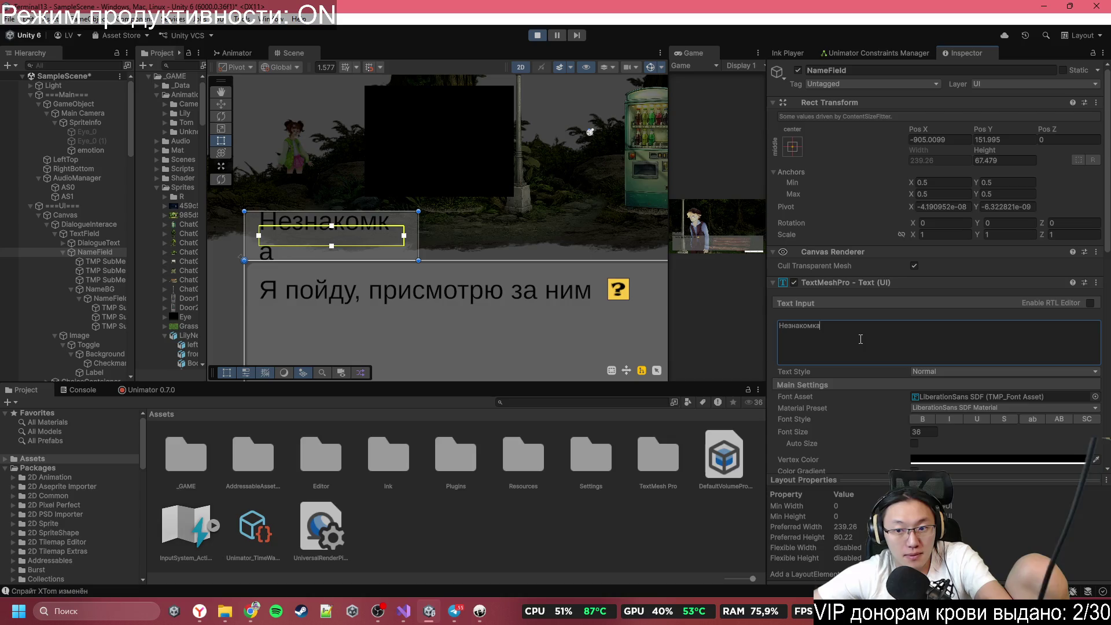
type("аа")
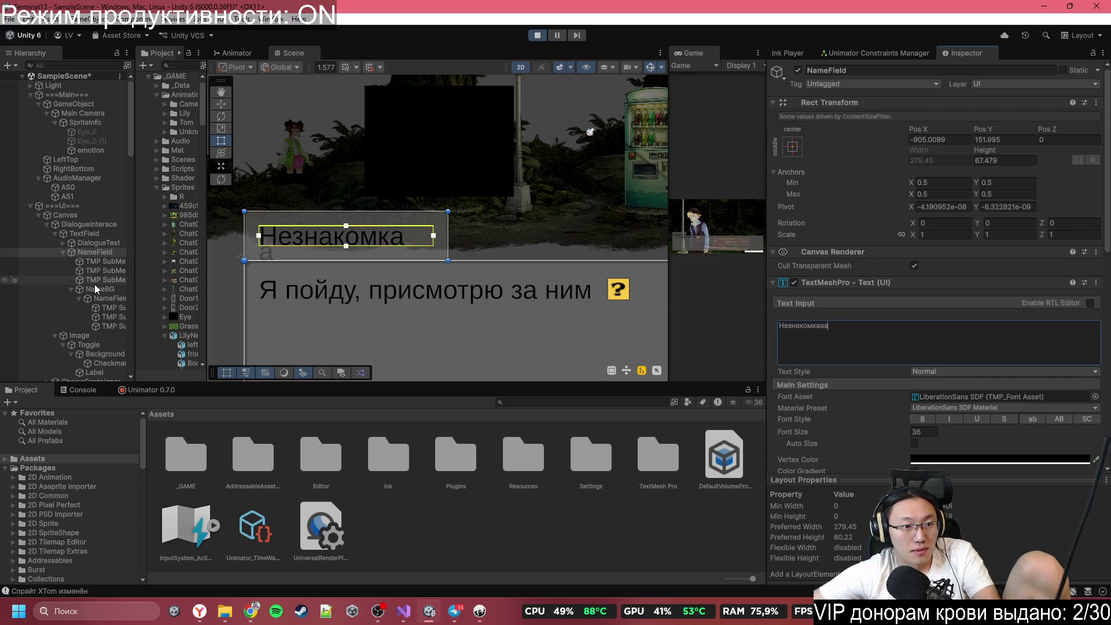
Step: Test NameField2 the same way, remove the extra letter, and exit Play mode with Ctrl+P
left_click(98, 290)
left_click(144, 298)
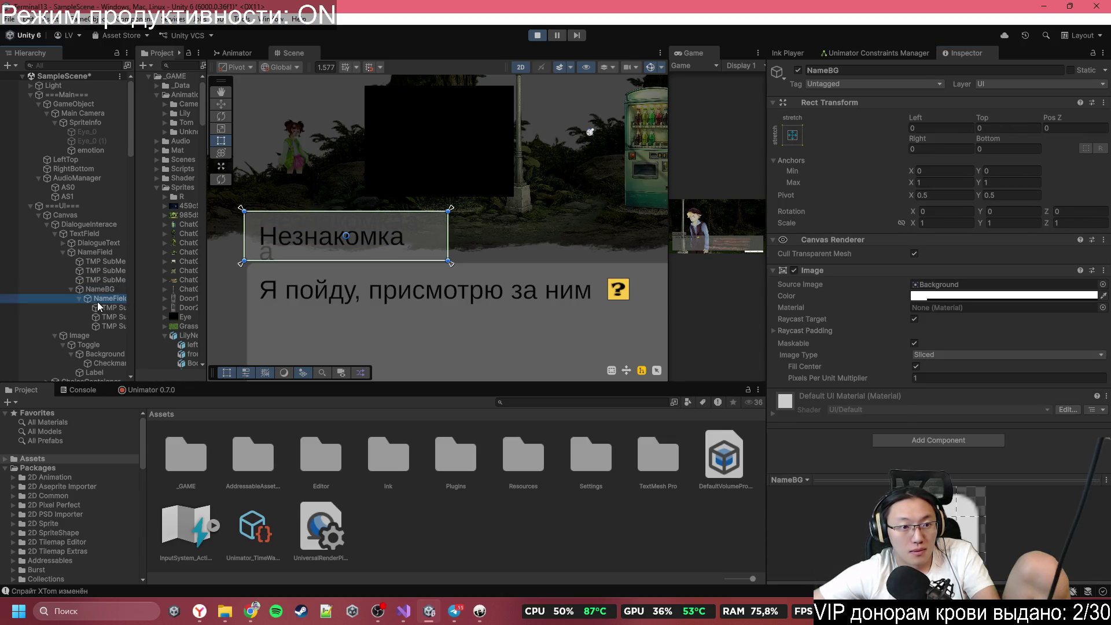
left_click(926, 317)
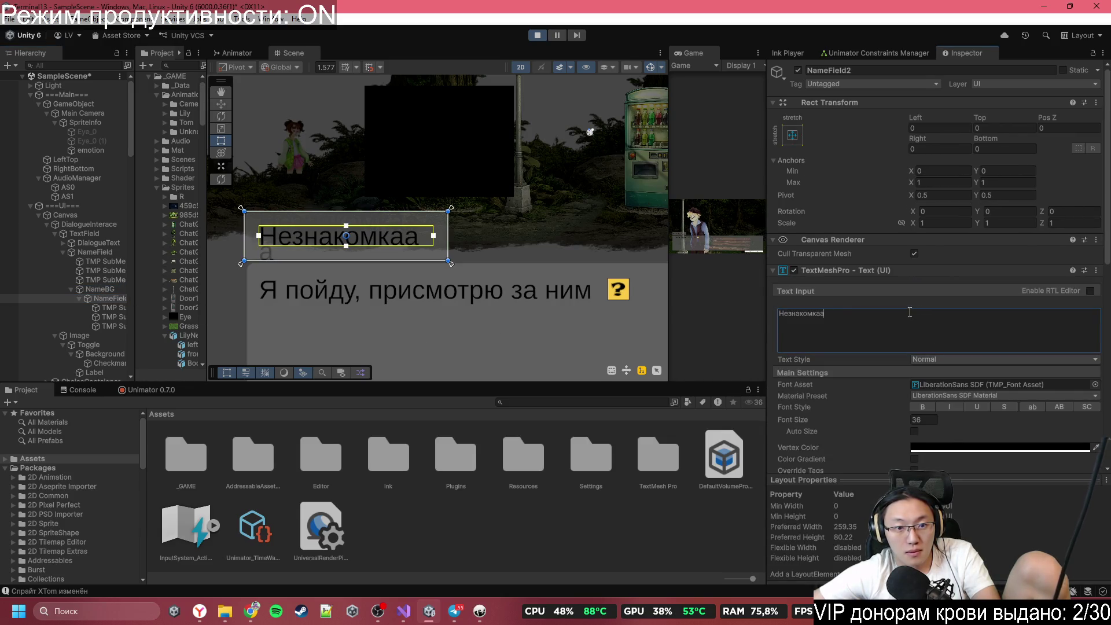
type("а")
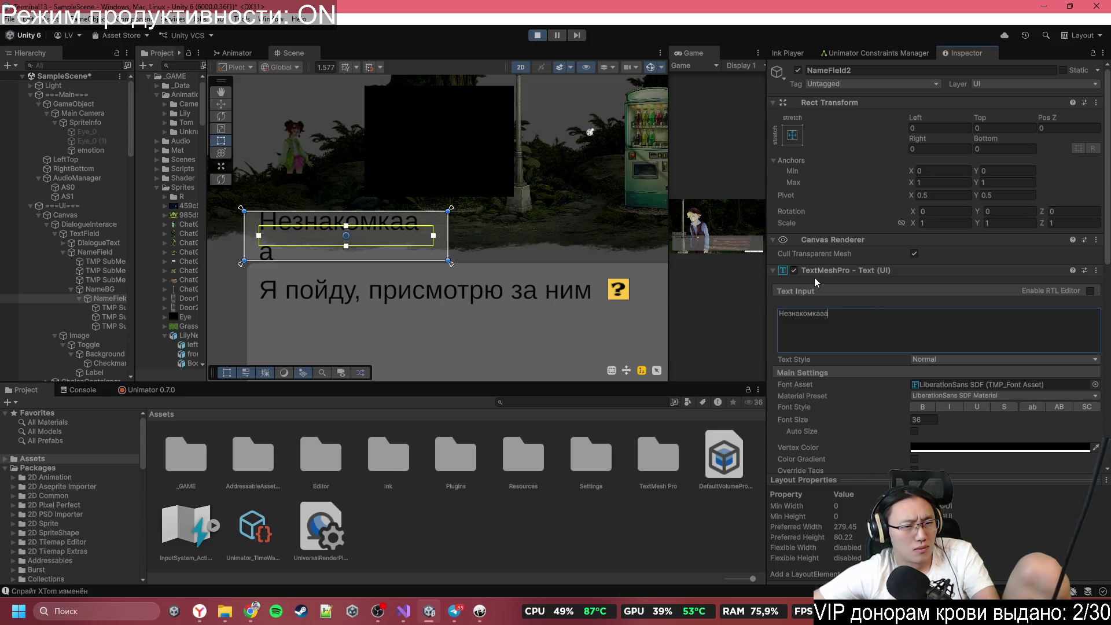
key("BackSpace")
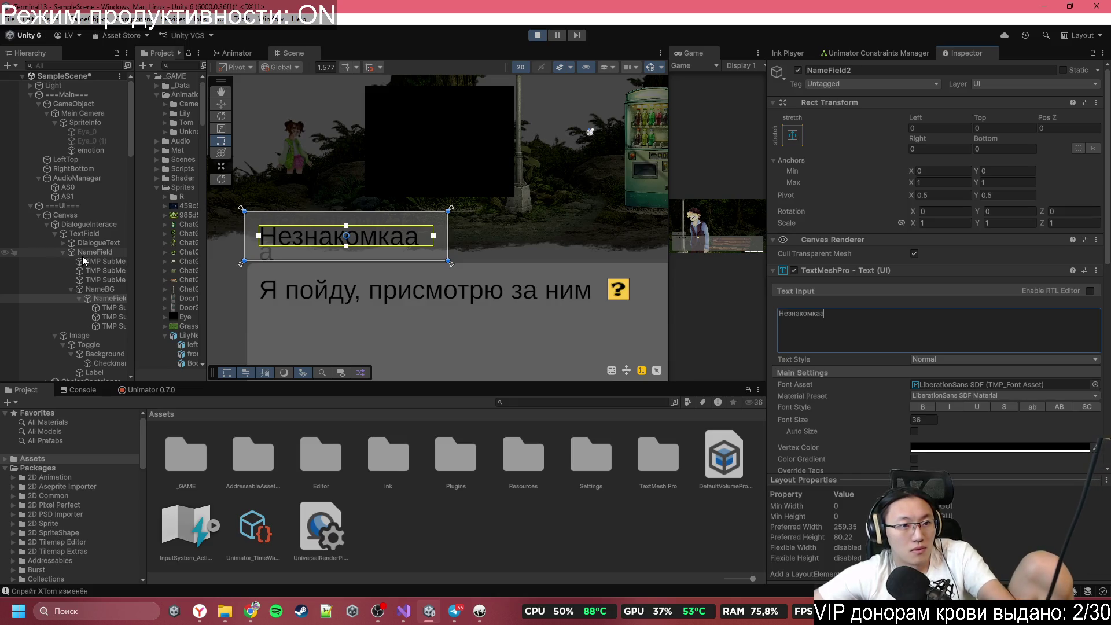
key("ctrl+p")
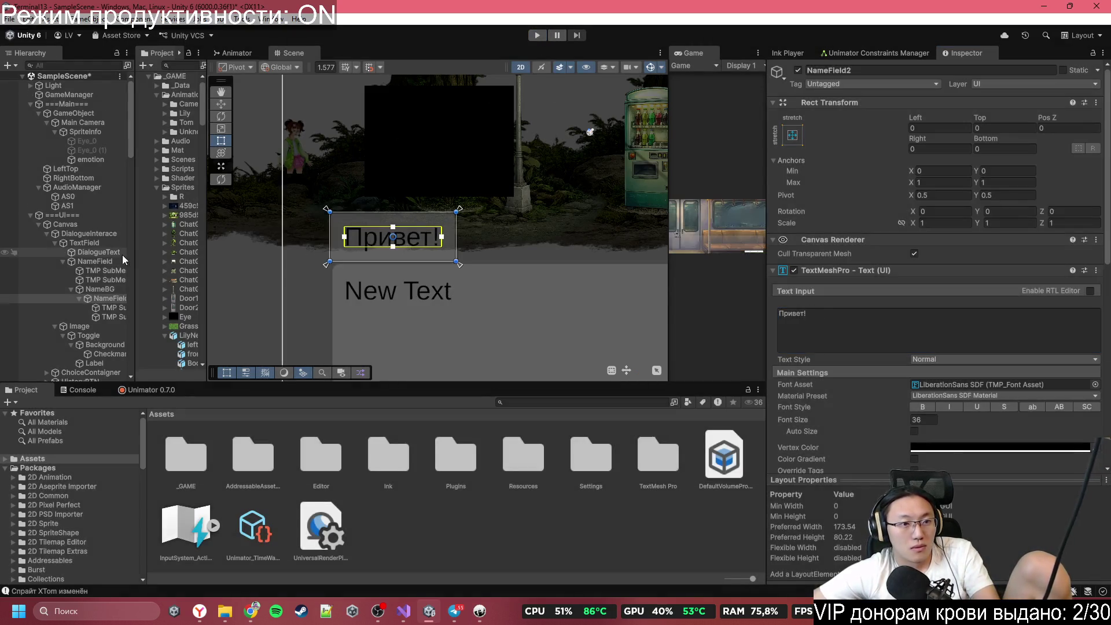
left_click(107, 264, "ctrl")
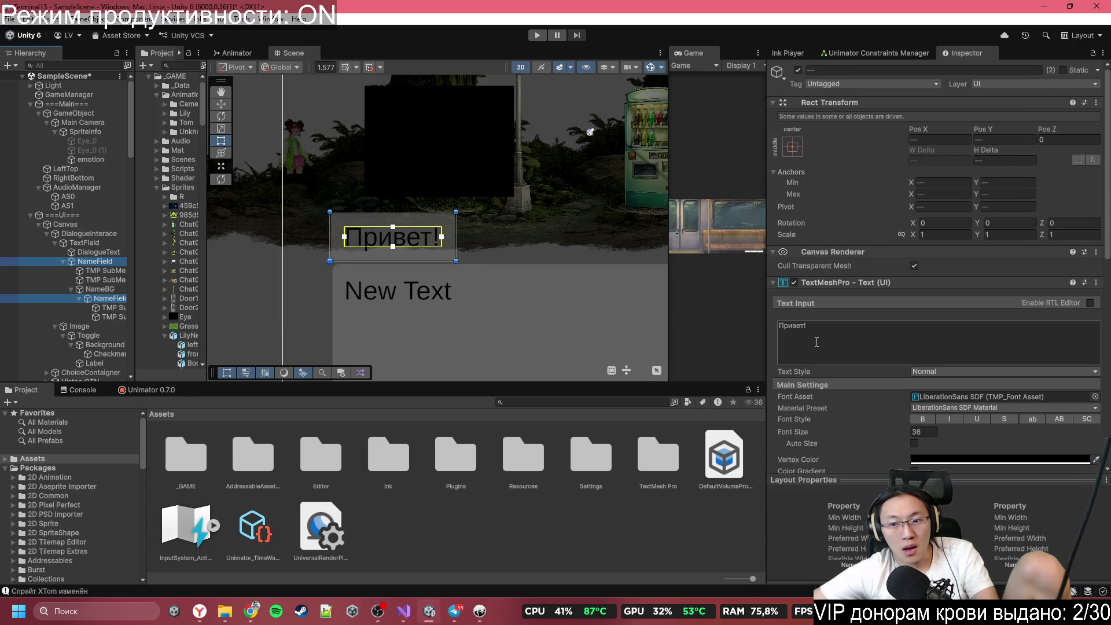
scroll(828, 352, "down", 3)
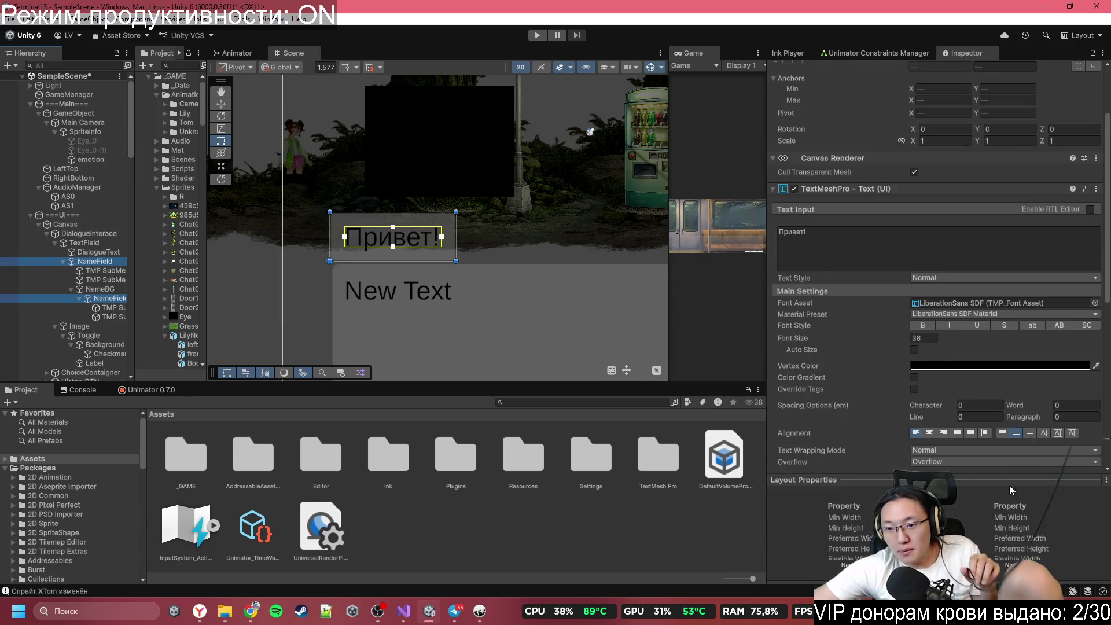
scroll(954, 398, "down", 1)
scroll(953, 397, "down", 9)
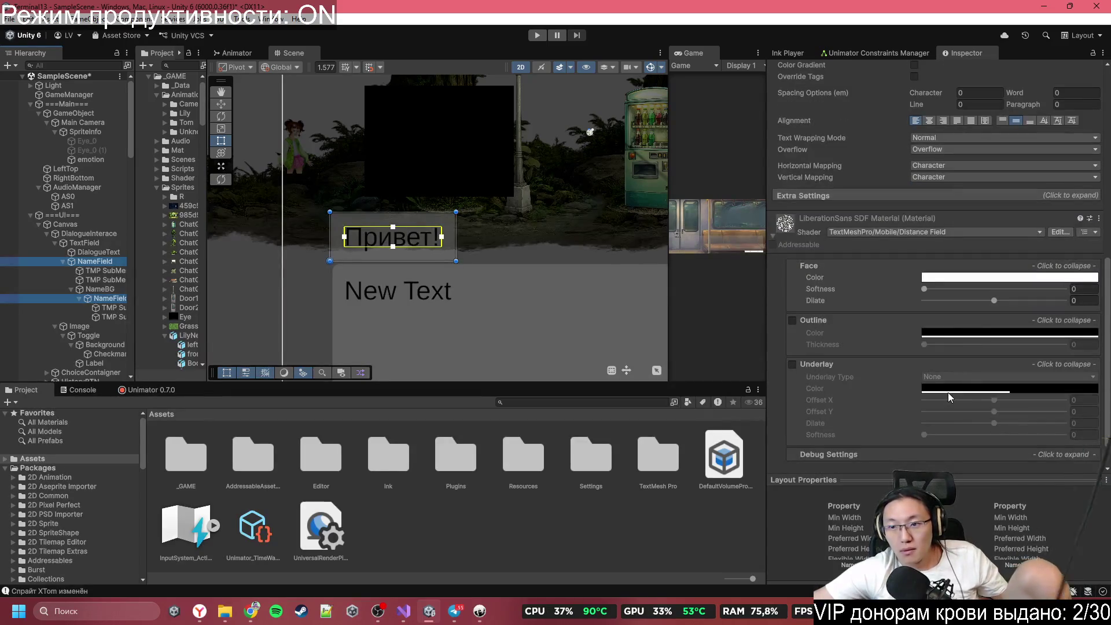
left_click(887, 197)
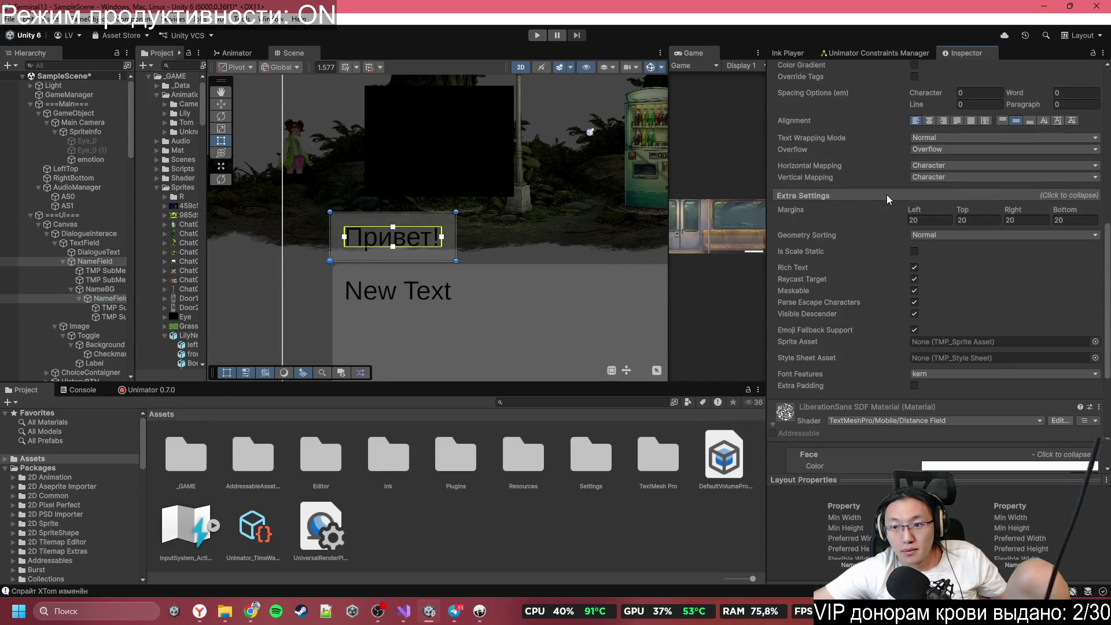
scroll(908, 304, "down", 7)
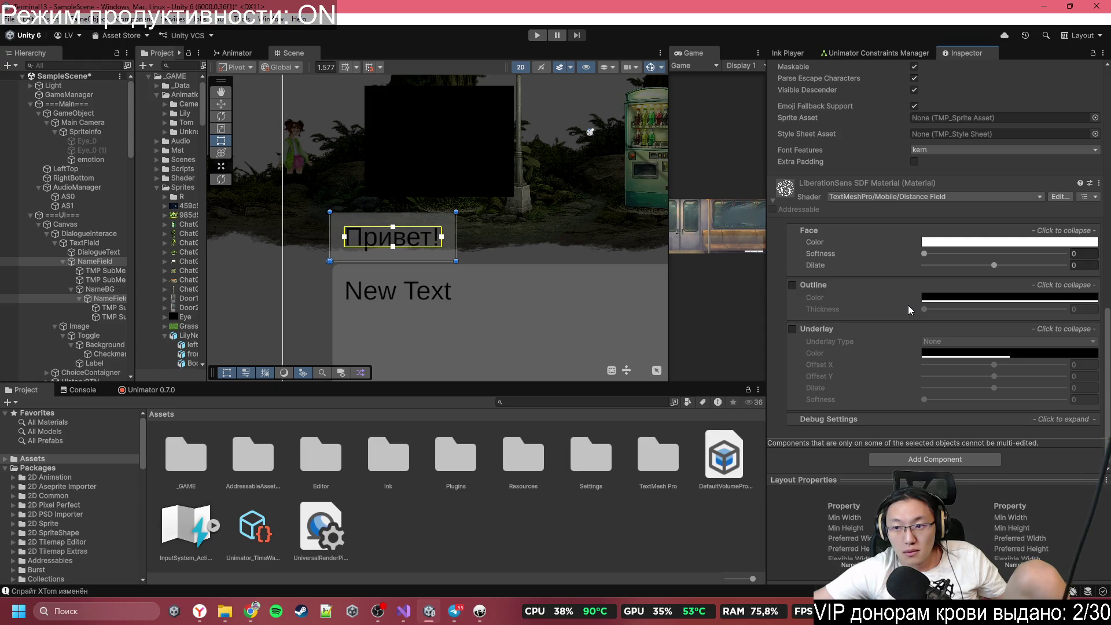
scroll(908, 304, "up", 20)
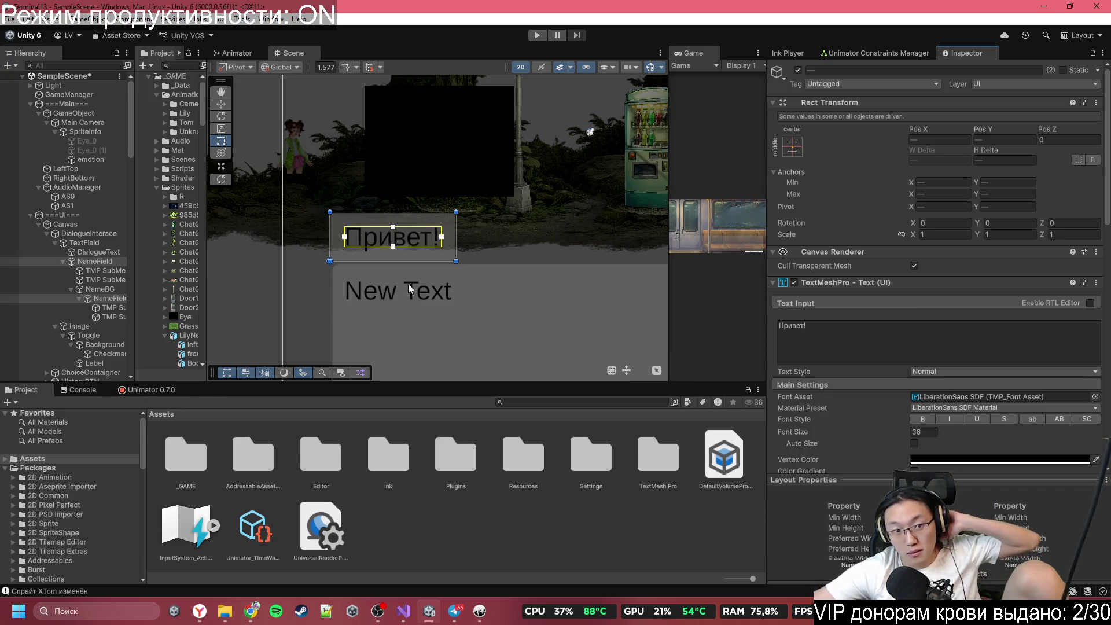
Step: Select NameField and set its Rect Transform pivot X and Y to 0
left_click(81, 261)
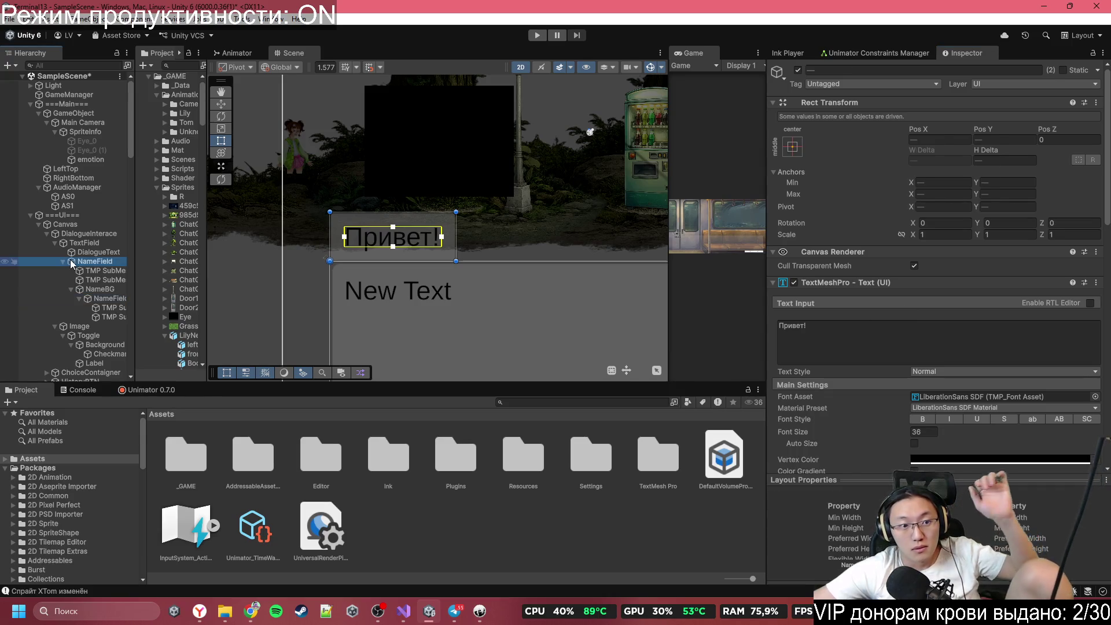
left_click(94, 299)
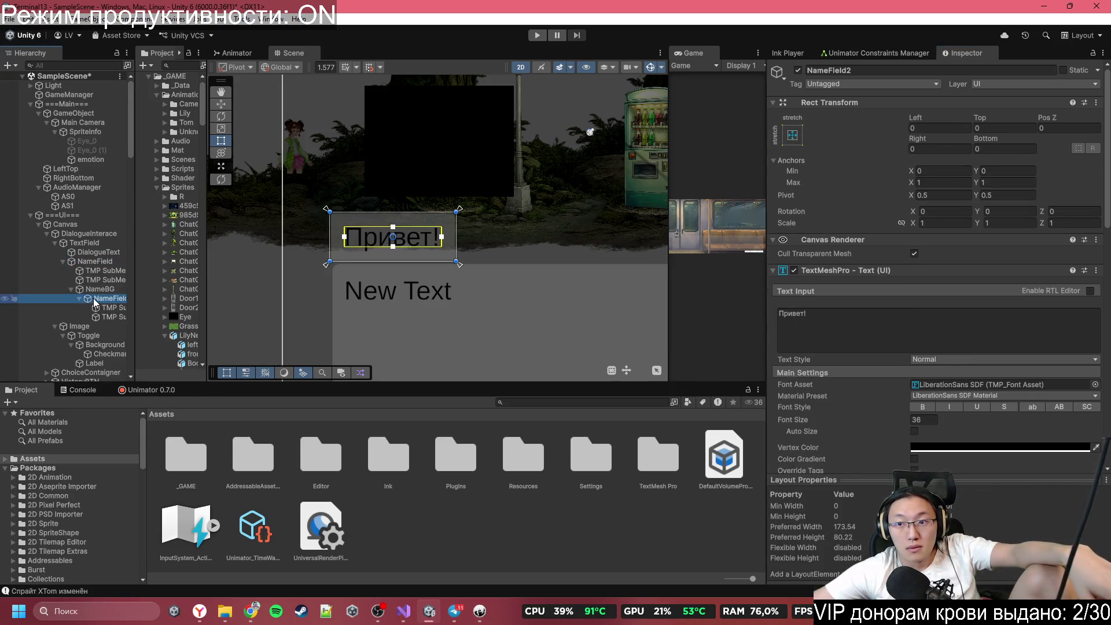
left_click(99, 263)
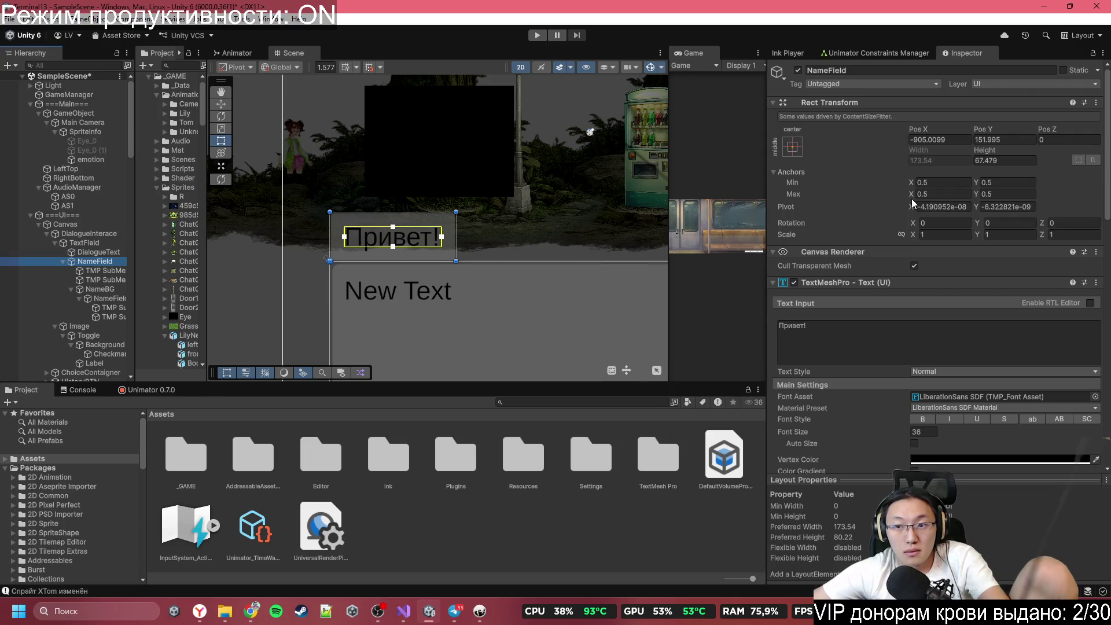
left_click_drag(912, 197, 860, 199)
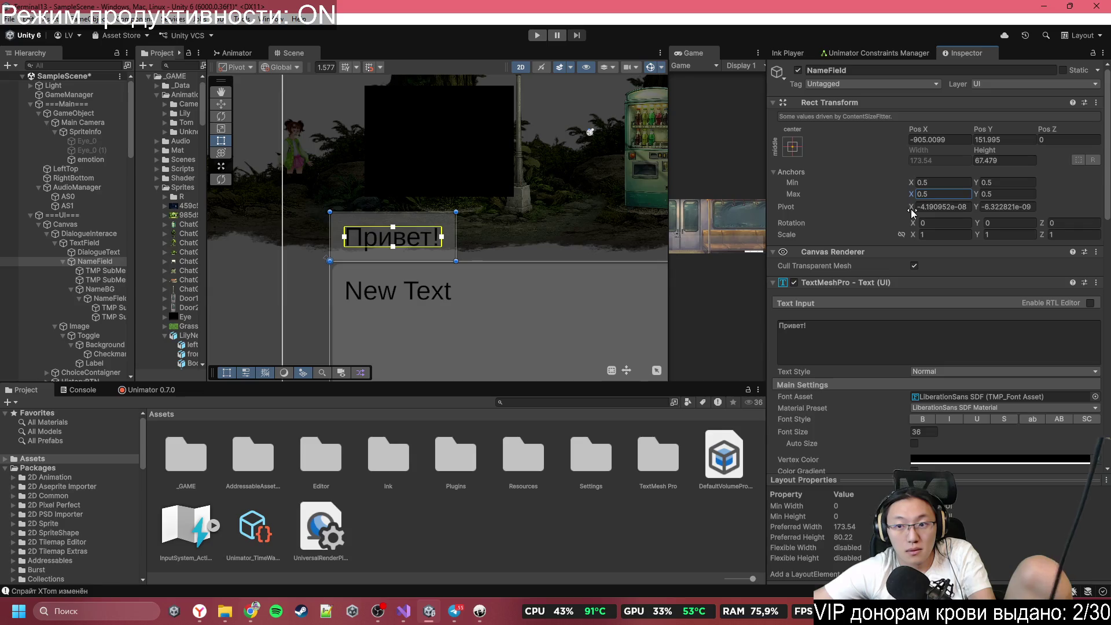
mouse_move(913, 213)
left_mouse_down()
mouse_move(892, 213)
mouse_move(913, 212)
left_mouse_up()
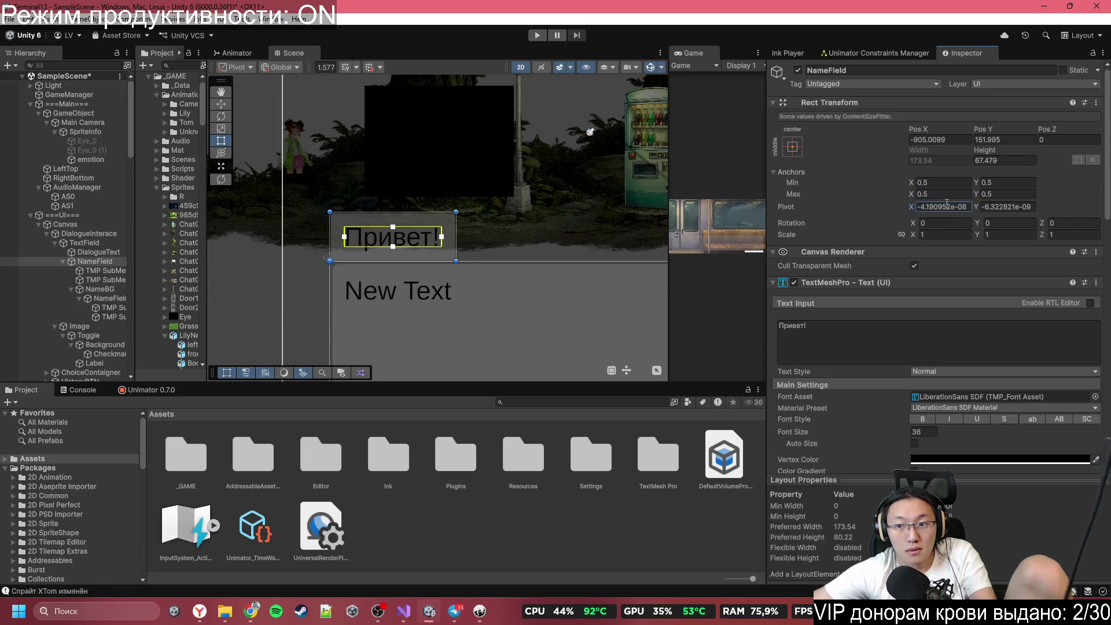
type("0")
left_click(991, 207)
type("0")
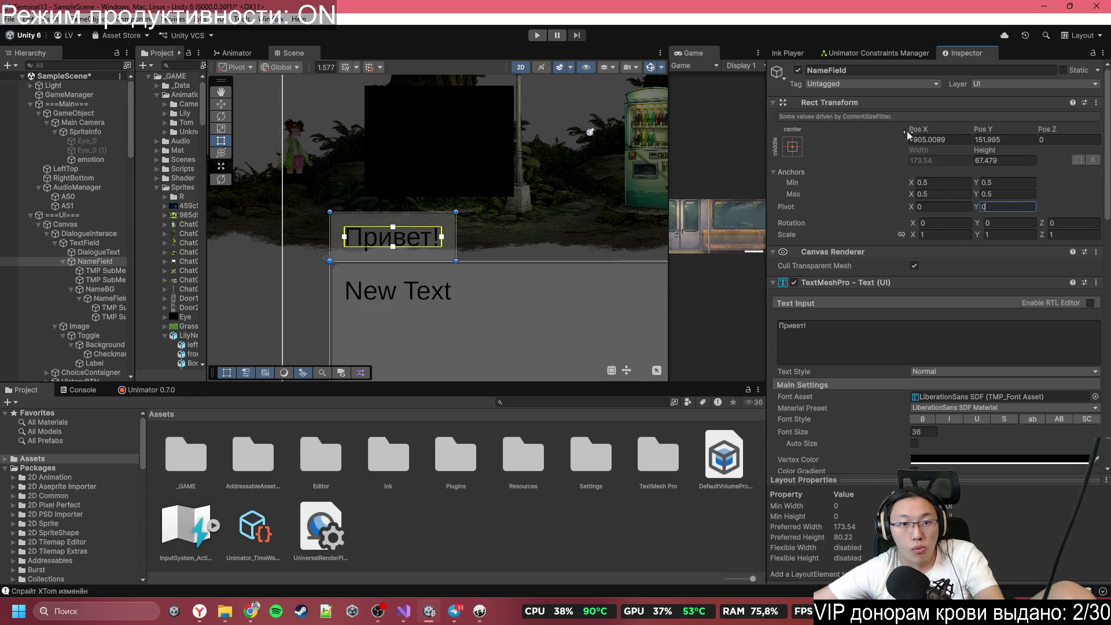
Step: Replace the nested name text 'Привет!' with trial names like 'Незнакомый мне человек'
left_click(100, 289, "ctrl")
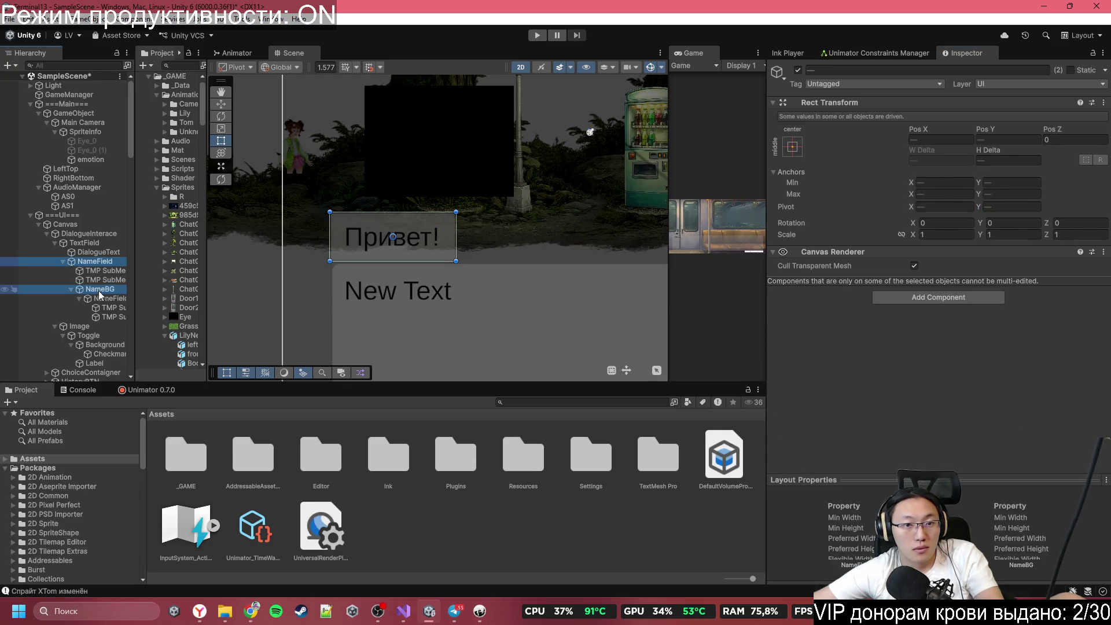
left_click(100, 297, "ctrl")
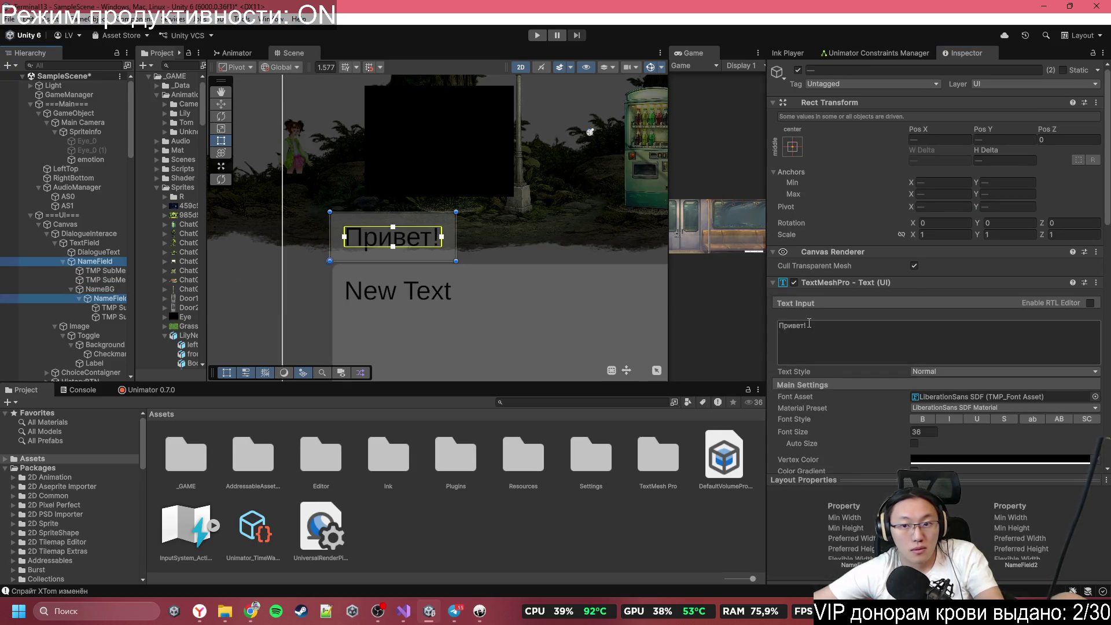
left_click(844, 331)
type("D")
key("BackSpace")
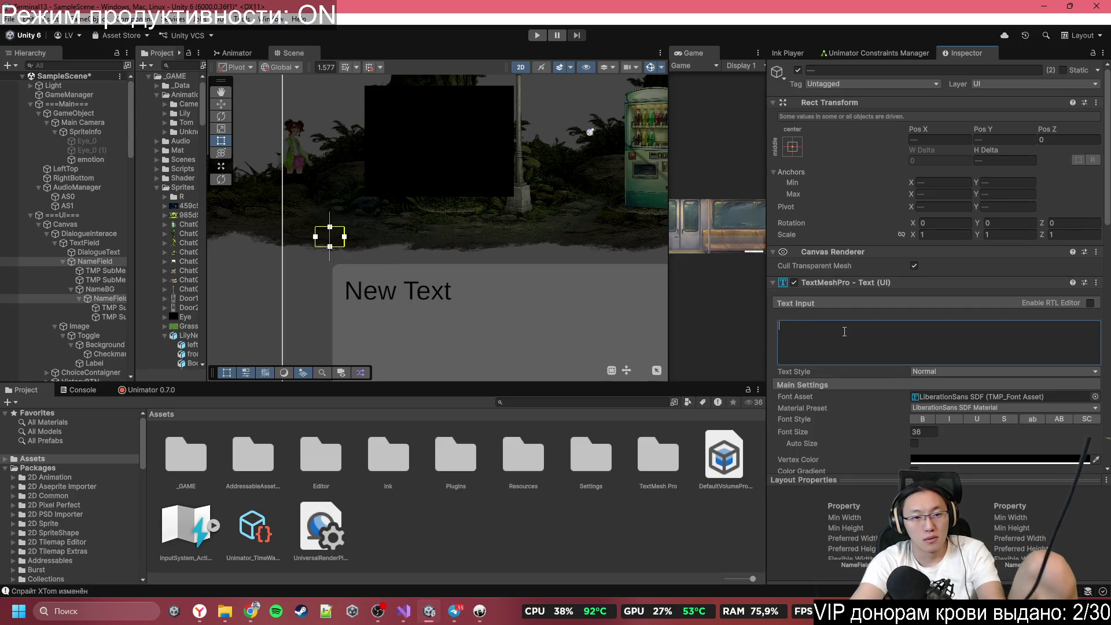
type("Незнакомка")
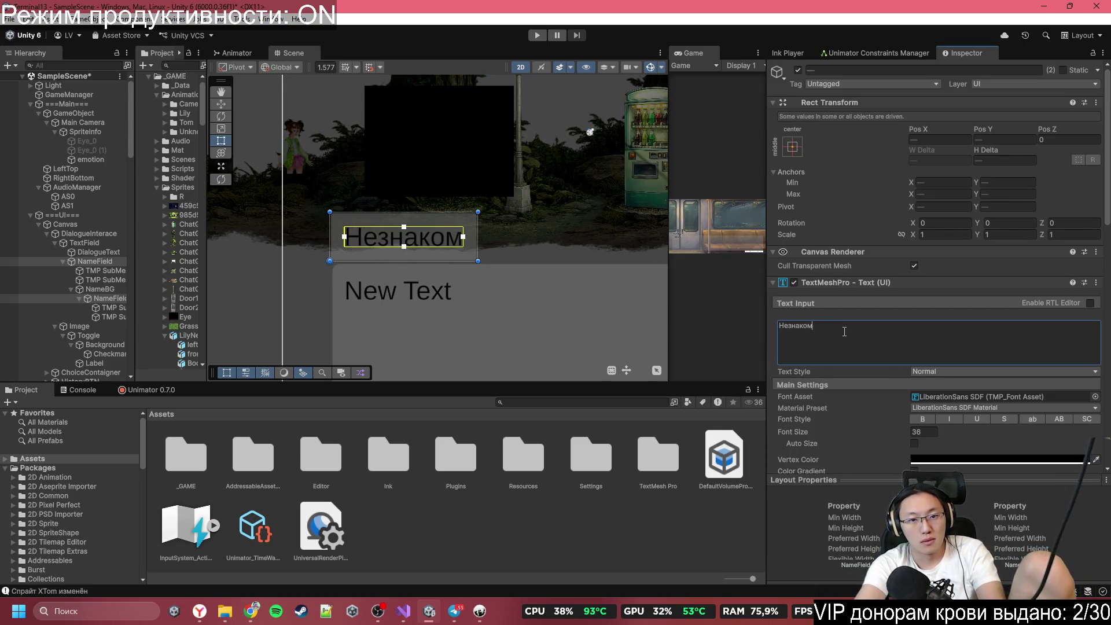
type("оокалу")
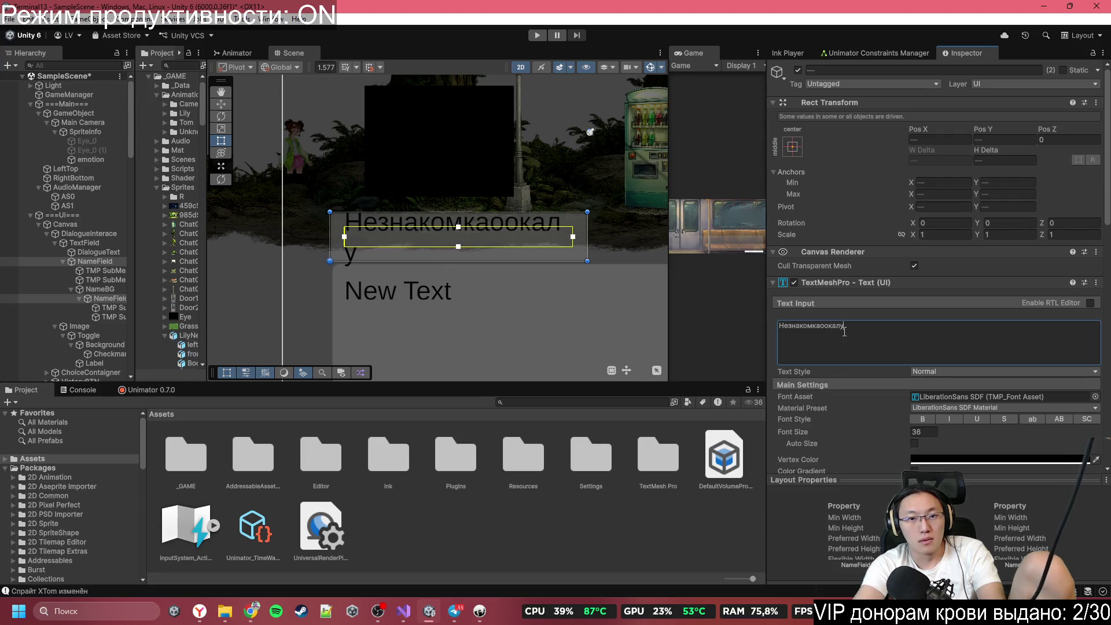
key("BackSpace")
key("BackSpace")
key("BackSpace")
key("BackSpace")
key("BackSpace")
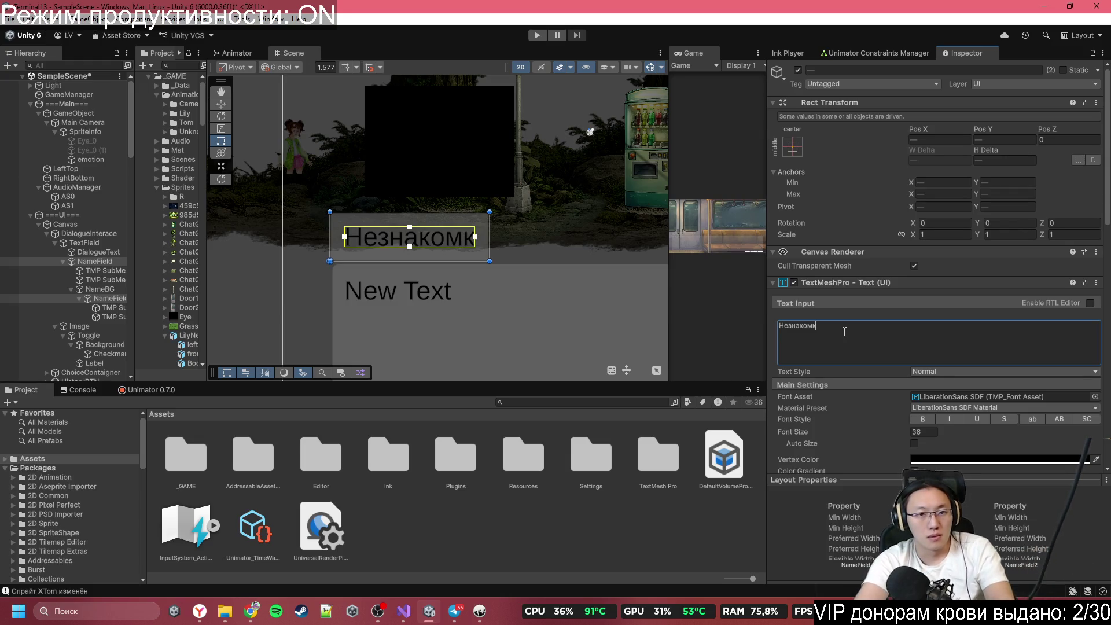
key("BackSpace")
key("BackSpace")
key("BackSpace")
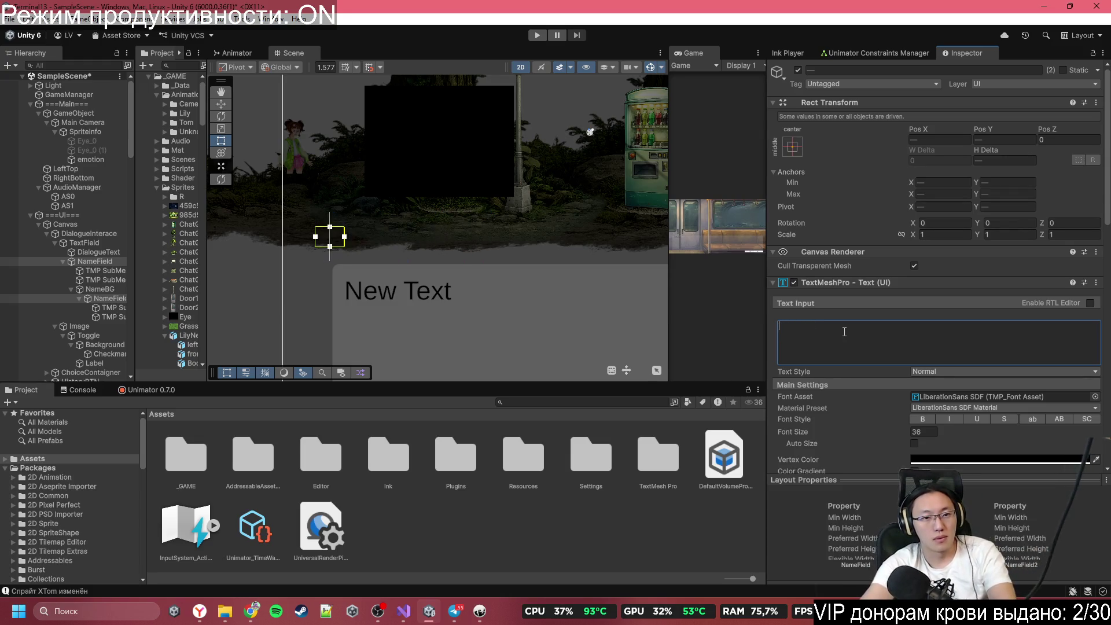
type("ы")
key("BackSpace")
type("Нез")
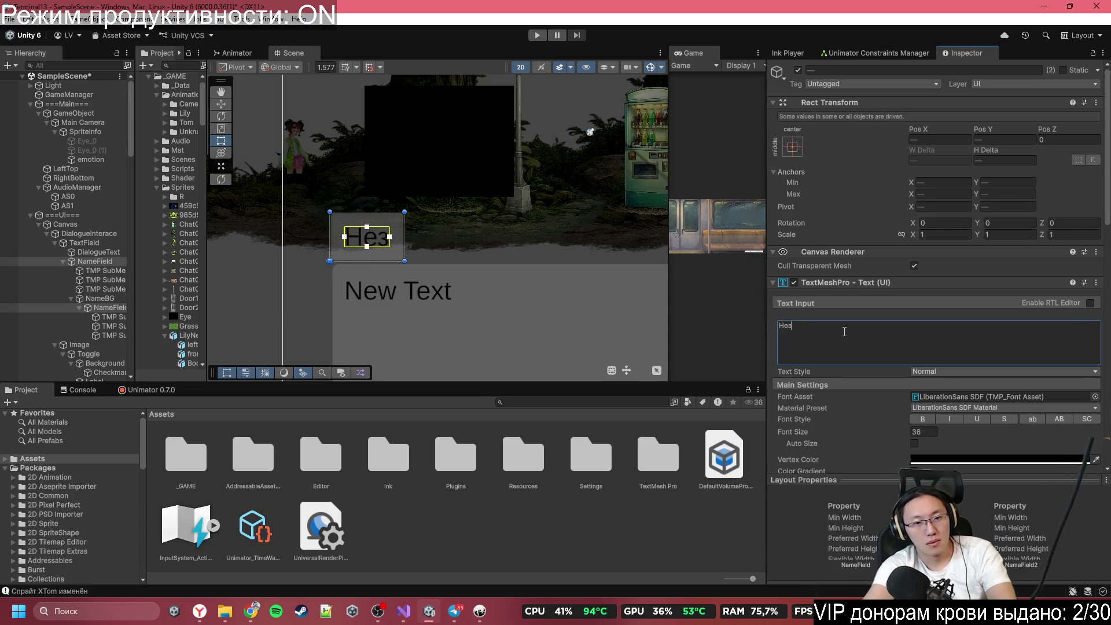
type("накомый мне")
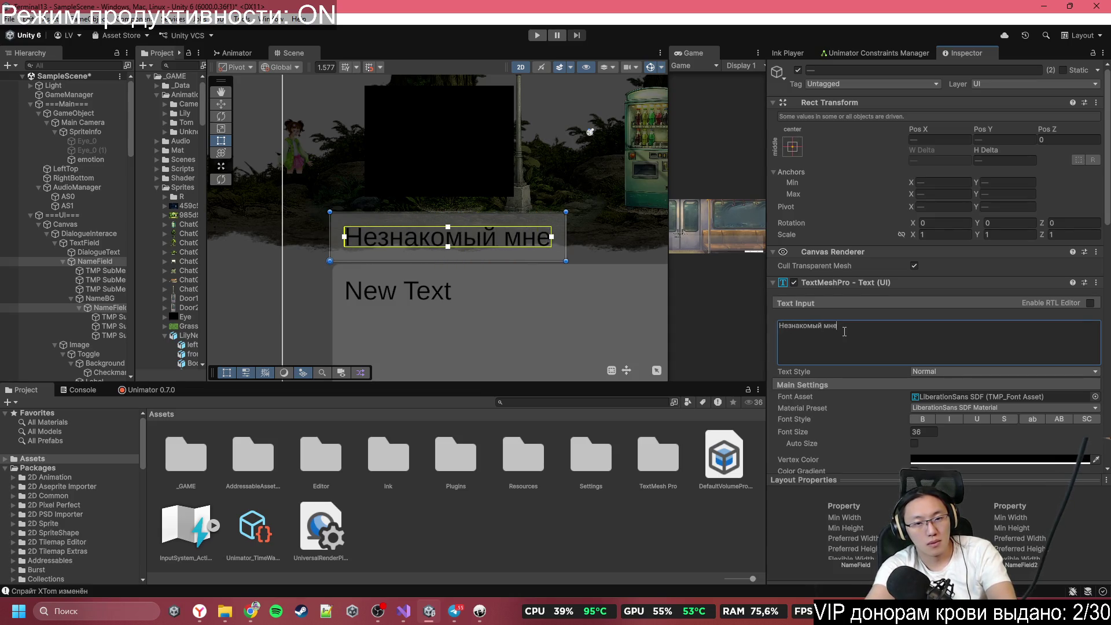
type(" человека нез")
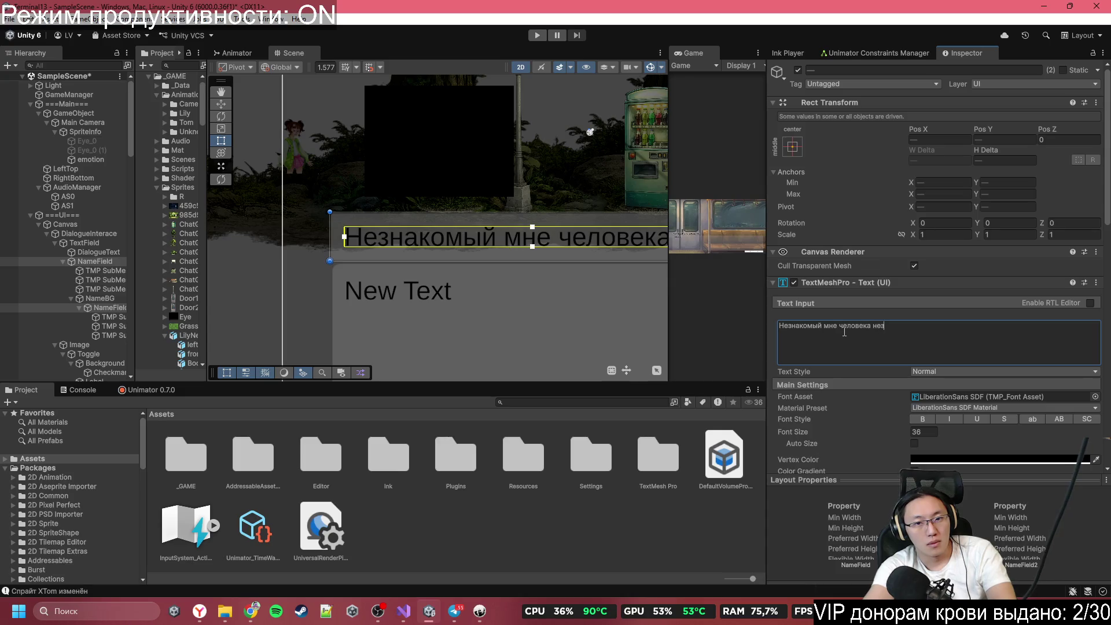
key("BackSpace")
key("BackSpace")
key("BackSpace")
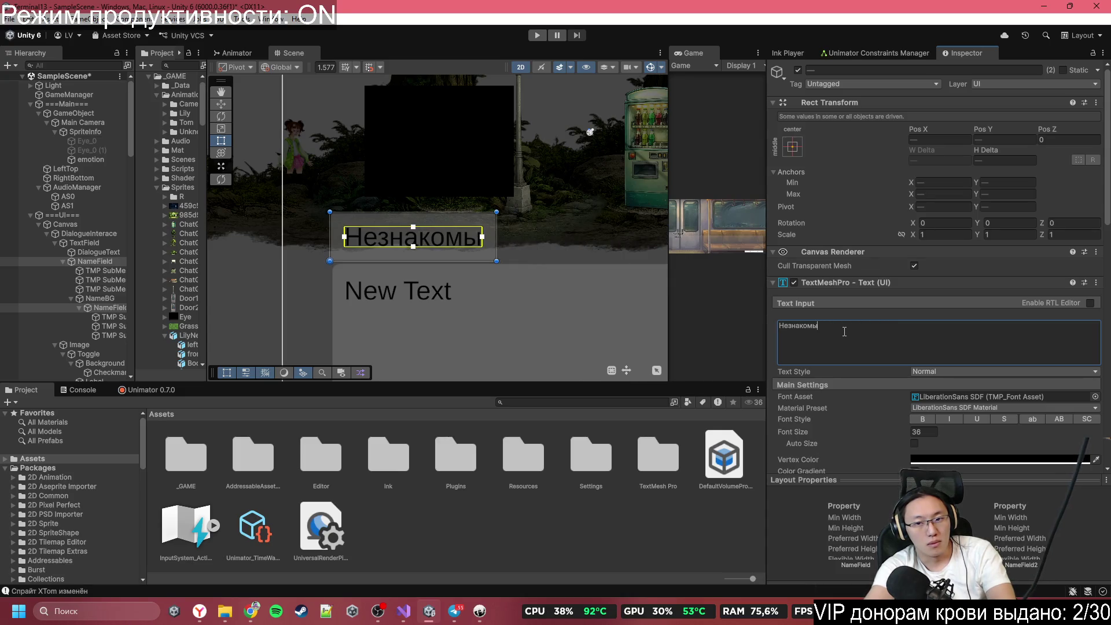
Step: Trim and retype the name until it reads 'Незнакомка' on one line
type("ка")
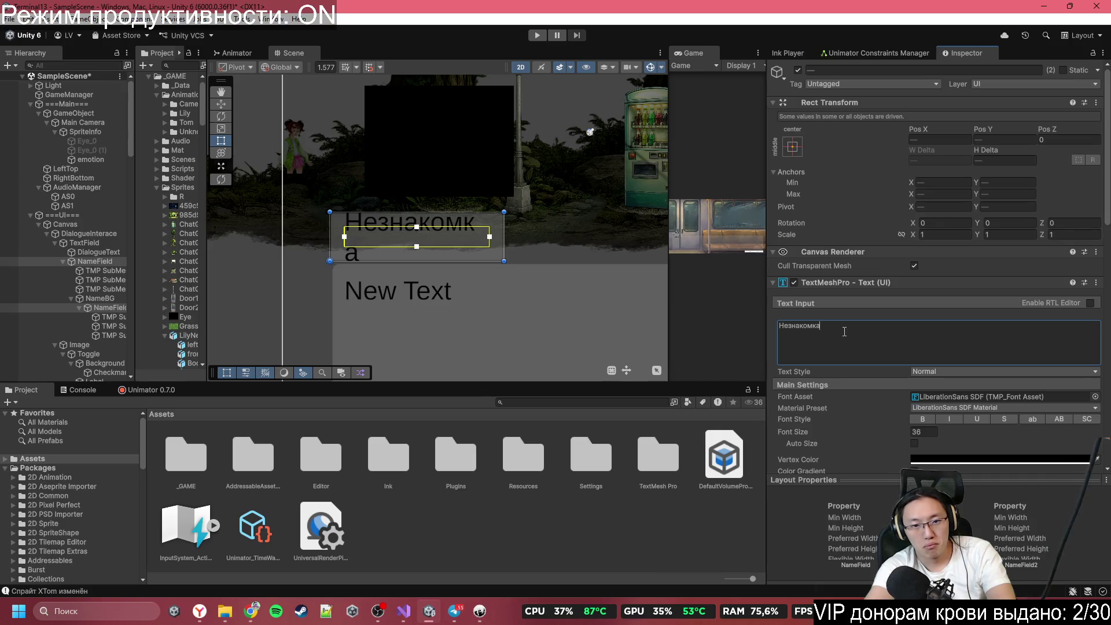
type("-")
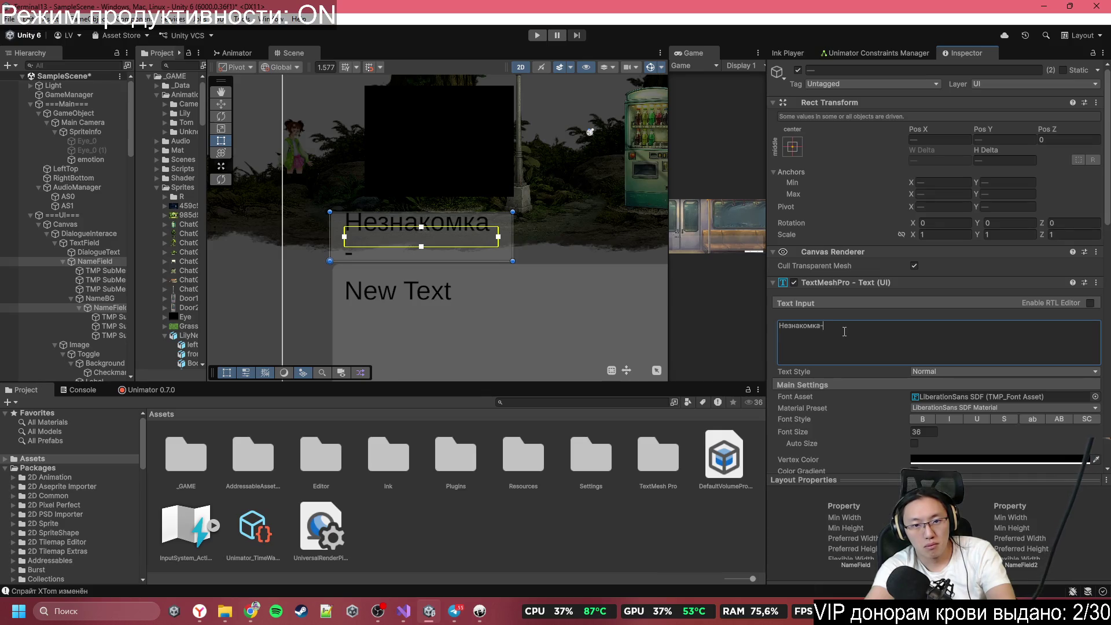
key("BackSpace")
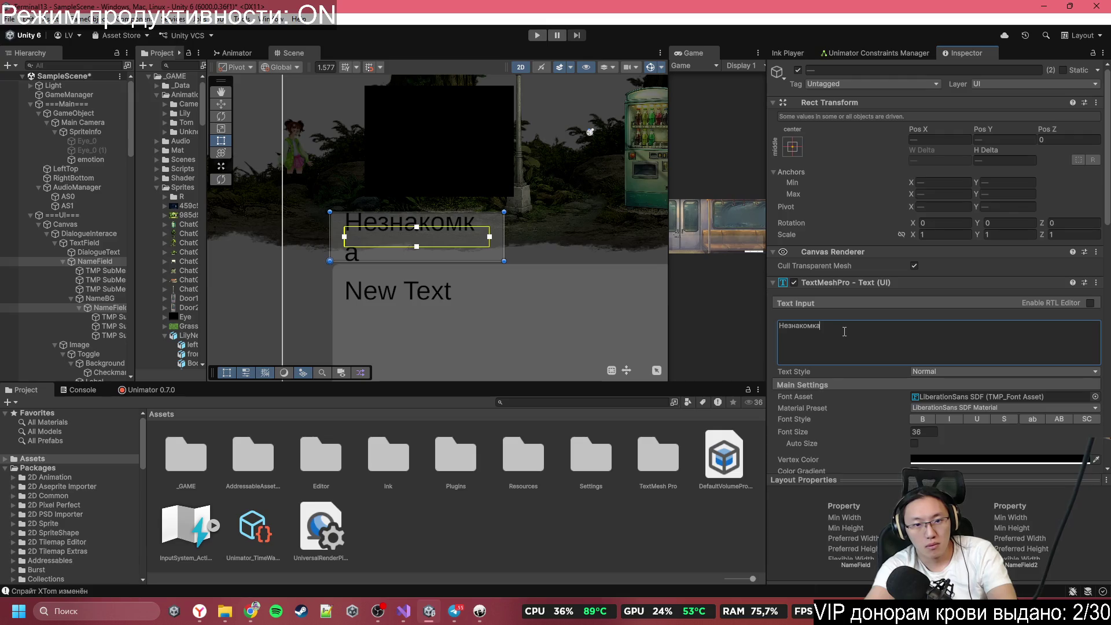
key("BackSpace")
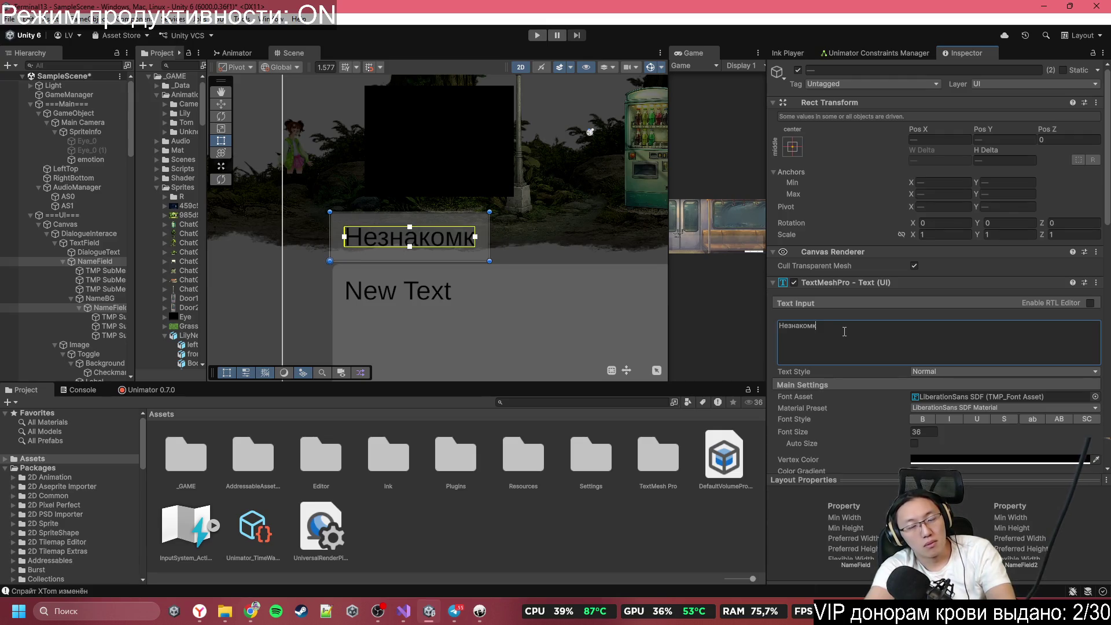
key("BackSpace")
key("BackSpace")
key("BackSpace")
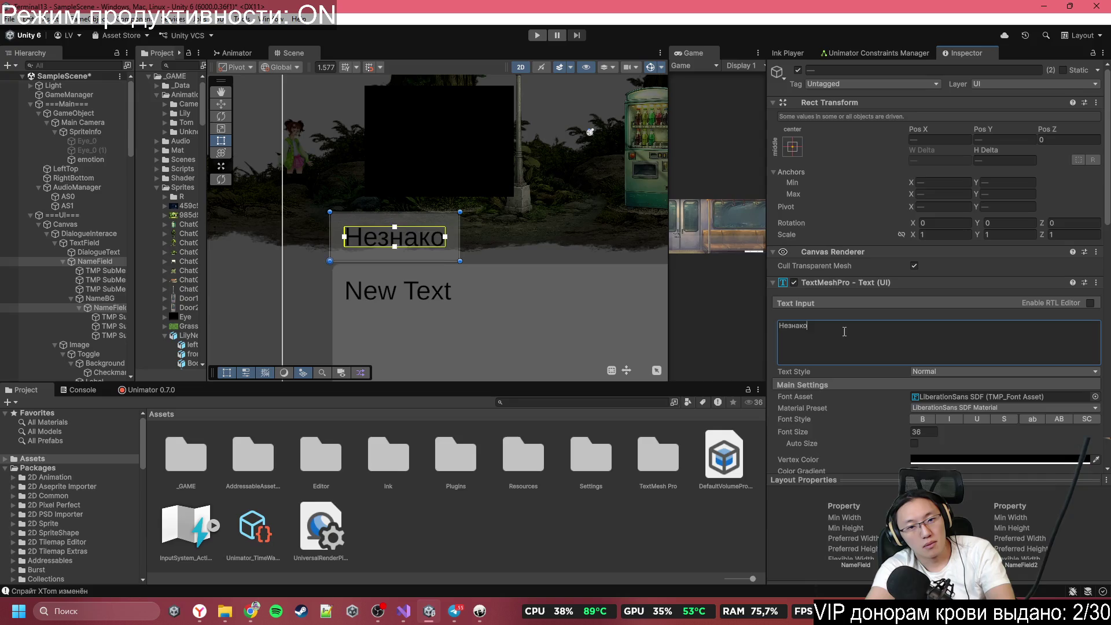
key("BackSpace")
key("BackSpace")
key("BackSpace")
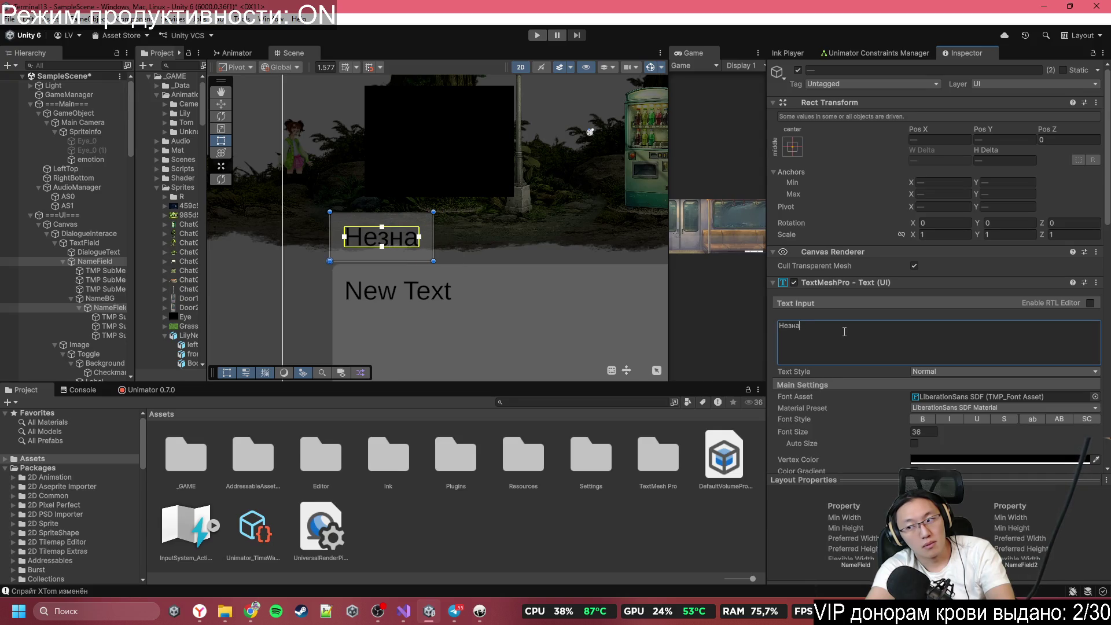
type("нак")
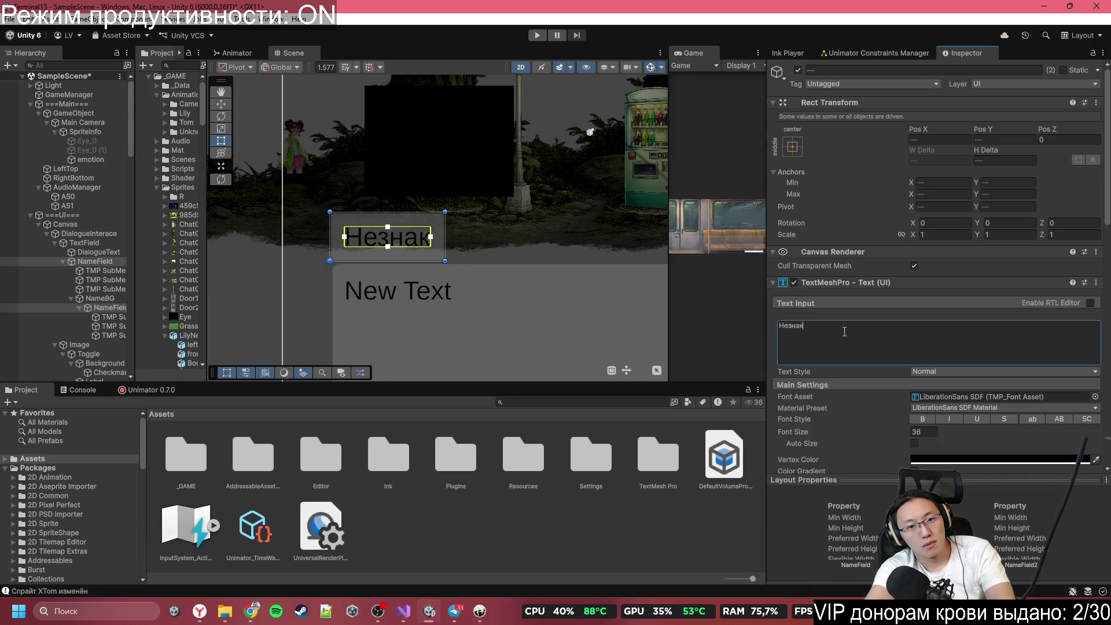
type("омк")
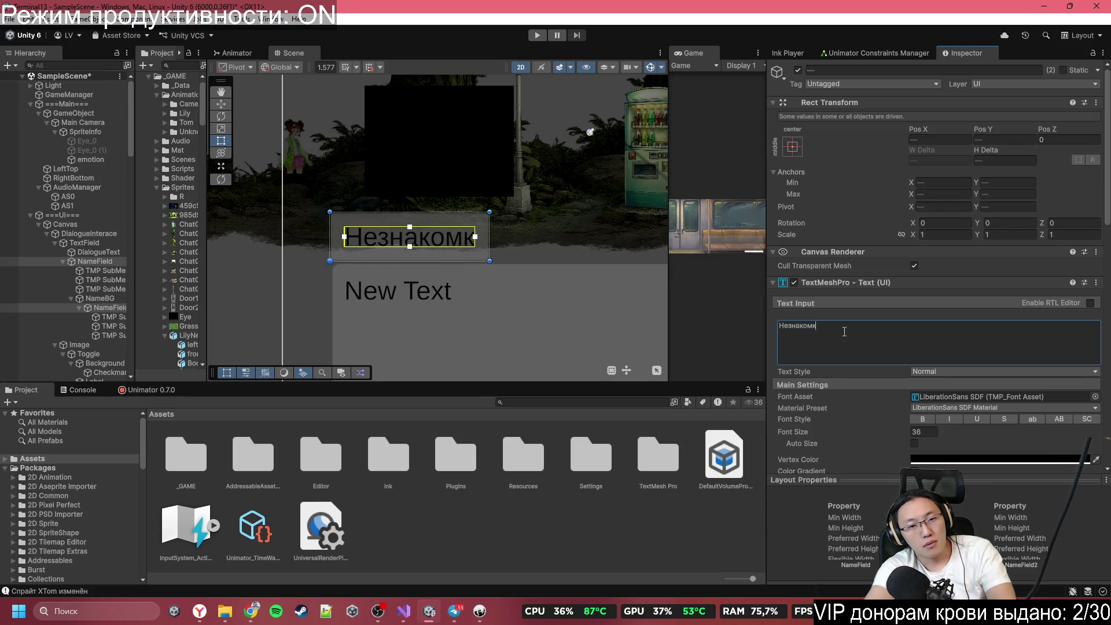
type("а")
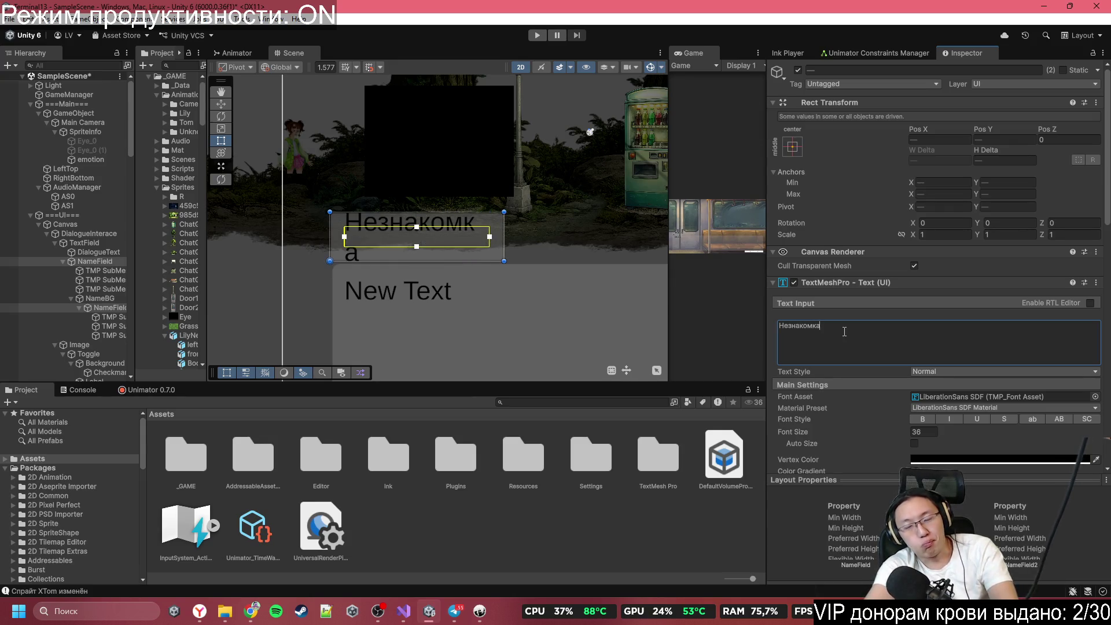
key("BackSpace")
type("а")
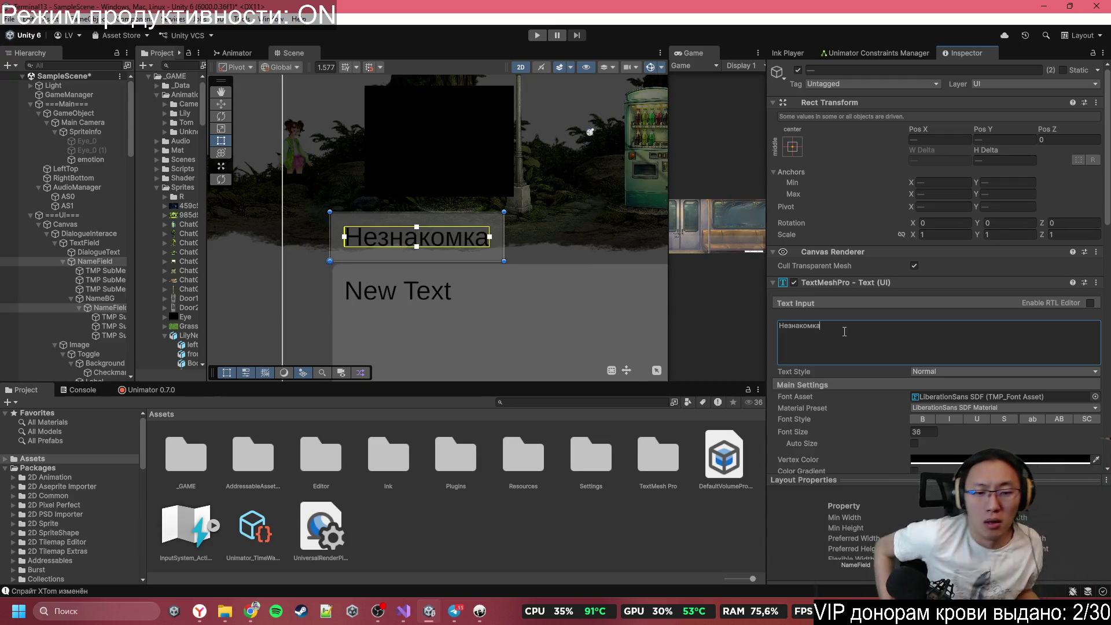
left_click(479, 609)
scroll(267, 214, "up", 2)
left_click(283, 259)
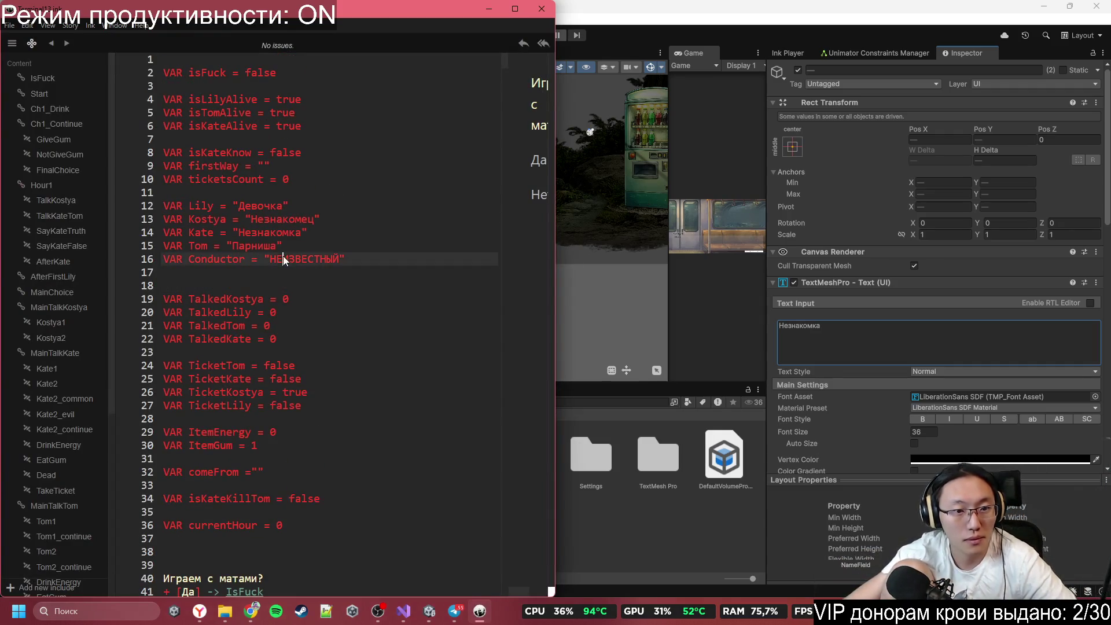
left_click(300, 232)
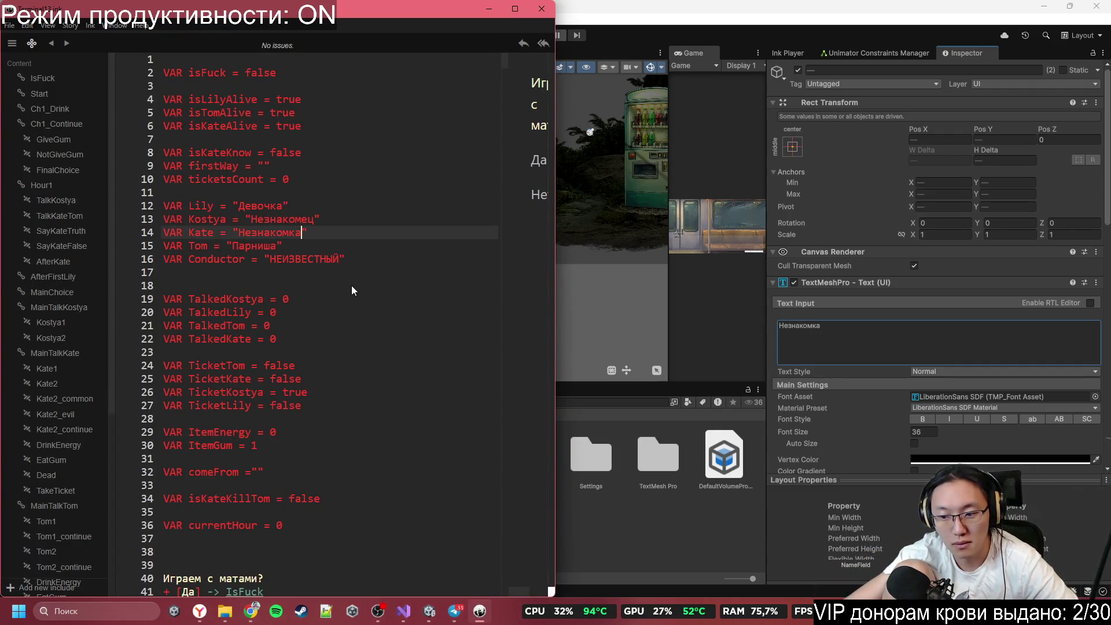
left_click(353, 299)
left_click(463, 165)
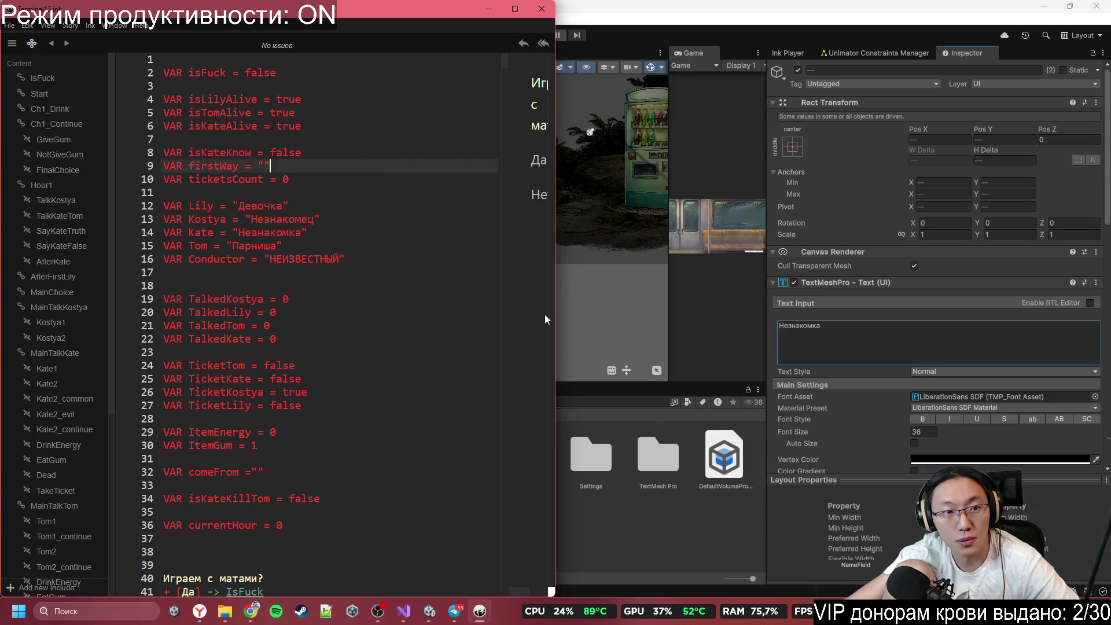
left_click(482, 4)
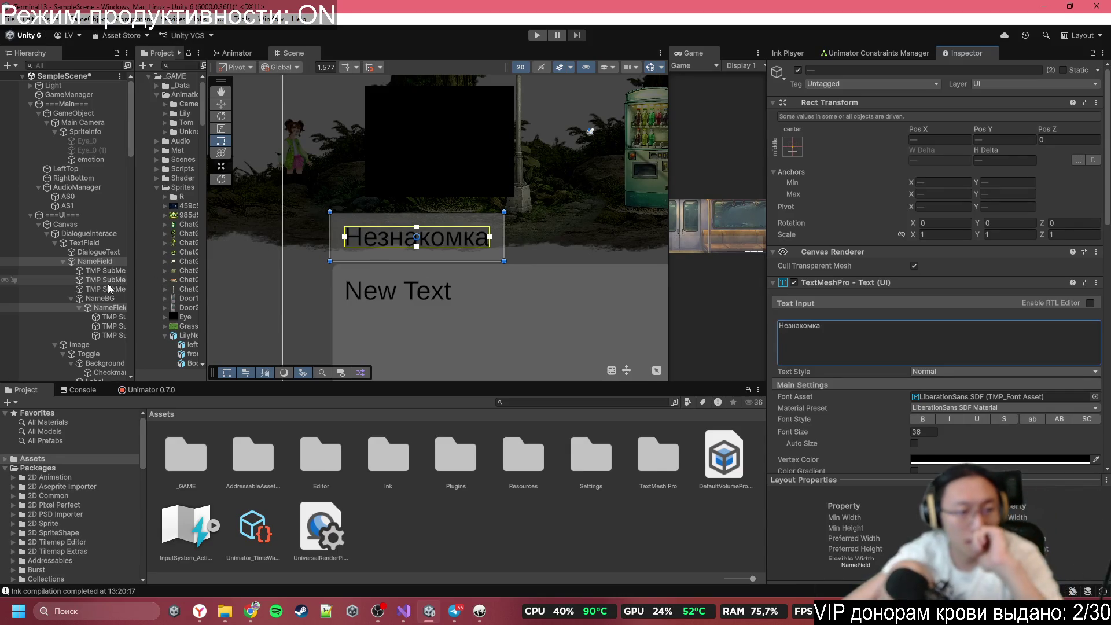
Step: Frame NameBG and set its Image Pixels Per Unit Multiplier to 0.37
left_click(99, 298)
key("f")
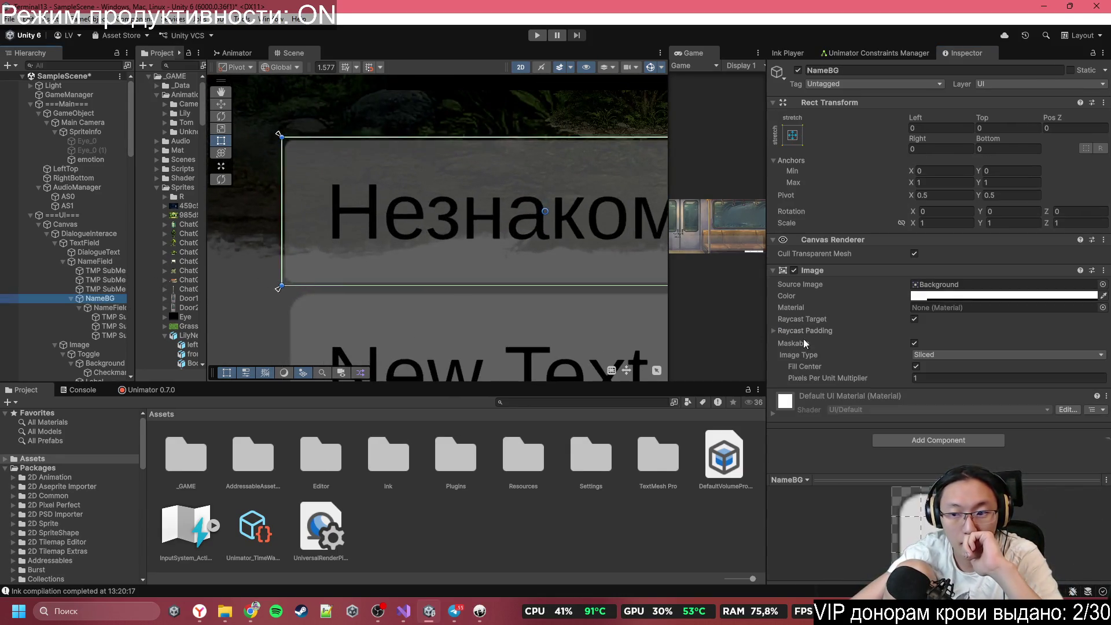
left_click(899, 379)
left_click_drag(899, 379, 883, 379)
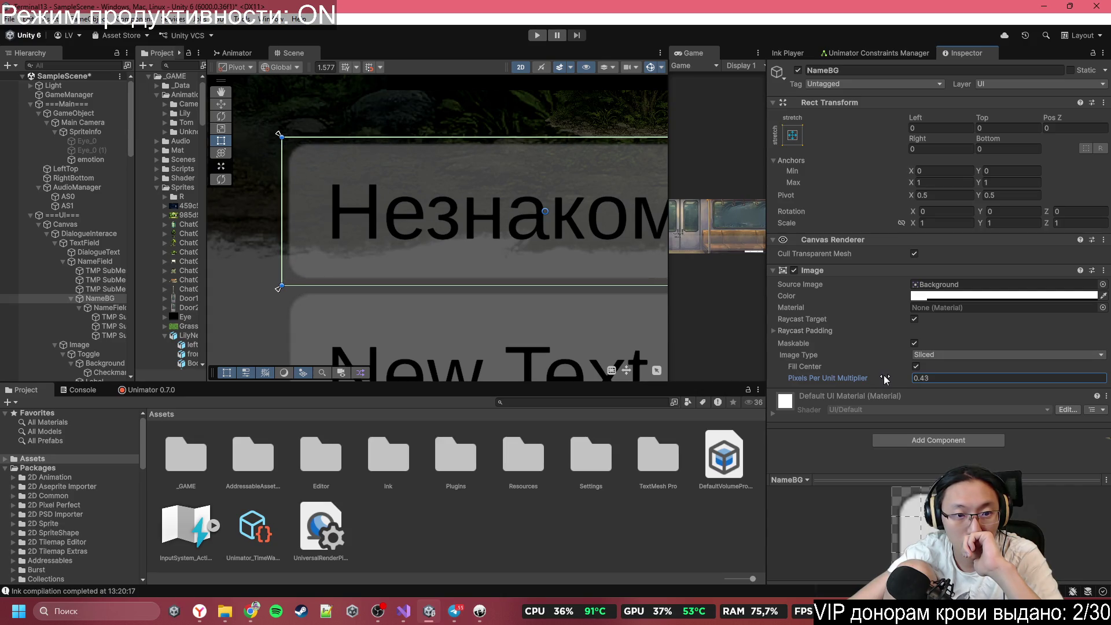
scroll(512, 265, "down", 3)
scroll(510, 264, "down", 5)
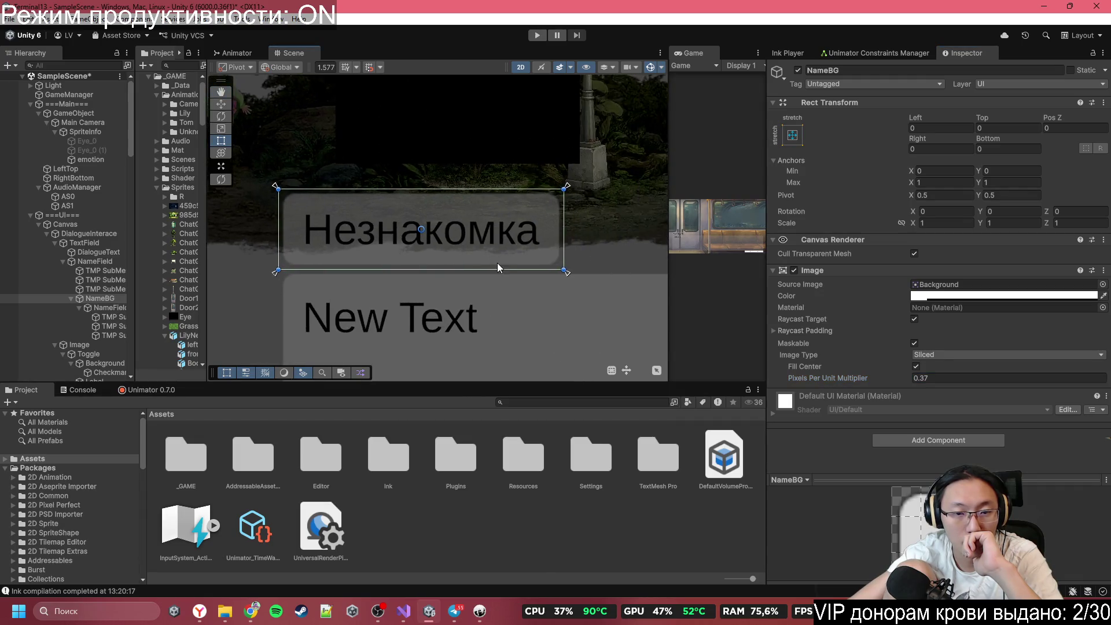
Step: Inspect scene objects: dialogue panel, background sprites, UI canvas and Lily's body sprite
left_click(581, 340)
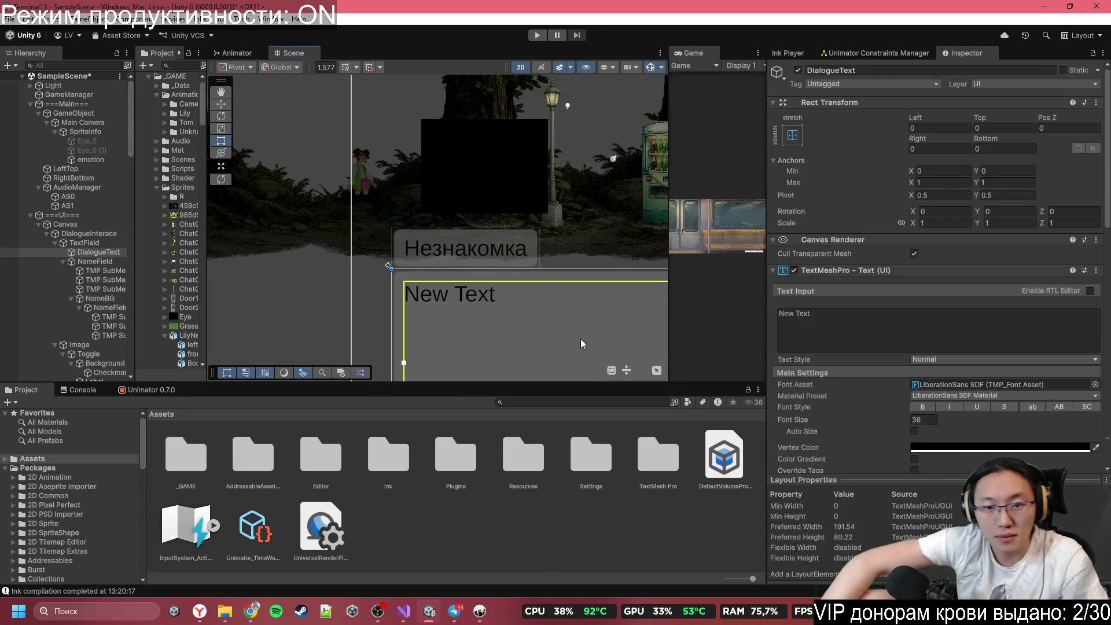
scroll(581, 339, "down", 2)
left_click(258, 215)
left_click(355, 246)
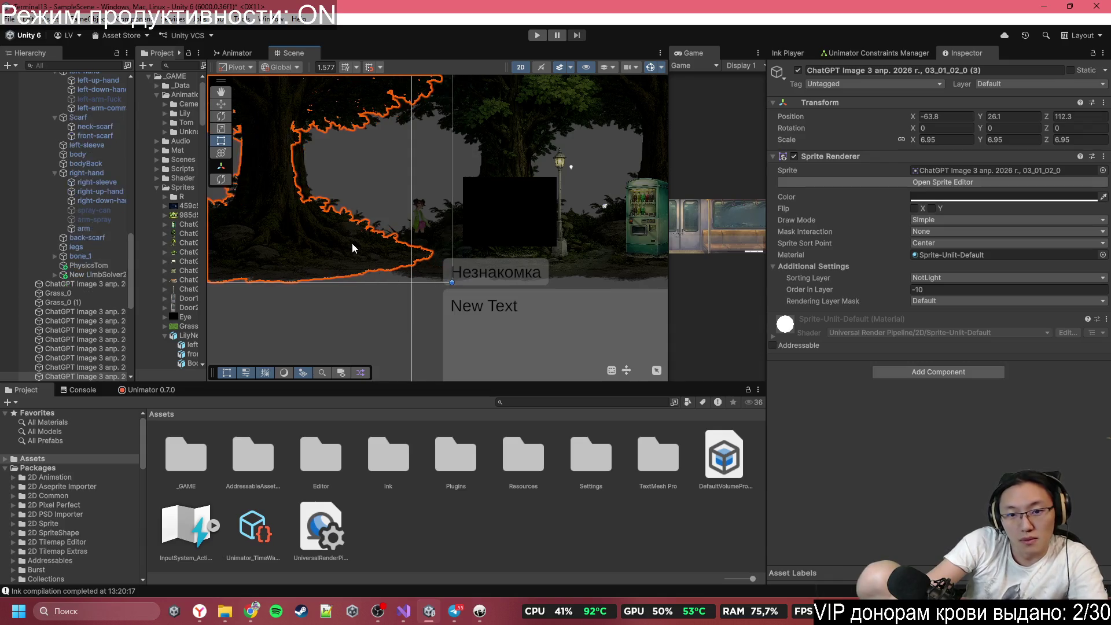
left_click(402, 310)
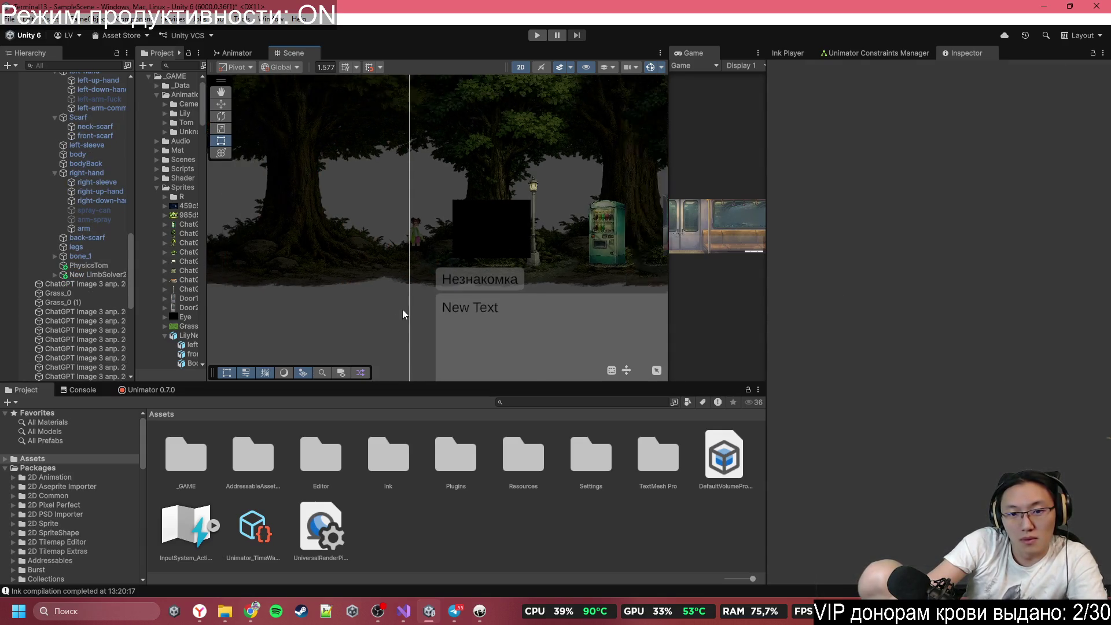
scroll(460, 309, "up", 4)
scroll(425, 286, "down", 5)
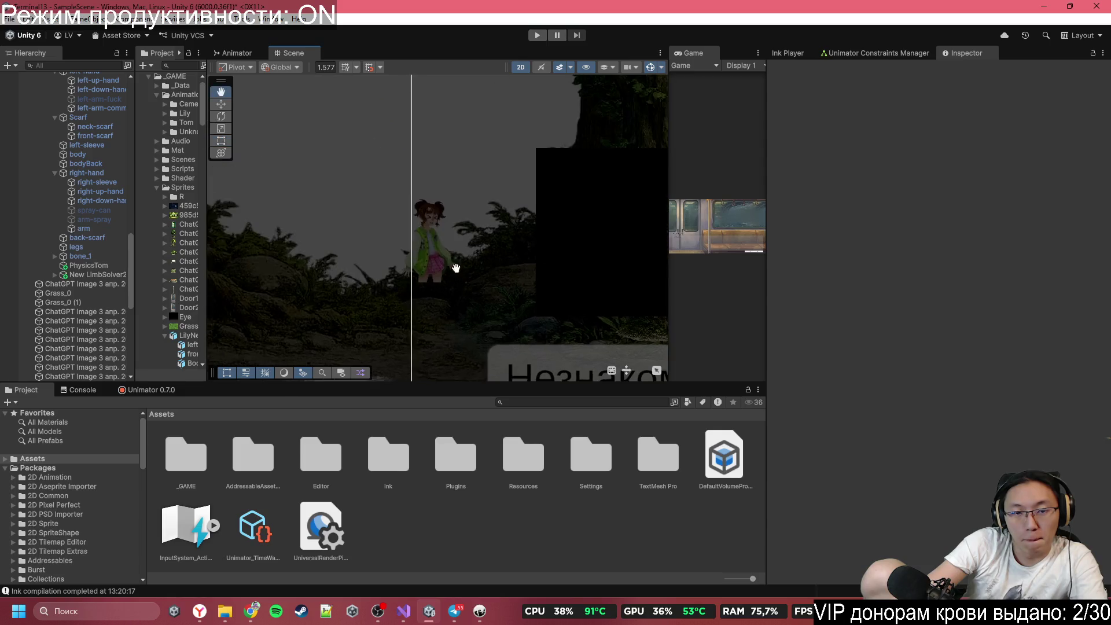
left_click(420, 253)
left_click(442, 276)
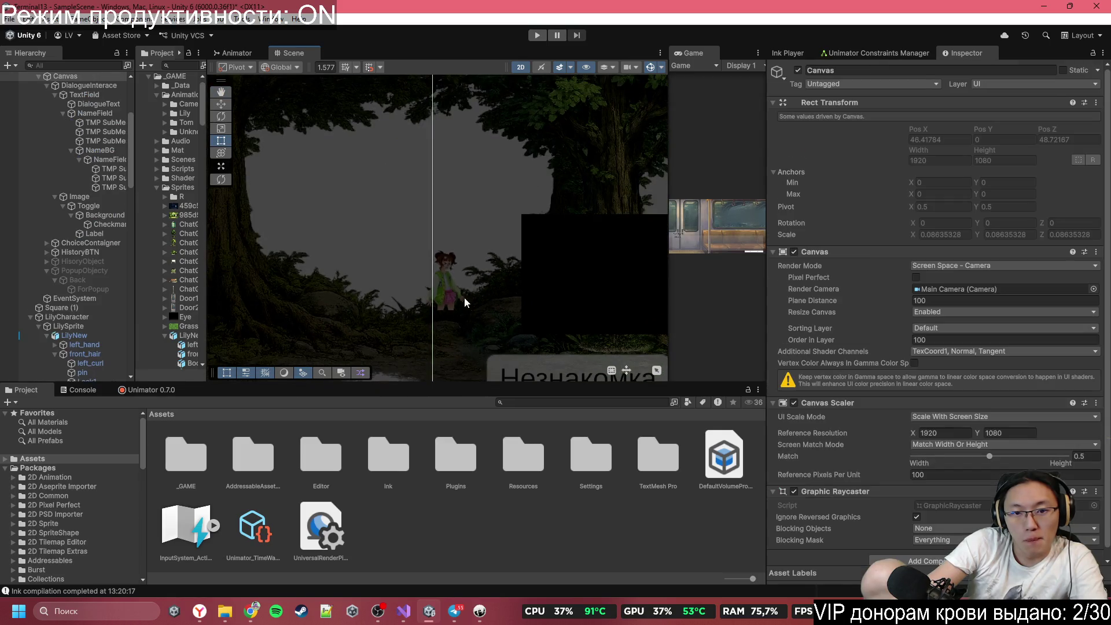
scroll(454, 284, "up", 3)
left_click(447, 294)
scroll(68, 116, "up", 10)
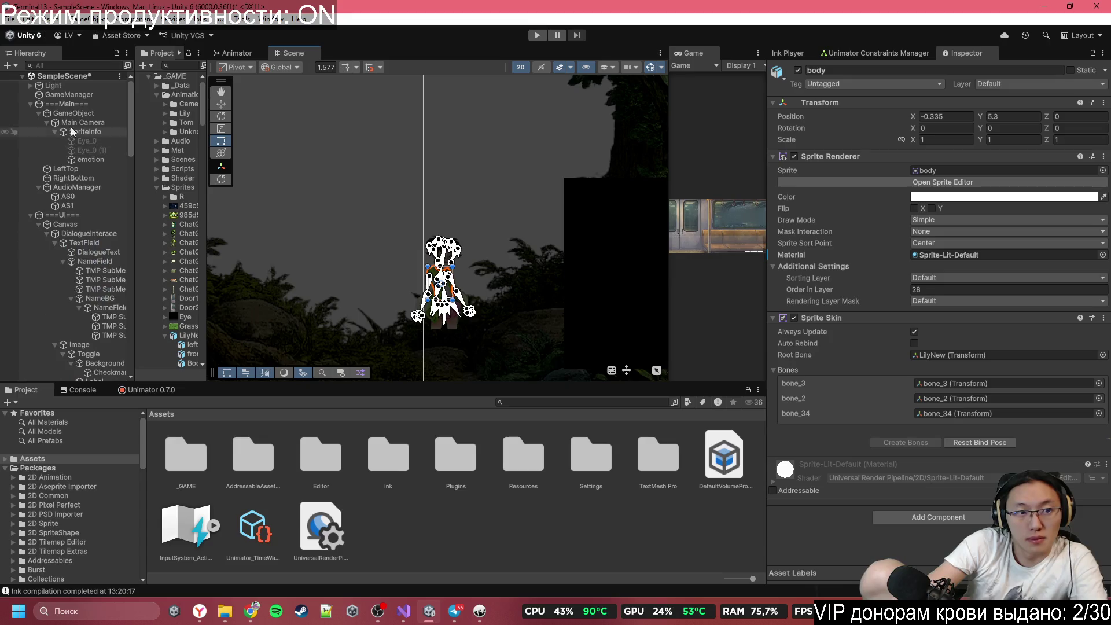
Step: Raise the Global Light 2D Intensity from 0.05 to 1
left_click(69, 95)
left_click(70, 86)
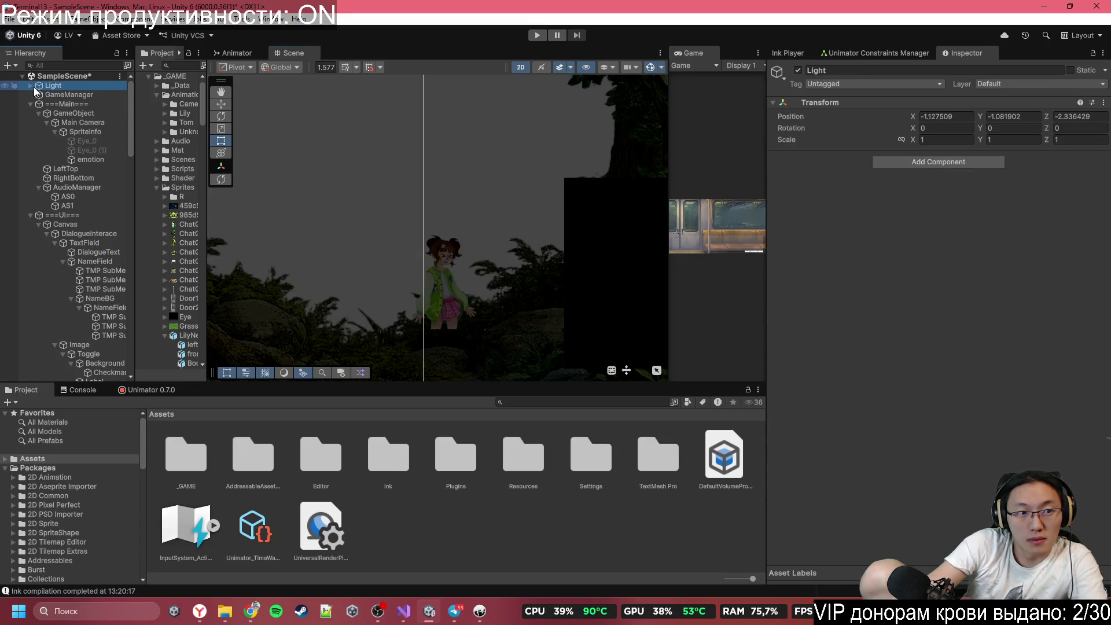
left_click(31, 86)
left_click(78, 95)
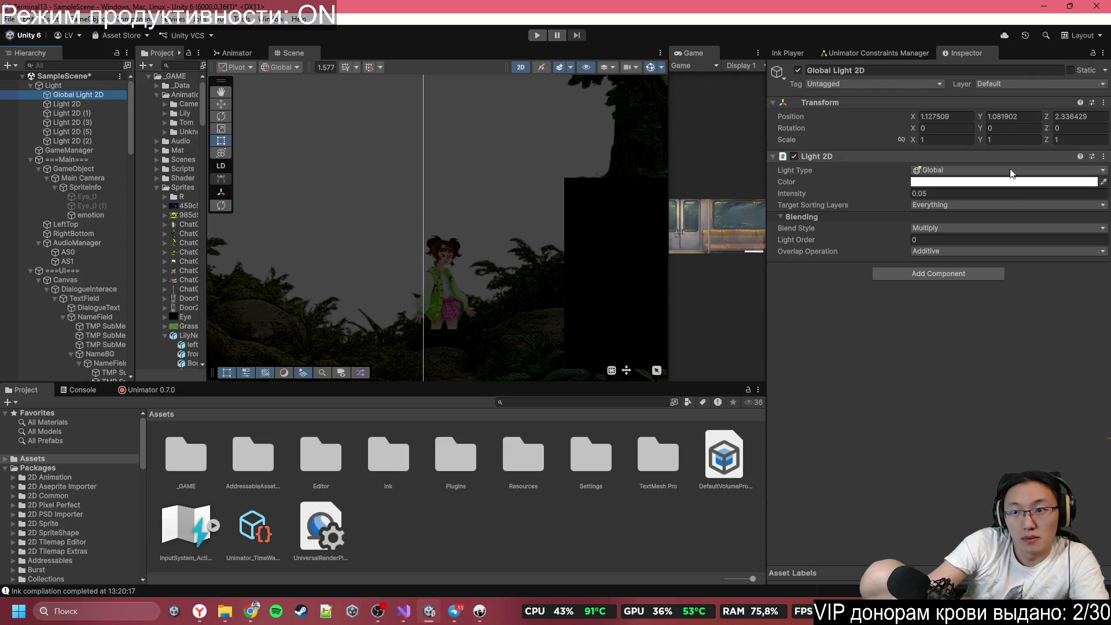
left_click(995, 193)
type("1")
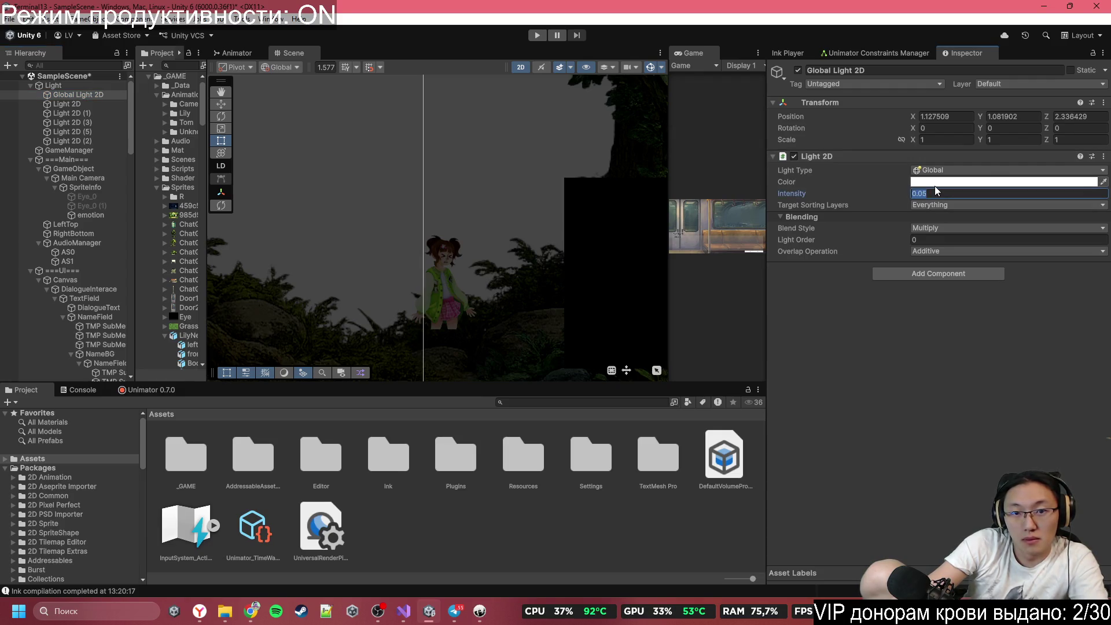
scroll(439, 289, "up", 5)
key("Return")
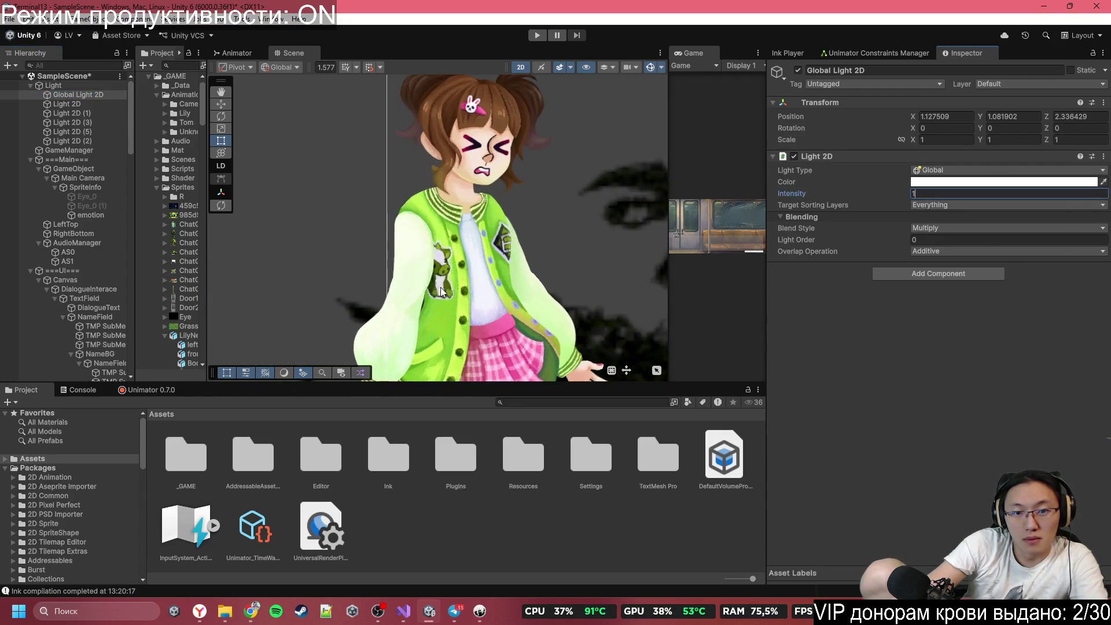
scroll(458, 180, "up", 3)
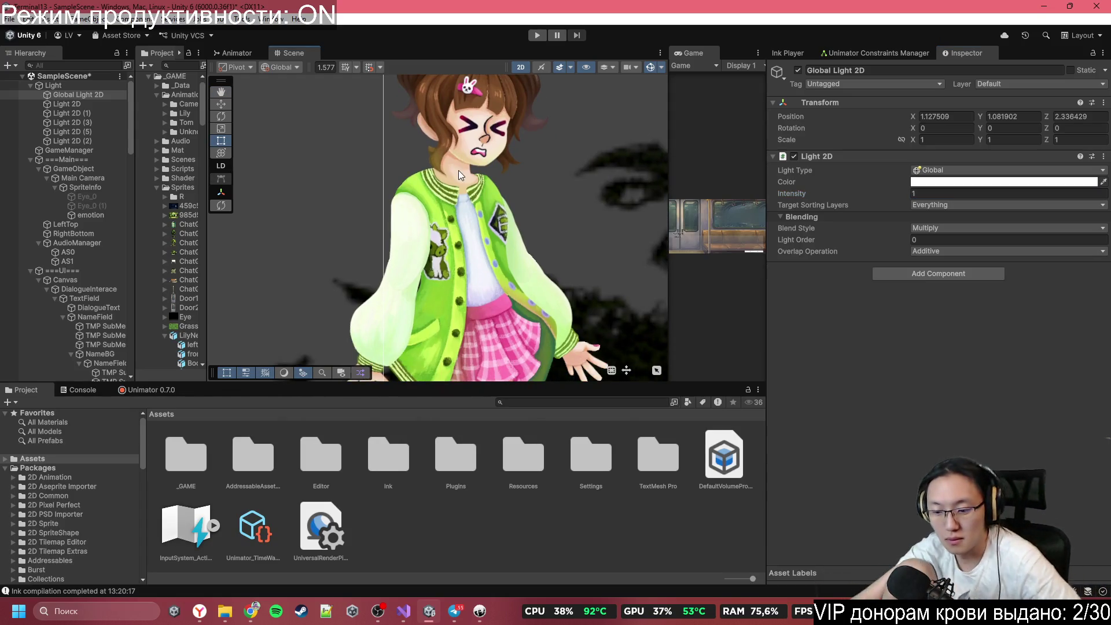
Step: Eyedrop the jacket green 91CC2F as the Global Light 2D colour and copy its hex code
left_click(947, 183)
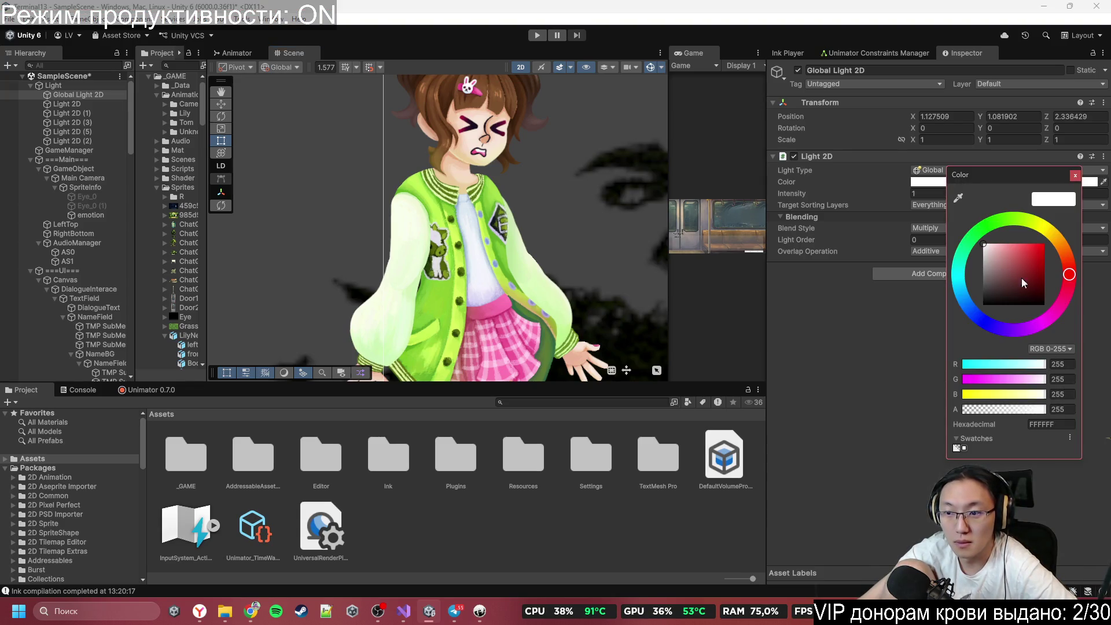
left_click(959, 199)
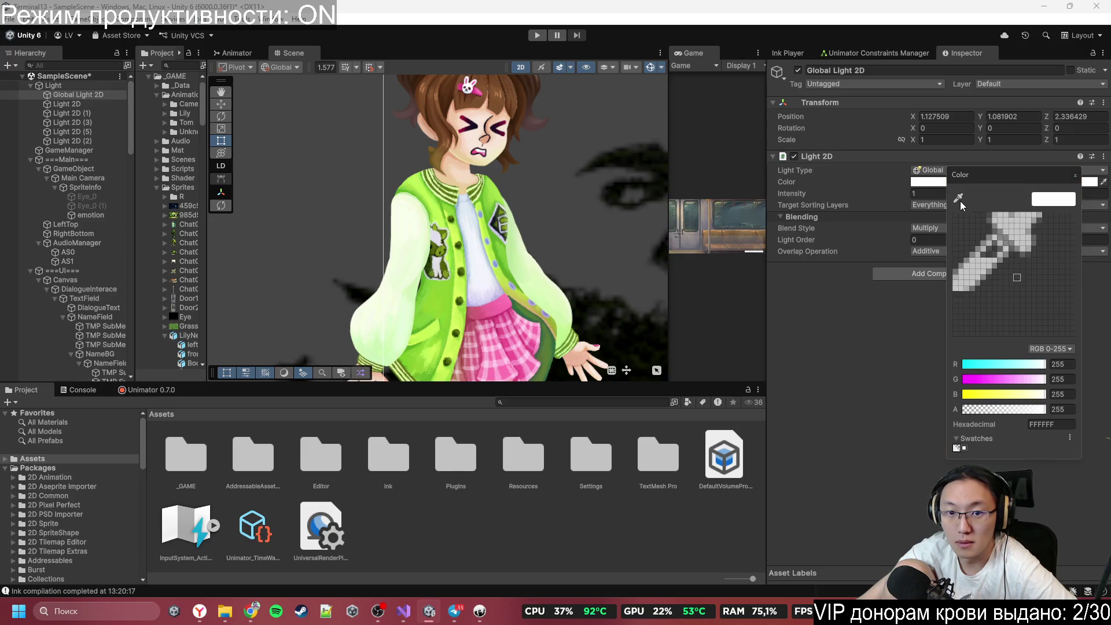
left_click(443, 310)
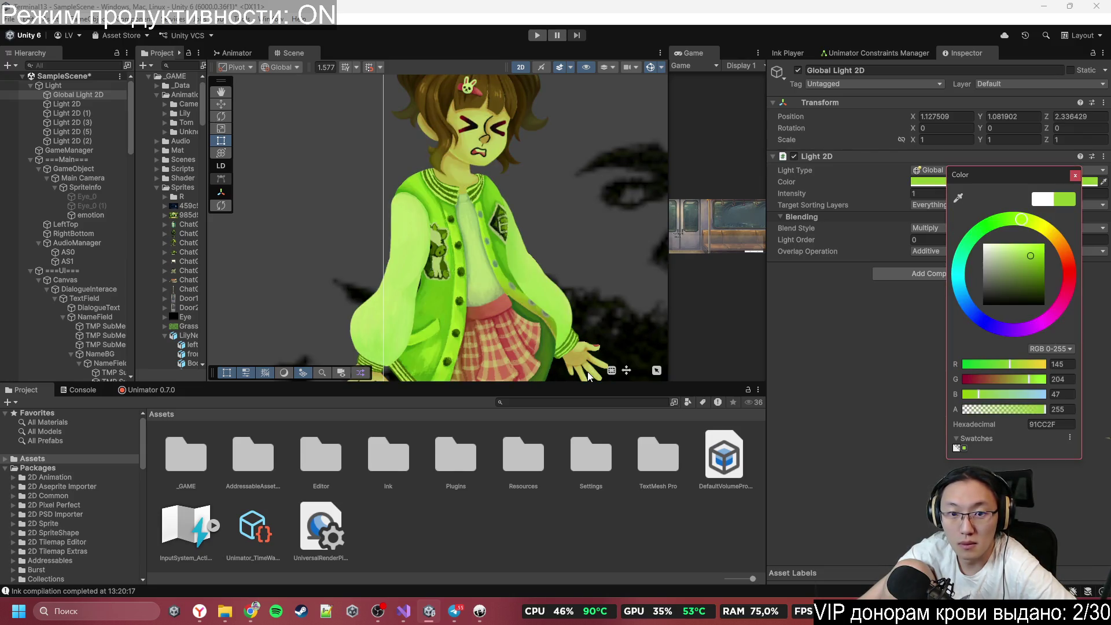
left_click(1068, 424)
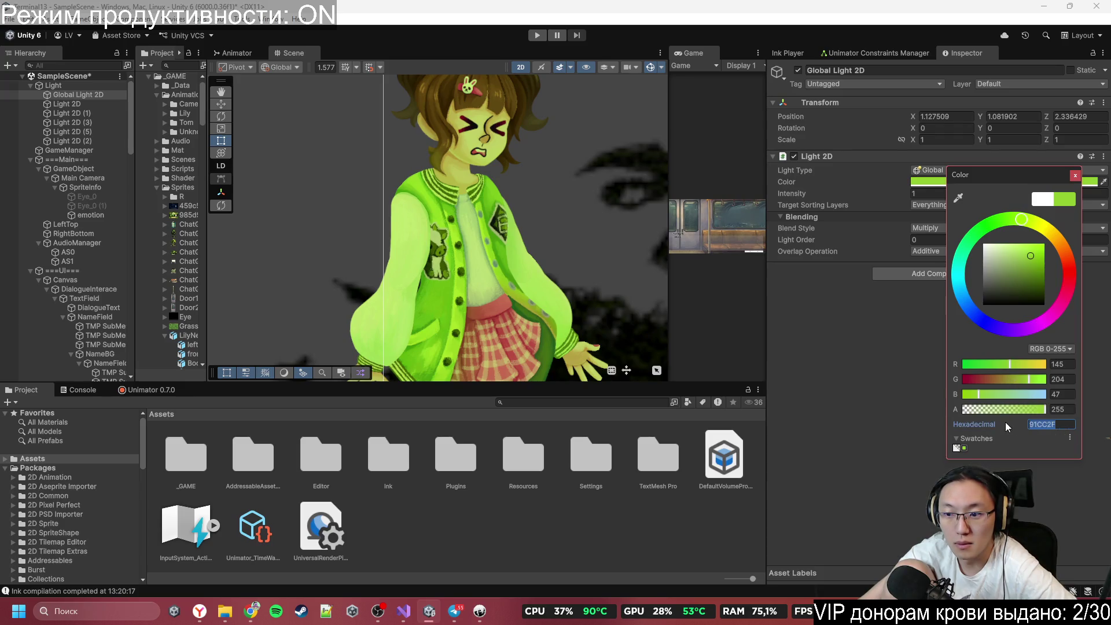
left_click(479, 611)
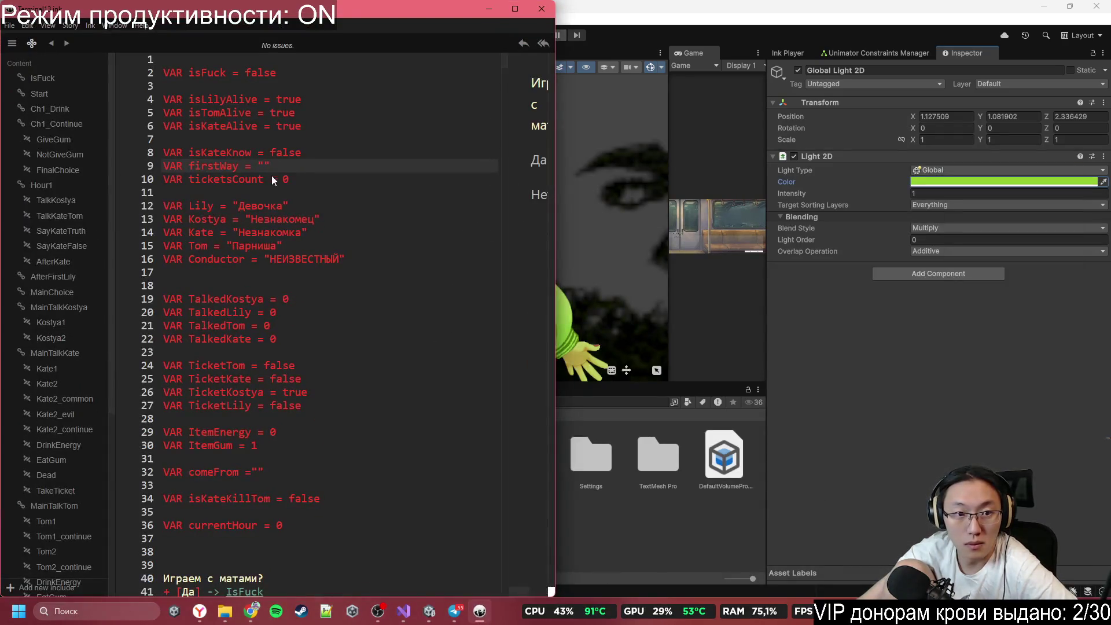
Step: Browse the dialogue canvas hierarchy and select both NameField2 and NameField
left_click(842, 457)
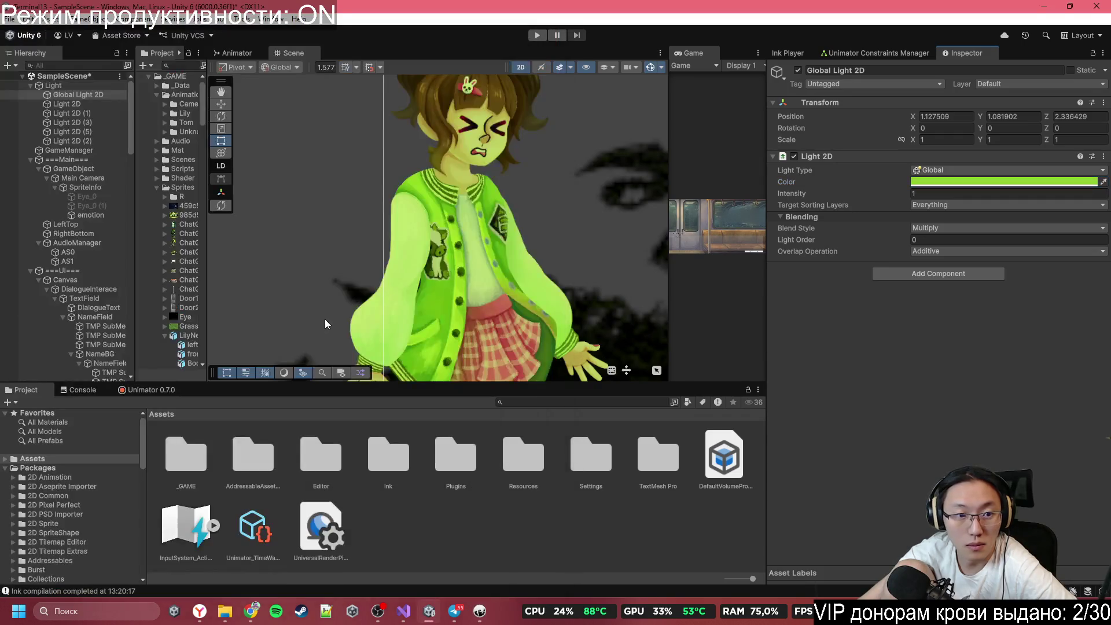
scroll(326, 312, "down", 5)
scroll(70, 266, "down", 7)
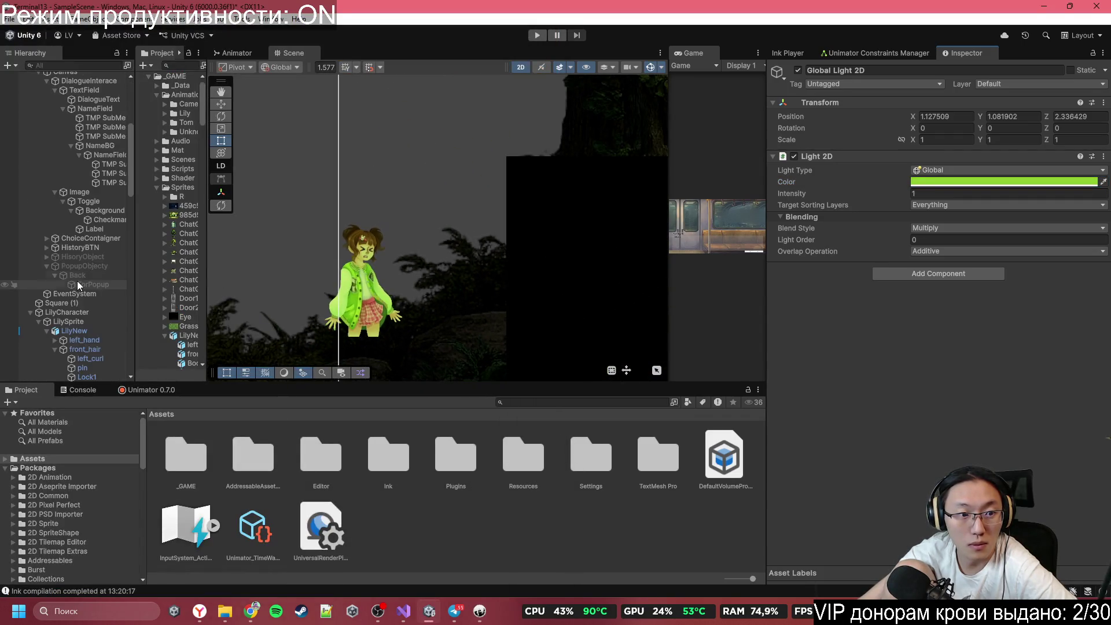
left_click(102, 251)
left_click(103, 258)
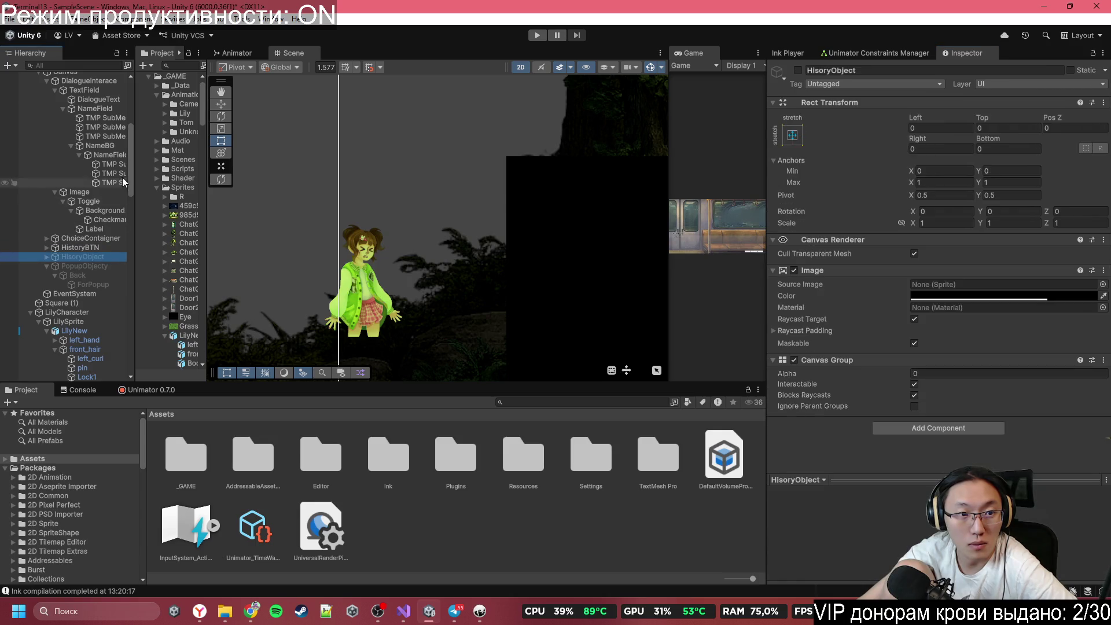
left_click(119, 165)
left_click(107, 248)
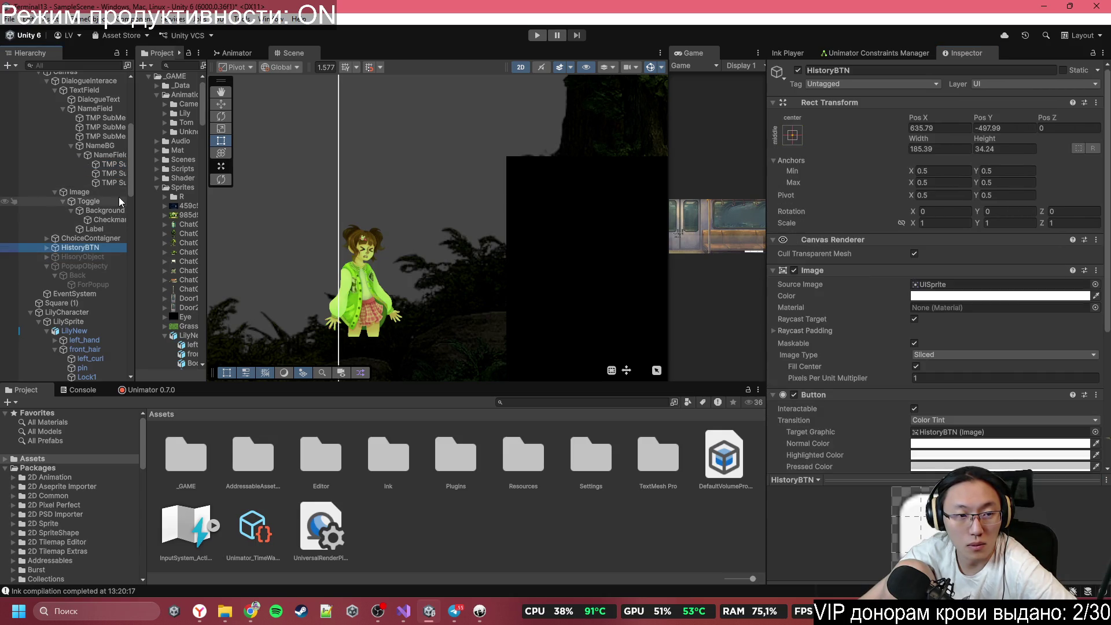
mouse_move(132, 202)
left_mouse_down()
mouse_move(370, 223)
mouse_move(202, 227)
left_mouse_up()
left_click(130, 312)
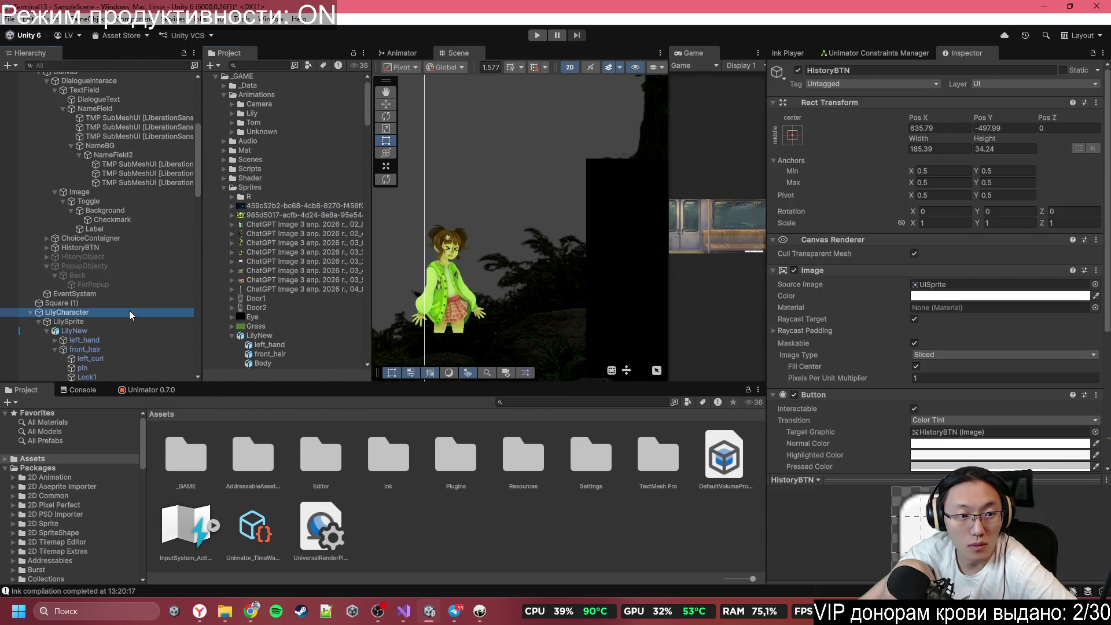
scroll(134, 309, "up", 4)
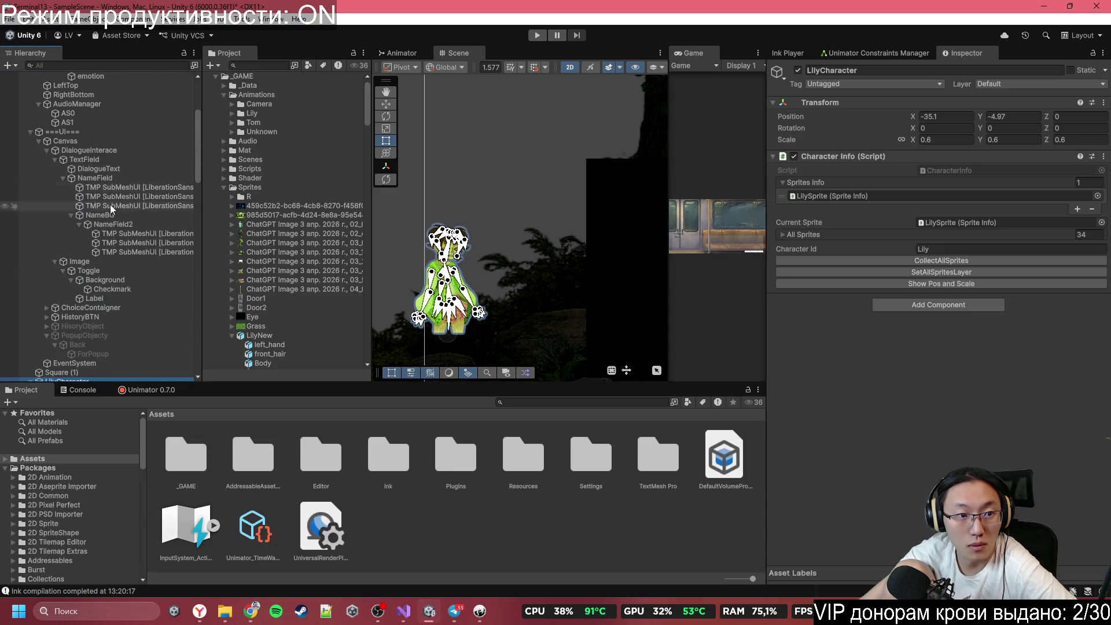
left_click(115, 216)
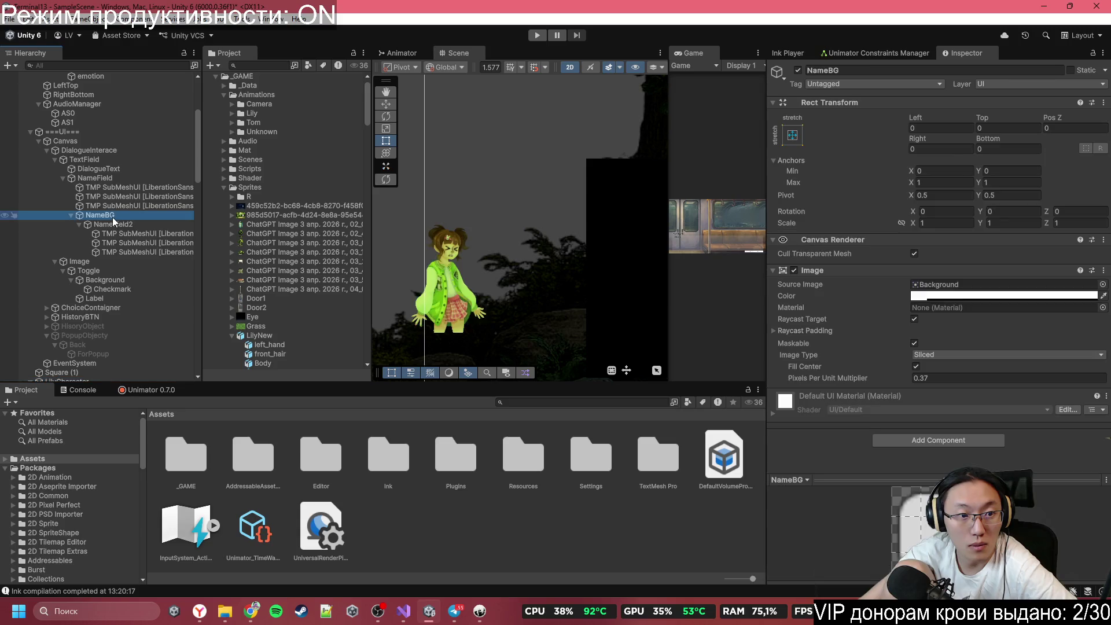
left_click(119, 224)
left_click(95, 178, "ctrl")
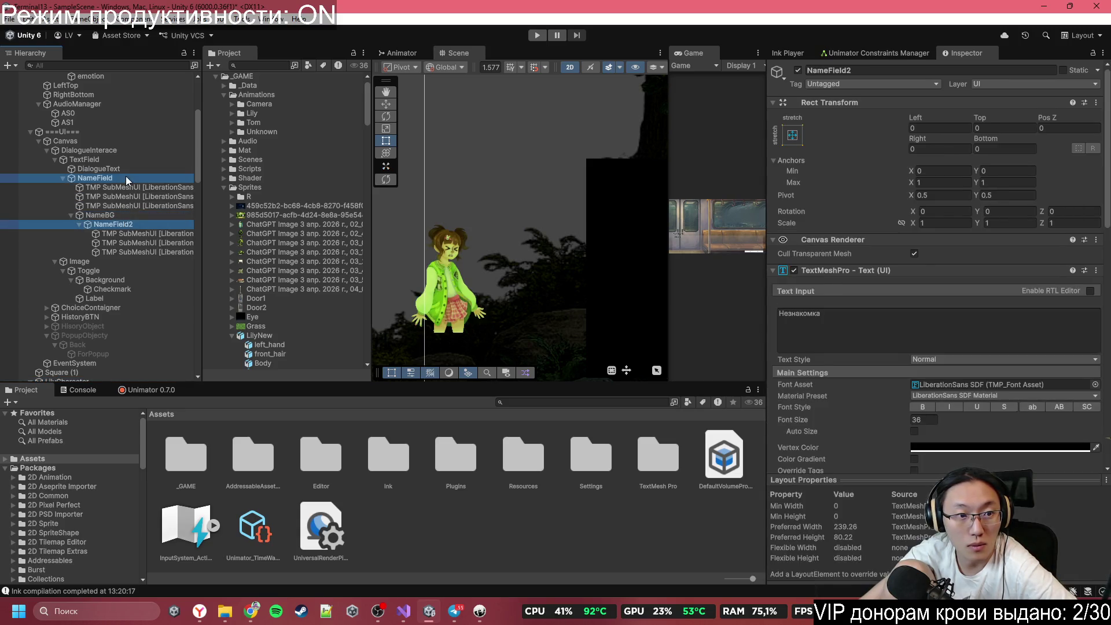
Step: Prefix both names with '<color=#91CC2F>' and copy that colour tag
left_click(862, 352)
key("Left")
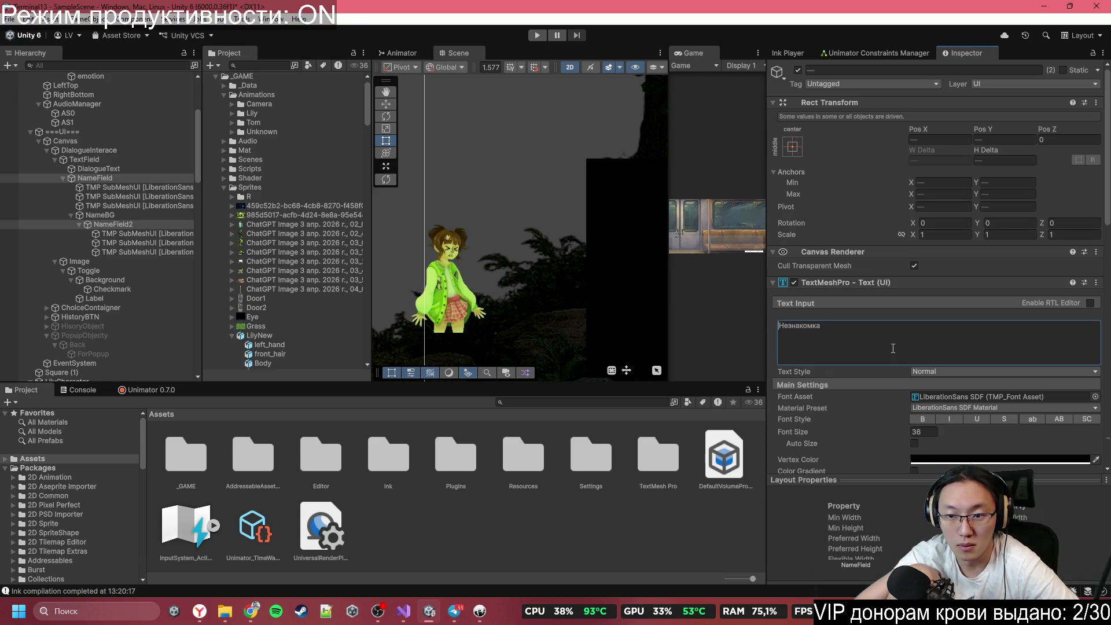
type("С")
type("<>")
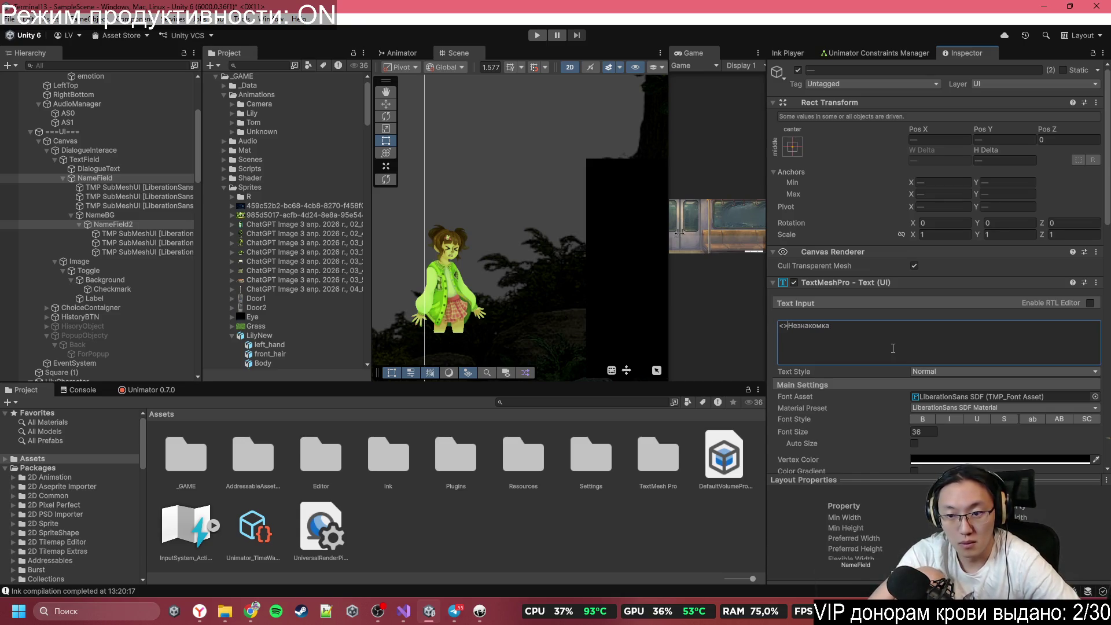
type("olor")
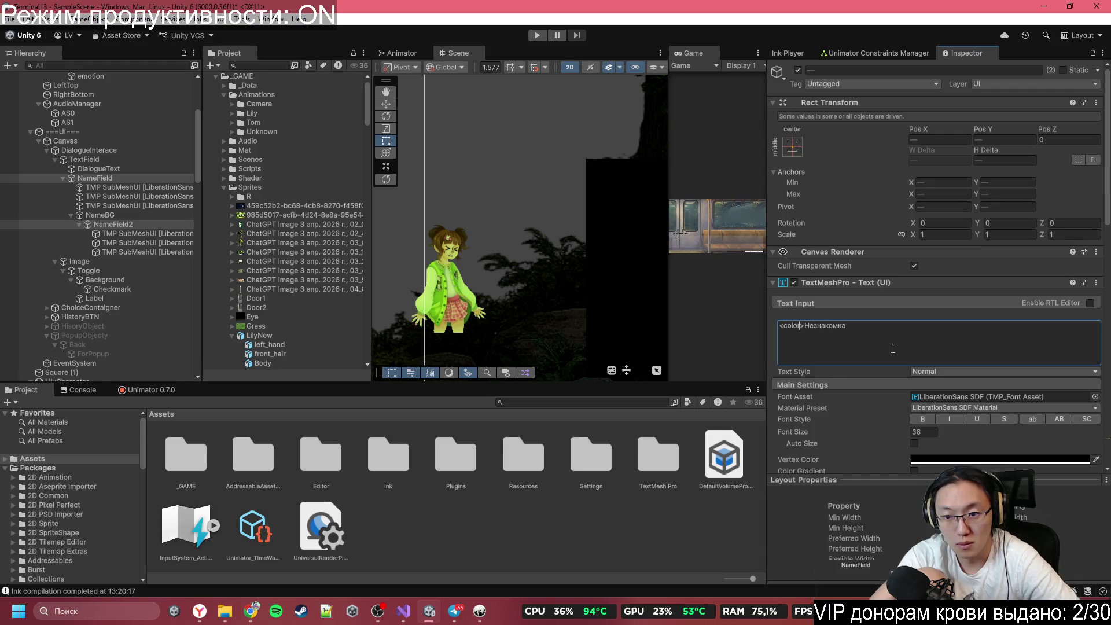
type("91CC2F")
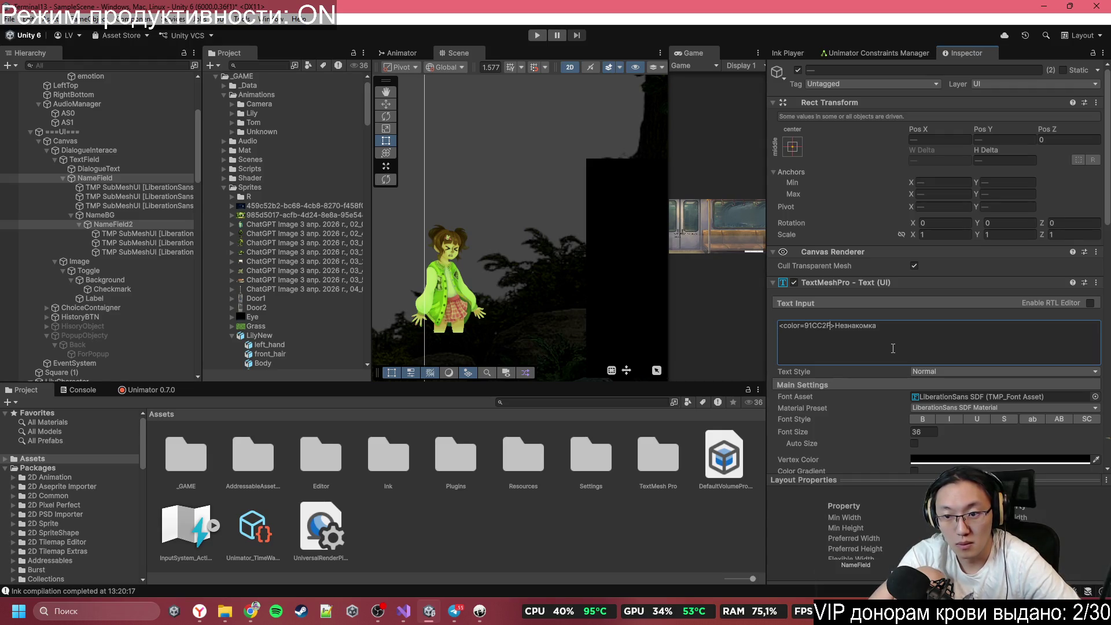
scroll(695, 249, "up", 5)
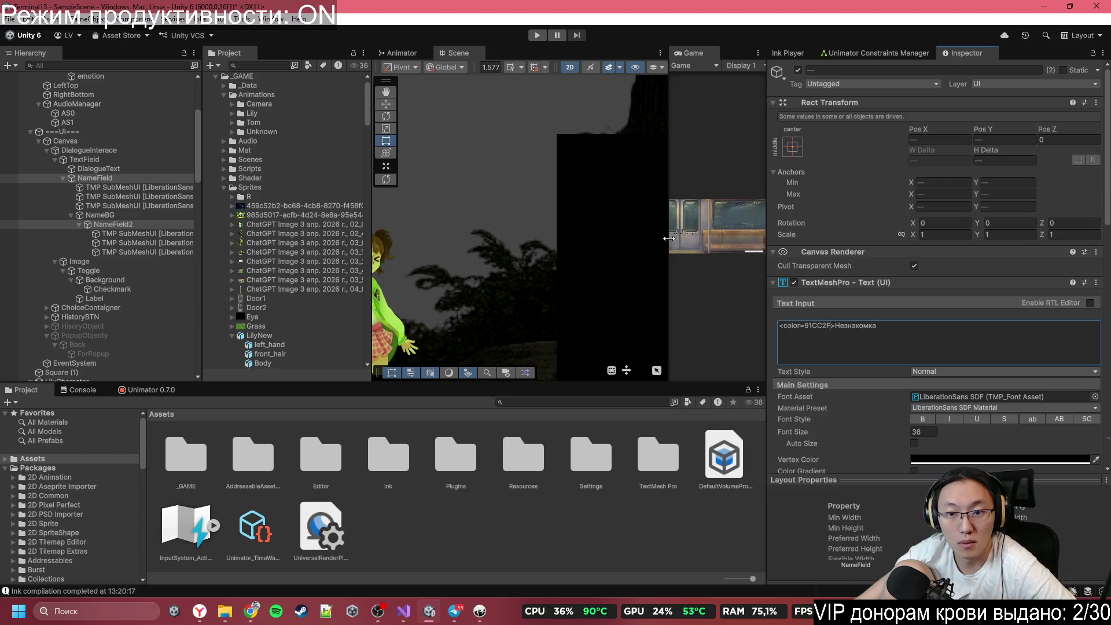
scroll(695, 249, "up", 5)
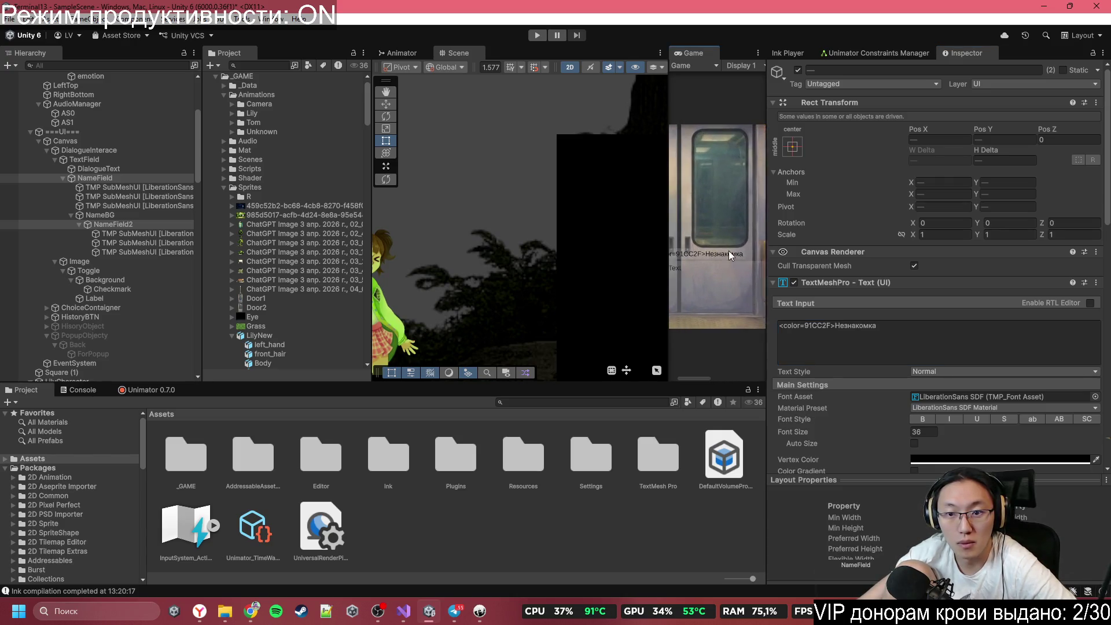
left_click(808, 328)
double_click(809, 326)
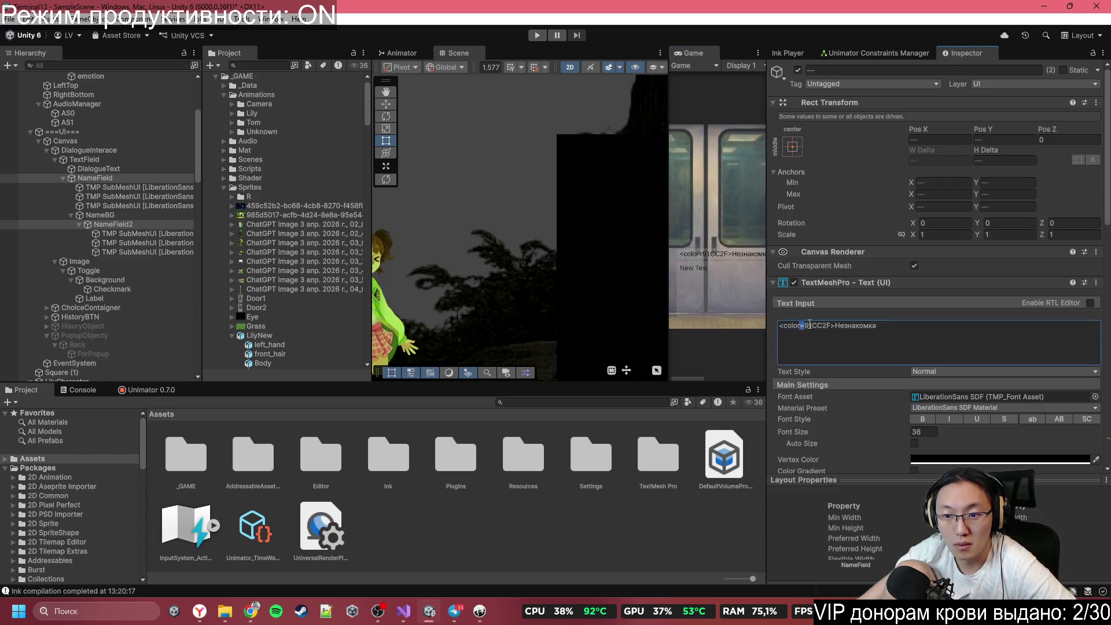
type("#")
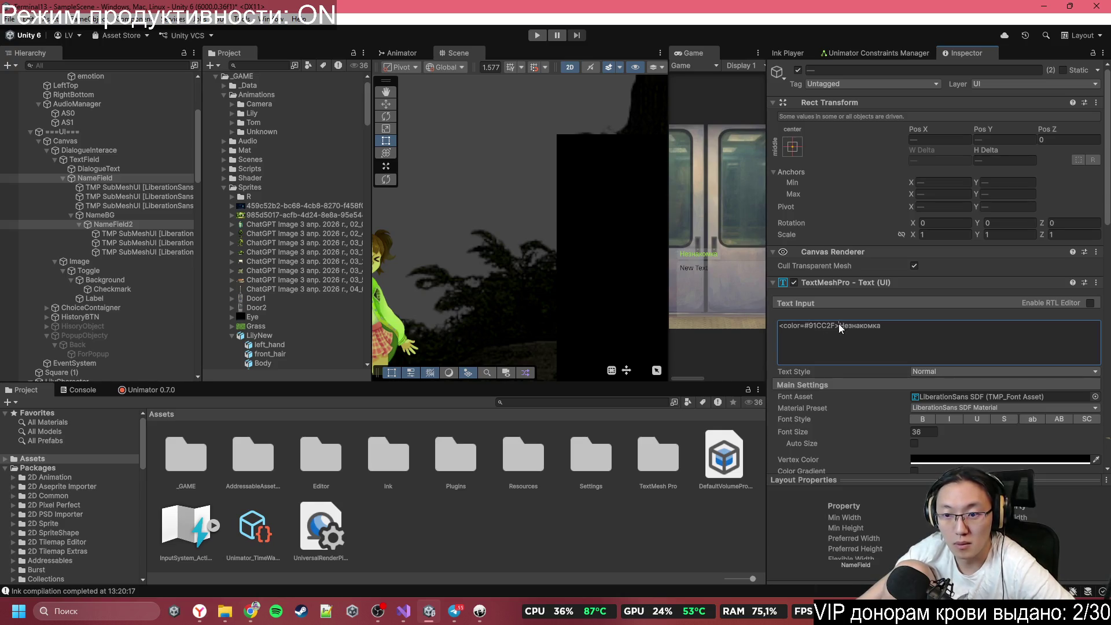
left_click_drag(840, 325, 763, 328)
key("ctrl+c")
left_click(481, 616)
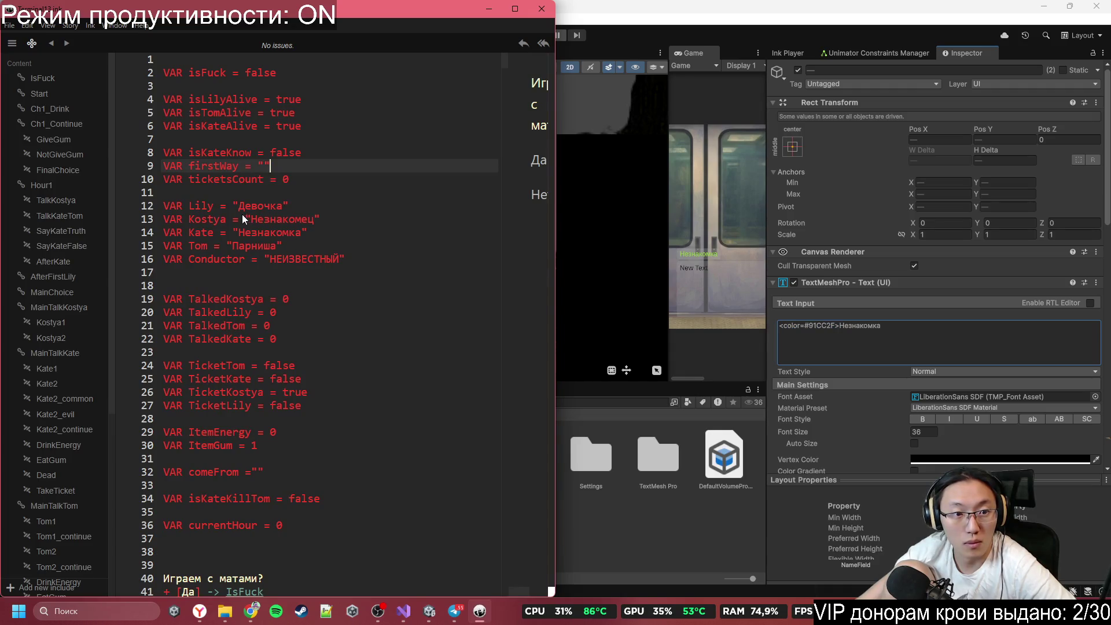
Step: Wrap Девочка on line 12 in the green colour tag with </color>, escaping # as \#
left_click(239, 206)
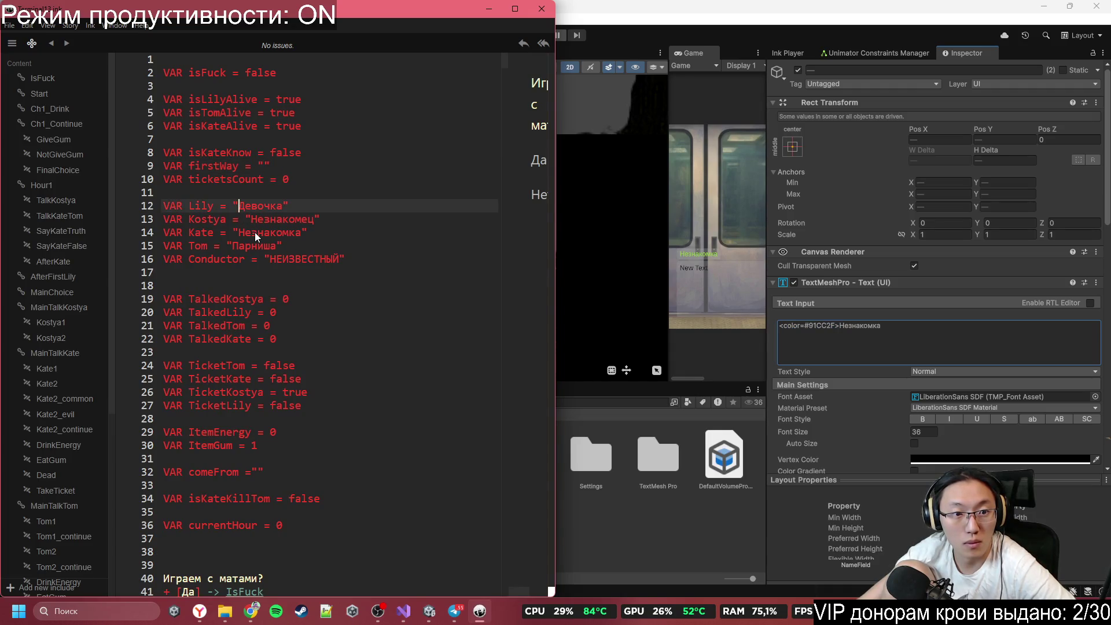
key("ctrl+v")
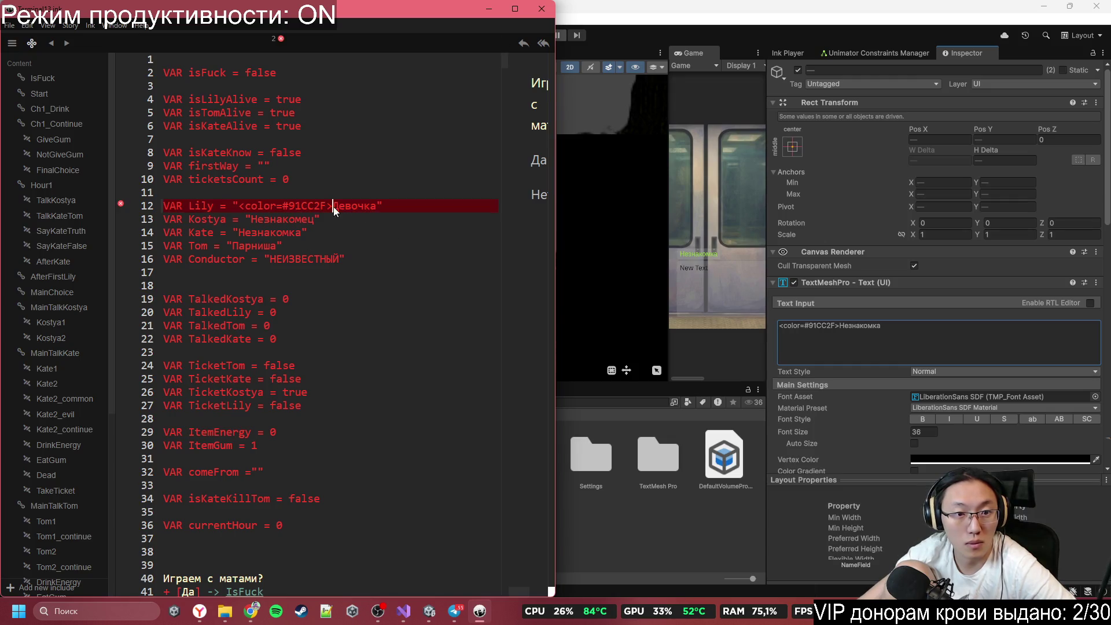
left_click(372, 206)
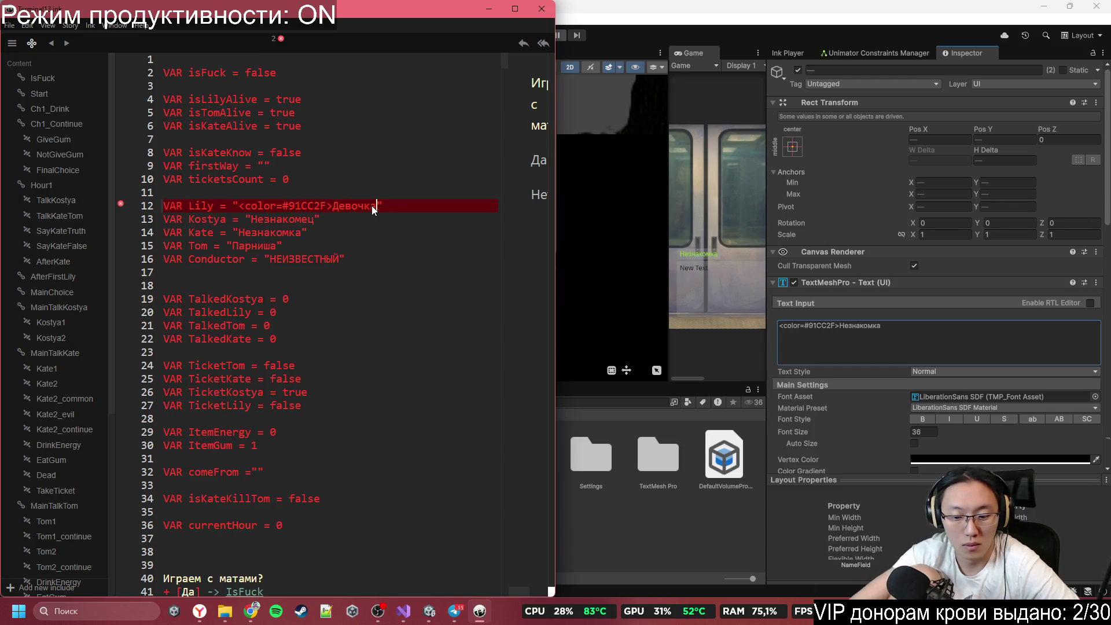
type("<>")
key("Left")
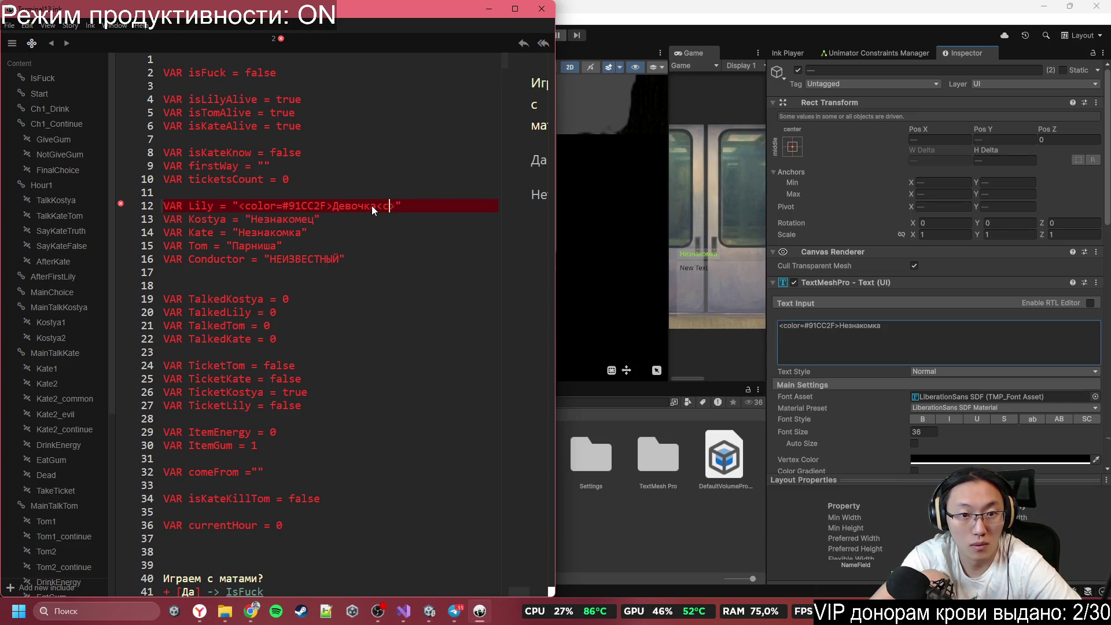
type("c")
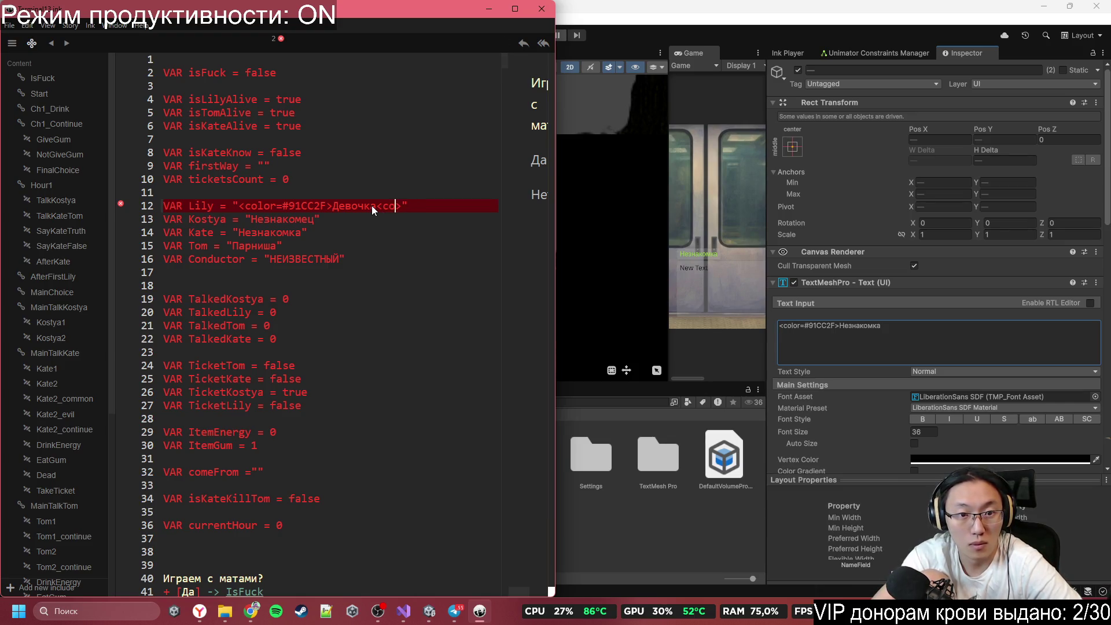
type("lor")
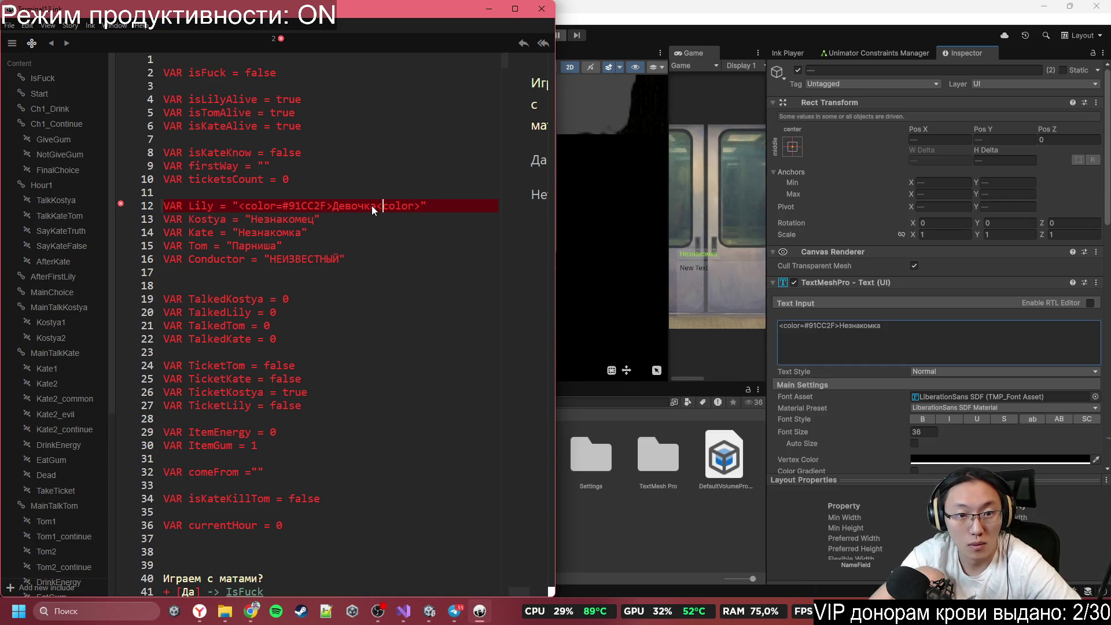
type("/")
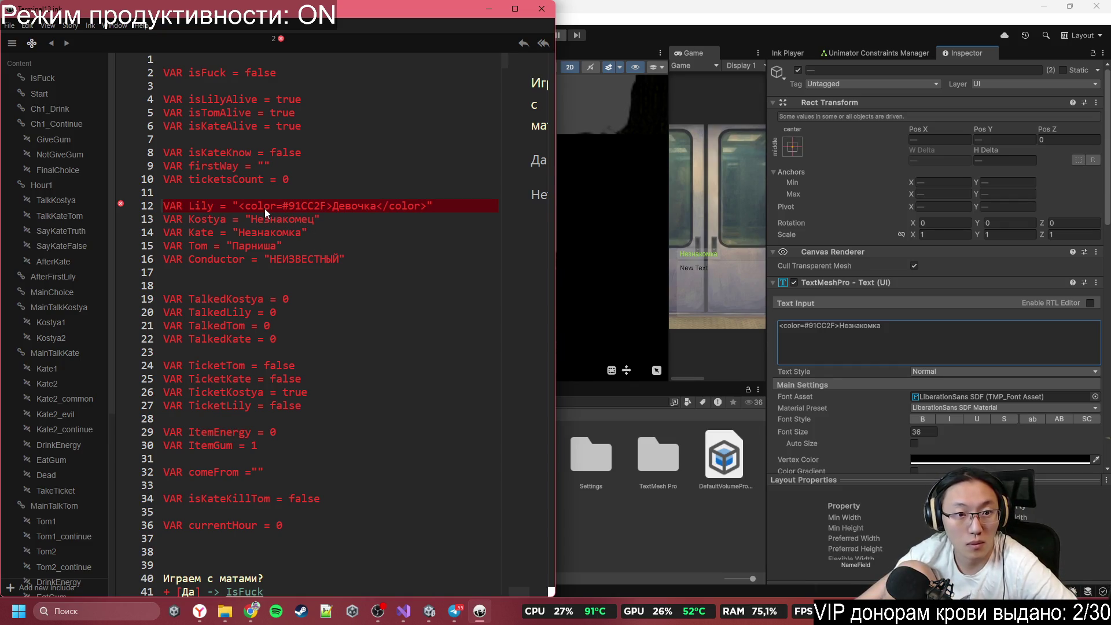
mouse_move(276, 41)
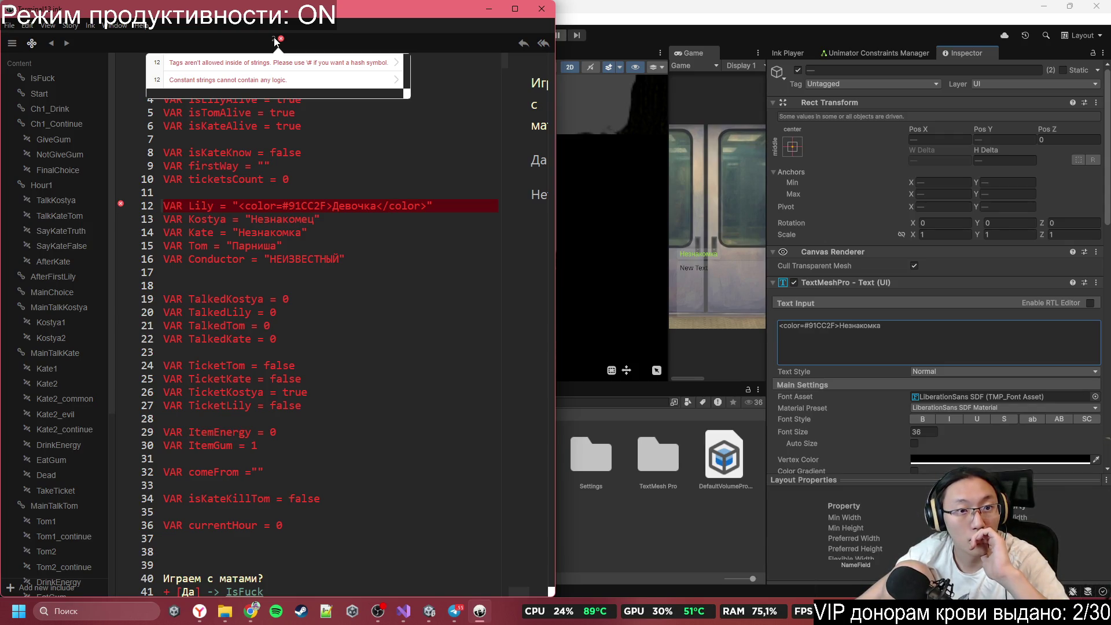
left_click(283, 205)
type("\\")
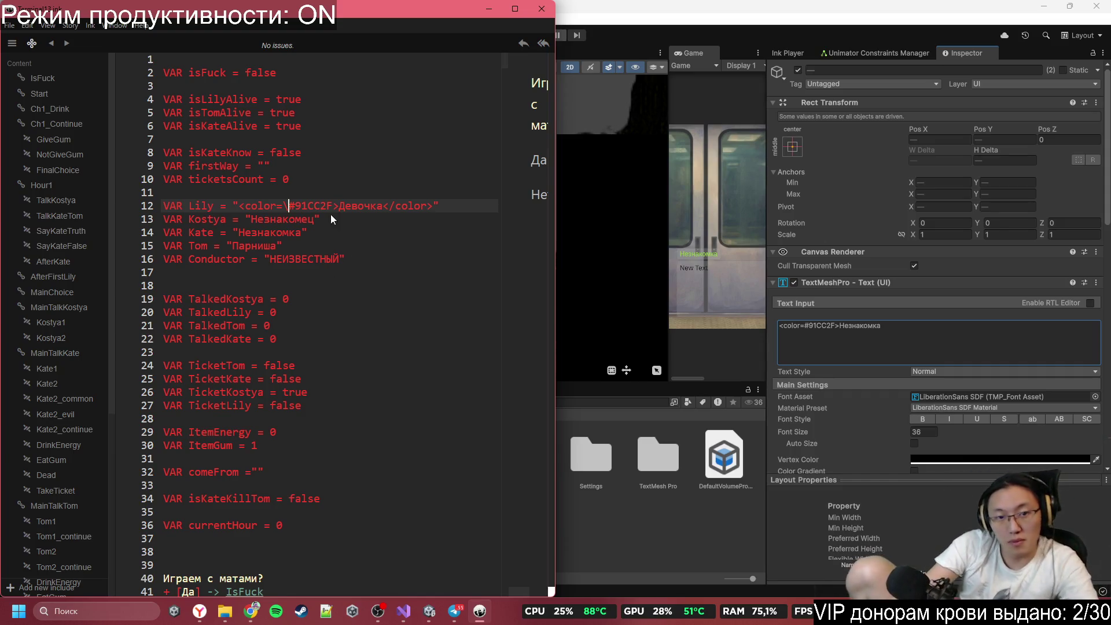
Step: Wrap Лили on line 386 in '<color=\#91CC2F>…</color>' using the copied tag
left_click_drag(344, 204, 239, 207)
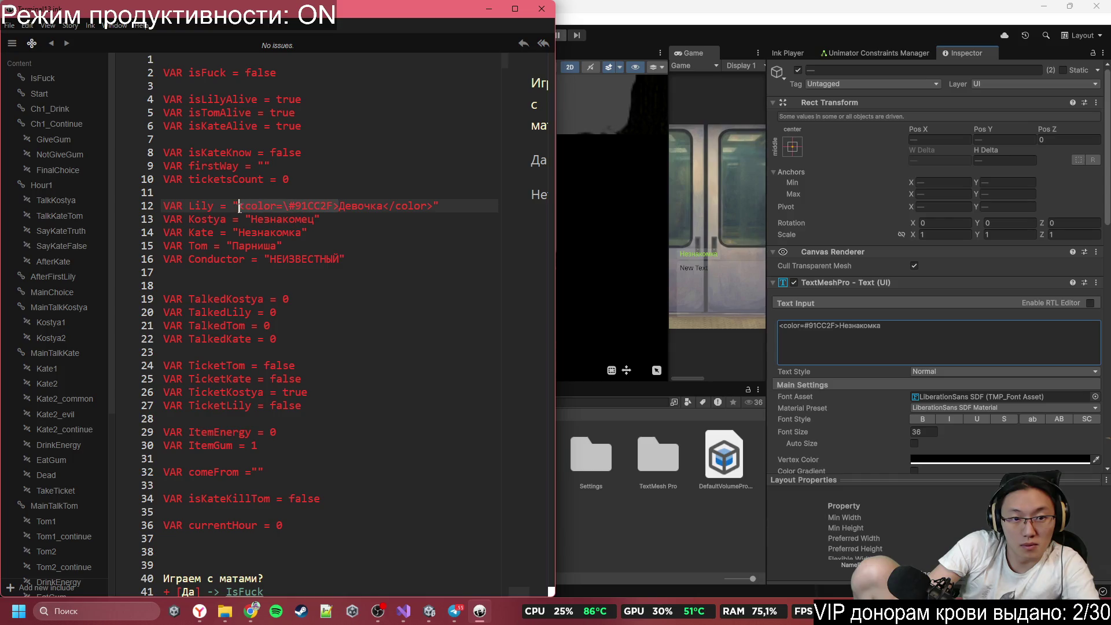
key("ctrl+f")
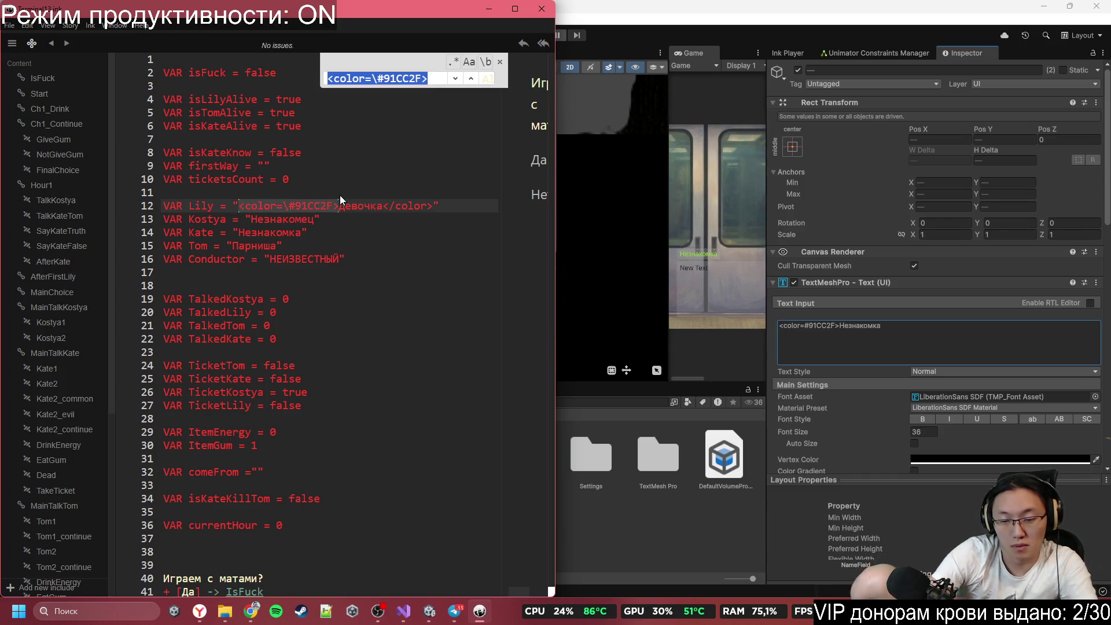
type("~")
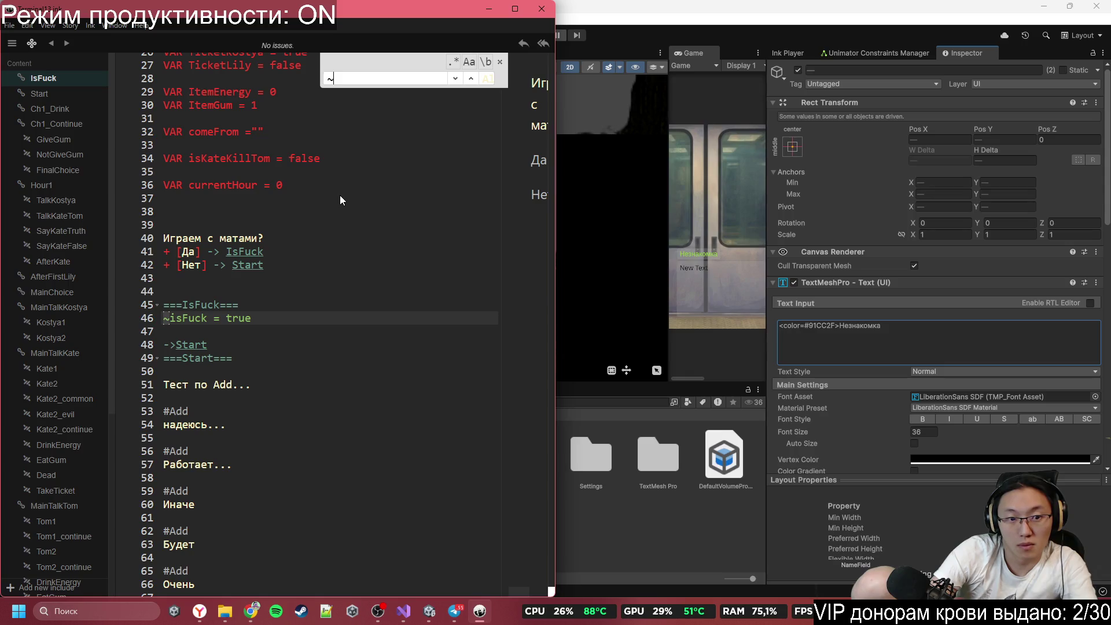
type("Lily = \"")
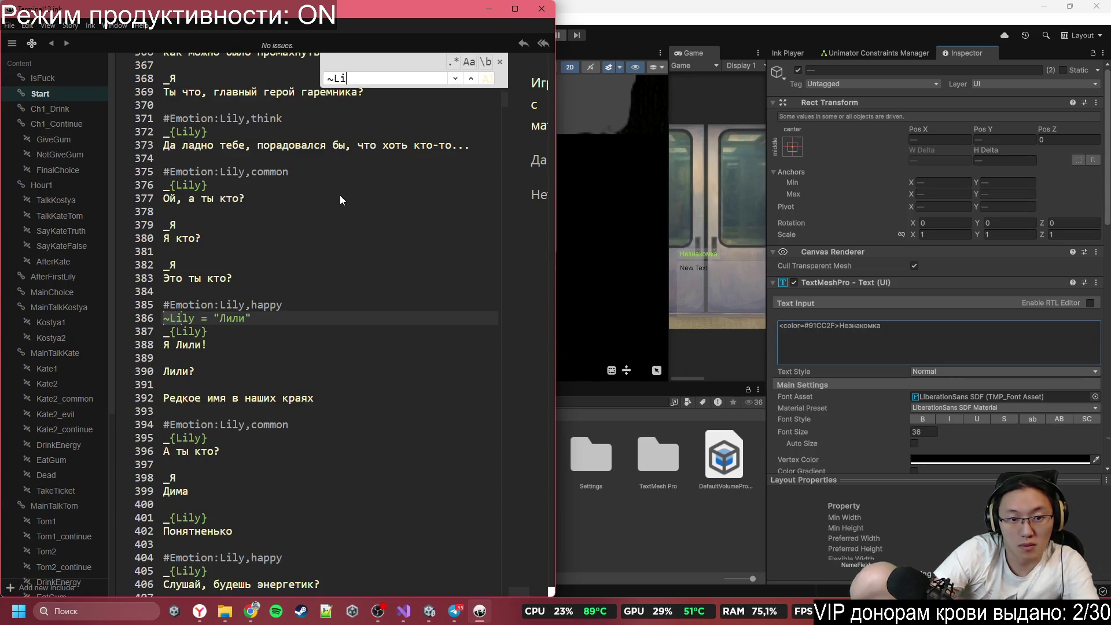
type("<color=\\#91CC2F>")
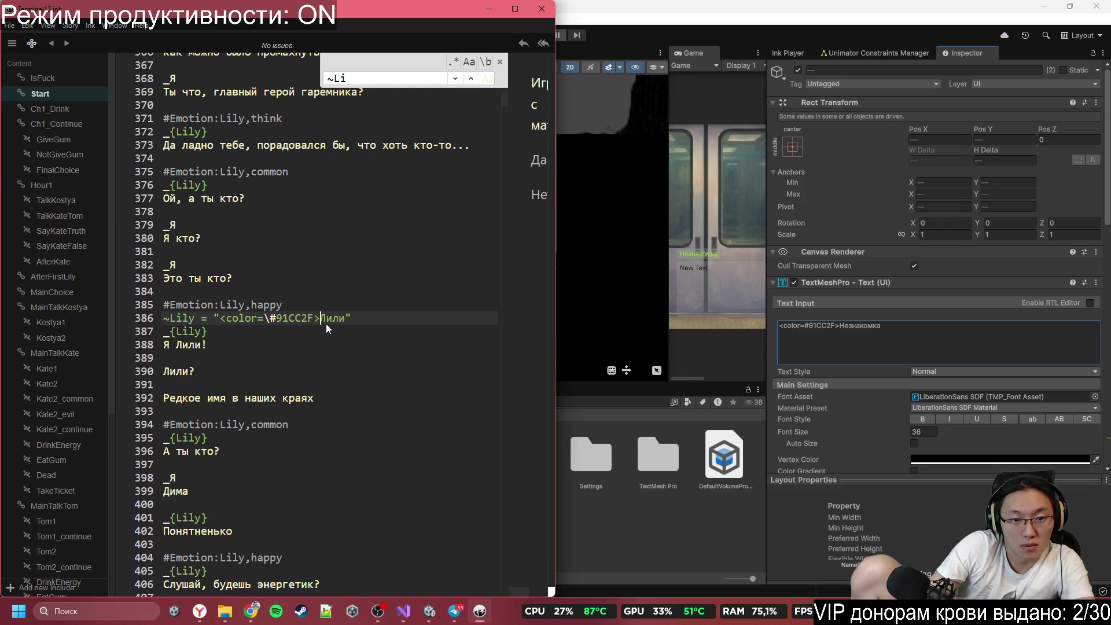
left_click(345, 323)
type("<>")
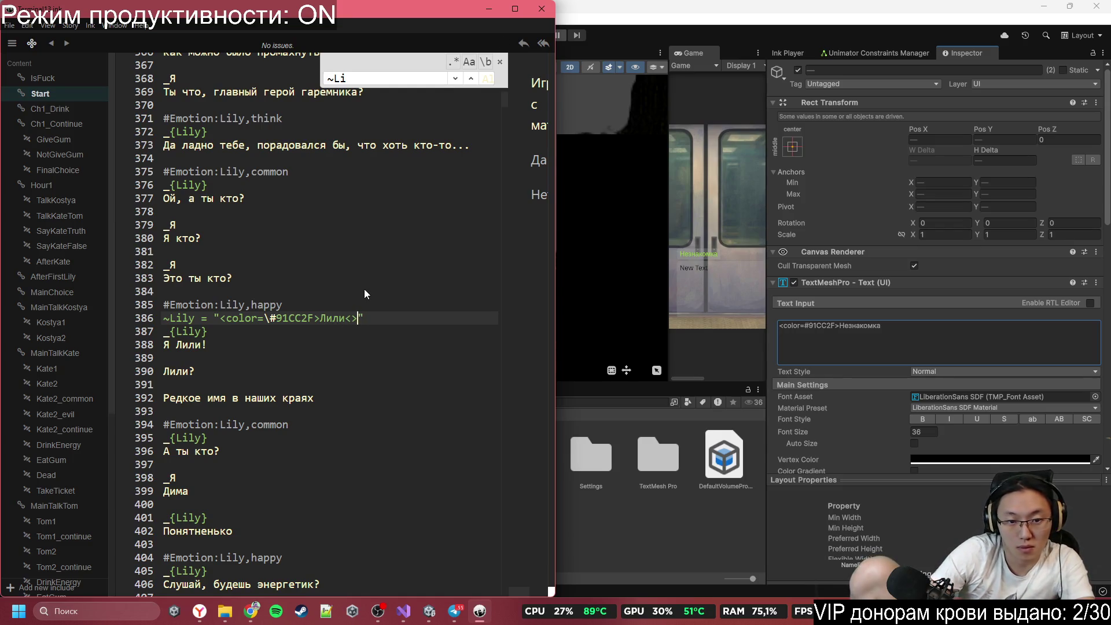
key("Left")
type("\\")
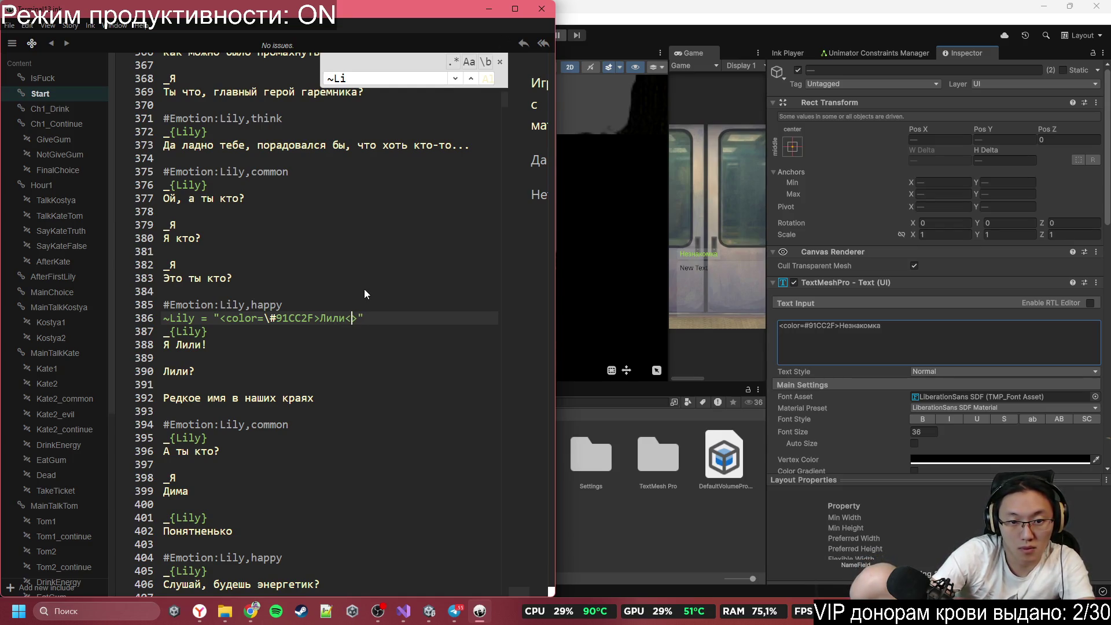
key("BackSpace")
type("/co")
key("Tab")
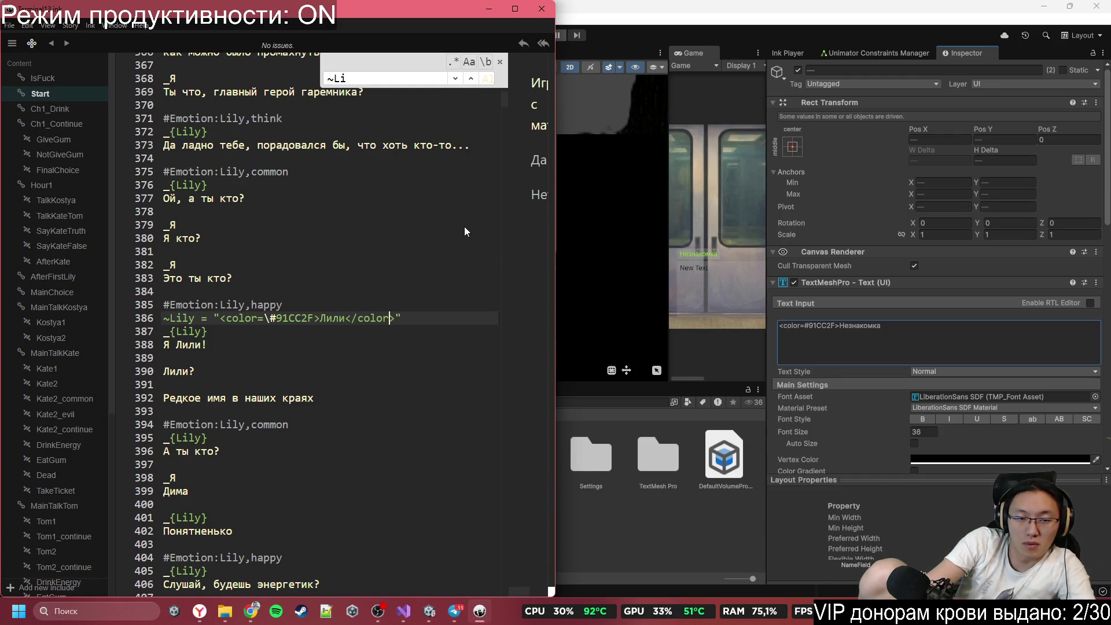
Step: Close the search box and minimize Inky
left_click(438, 305)
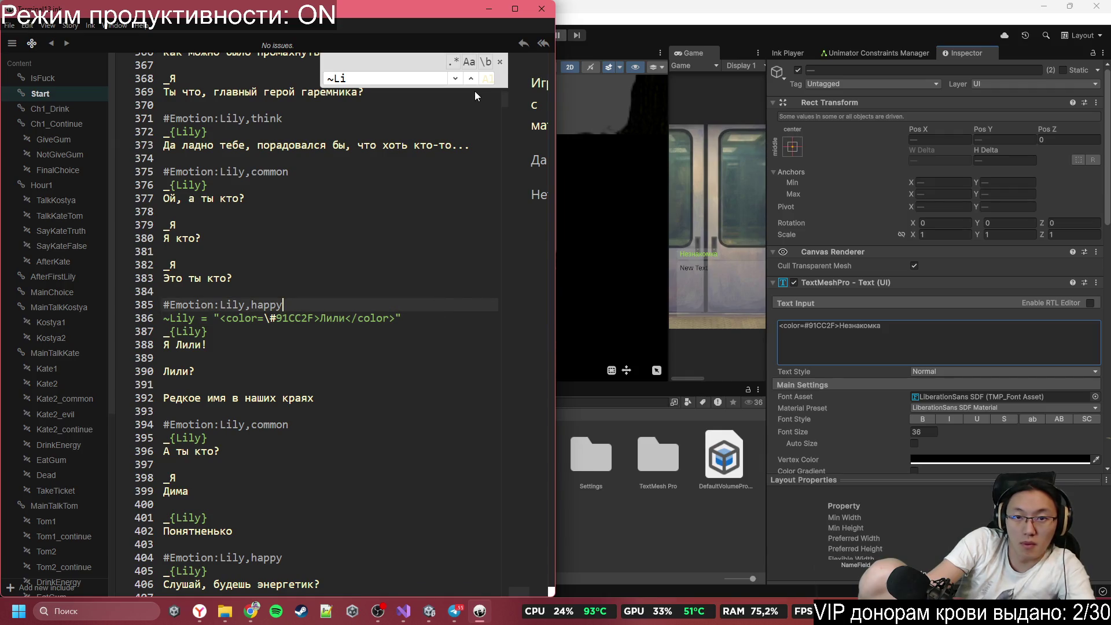
left_click(500, 60)
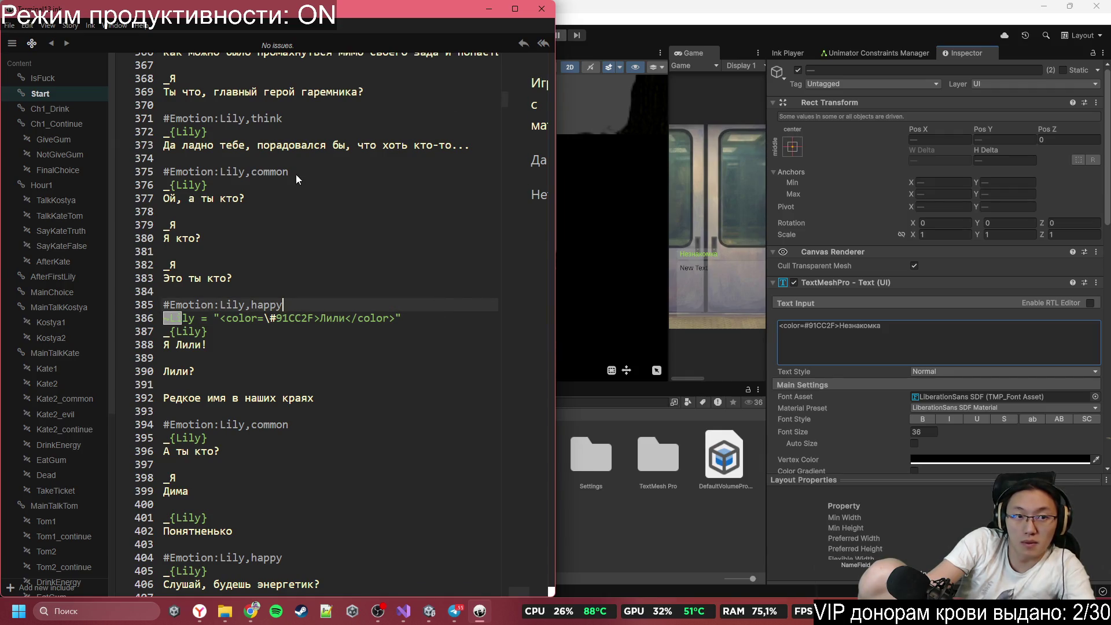
left_click(297, 173)
left_click(489, 9)
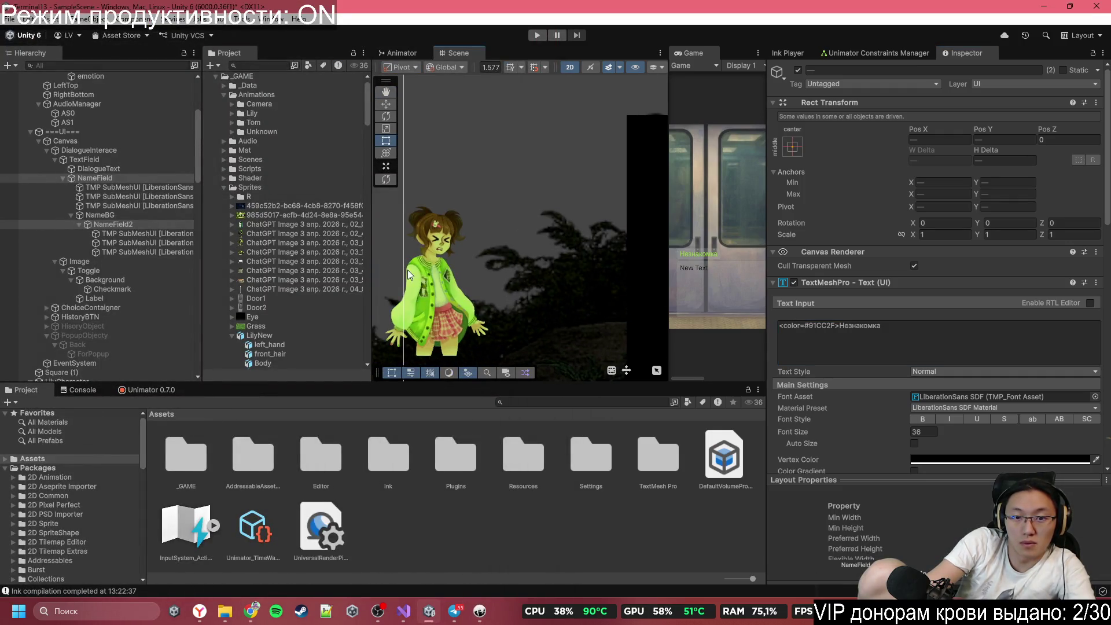
Step: Set the Global Light 2D colour to white and look over the untinted scene
scroll(99, 174, "up", 5)
left_click(78, 94)
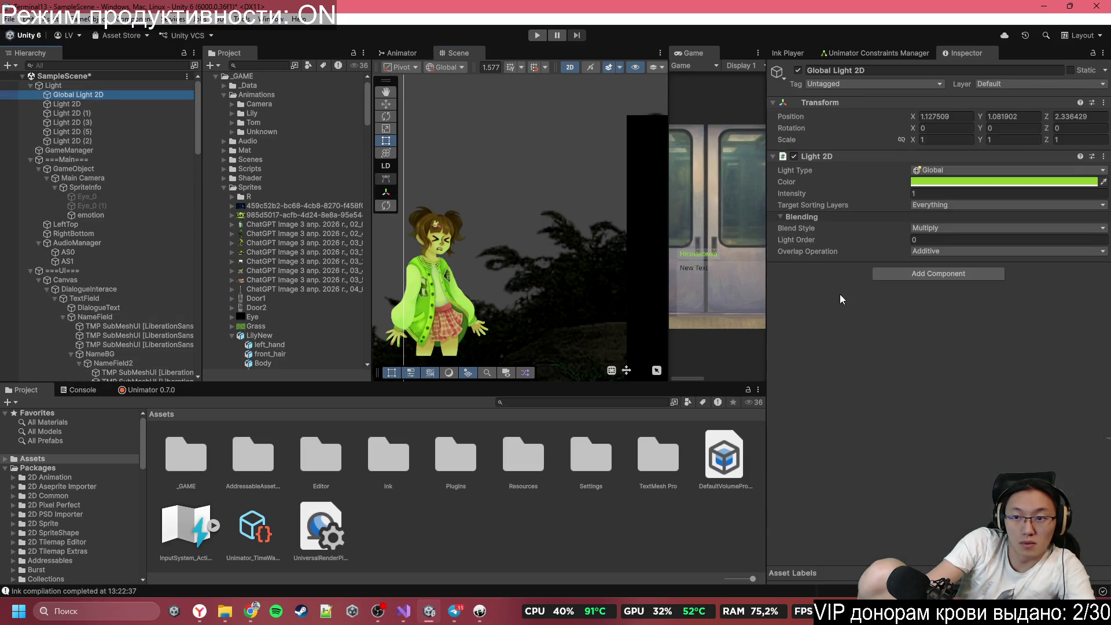
left_click(934, 183)
left_click(993, 280)
left_click(619, 194)
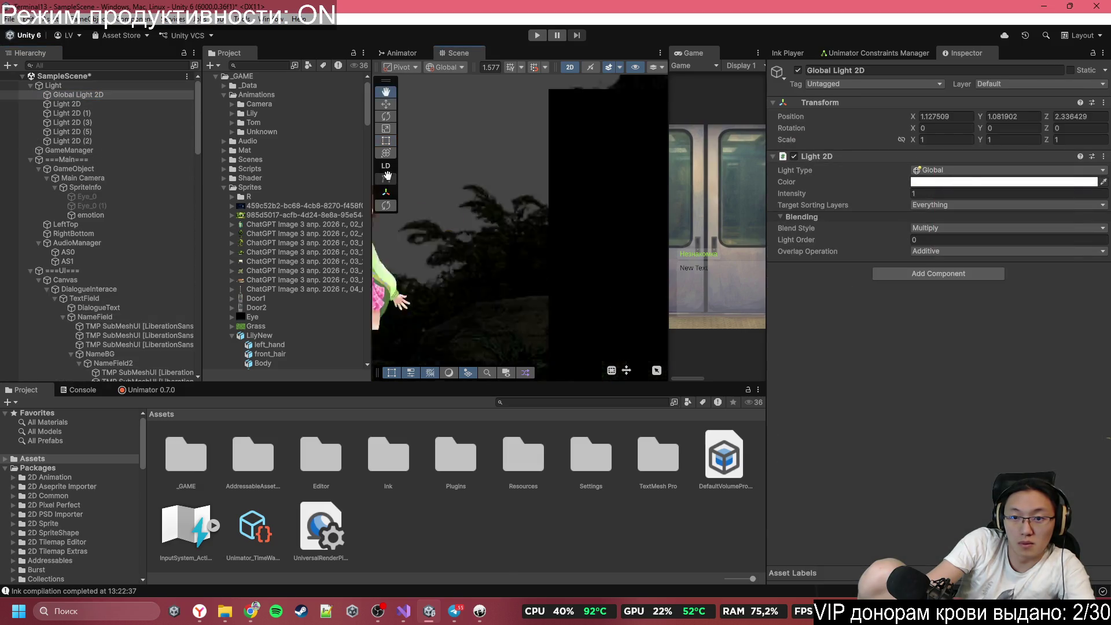
scroll(582, 226, "down", 5)
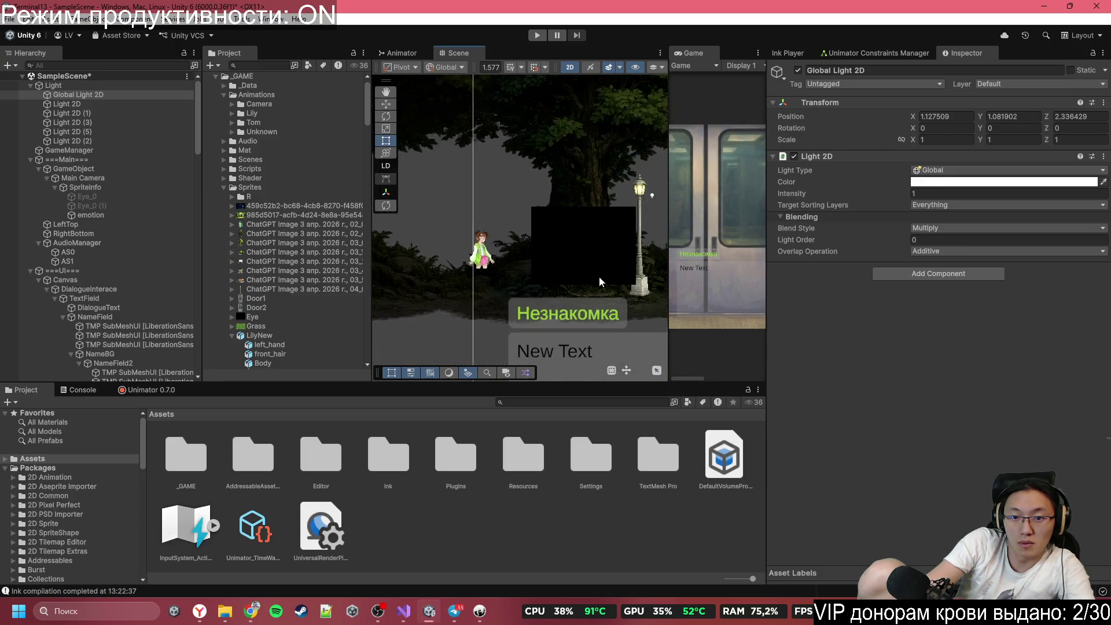
mouse_move(490, 266)
left_mouse_down()
mouse_move(456, 229)
mouse_move(324, 255)
left_mouse_up()
scroll(474, 180, "up", 8)
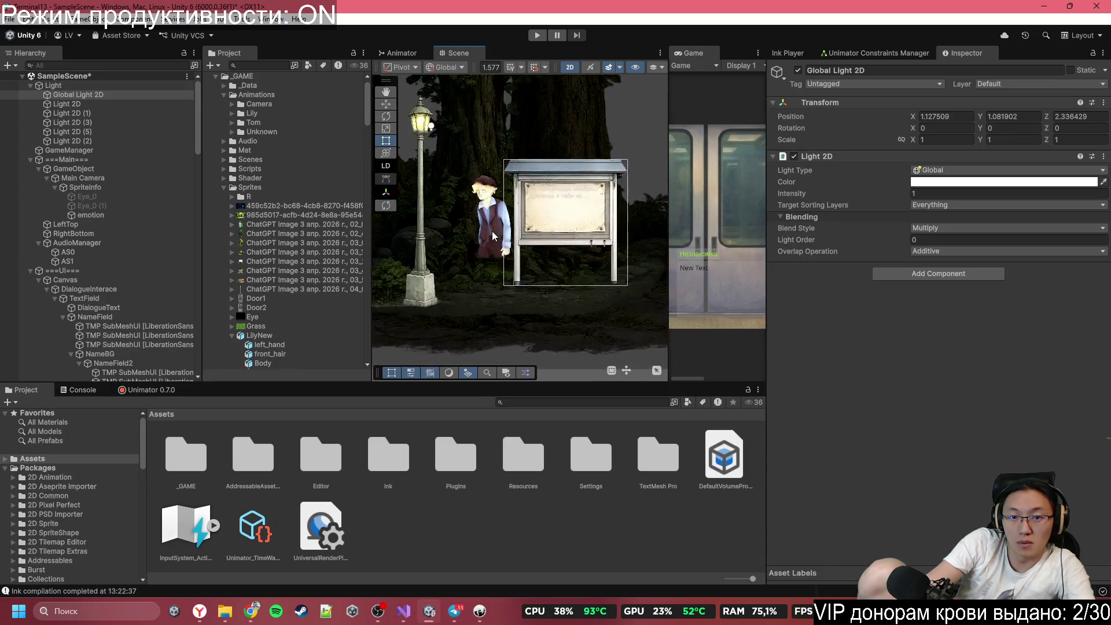
scroll(478, 185, "up", 5)
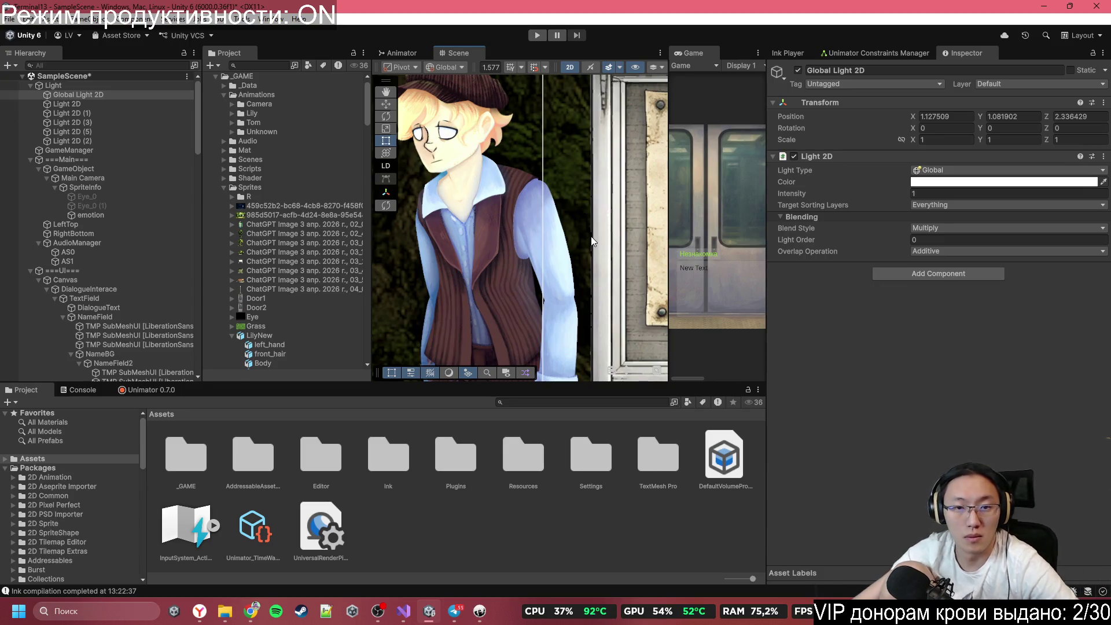
scroll(592, 240, "down", 10)
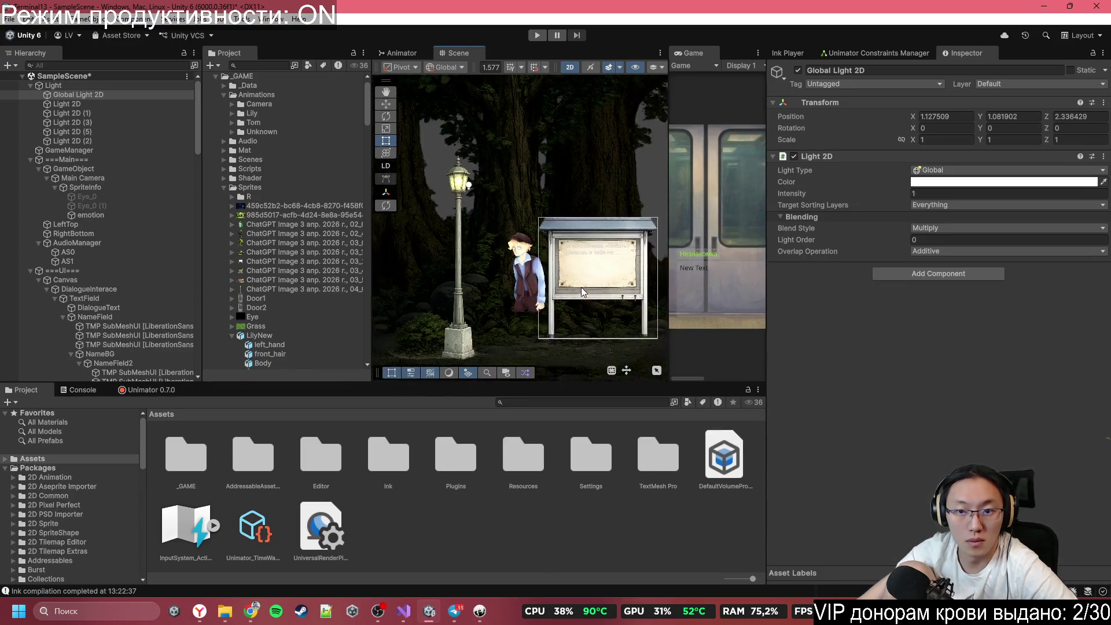
scroll(602, 249, "up", 10)
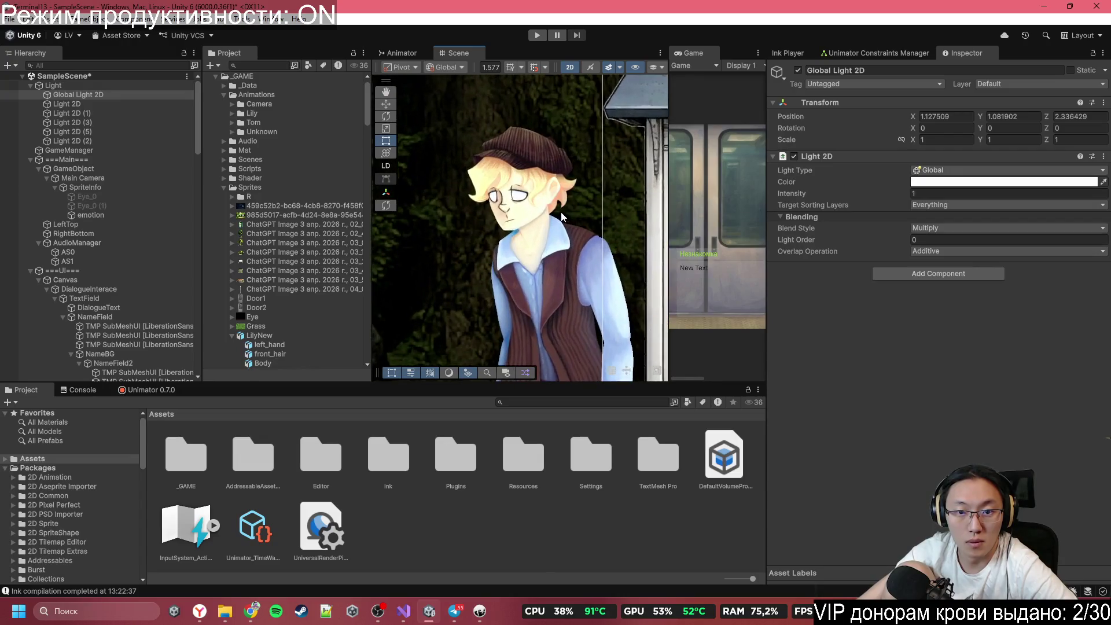
scroll(556, 227, "up", 8)
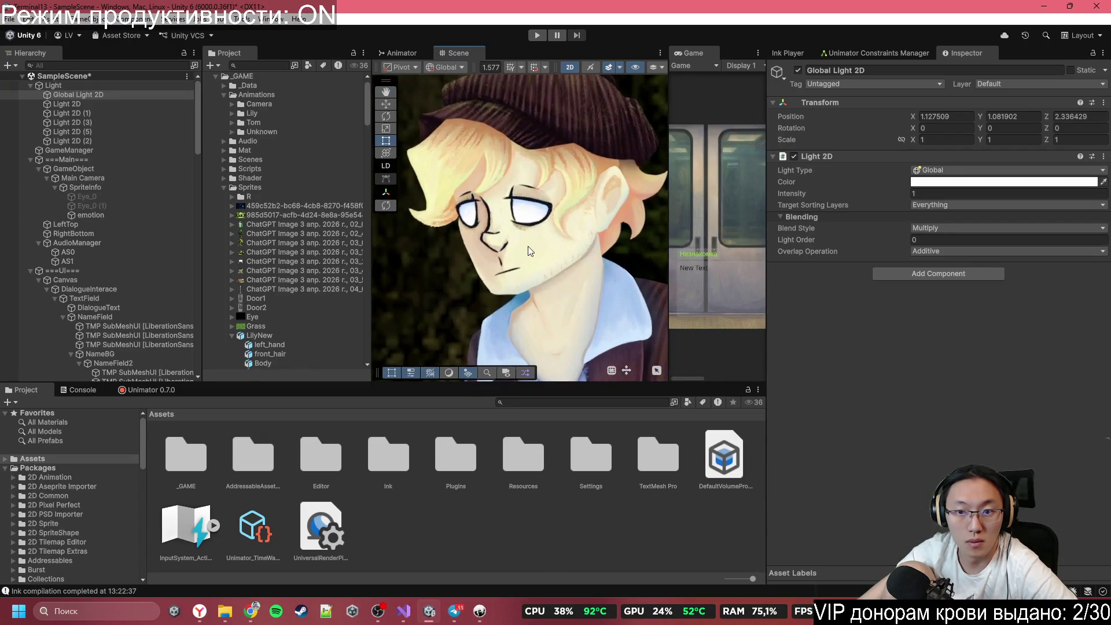
Step: Tint the Global Light 2D cream F4DA9E by sampling the character's hair with the eyedropper
left_click(984, 183)
left_click(984, 196)
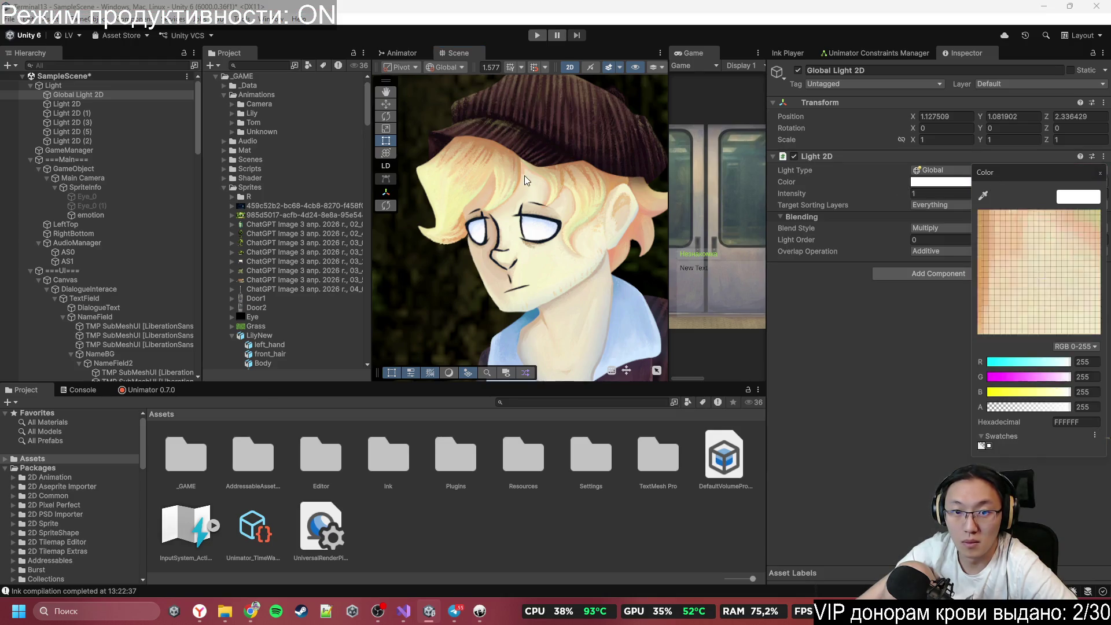
left_click(450, 171)
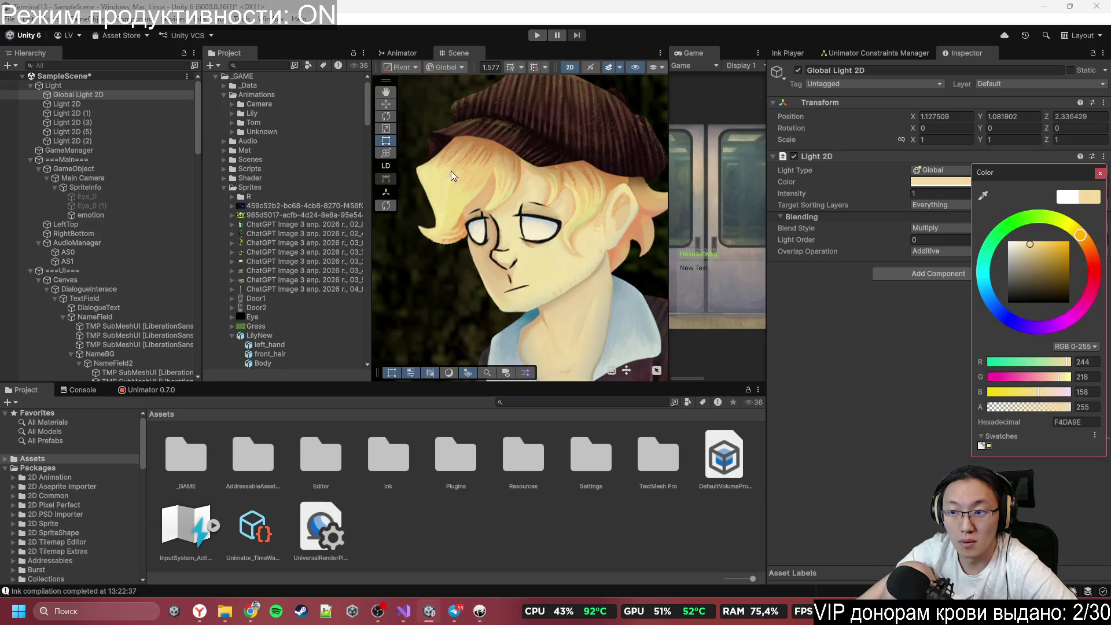
left_click(1076, 422)
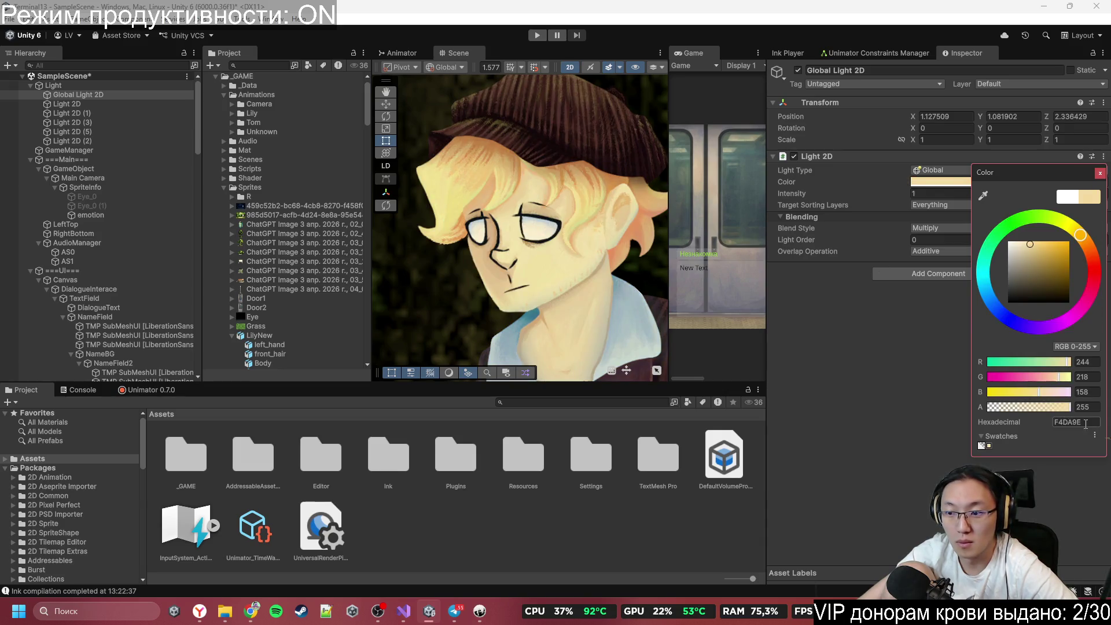
left_click(1100, 173)
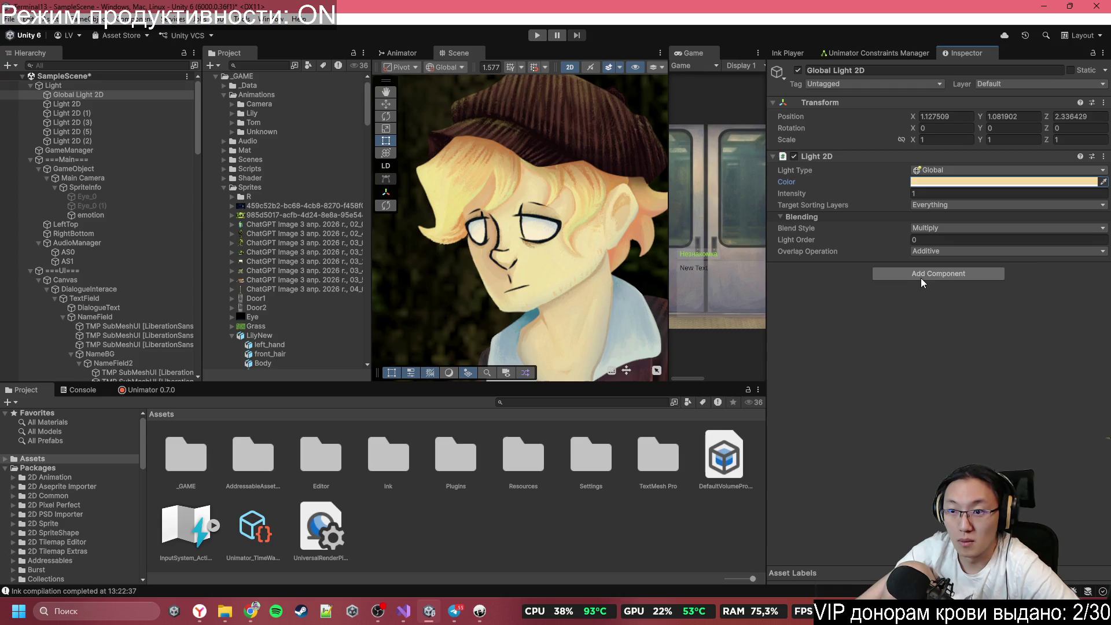
left_click(473, 614)
Step: Wrap Незнакомец on line 13 in <color=\#F4DA9E>…</color> tags
scroll(349, 261, "up", 10)
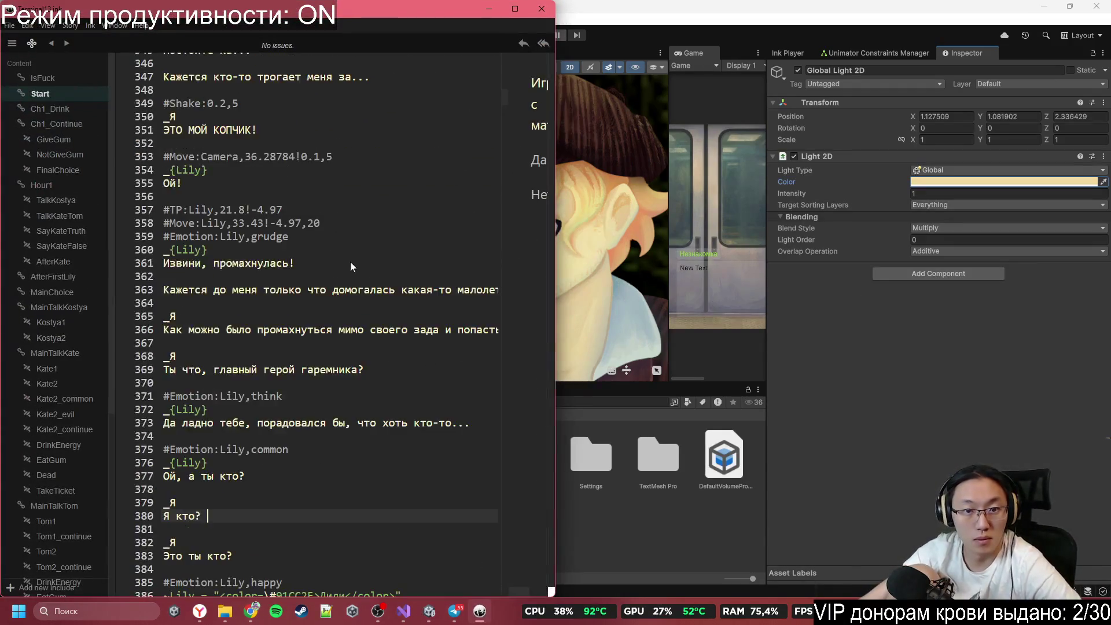
scroll(502, 70, "up", 20)
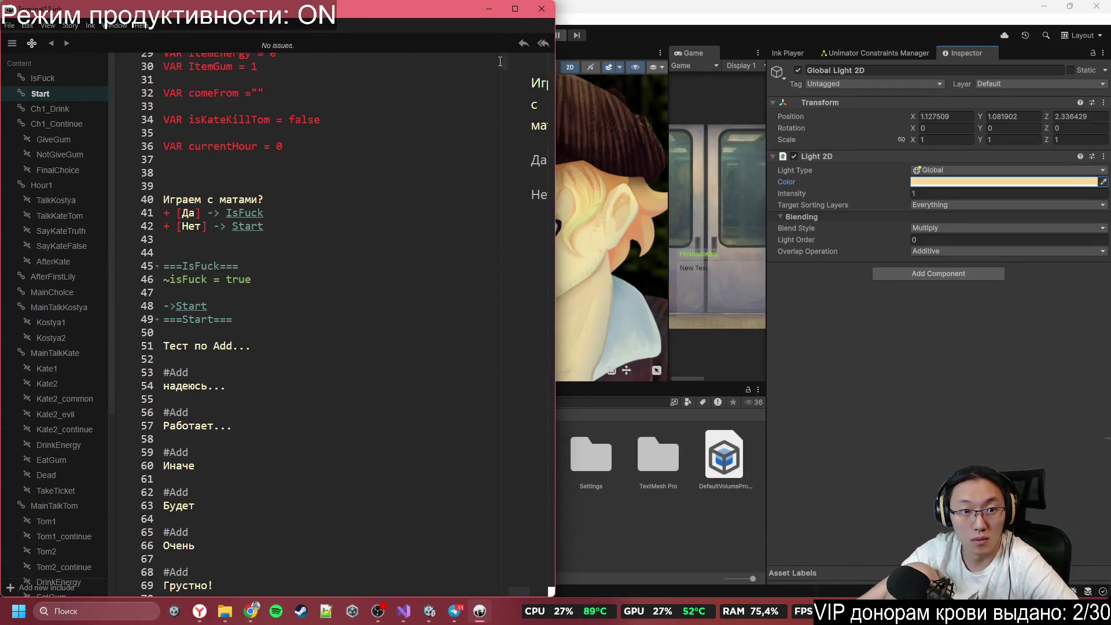
scroll(283, 310, "up", 5)
scroll(291, 312, "up", 5)
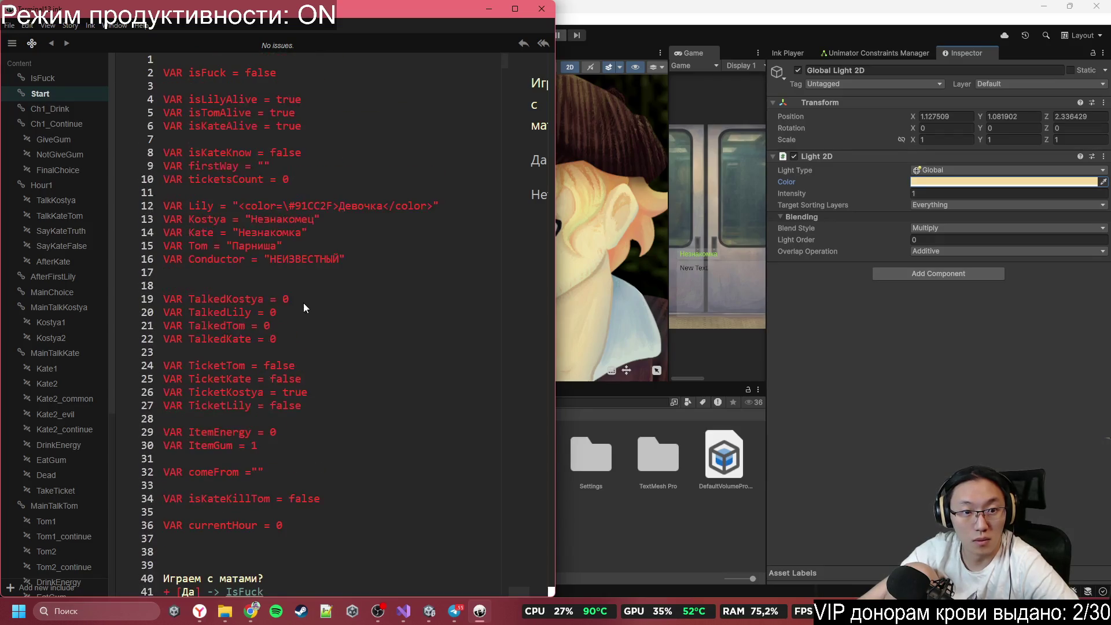
left_click(253, 223)
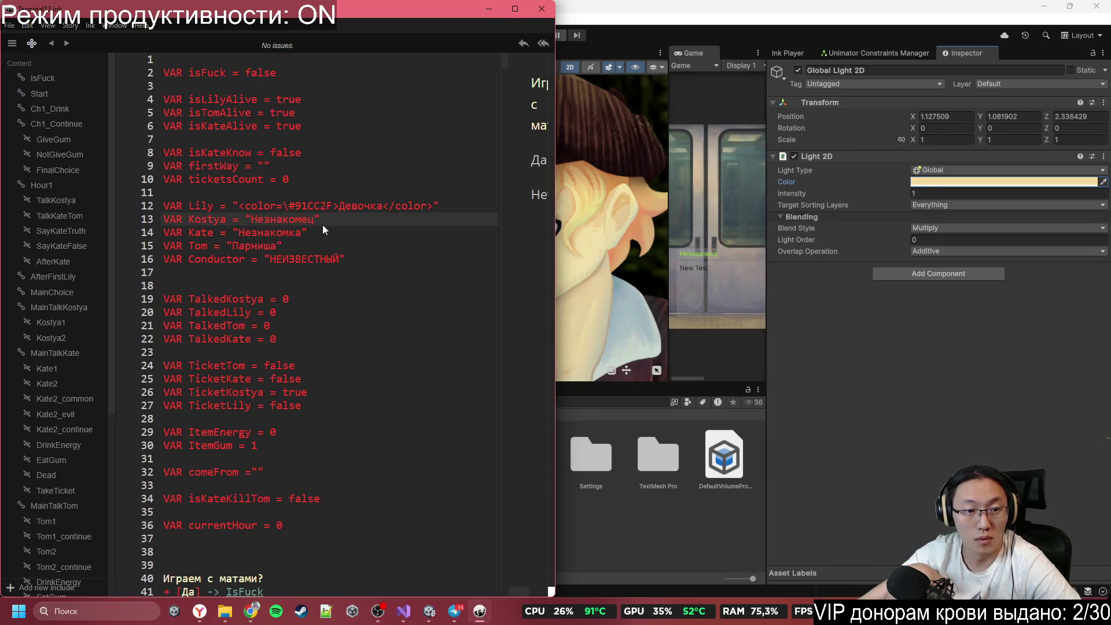
type("<>")
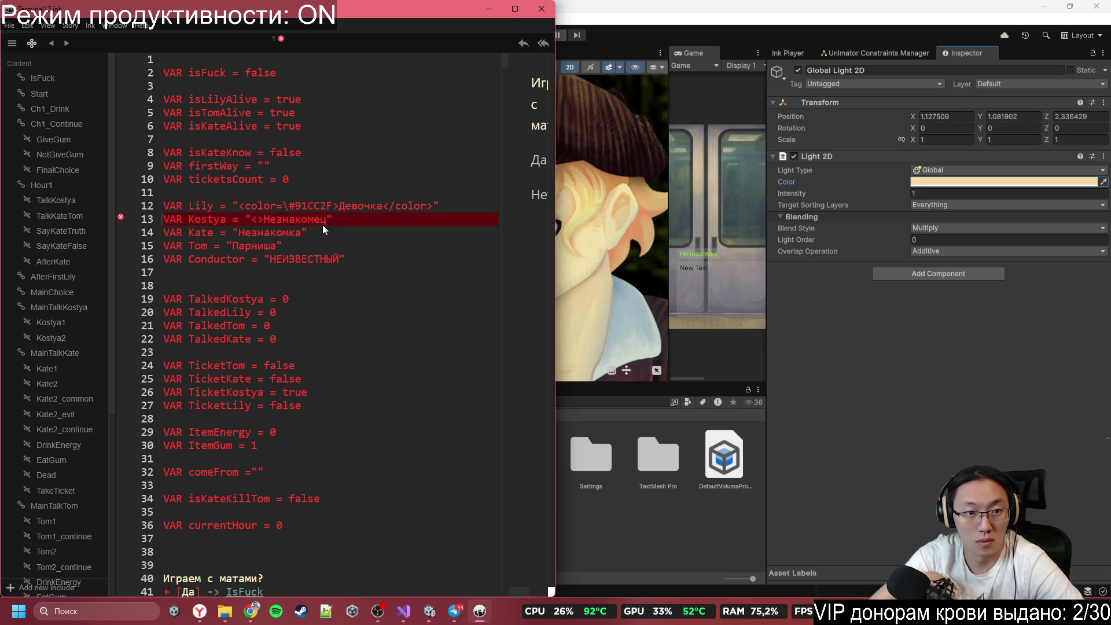
type("color")
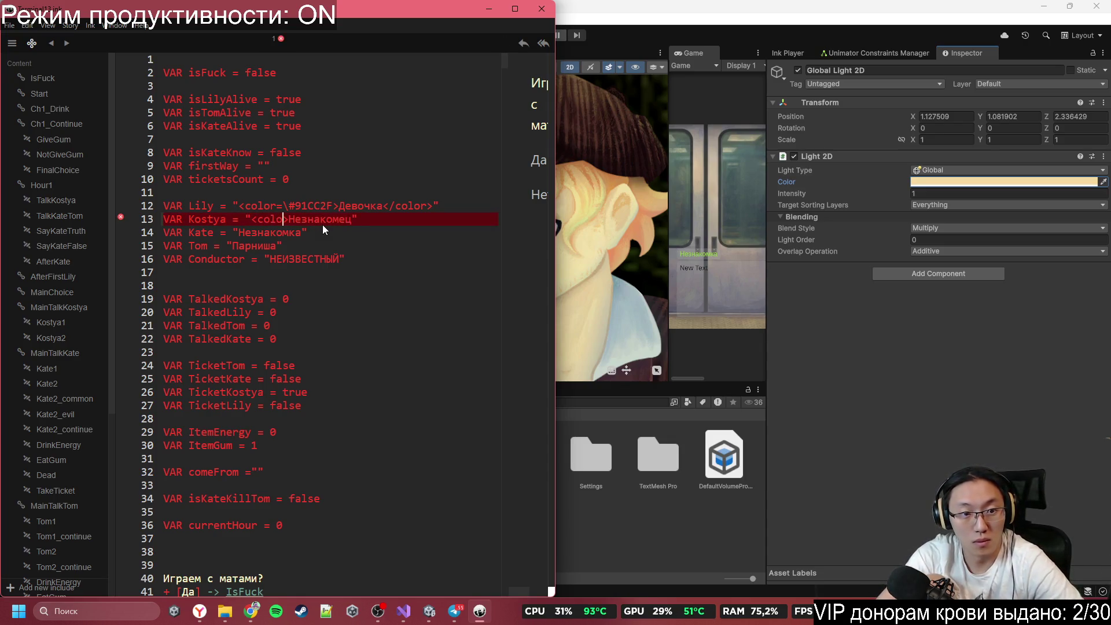
type("=\\#")
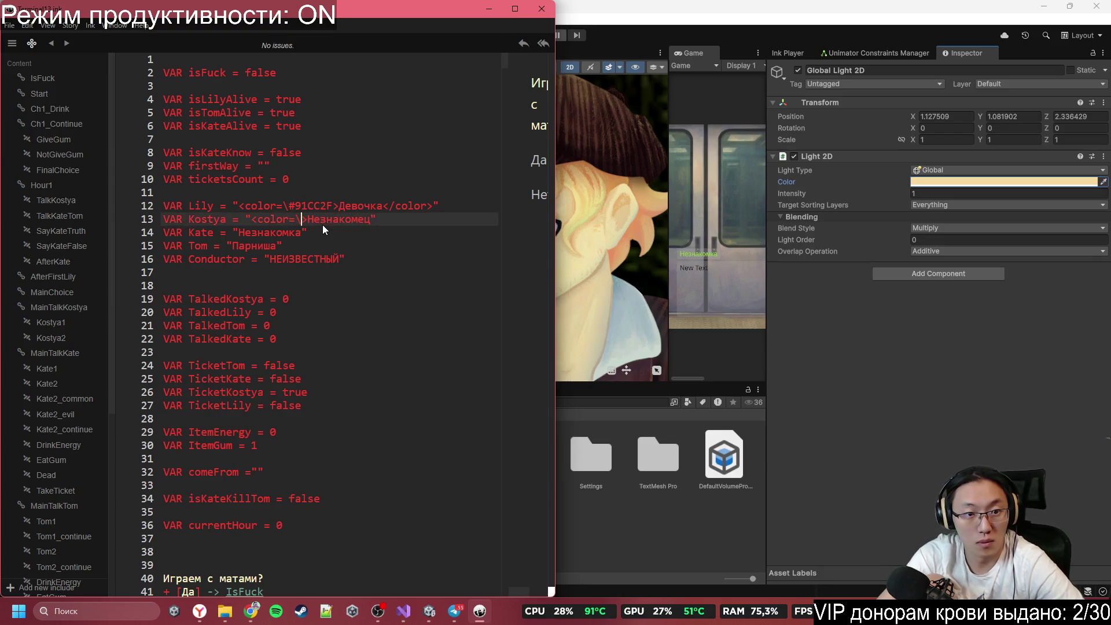
type("F4DA9E")
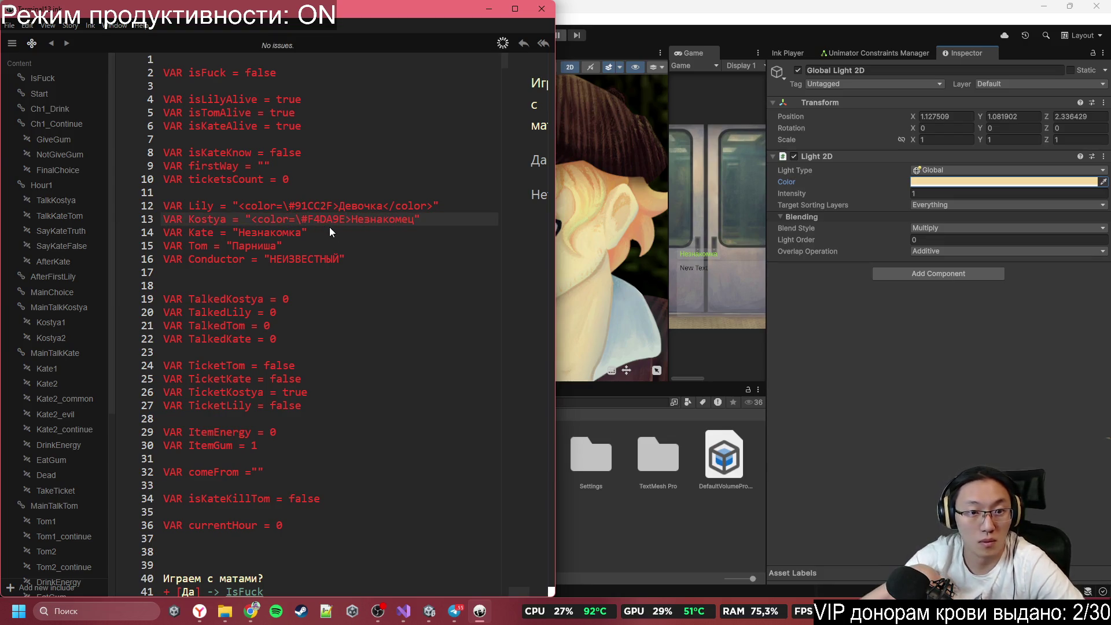
left_click(414, 220)
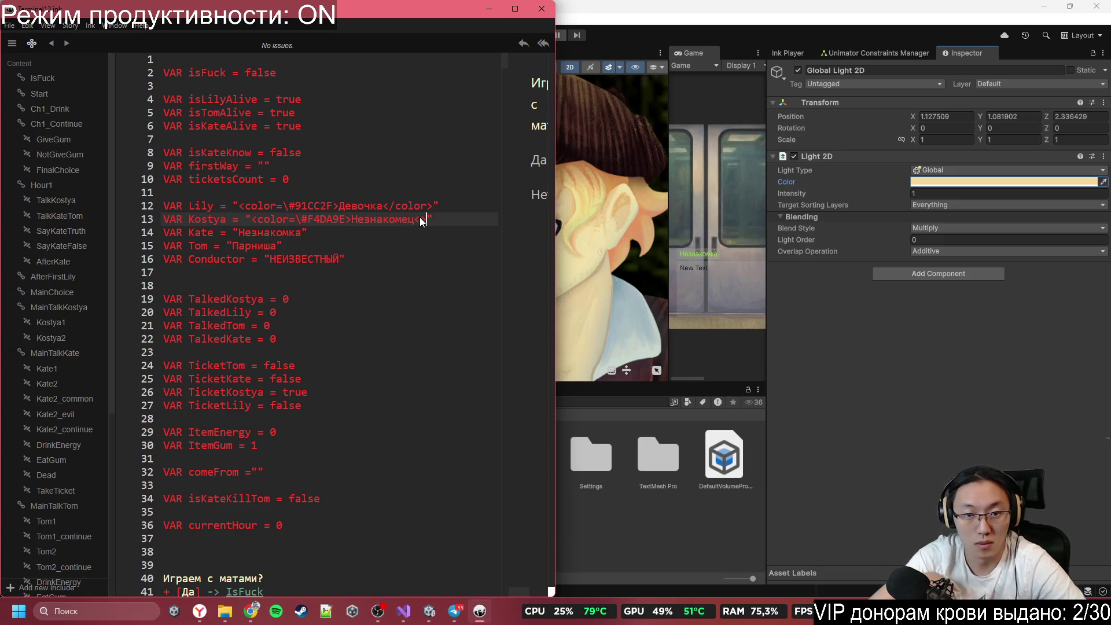
type("/color")
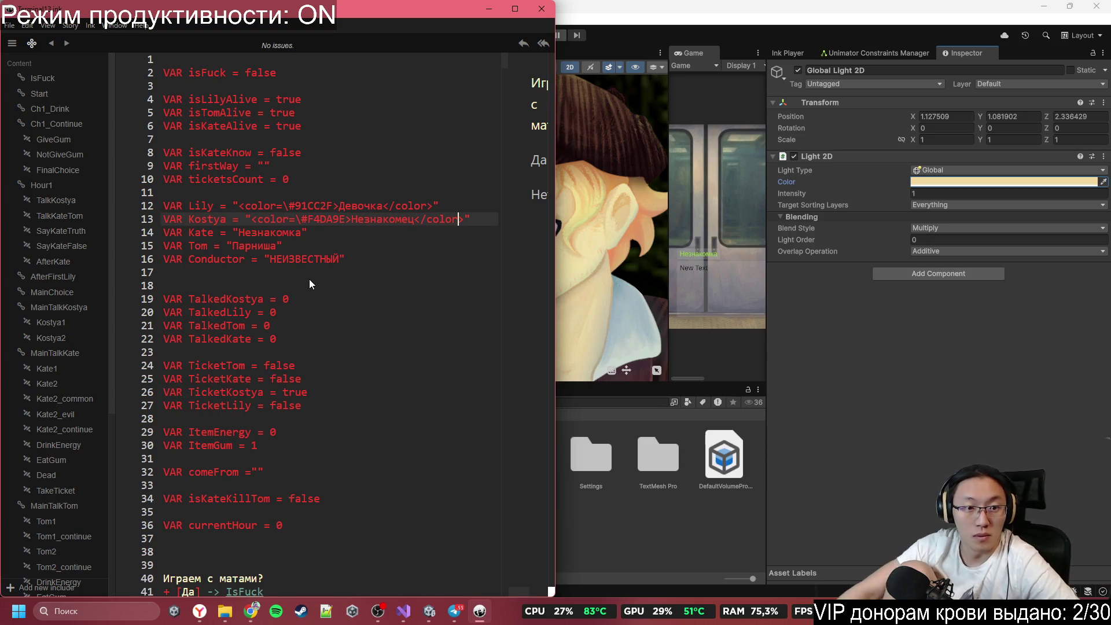
left_click(245, 245)
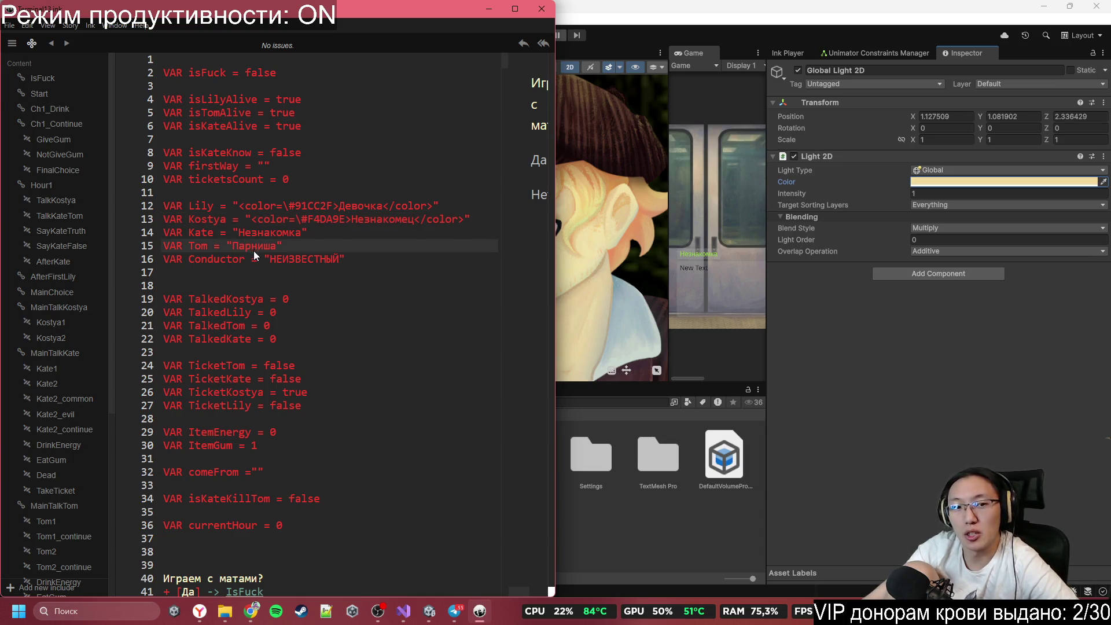
Step: Sample the purple A691C4 from the boy's hat with the Global Light 2D colour picker
left_click(655, 271)
scroll(609, 323, "down", 5)
scroll(609, 322, "up", 5)
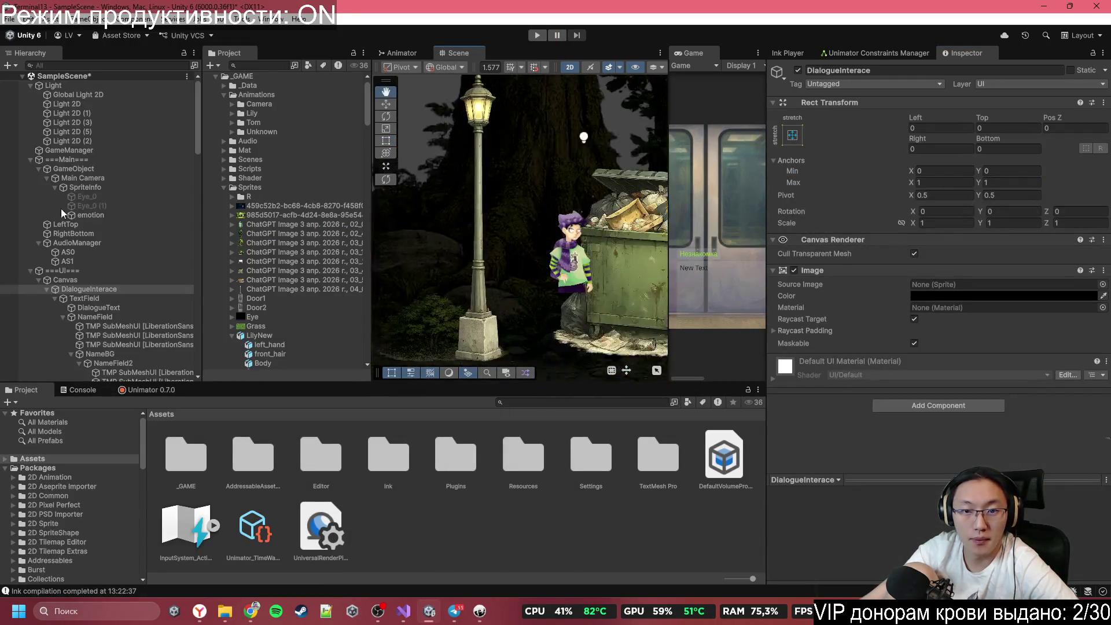
scroll(573, 212, "up", 8)
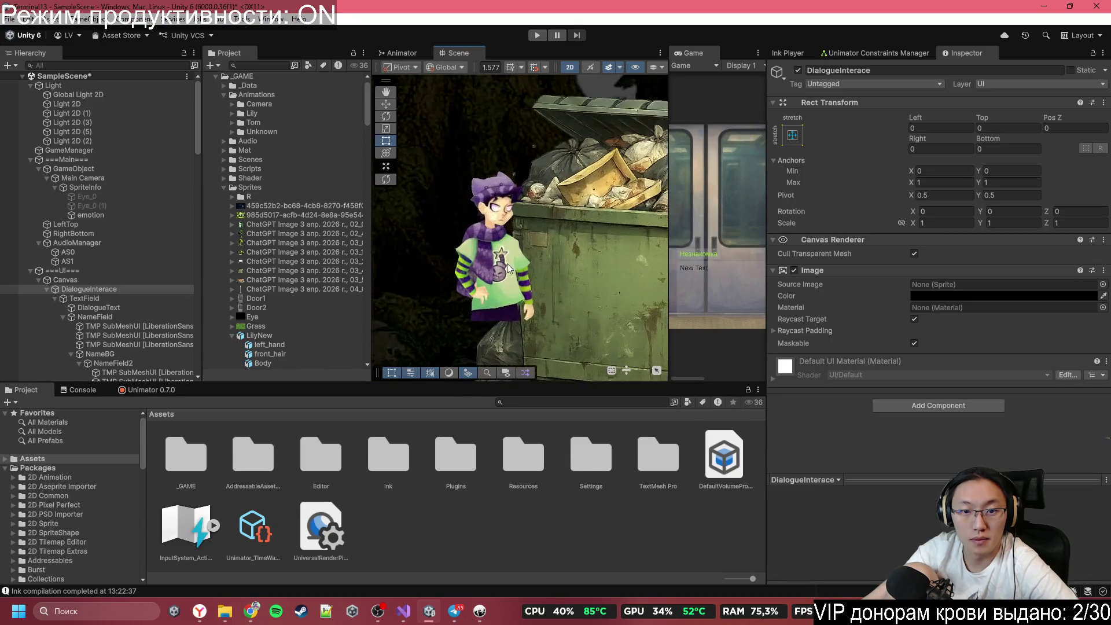
scroll(498, 166, "down", 1)
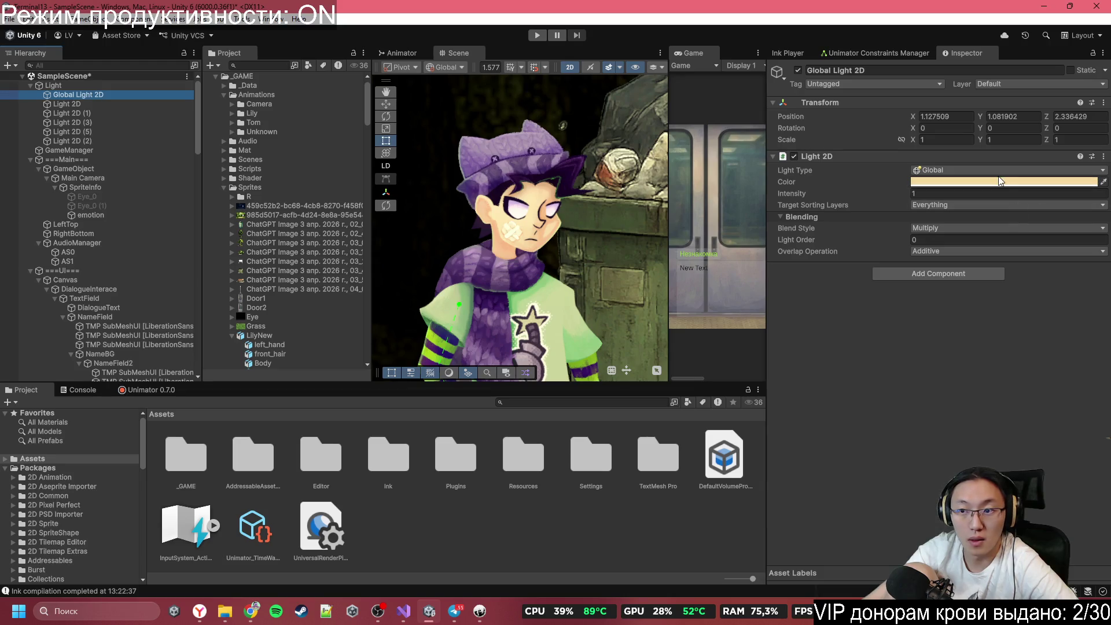
left_click(1002, 181)
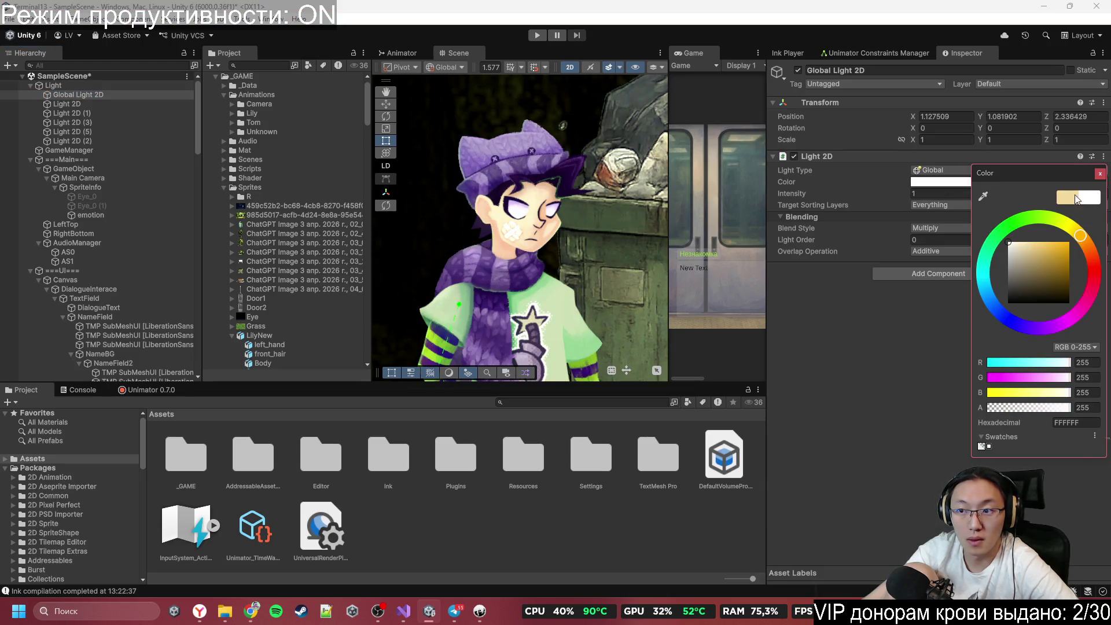
left_click(985, 195)
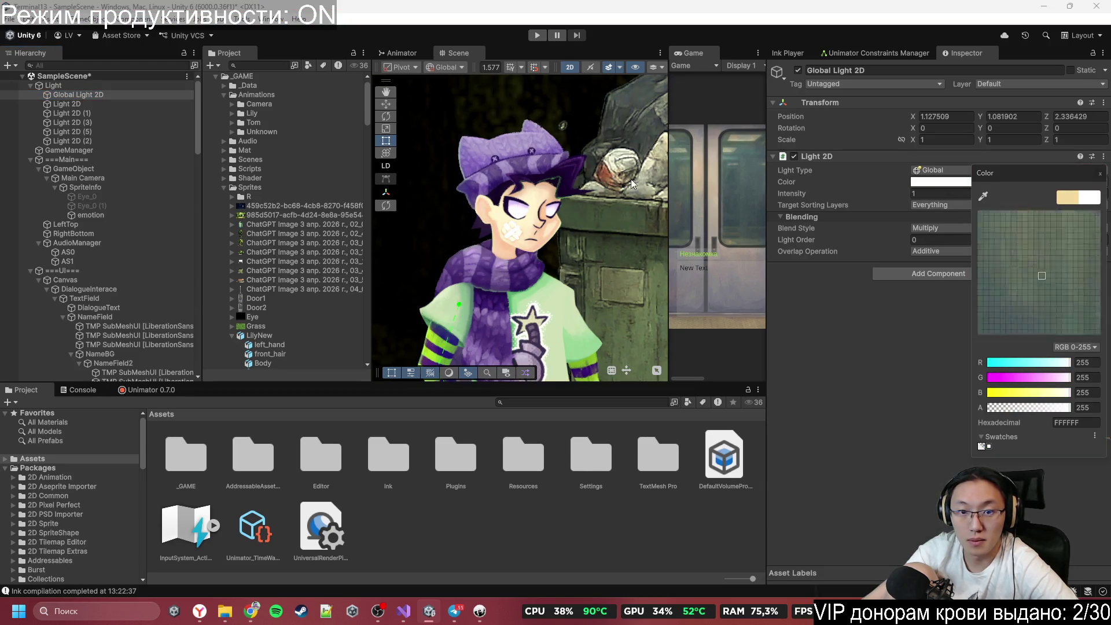
left_click(481, 178)
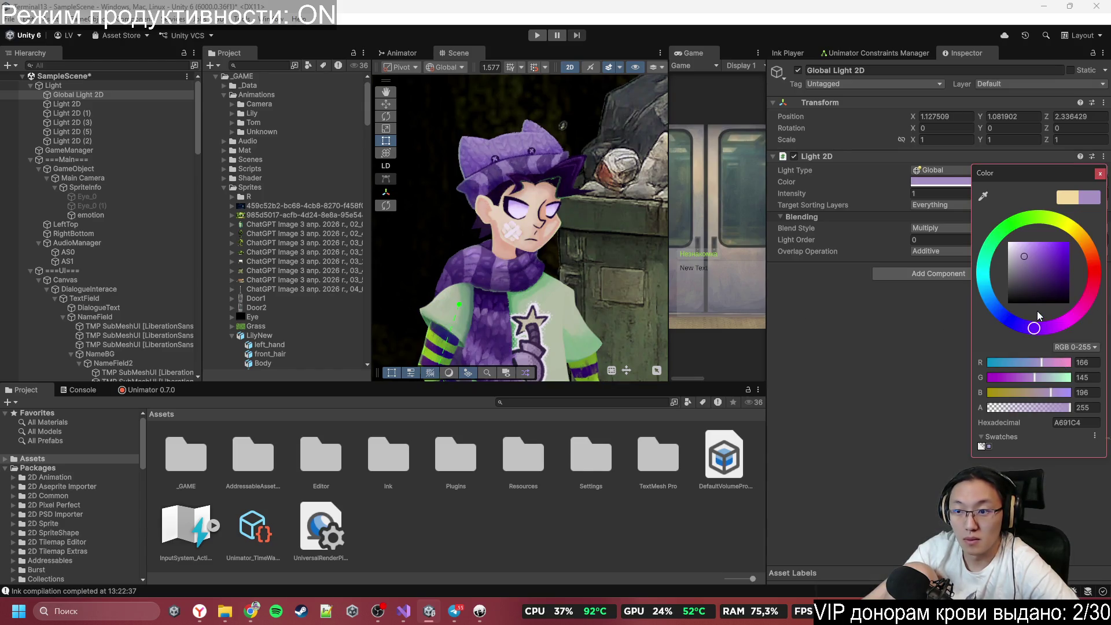
left_click(1078, 421)
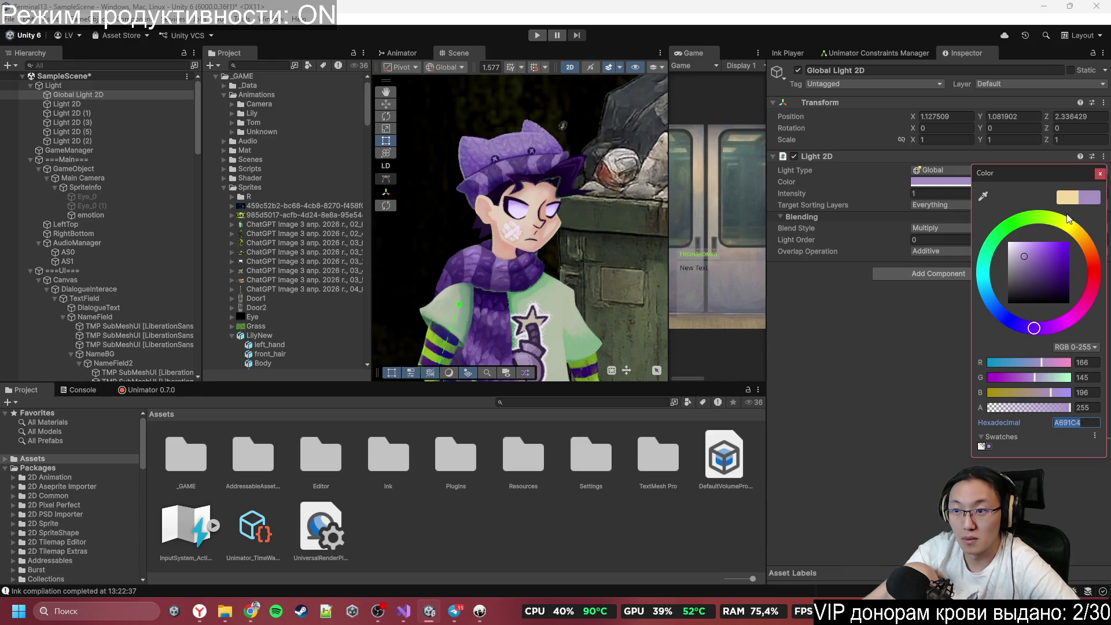
left_click(1026, 191)
Step: Reset the Global Light 2D colour back to white
left_click(1031, 183)
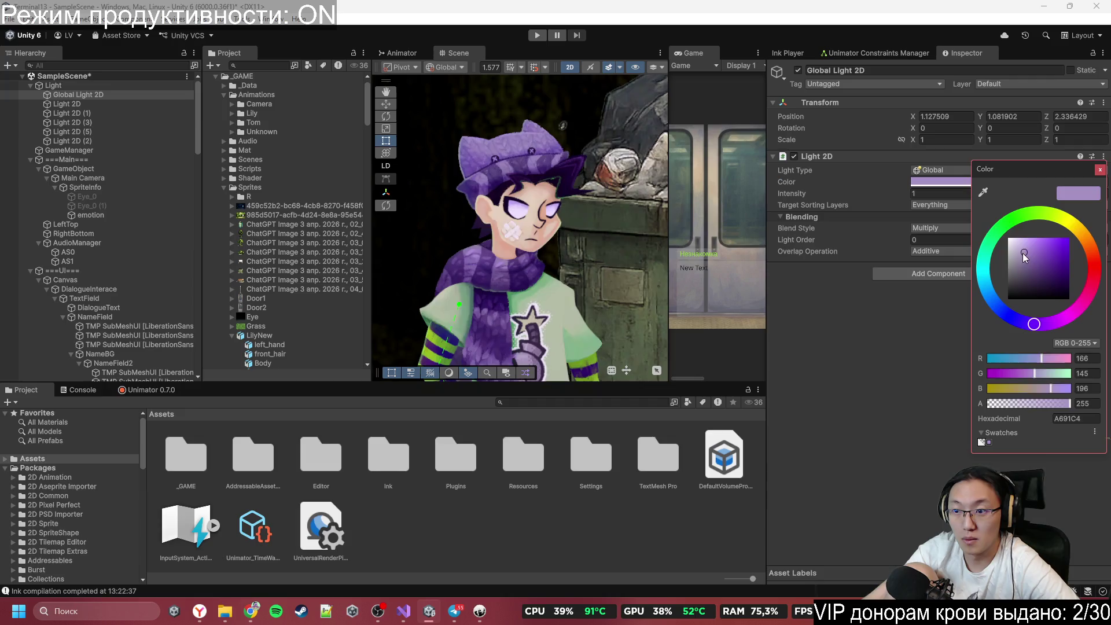
left_click(1009, 238)
left_click(482, 611)
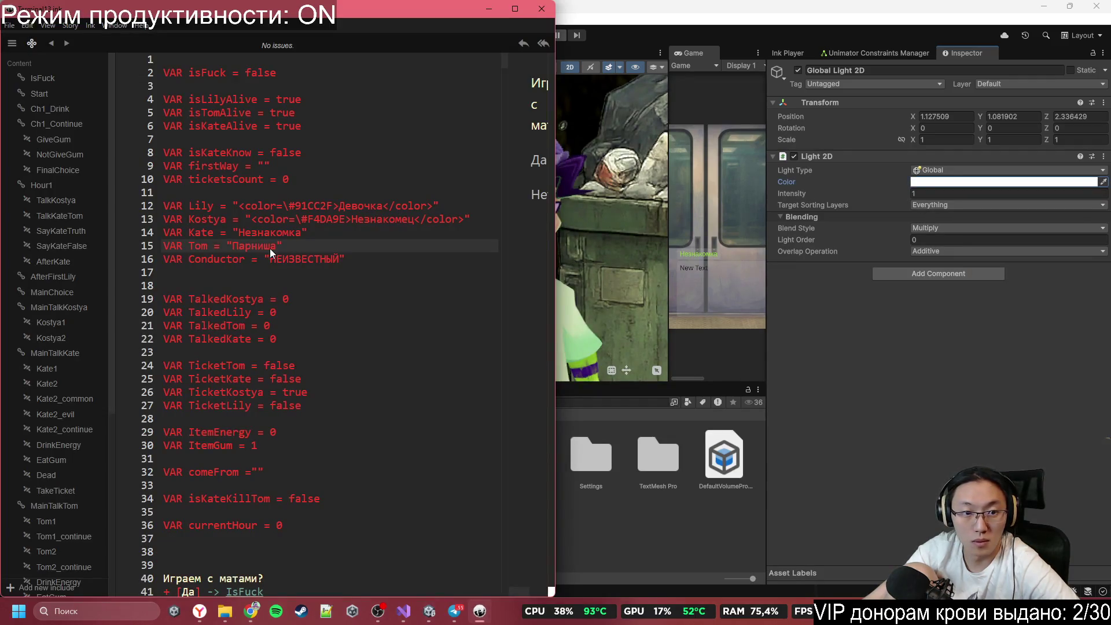
Step: Wrap Парниша on line 15 in <color=\#A691C4>…</color> tags
type("<col")
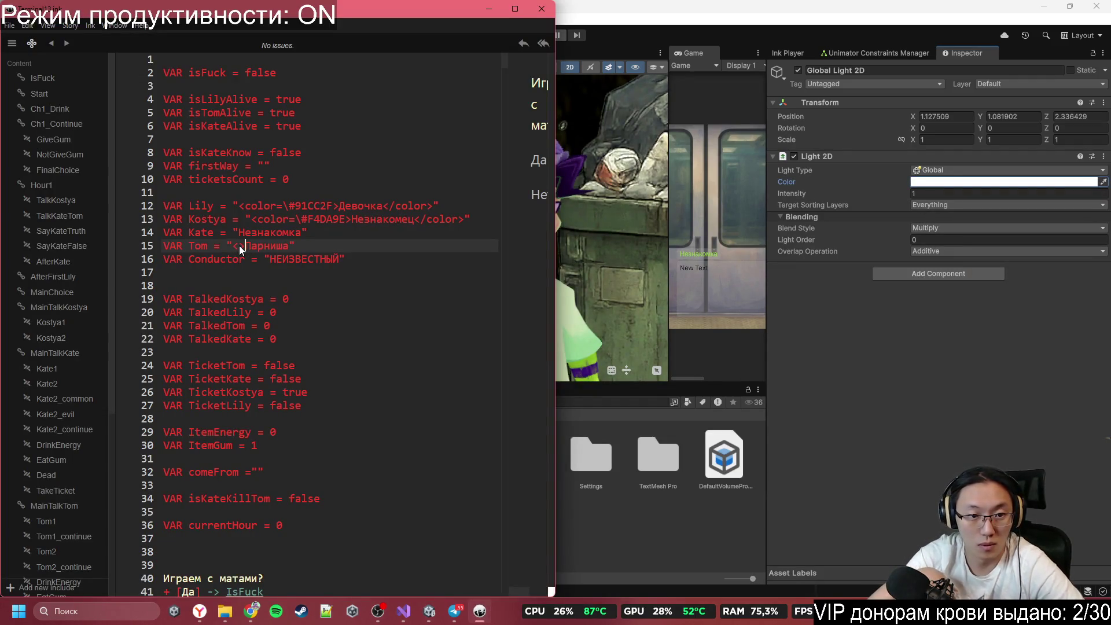
type("or=\\")
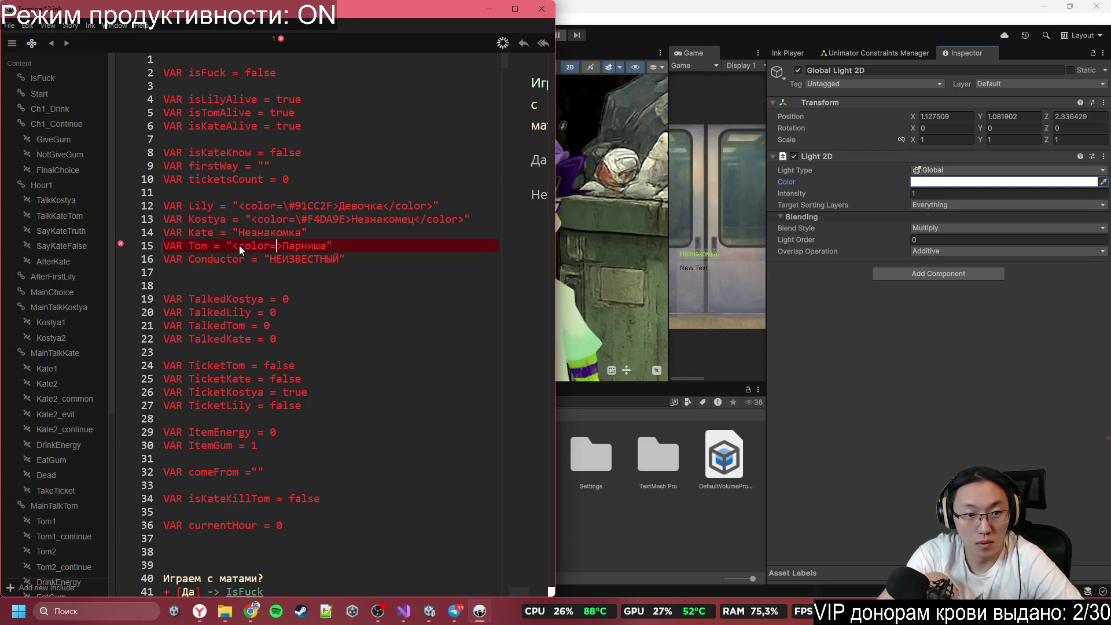
type("#A691C4")
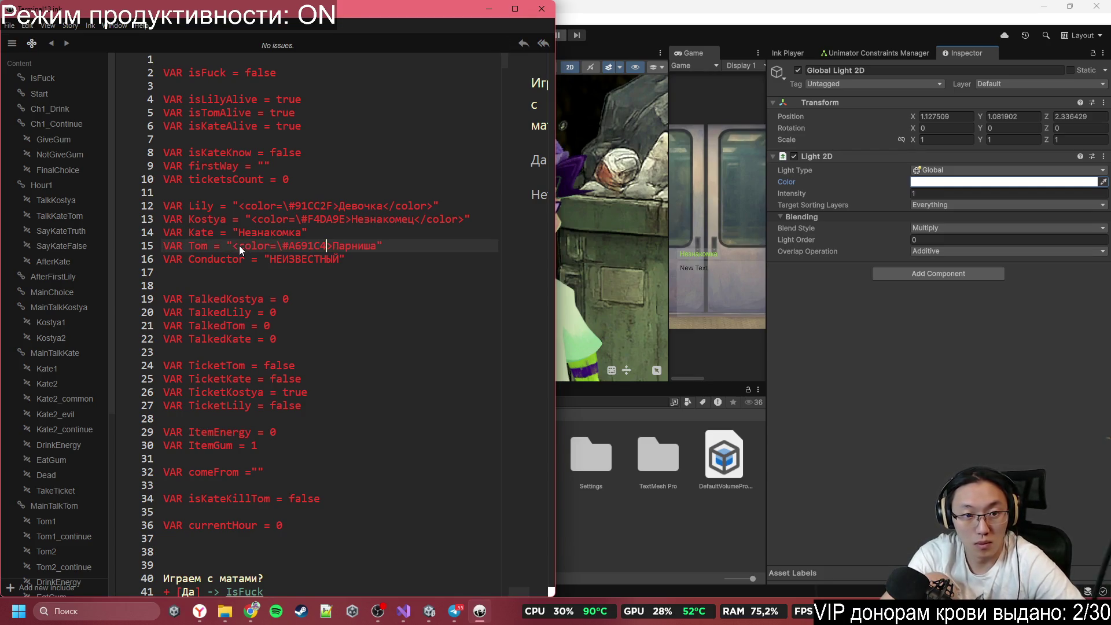
key("Right")
key("Right")
key("Right")
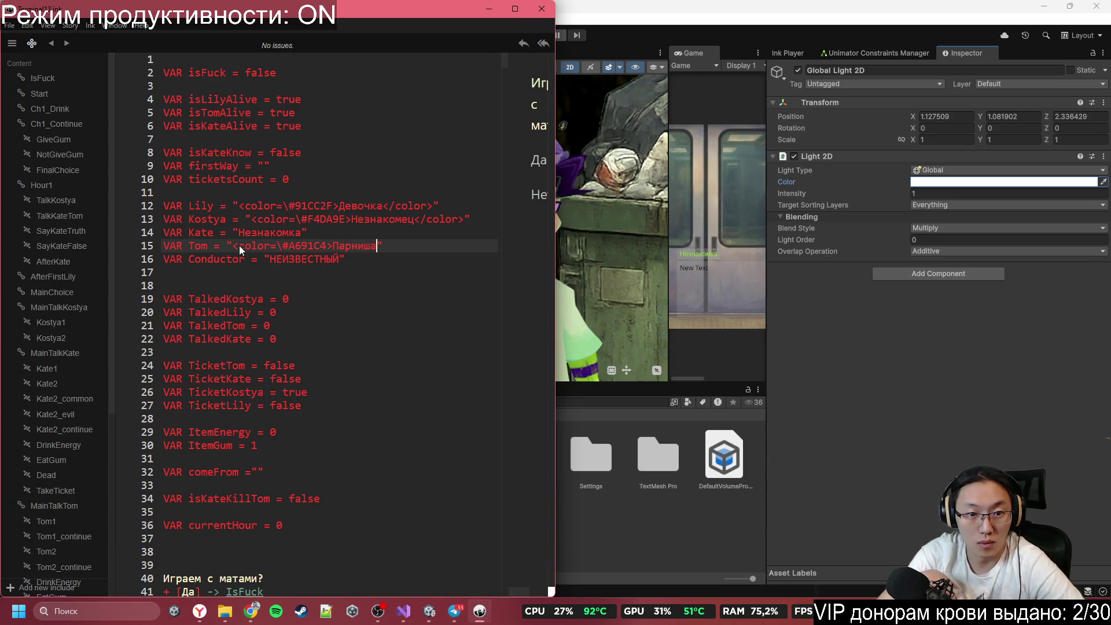
type("<\\>")
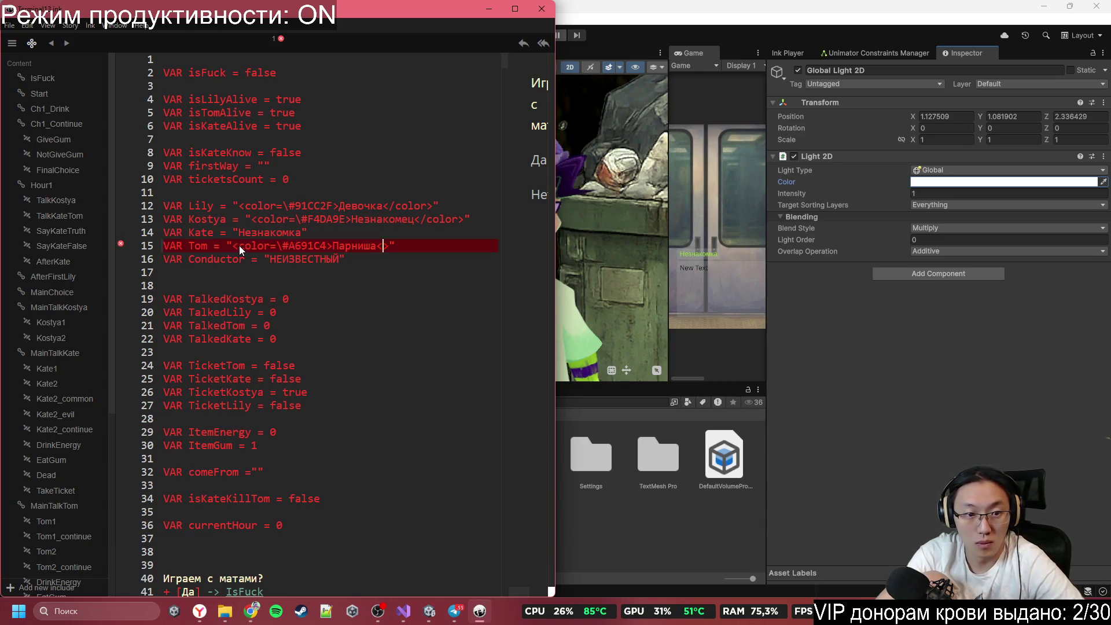
key("BackSpace")
type("/color")
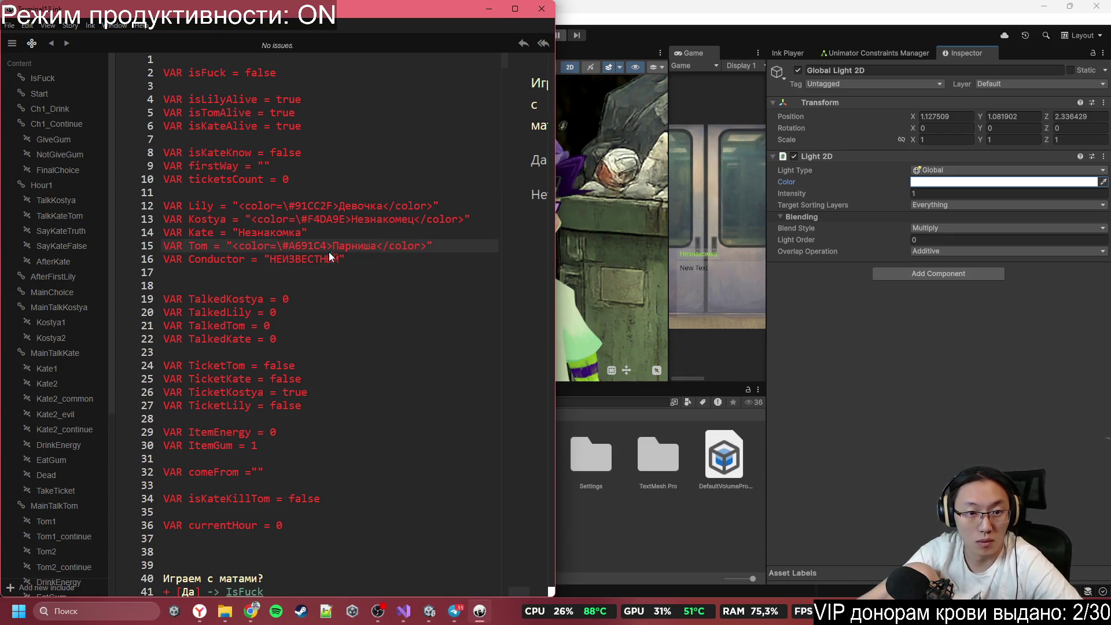
Step: Copy the opening <color=\#A691C4> tag to the clipboard, leaving line 15 intact
left_click_drag(267, 249, 236, 250)
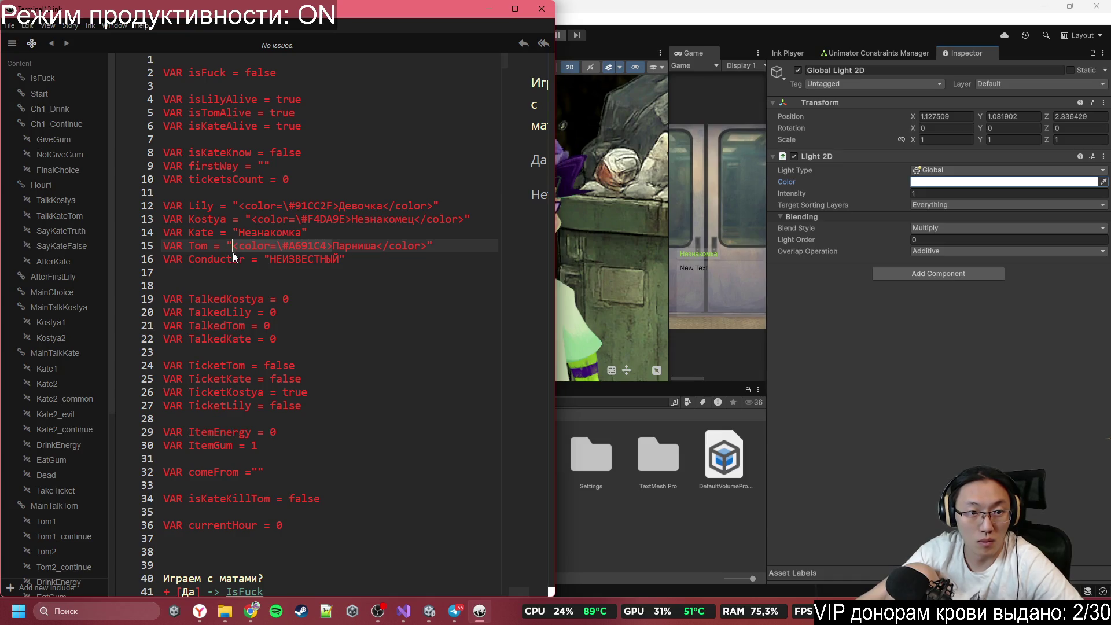
key("ctrl+x")
key("ctrl+z")
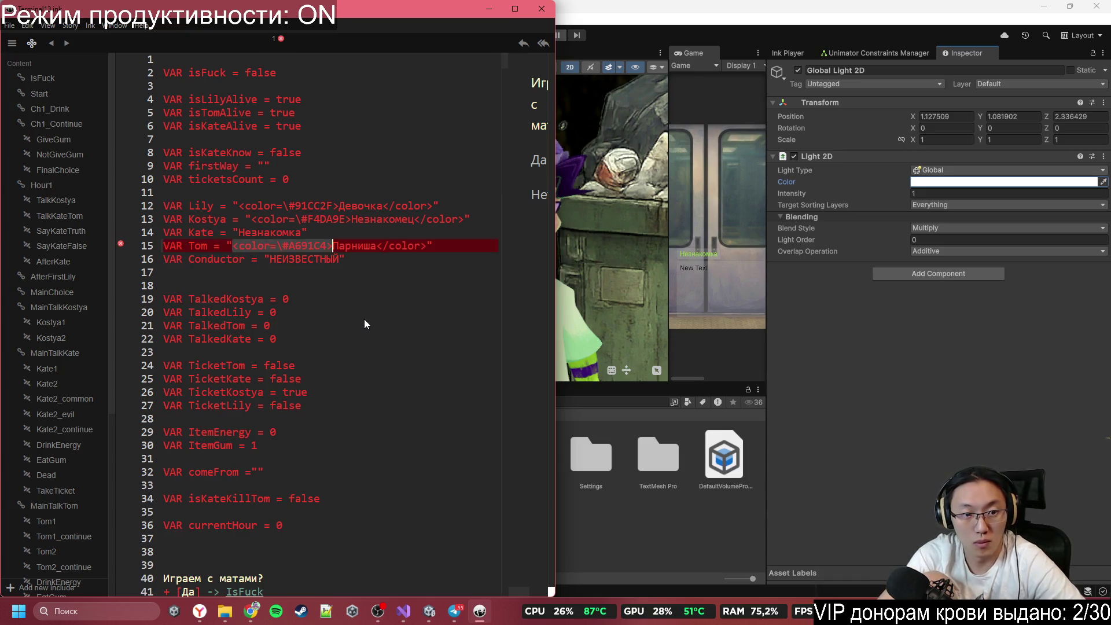
key("ctrl+f")
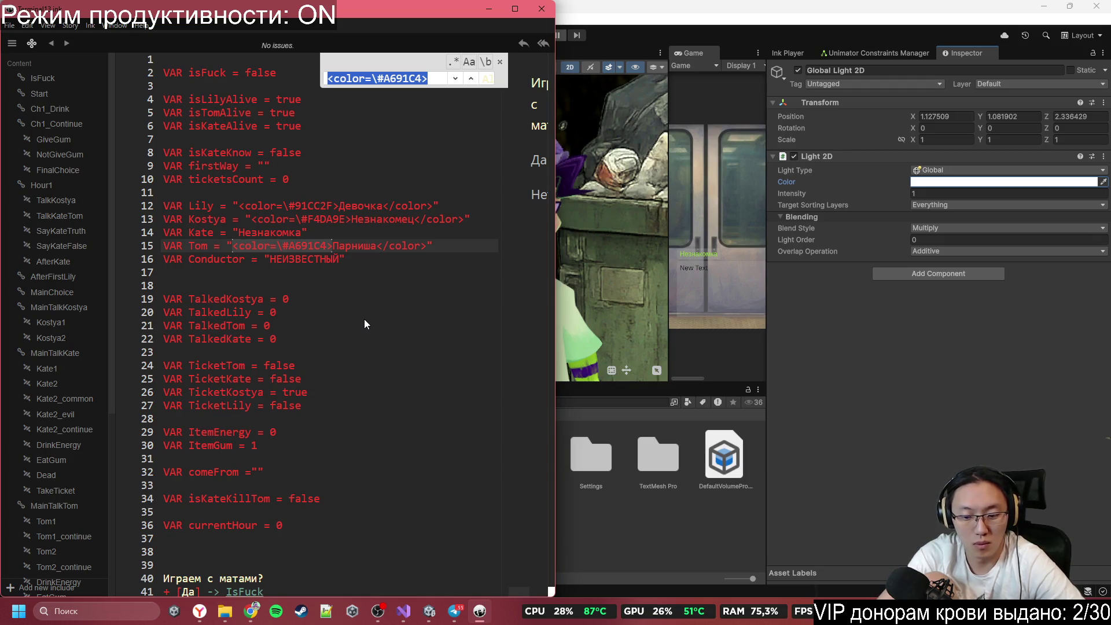
Step: Search for ~T and wrap Том on line 212 in the #A691C4 color tag
key("BackSpace")
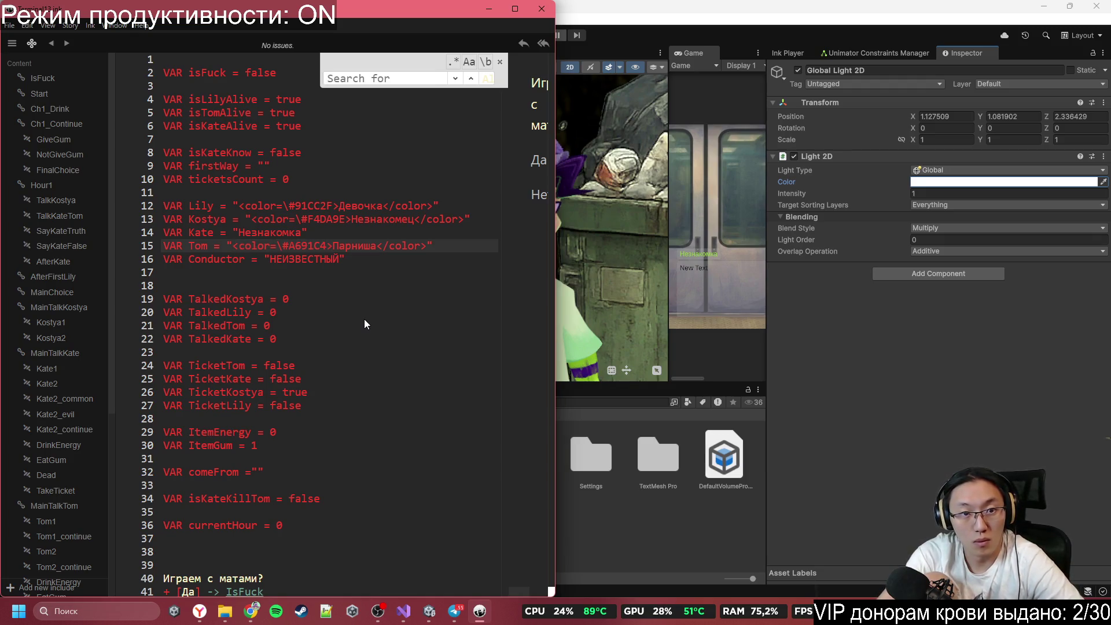
key("Down")
type("~T")
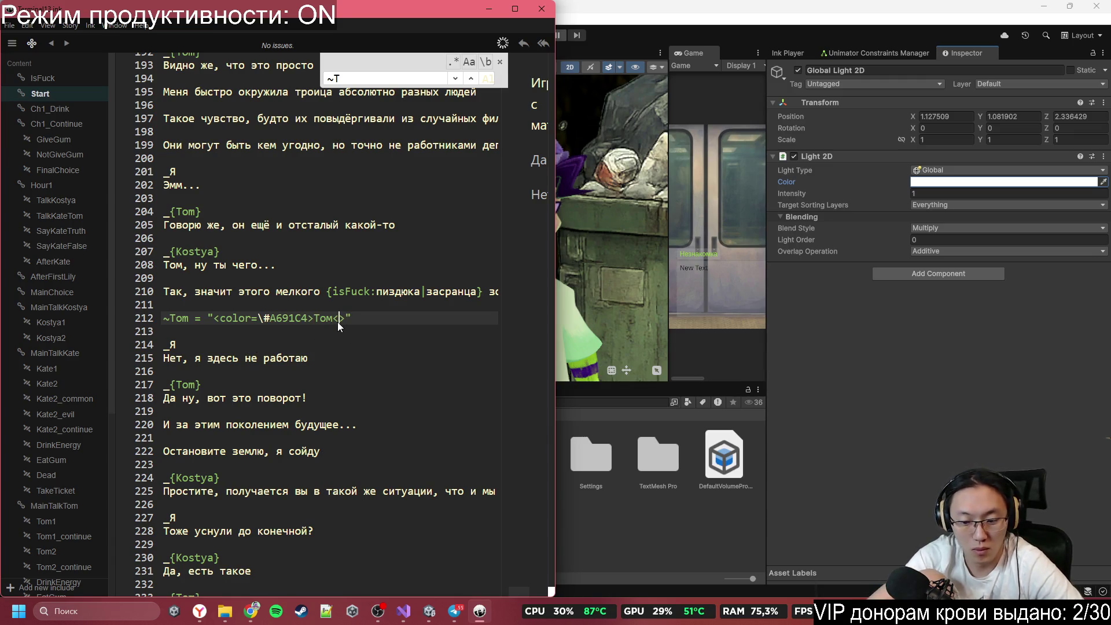
type("color")
left_click(464, 172)
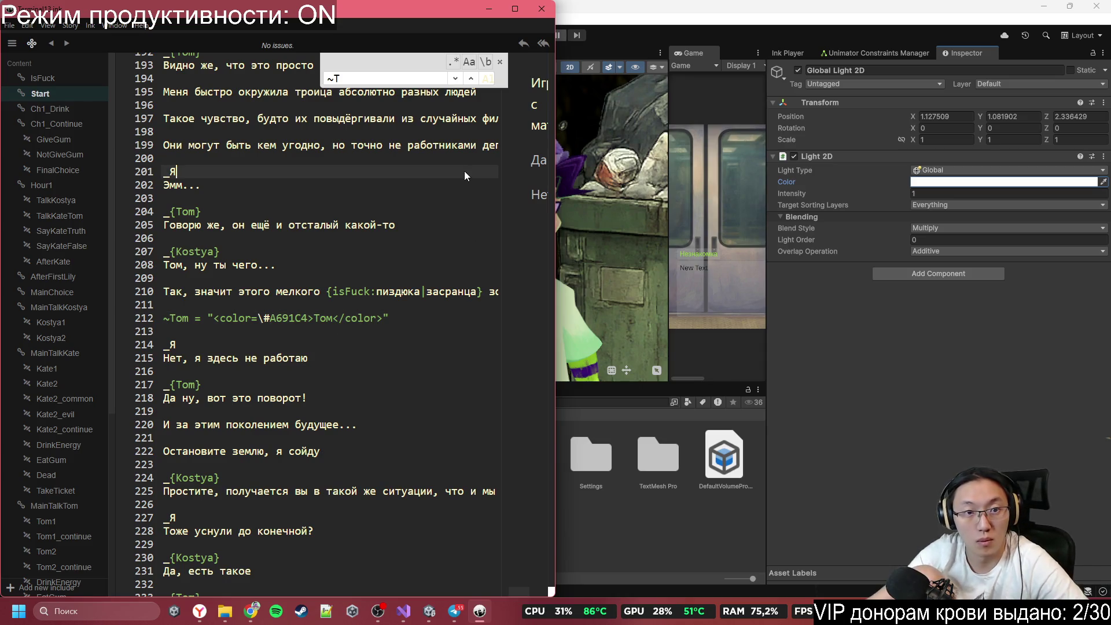
key("alt+Tab")
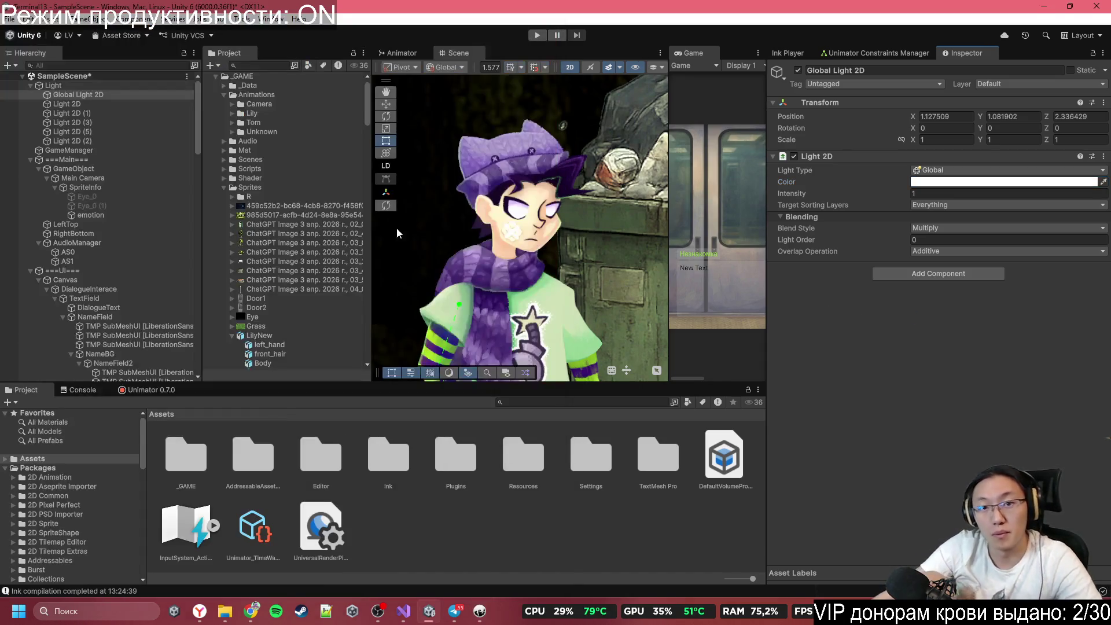
Step: Play the game maximized, answer Нет, and advance through the dumpster and park scenes to Tom's lines
left_click(534, 37)
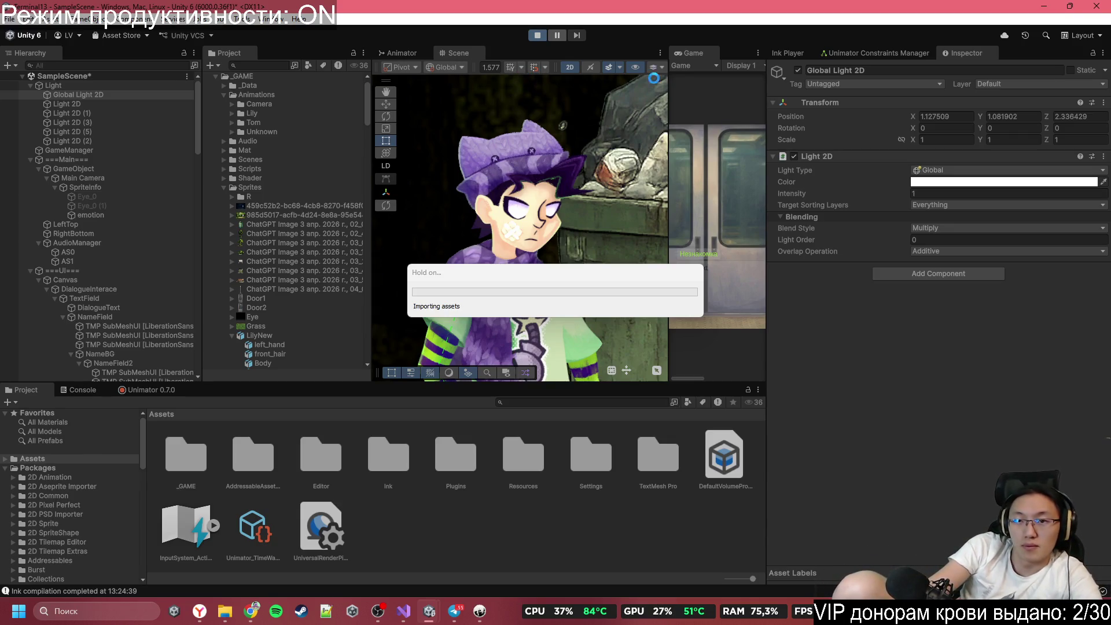
double_click(699, 54)
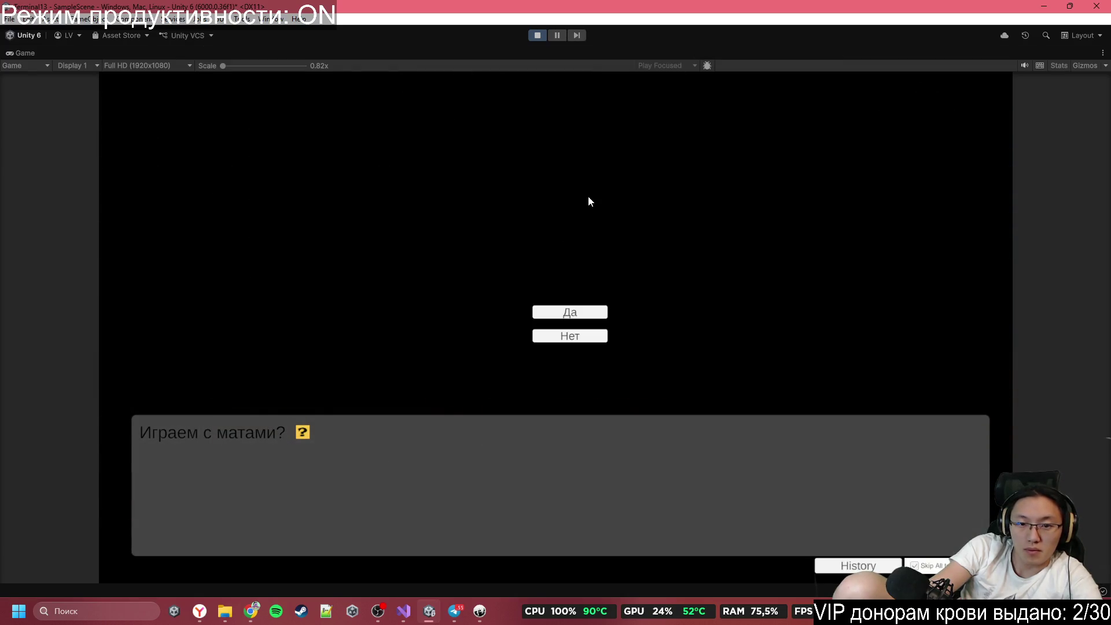
left_click(603, 334)
left_click(602, 335)
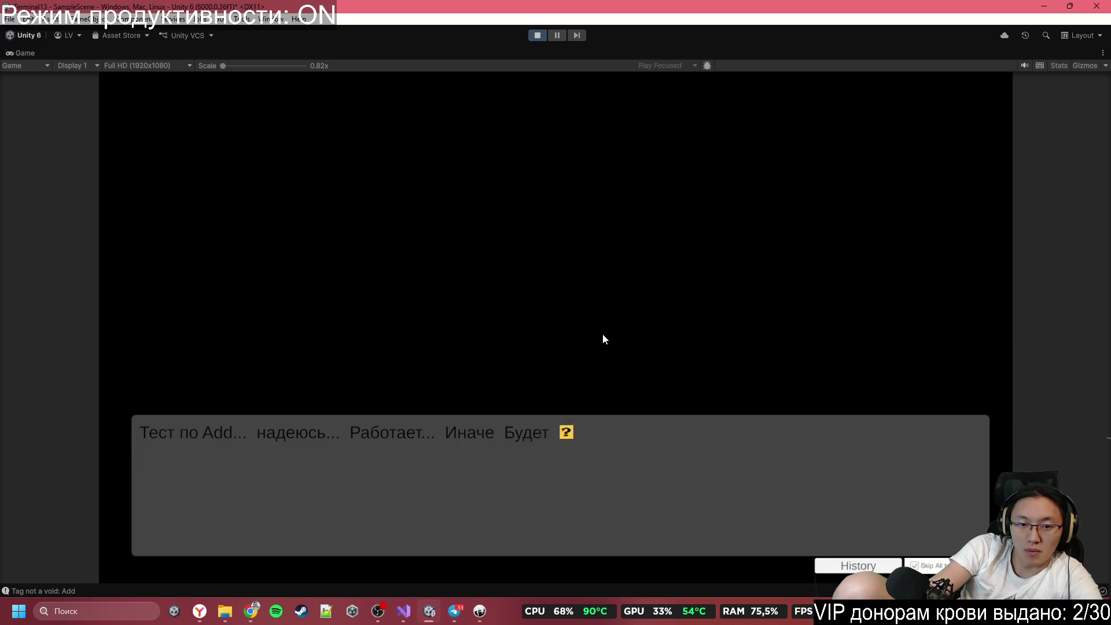
left_click(602, 335)
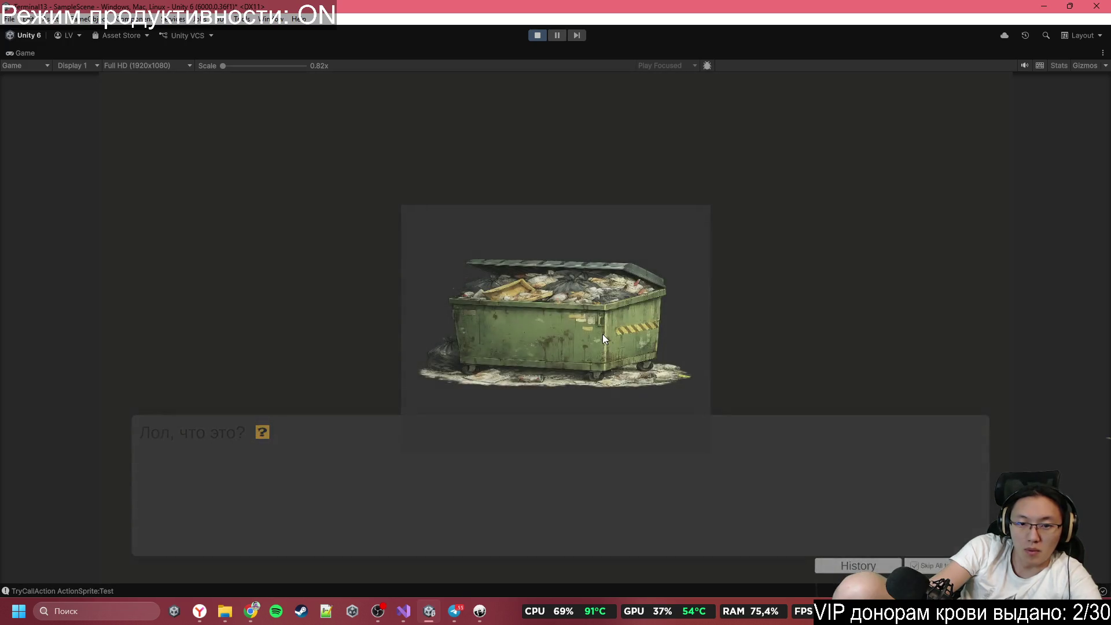
left_click(603, 335)
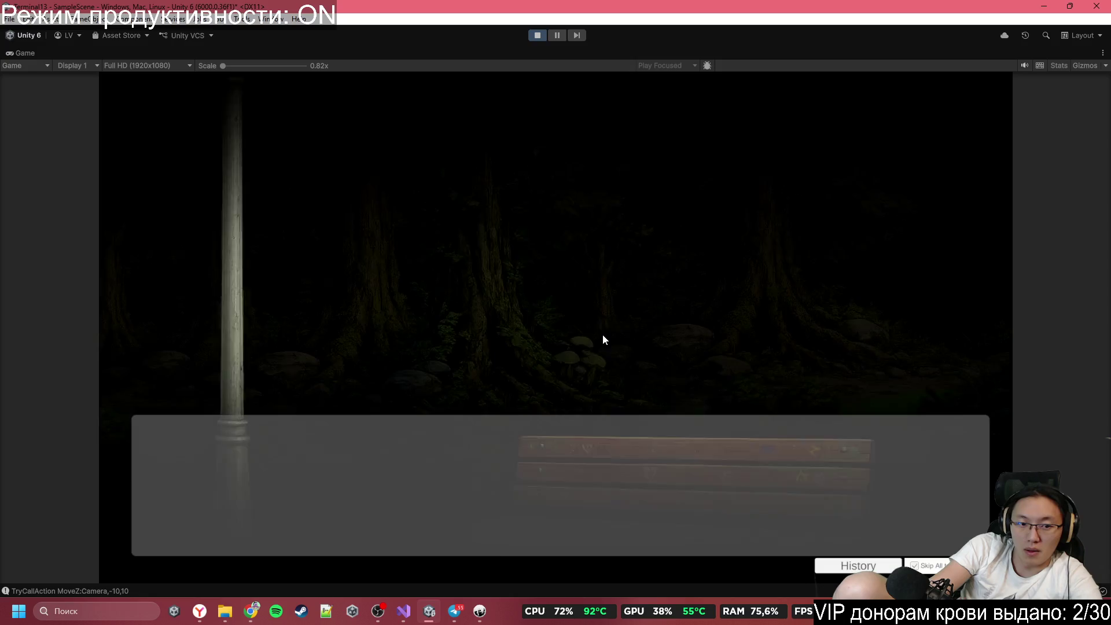
left_click(602, 333)
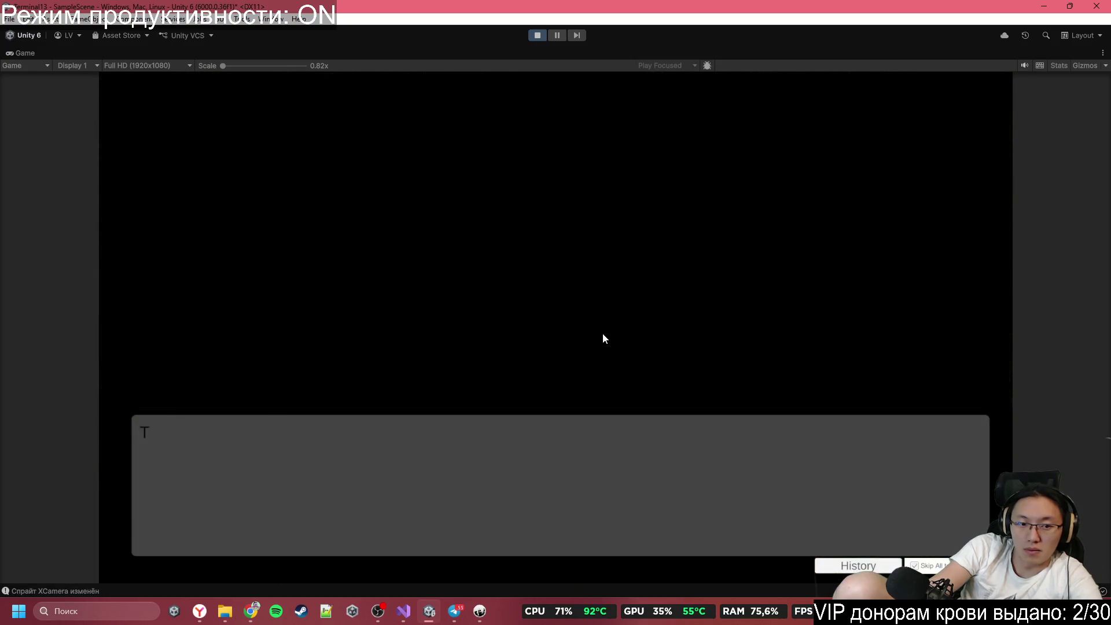
left_click(602, 332)
left_click(602, 332)
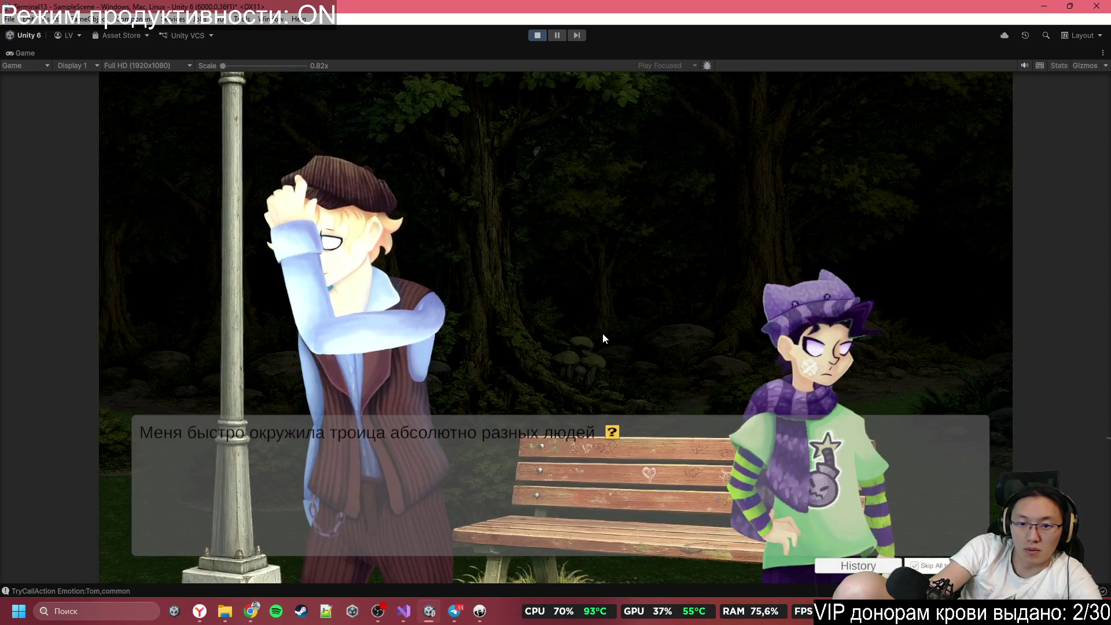
left_click(603, 339)
left_click(603, 338)
left_click(602, 333)
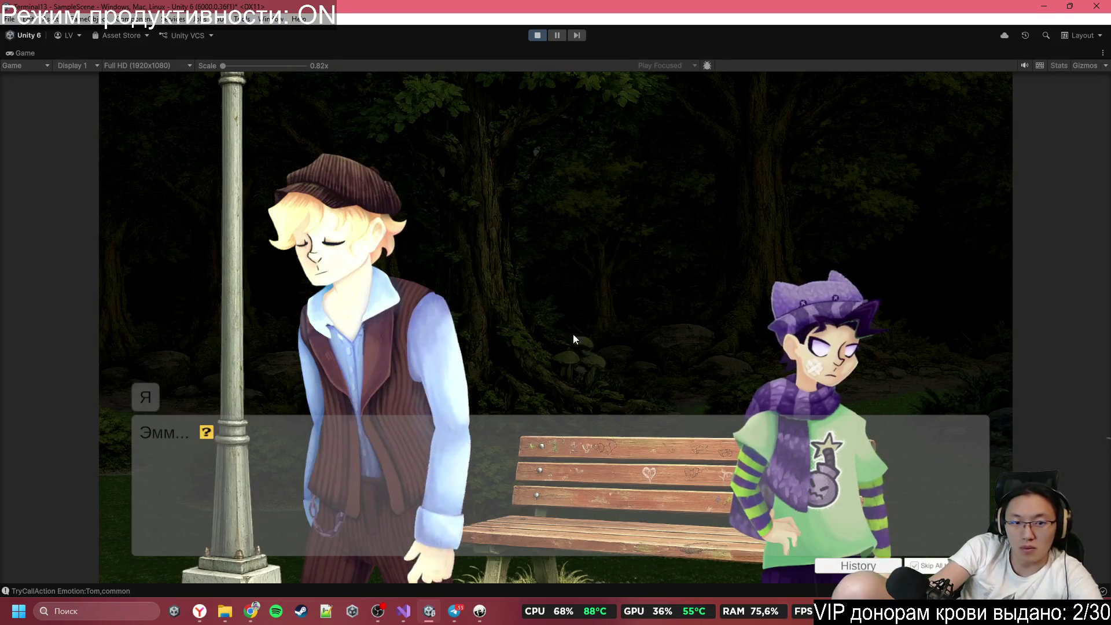
left_click(573, 335)
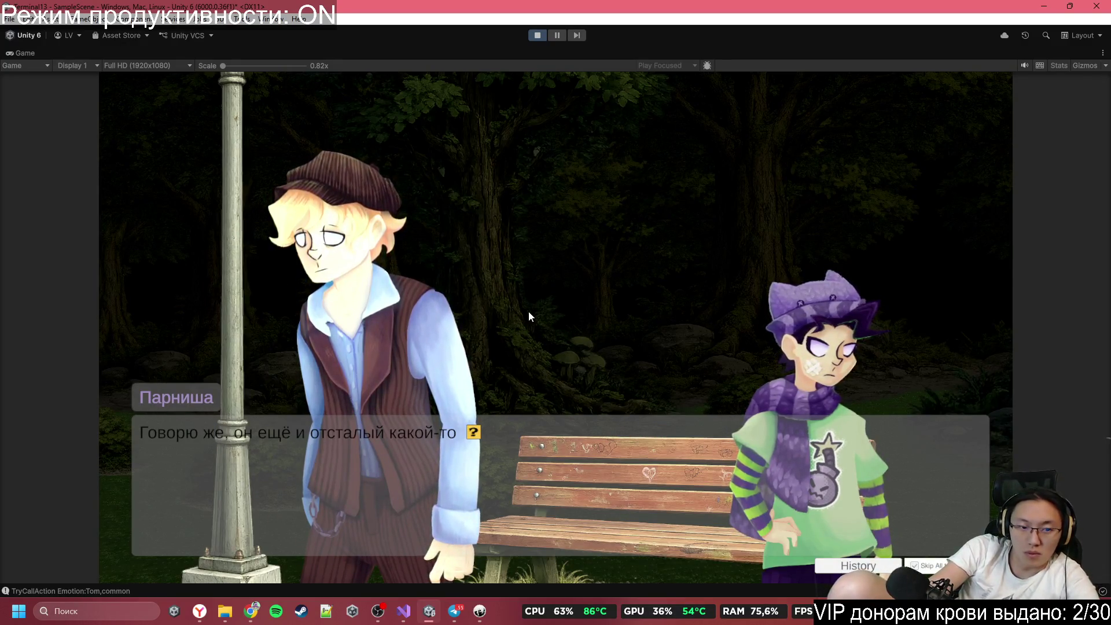
left_click(536, 307)
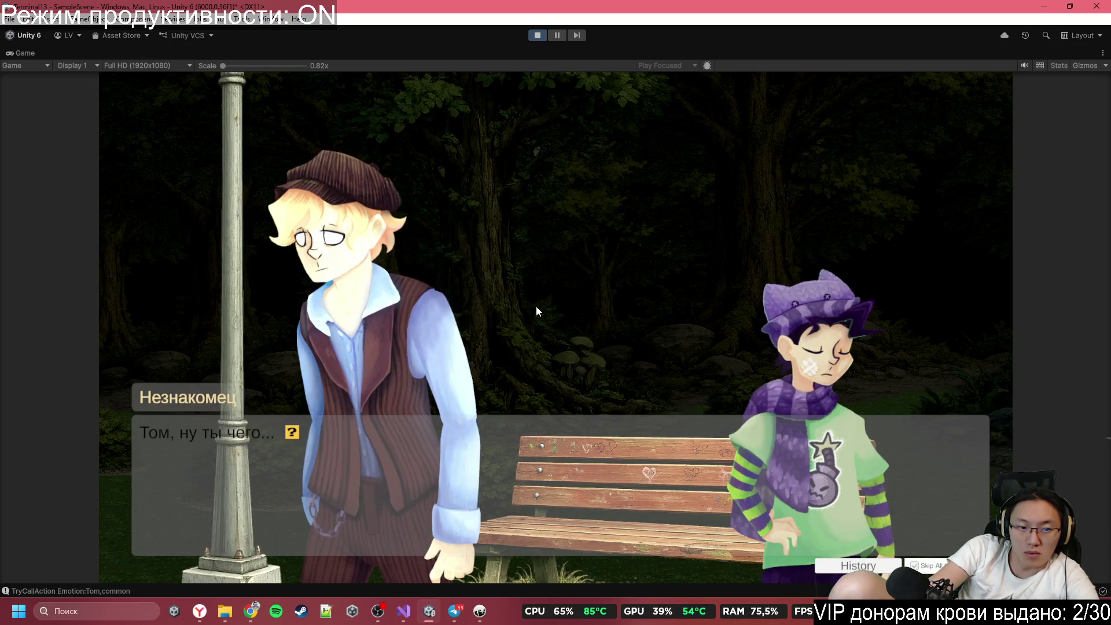
left_click(536, 307)
left_click(536, 306)
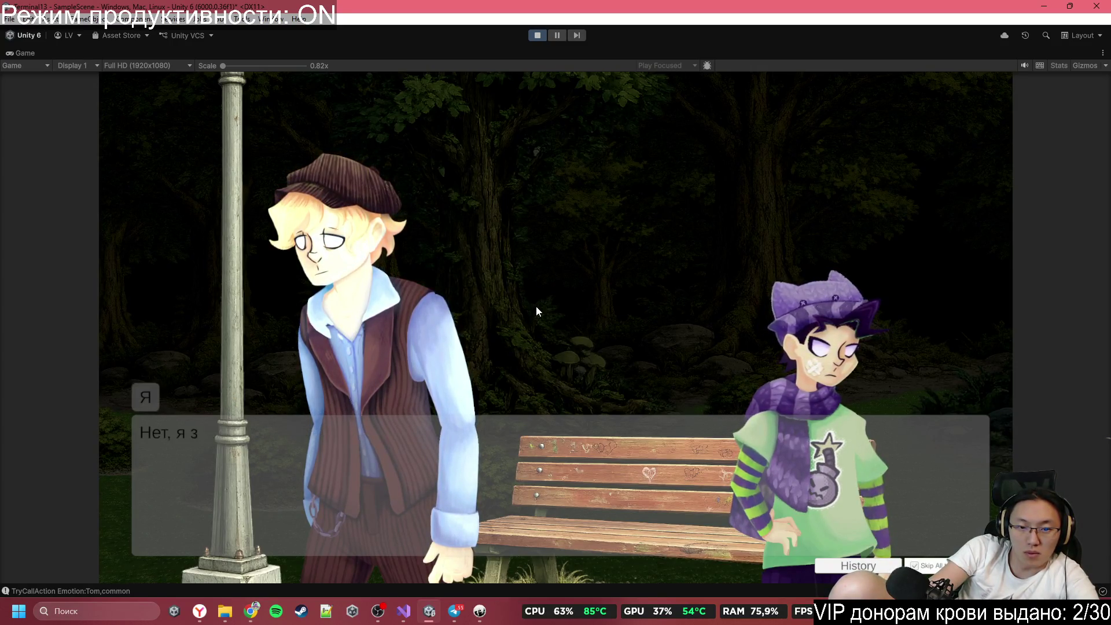
left_click(536, 306)
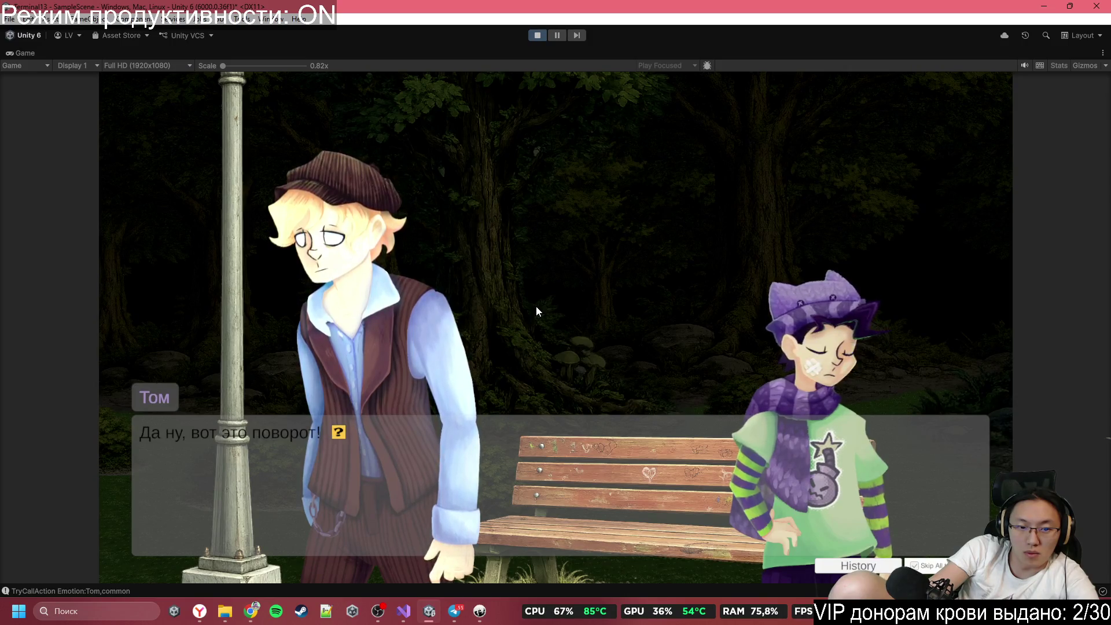
left_click(548, 298)
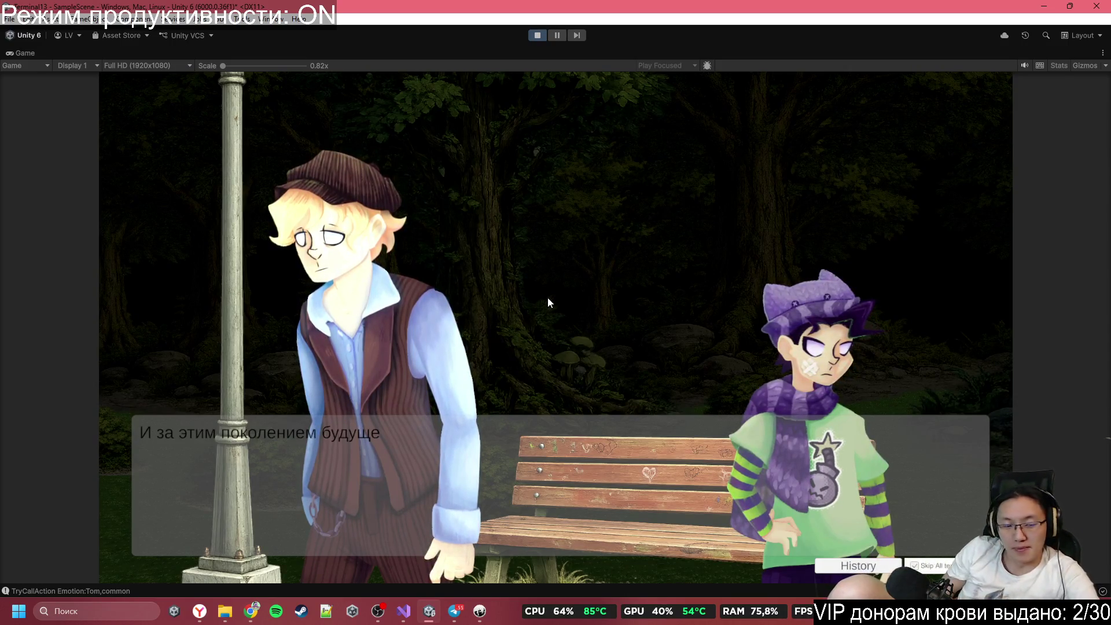
left_click(548, 297)
left_click(547, 297)
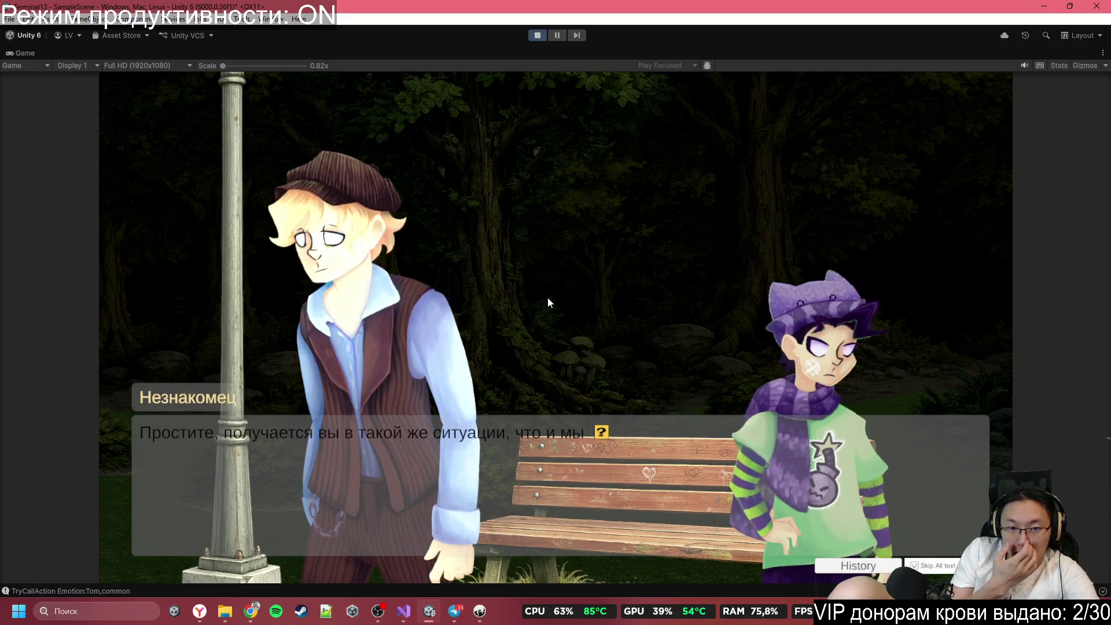
left_click(548, 297)
left_click(547, 297)
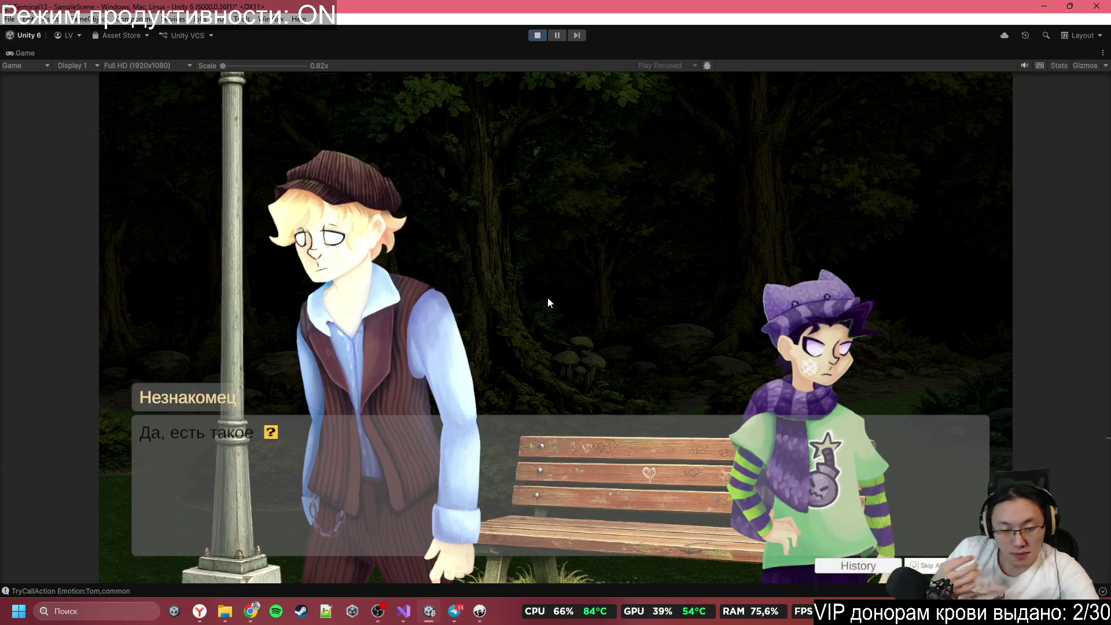
left_click(547, 297)
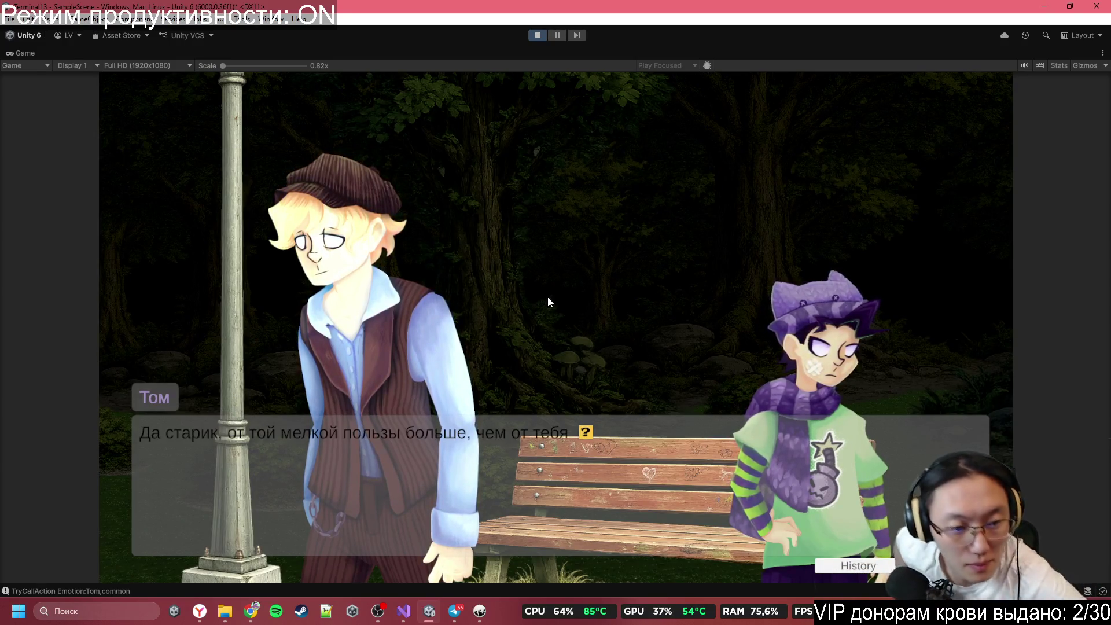
left_click(548, 297)
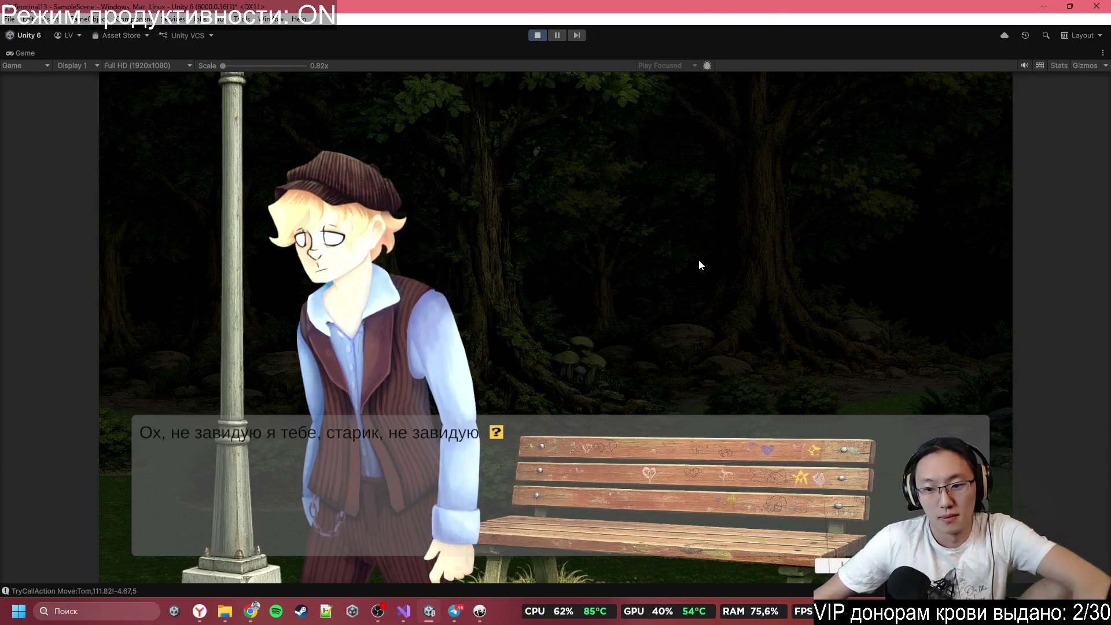
Step: Advance past the narration about the girl and the stranger's replies
left_click(602, 235)
left_click(617, 194)
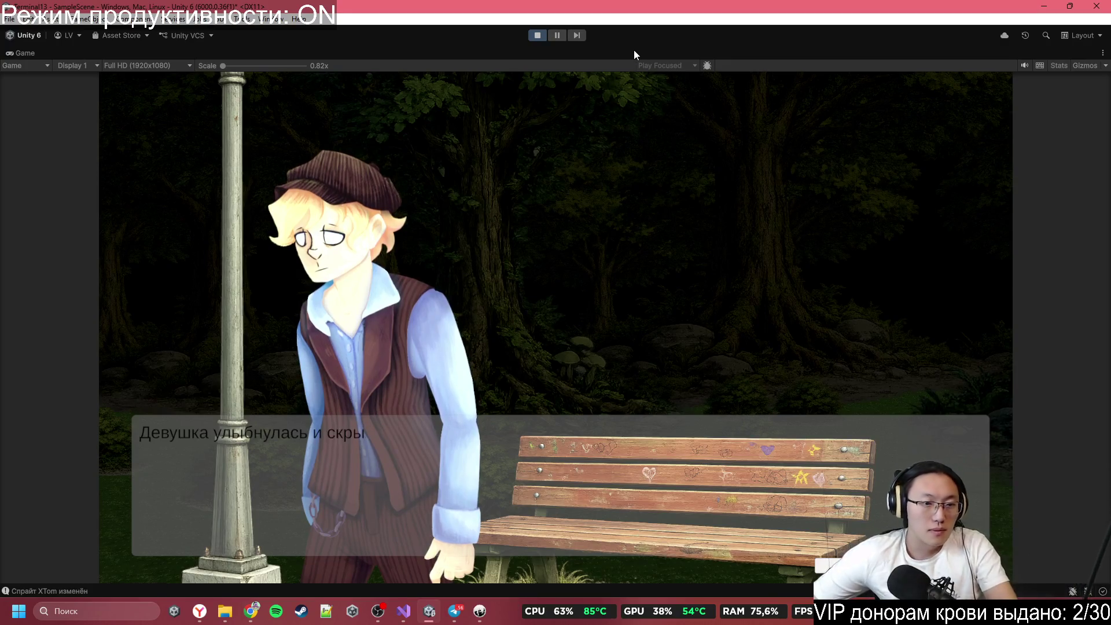
left_click(561, 198)
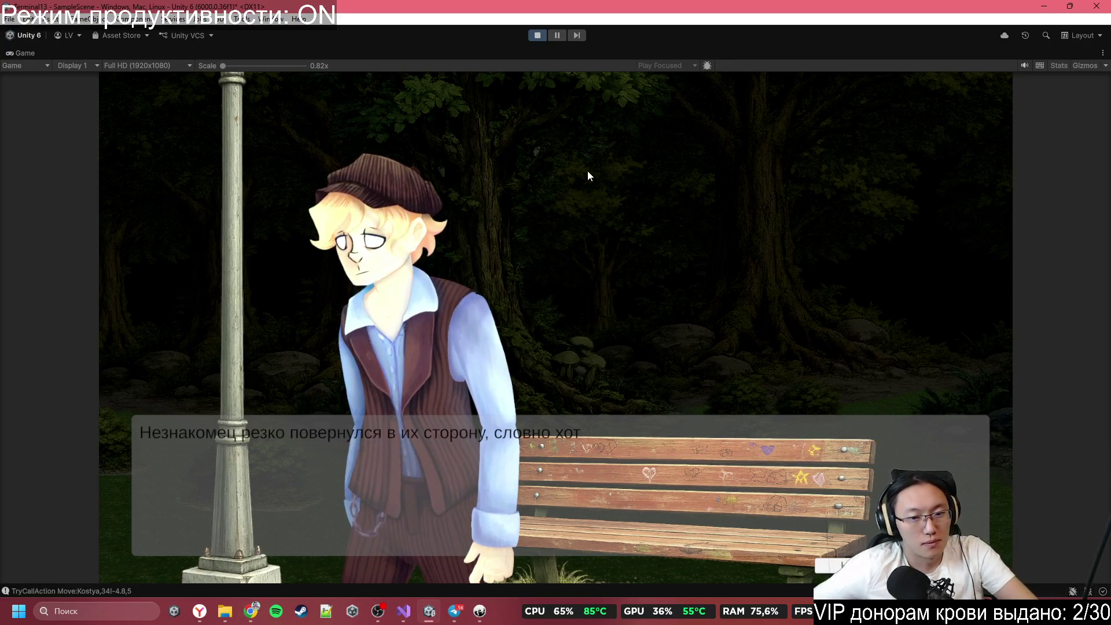
left_click(567, 173)
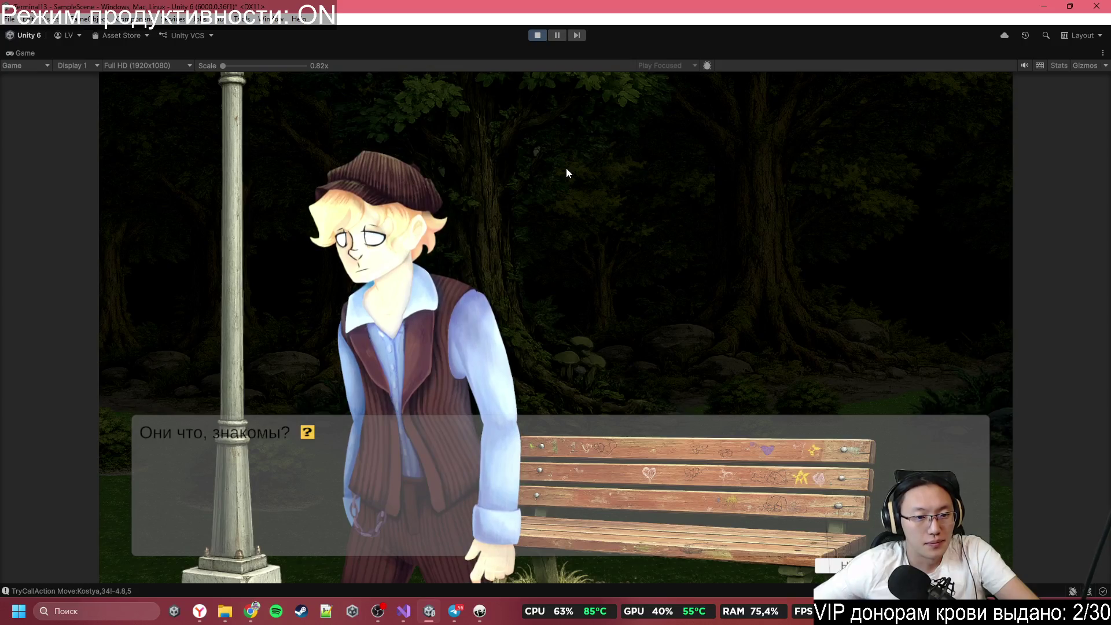
left_click(566, 169)
left_click(567, 169)
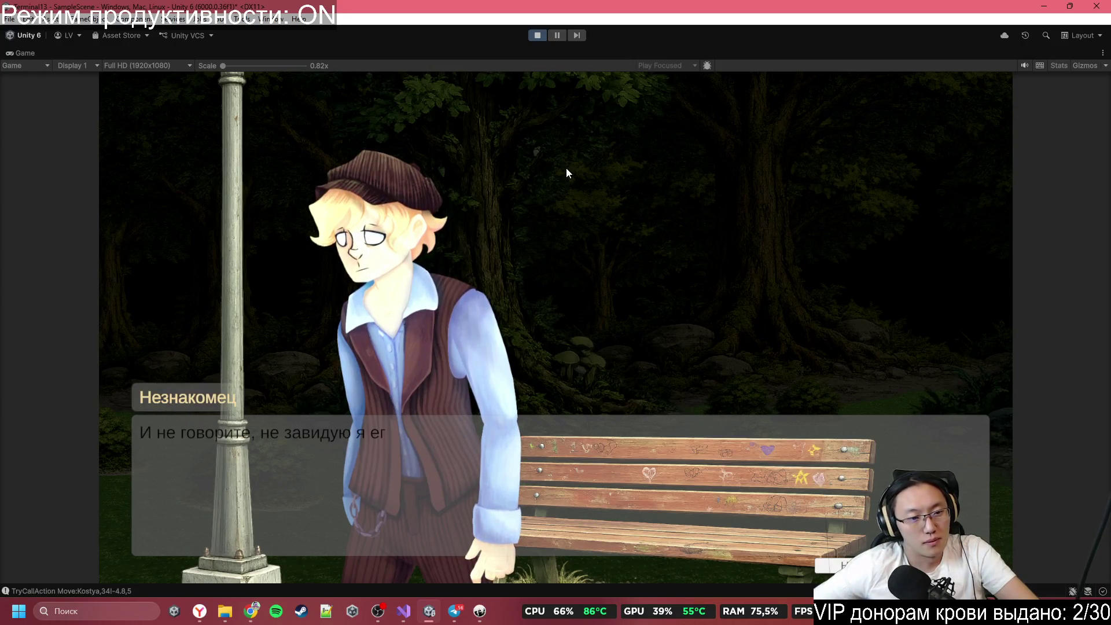
left_click(566, 169)
left_click(566, 169)
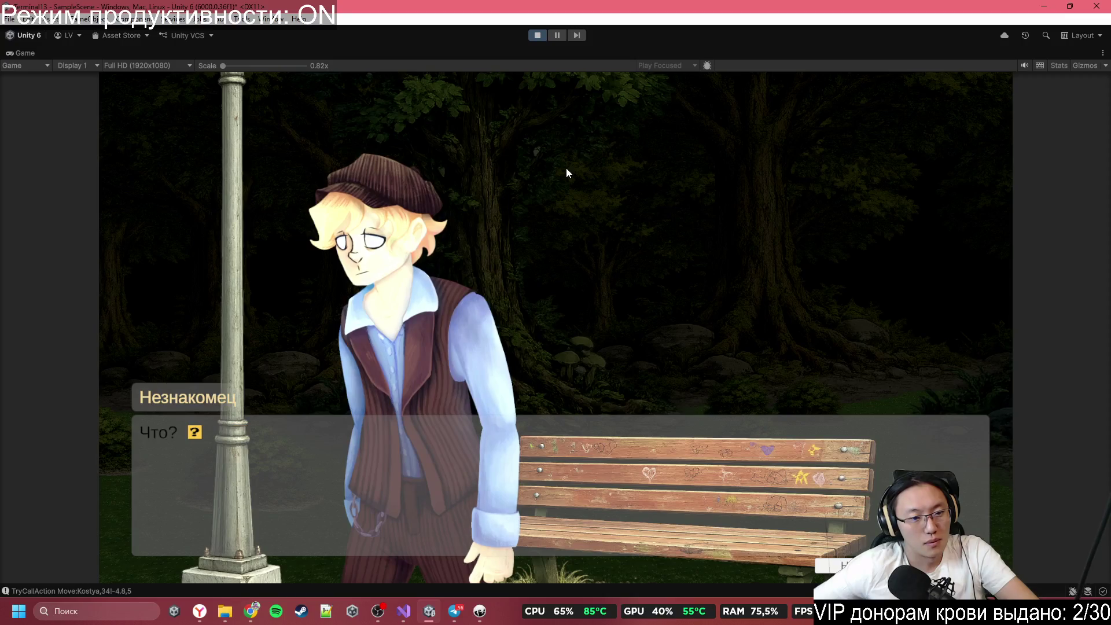
left_click(567, 169)
left_click(566, 169)
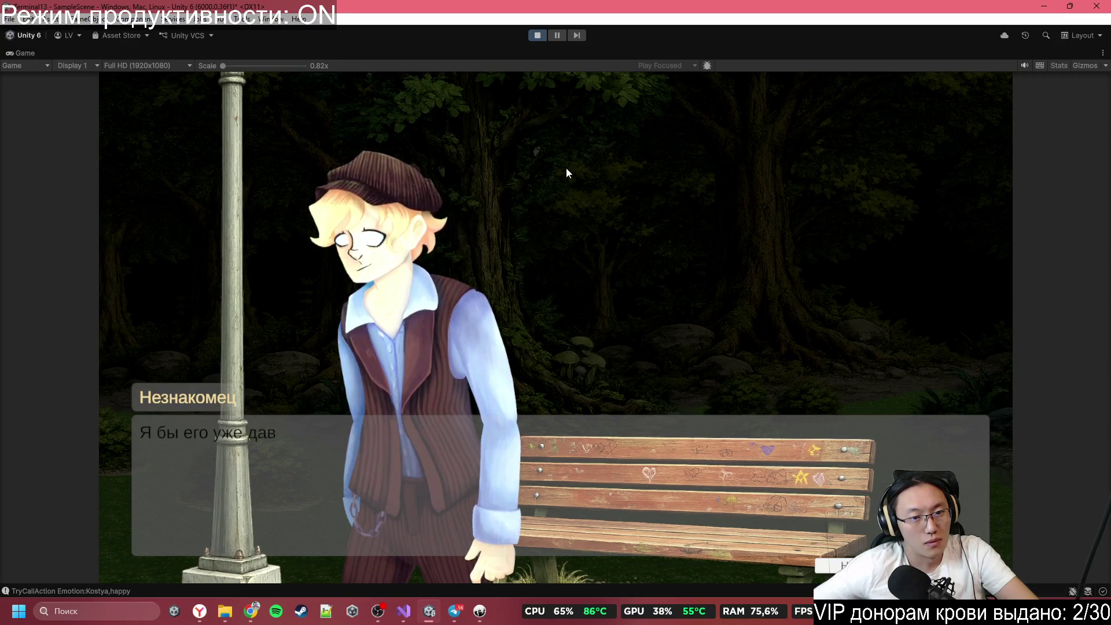
left_click(567, 168)
left_click(566, 168)
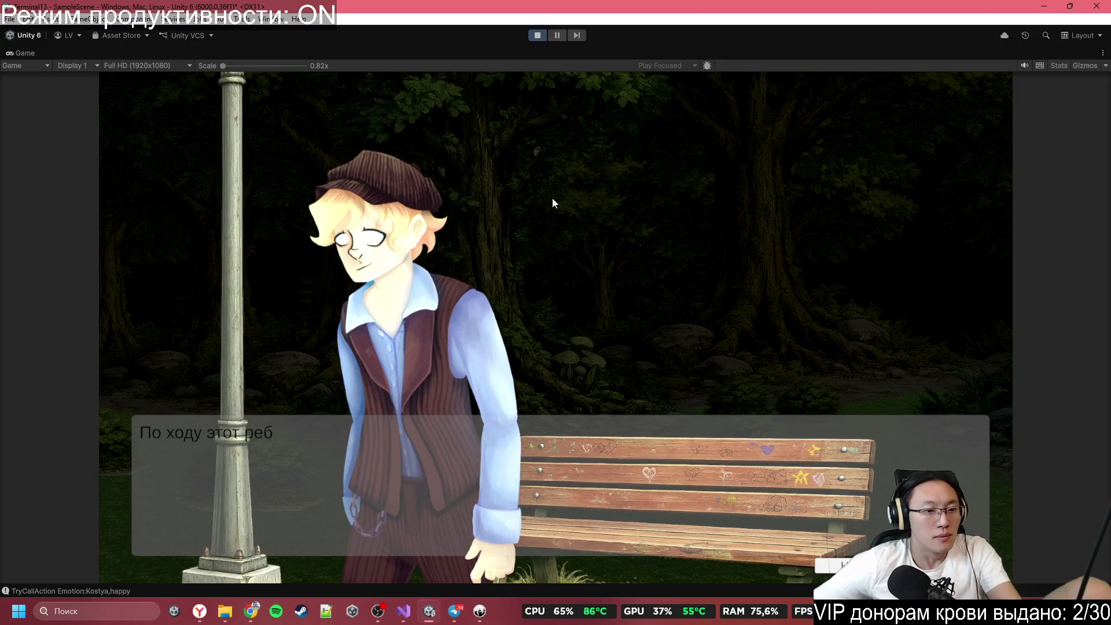
left_click(541, 252)
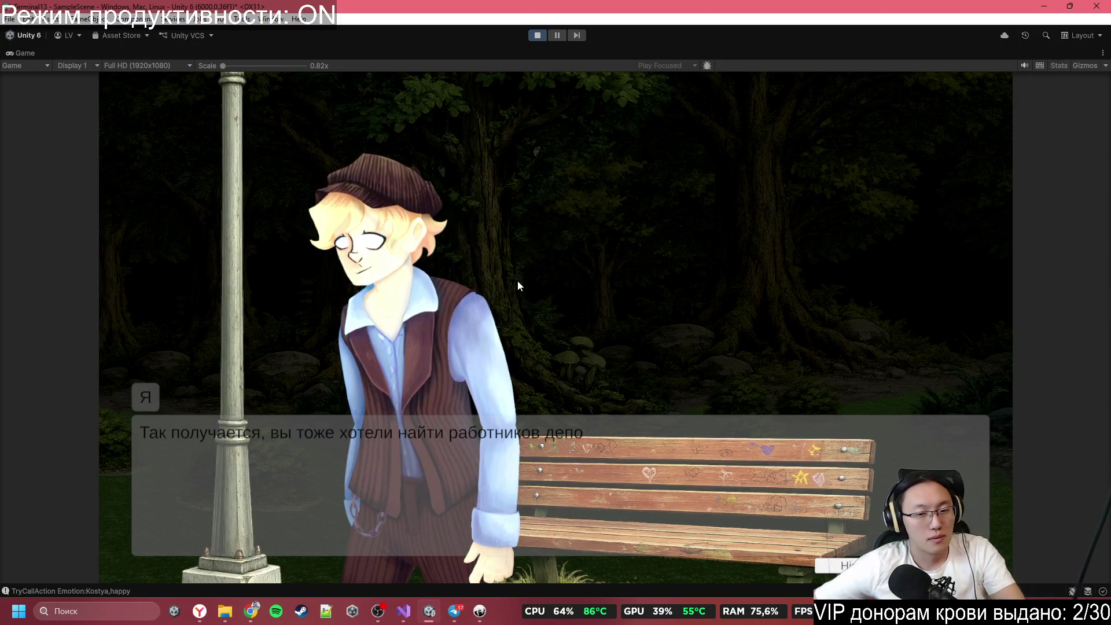
left_click(509, 301)
left_click(586, 281)
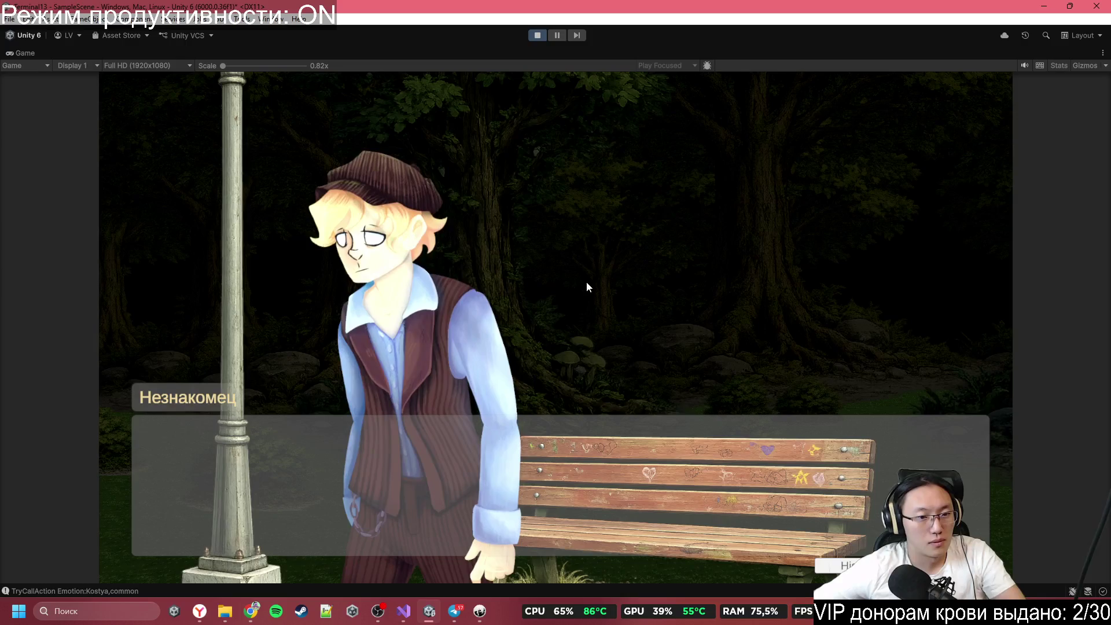
left_click(586, 282)
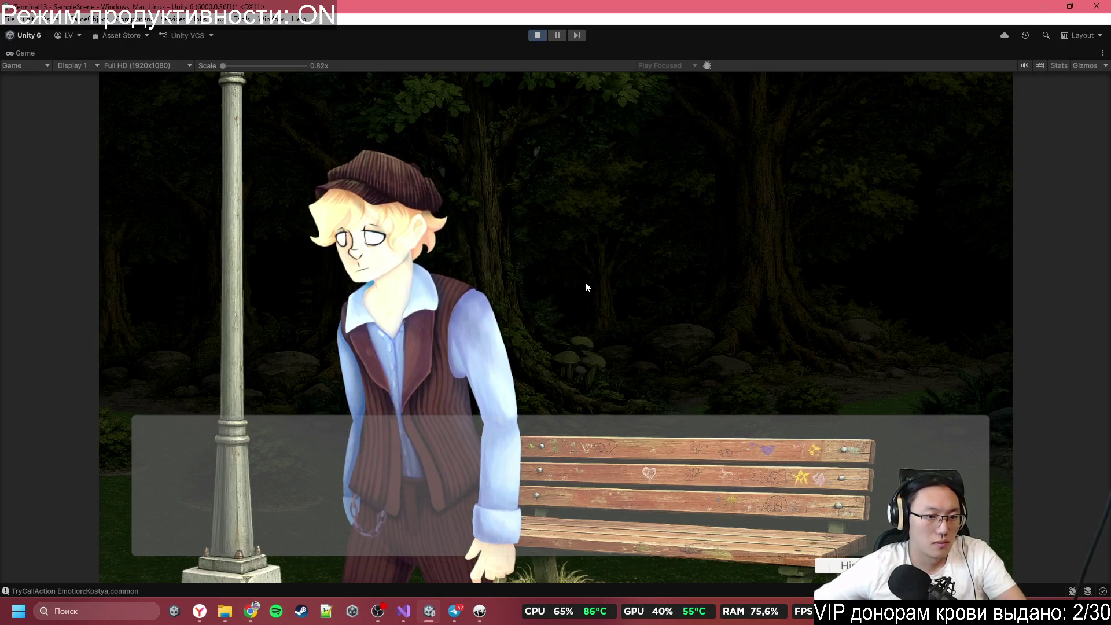
left_click(585, 282)
left_click(586, 281)
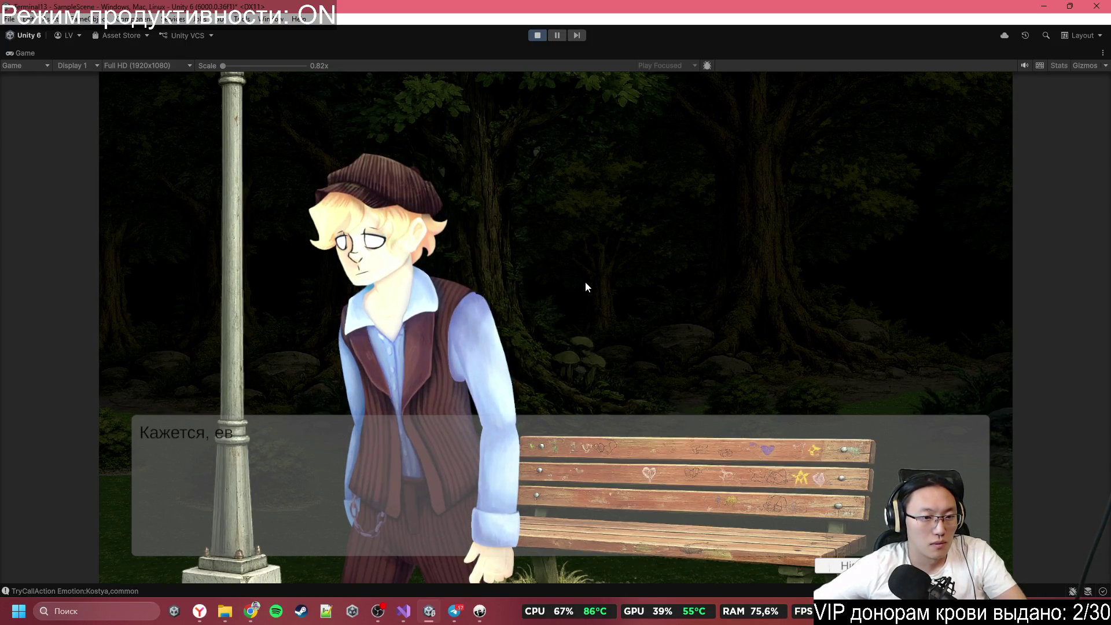
left_click(585, 281)
left_click(585, 281)
left_click(586, 281)
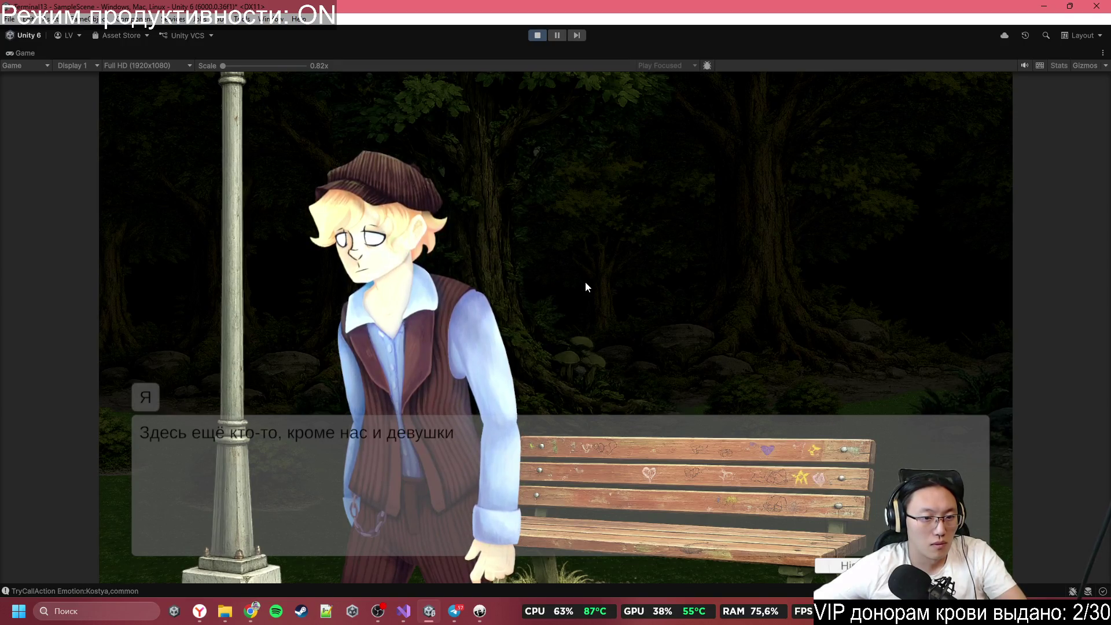
left_click(585, 281)
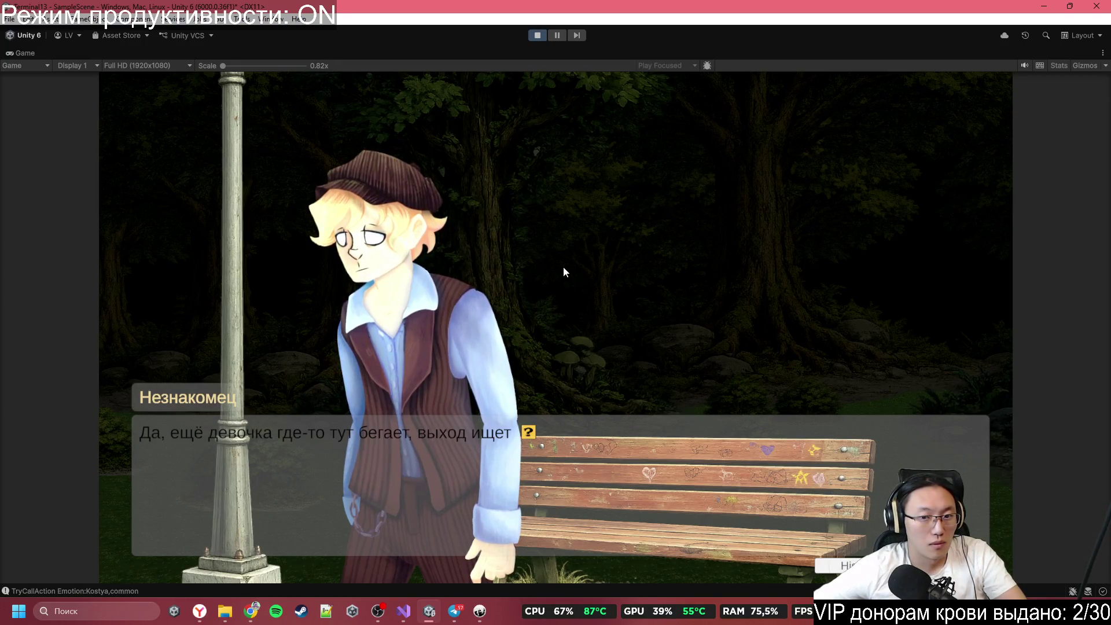
key("space")
key("space")
key("space")
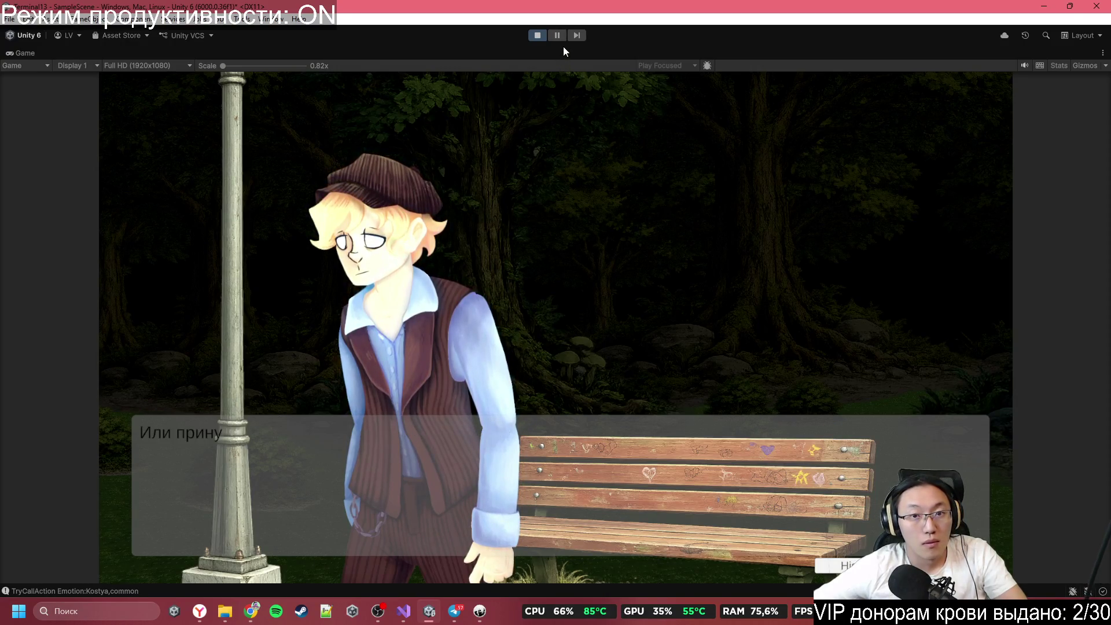
Step: Stop Play mode and paste 0.05 into the Global Light 2D intensity from clipboard history
left_click(535, 35)
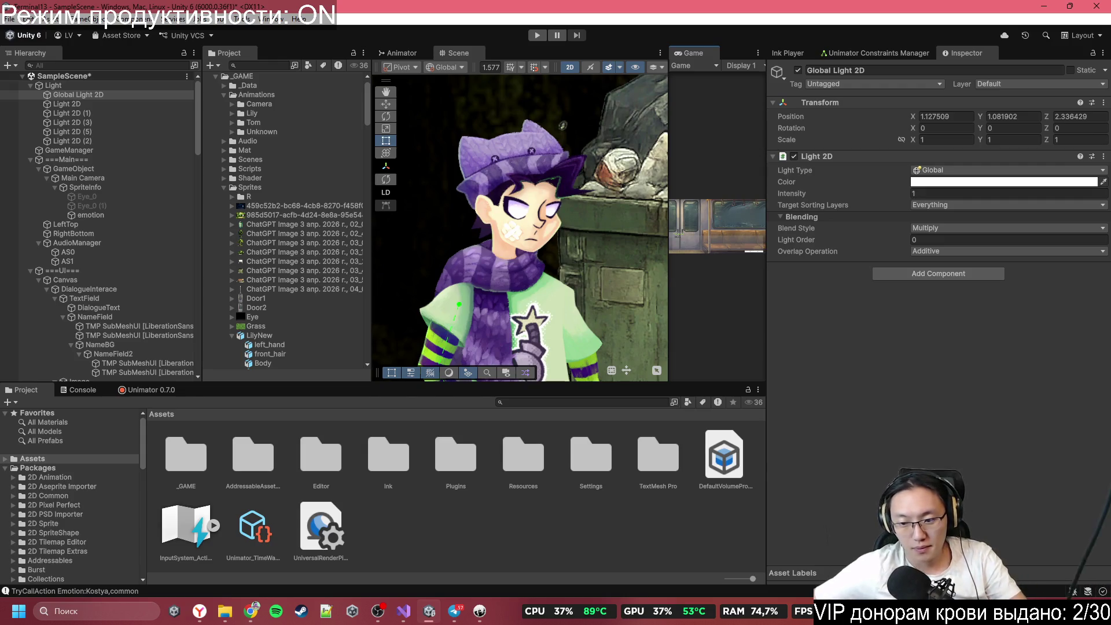
key("ctrl+d")
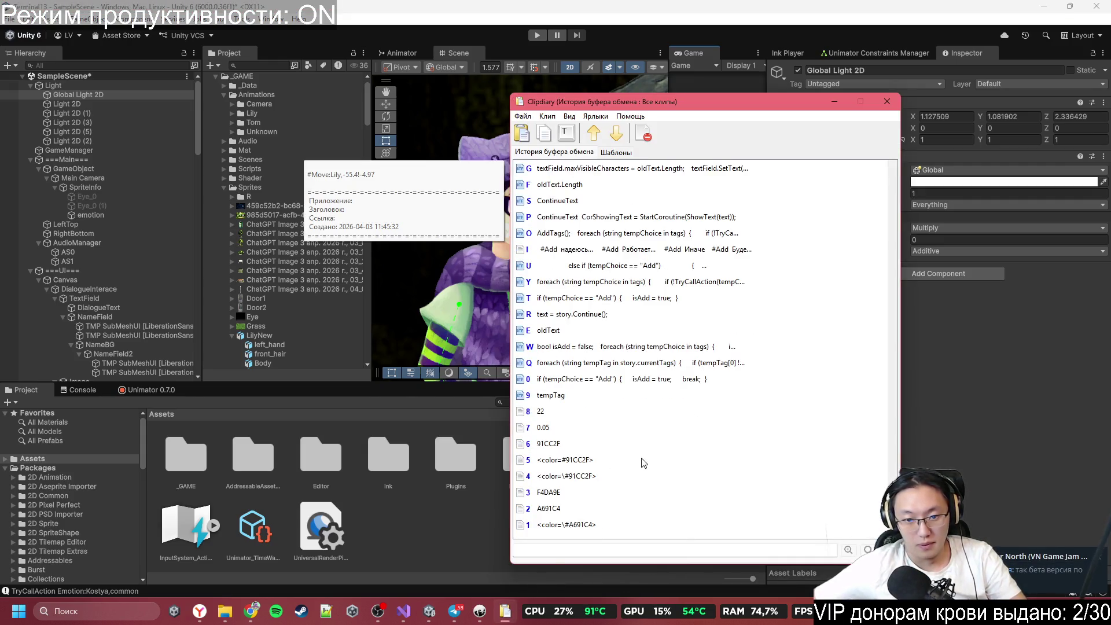
double_click(628, 419)
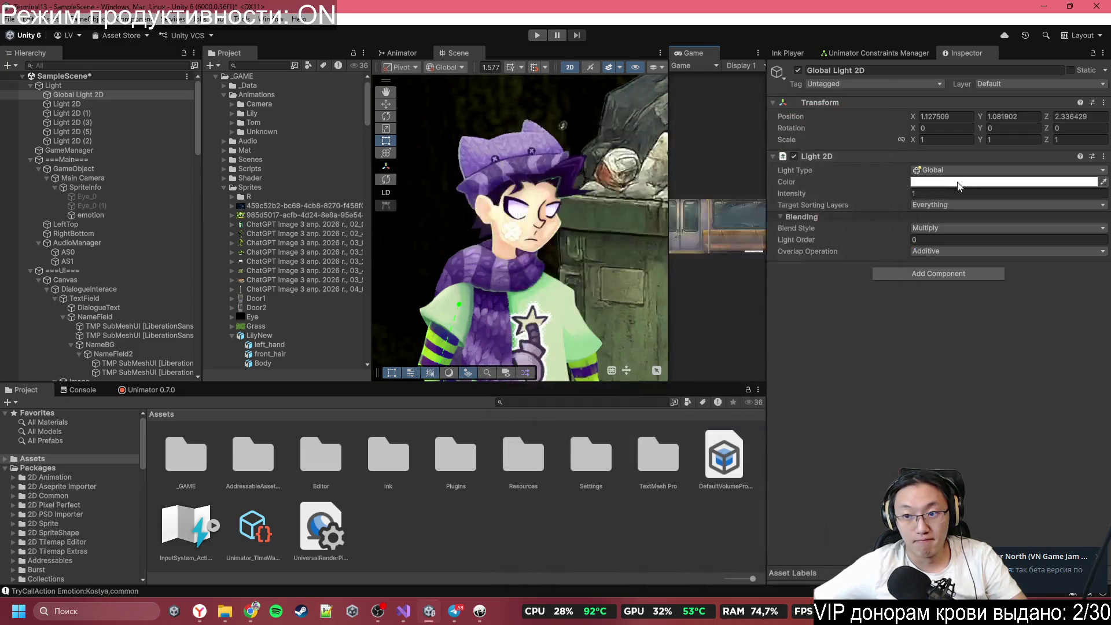
Step: Select the Canvas and check the darkened scene in a maximized Game view
scroll(582, 252, "down", 5)
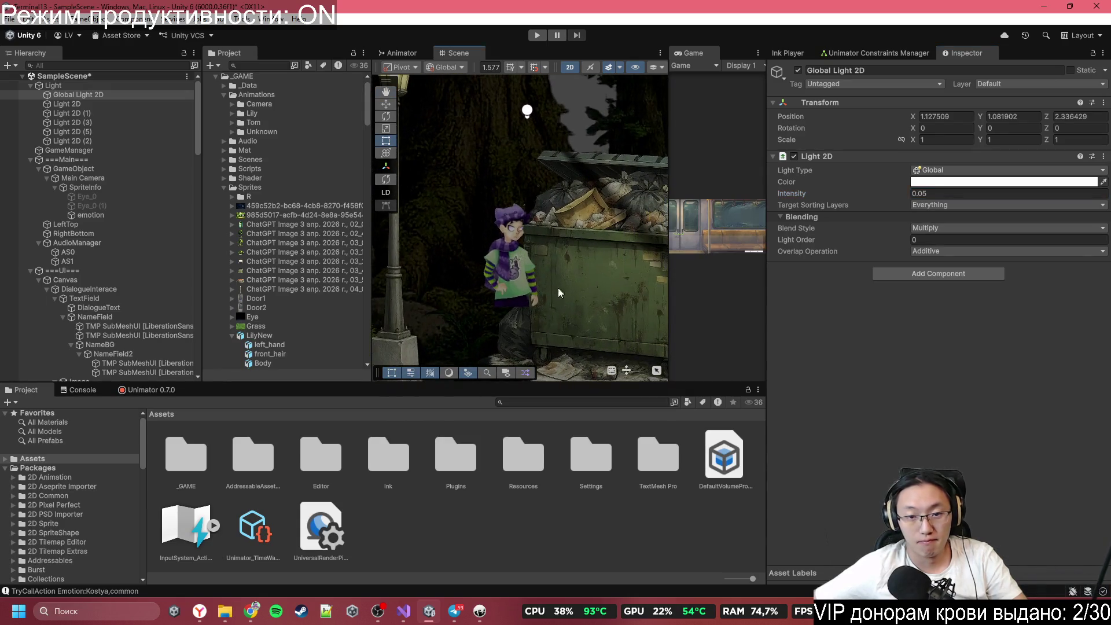
left_click(585, 307)
scroll(568, 282, "down", 2)
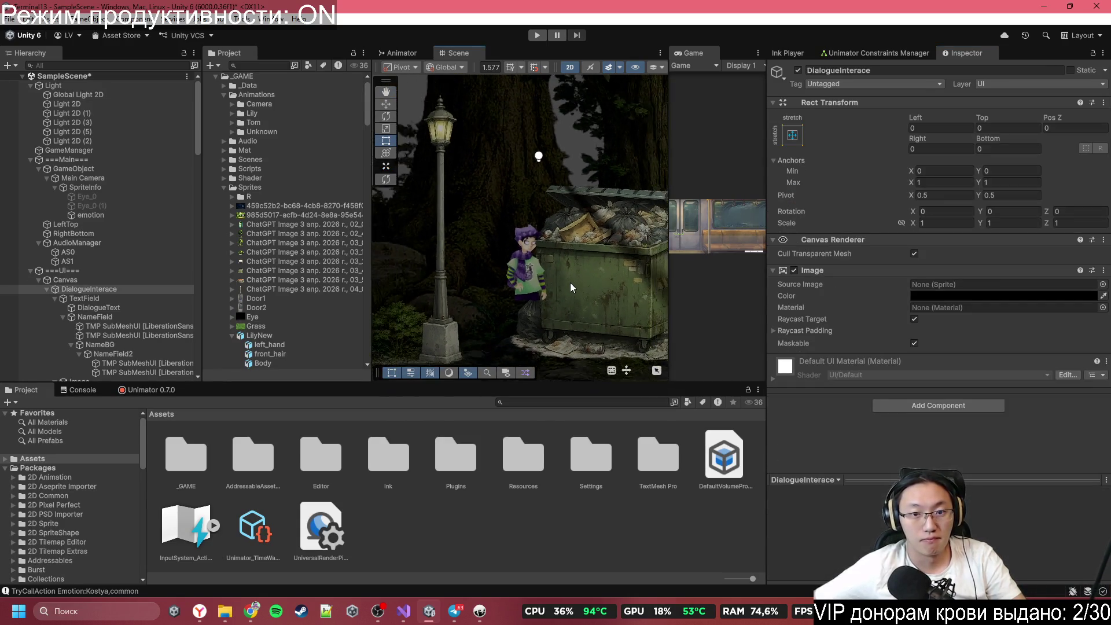
double_click(698, 51)
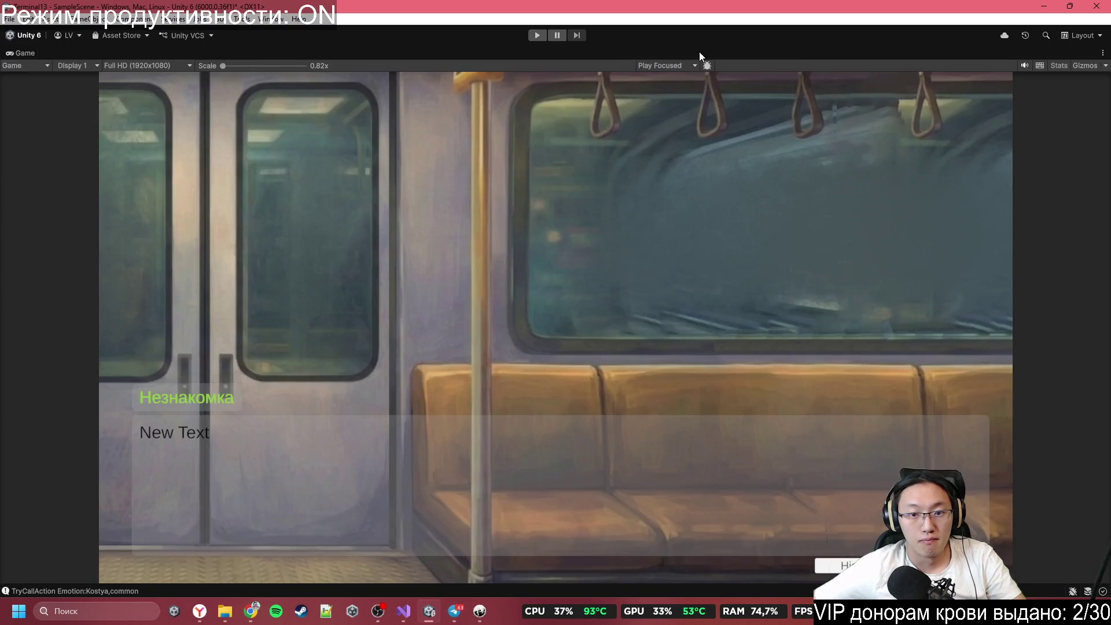
double_click(498, 50)
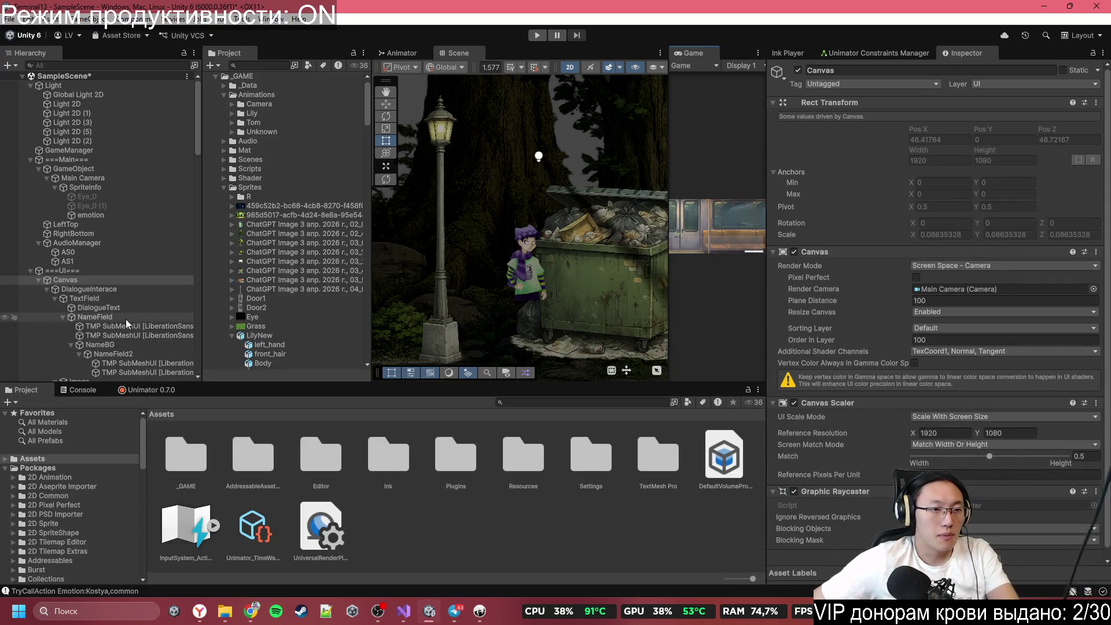
Step: Select the TextField and NameBG objects together
scroll(128, 293, "down", 5)
left_click(123, 171)
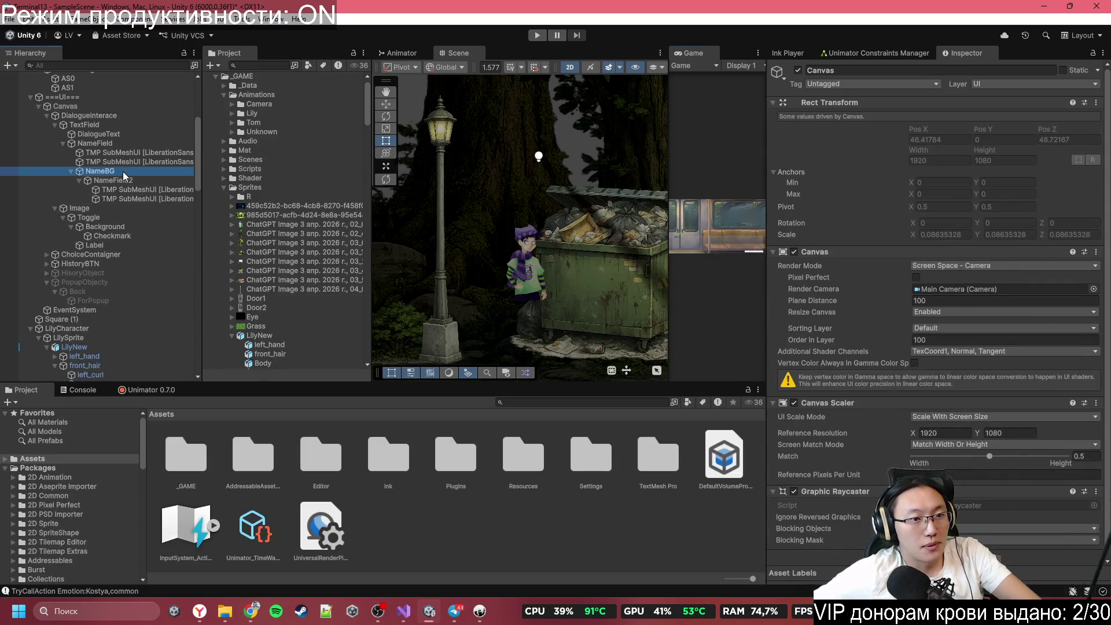
left_click(123, 135)
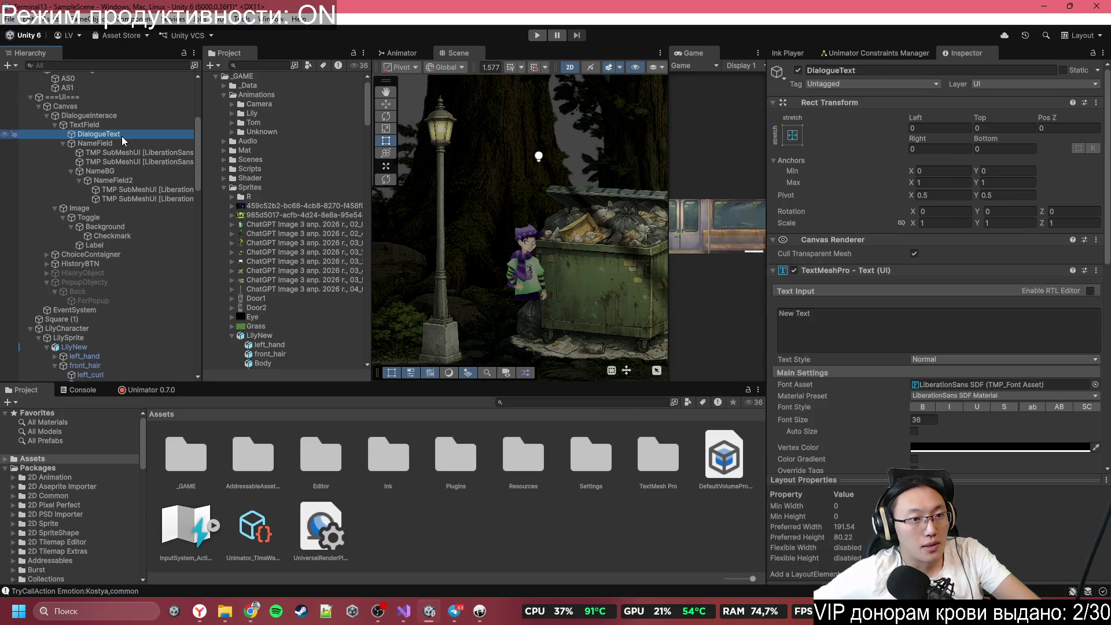
left_click(126, 135, "shift")
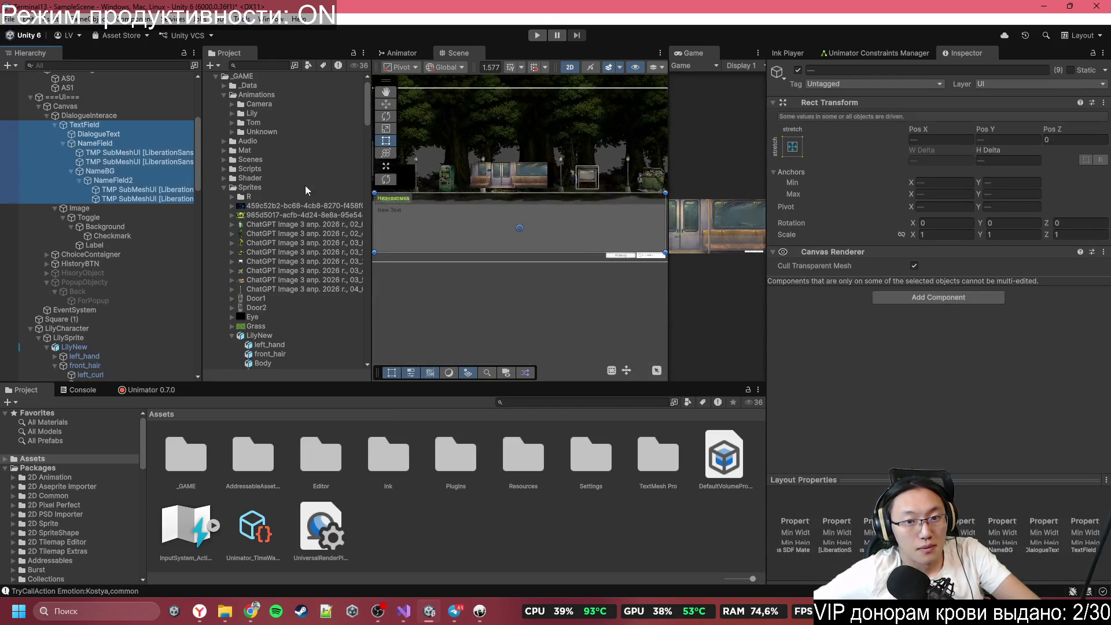
left_click(98, 122)
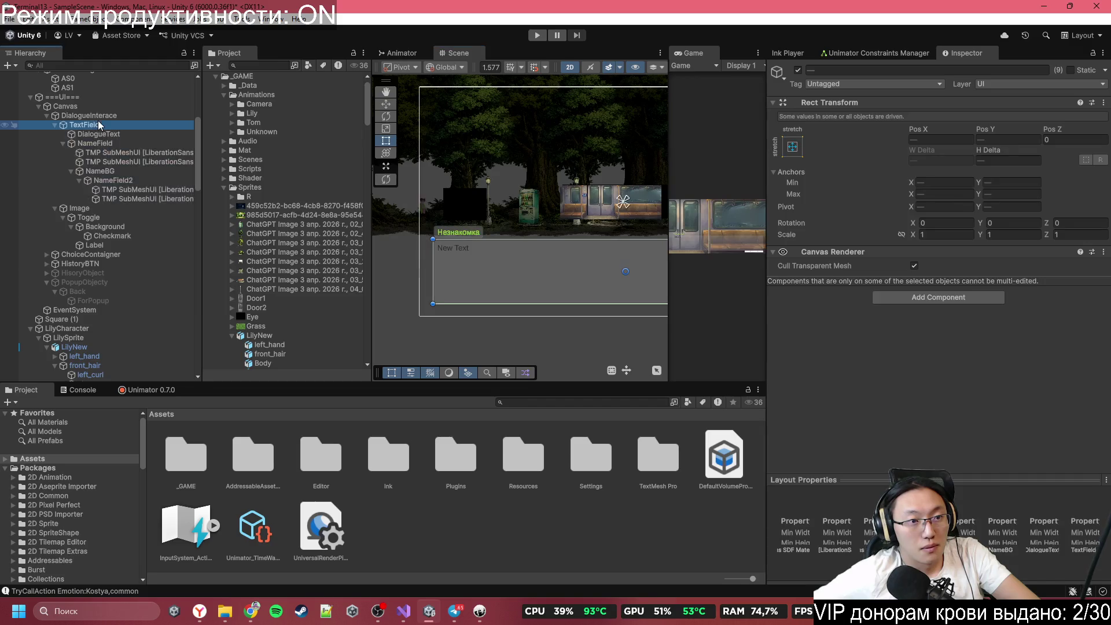
left_click(116, 171, "ctrl")
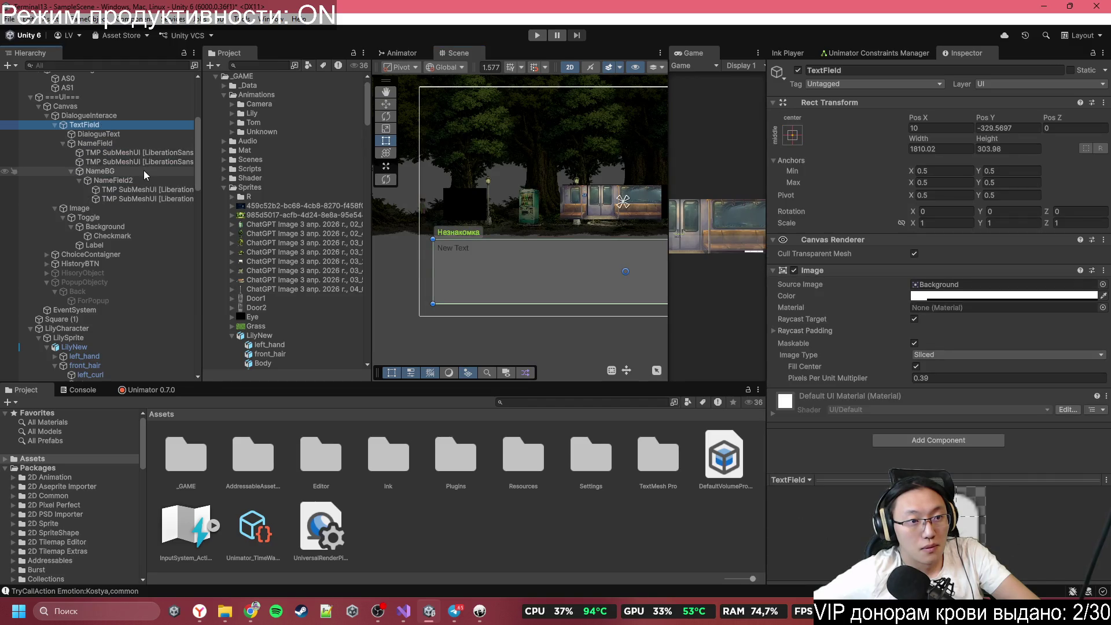
scroll(458, 246, "up", 5)
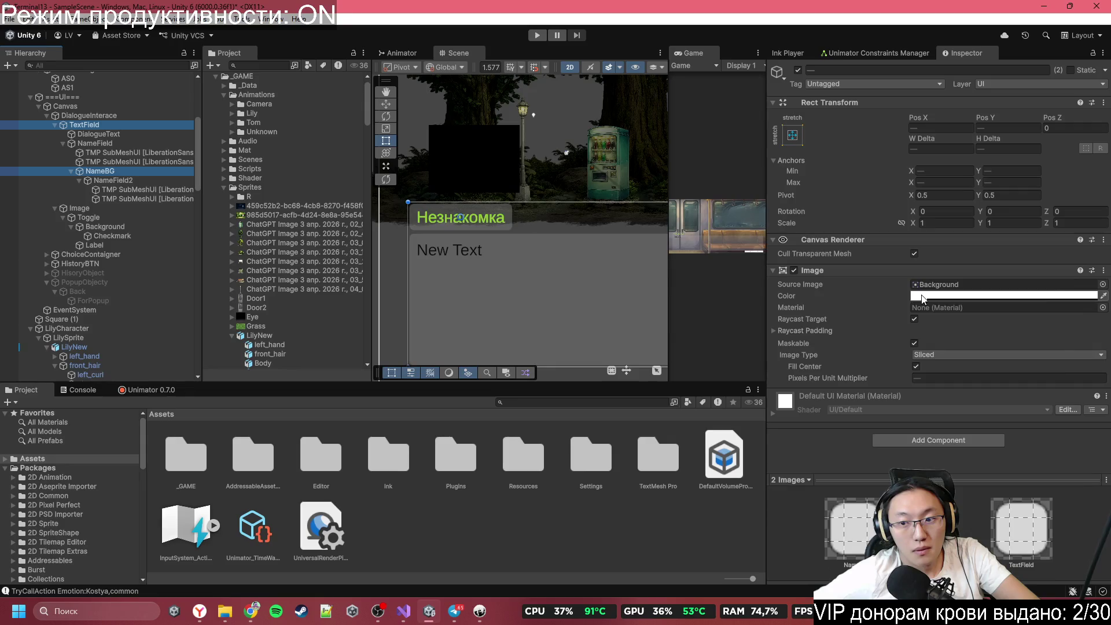
Step: Set their Image colour to black 000000 at alpha about 105 and preview it
left_click(956, 296)
left_click(974, 366)
left_click_drag(975, 366, 914, 405)
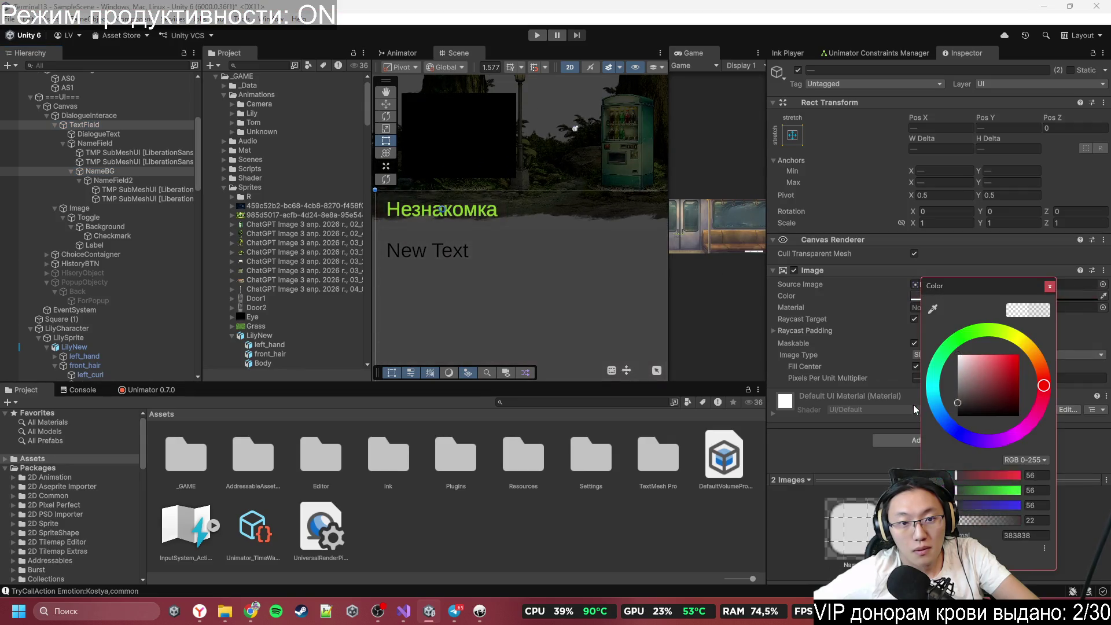
left_click_drag(965, 288, 661, 274)
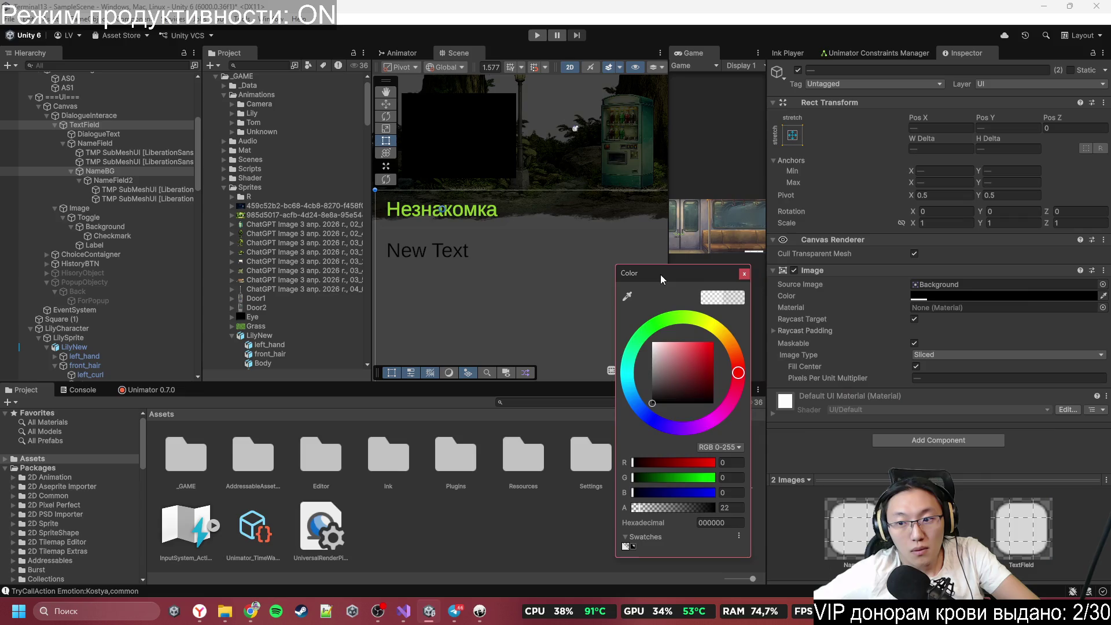
mouse_move(638, 512)
left_mouse_down()
mouse_move(677, 516)
mouse_move(666, 509)
left_mouse_up()
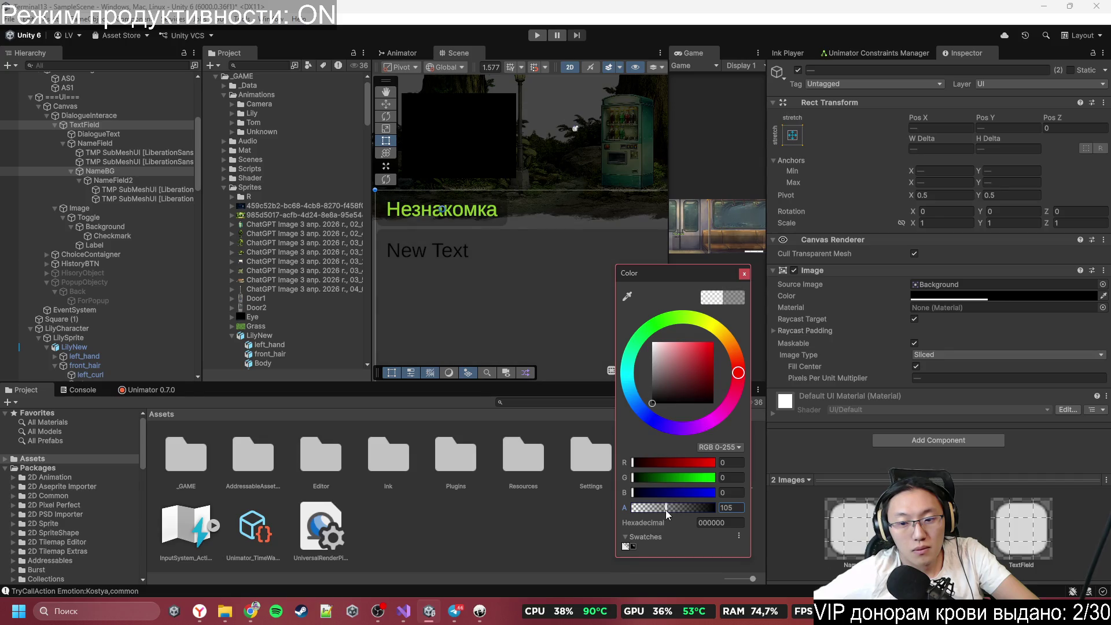
left_click(745, 273)
double_click(689, 49)
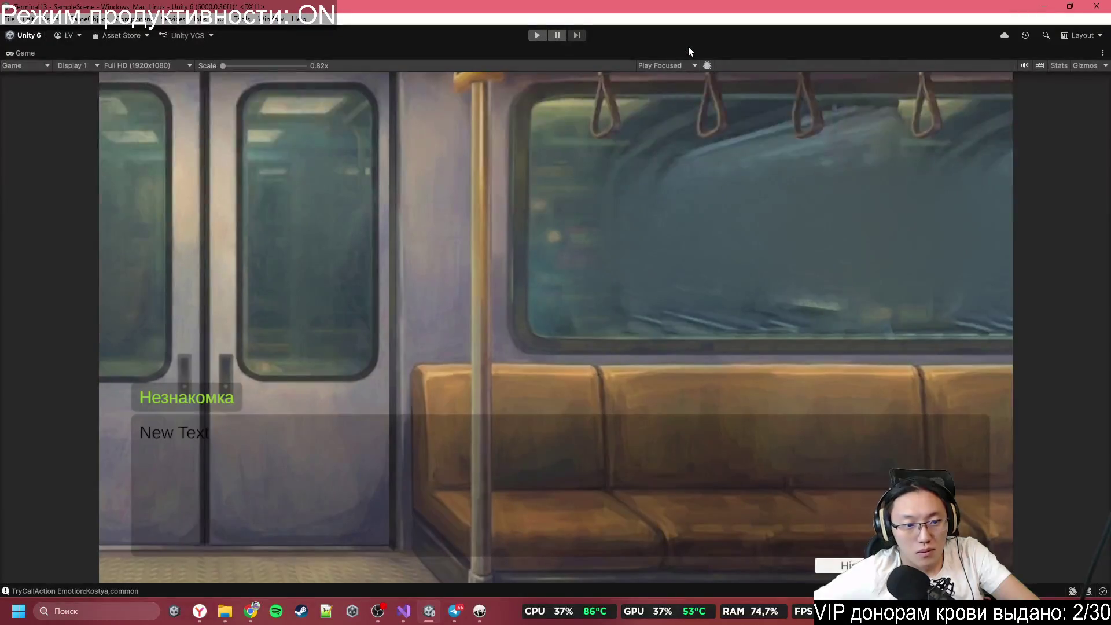
double_click(619, 51)
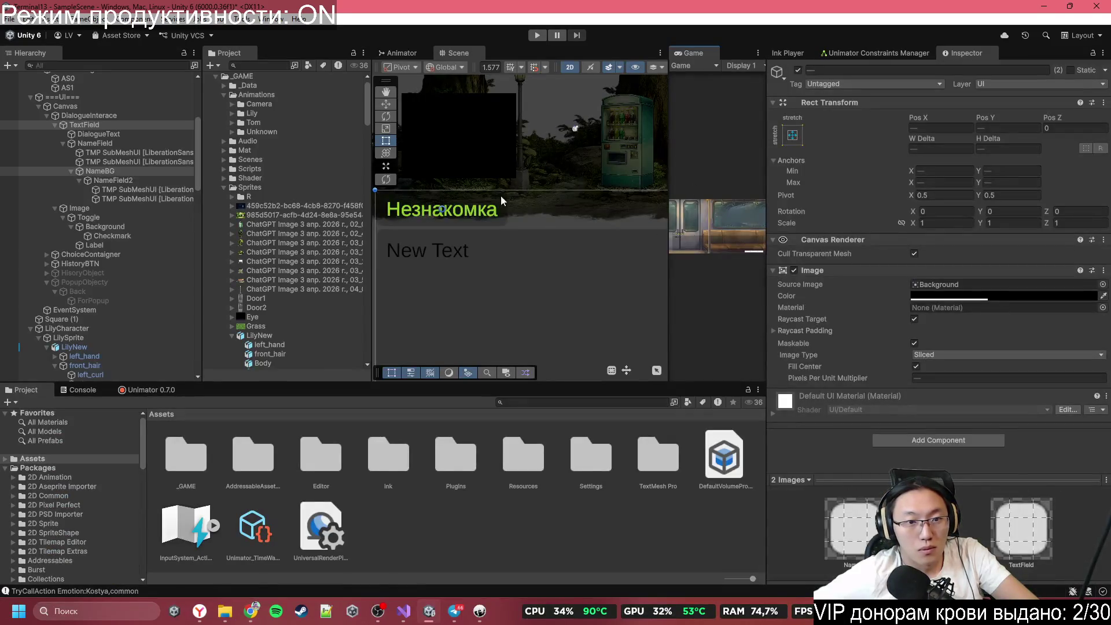
Step: Check the Vertex Color on the NameField and NameField2 labels
left_click(113, 180)
left_click(95, 143, "ctrl")
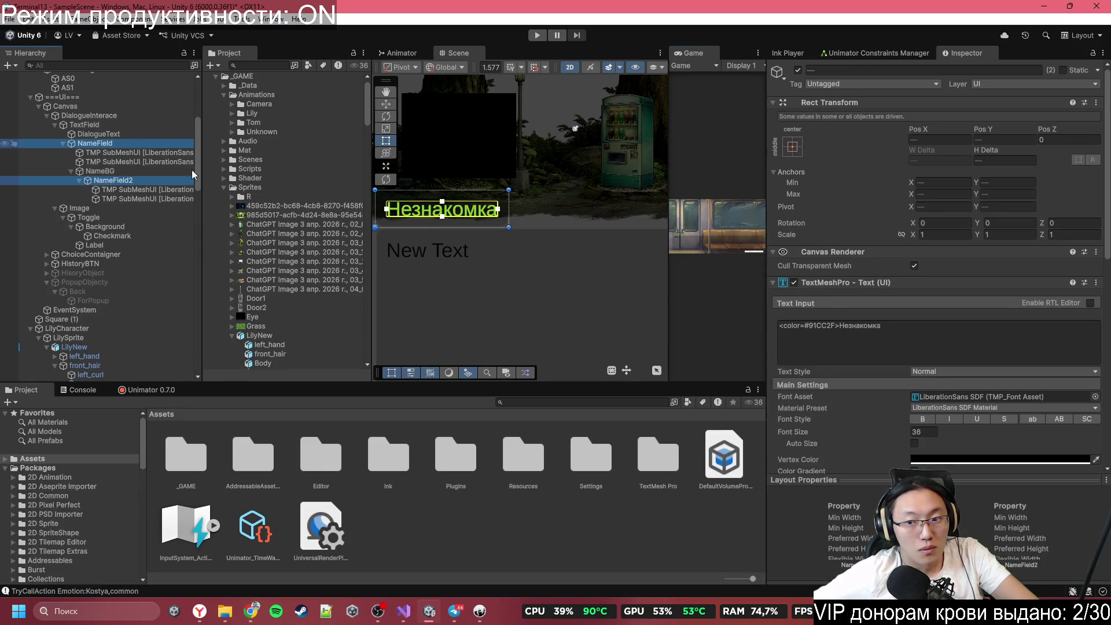
scroll(936, 345, "down", 3)
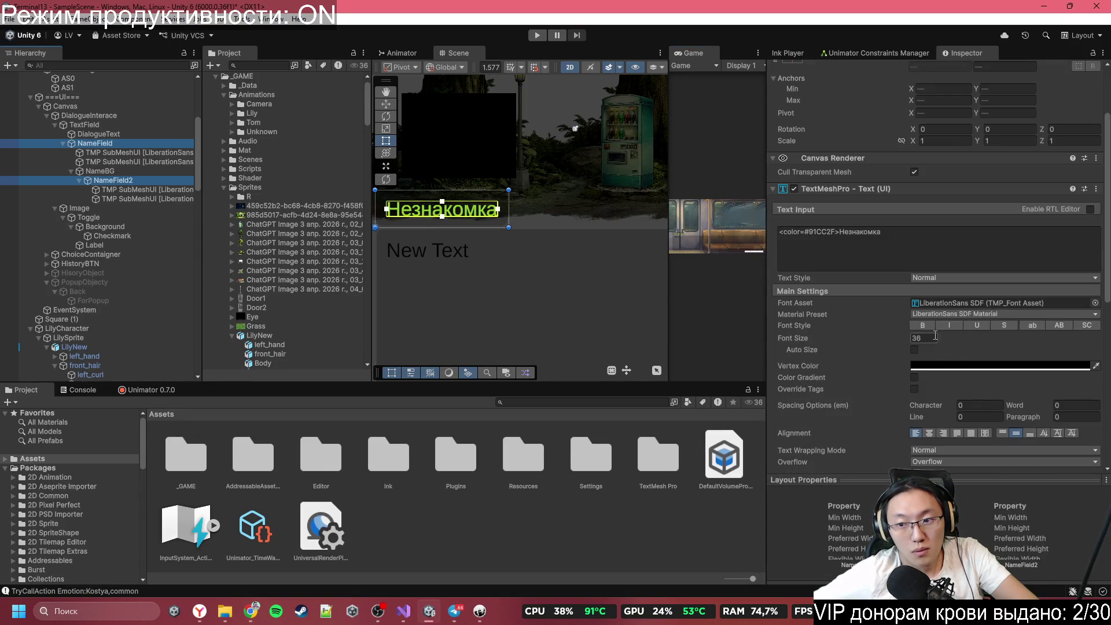
left_click(990, 363)
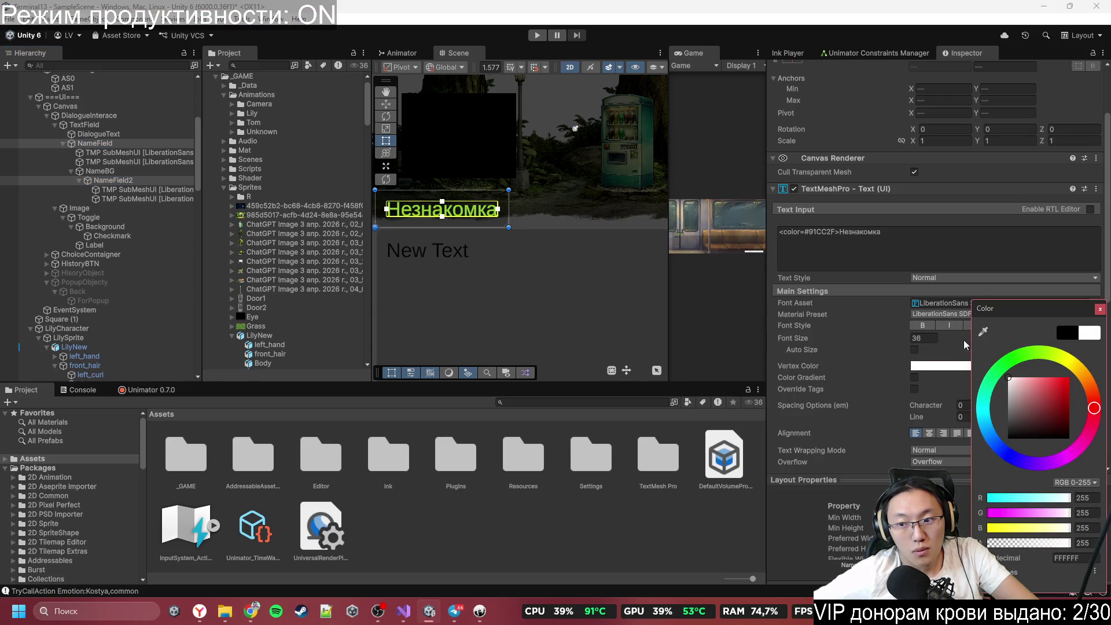
left_click(1101, 309)
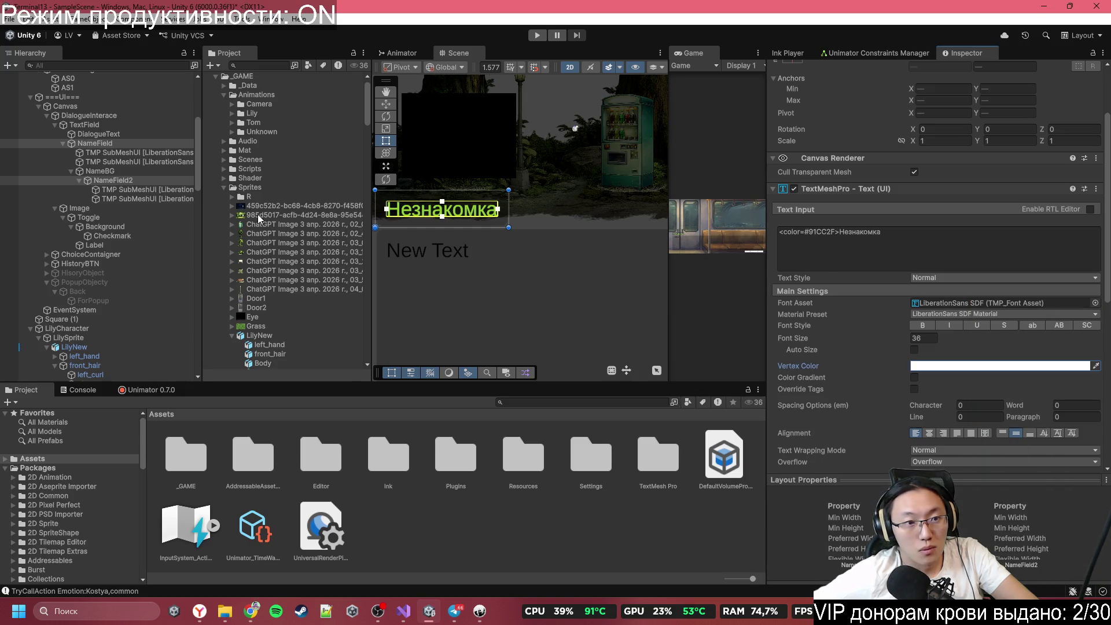
Step: Set DialogueText's Vertex Color to white FFFFFF and play in a maximized Game view
left_click(116, 133)
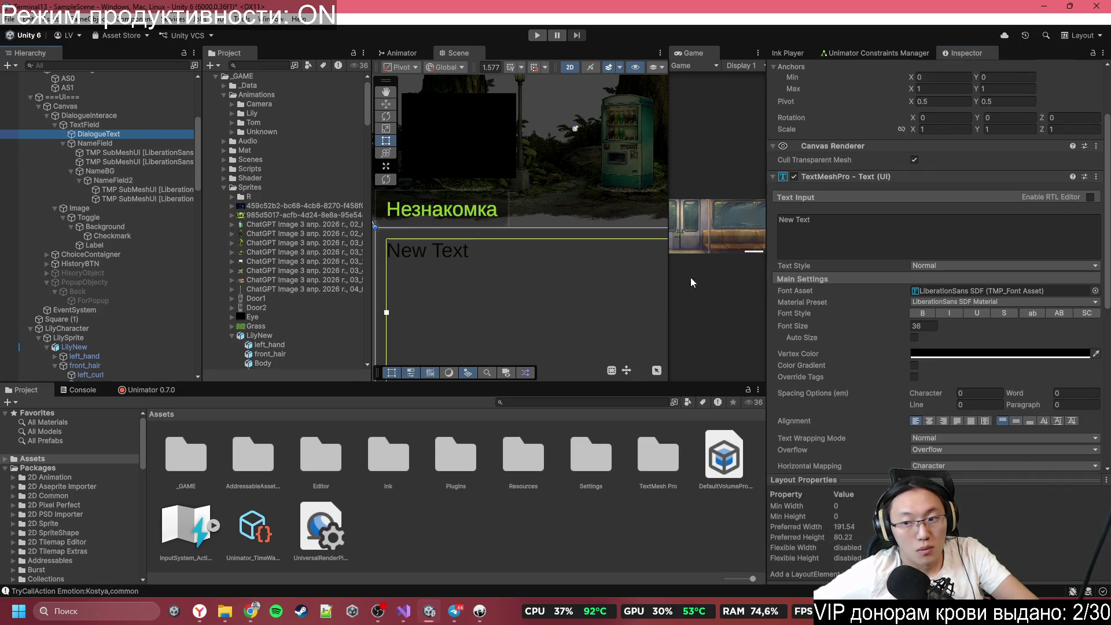
left_click(990, 352)
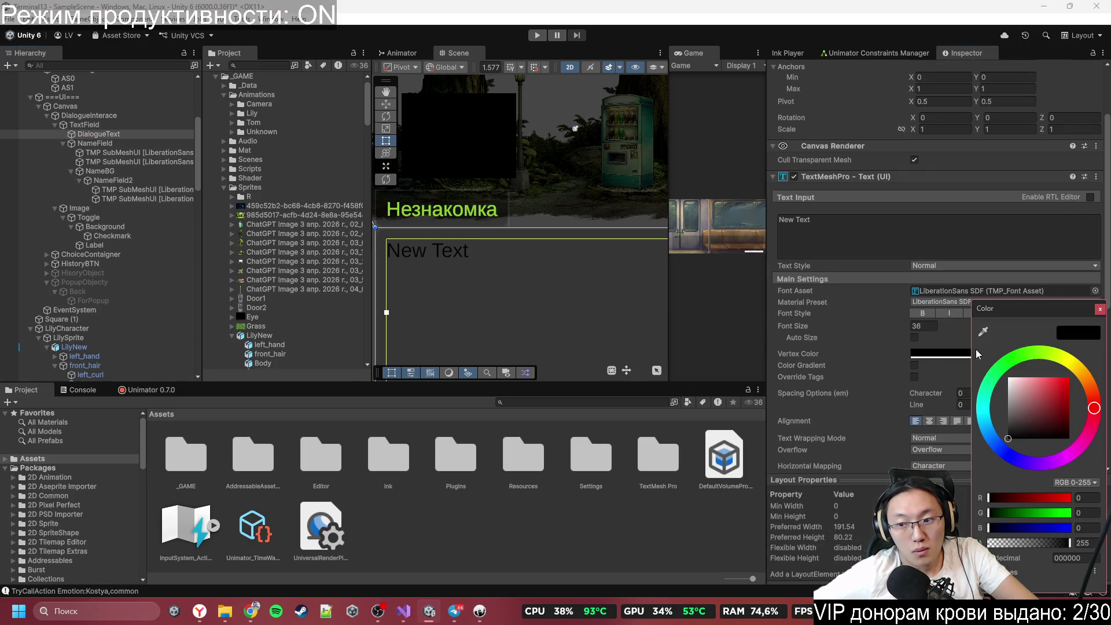
left_click(1100, 309)
double_click(689, 51)
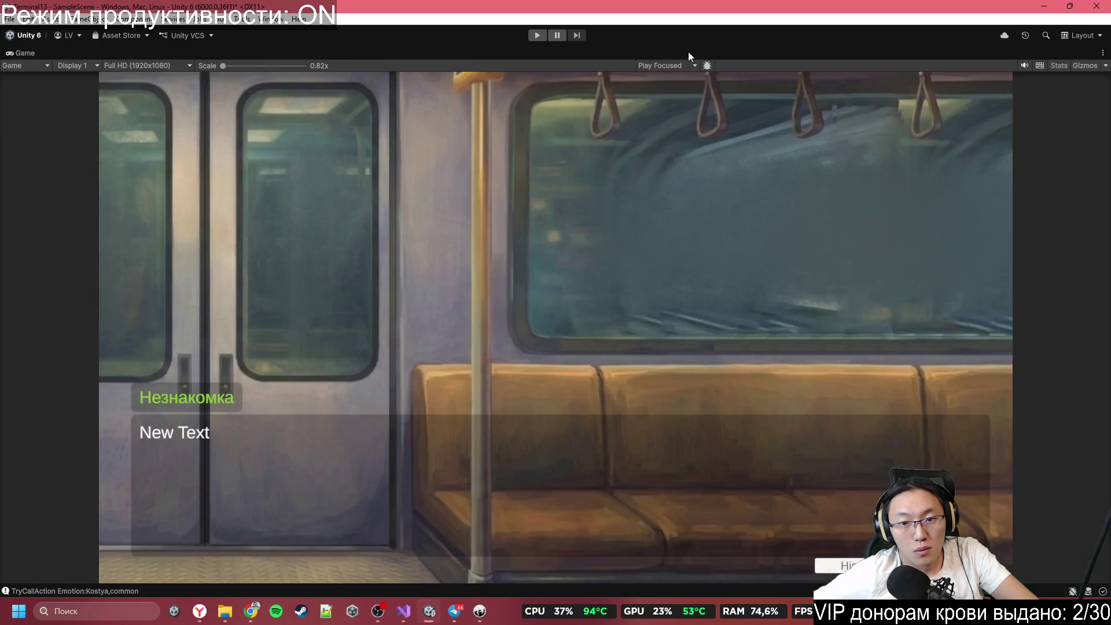
left_click(537, 36)
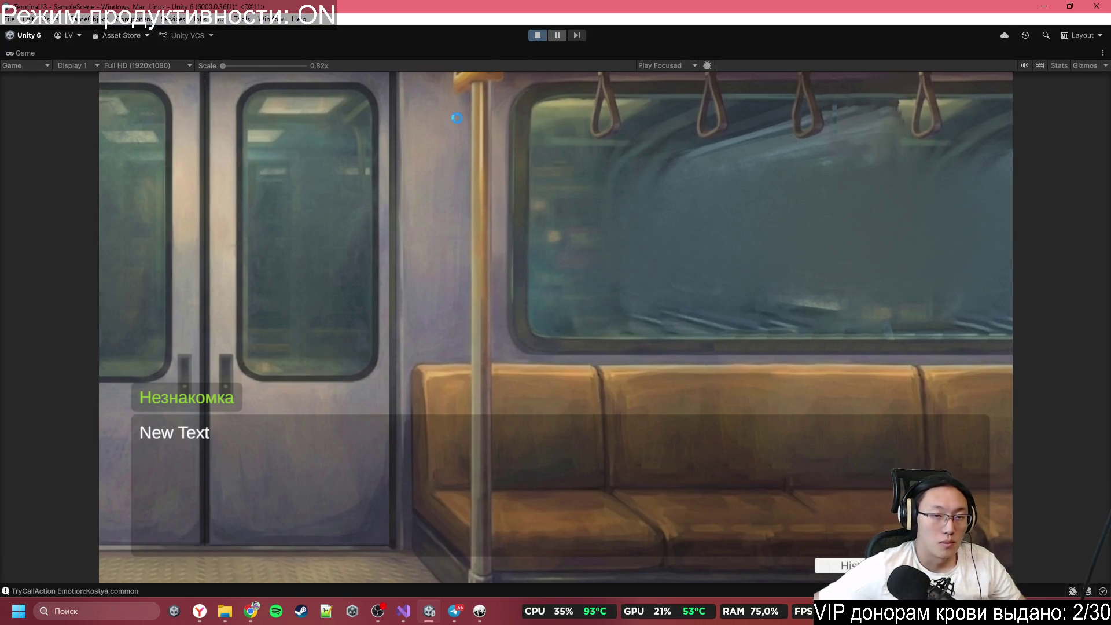
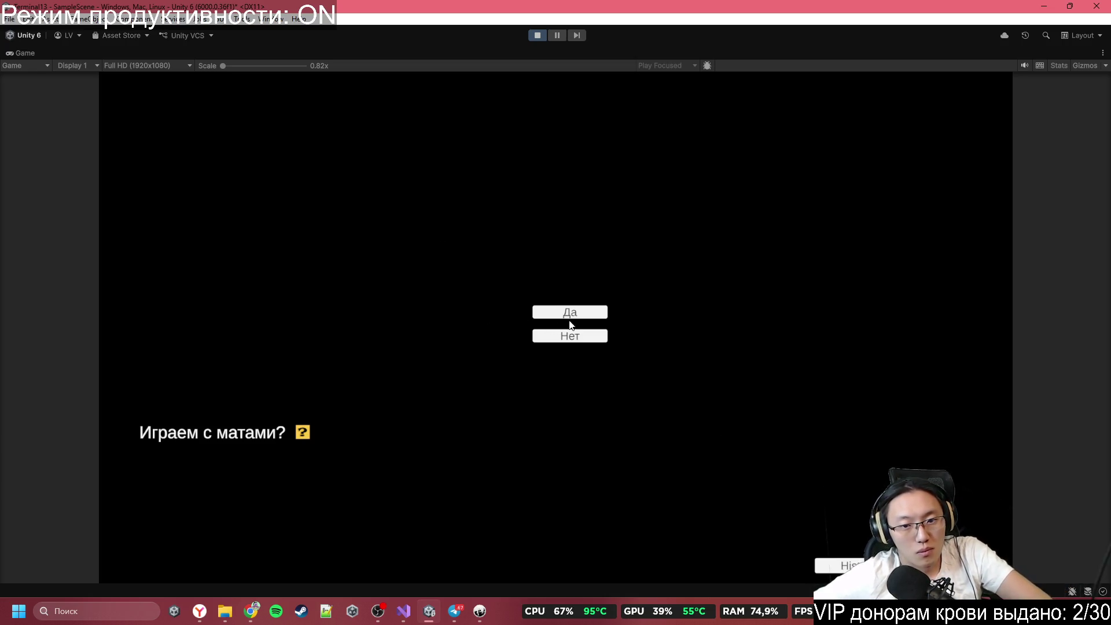
Step: Choose Нет on the profanity choice and advance the subway wake-up dialogue to the last-station line
left_click(590, 339)
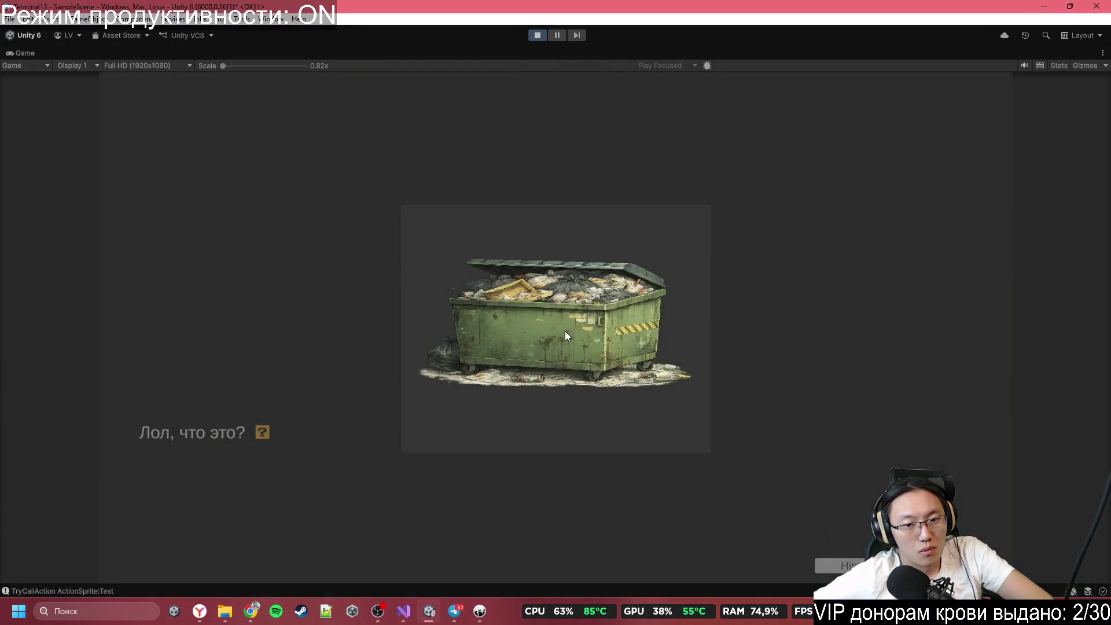
left_click(565, 331)
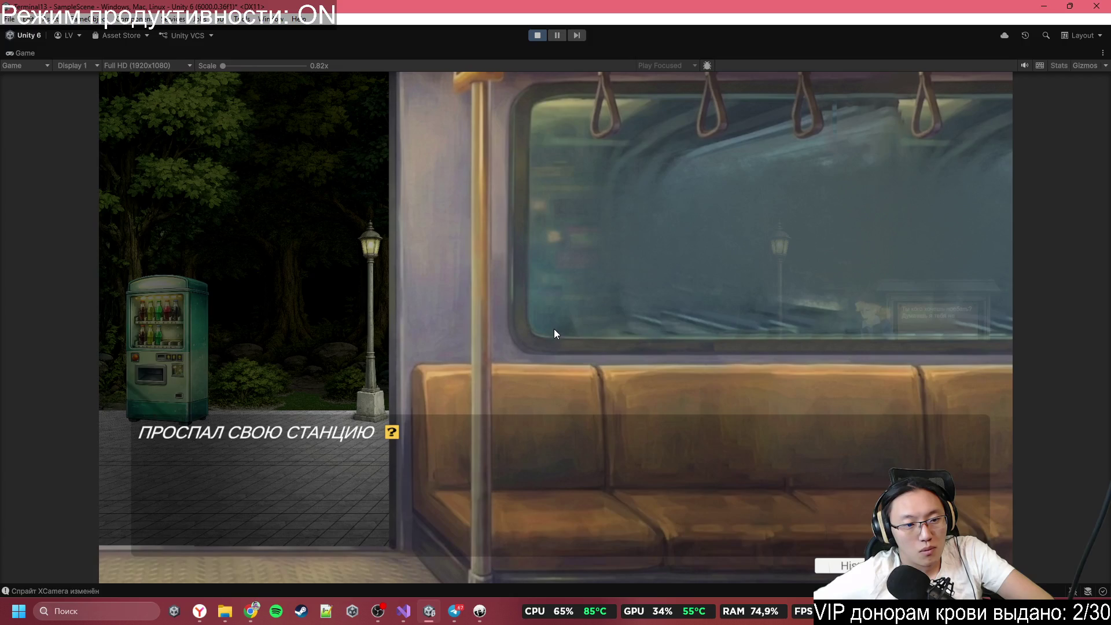
left_click(554, 329)
left_click(554, 329)
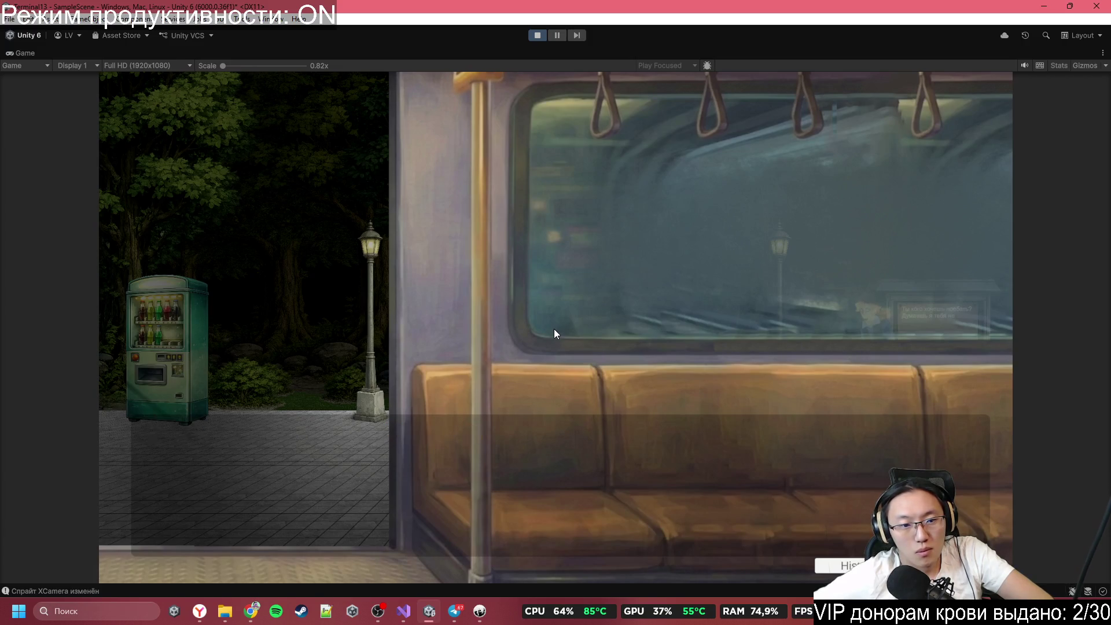
left_click(555, 330)
left_click(555, 330)
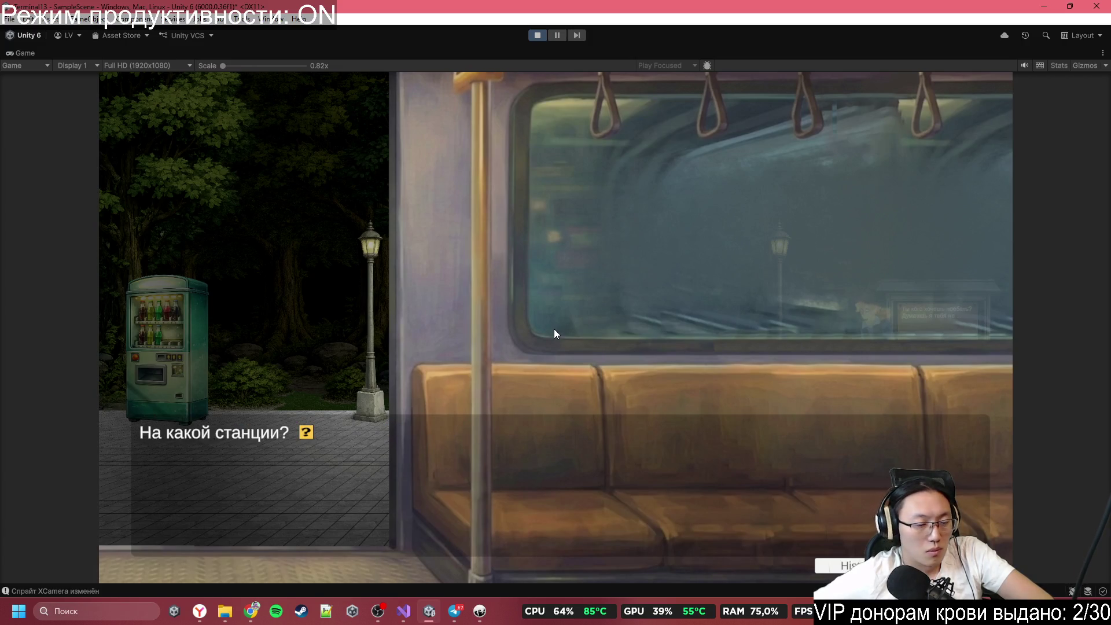
left_click(554, 330)
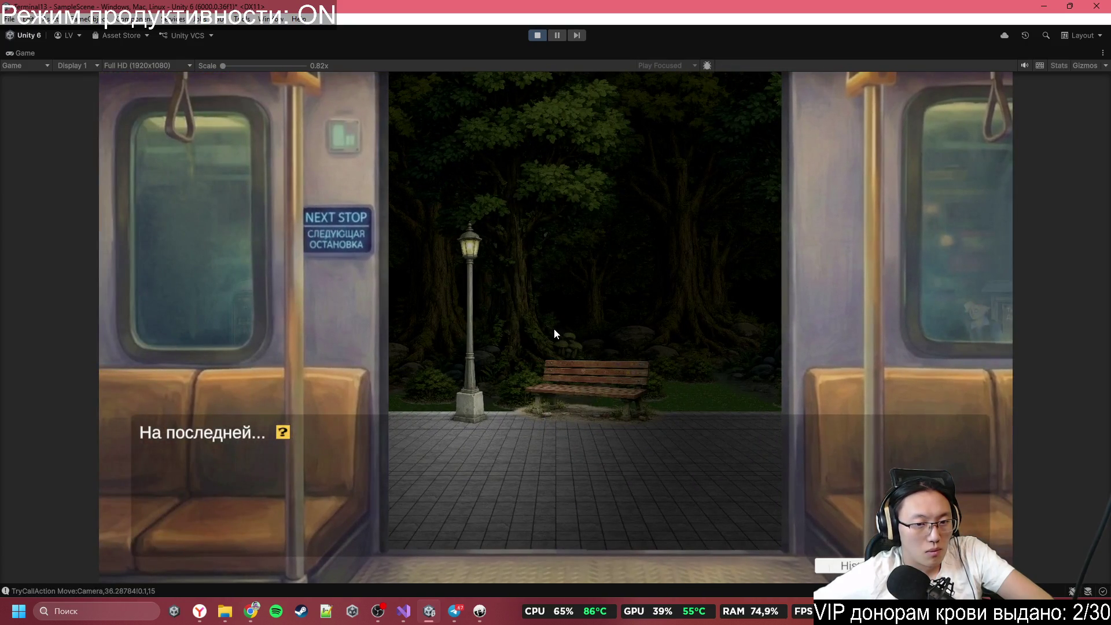
Step: Leave the train and advance the platform narration through the goosebumps lines until the scene fades to black
left_click(554, 334)
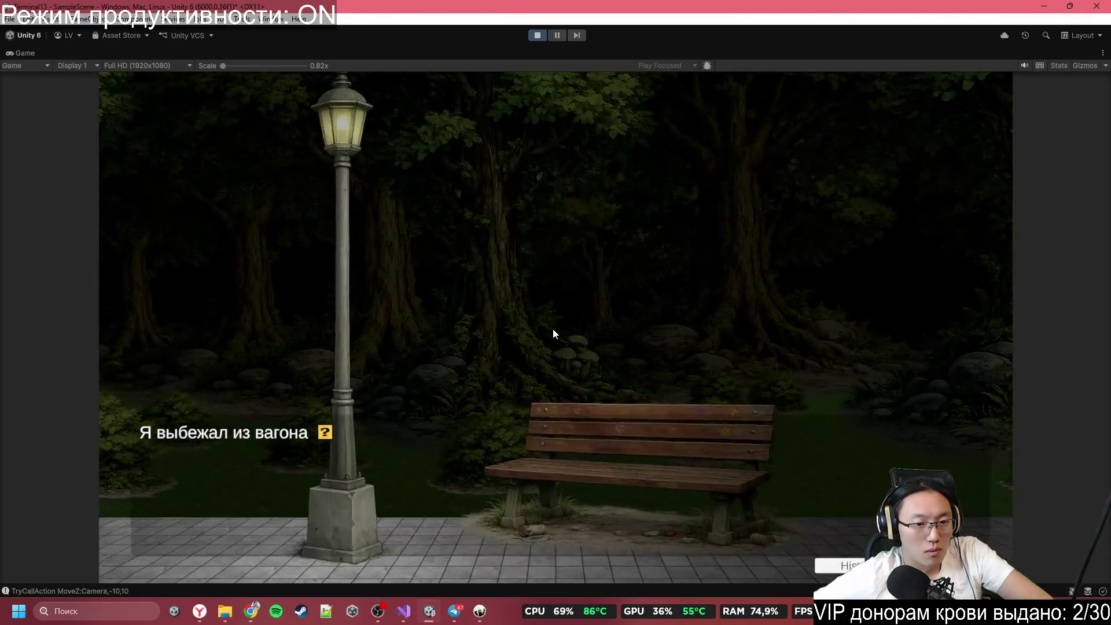
left_click(554, 330)
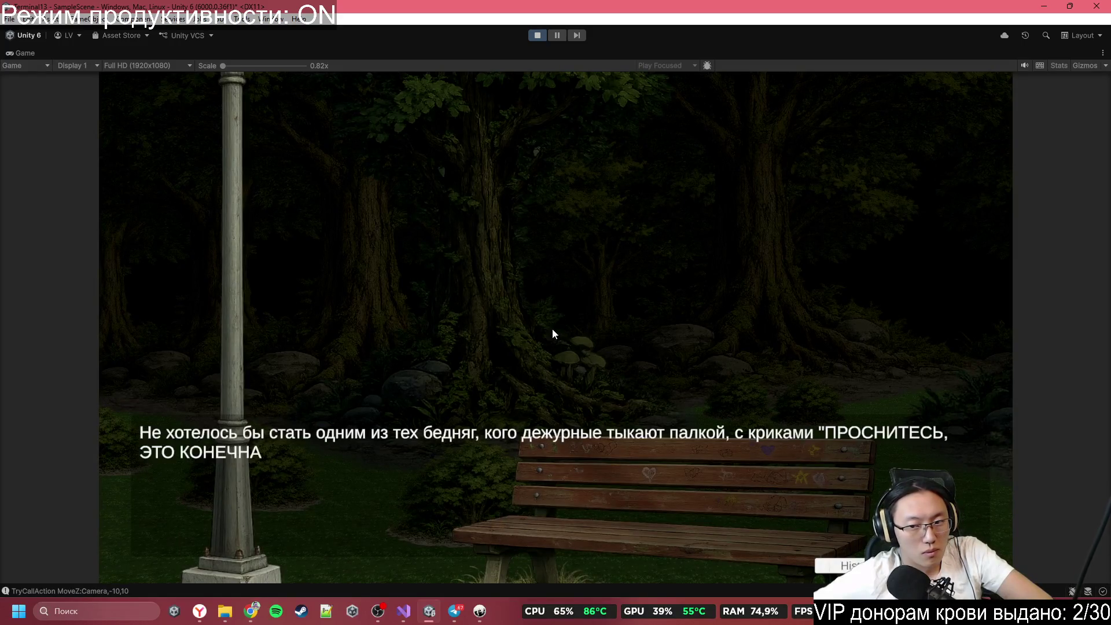
left_click(552, 329)
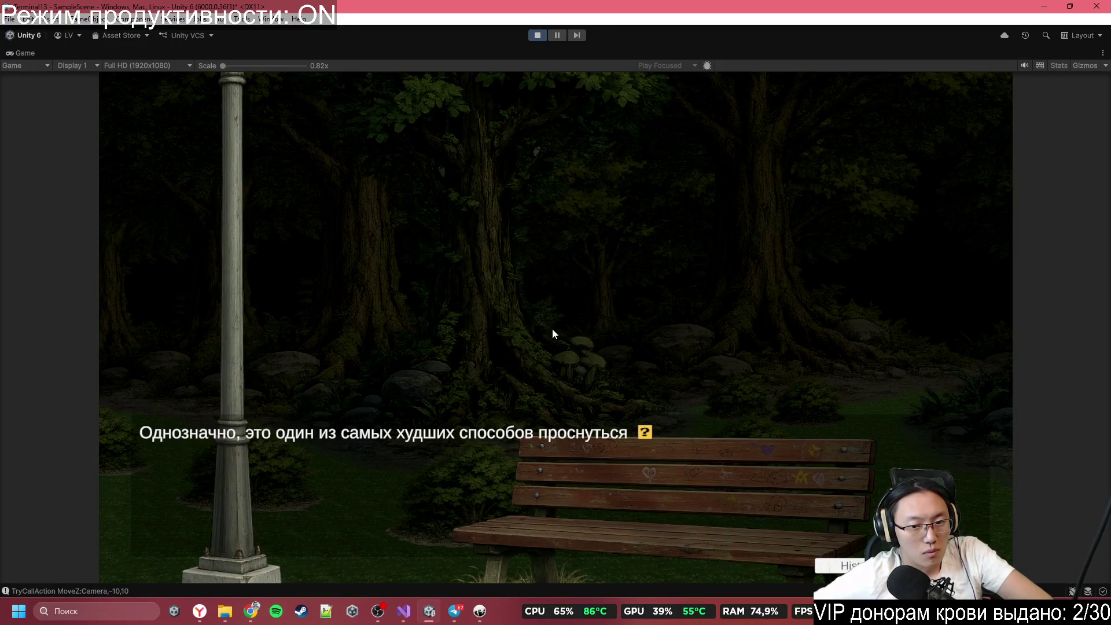
left_click(552, 329)
left_click(553, 329)
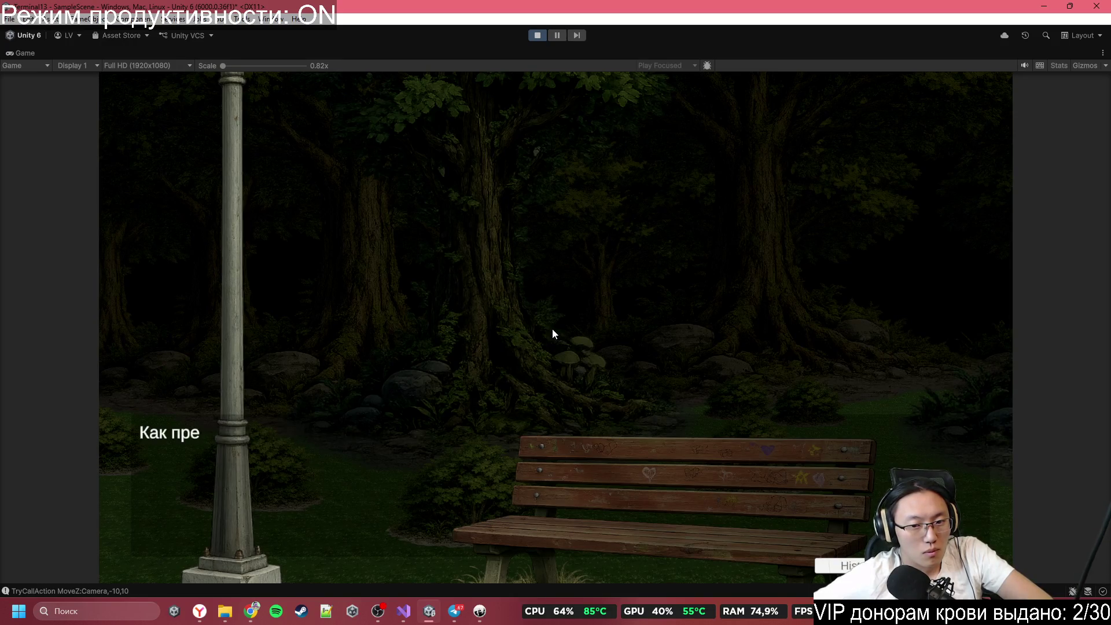
left_click(552, 329)
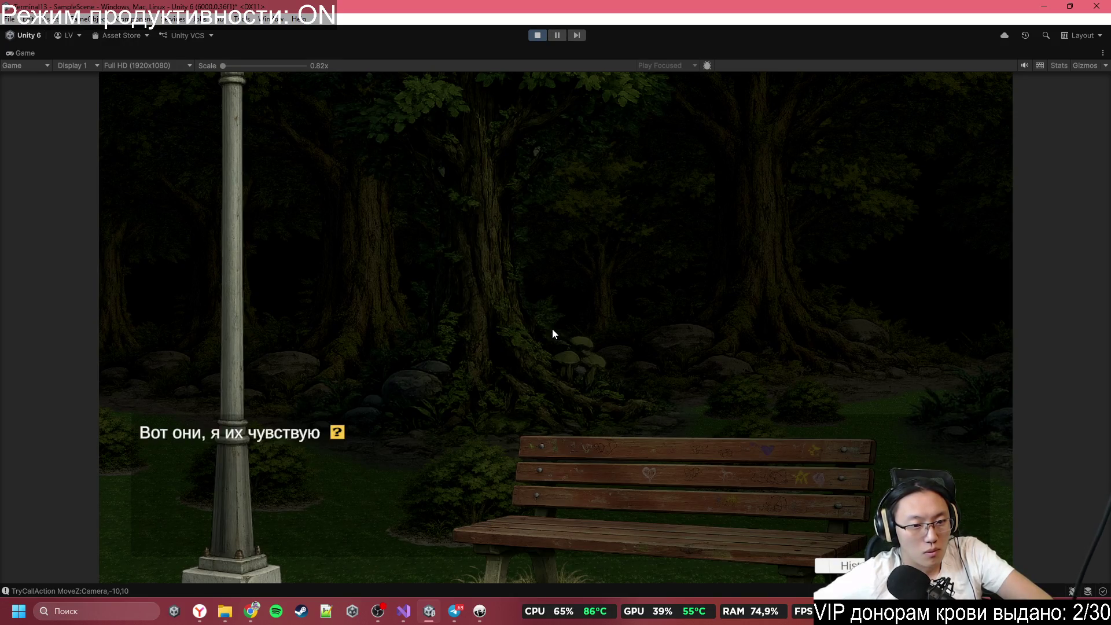
left_click(553, 329)
left_click(553, 328)
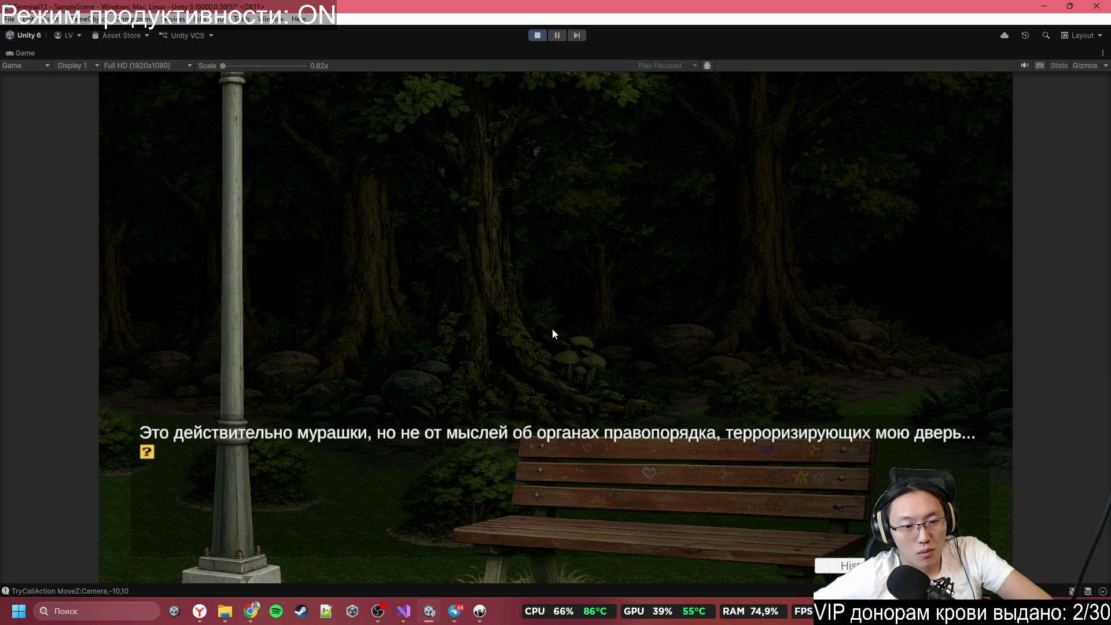
left_click(553, 328)
left_click(552, 329)
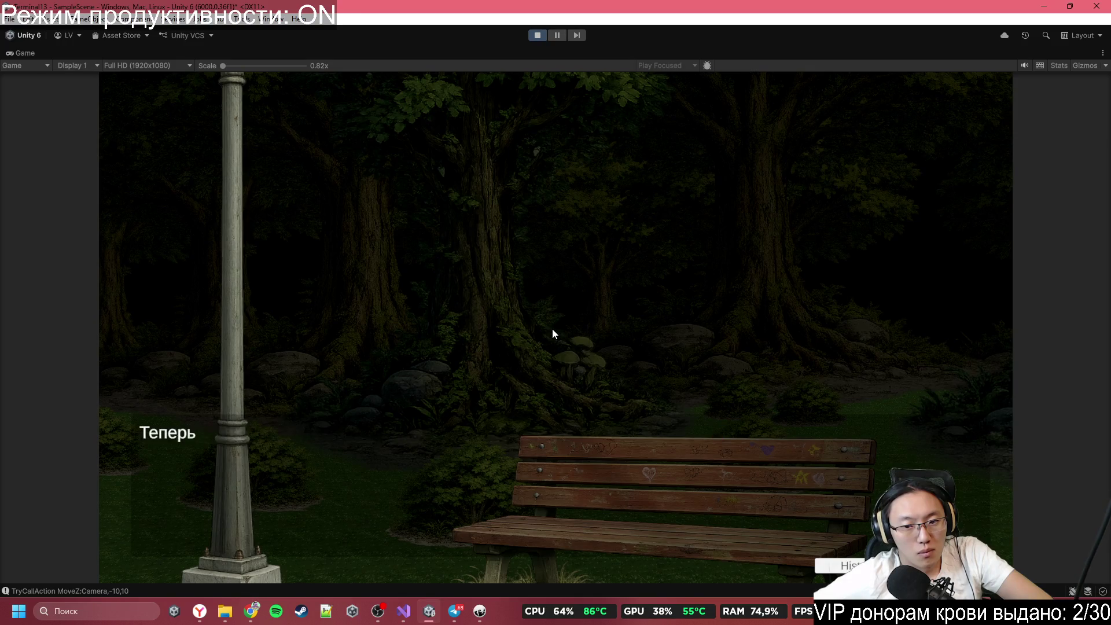
left_click(552, 329)
left_click(552, 328)
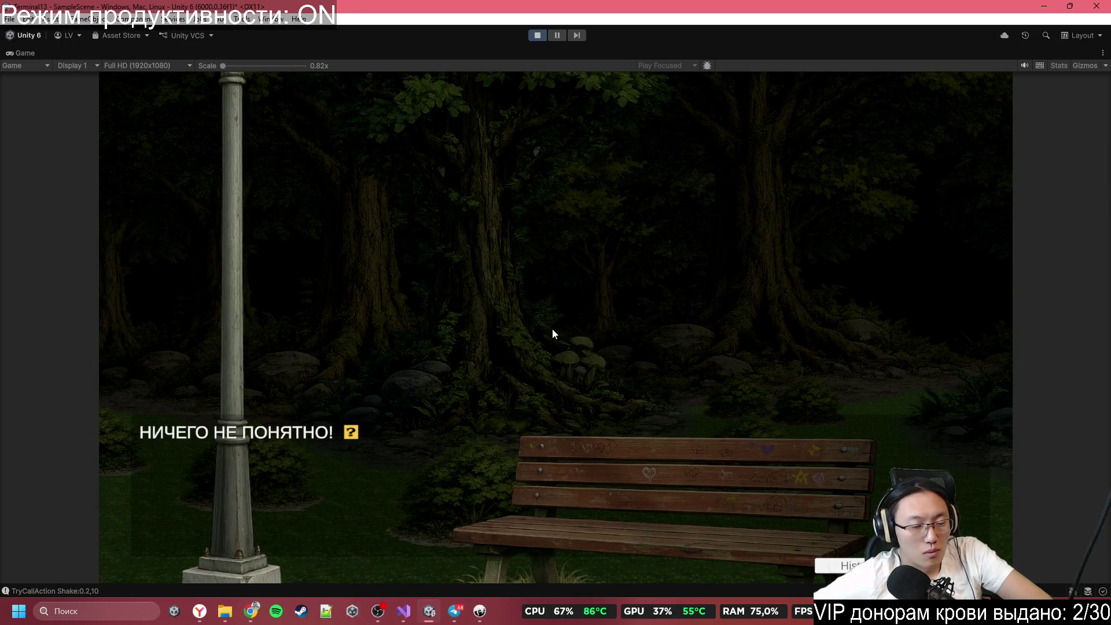
left_click(552, 328)
left_click(552, 329)
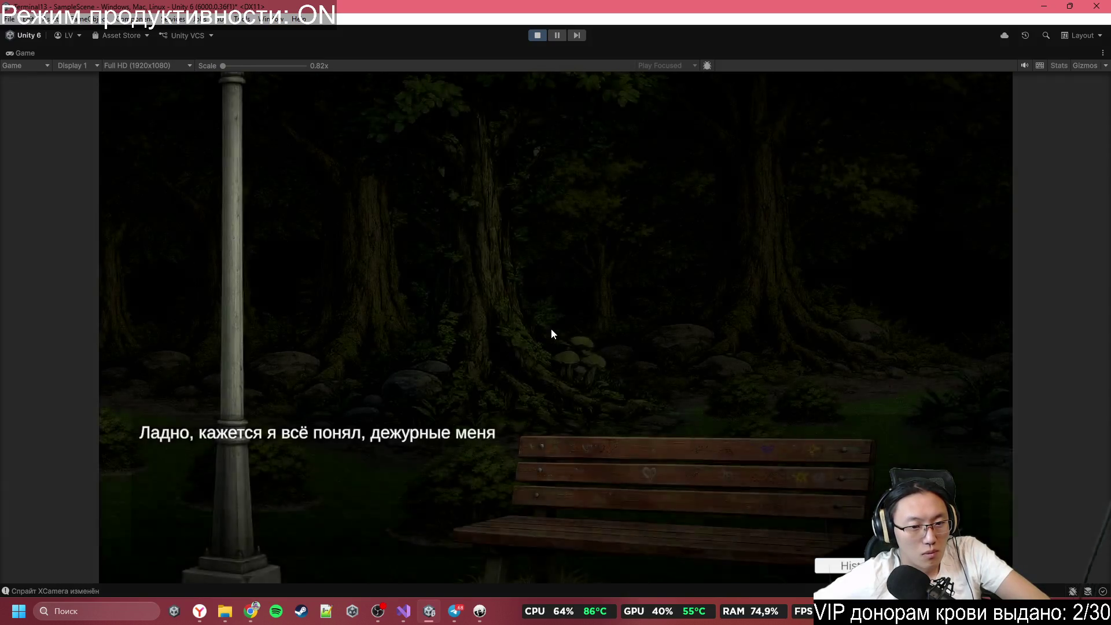
Step: Advance the talk with Парниша and Том until the purple character leaves
left_click(551, 328)
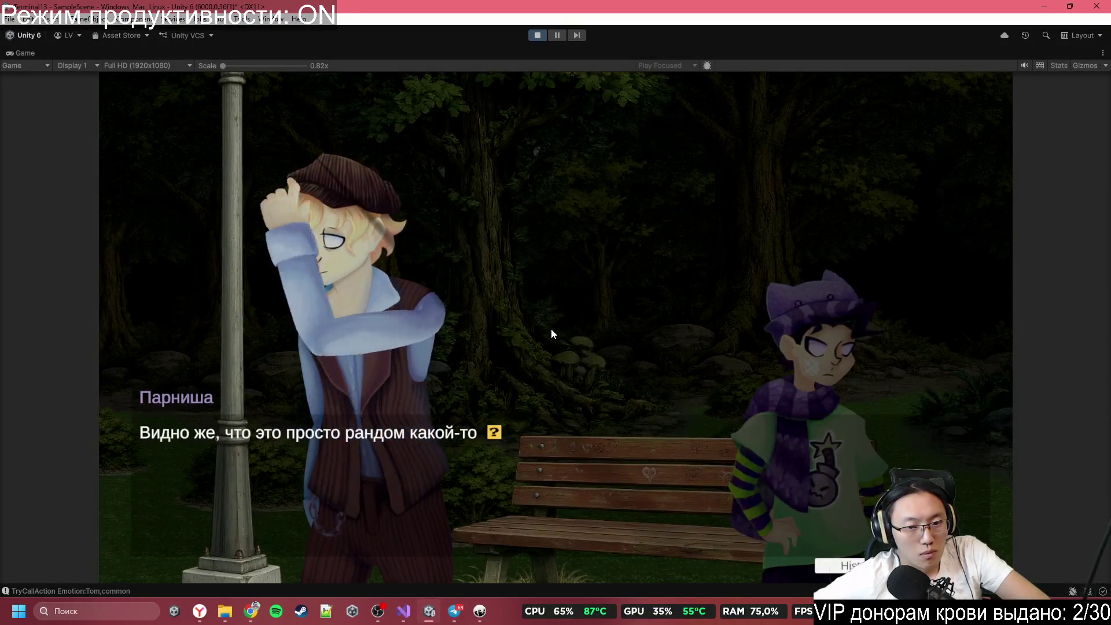
left_click(549, 334)
left_click(545, 328)
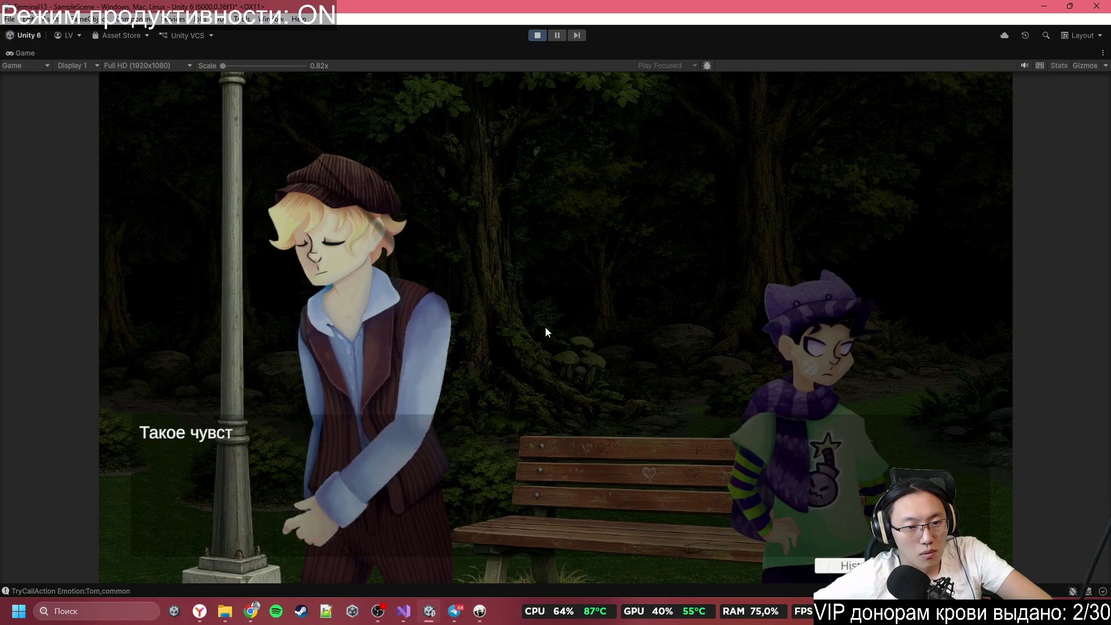
left_click(545, 329)
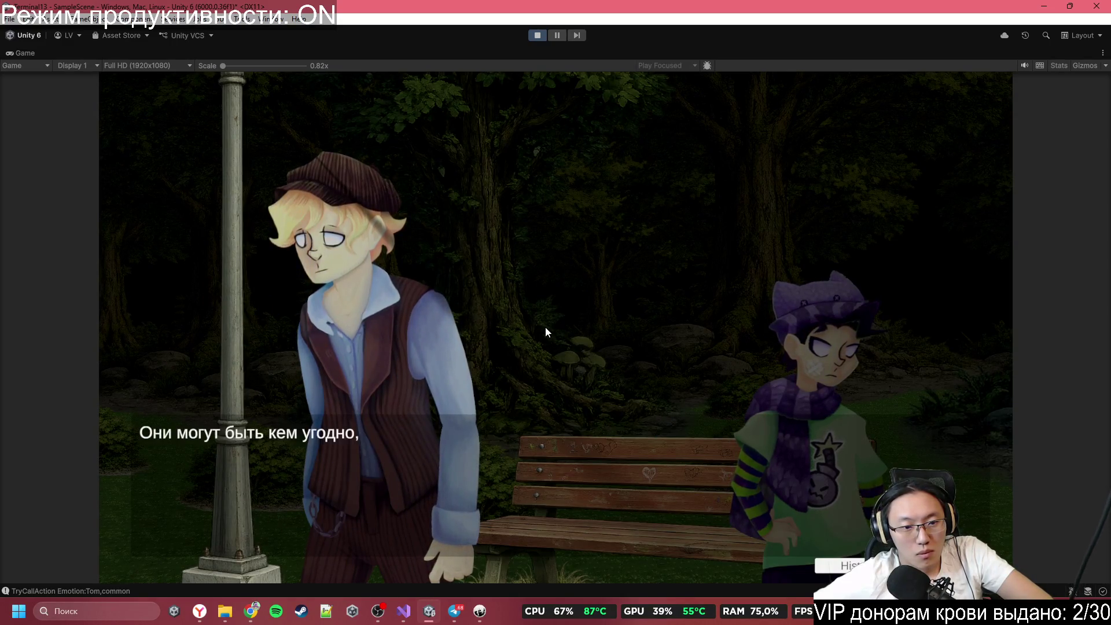
left_click(546, 328)
left_click(546, 327)
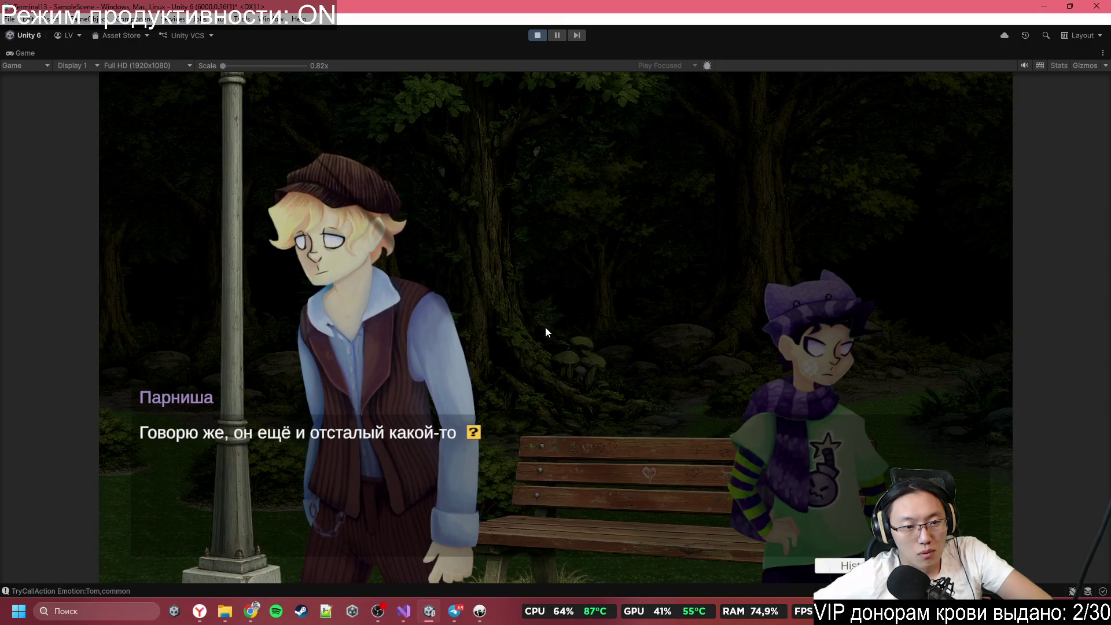
left_click(546, 328)
left_click(545, 327)
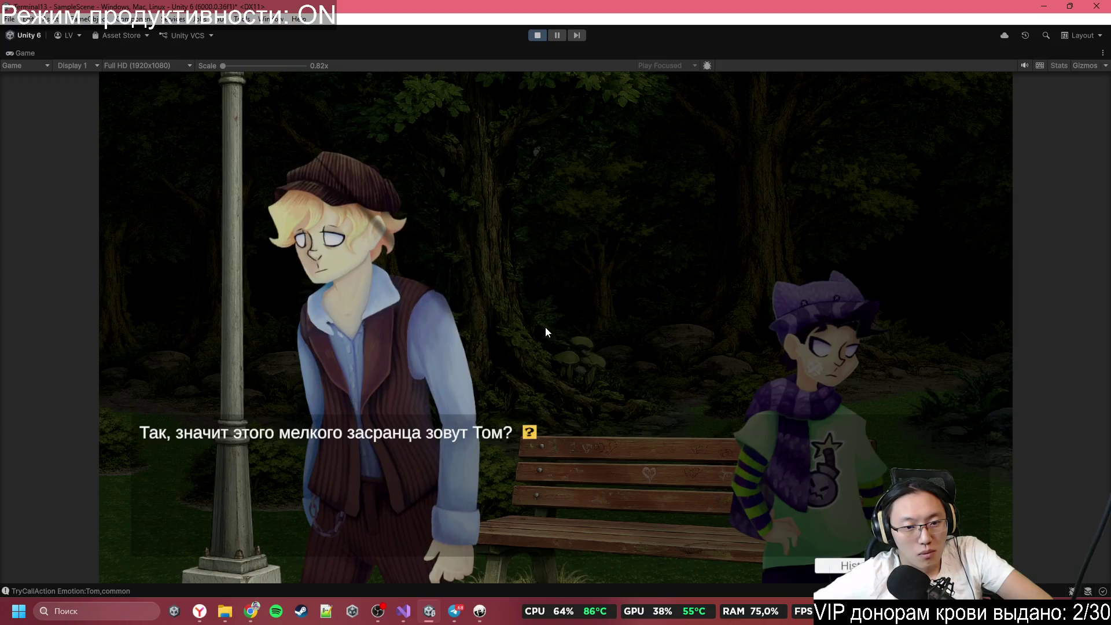
left_click(545, 328)
left_click(546, 328)
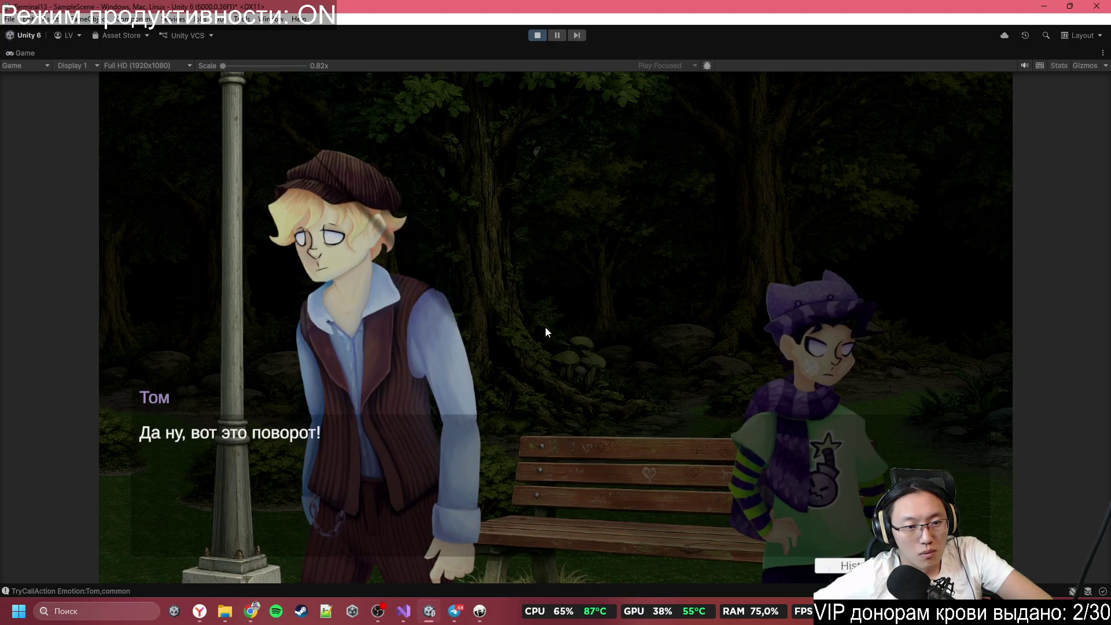
left_click(546, 328)
left_click(544, 328)
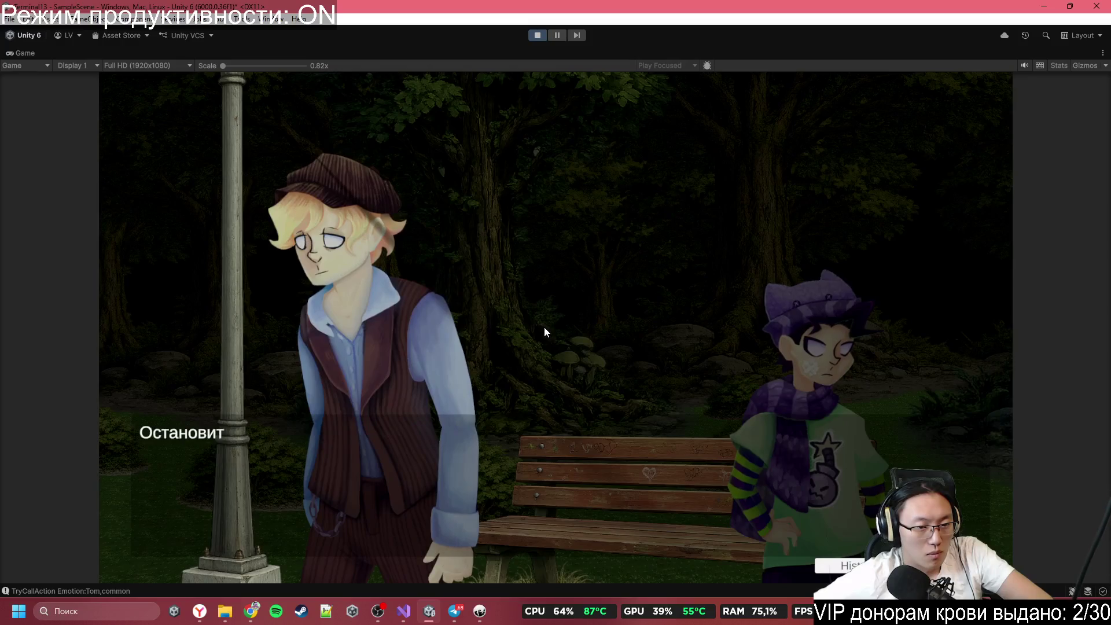
left_click(545, 328)
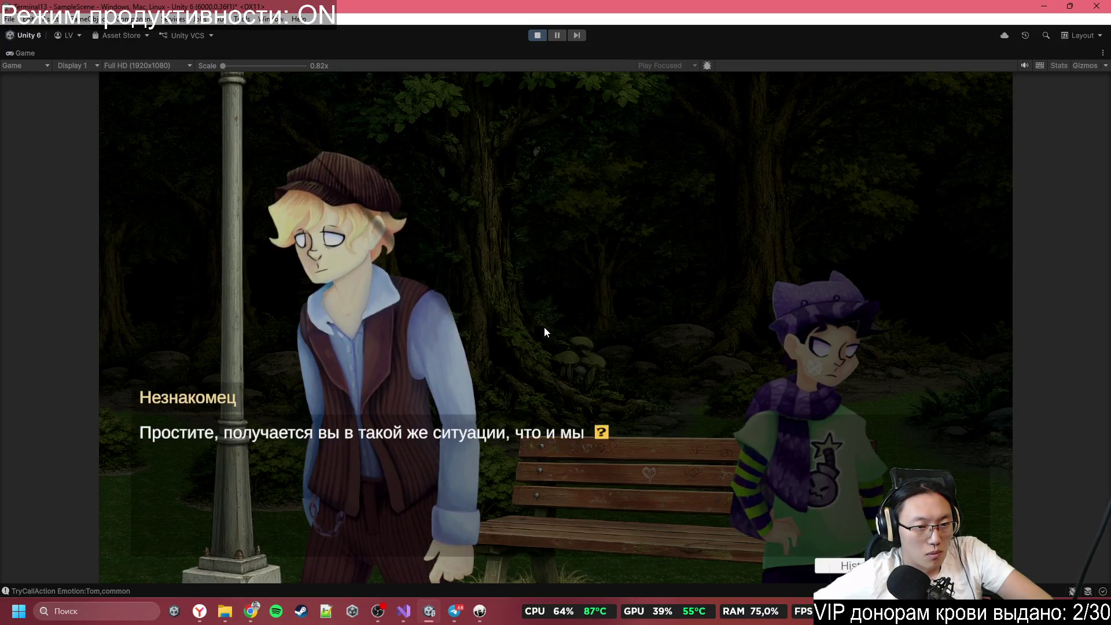
left_click(545, 328)
left_click(544, 327)
left_click(543, 328)
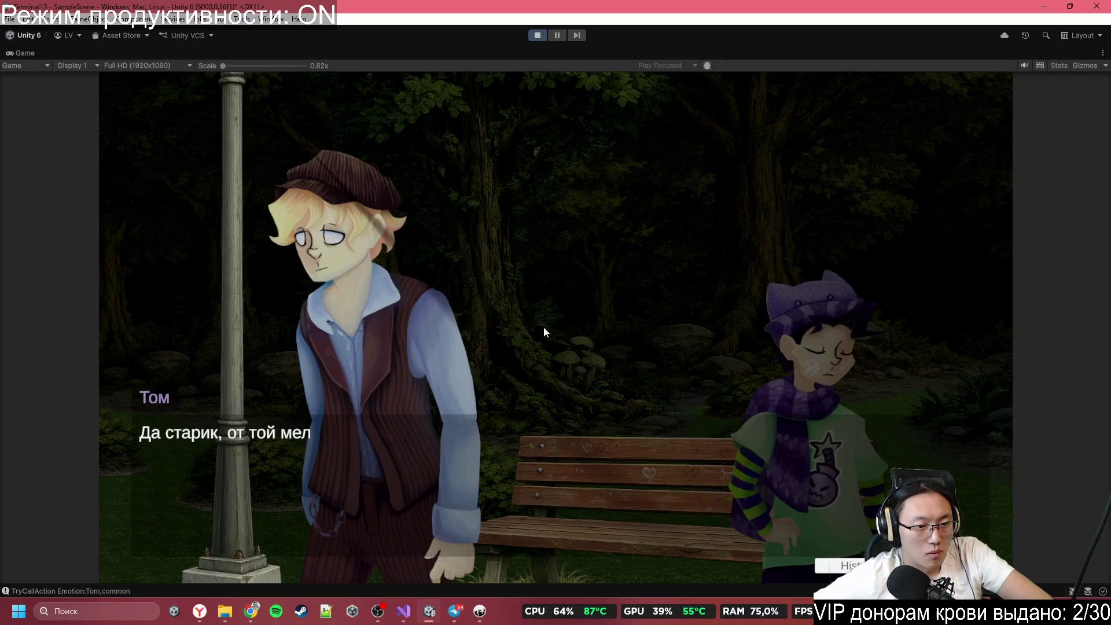
left_click(544, 327)
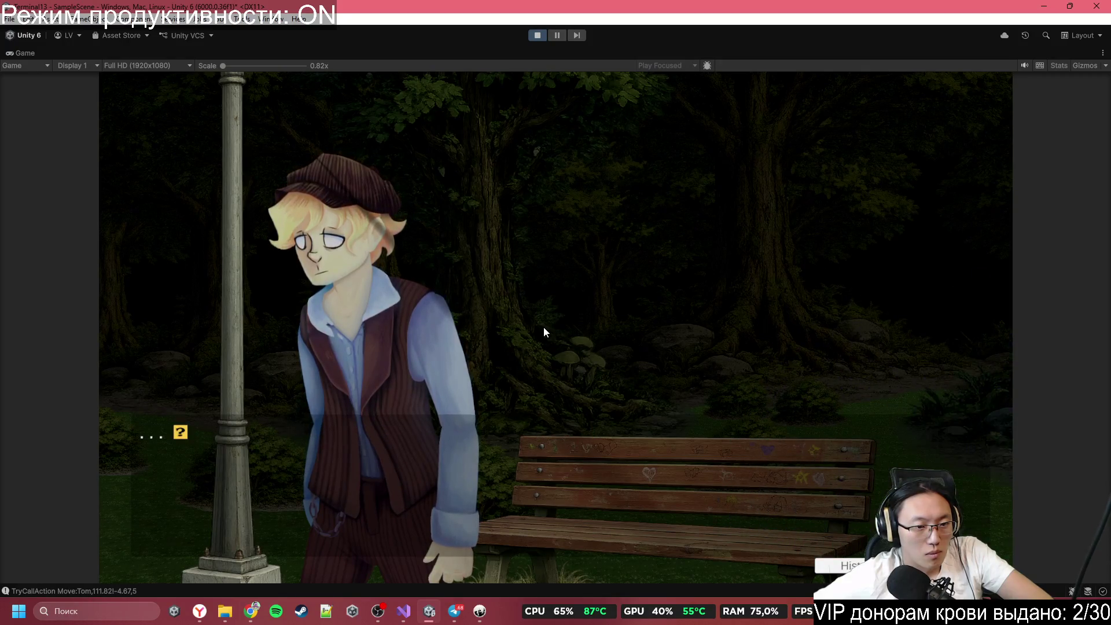
Step: Advance Незнакомка's conversation through the mother and grandson lines to the protagonist's question
left_click(543, 328)
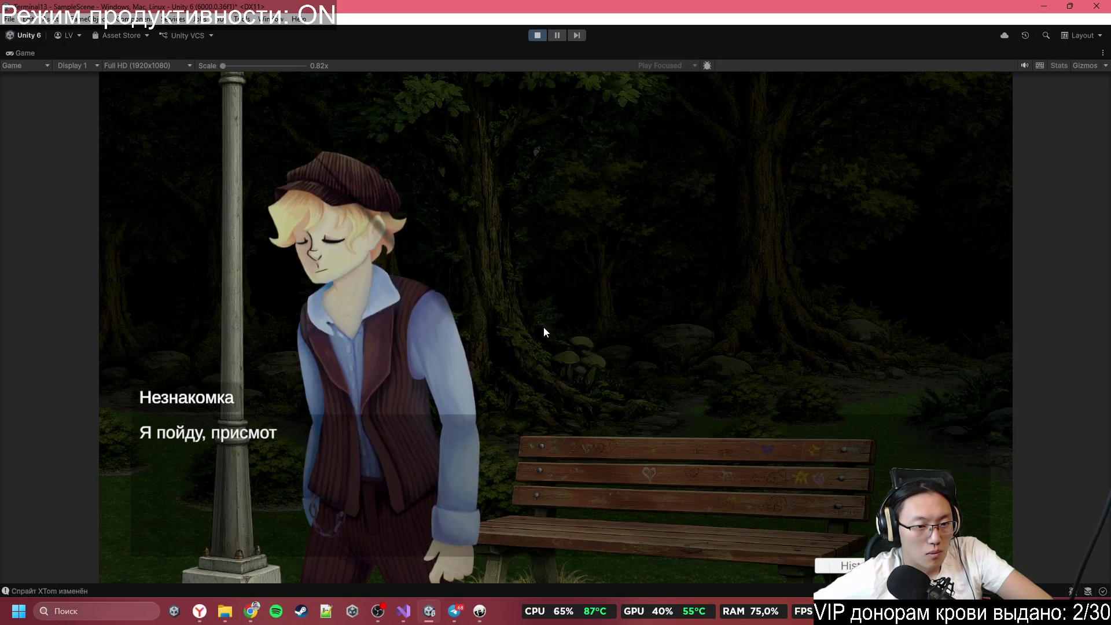
left_click(544, 328)
left_click(542, 328)
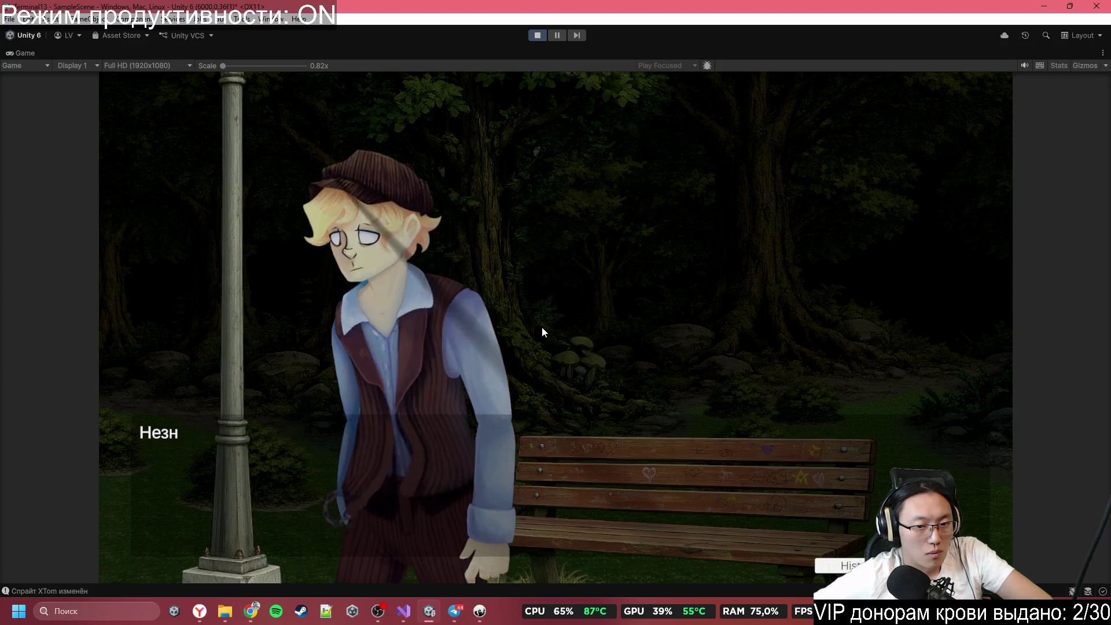
left_click(543, 332)
left_click(542, 332)
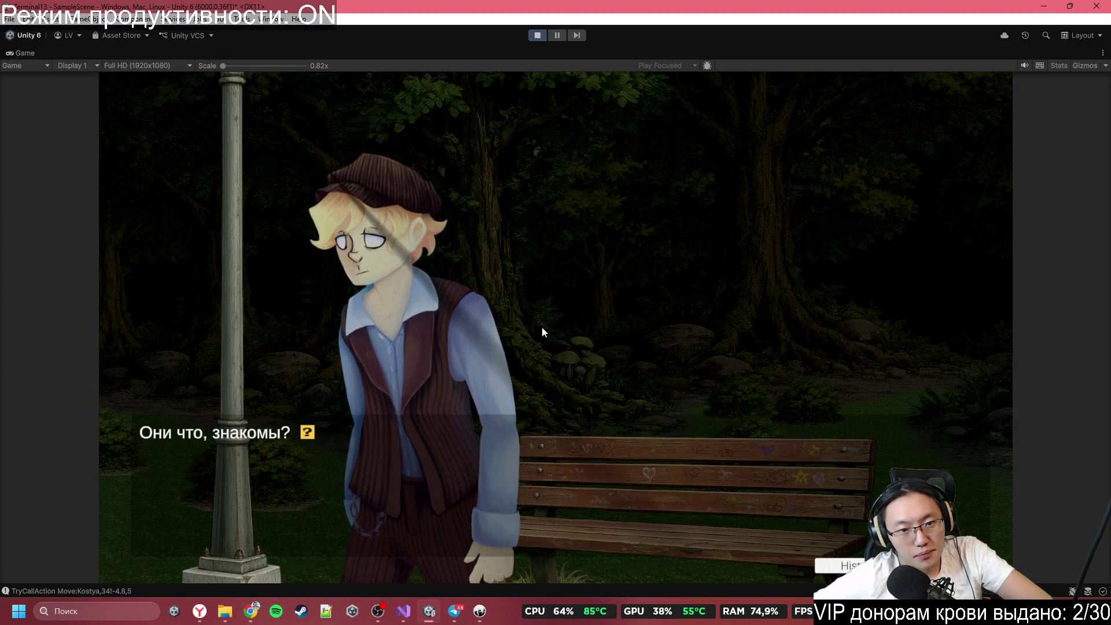
left_click(543, 331)
left_click(543, 327)
left_click(542, 328)
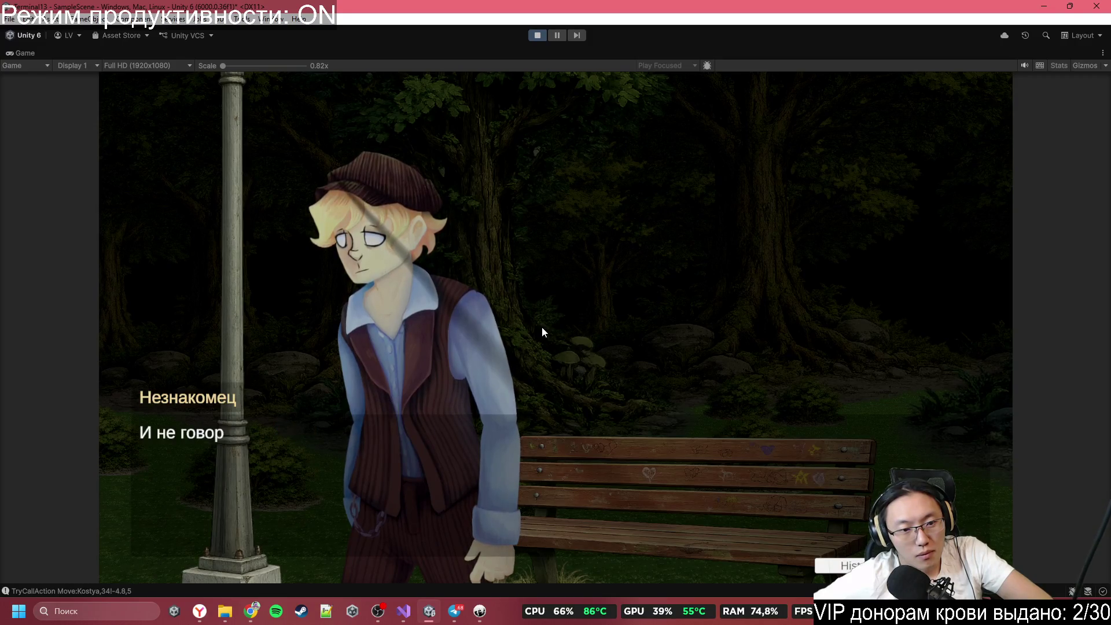
left_click(542, 328)
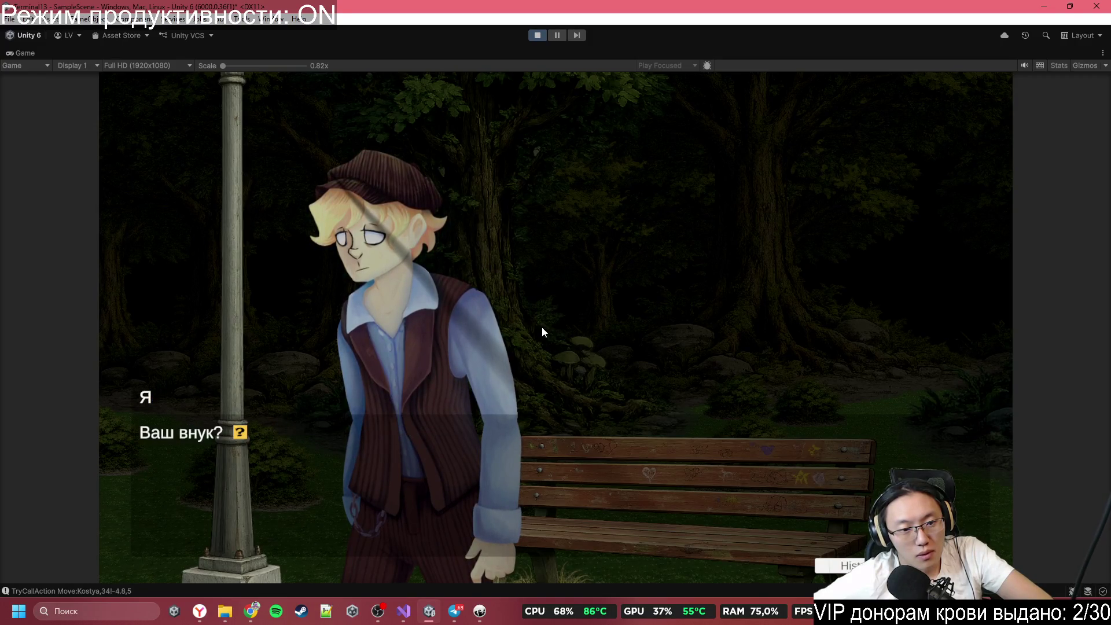
left_click(543, 329)
left_click(543, 331)
left_click(543, 331)
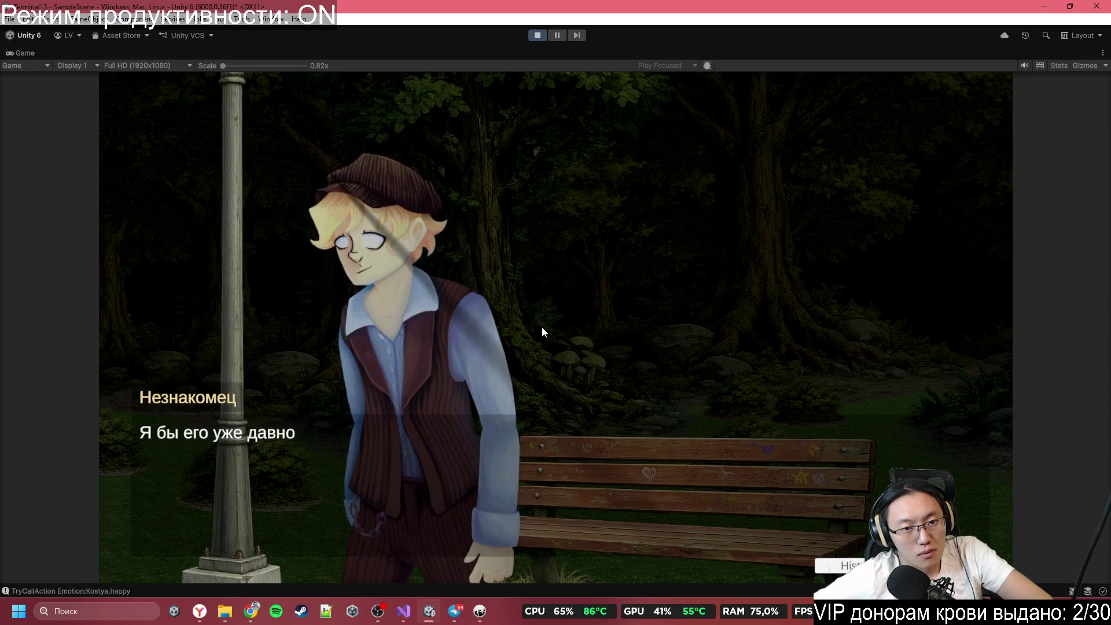
left_click(543, 331)
left_click(542, 326)
left_click(542, 327)
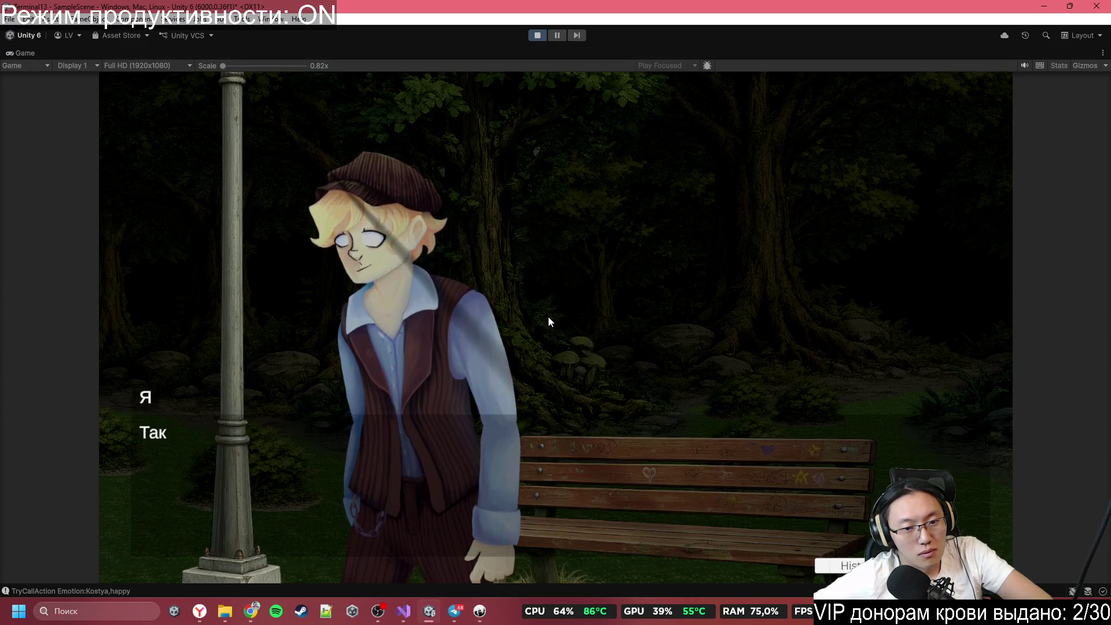
Step: Advance past 'Серьёзно?' until the character leaves and the park bench scene shows 'Ух тыж блин!'
left_click(543, 312)
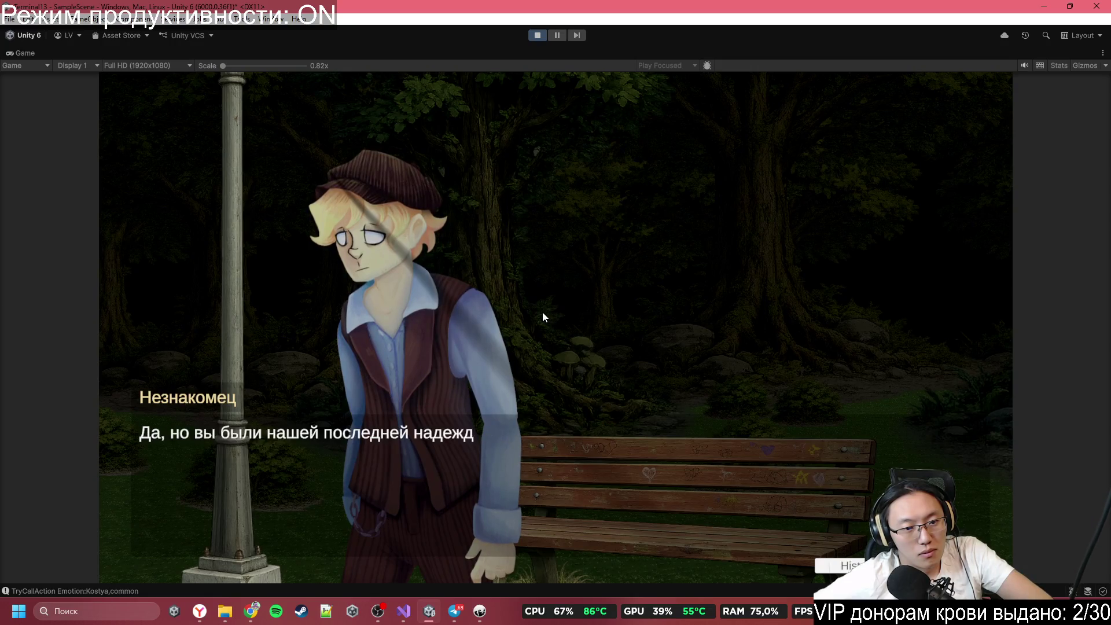
left_click(543, 312)
left_click(543, 311)
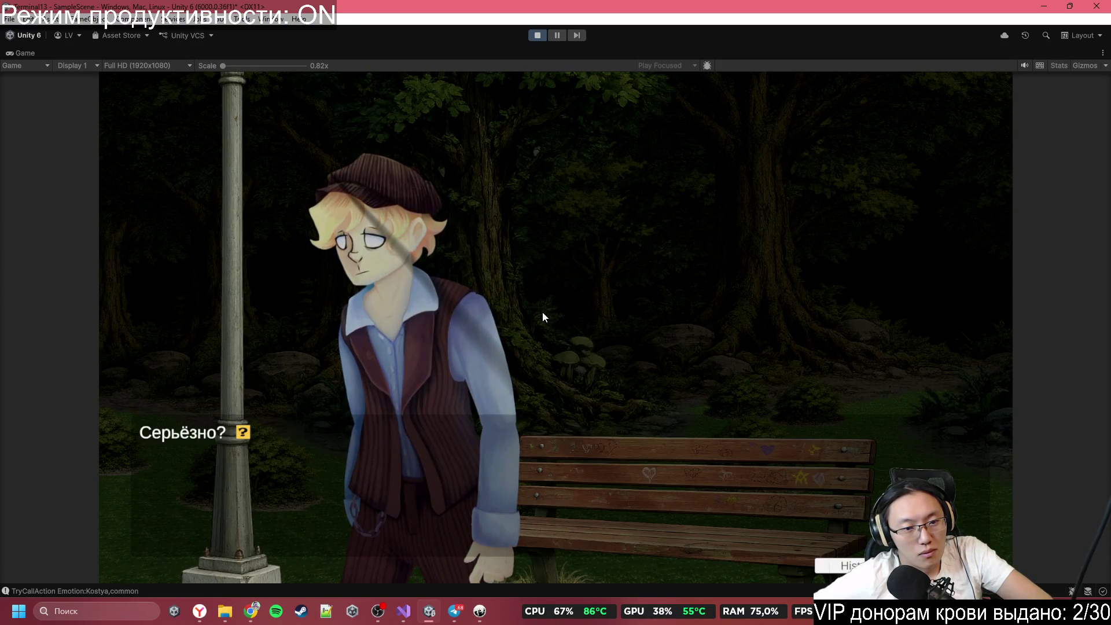
left_click(543, 311)
left_click(543, 312)
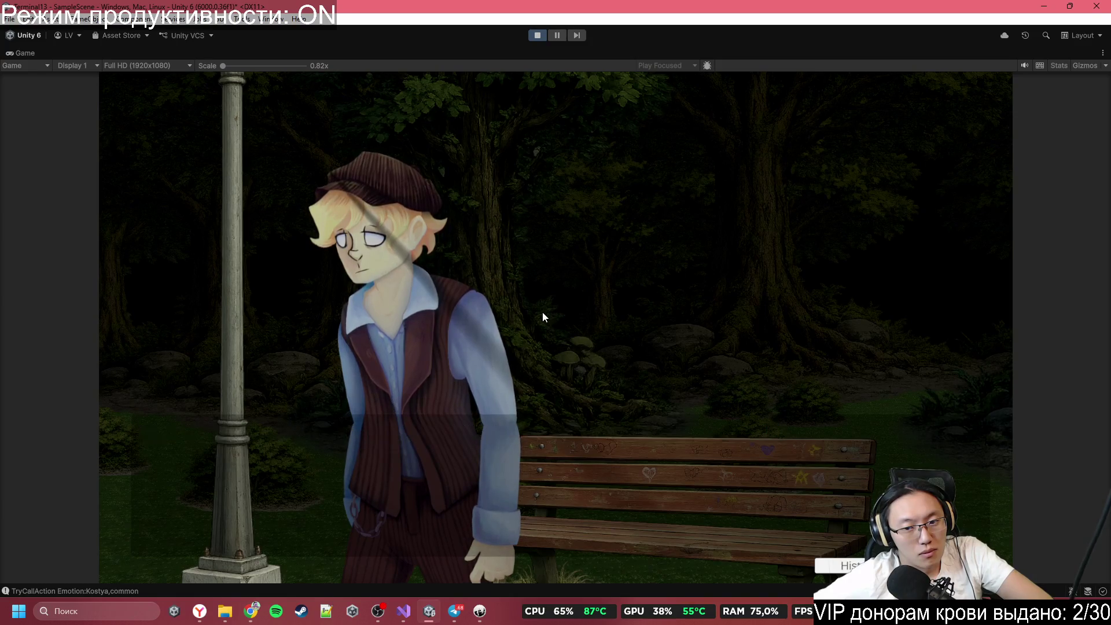
left_click(543, 313)
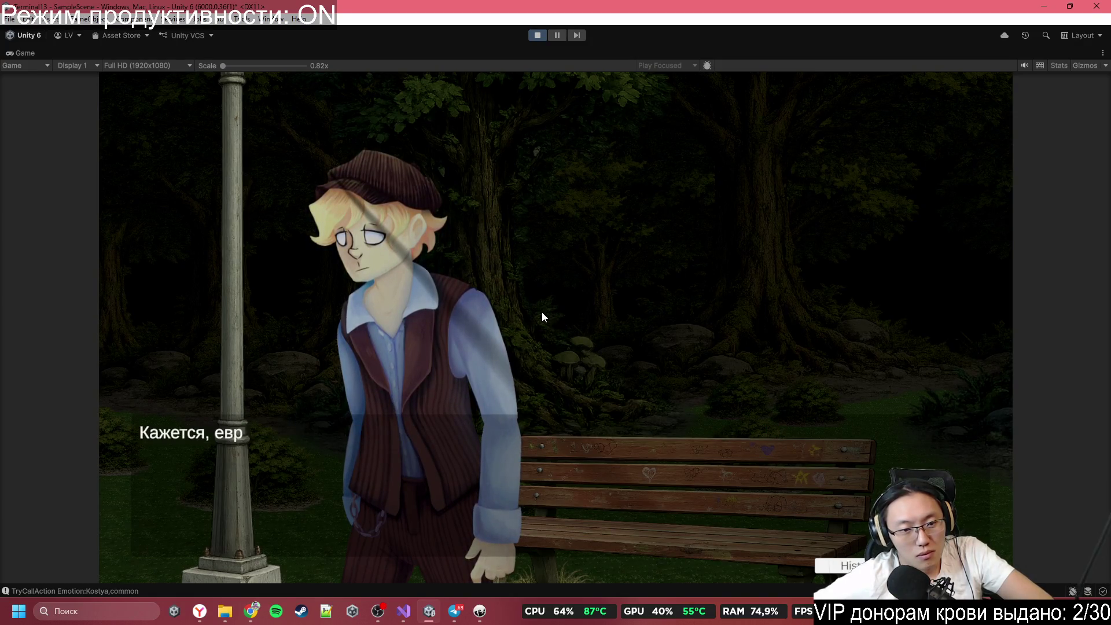
left_click(543, 313)
left_click(543, 313)
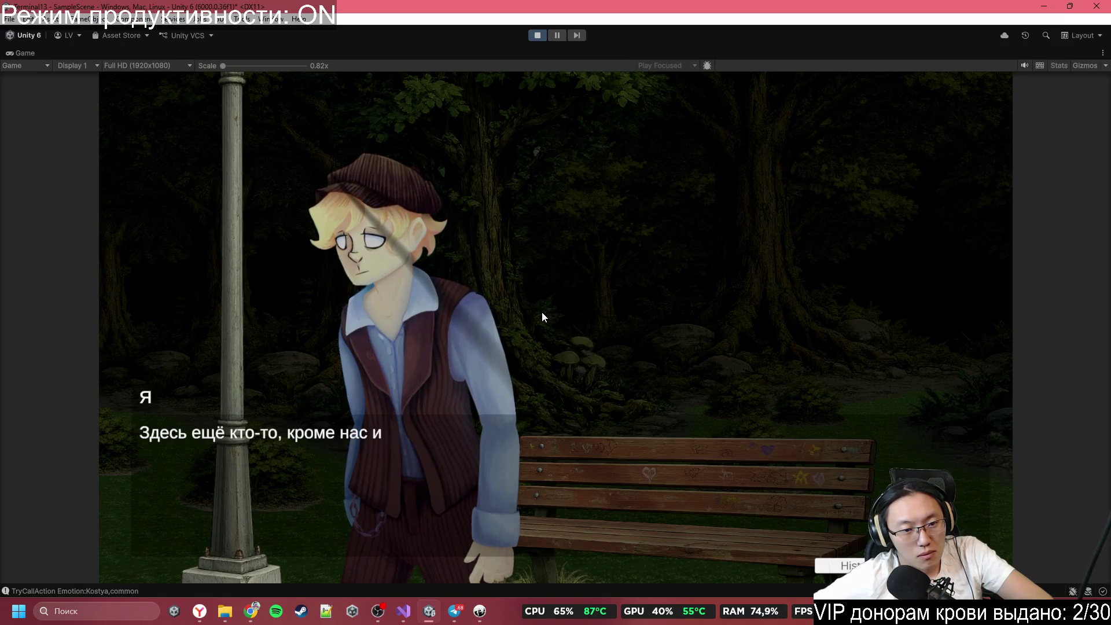
left_click(542, 312)
left_click(542, 313)
left_click(542, 313)
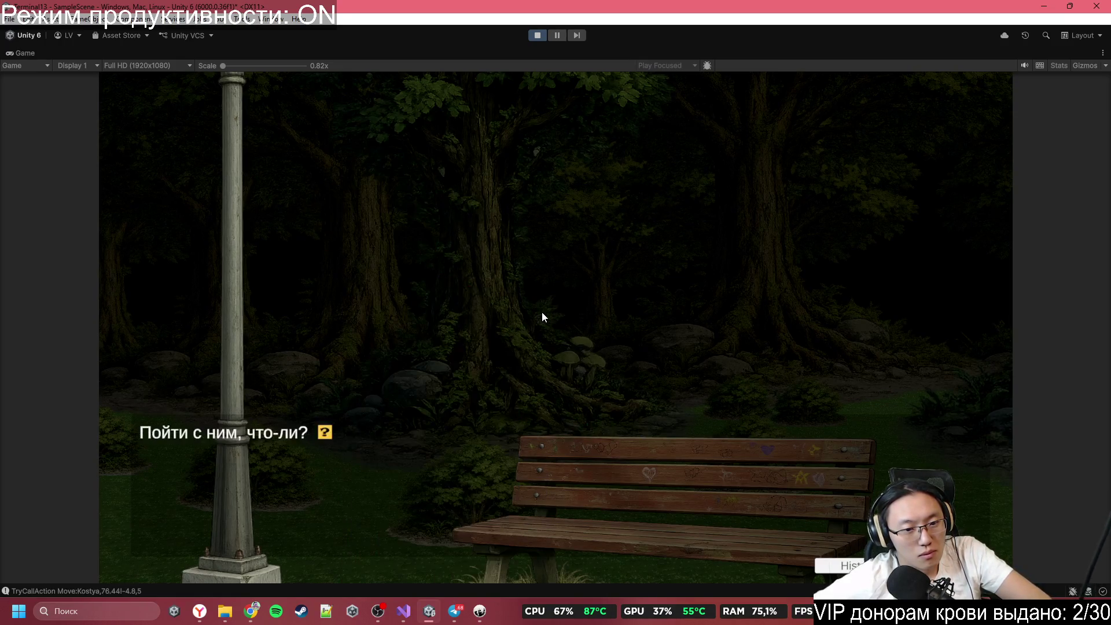
left_click(542, 312)
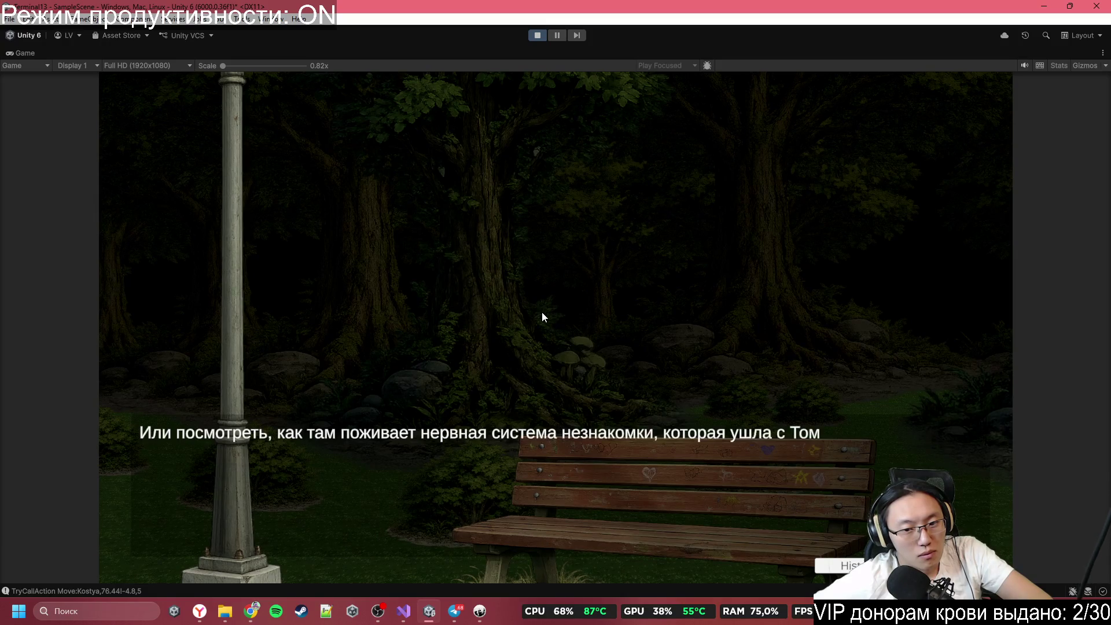
left_click(542, 313)
left_click(543, 314)
left_click(543, 313)
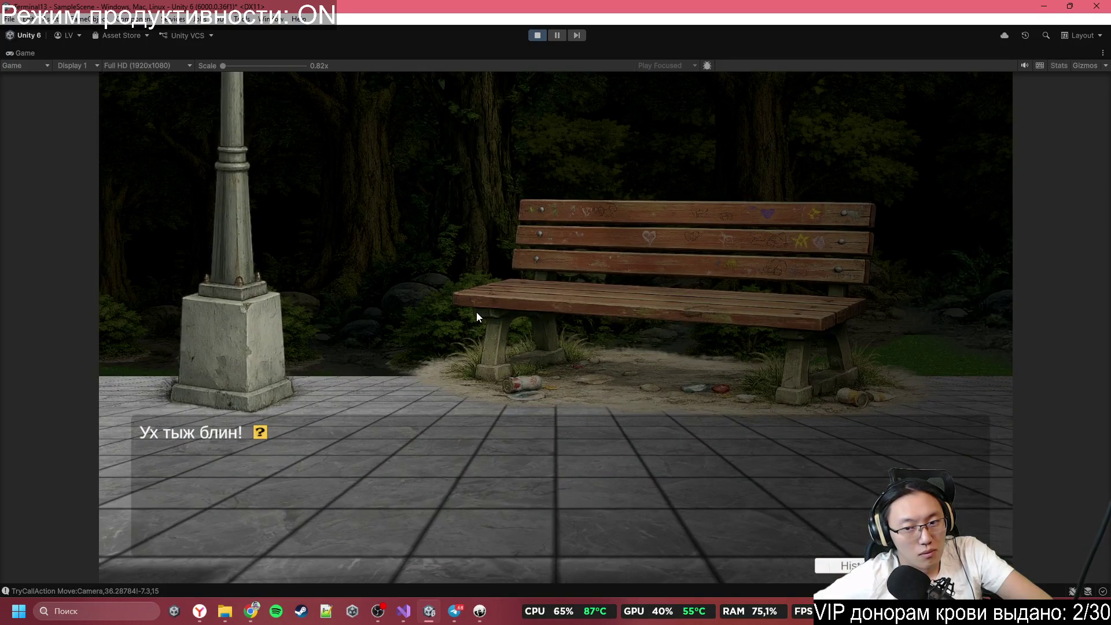
Step: Advance the girl's first lines through her apology and the protagonist's retort
left_click(475, 312)
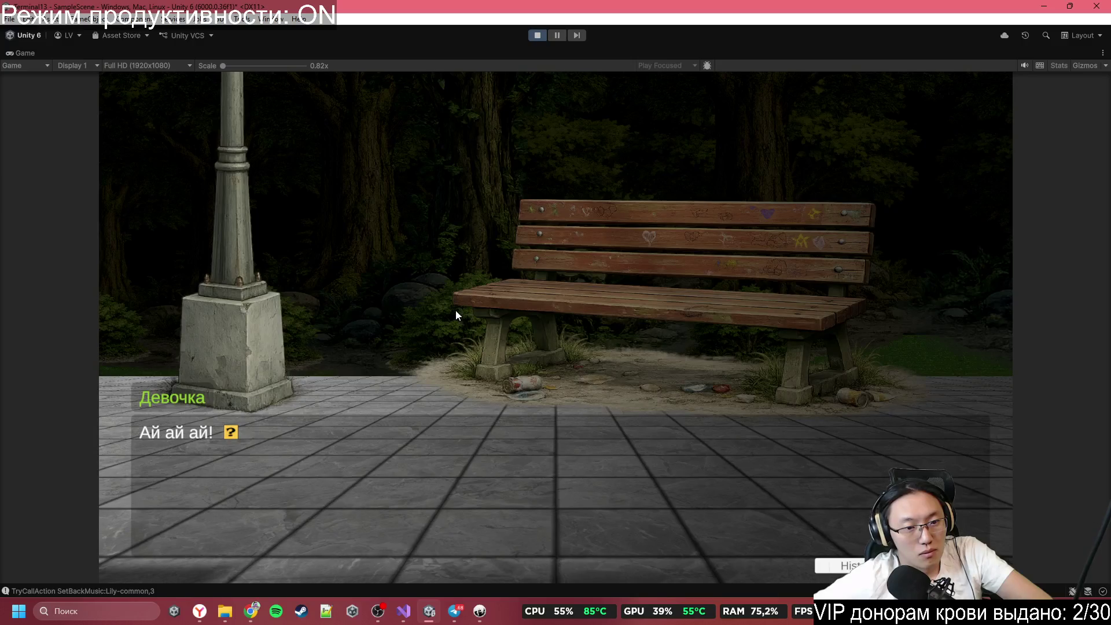
left_click(416, 281)
left_click(416, 282)
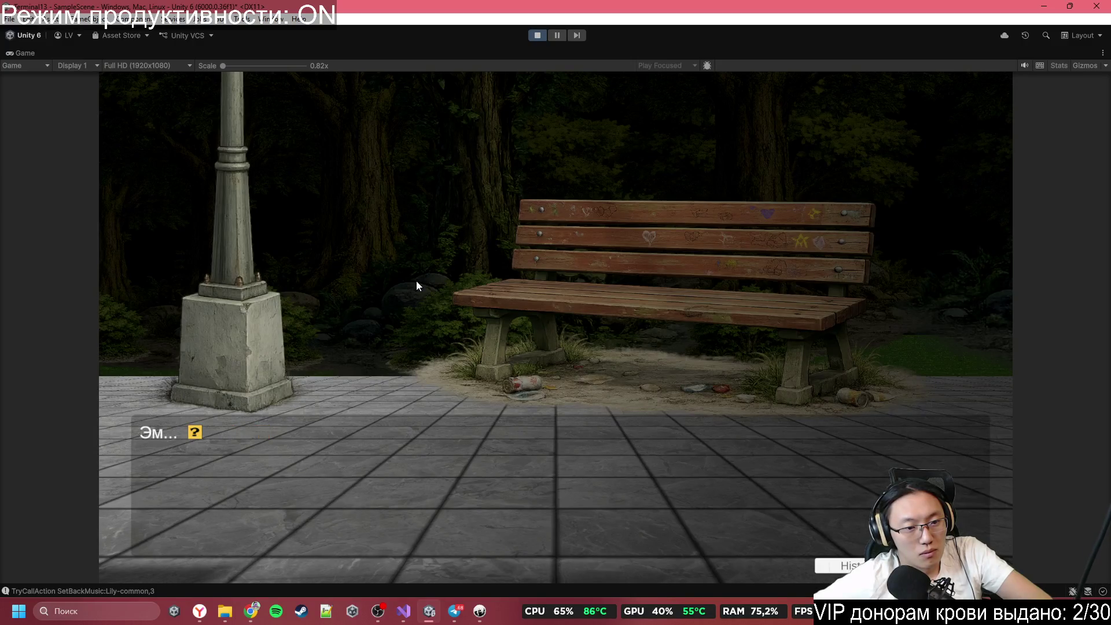
left_click(416, 282)
left_click(417, 282)
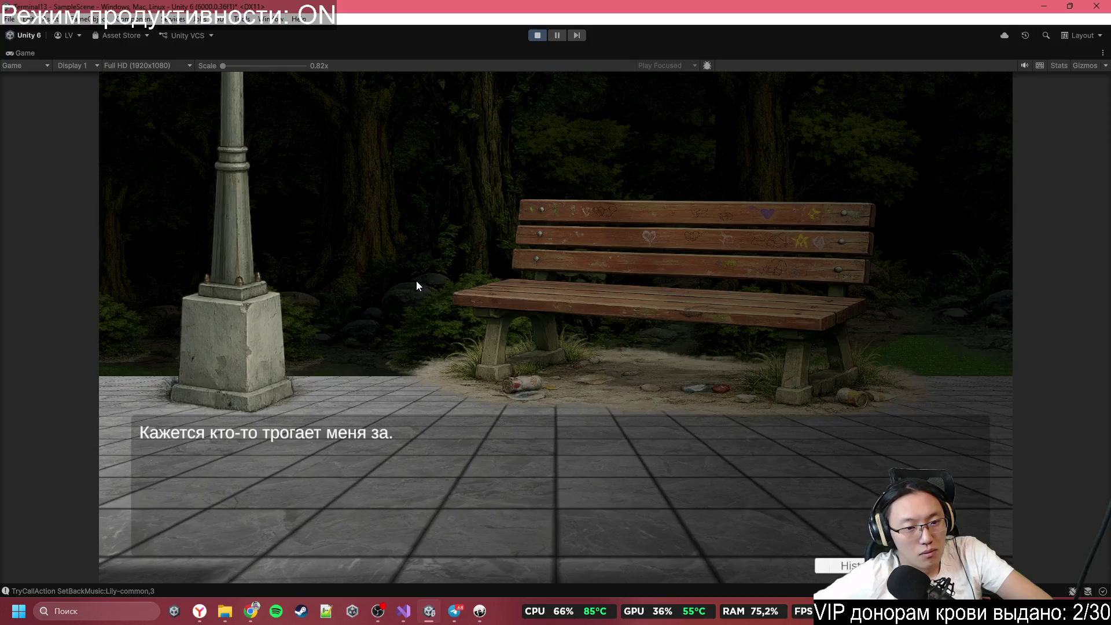
left_click(417, 282)
left_click(417, 282)
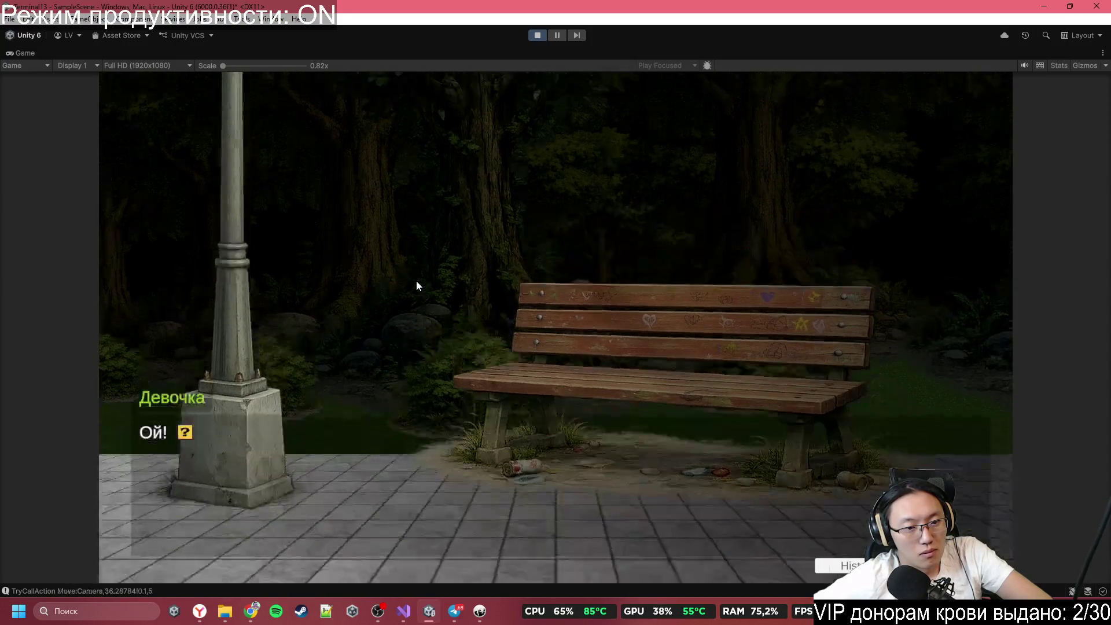
left_click(417, 282)
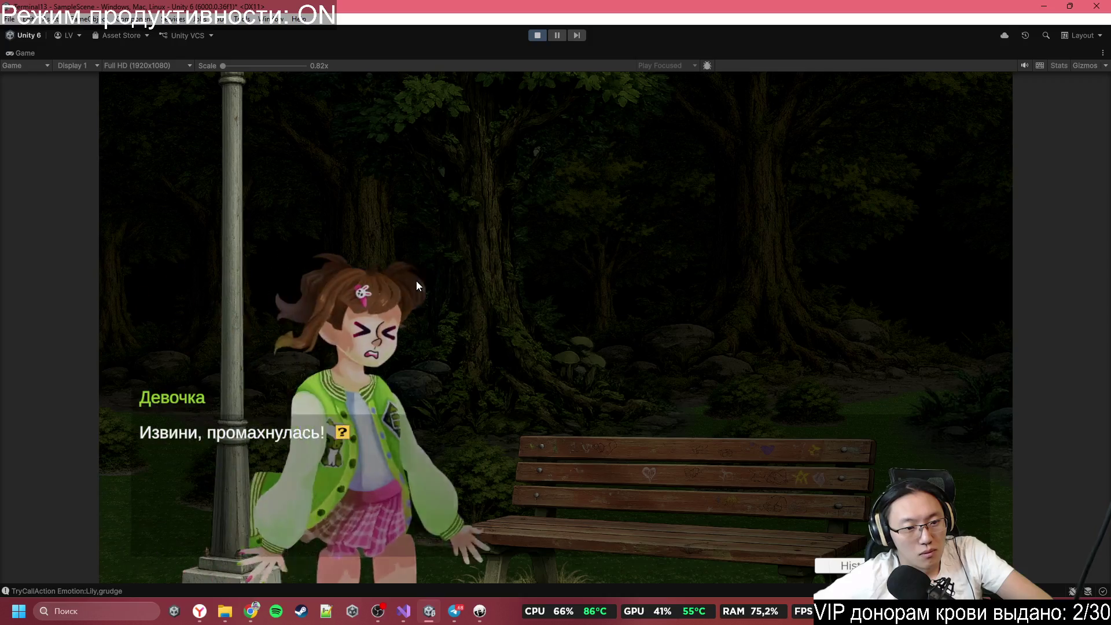
left_click(417, 282)
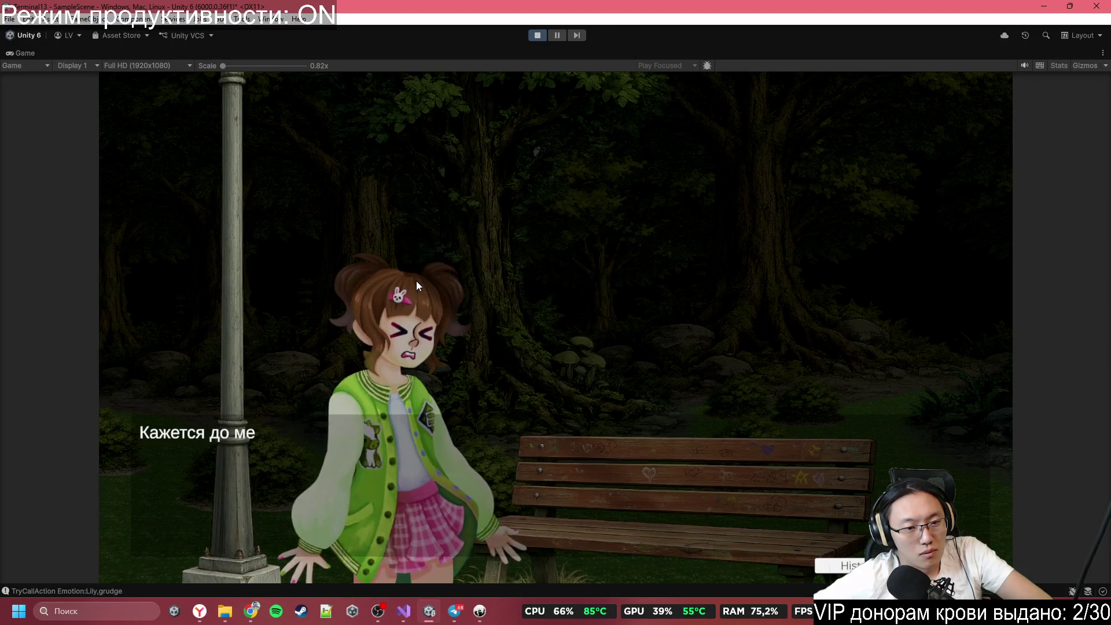
left_click(417, 282)
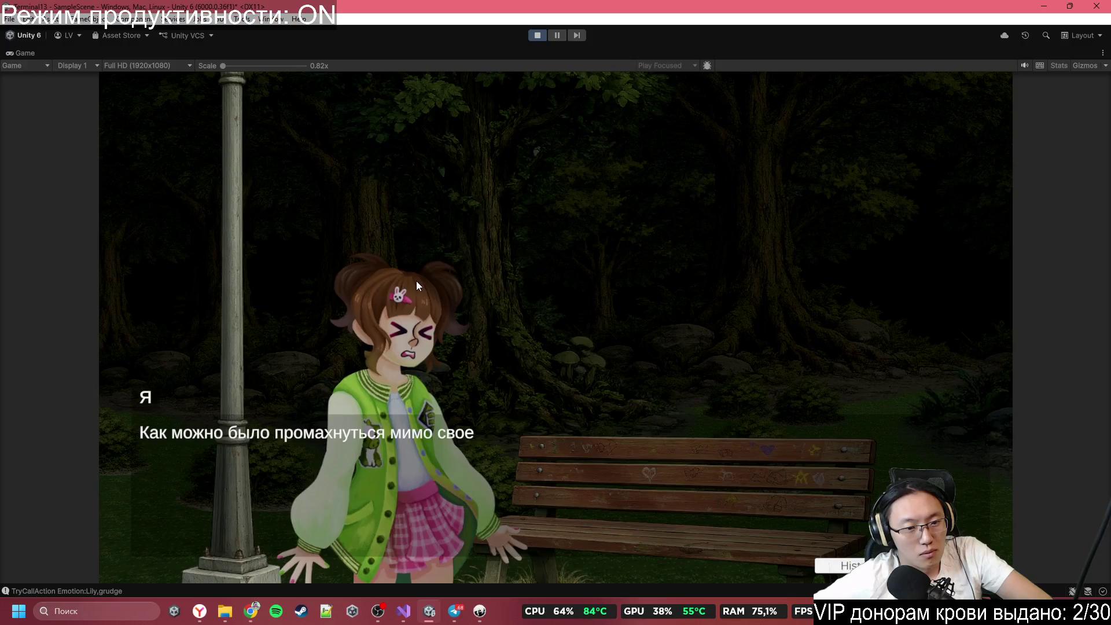
left_click(416, 280)
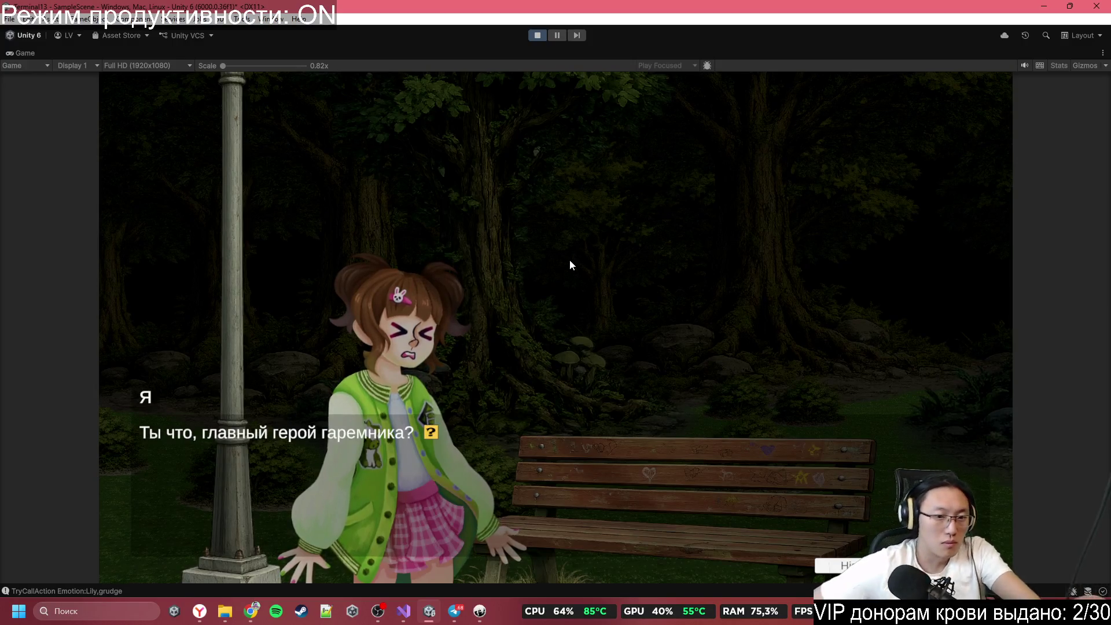
left_click(576, 277)
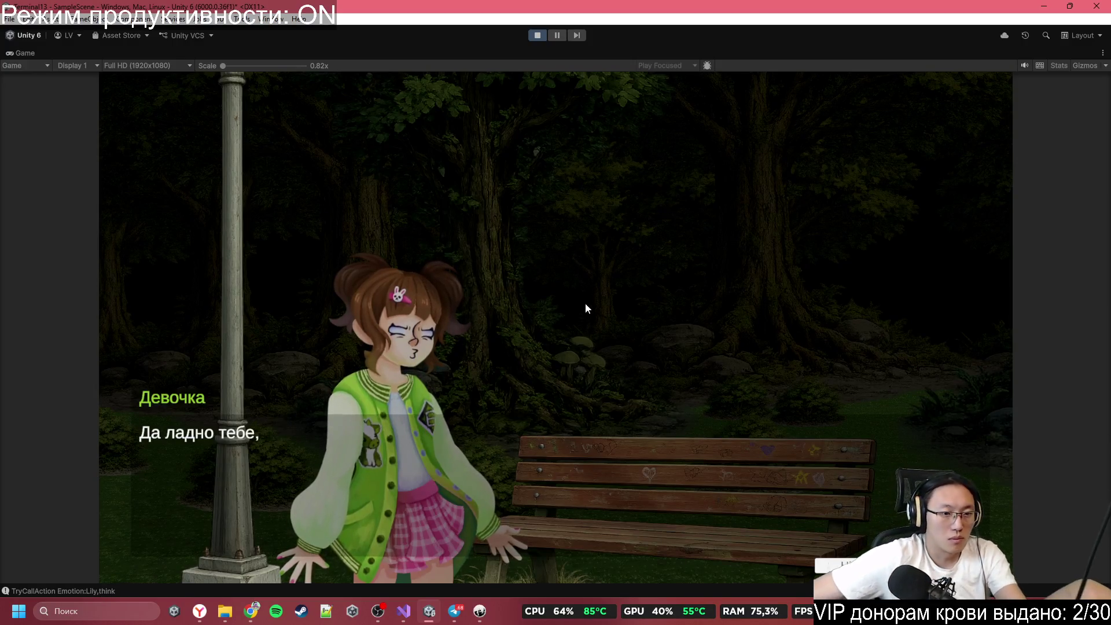
Step: Advance through the introductions and the comment on the girl's rare name
left_click(470, 266)
left_click(470, 262)
left_click(470, 262)
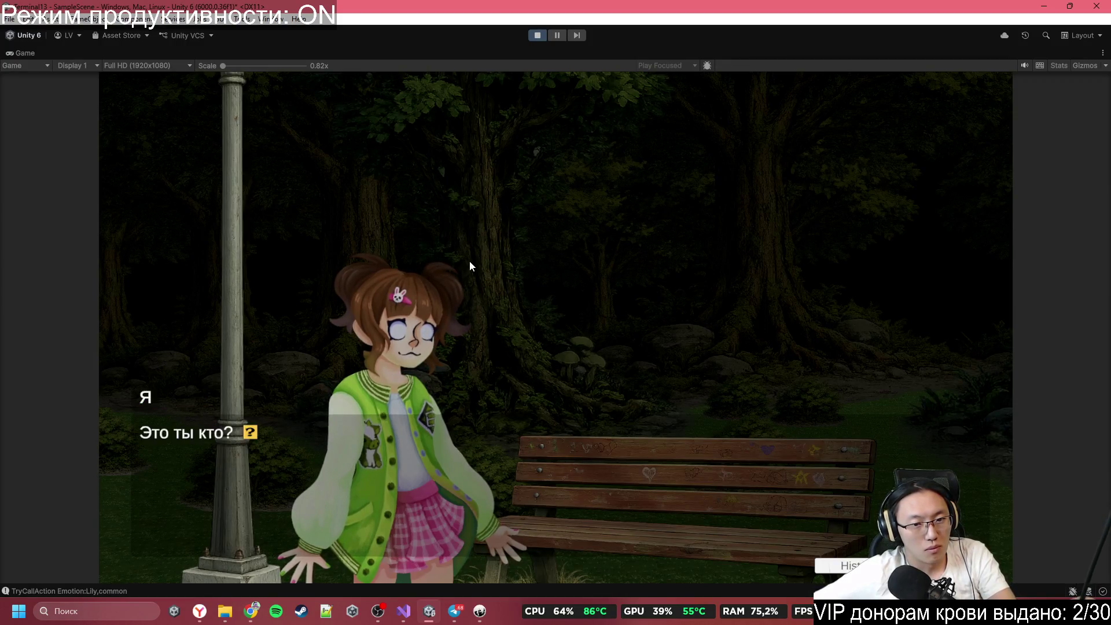
left_click(470, 262)
left_click(470, 262)
left_click(470, 262)
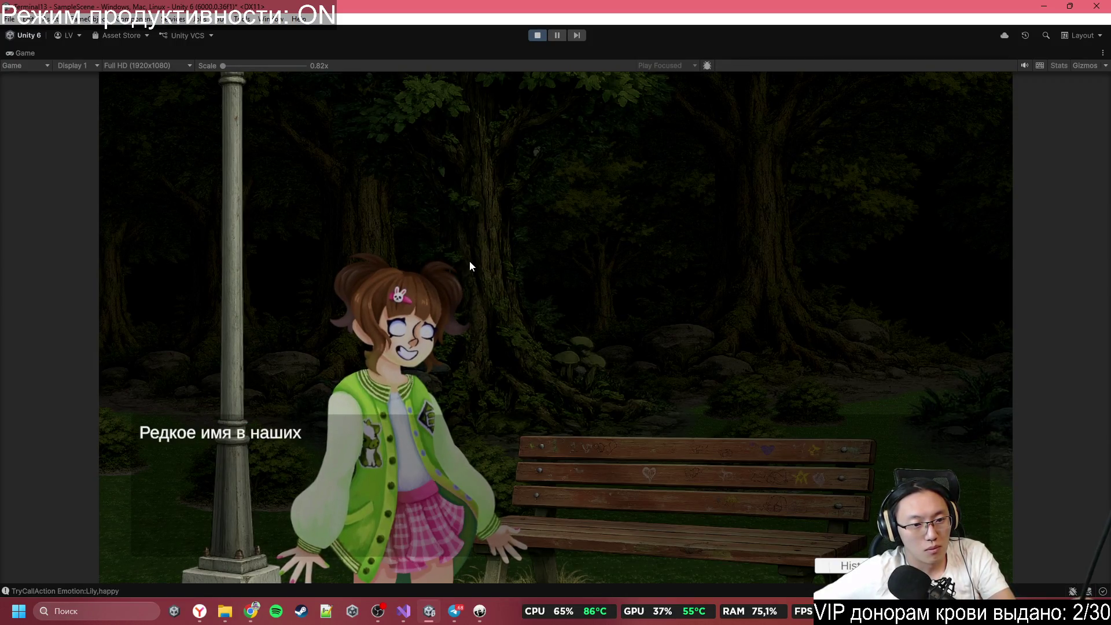
left_click(470, 263)
left_click(470, 263)
left_click(470, 263)
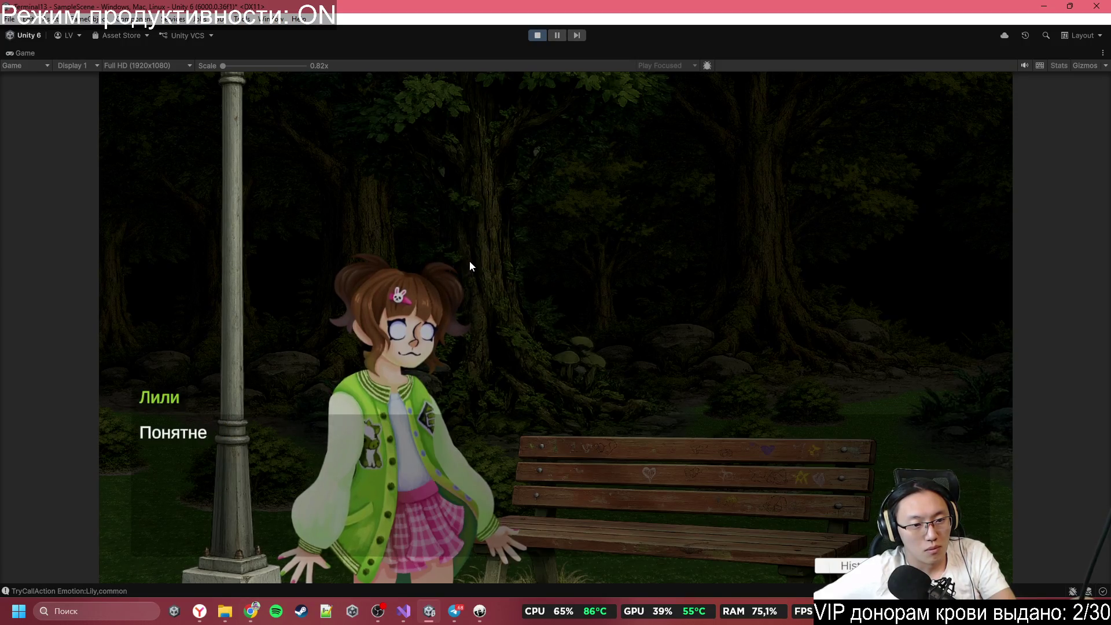
Step: Advance through the energy drink offer and her story about the pocket
left_click(471, 261)
left_click(469, 262)
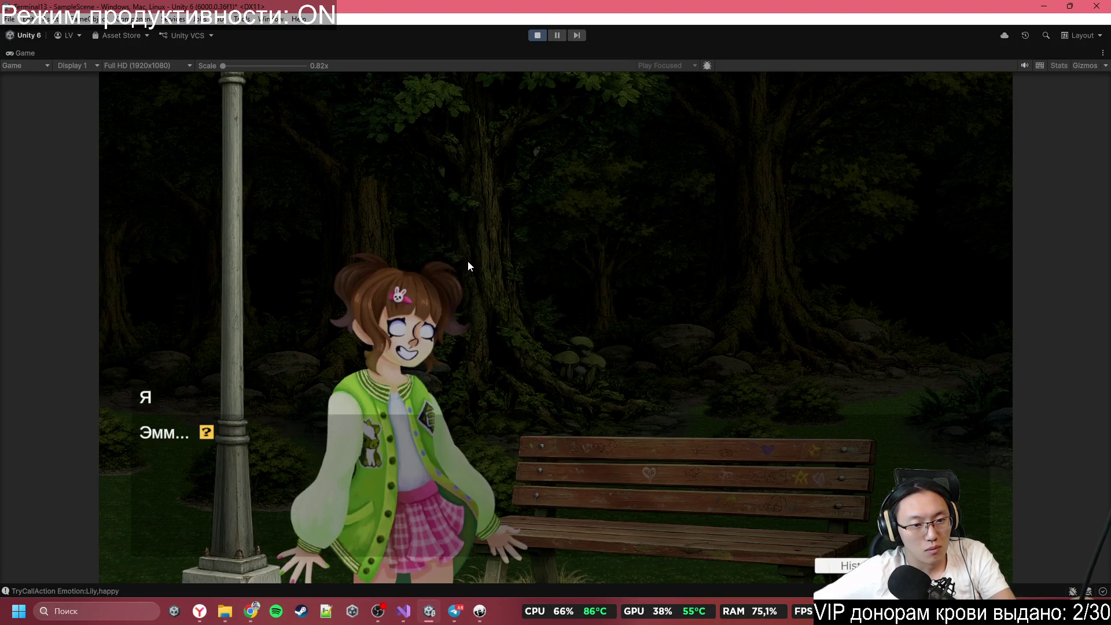
left_click(469, 262)
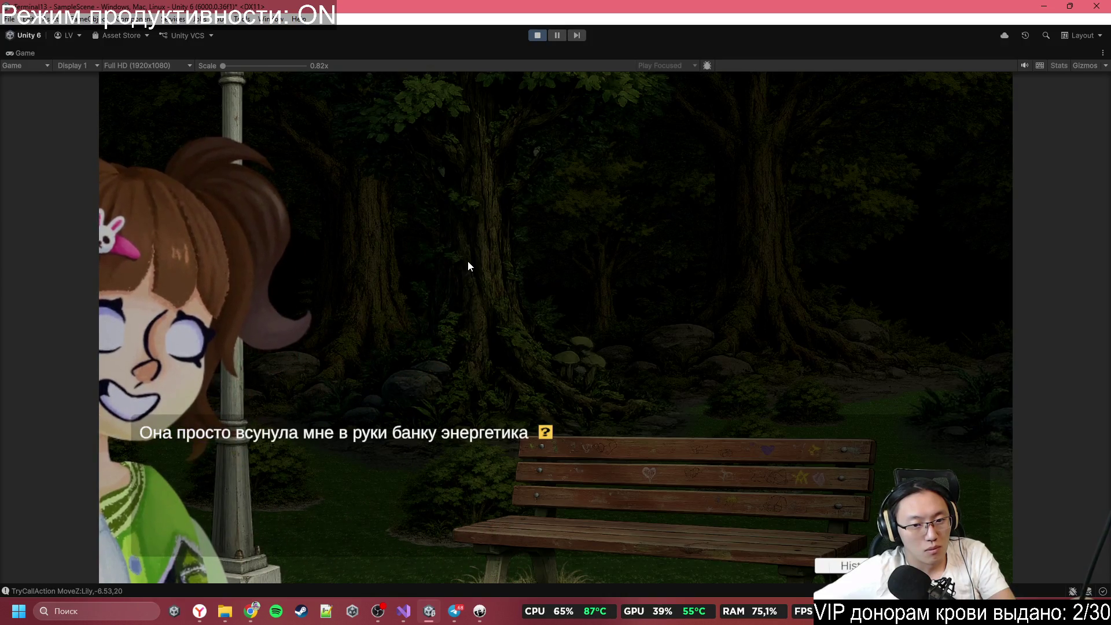
left_click(469, 263)
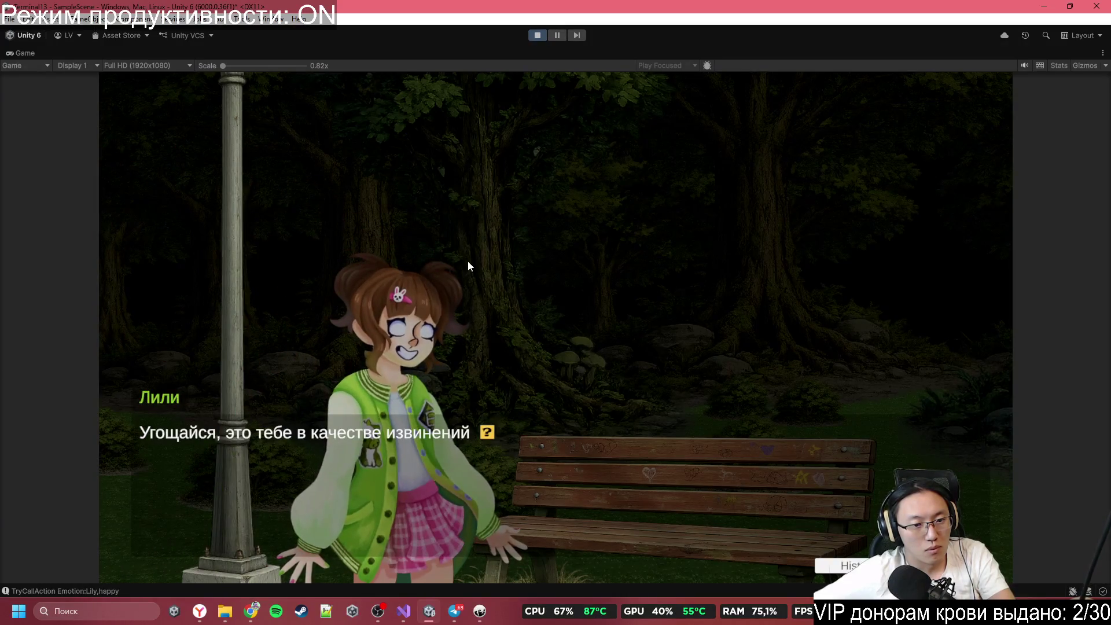
left_click(468, 264)
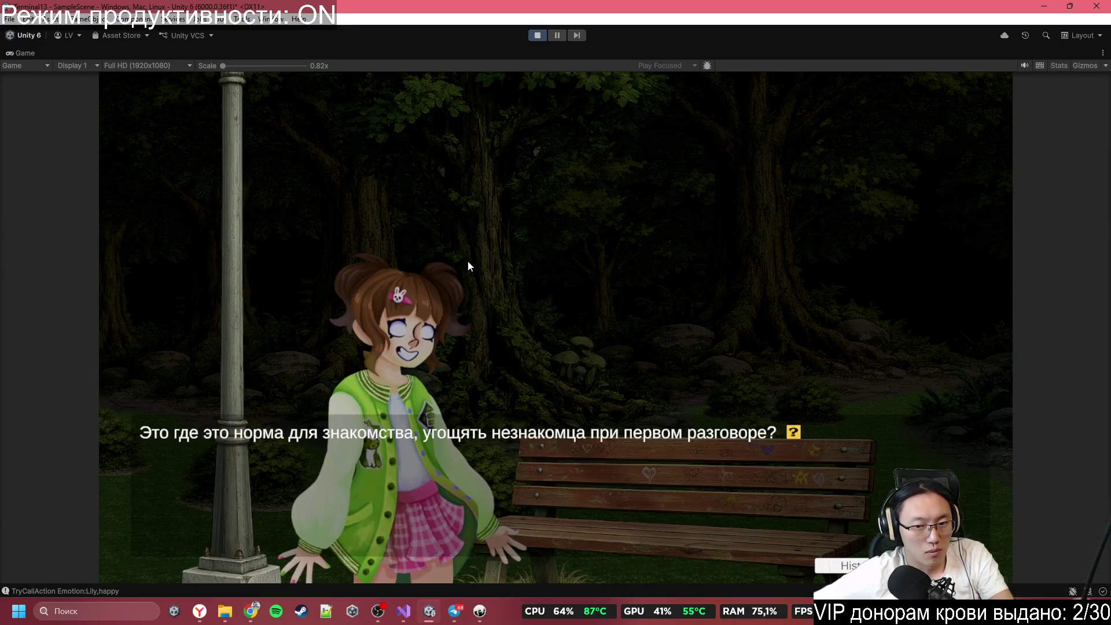
left_click(469, 262)
left_click(468, 262)
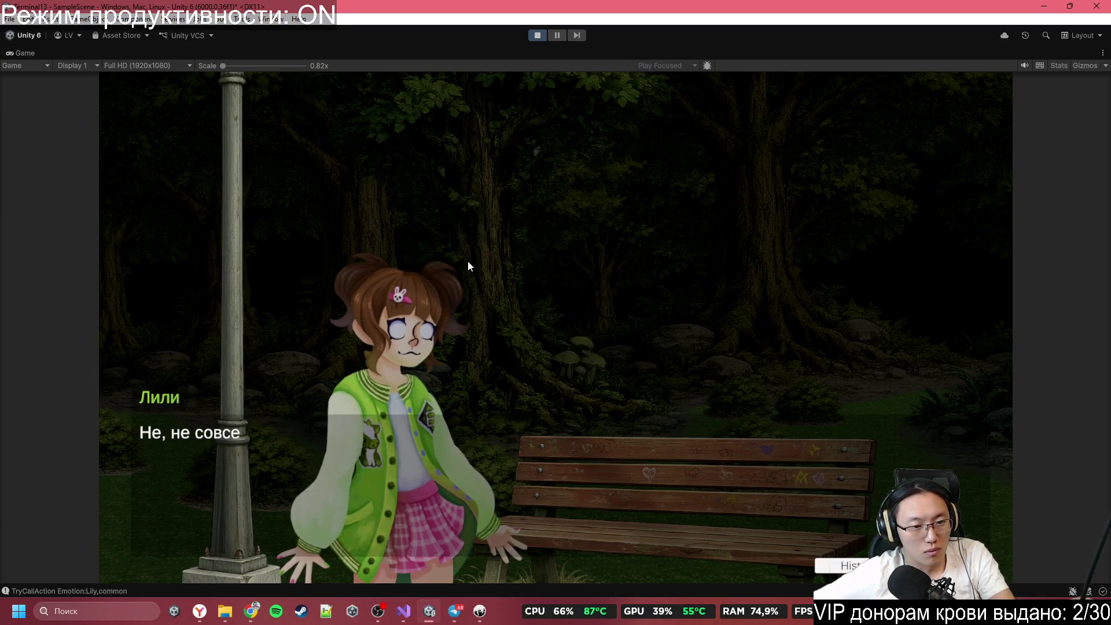
left_click(469, 262)
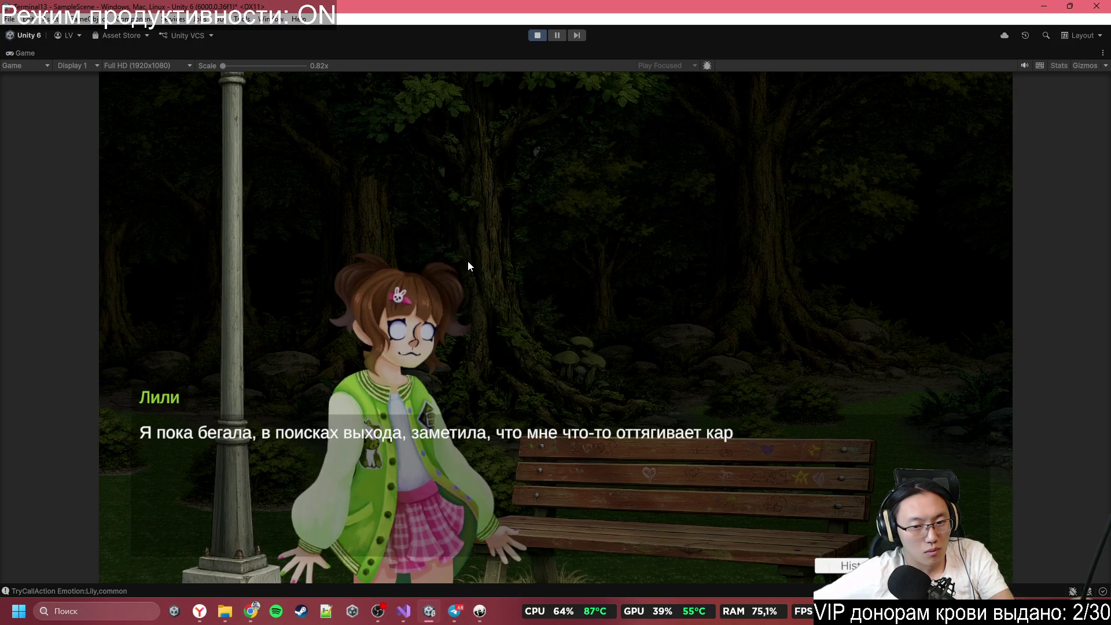
left_click(468, 263)
left_click(468, 262)
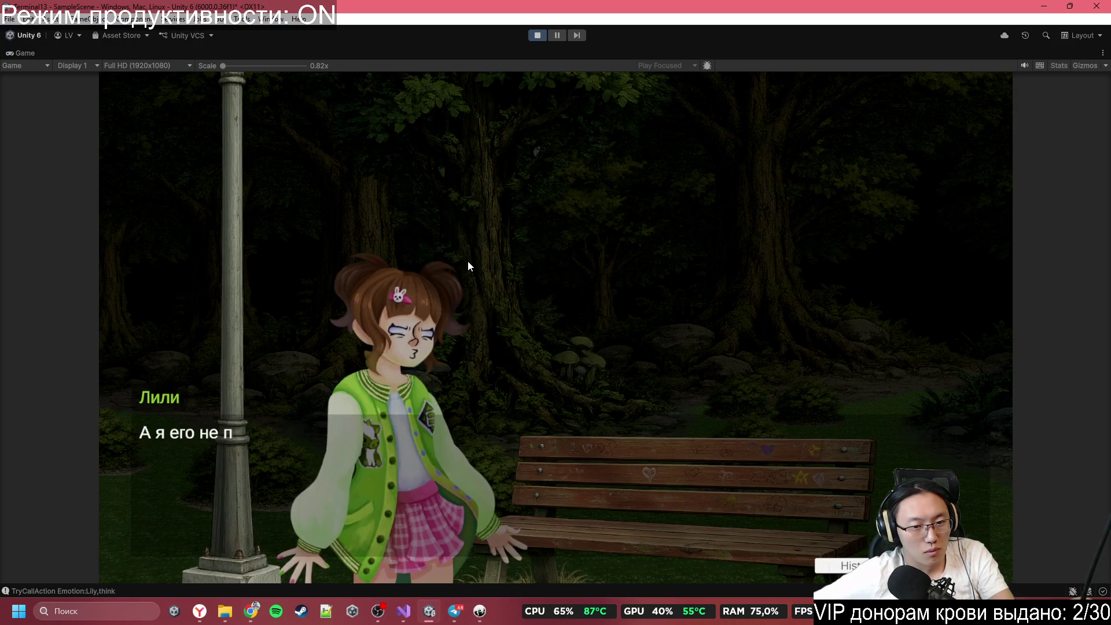
left_click(468, 262)
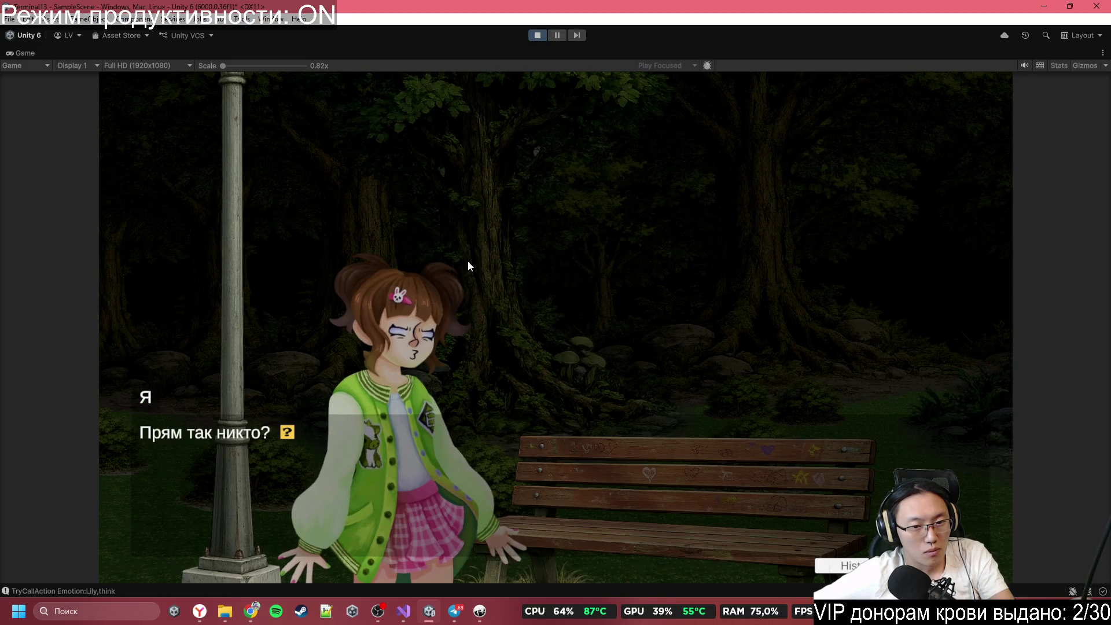
Step: Advance past 'Да, есть немного' until the 'Death Energy?' line appears
left_click(468, 261)
left_click(468, 262)
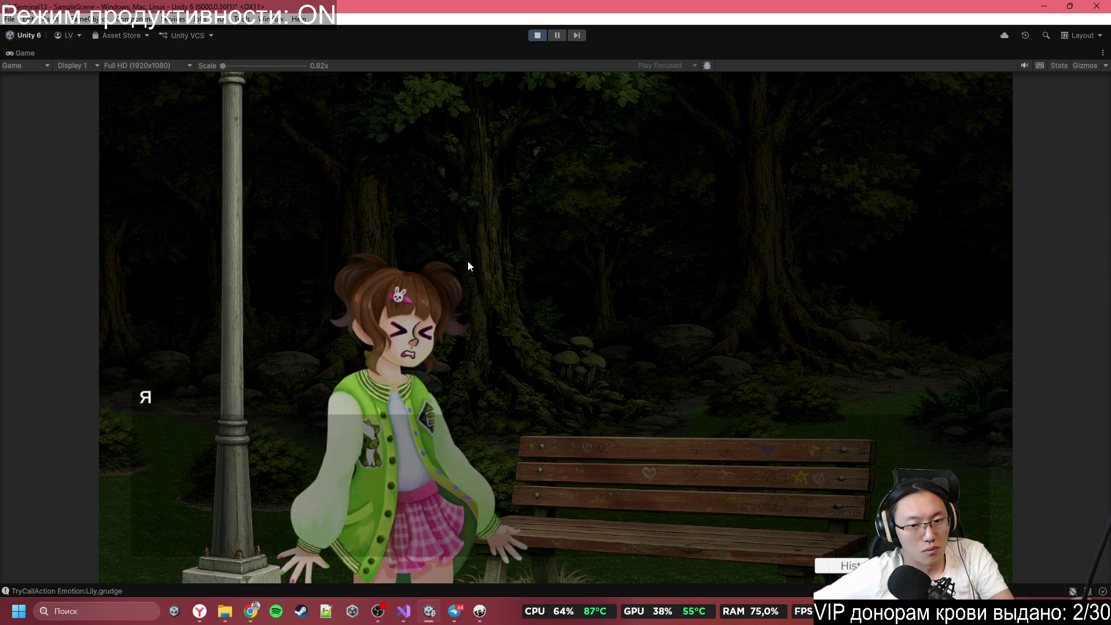
left_click(467, 262)
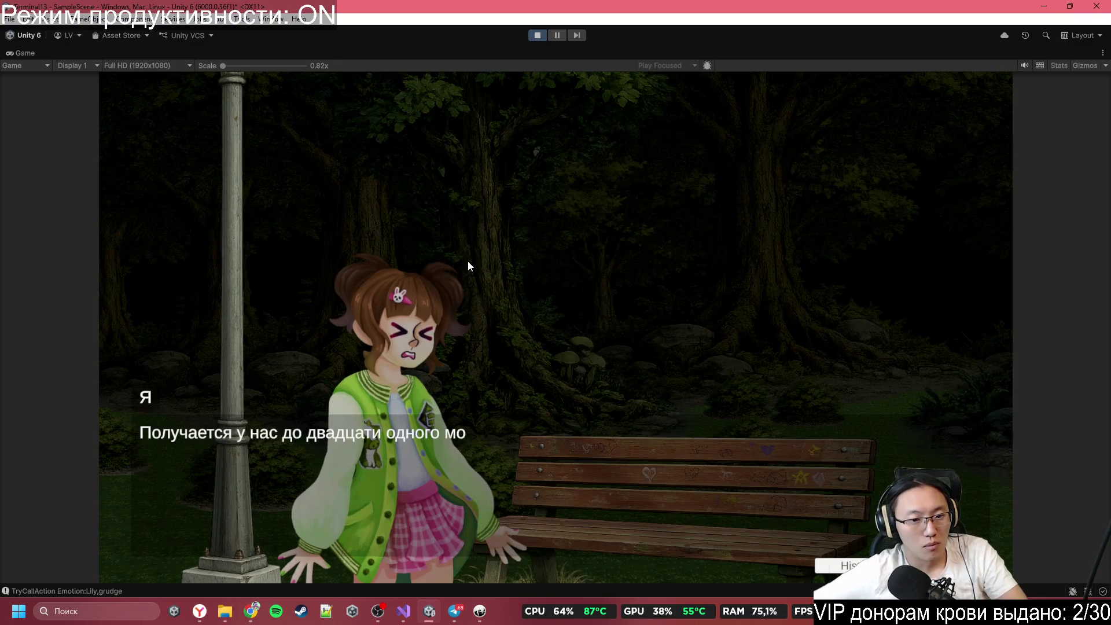
left_click(468, 261)
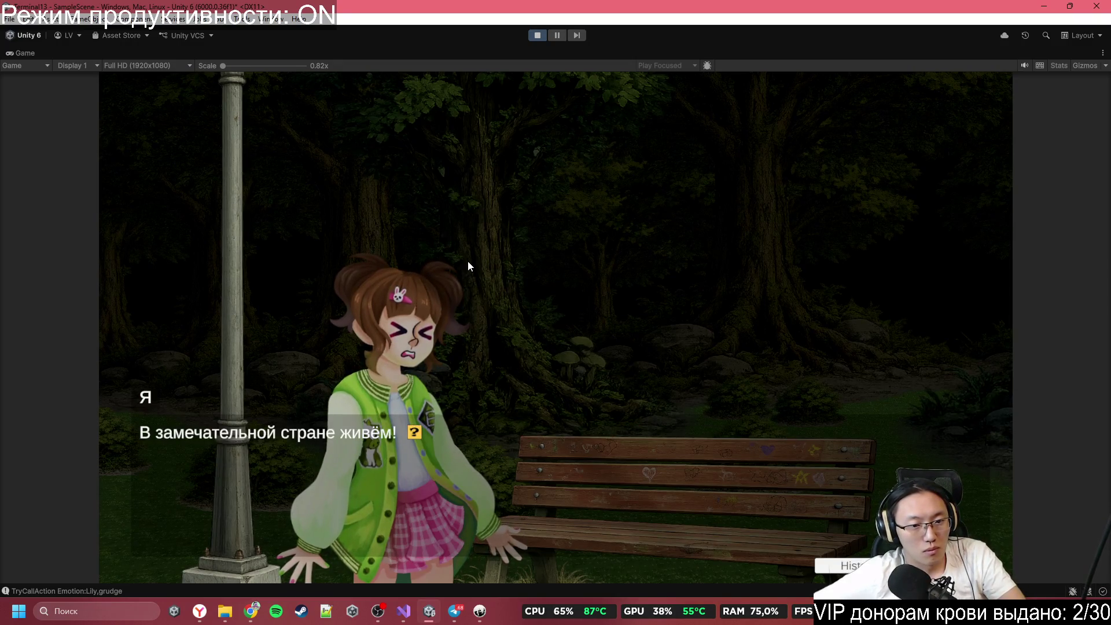
left_click(468, 261)
left_click(467, 261)
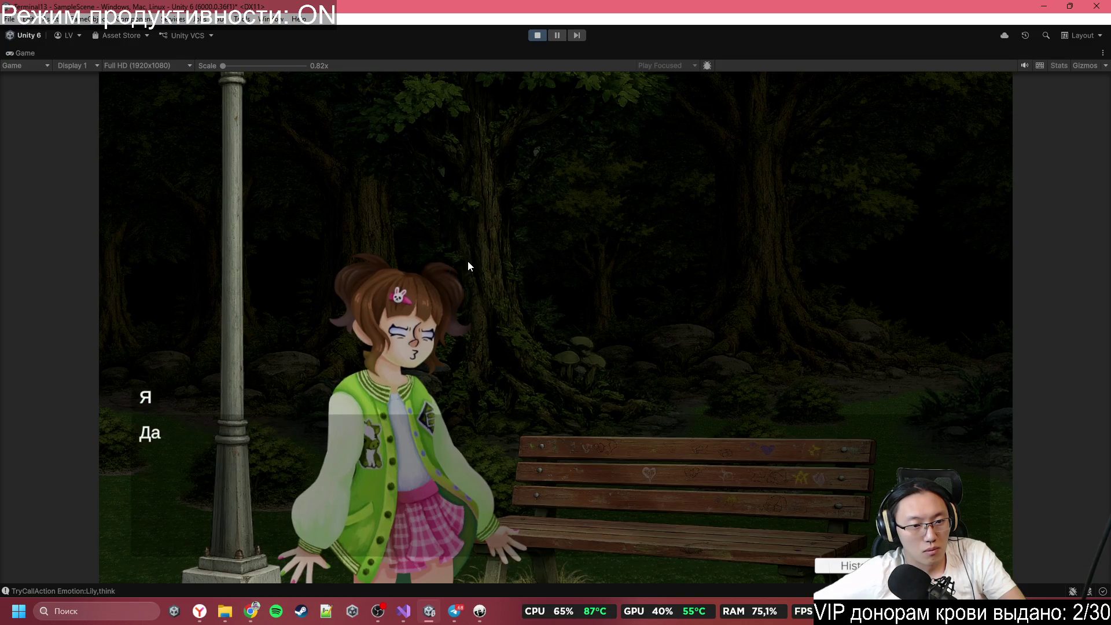
left_click(469, 263)
left_click(468, 262)
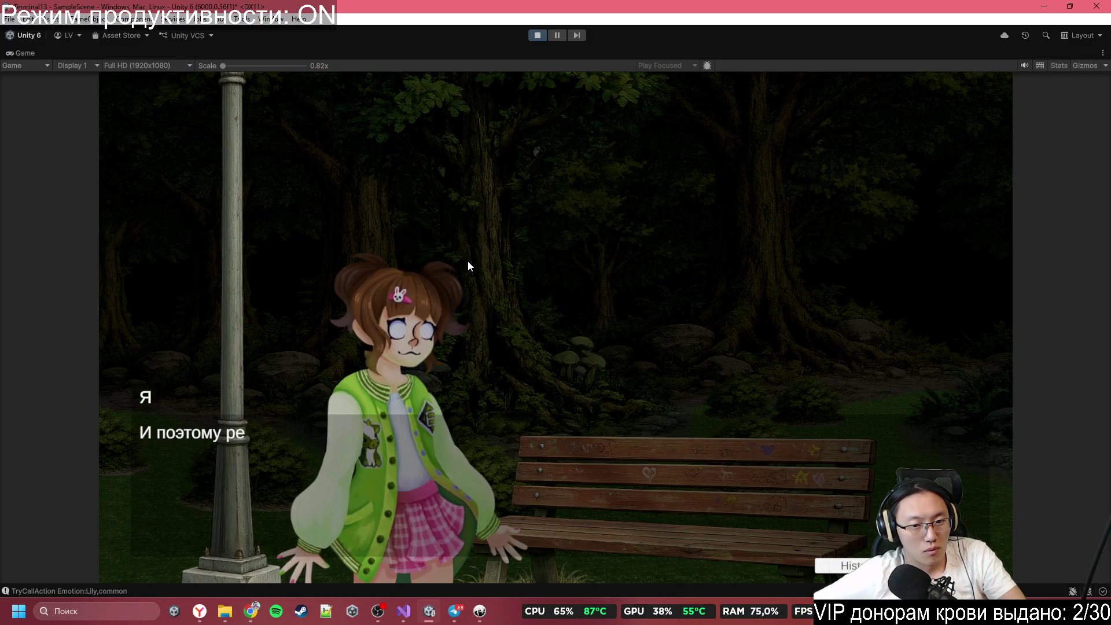
left_click(467, 262)
left_click(468, 262)
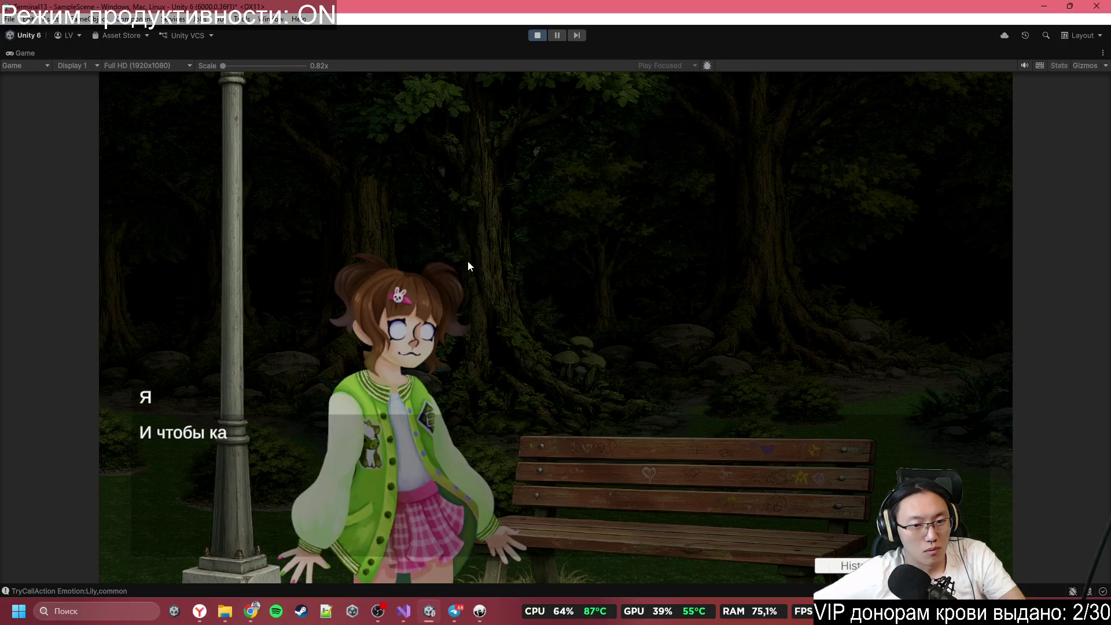
left_click(468, 261)
left_click(468, 262)
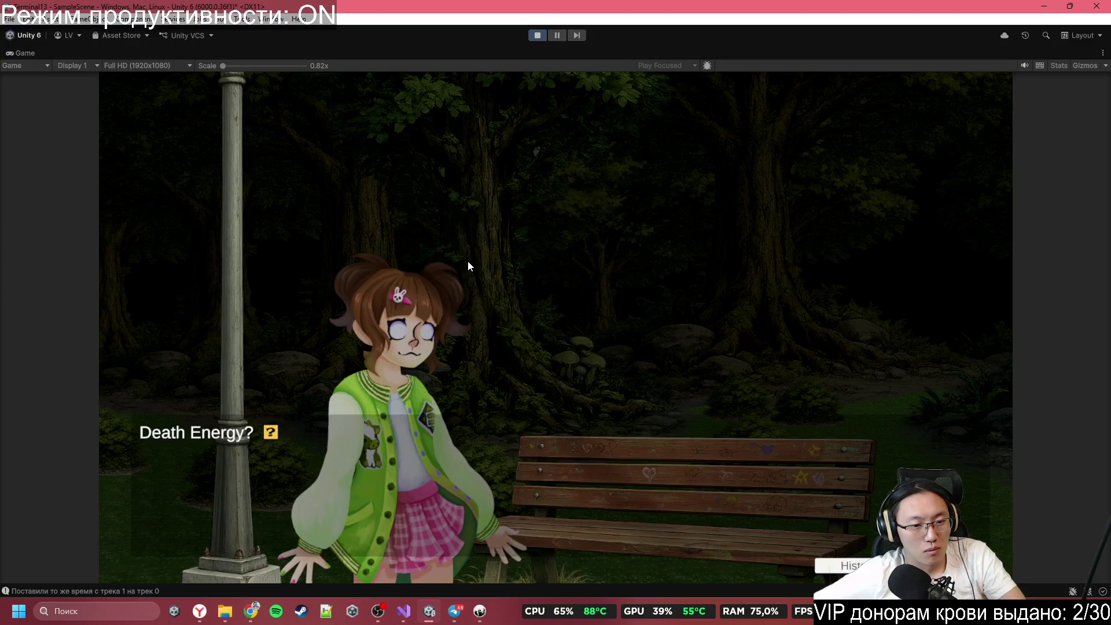
Step: Advance past 'Death Energy?' and 'Это шутка какая-то?' to the 'Выпейте, исчезните' line
left_click(467, 261)
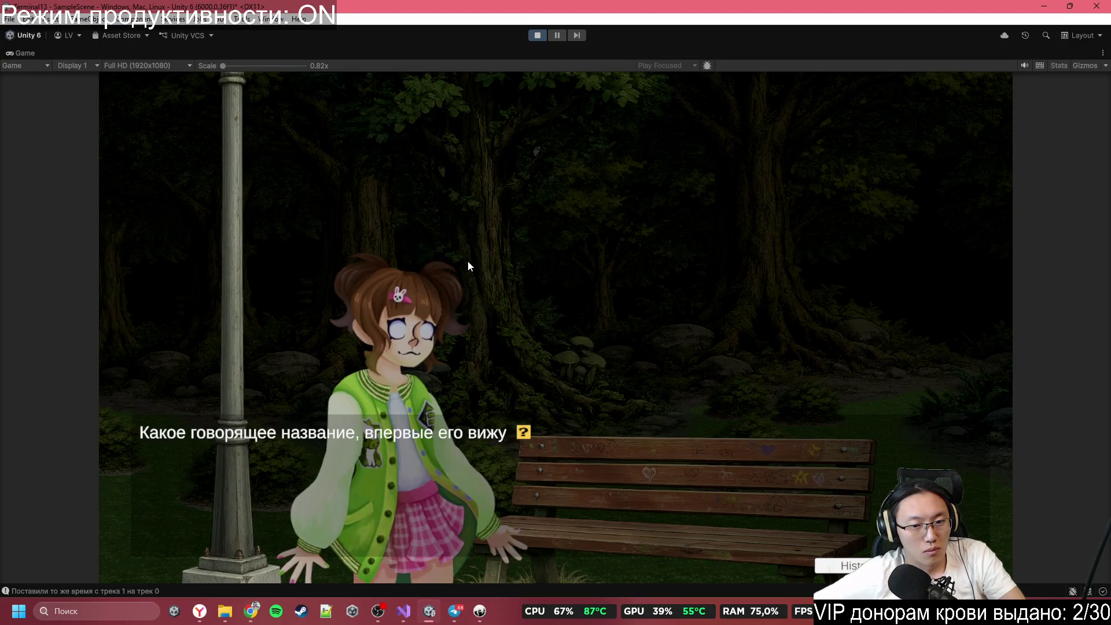
left_click(467, 261)
left_click(468, 262)
left_click(468, 262)
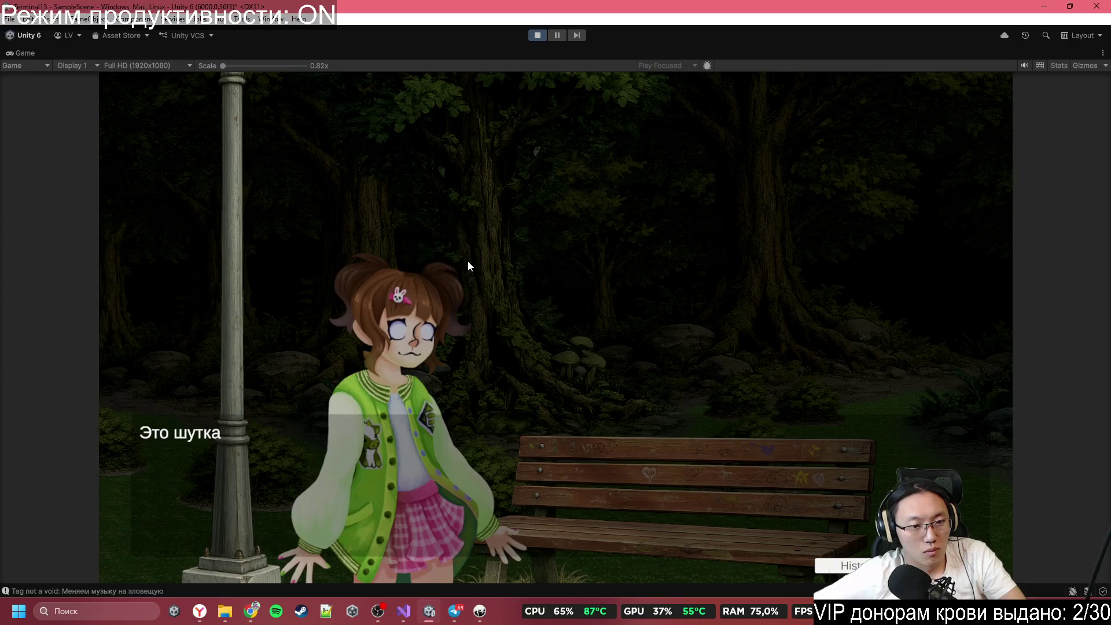
left_click(468, 262)
left_click(467, 262)
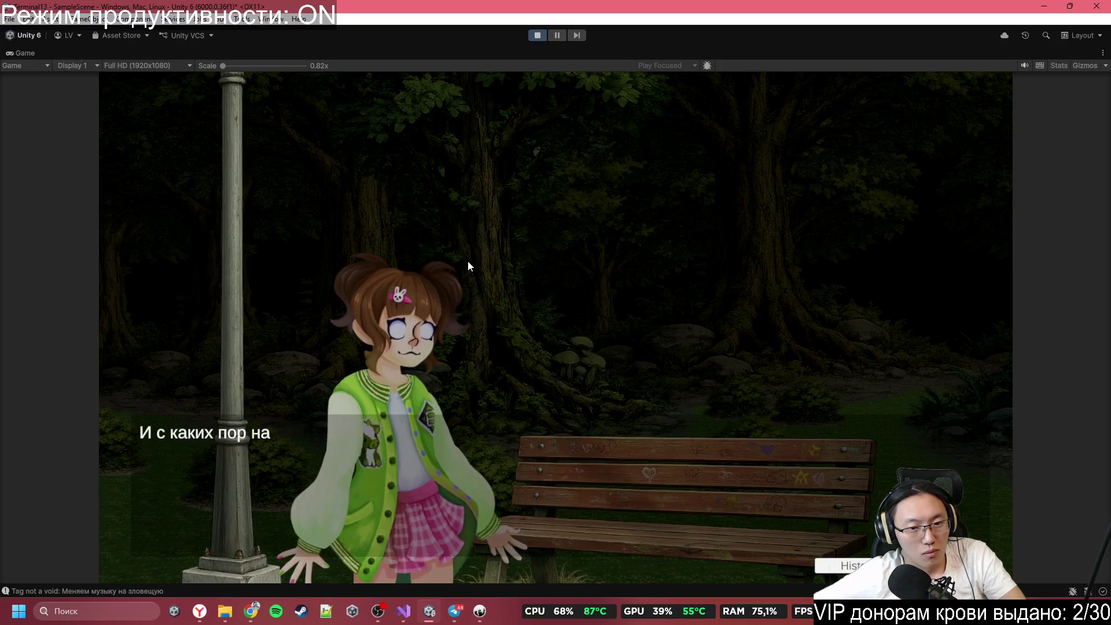
left_click(468, 261)
left_click(468, 262)
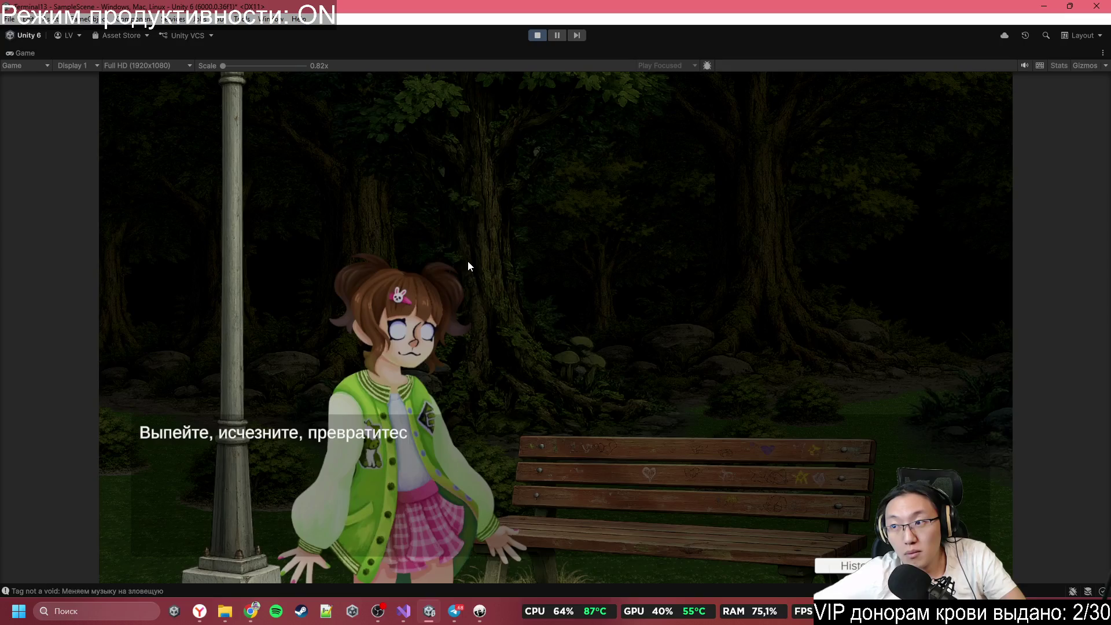
left_click(468, 262)
Step: Advance until 'Да и в горле что-то пересохло…' and the Выпить / Убрать в карман choice appear
left_click(468, 262)
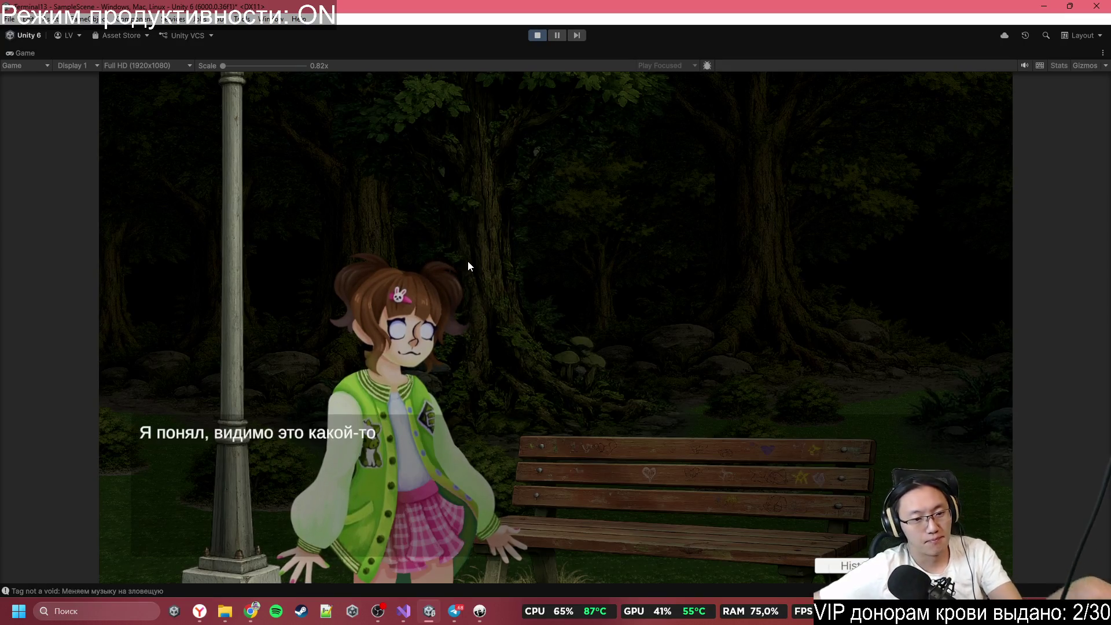
left_click(468, 262)
left_click(467, 261)
left_click(468, 262)
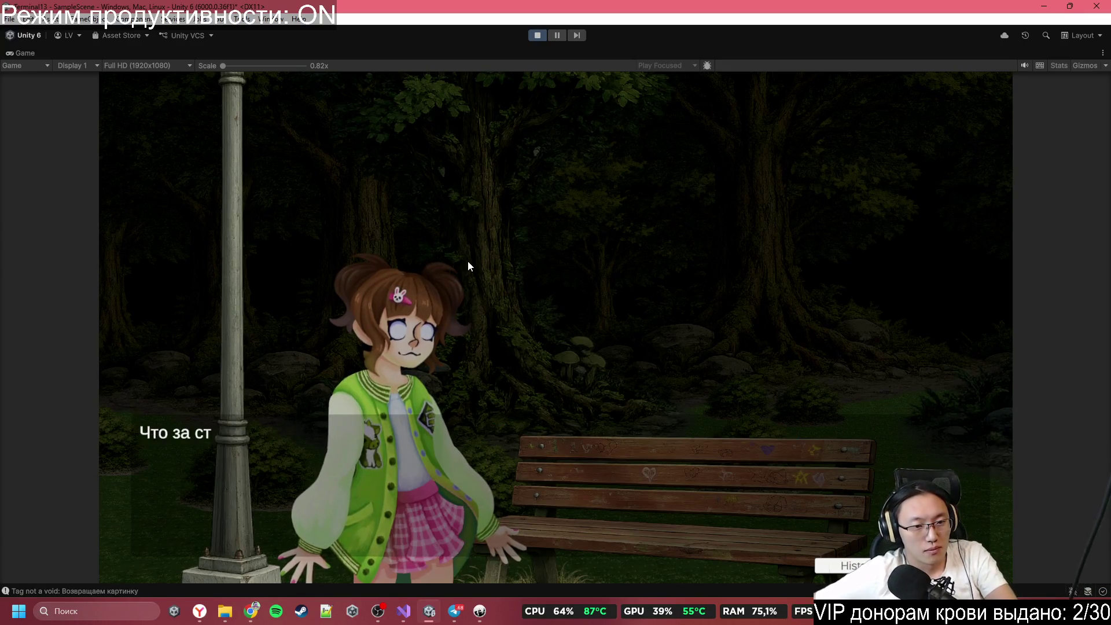
left_click(468, 262)
left_click(468, 261)
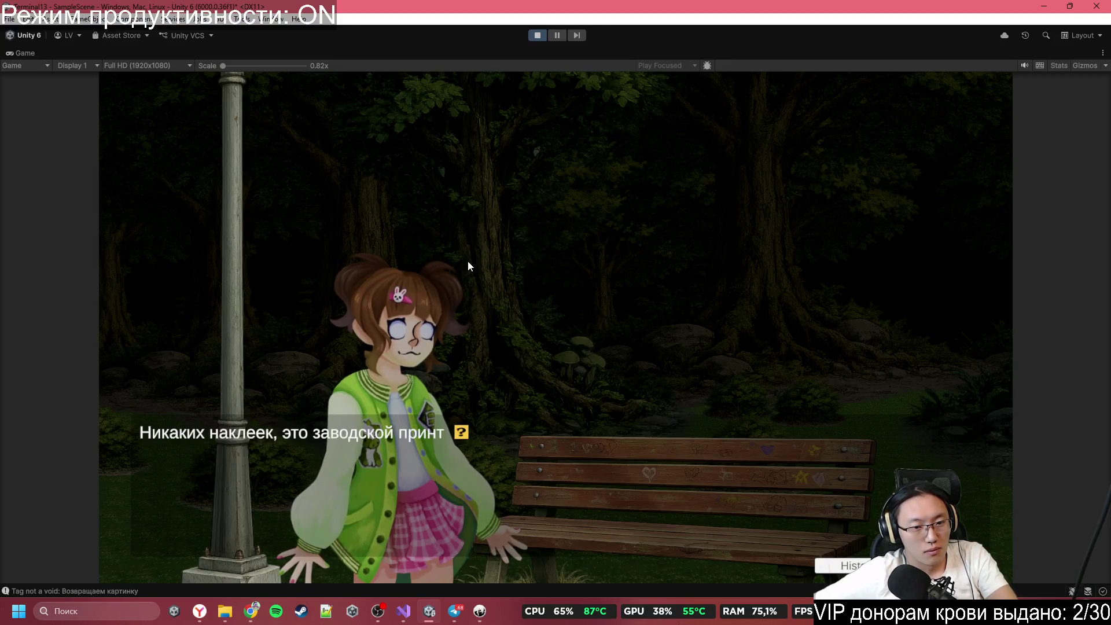
left_click(467, 260)
left_click(467, 261)
left_click(468, 261)
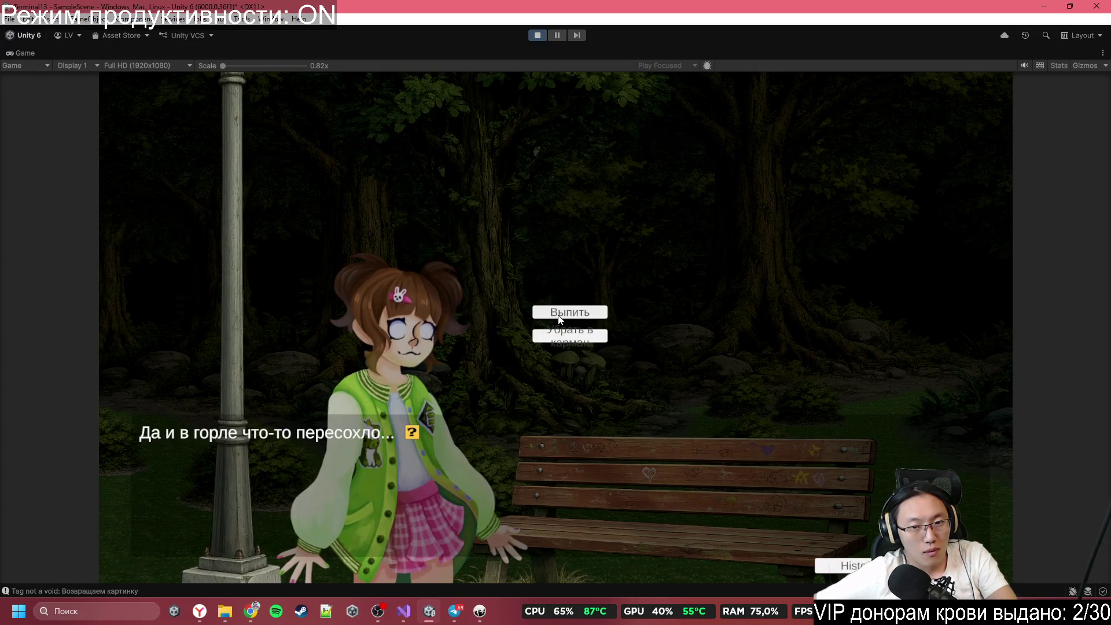
Step: Choose not to drink and pocket it, then advance past 'Постойте ка...'
left_click(565, 332)
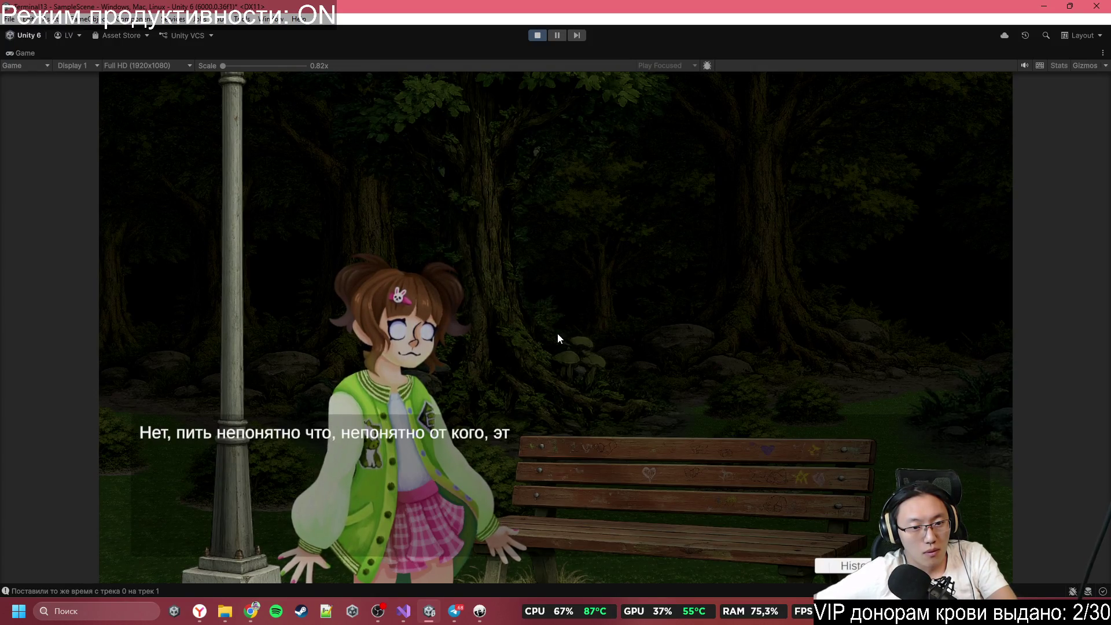
left_click(517, 327)
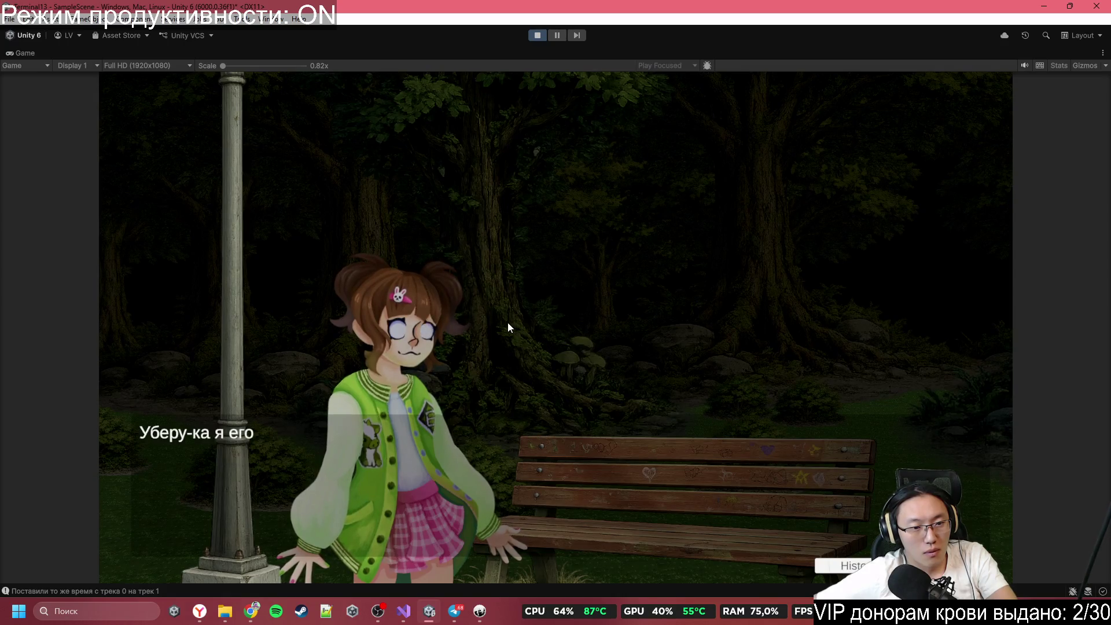
left_click(507, 323)
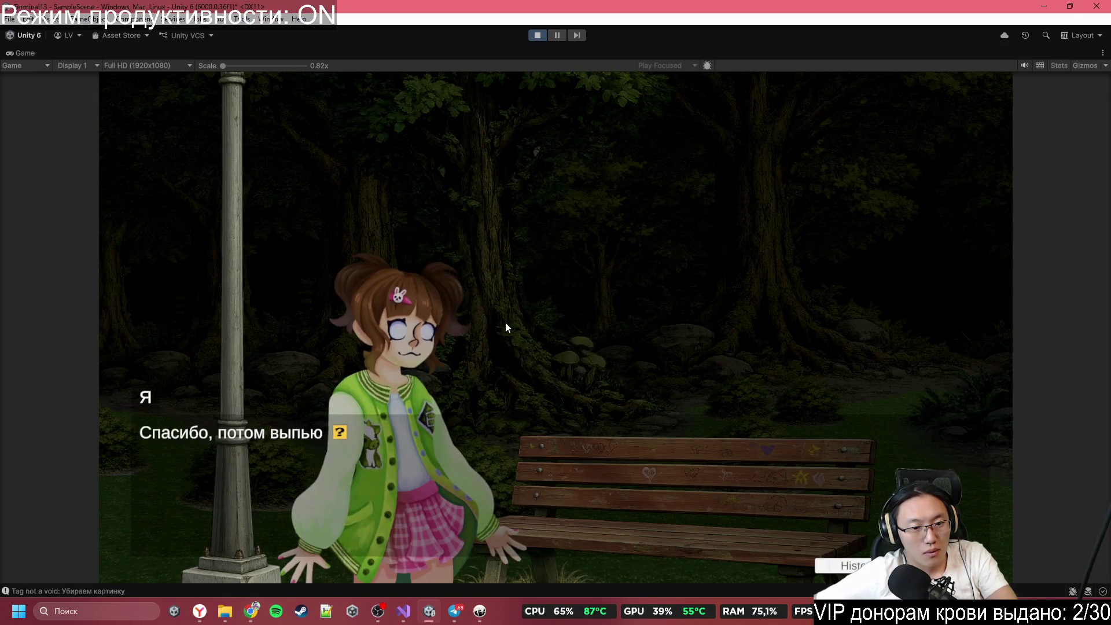
left_click(505, 323)
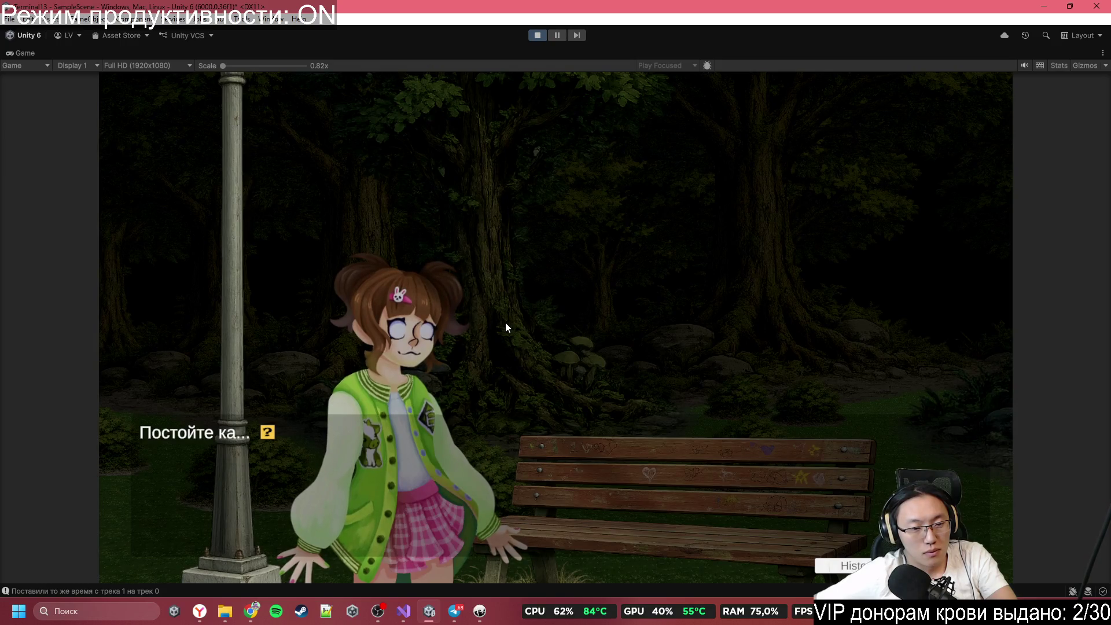
left_click(505, 323)
left_click(506, 324)
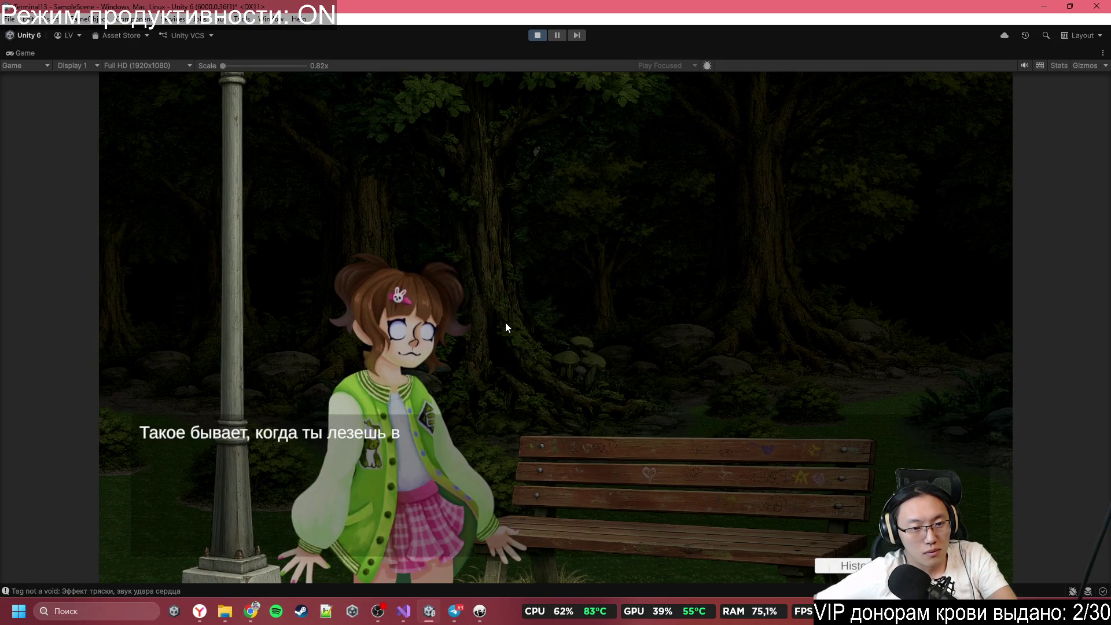
left_click(505, 322)
left_click(502, 321)
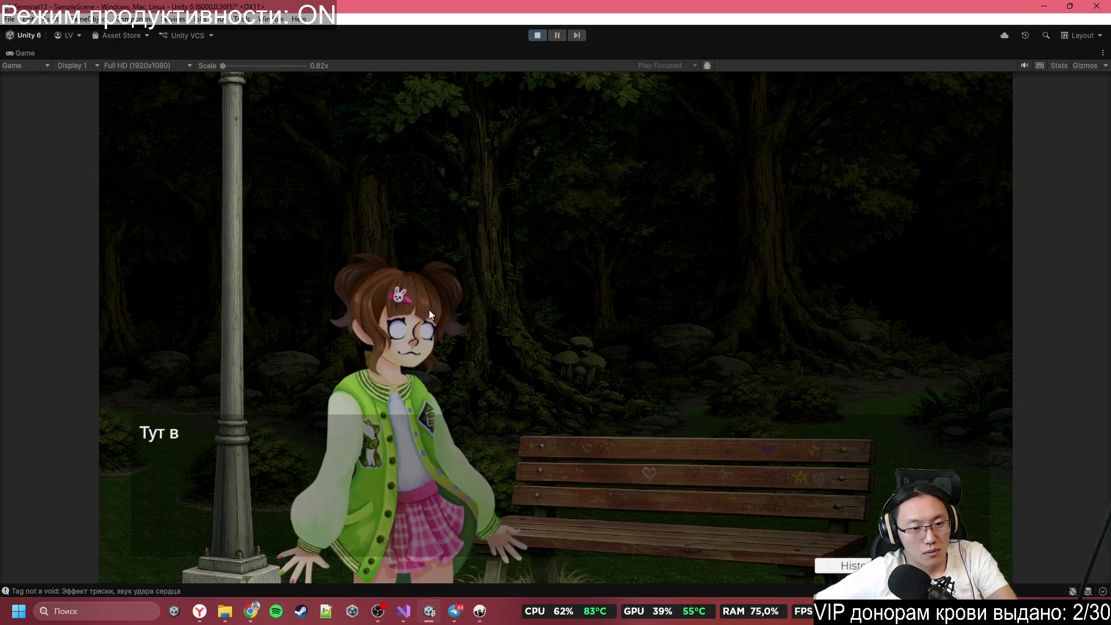
Step: Advance through Lily's lines to 'Но есть что-то, что меня очень смущает'
left_click(831, 402)
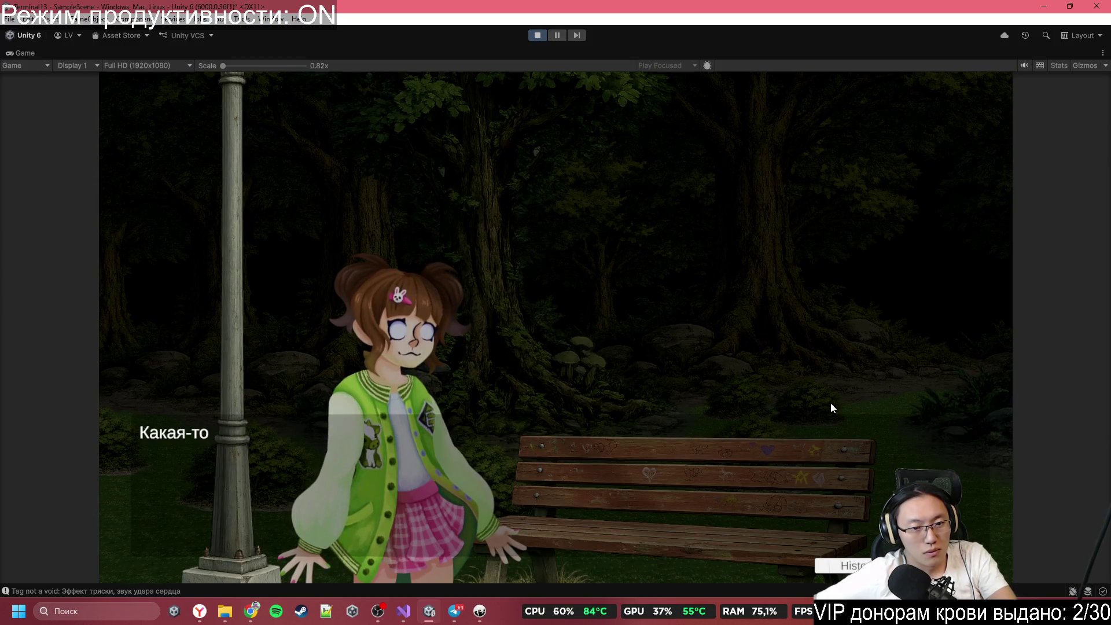
left_click(830, 404)
left_click(830, 404)
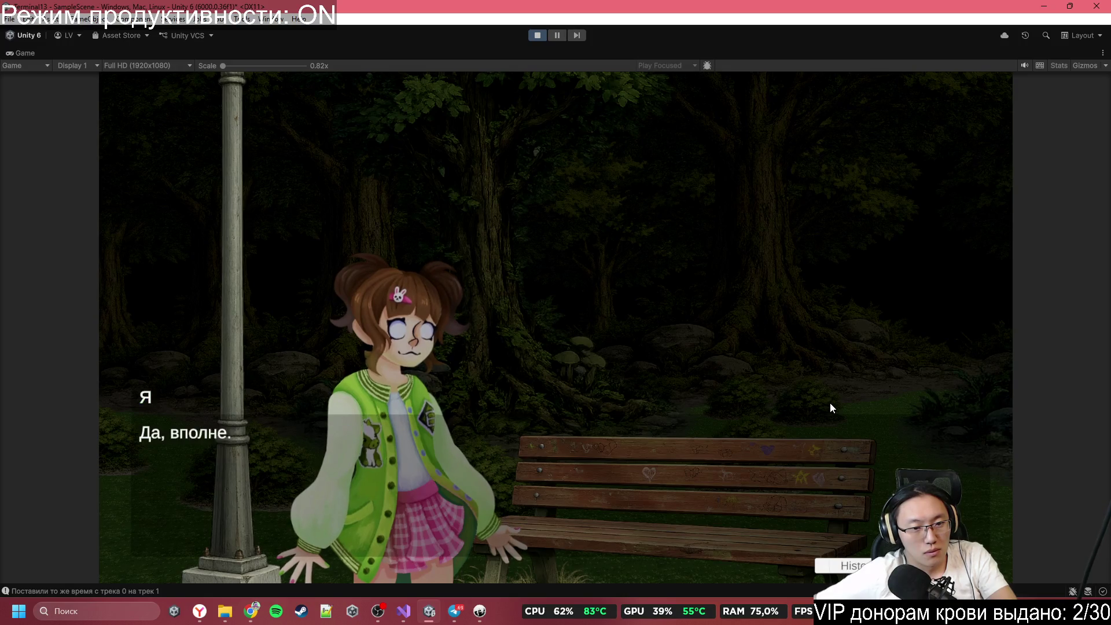
left_click(830, 404)
left_click(830, 403)
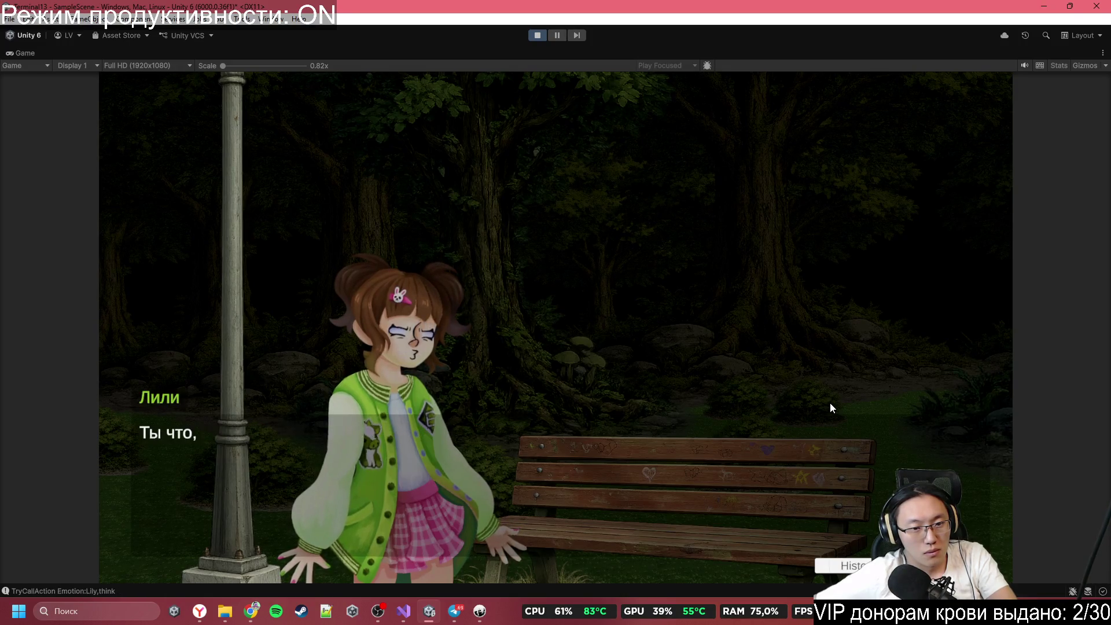
left_click(831, 403)
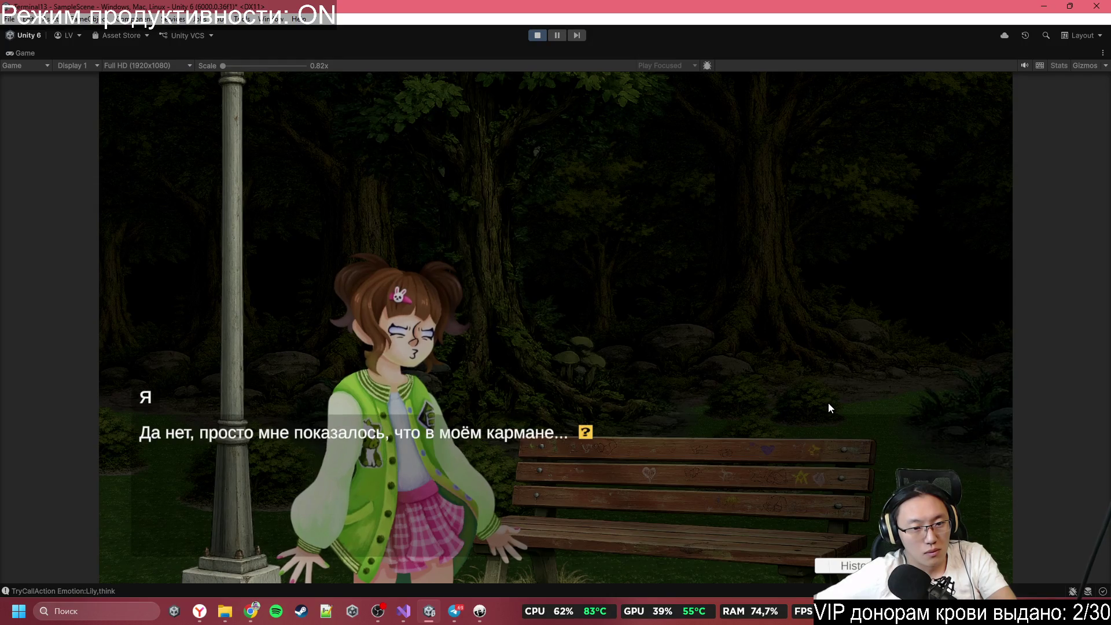
left_click(828, 403)
left_click(829, 403)
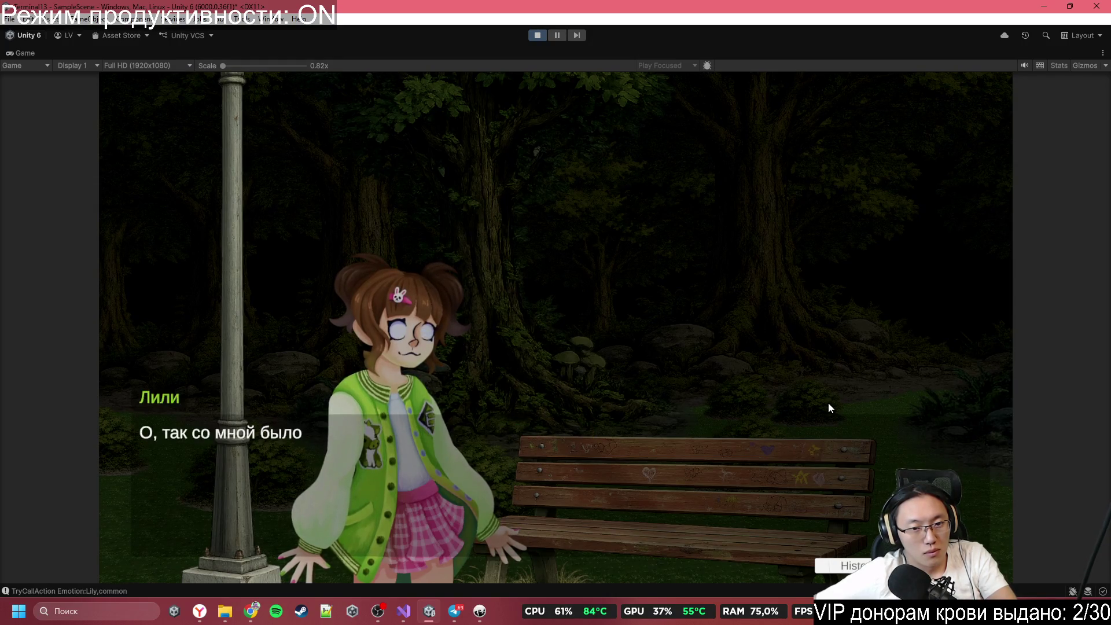
left_click(828, 403)
left_click(828, 404)
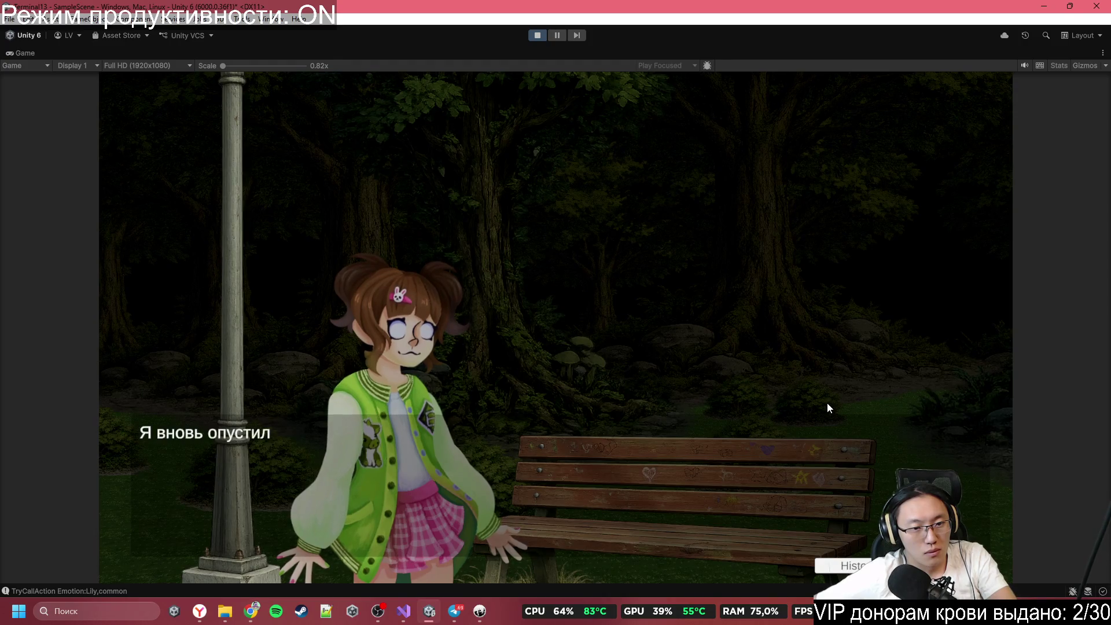
left_click(826, 403)
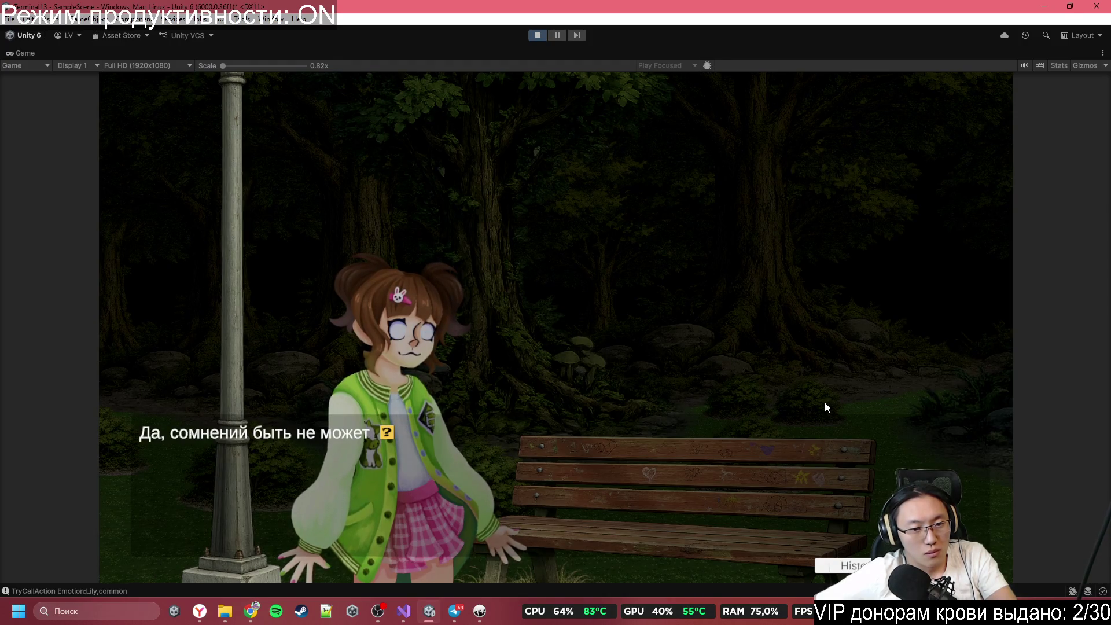
left_click(825, 401)
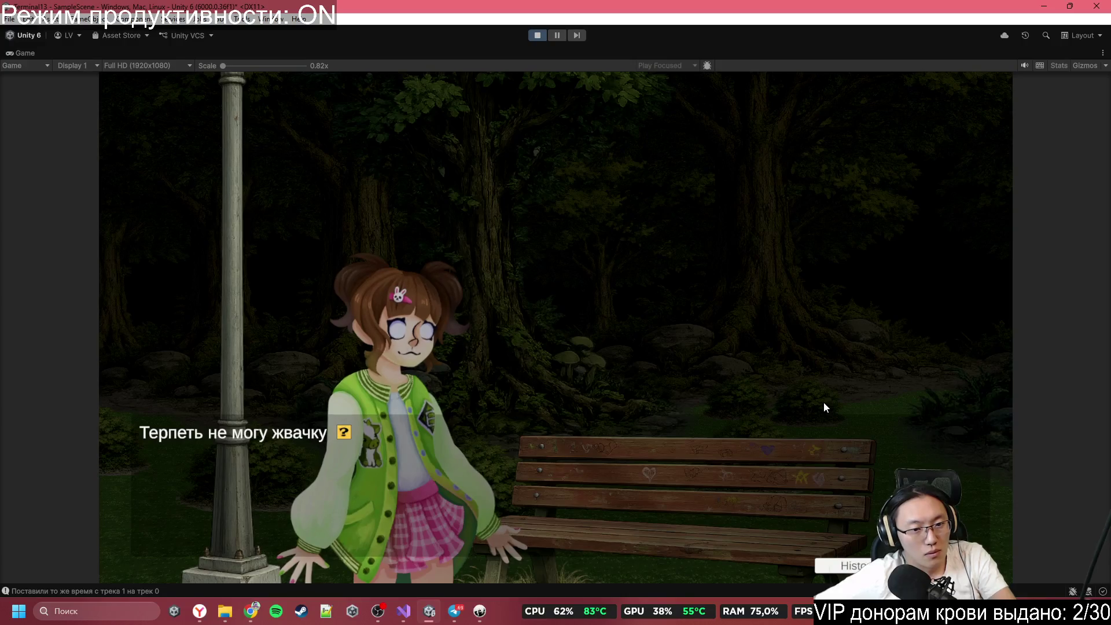
left_click(825, 404)
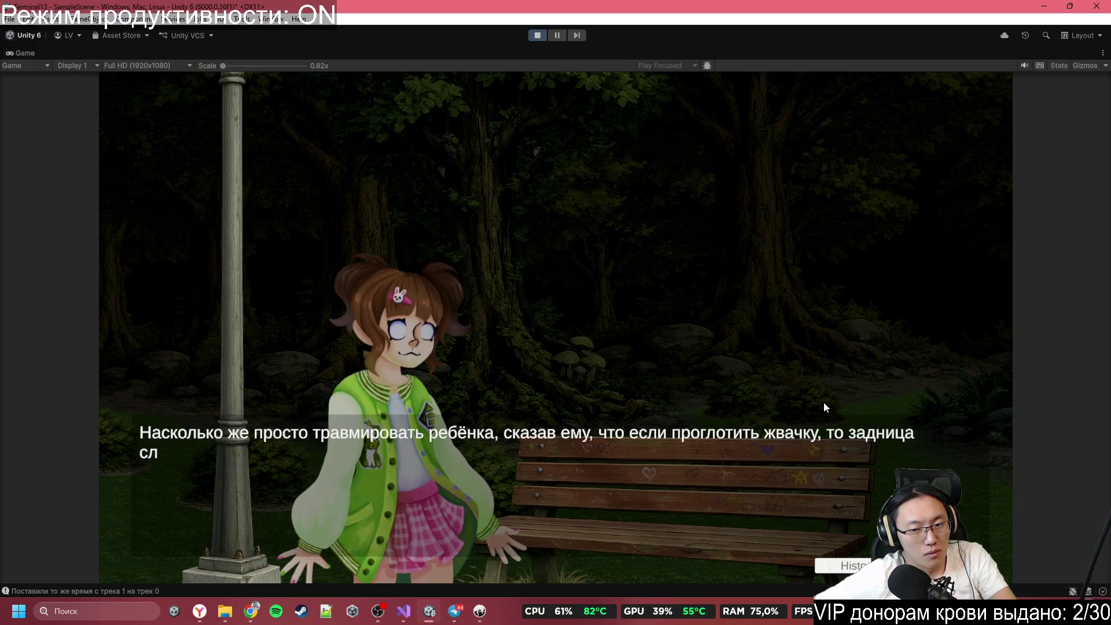
left_click(824, 404)
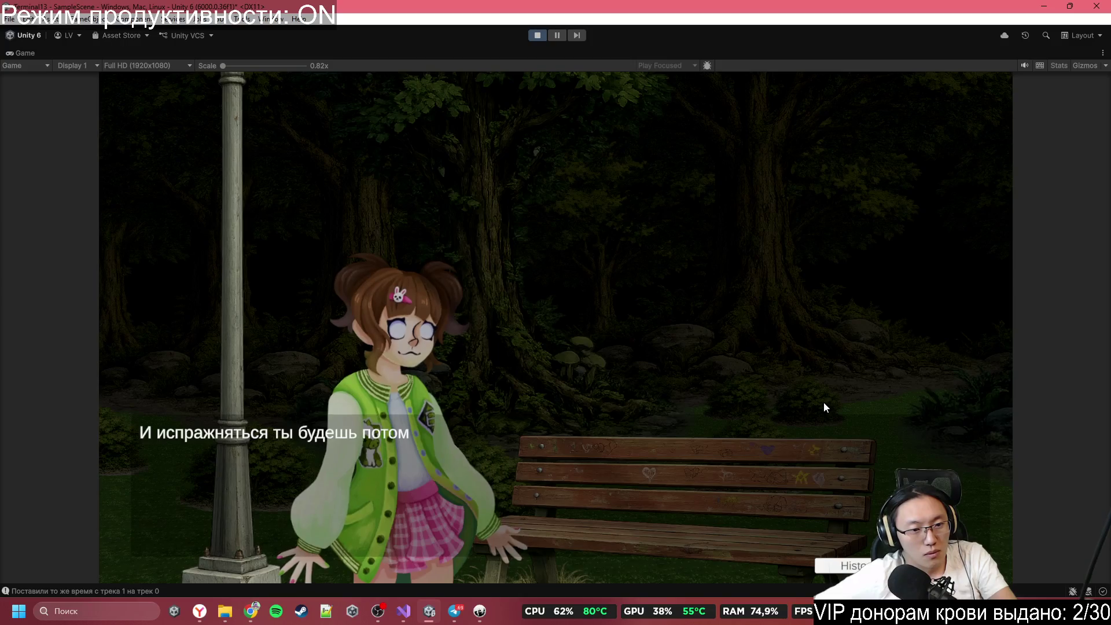
left_click(825, 404)
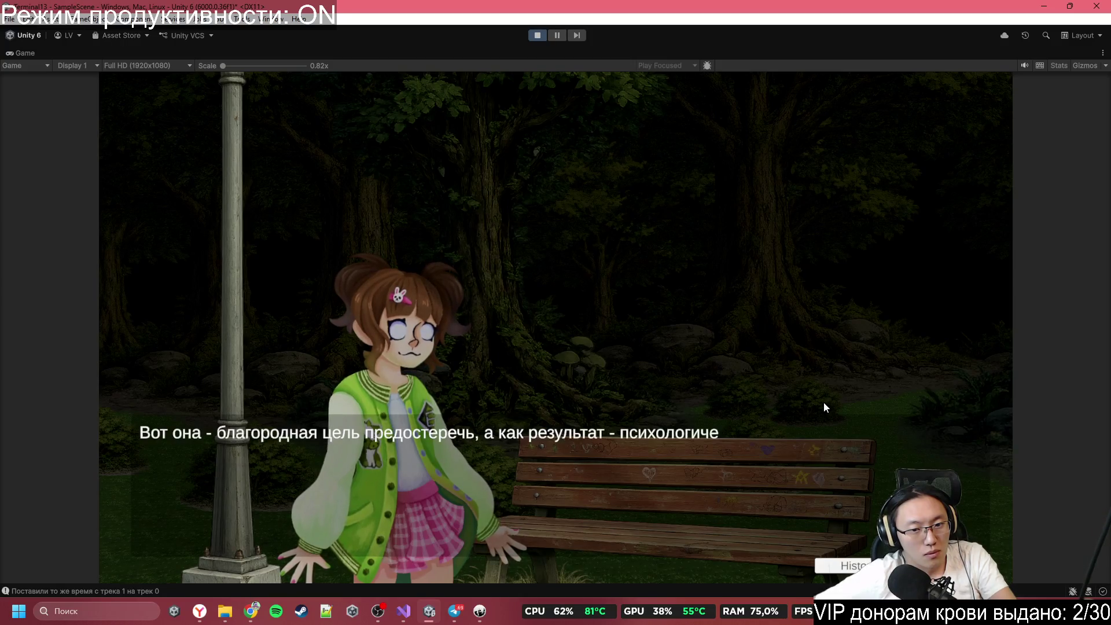
left_click(825, 403)
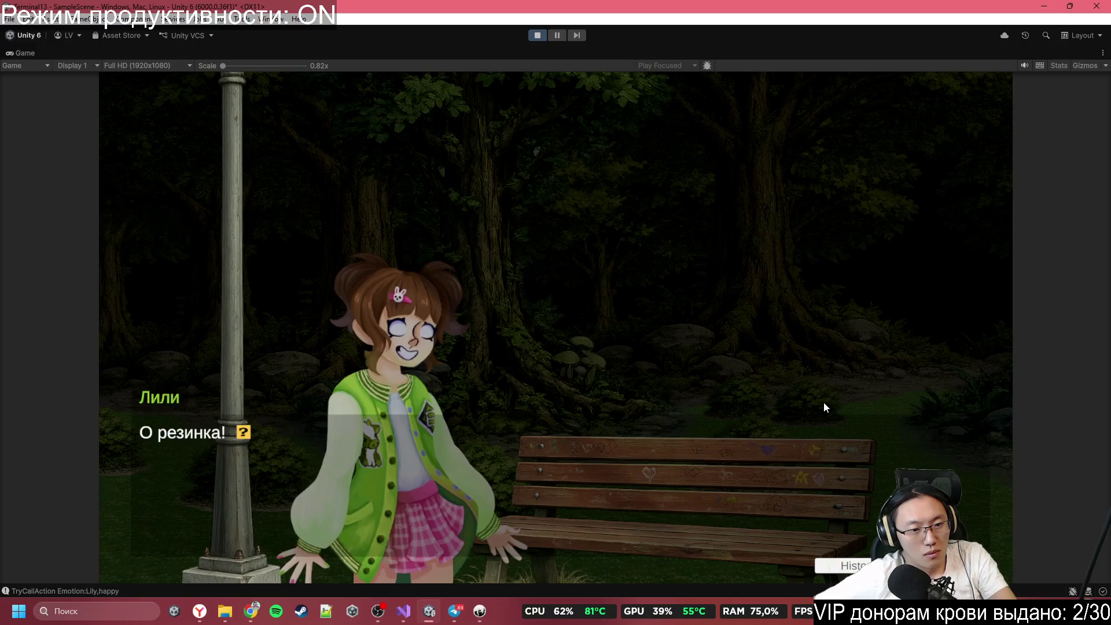
left_click(824, 403)
left_click(824, 404)
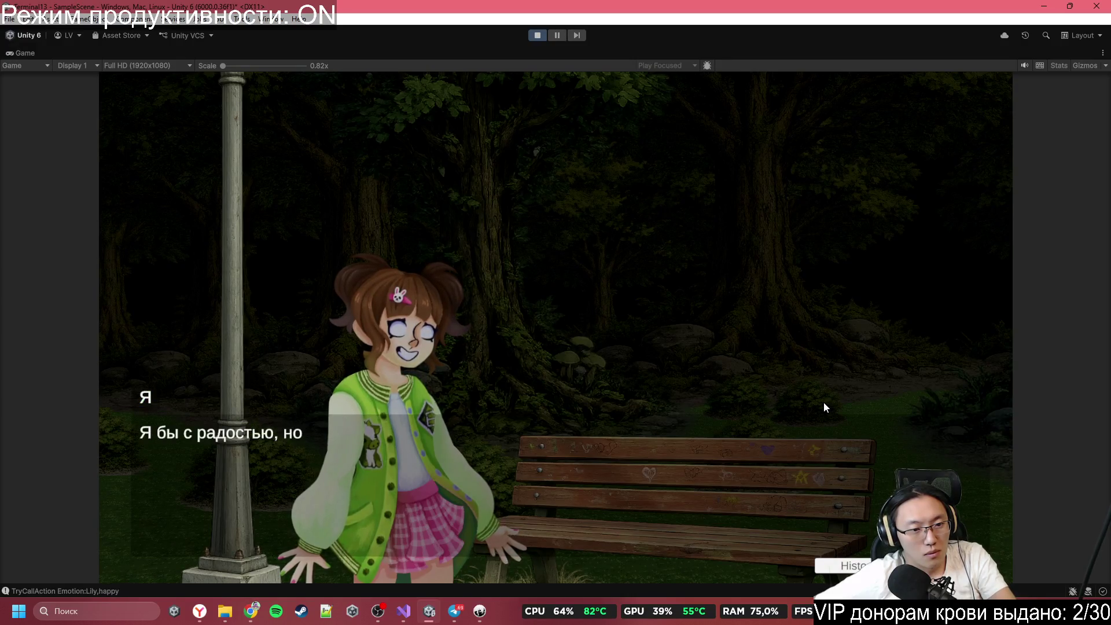
left_click(824, 403)
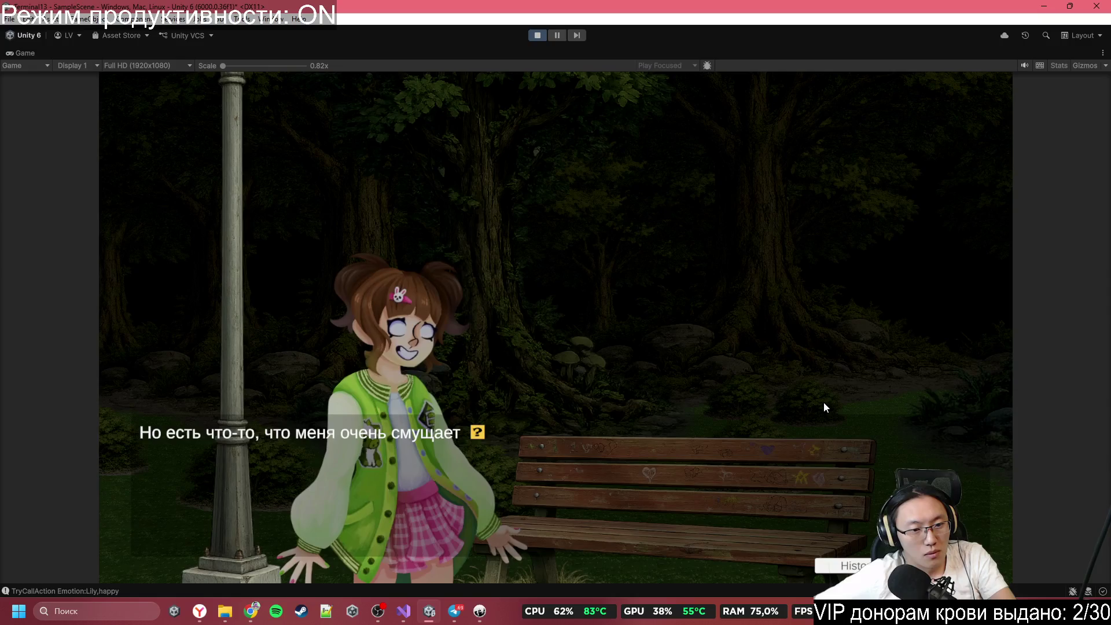
Step: Check the debug log in the Console, then close it
left_click(147, 592)
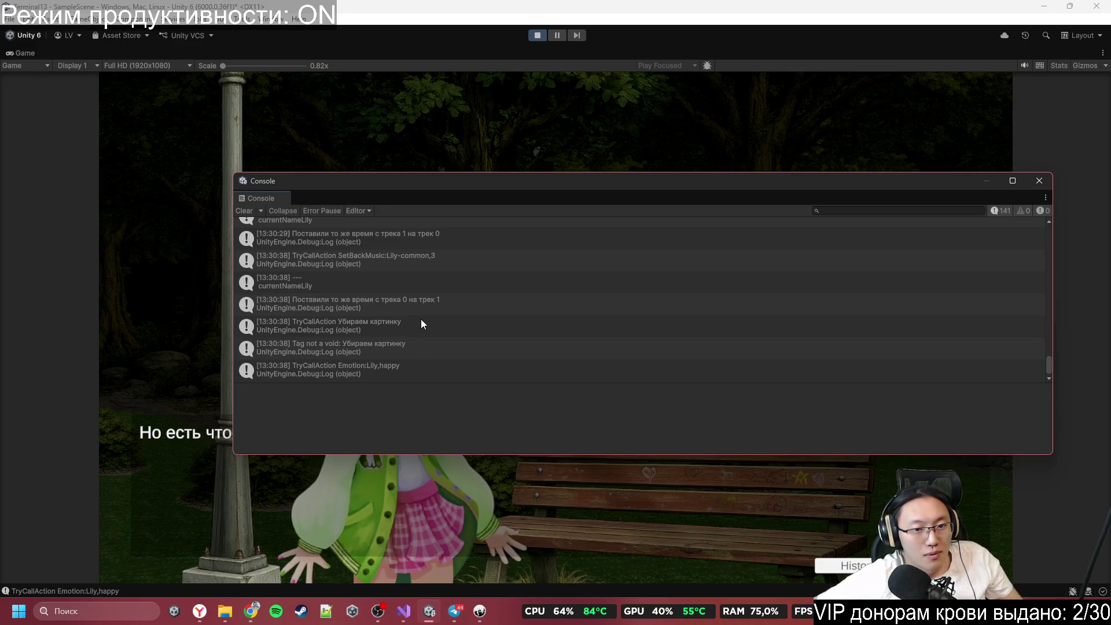
left_click(366, 524)
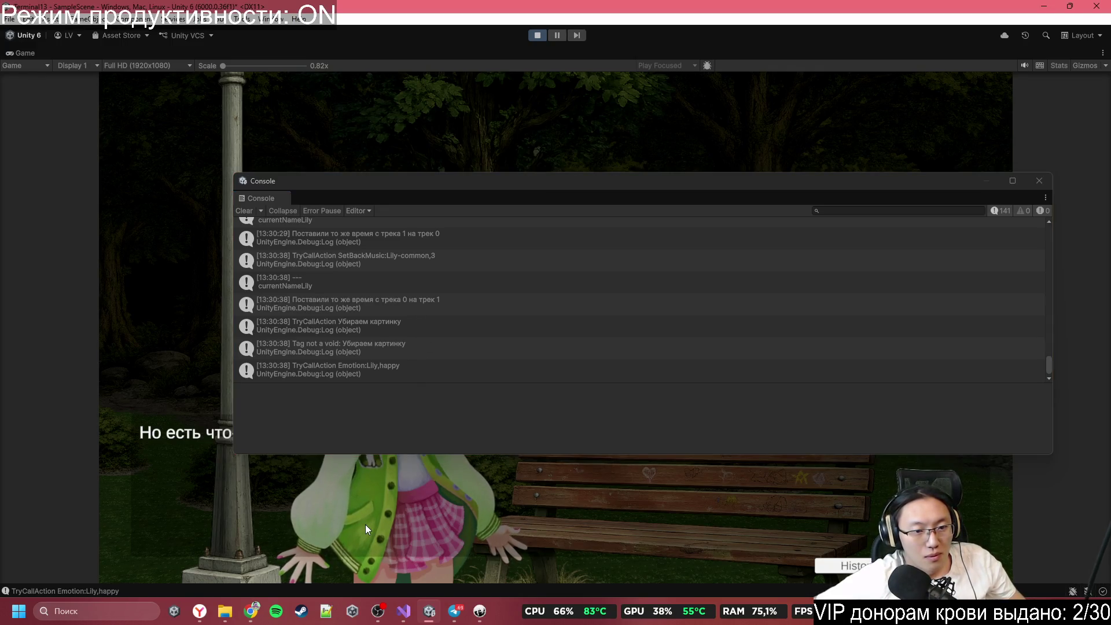
left_click(1039, 180)
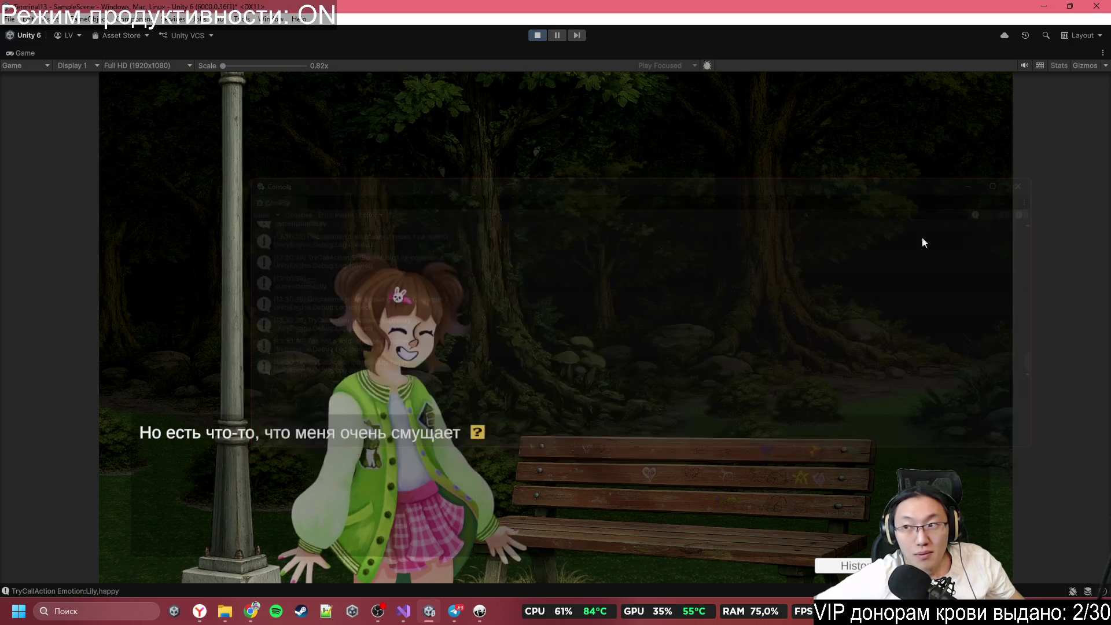
Step: Search the Inky script for 'Но е' to locate the line
left_click(480, 612)
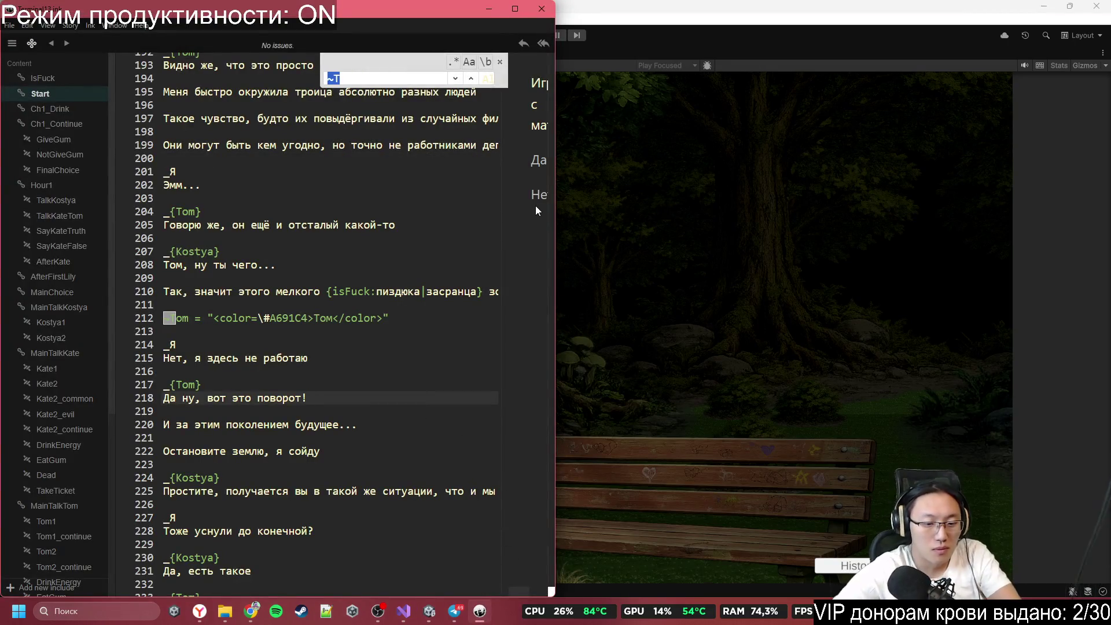
key("BackSpace")
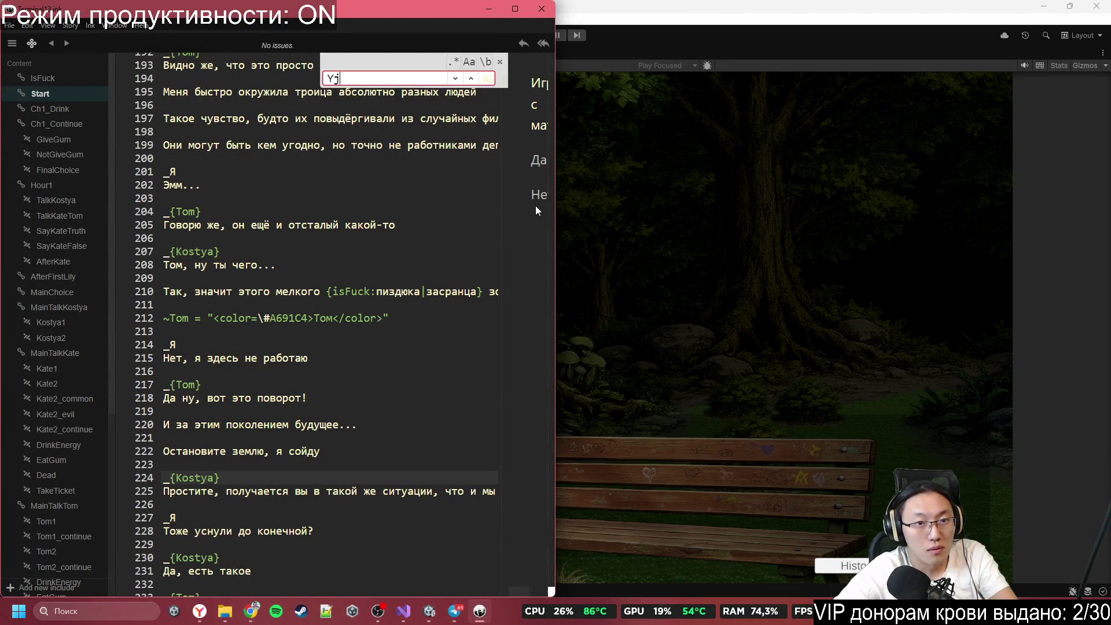
type("Но е")
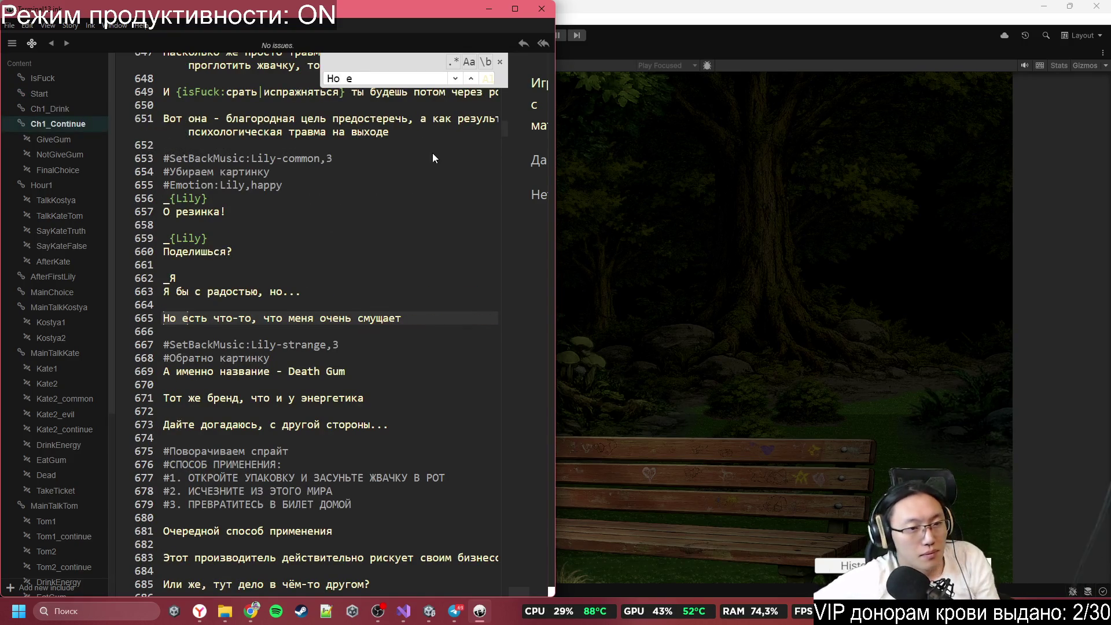
scroll(270, 280, "up", 2)
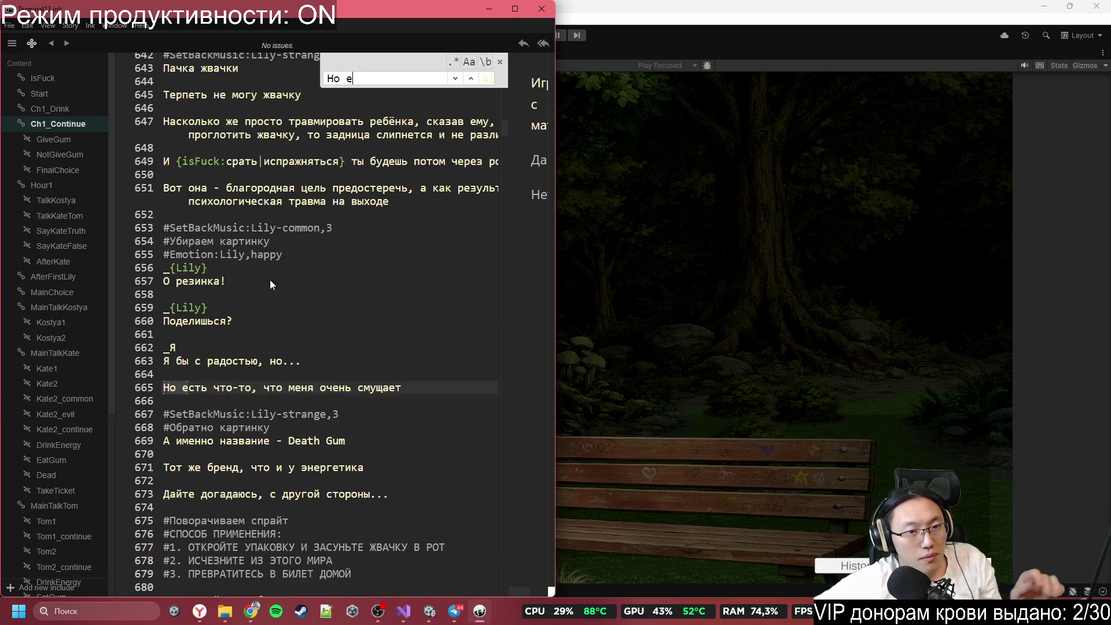
Step: Highlight 'common' on line 653 and every SetBackMusic cue from line 642, then return to Unity
double_click(284, 229)
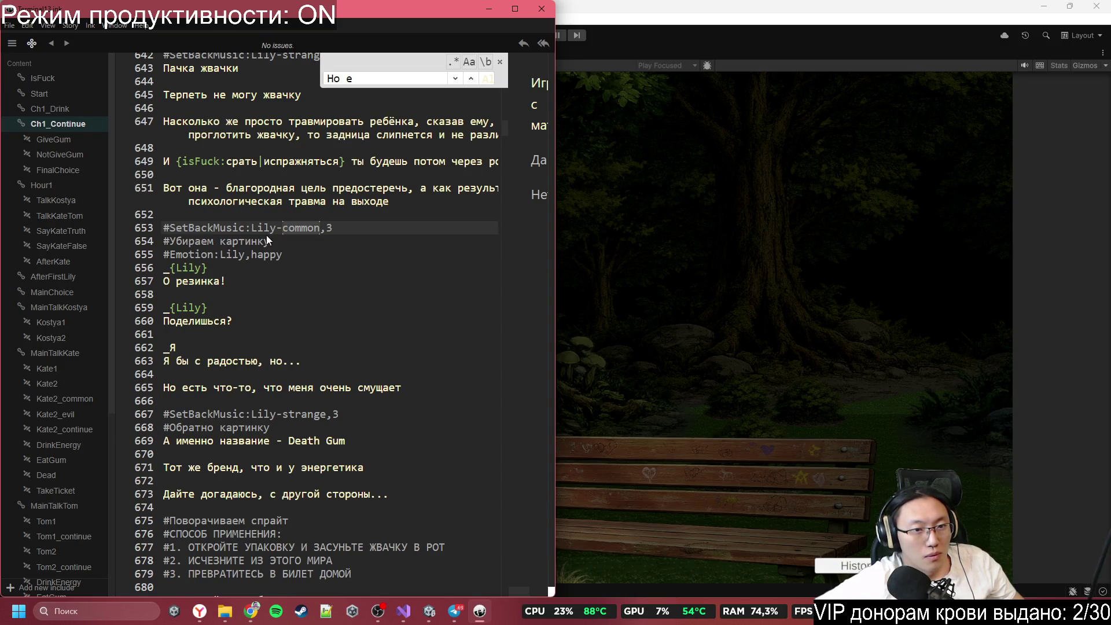
scroll(271, 231, "up", 4)
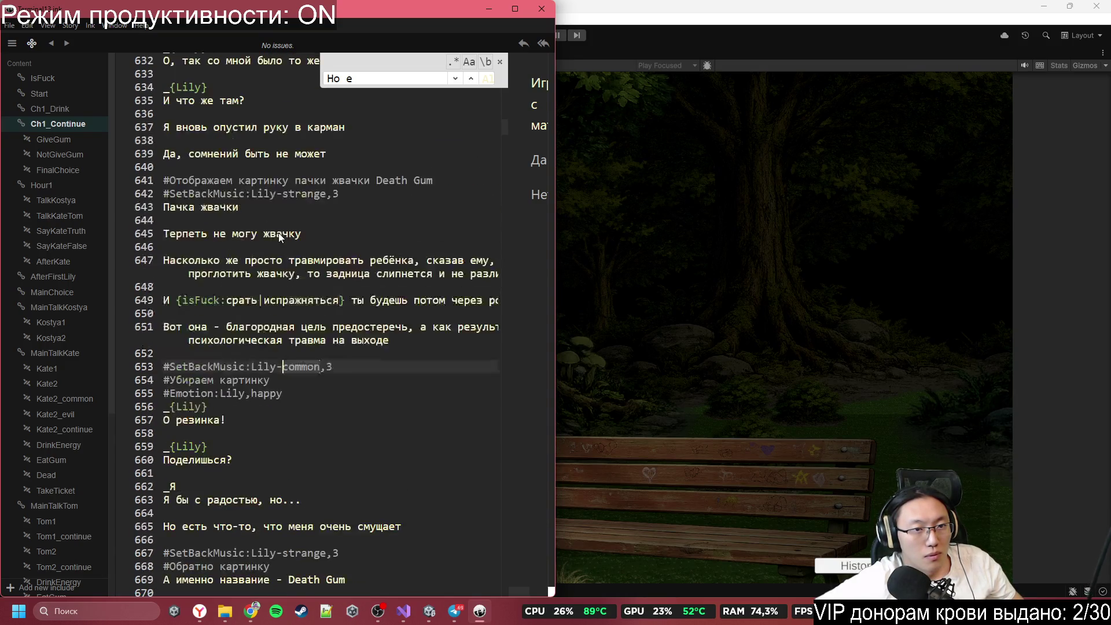
left_click(175, 194)
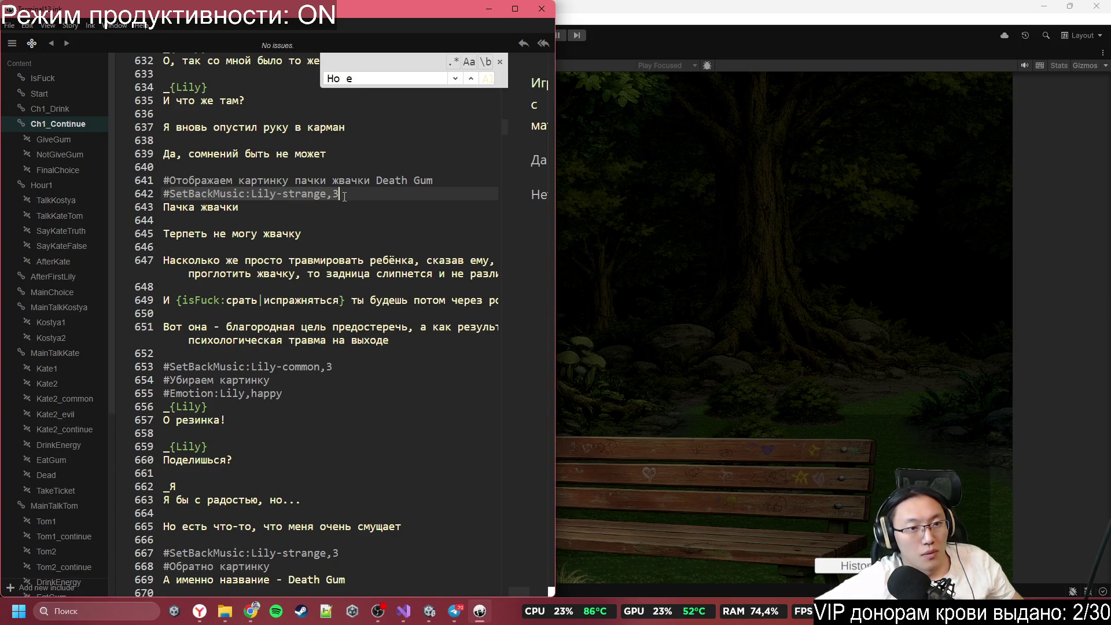
double_click(222, 195)
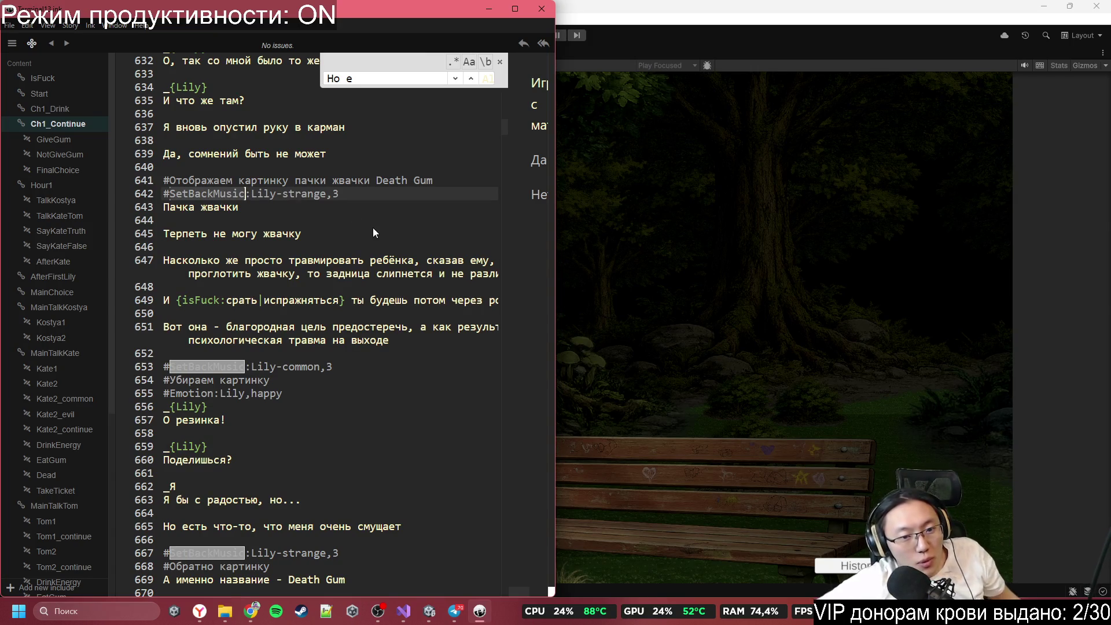
left_click(769, 211)
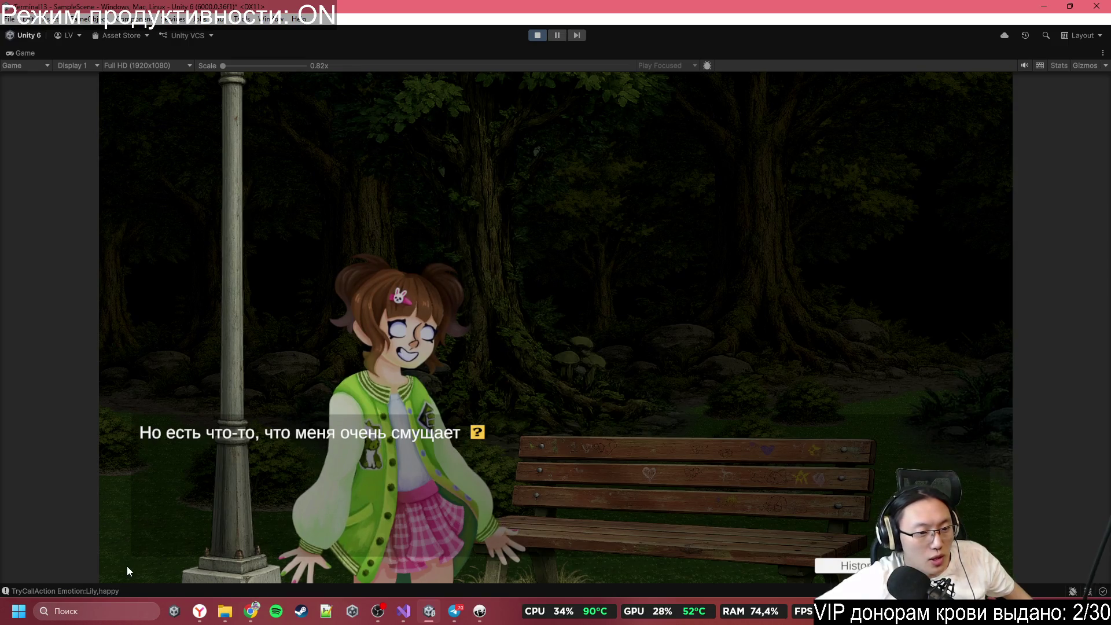
Step: Stop the game, enable Loop on both AS0 and AS1 Audio Sources, and restart play mode
left_click(119, 589)
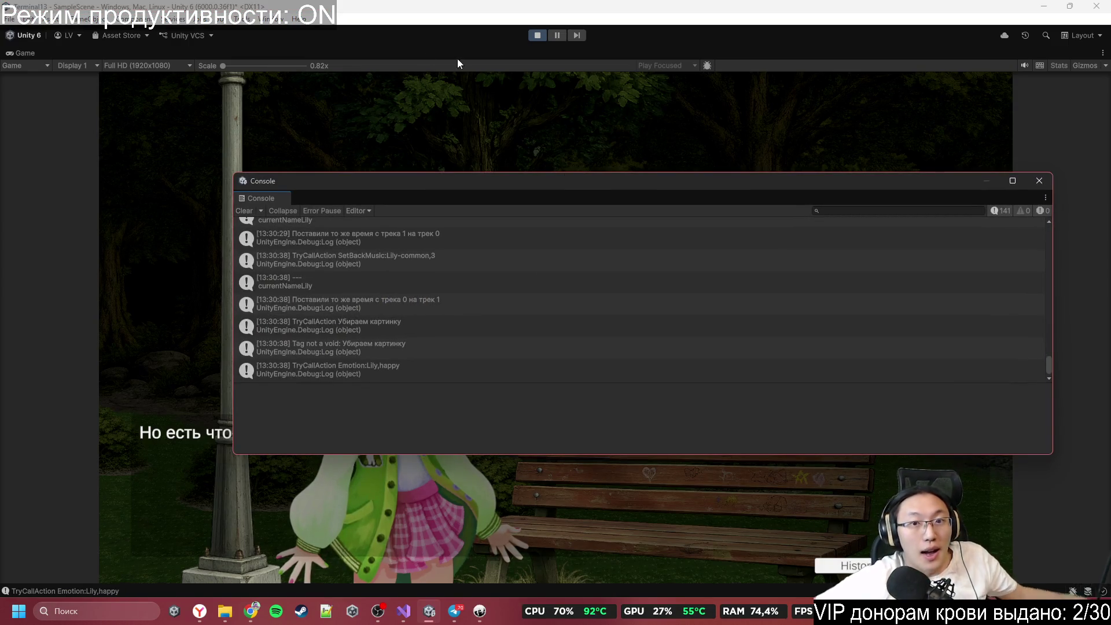
left_click(537, 36)
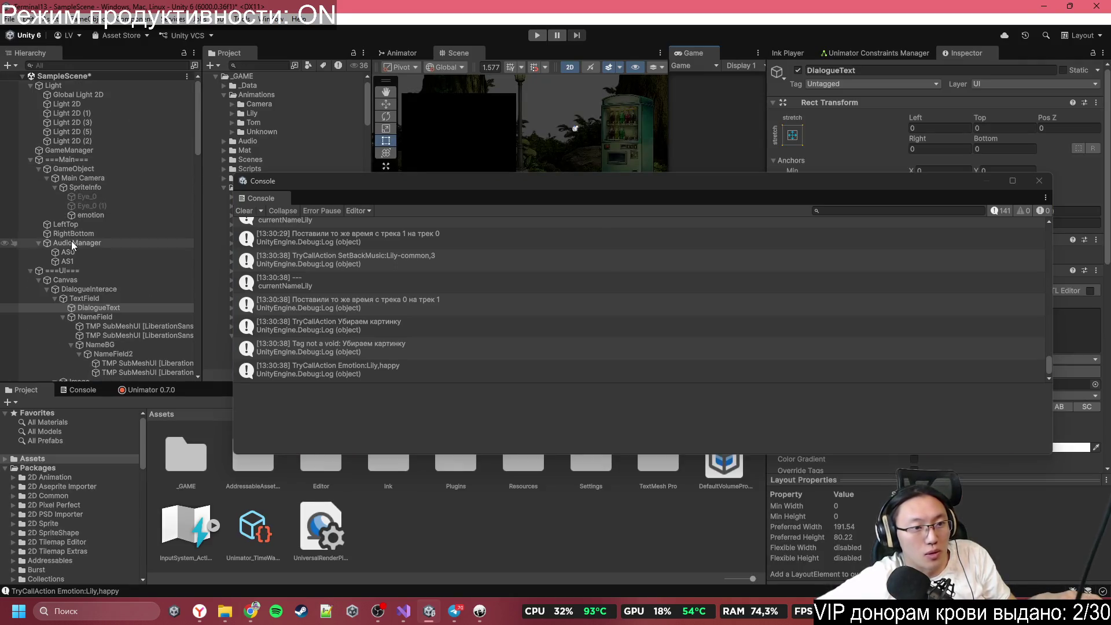
left_click(68, 252)
left_click(1040, 181)
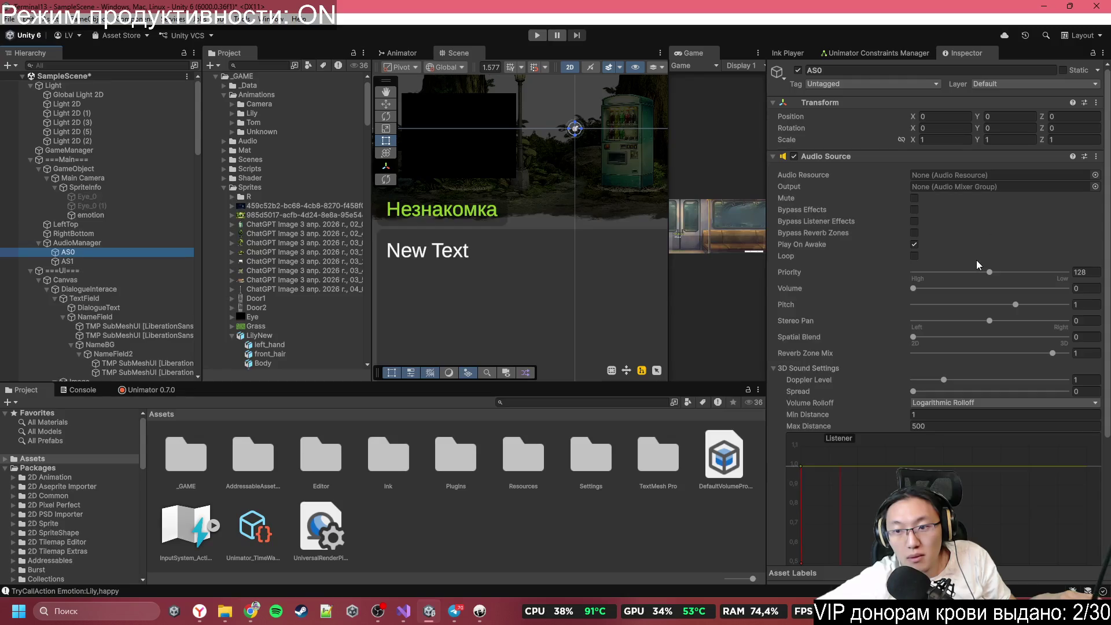
left_click(85, 262, "ctrl")
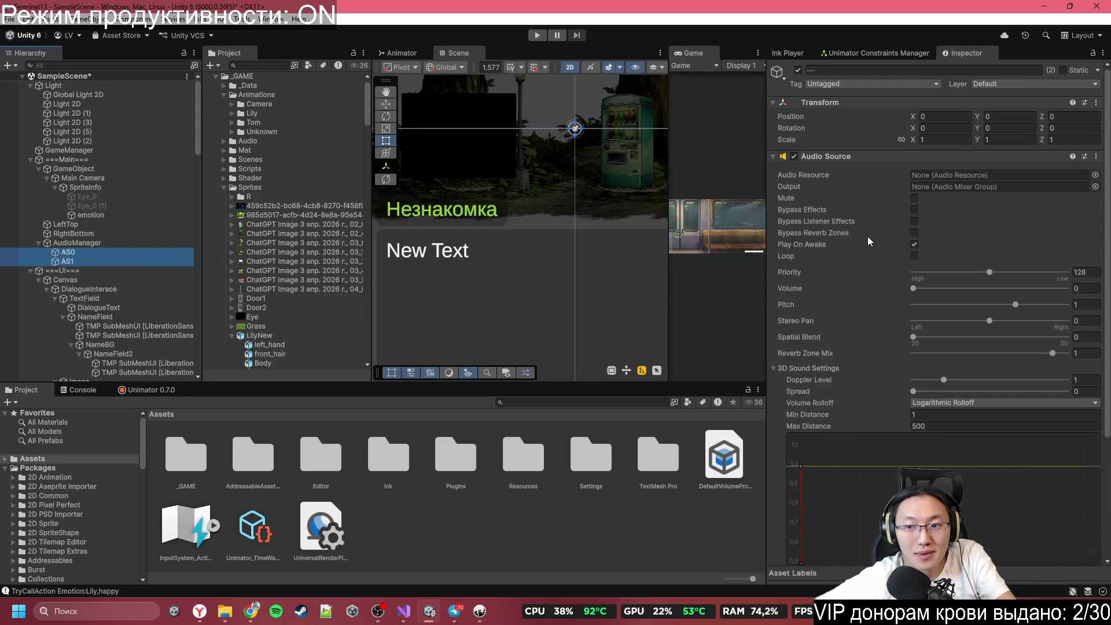
left_click(915, 256)
left_click(718, 140)
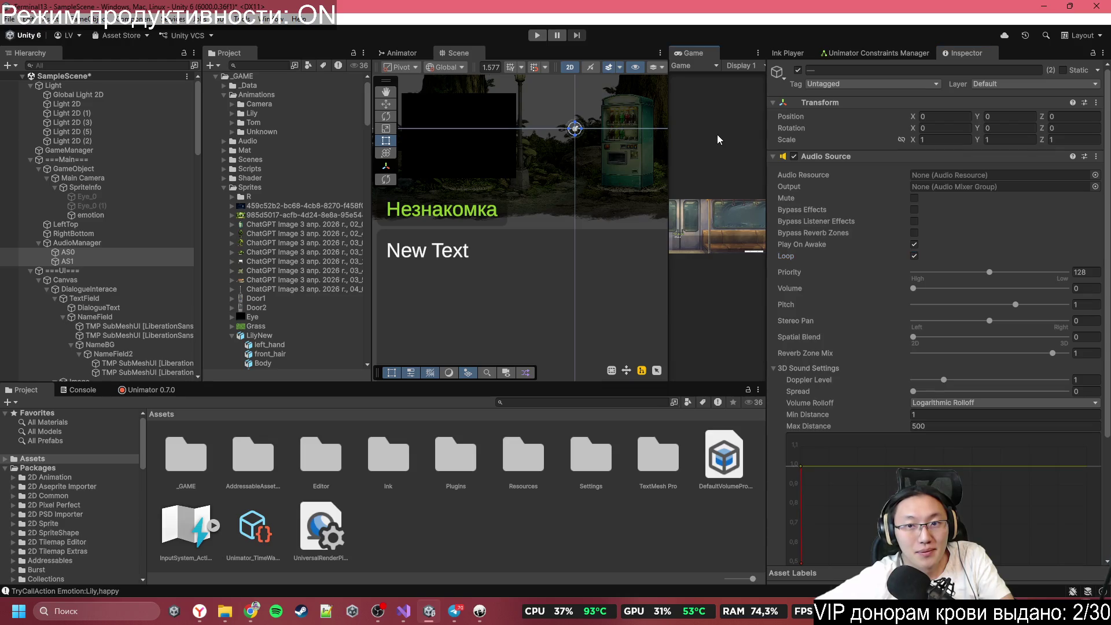
left_click(536, 36)
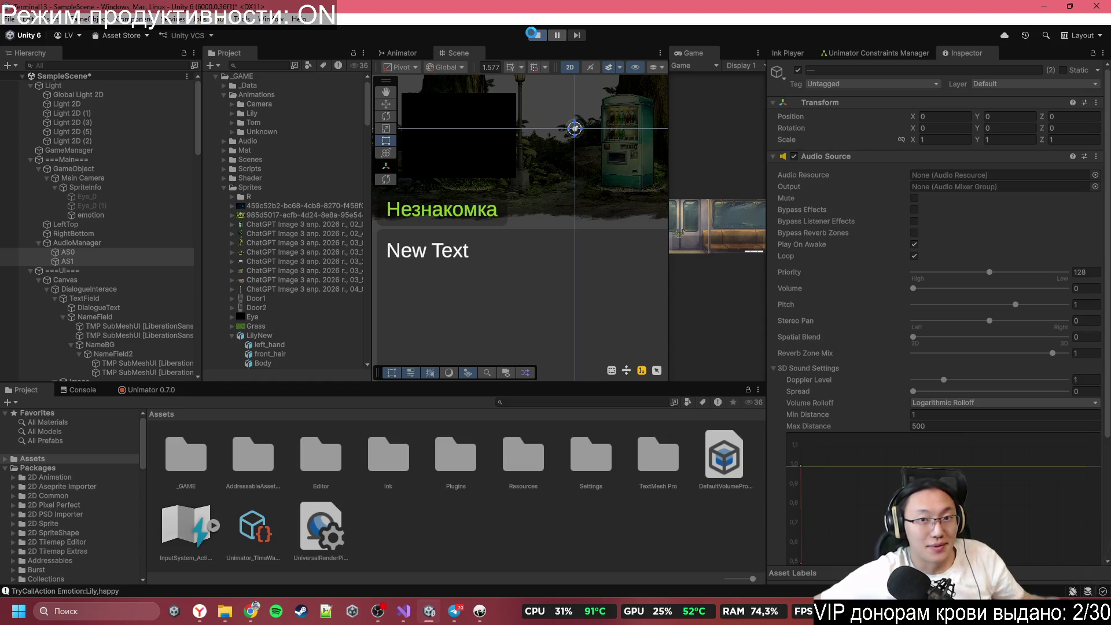
Step: Maximize the Game view and play the park scene, choosing 'Не отдавать жвачку'
double_click(706, 54)
left_click(569, 340)
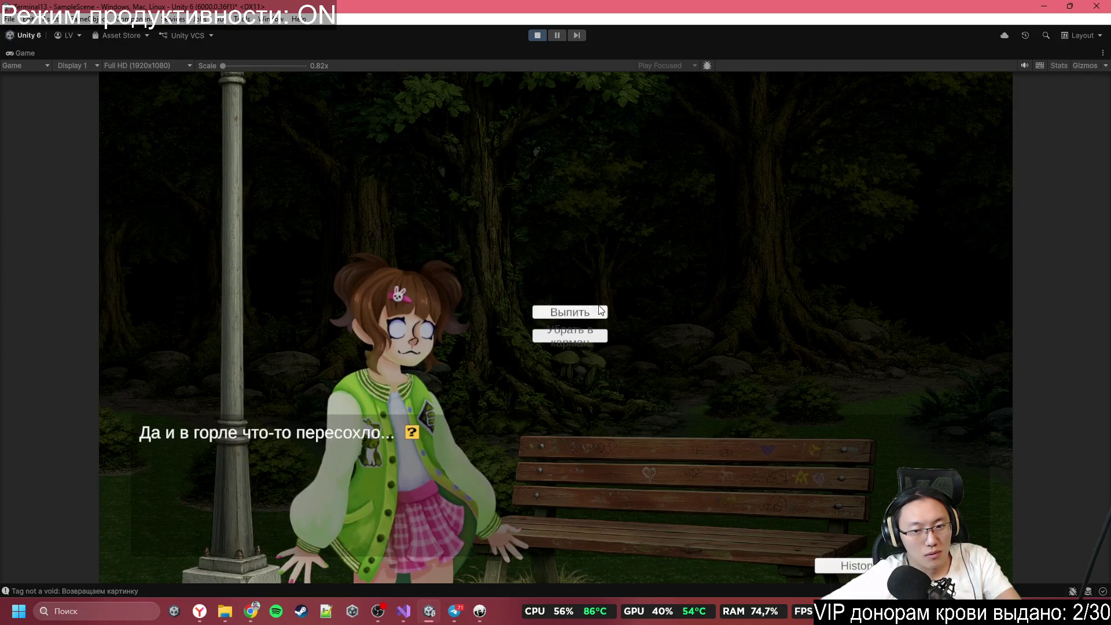
left_click(596, 338)
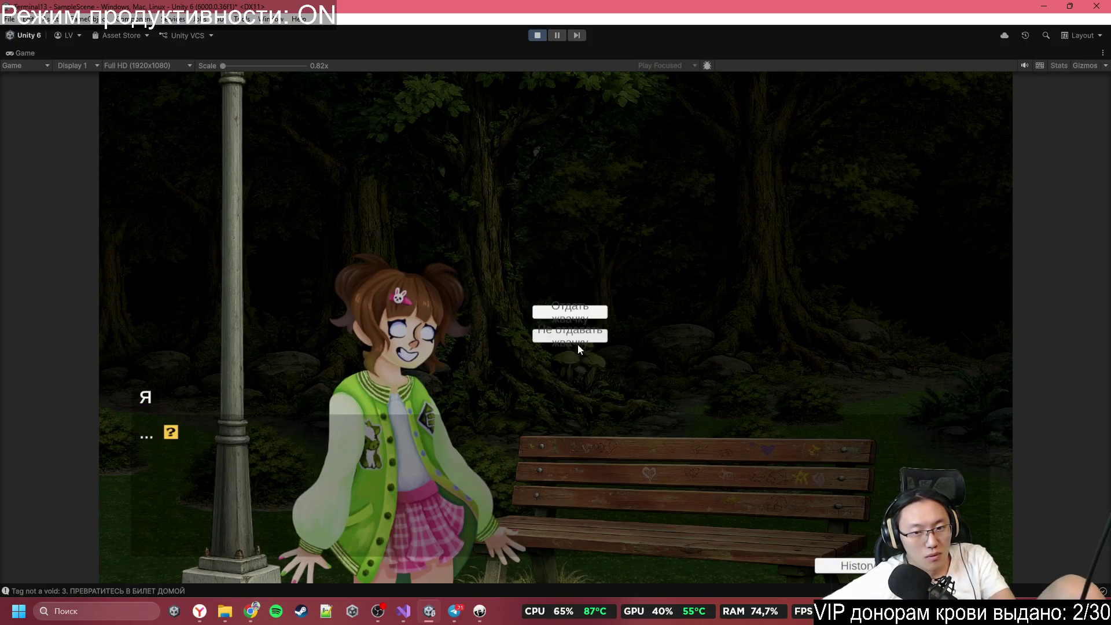
left_click(581, 338)
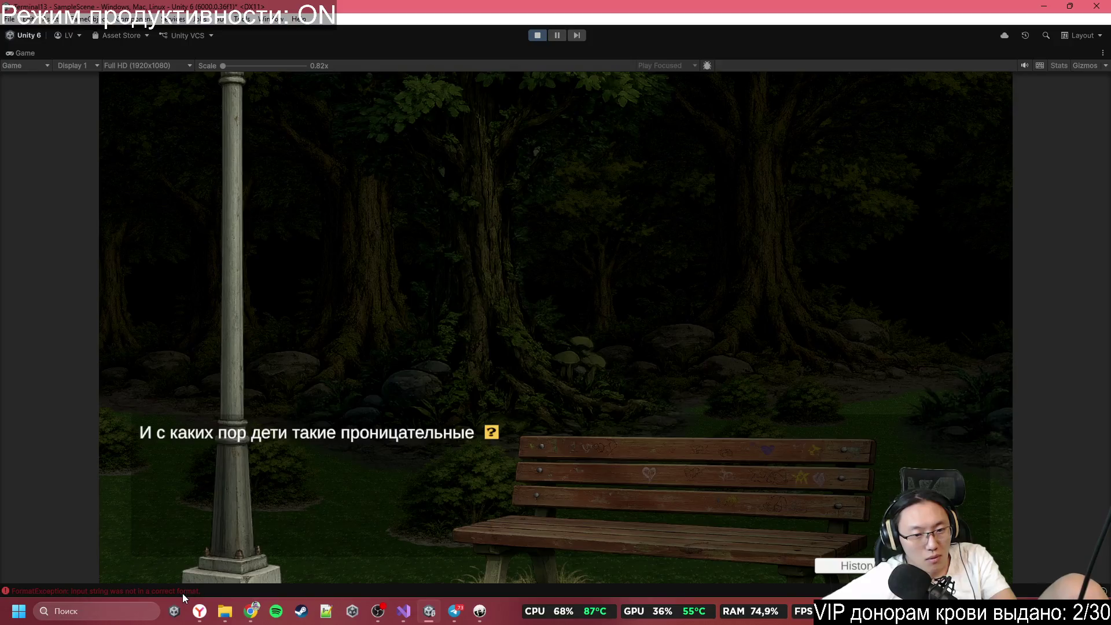
Step: Open the FormatException's stack trace in the Console and jump to DialogueManager.cs:669
left_click(182, 592)
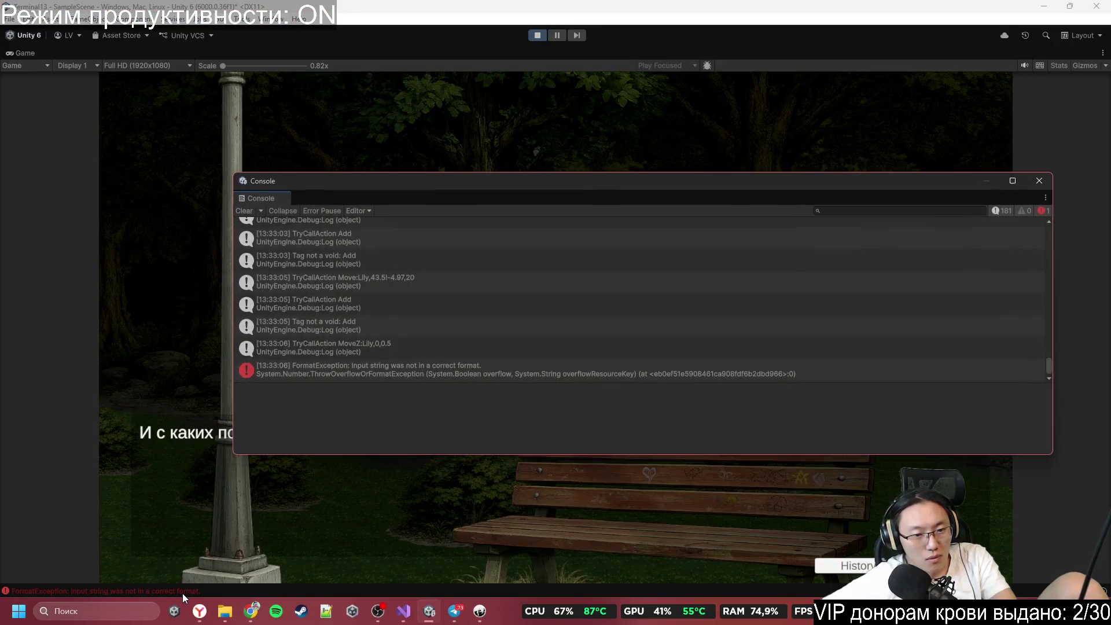
left_click(363, 352)
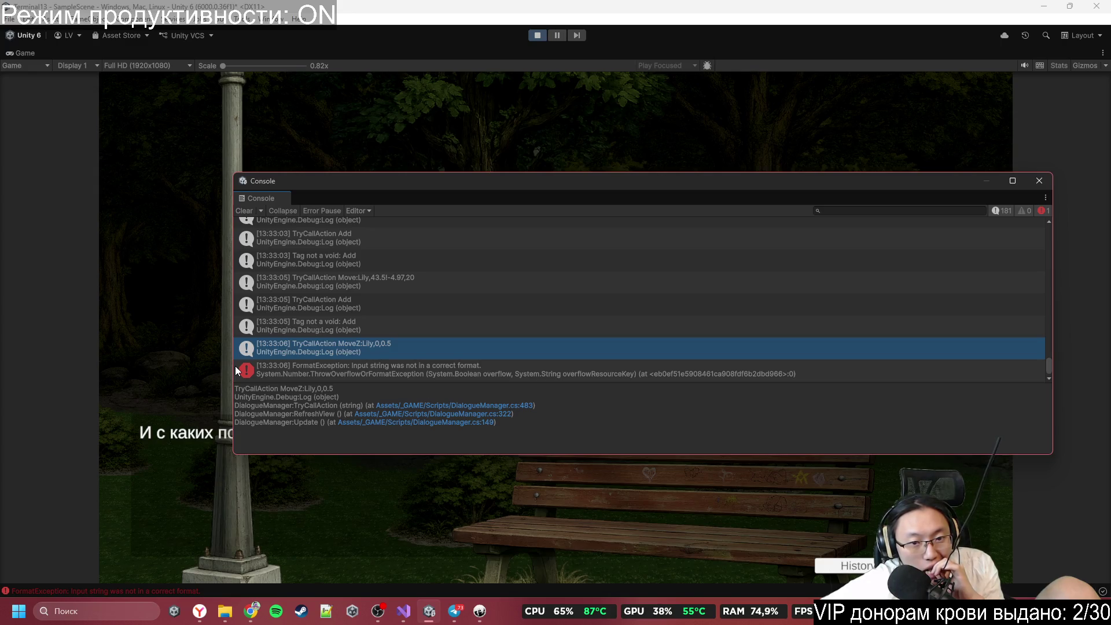
left_click(348, 374)
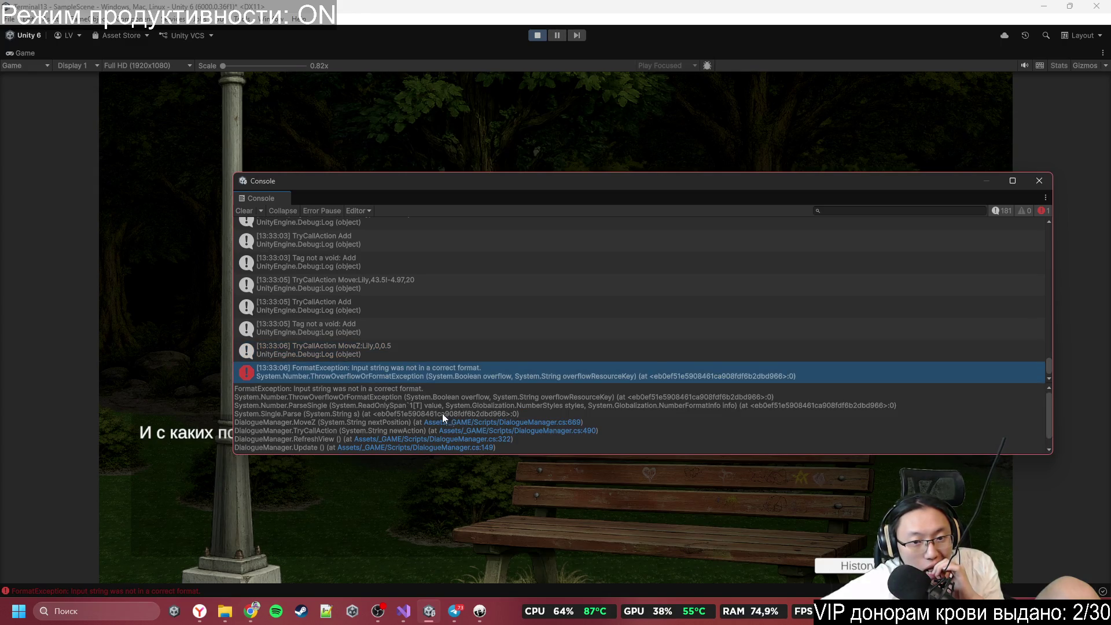
left_click(467, 422)
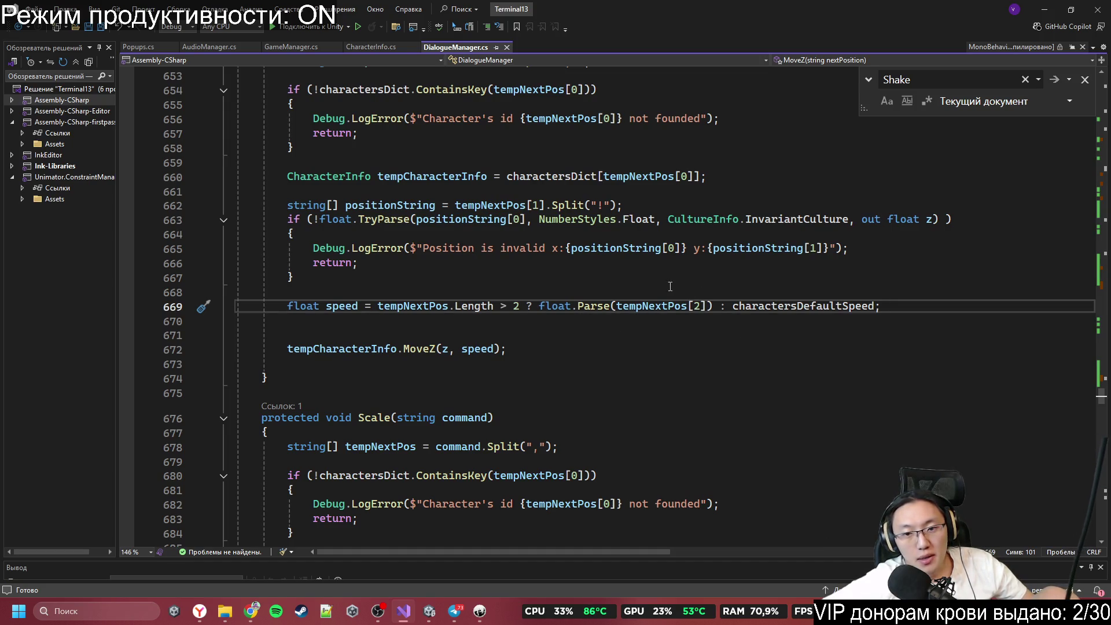
Step: Reopen line 669 from the Console and select the parse arguments on lines 662-663
scroll(696, 259, "up", 4)
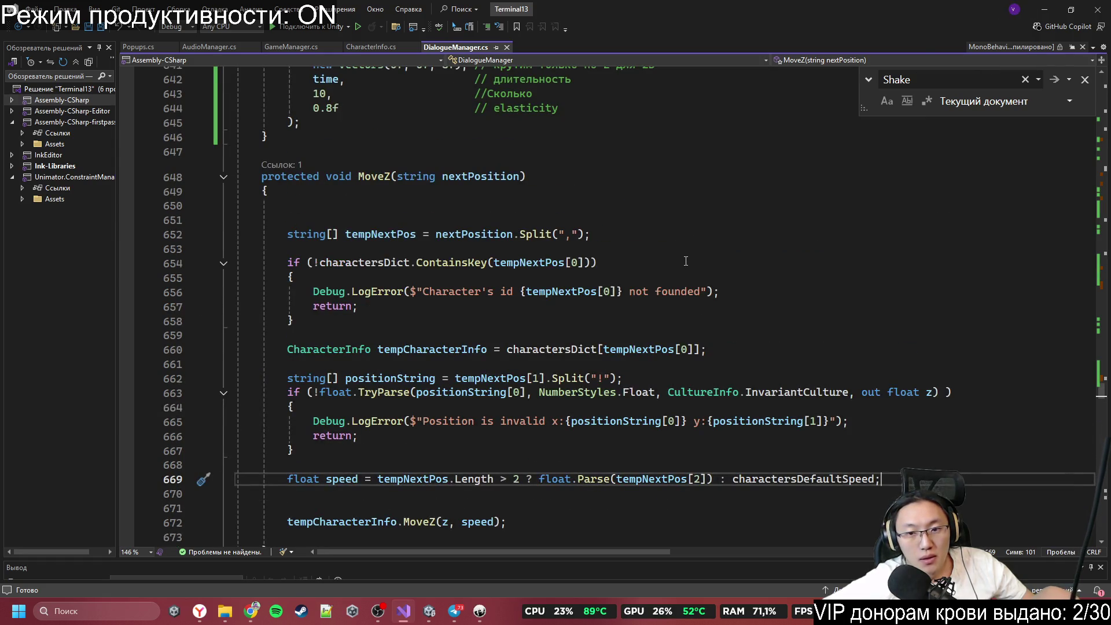
left_click(1048, 15)
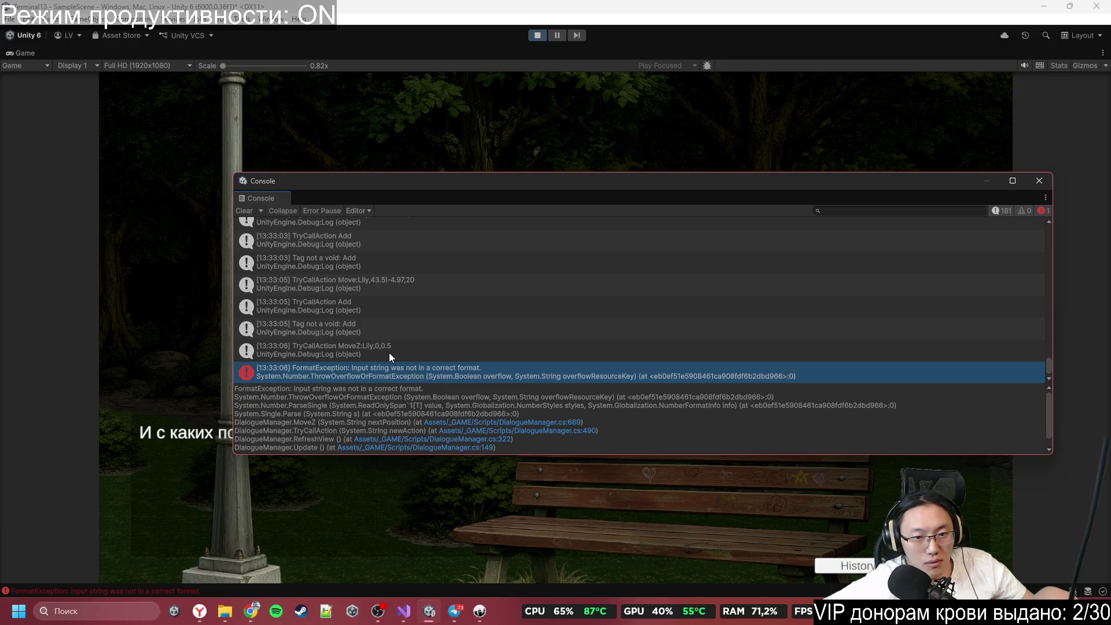
double_click(387, 374)
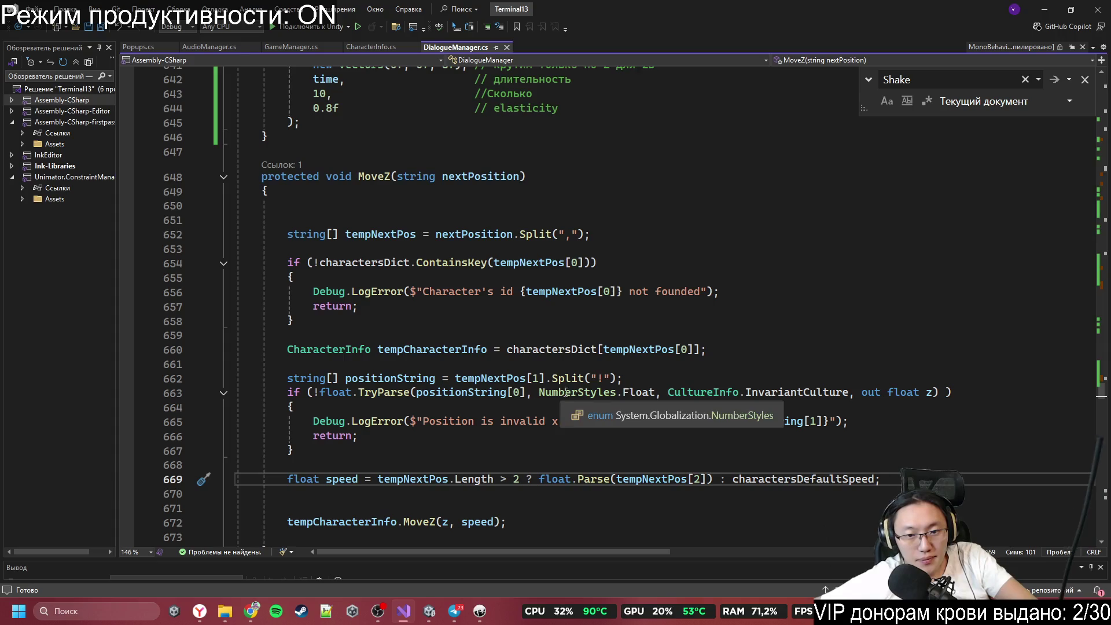
scroll(440, 388, "down", 1)
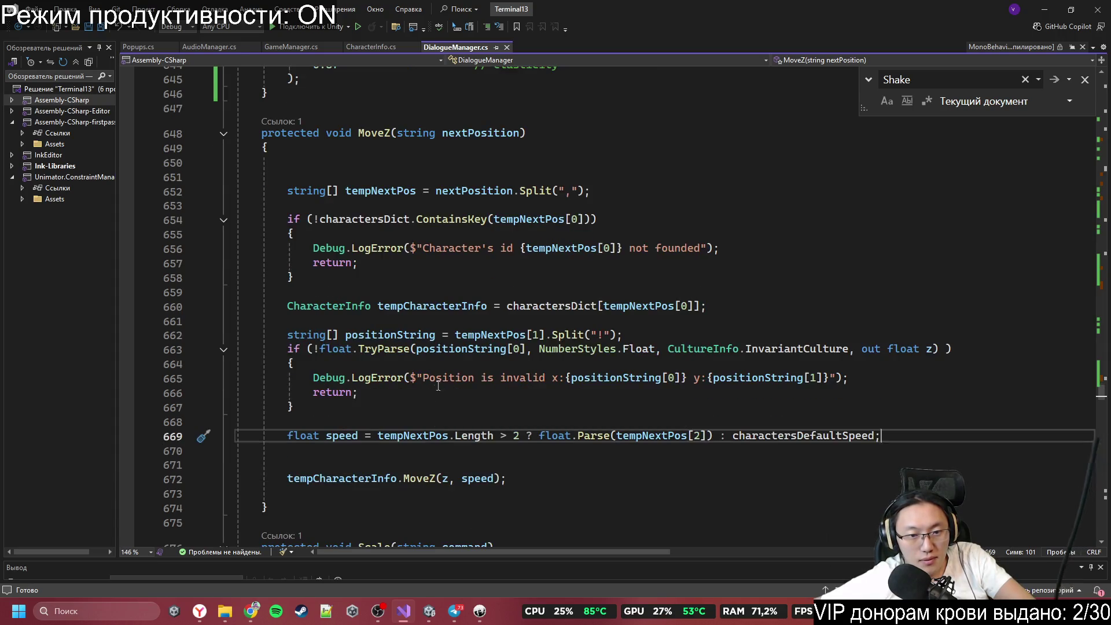
left_click(525, 349)
mouse_move(524, 349)
left_mouse_down()
mouse_move(609, 336)
mouse_move(290, 336)
mouse_move(849, 346)
left_mouse_up()
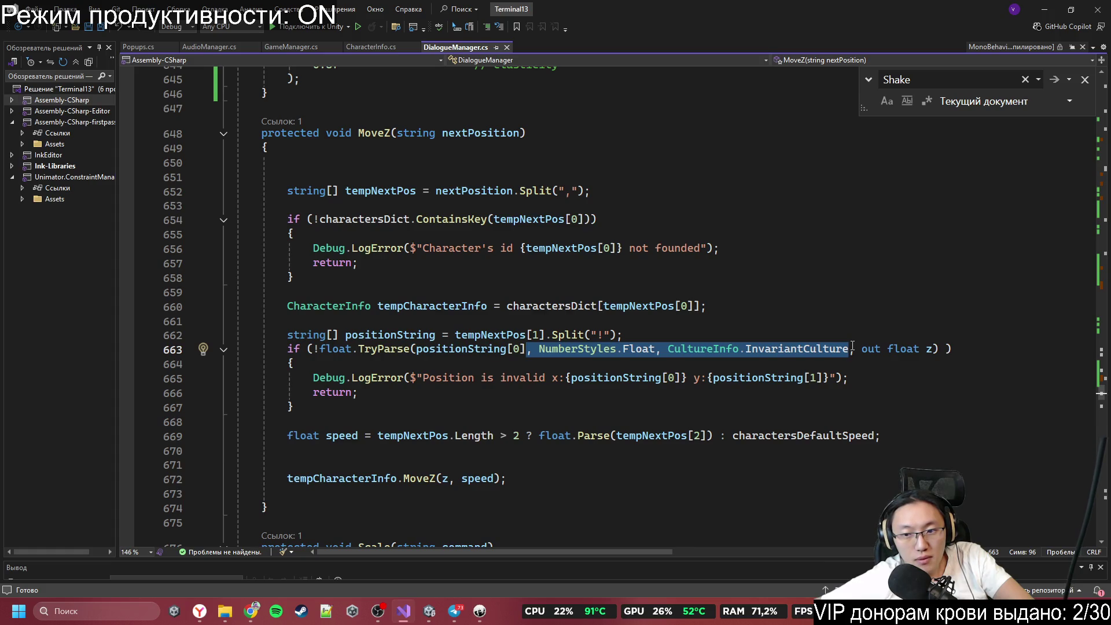
Step: Paste ', NumberStyles.Float, CultureInfo.InvariantCulture' after tempNextPos[2] on line 669 and save
left_click(714, 437)
type(", NumberStyles.Float, CultureInfo.InvariantCulture")
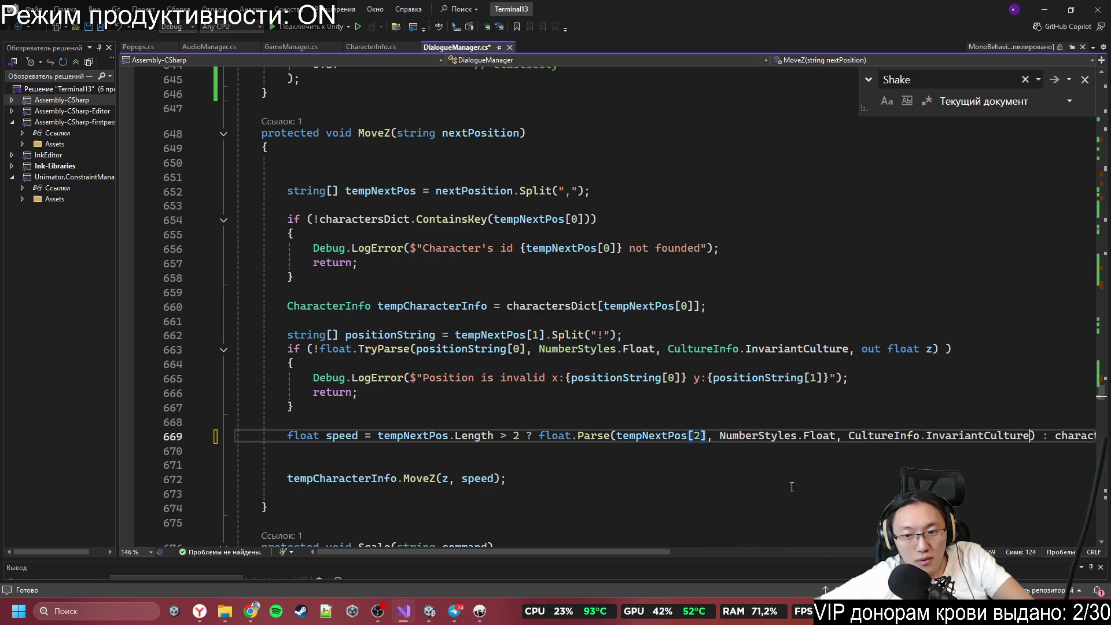
left_click(748, 473)
key("ctrl+s")
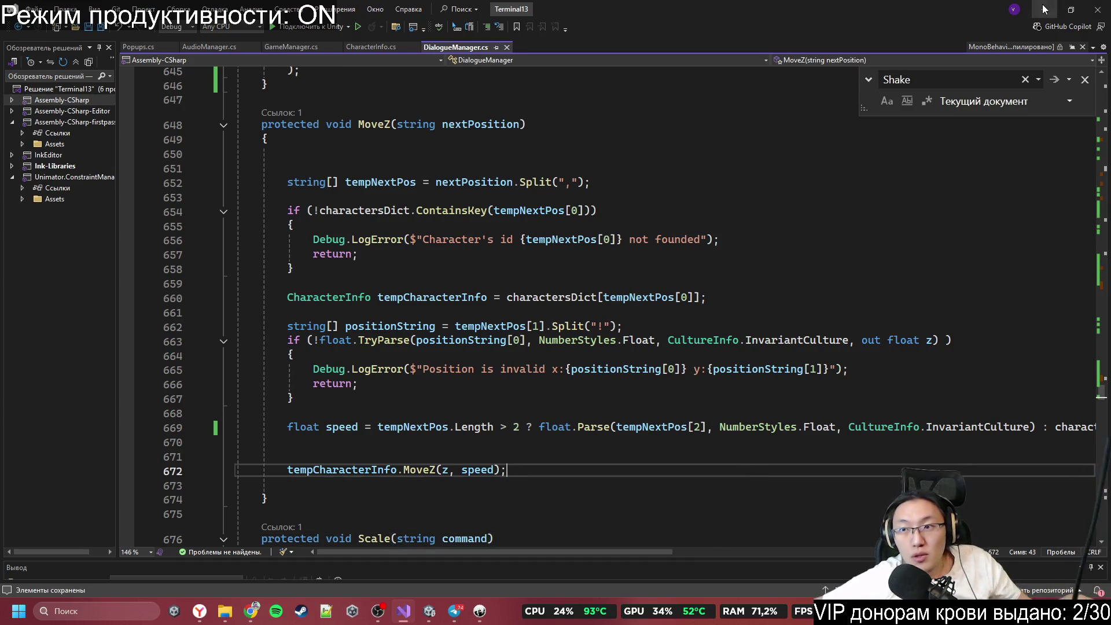
left_click(1045, 9)
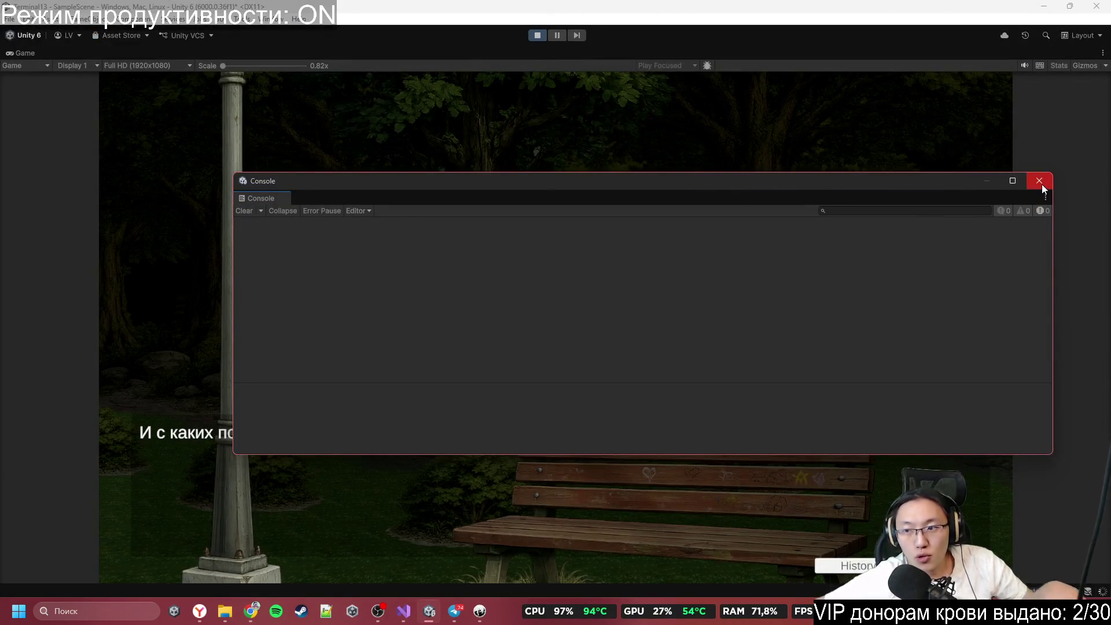
Step: Restart the game with the fixed code, pick the second choice, then stop play mode
left_click(1040, 181)
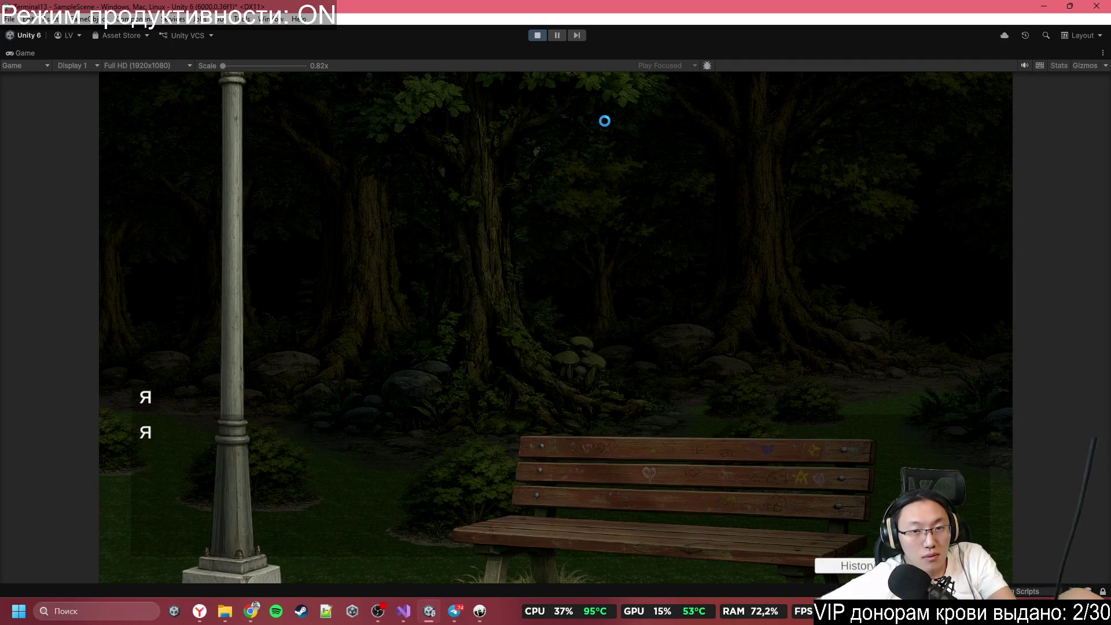
left_click(535, 36)
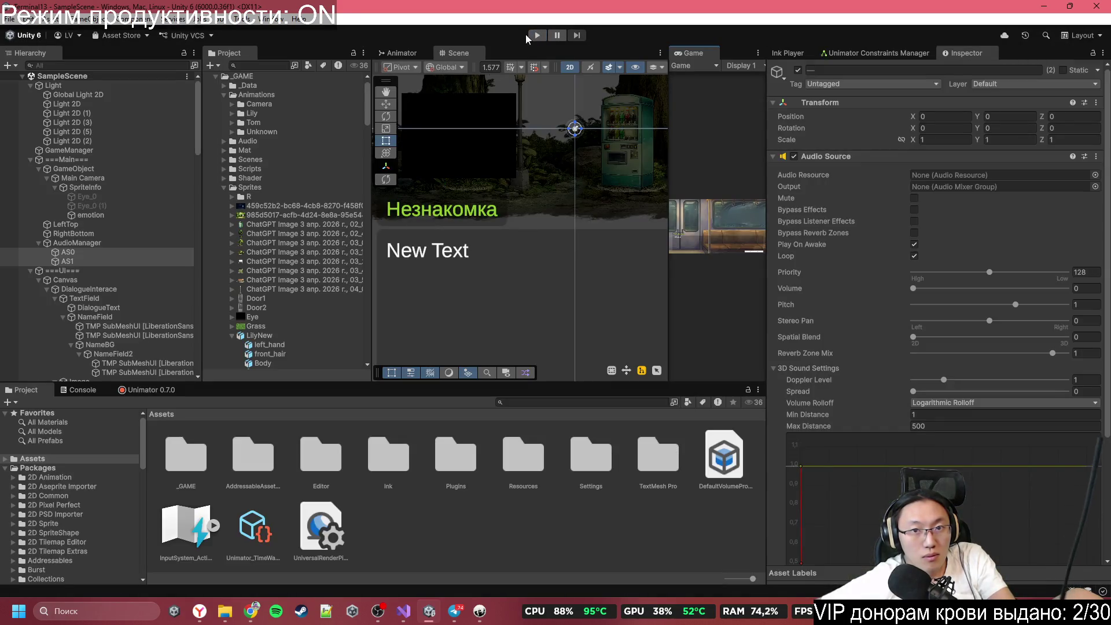
left_click(538, 36)
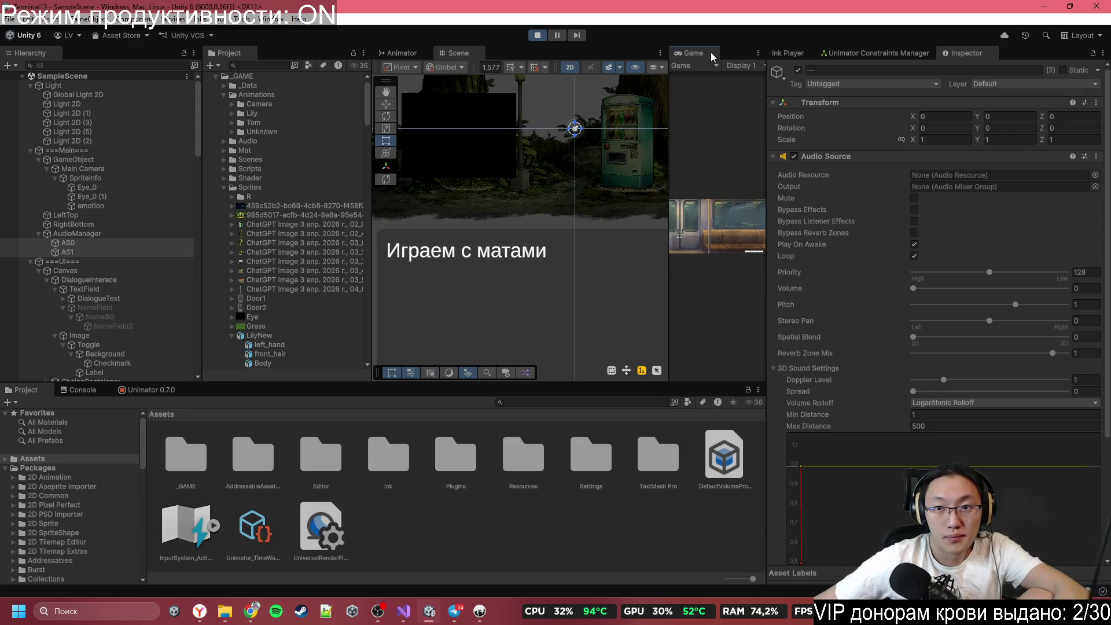
key("shift+space")
left_click(572, 338)
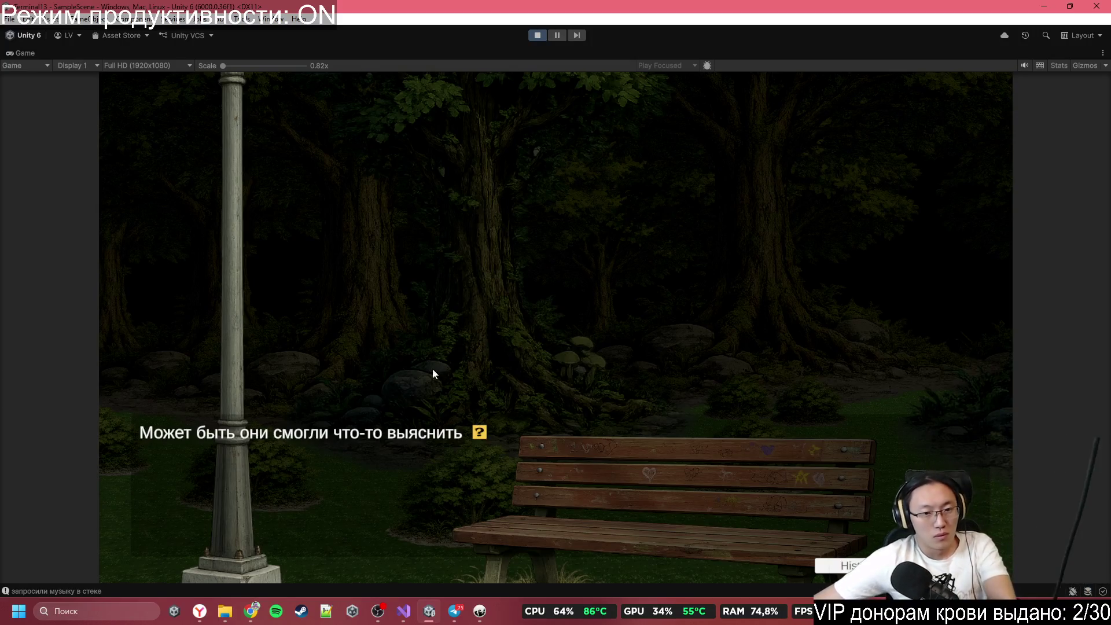
left_click(414, 392)
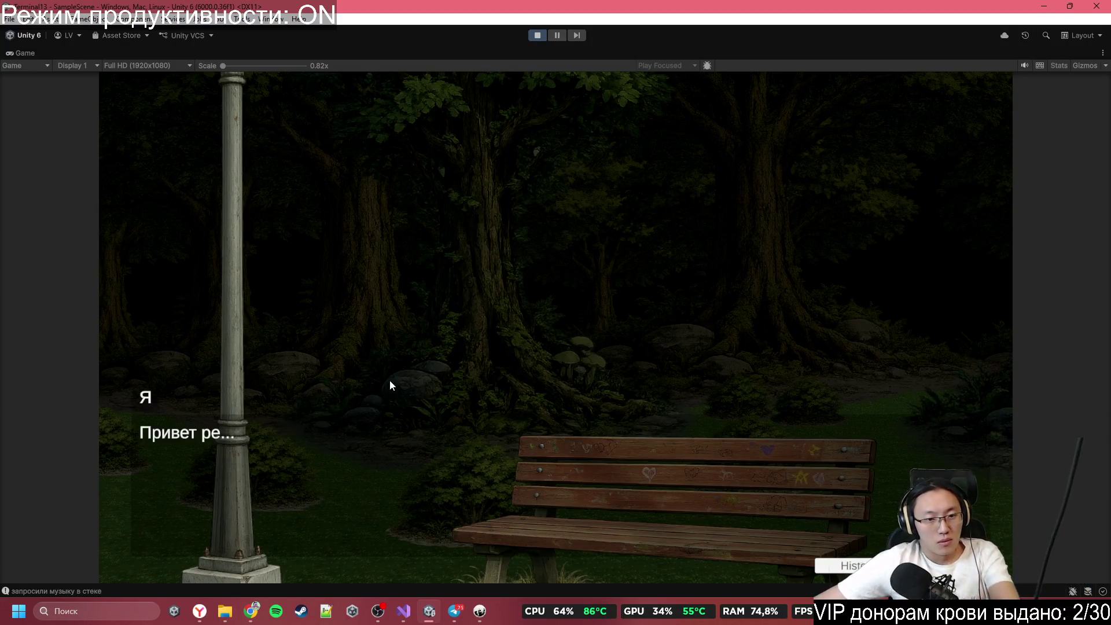
left_click(543, 38)
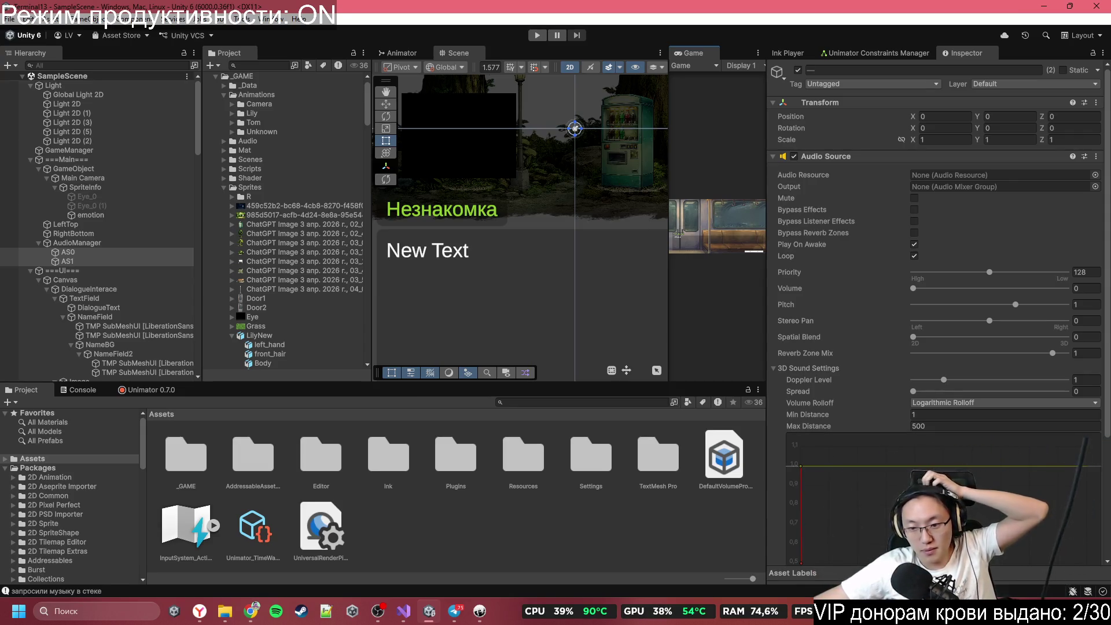
Step: Hide Telegram, bring Visual Studio forward, and scroll DialogueManager.cs to its first line
key("alt+Tab")
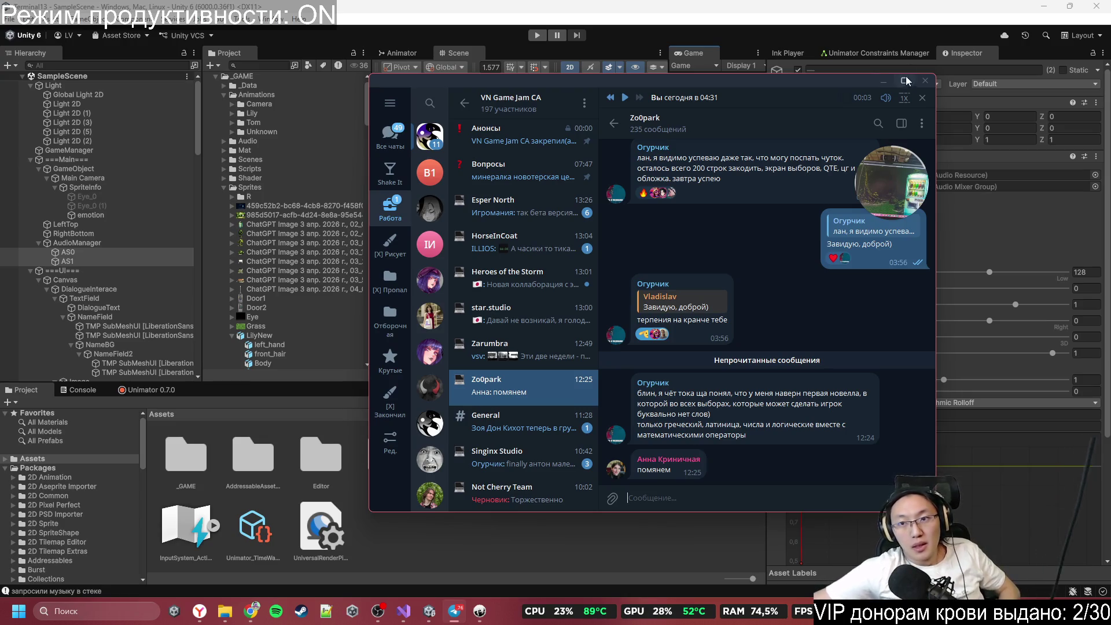
left_click(884, 81)
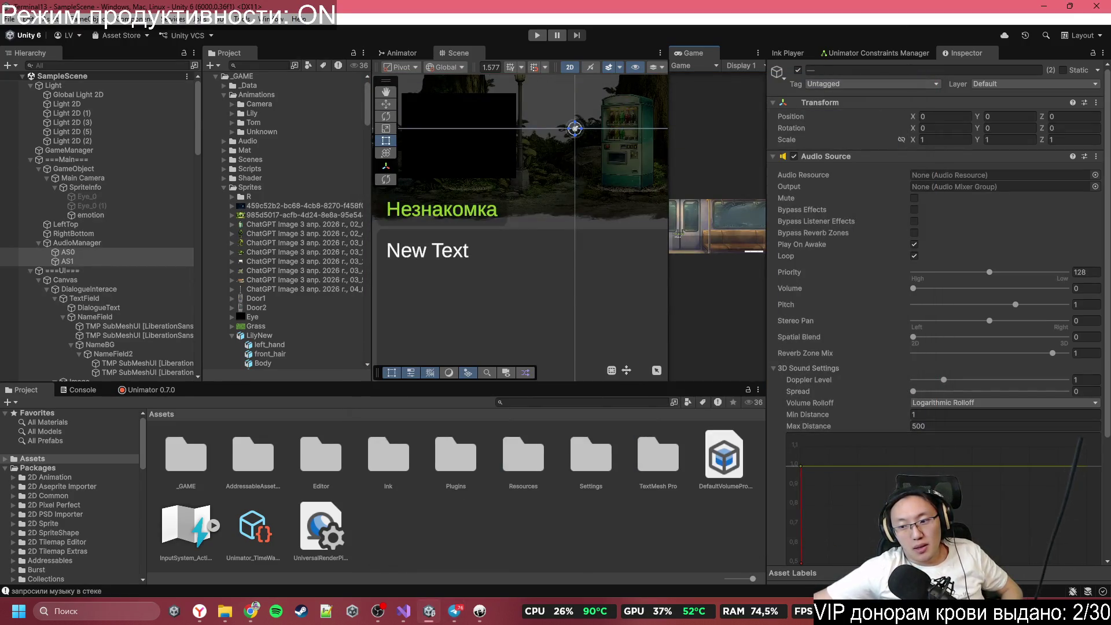
left_click(1088, 609)
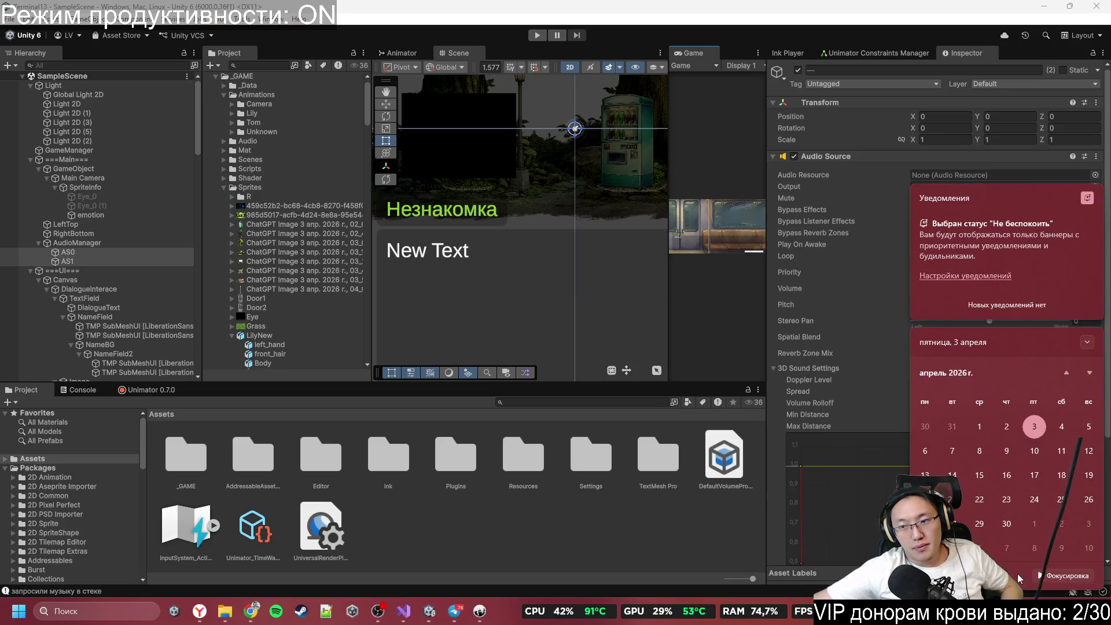
mouse_move(480, 612)
left_click(405, 613)
scroll(1023, 424, "up", 3)
left_click_drag(1101, 391, 1102, 78)
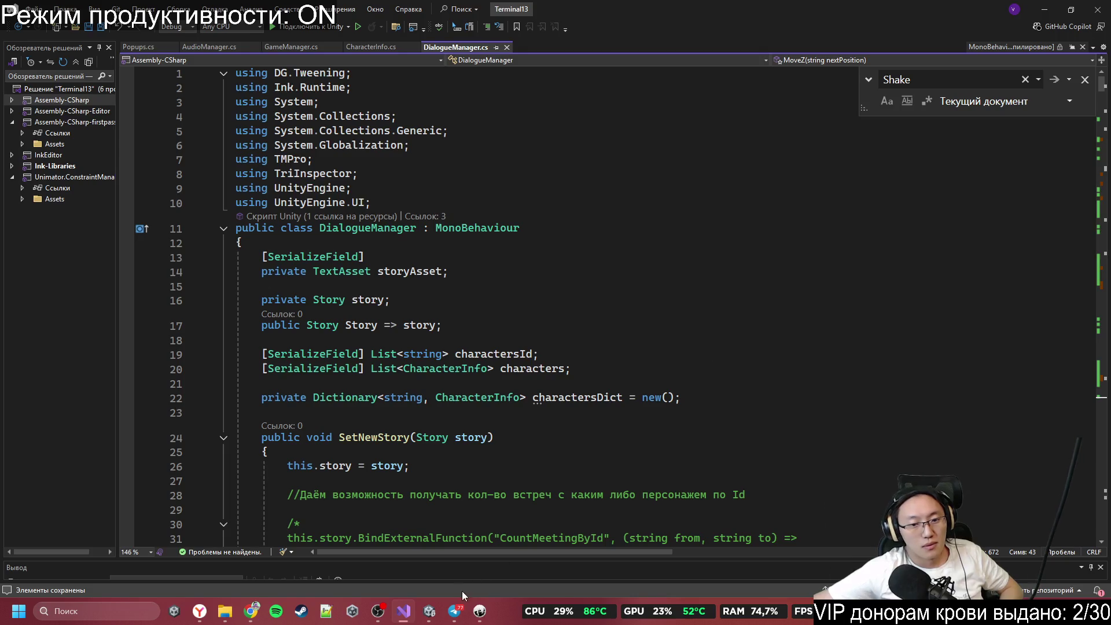
left_click(449, 609)
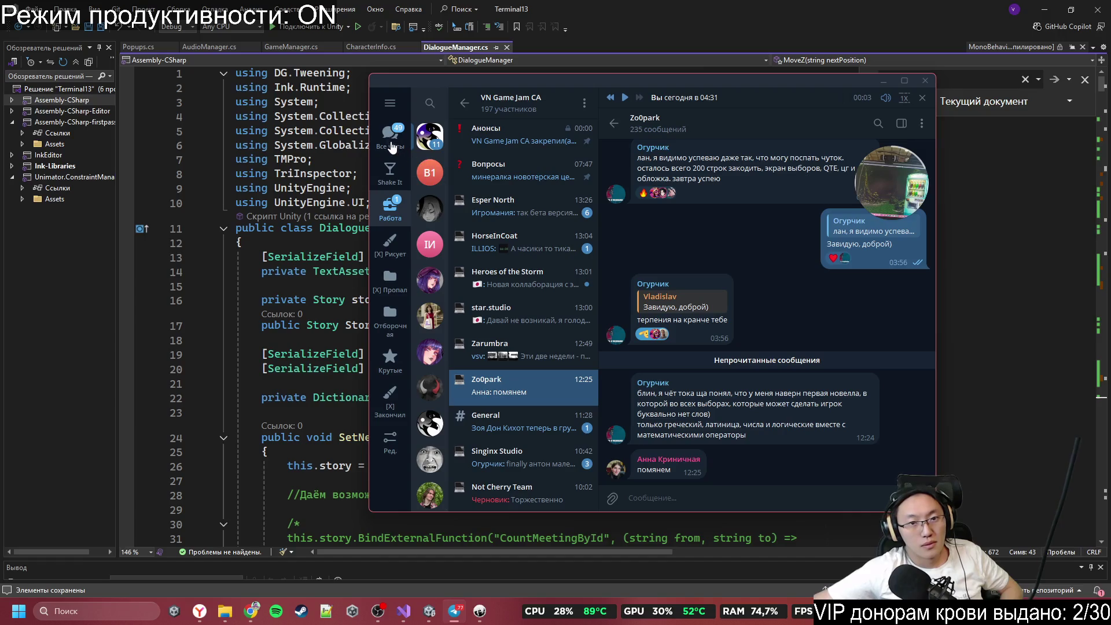
Step: Switch to the Работа folder and open the Визуально вижу 13 group chat
left_click(385, 181)
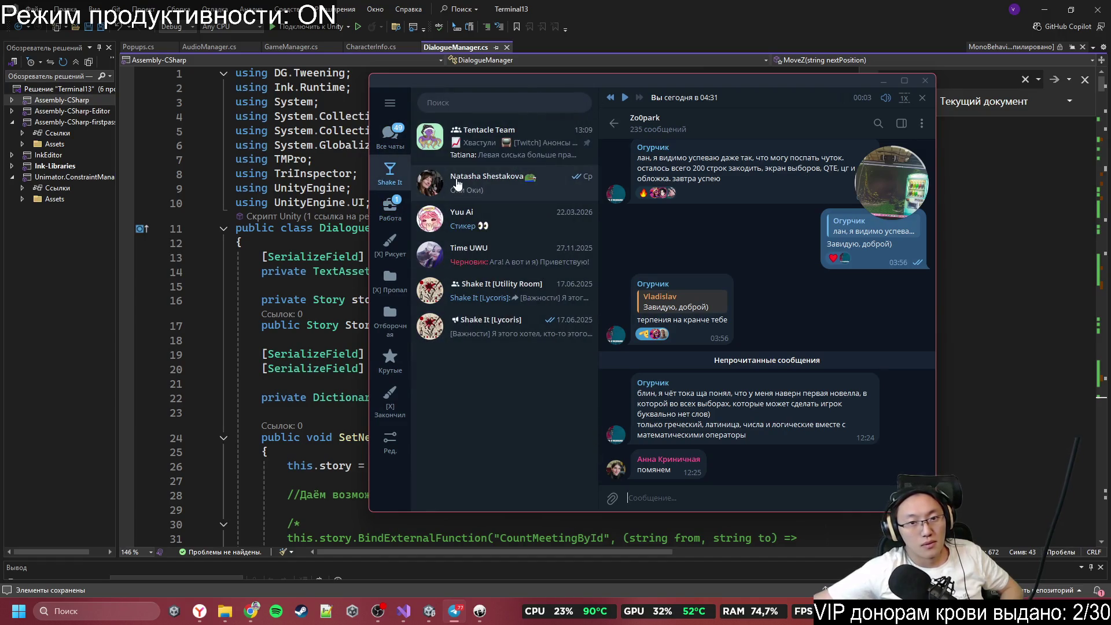
left_click(391, 208)
left_click(462, 191)
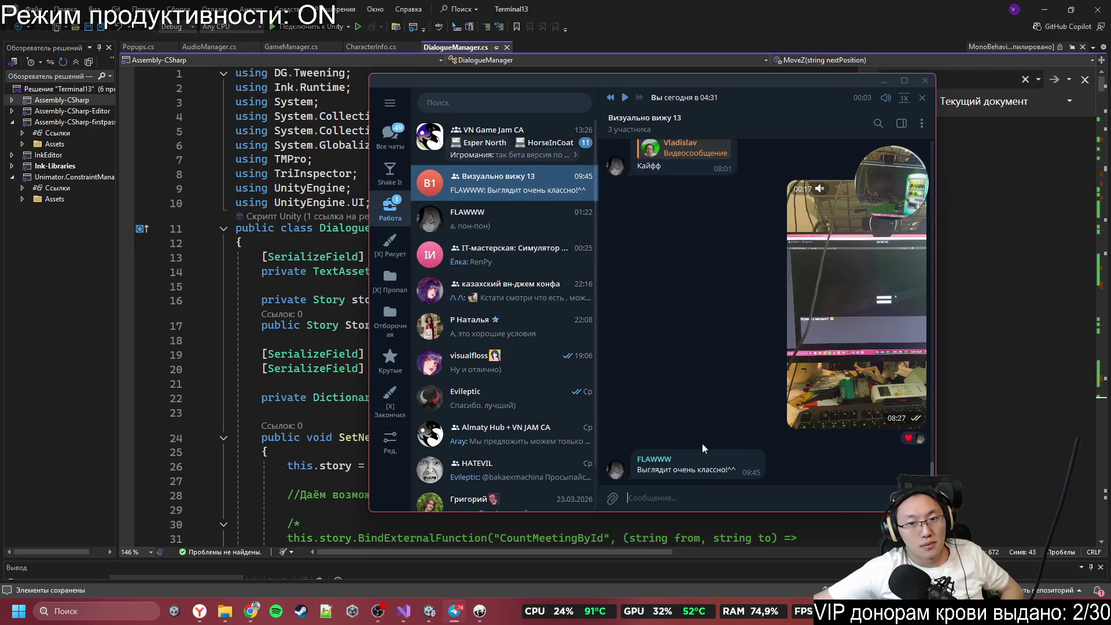
Step: Type the heading 'Звуки:' and the first entry 'шаги нескольких людей'
type("Звуки: Открытие эне")
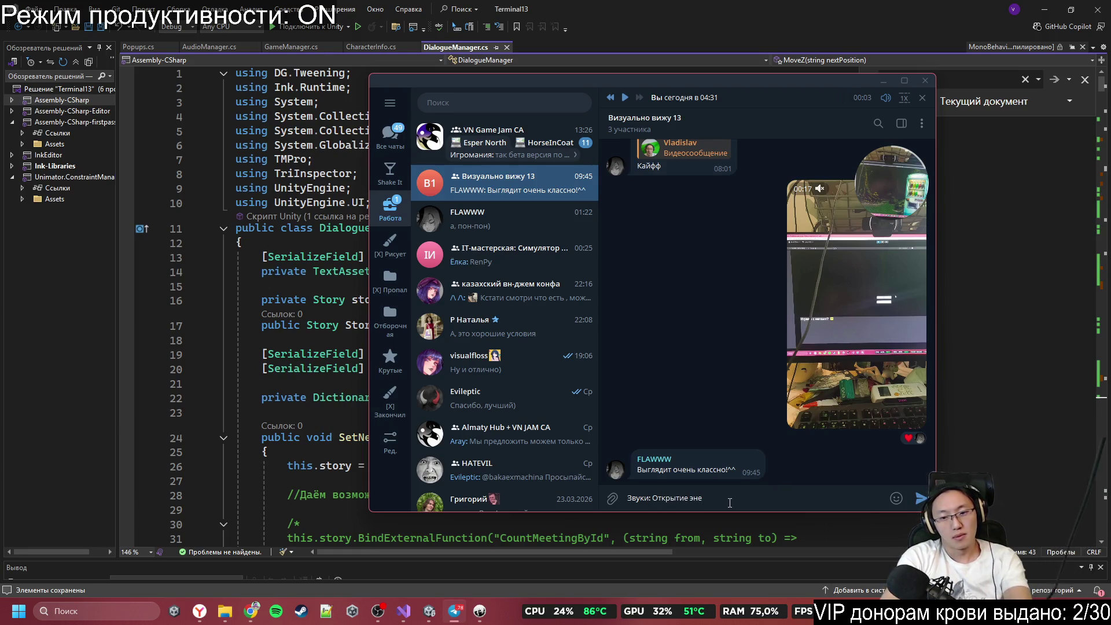
key("ctrl+BackSpace")
key("ctrl+BackSpace")
key("ctrl+BackSpace")
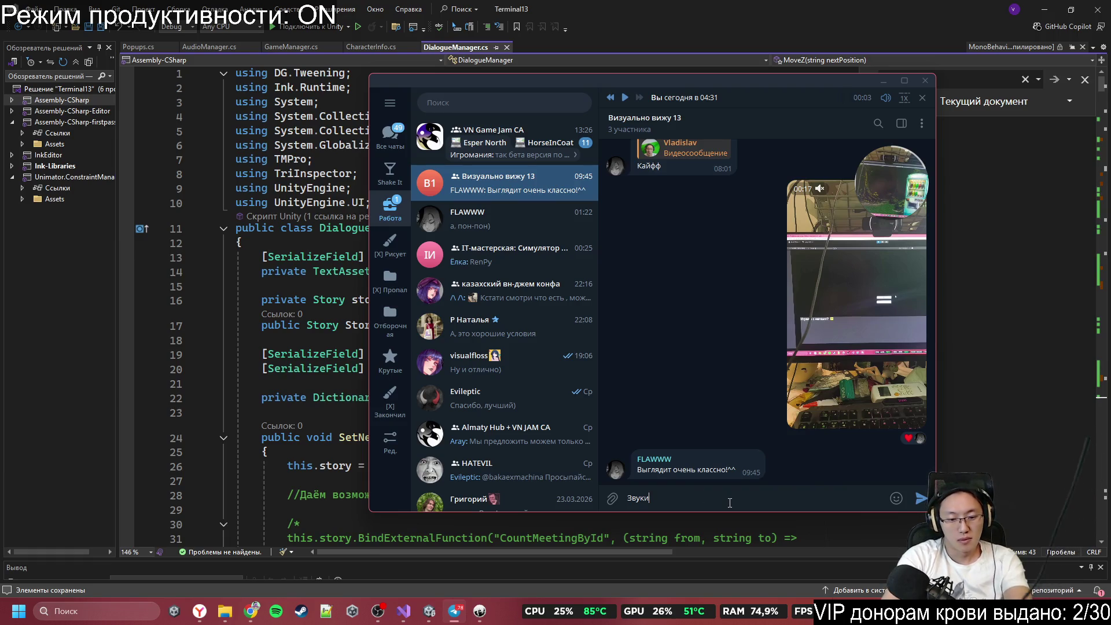
type(":")
key("shift+Return")
type("О")
type("ша")
type("и")
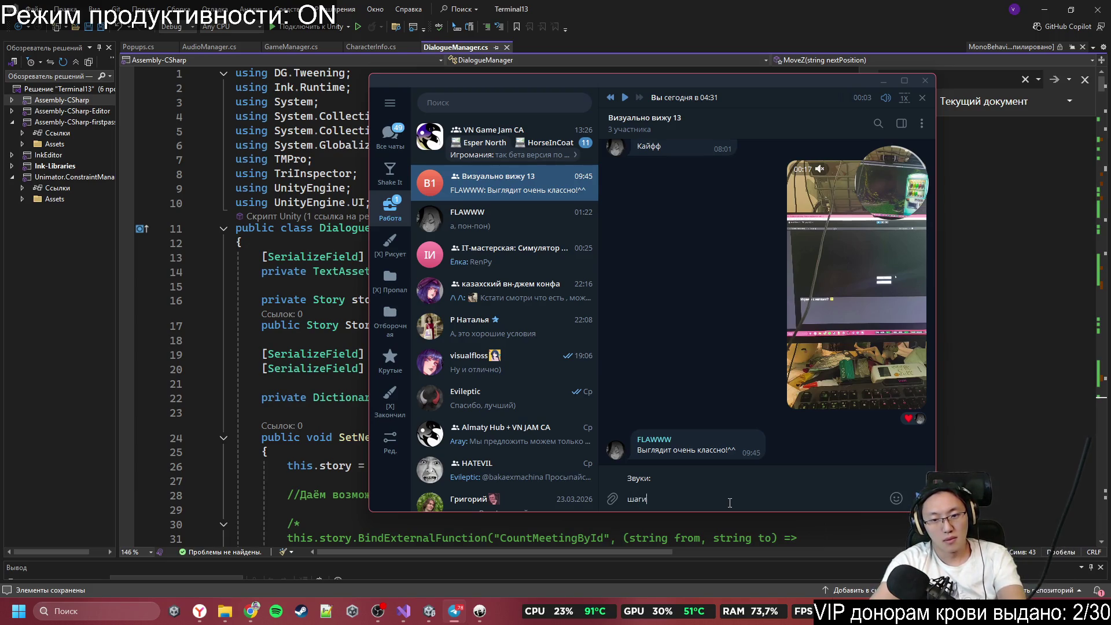
type(" нес")
type("кольких")
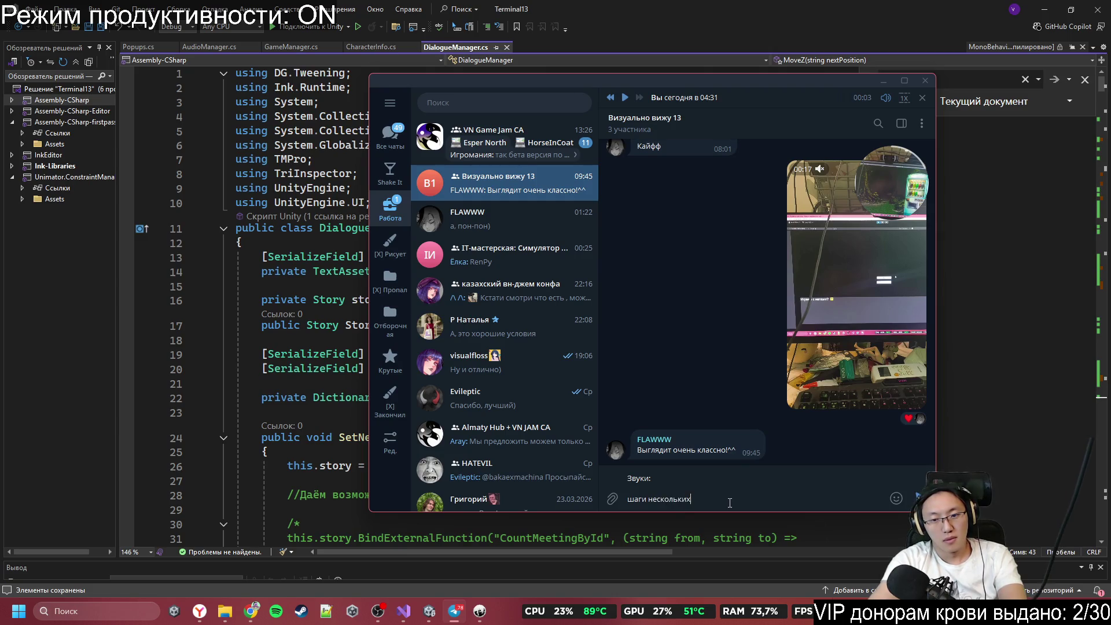
type("юдей")
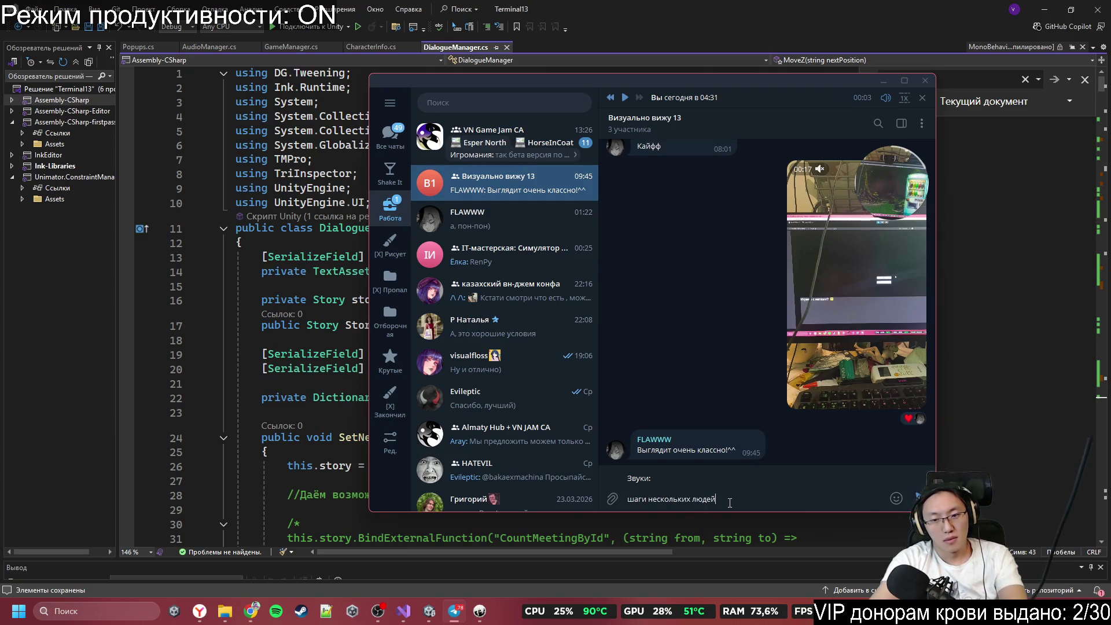
Step: Add 'шаги одного' and 'бег одного' on separate lines below
key("shift+Return")
key("shift+Return")
type("ш")
type("ш")
type("ги ")
type("го")
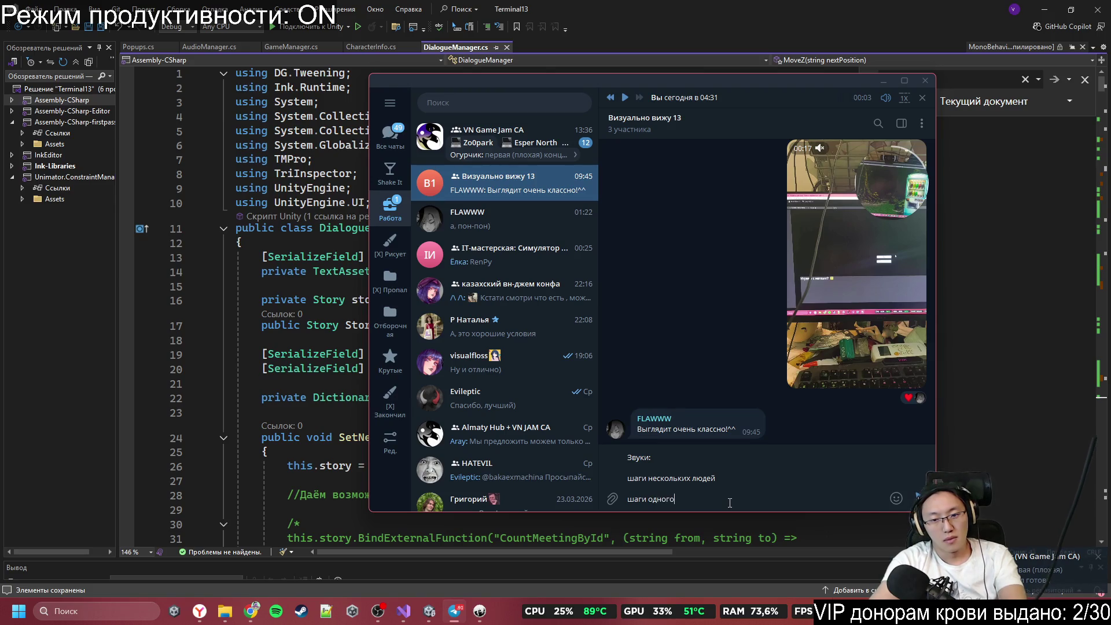
key("shift+Return")
type("Б")
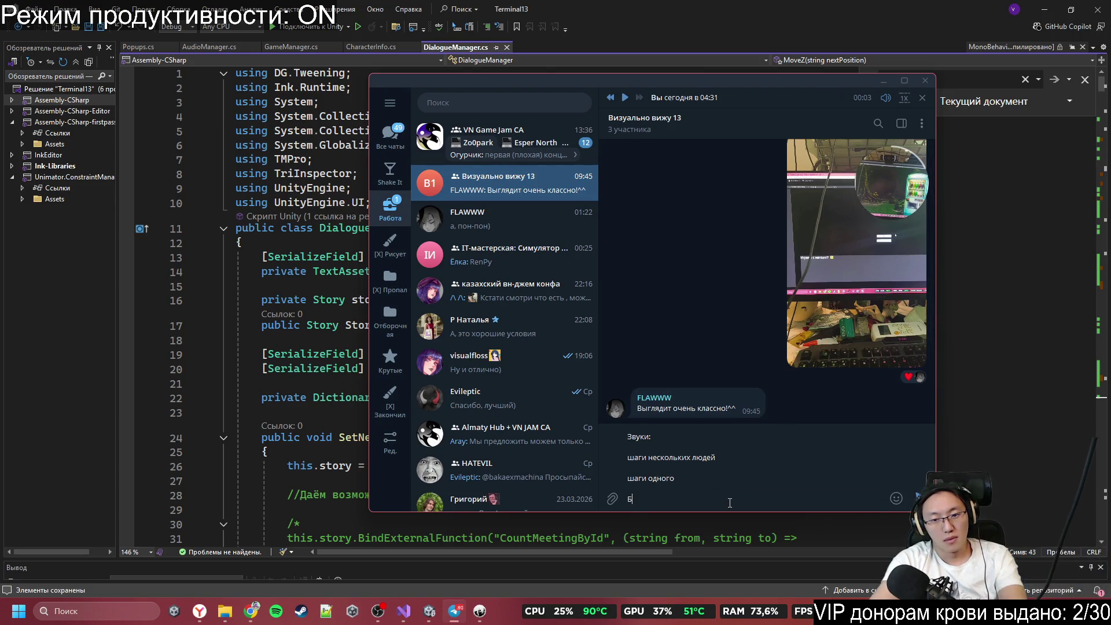
type("бе")
key("BackSpace")
type("г ")
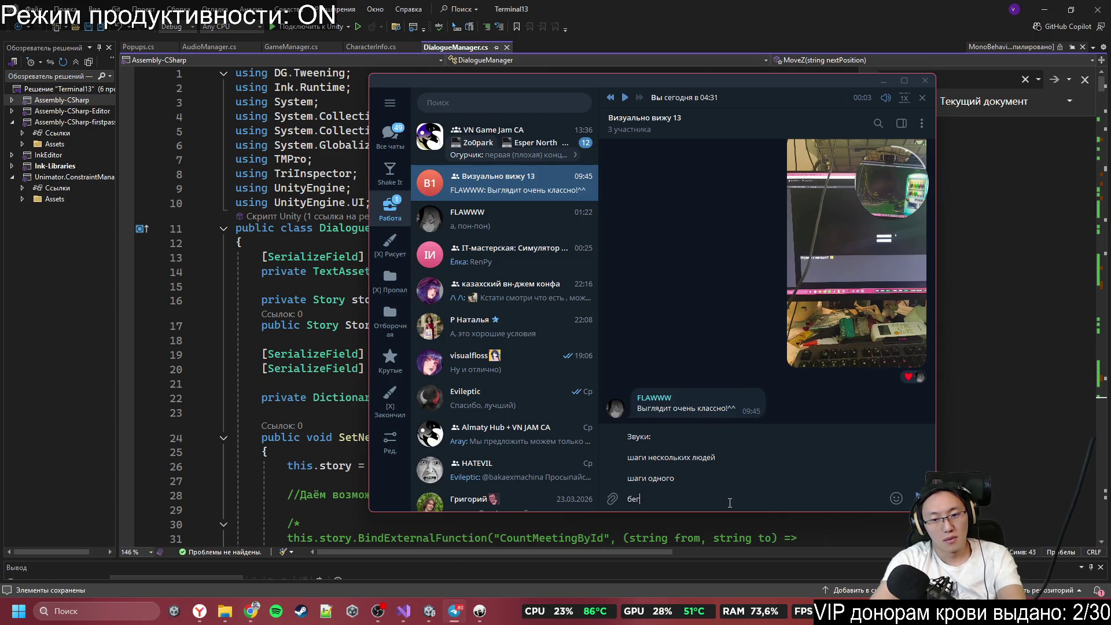
type("одного")
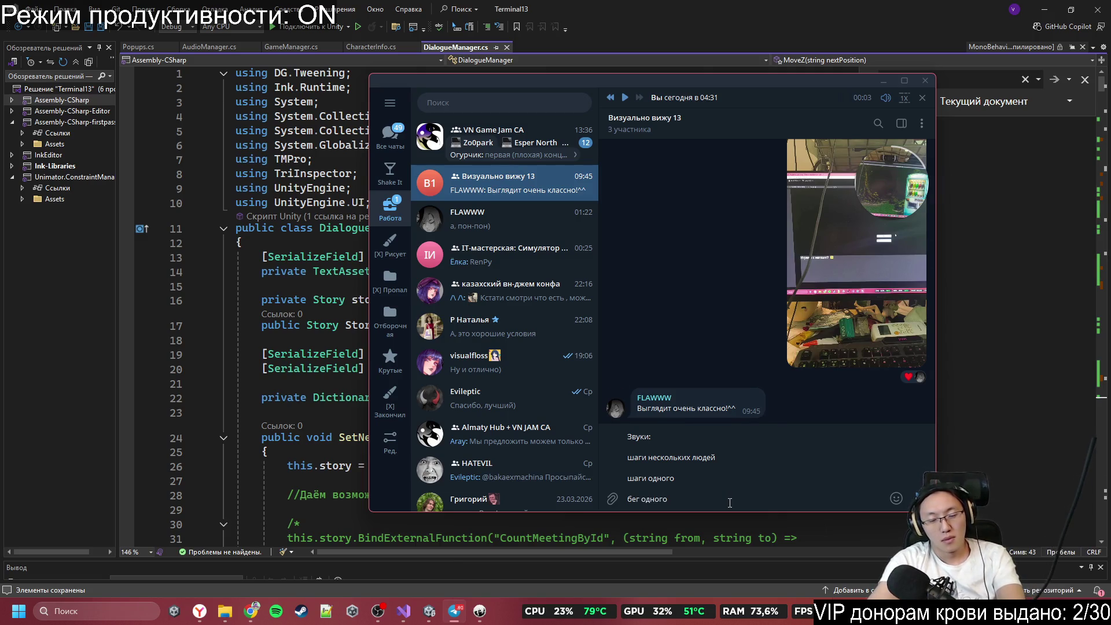
key("shift+Return")
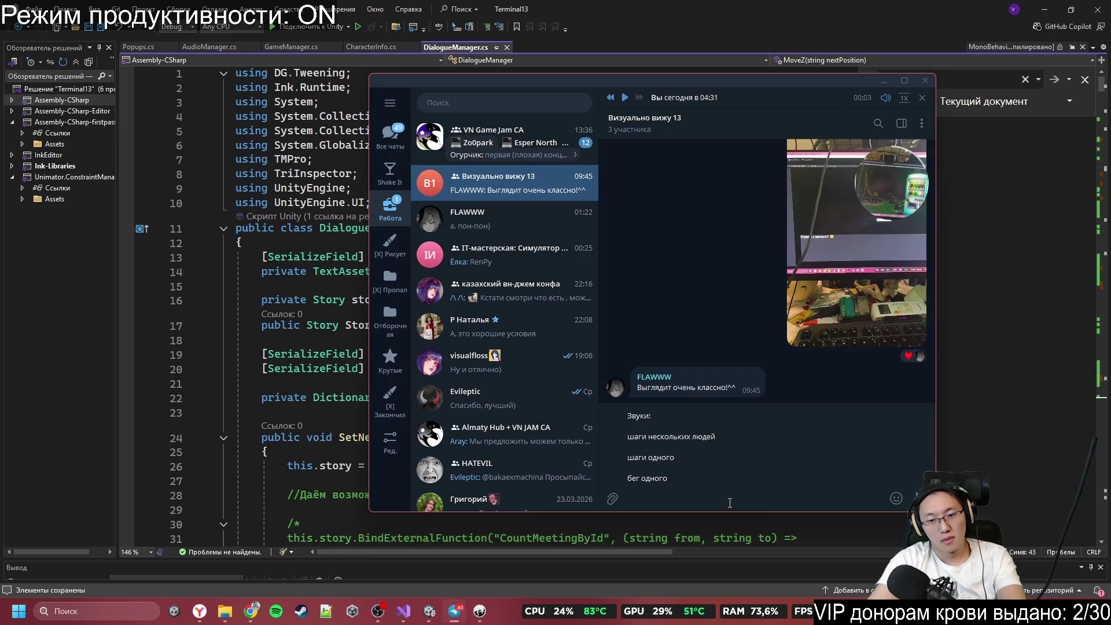
key("BackSpace")
key("BackSpace")
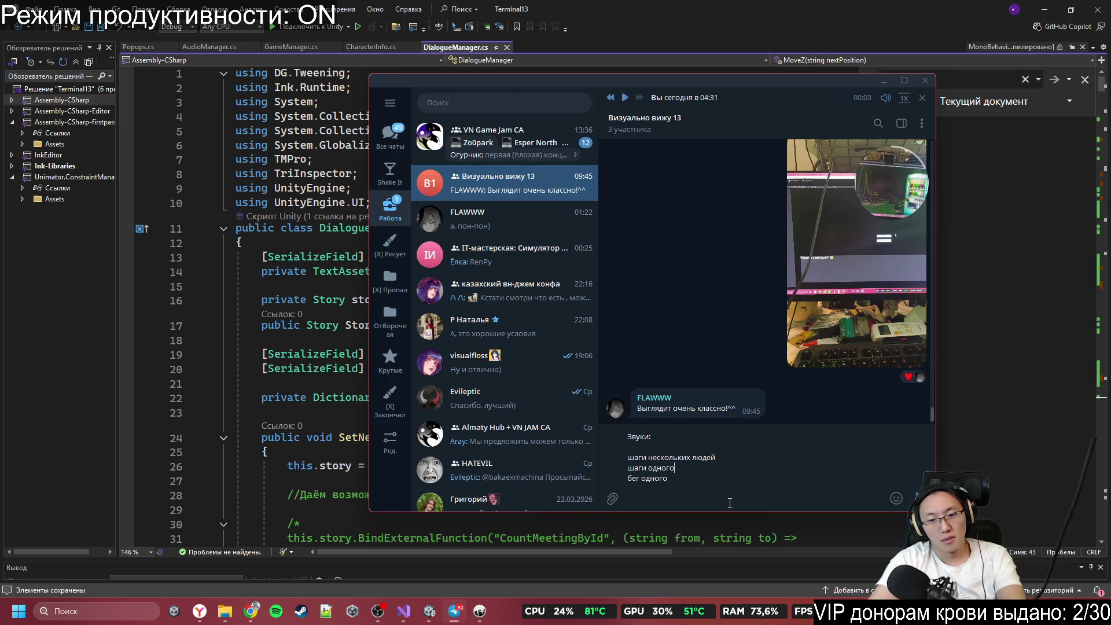
left_click(730, 502)
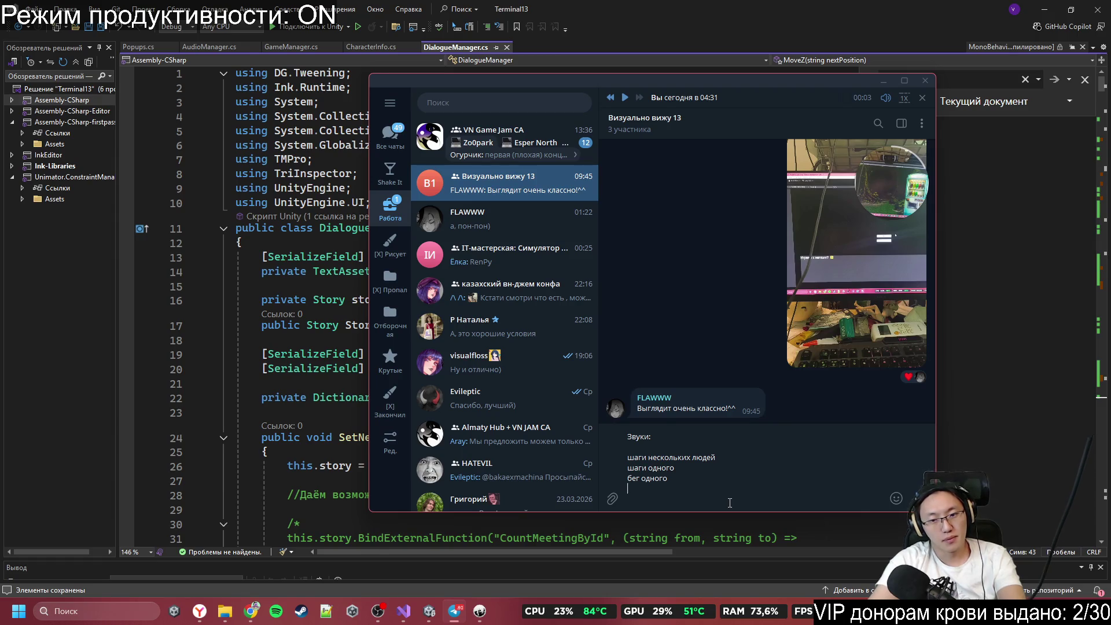
Step: Add the line 'звук открытия банки газировки' to the sound list, correcting typos
type("зв")
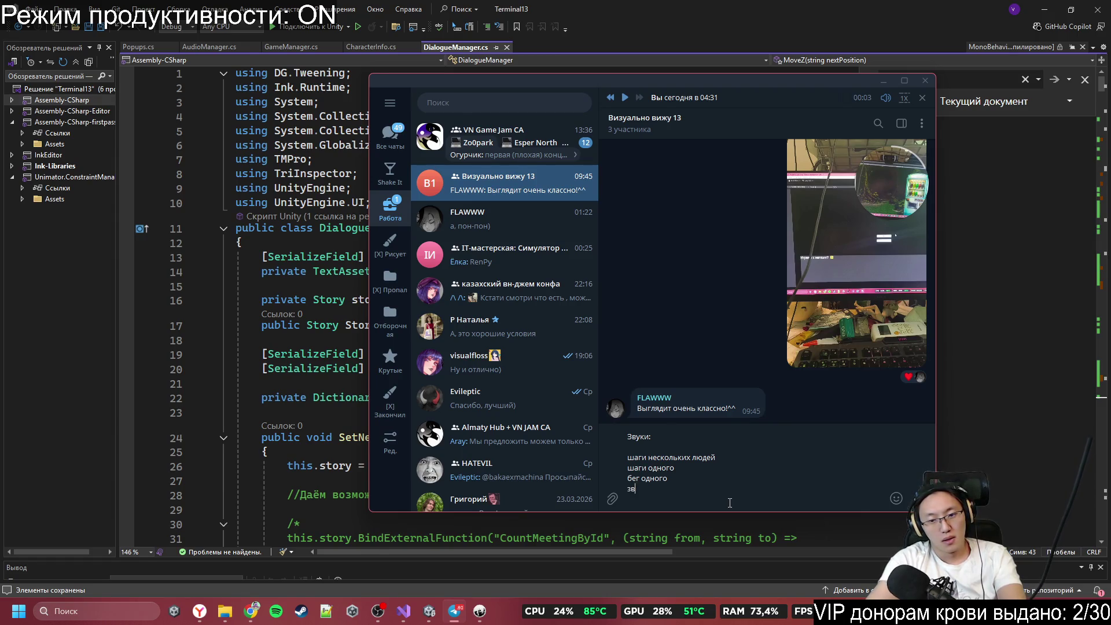
type("ук открытия энергетика")
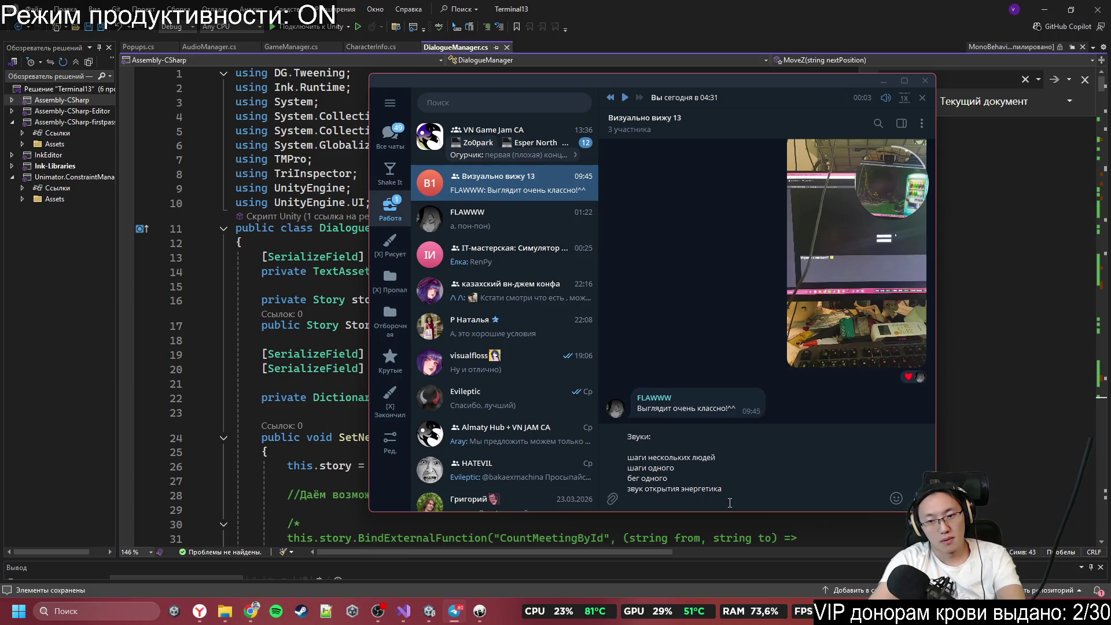
key("ctrl+BackSpace")
type("ки ")
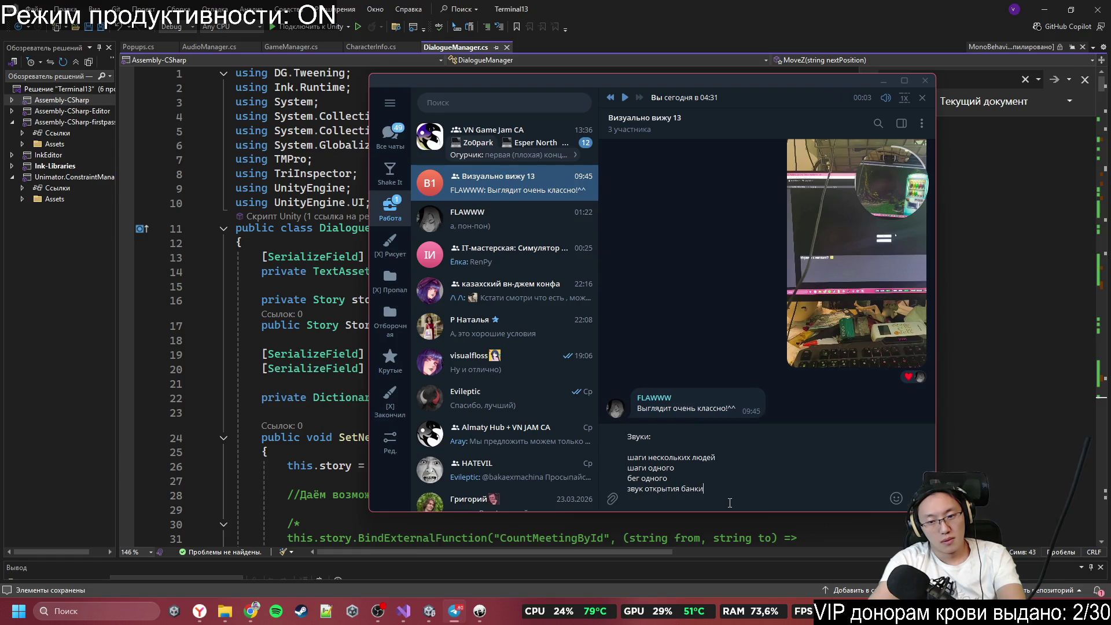
type("газировки ")
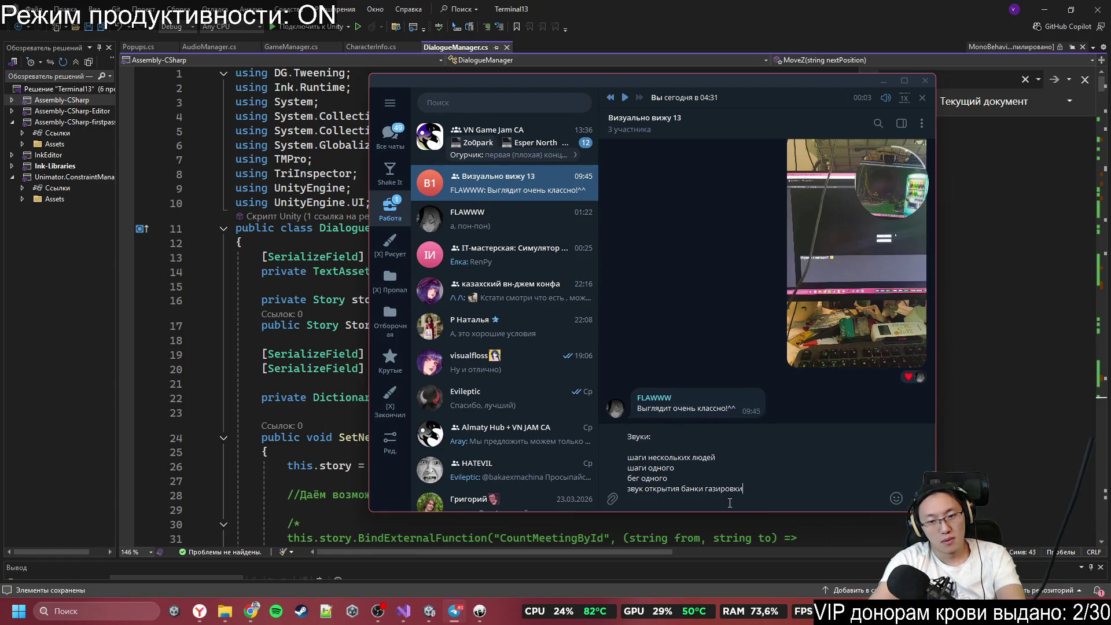
type("хв")
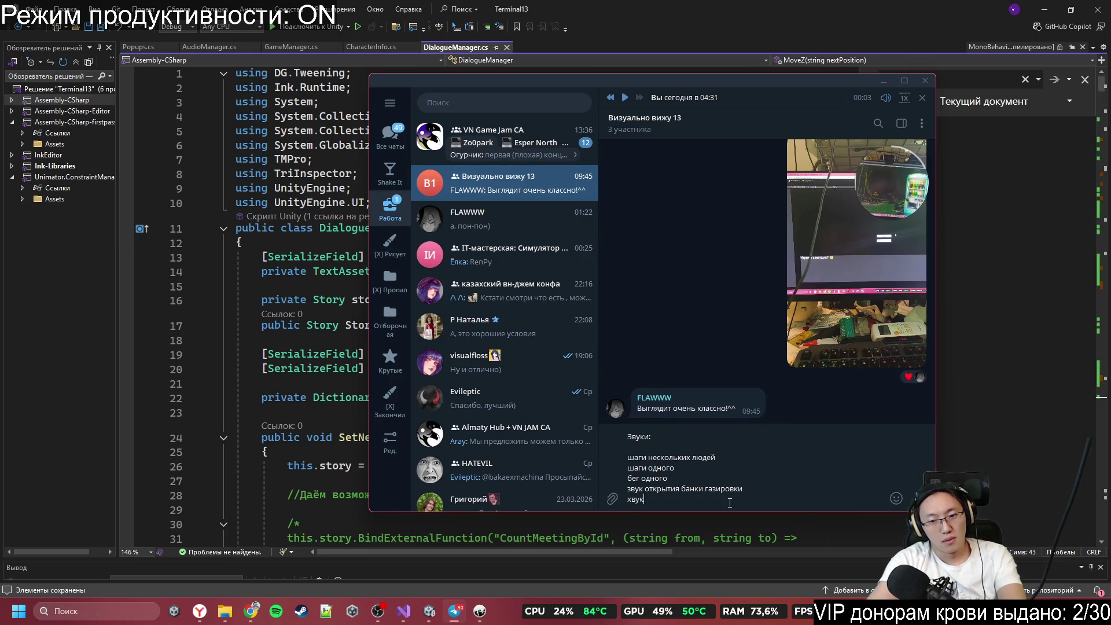
key("BackSpace")
Step: Add 'звук когда мы подбираем предмет (просто обычный как в играх)' and tidy the list's line breaks
type("звук к")
type("огда мы подб")
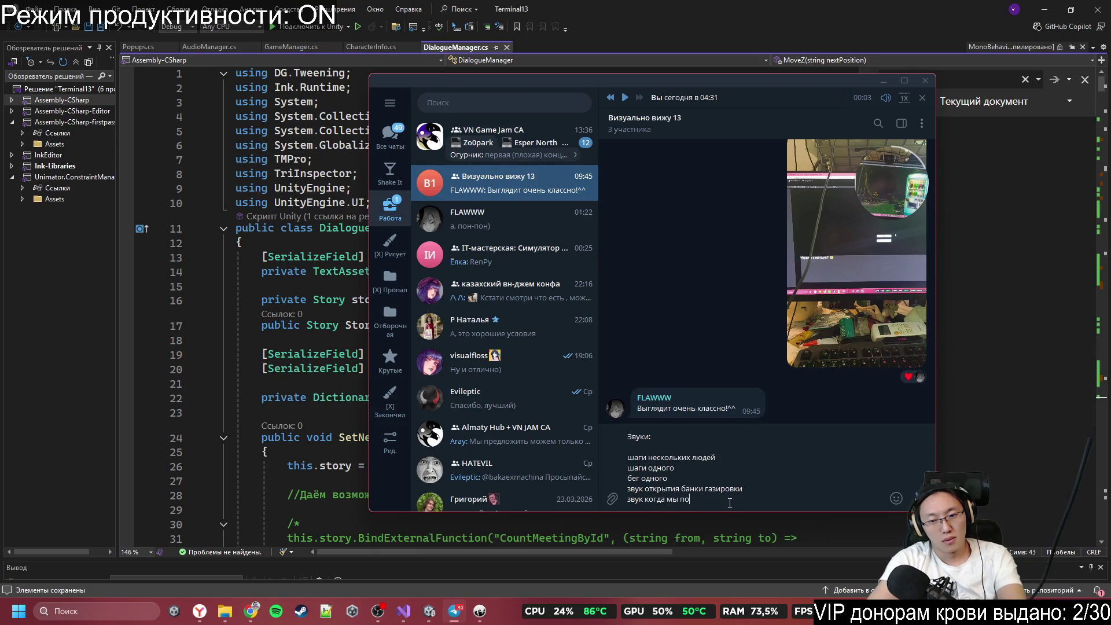
type("ираем предм")
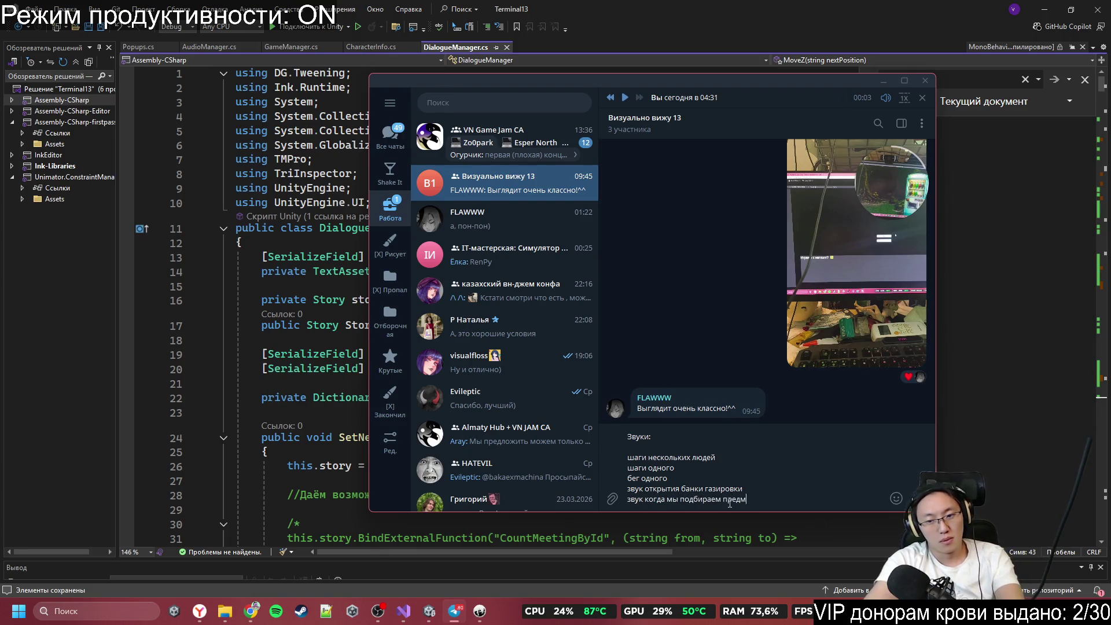
type("ет (прост")
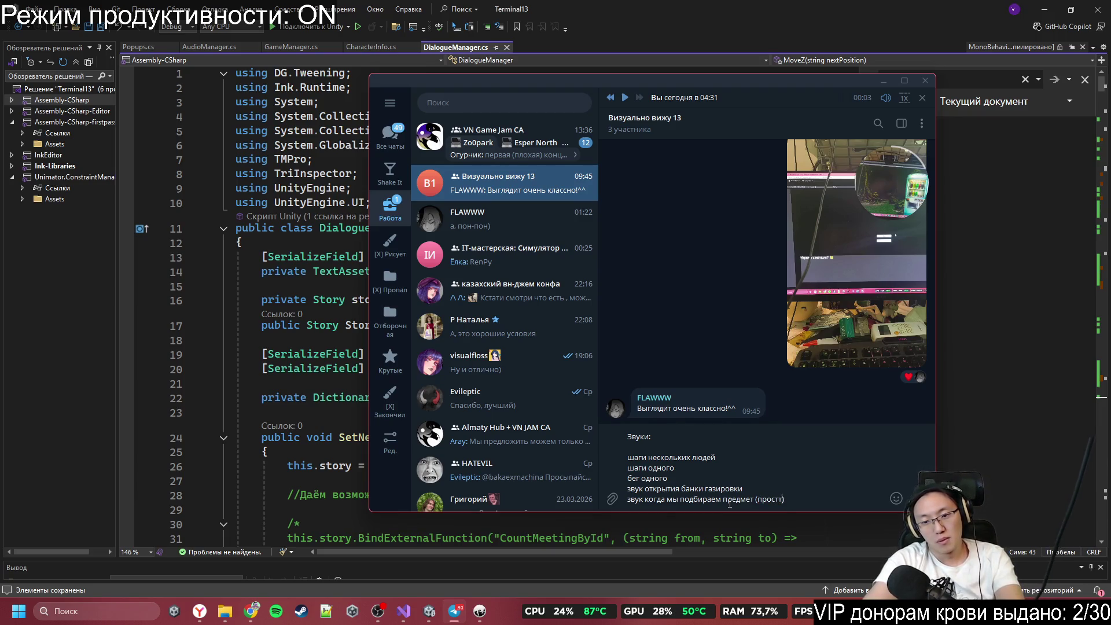
type("о обычный как ")
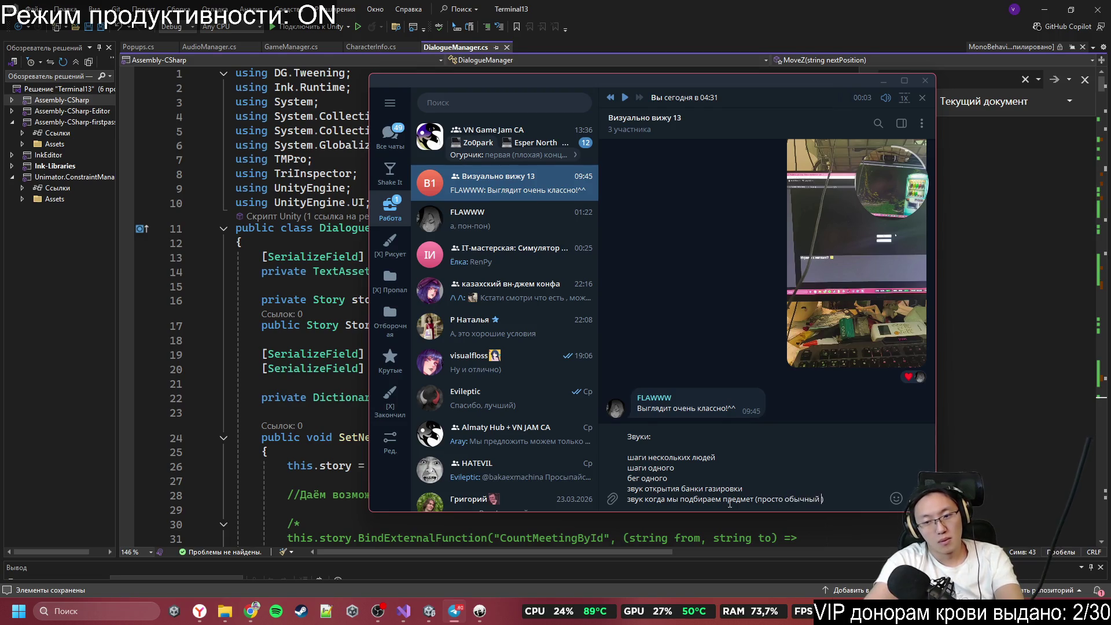
type("в играх")
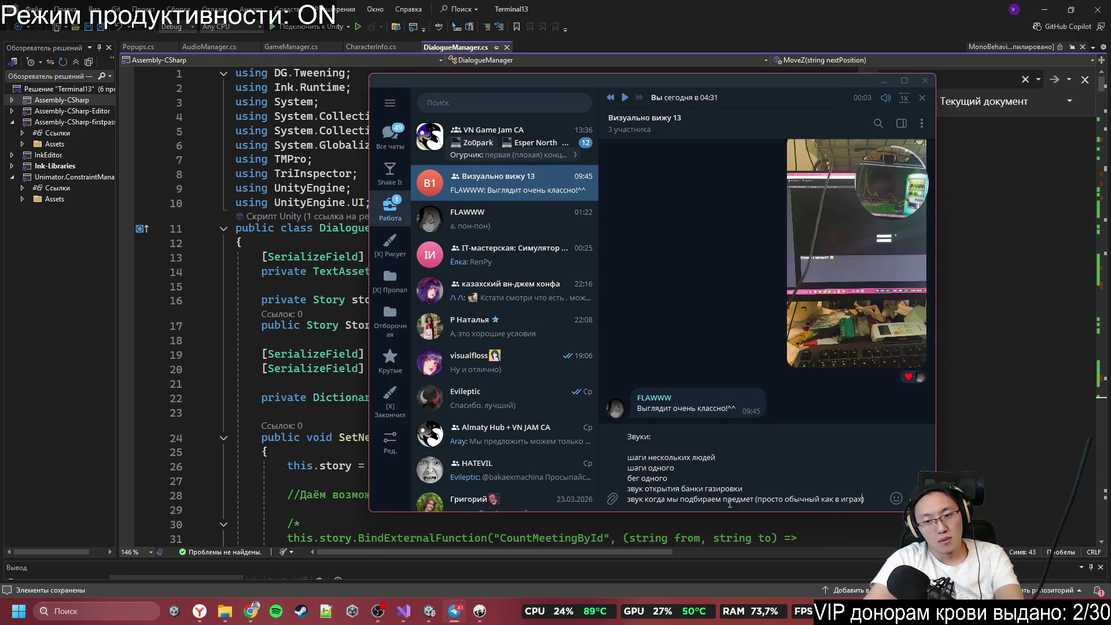
key("shift+Return")
key("BackSpace")
key("Down")
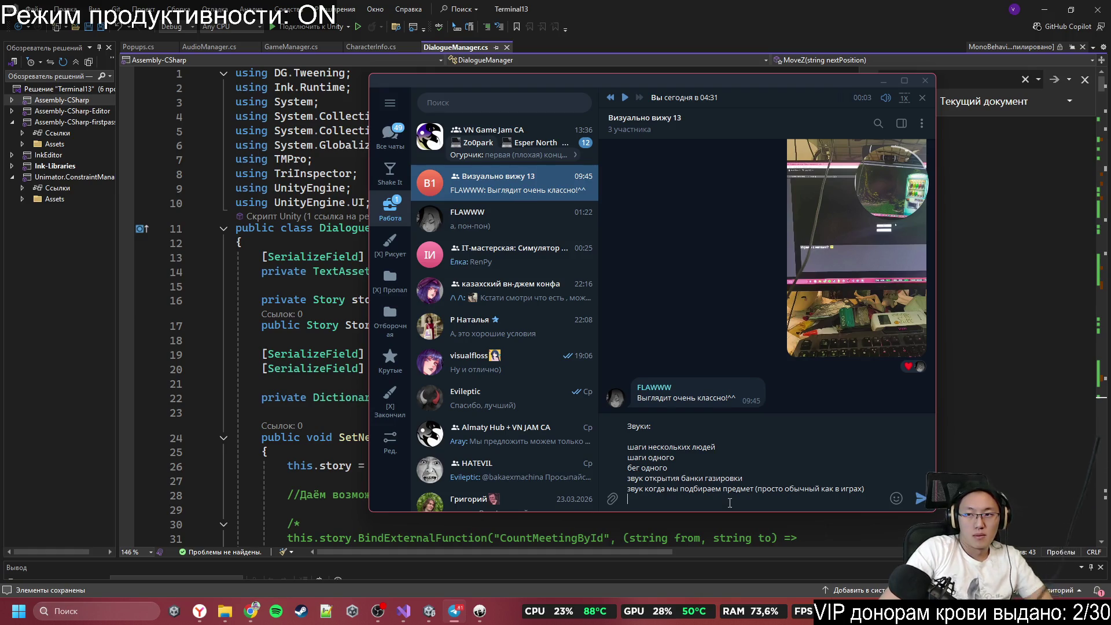
key("Down")
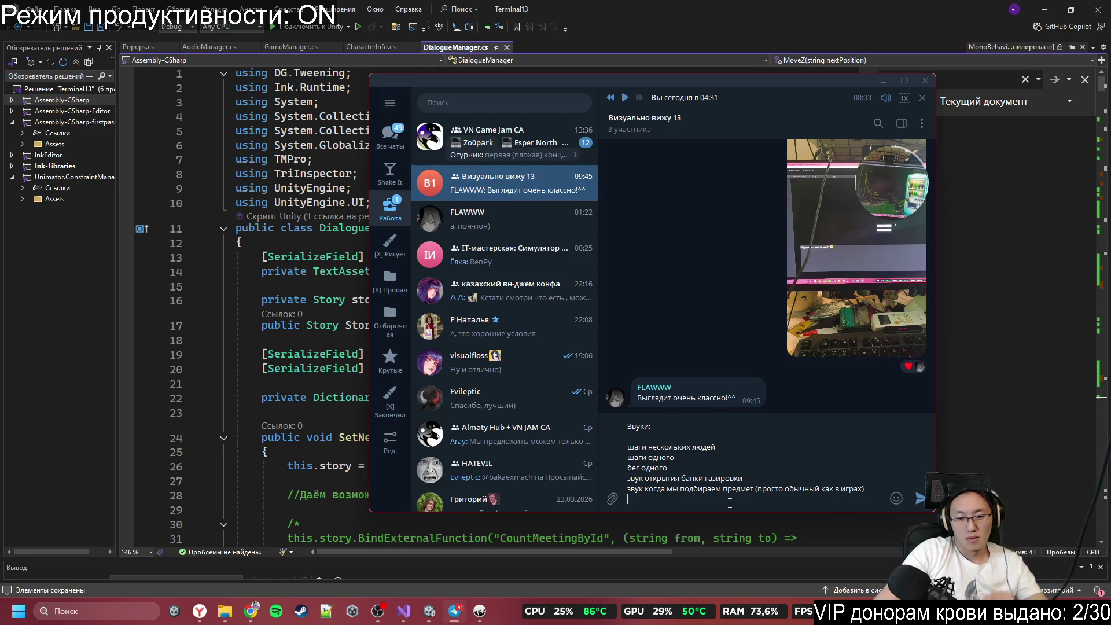
Step: Add a station-announcement sound line ('звук объявления на вокзальной станции') to the draft list
type("звук об")
key("BackSpace")
key("BackSpace")
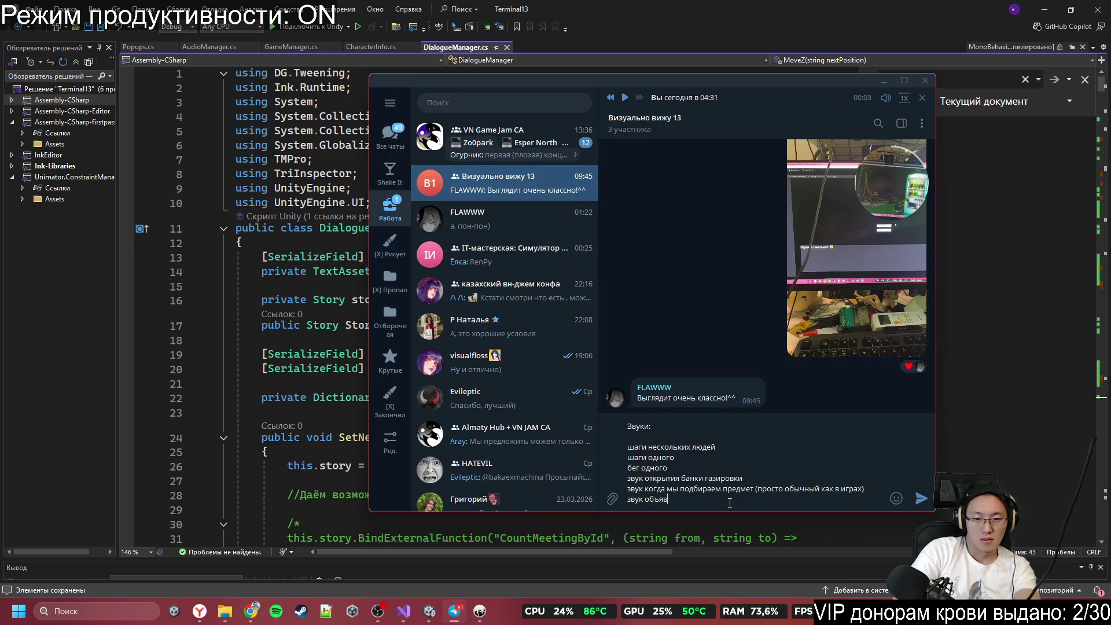
type("вления на с")
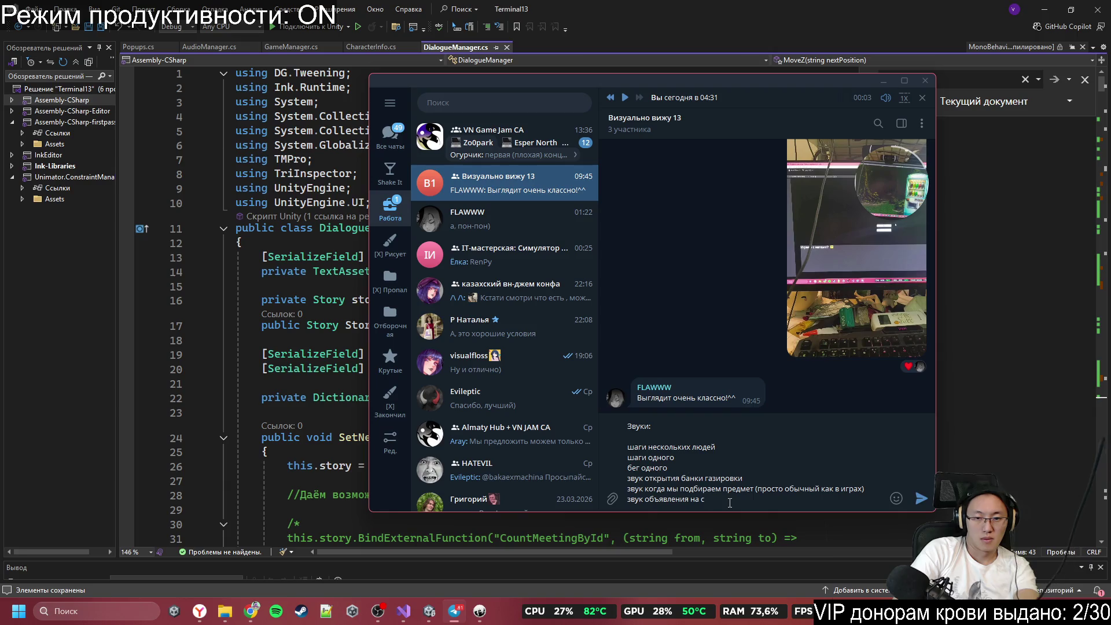
key("BackSpace")
type("в")
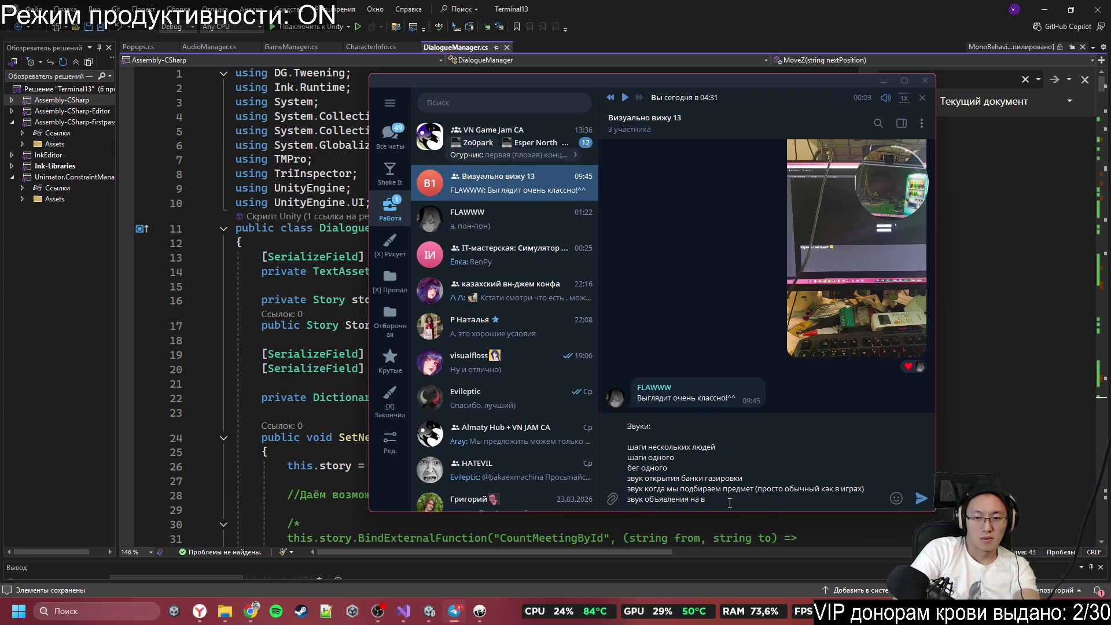
type("окзальн")
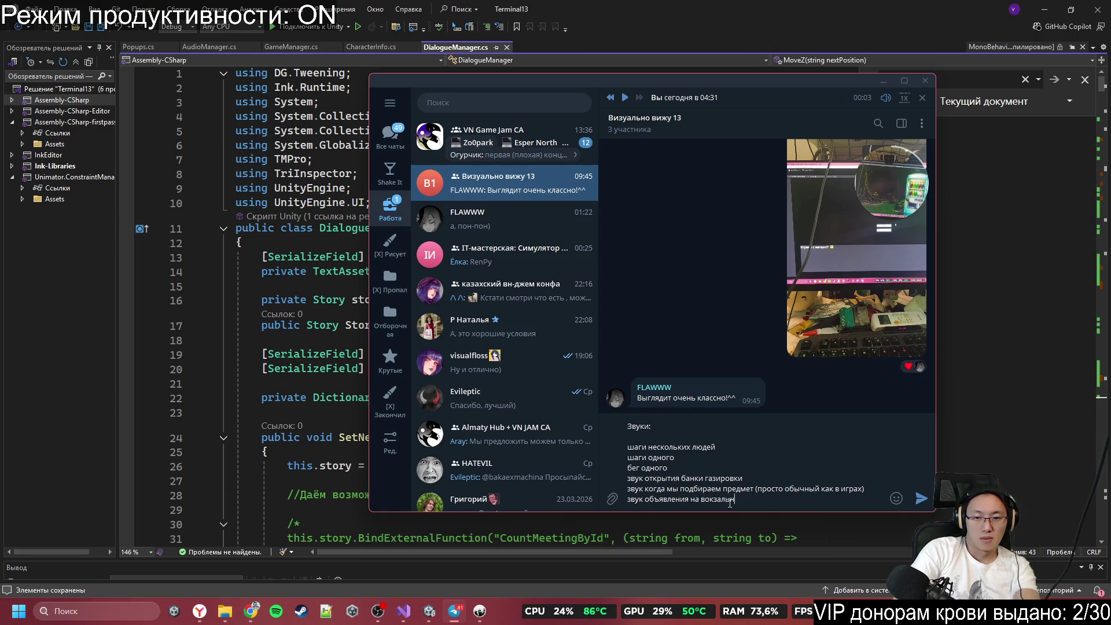
type("ой станкии ()")
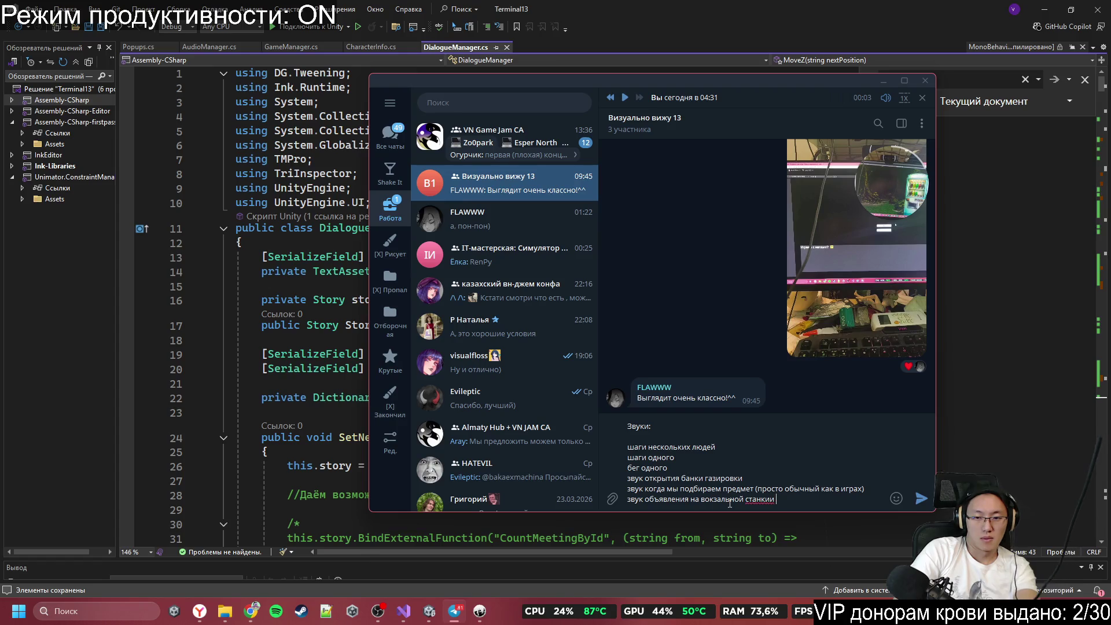
key("shift+Return")
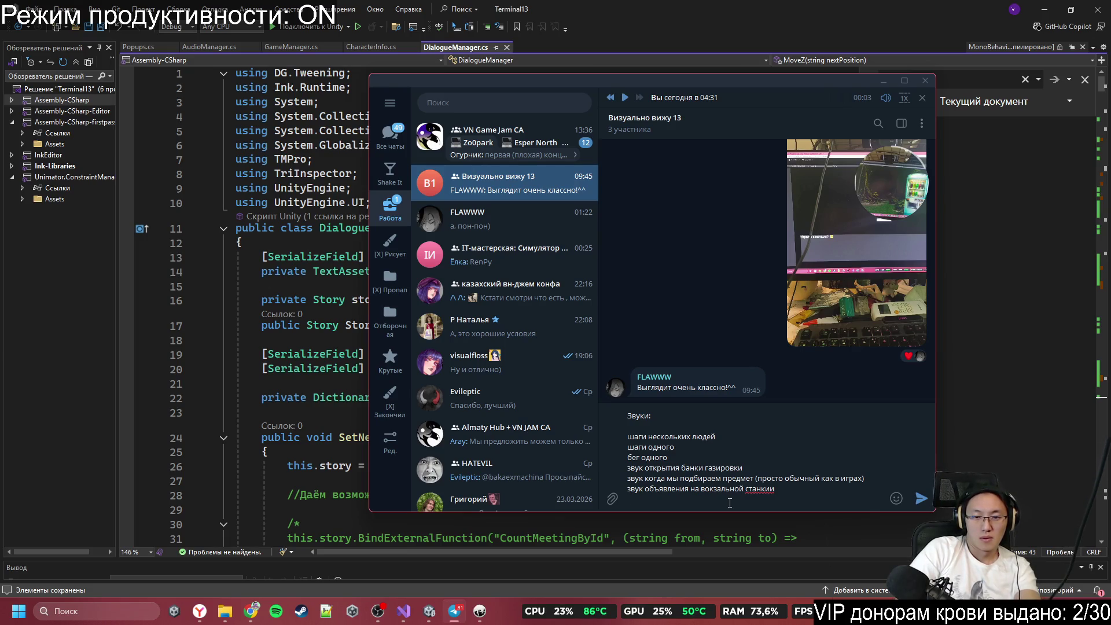
Step: Annotate the 'бег одного' line with '(буквально топ топ топ топ топ и е, короткий)'
key("Up")
type("()буквально")
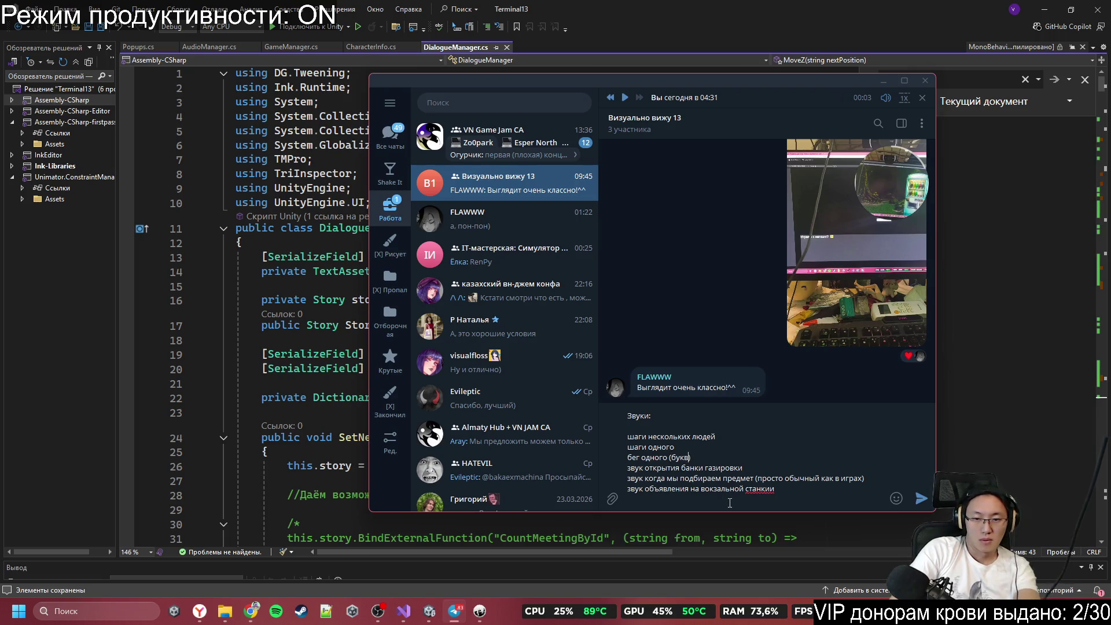
type(" топ топ топ")
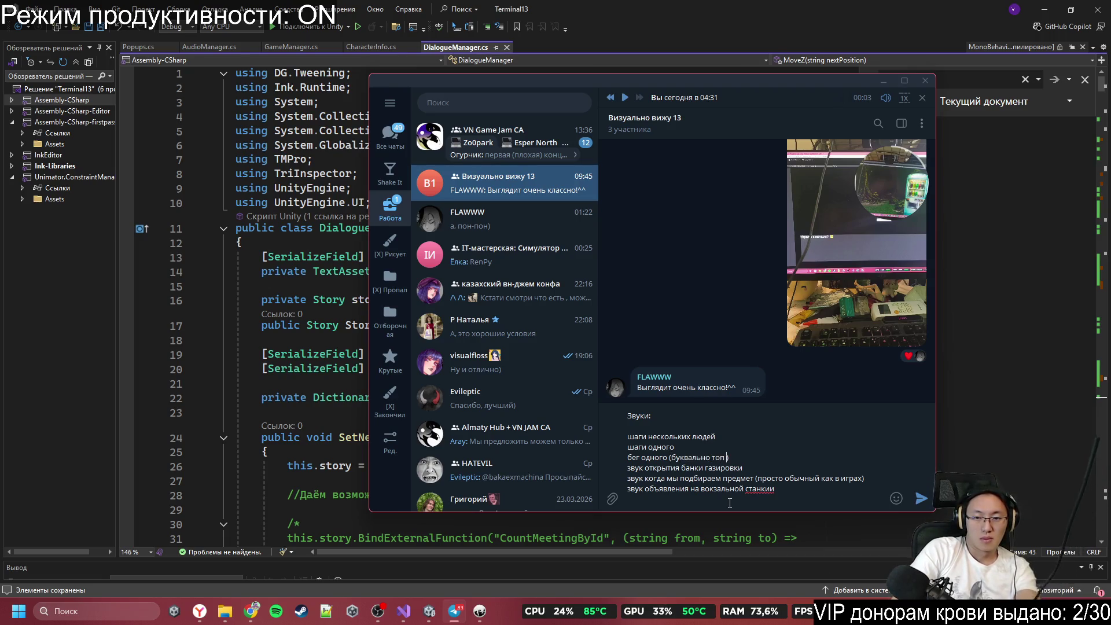
type(" топ топ и")
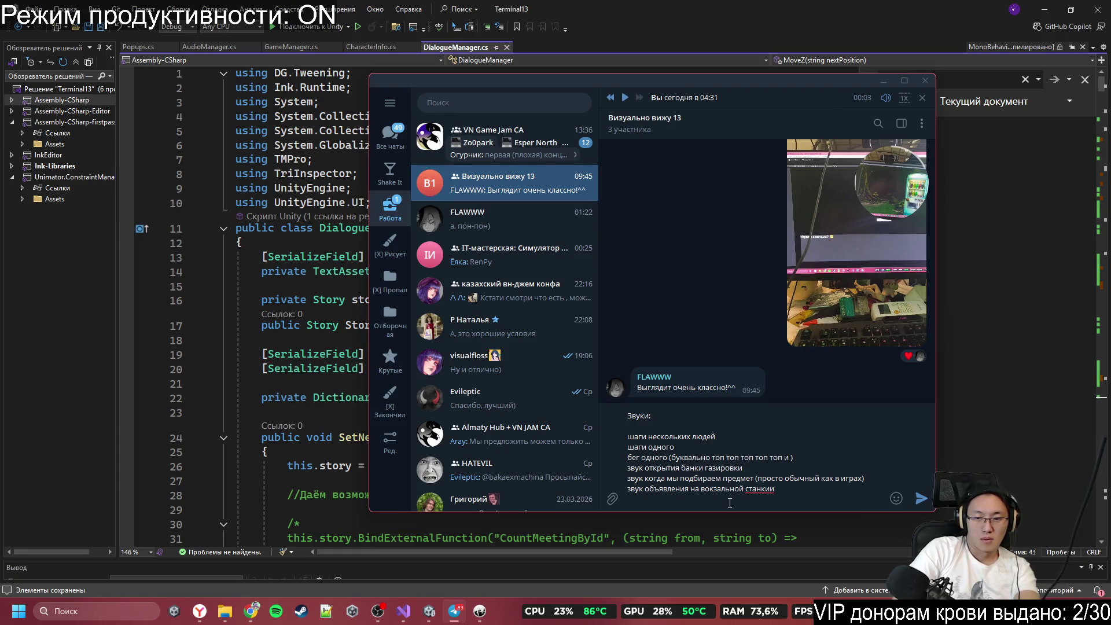
type(" е, коротк")
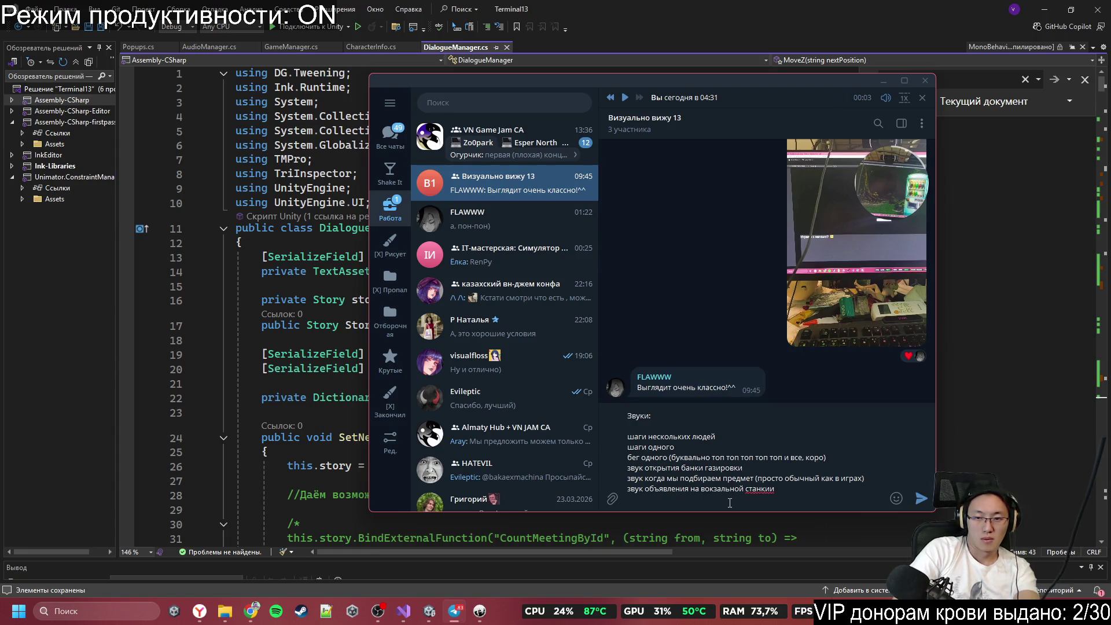
type("ий")
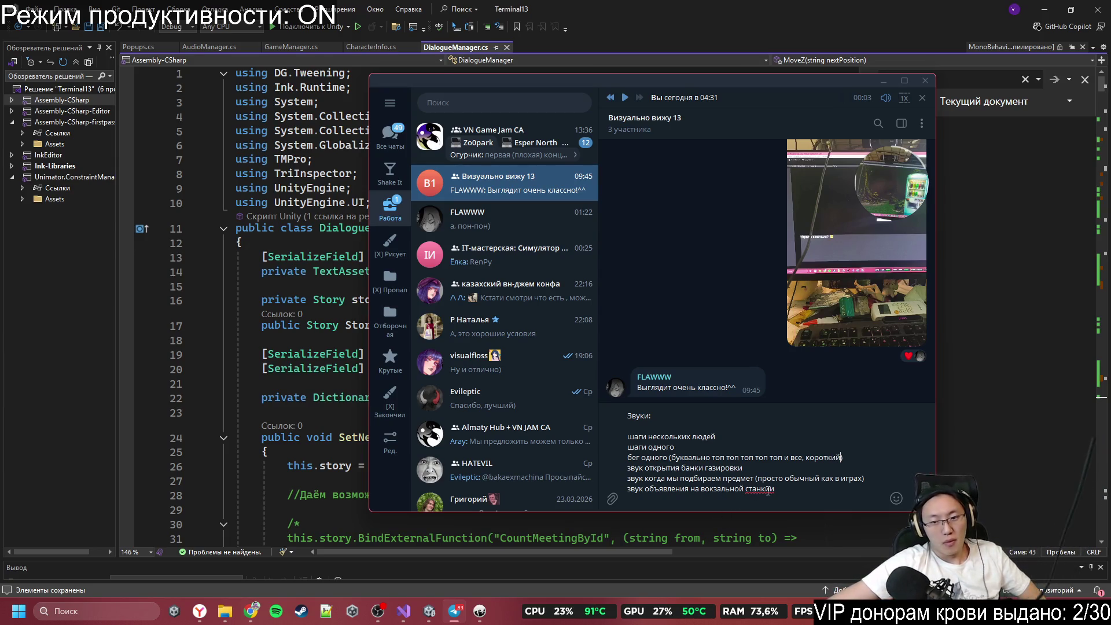
mouse_move(479, 611)
left_click(461, 576)
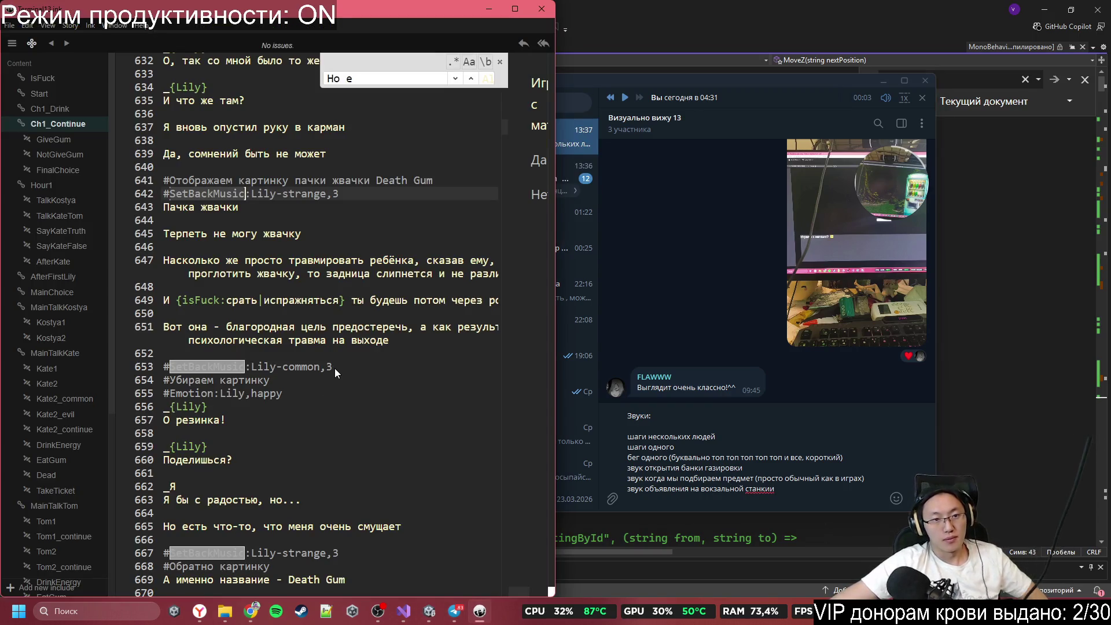
Step: Scroll the ink script past line 1100 to Tom's vending-machine kick scene near line 1172
scroll(335, 368, "down", 9)
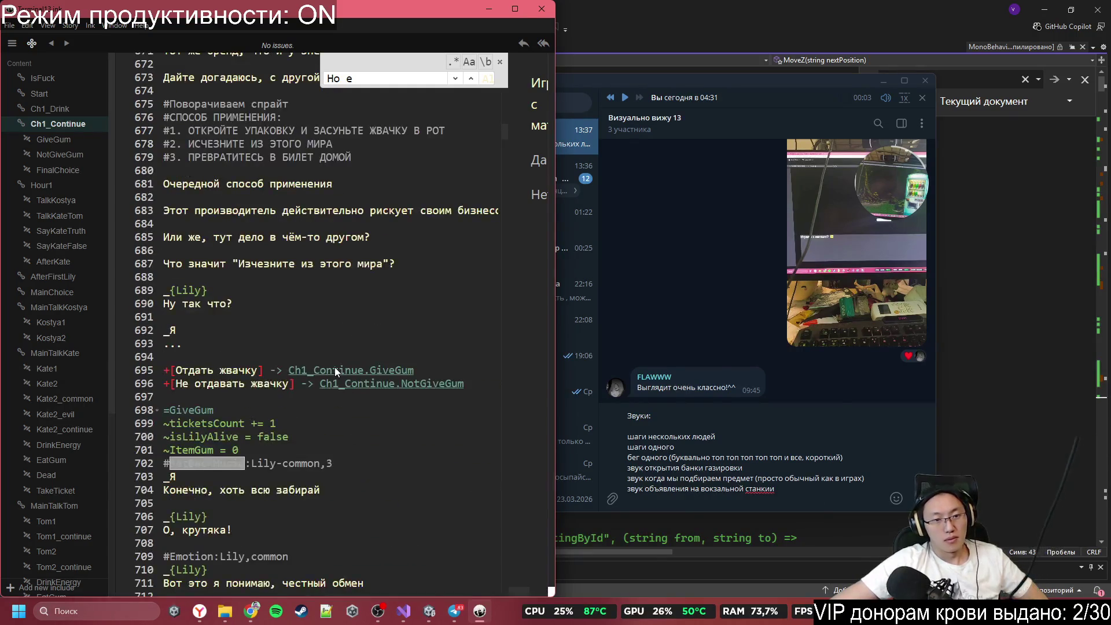
scroll(335, 371, "down", 7)
scroll(335, 370, "down", 5)
scroll(335, 370, "down", 3)
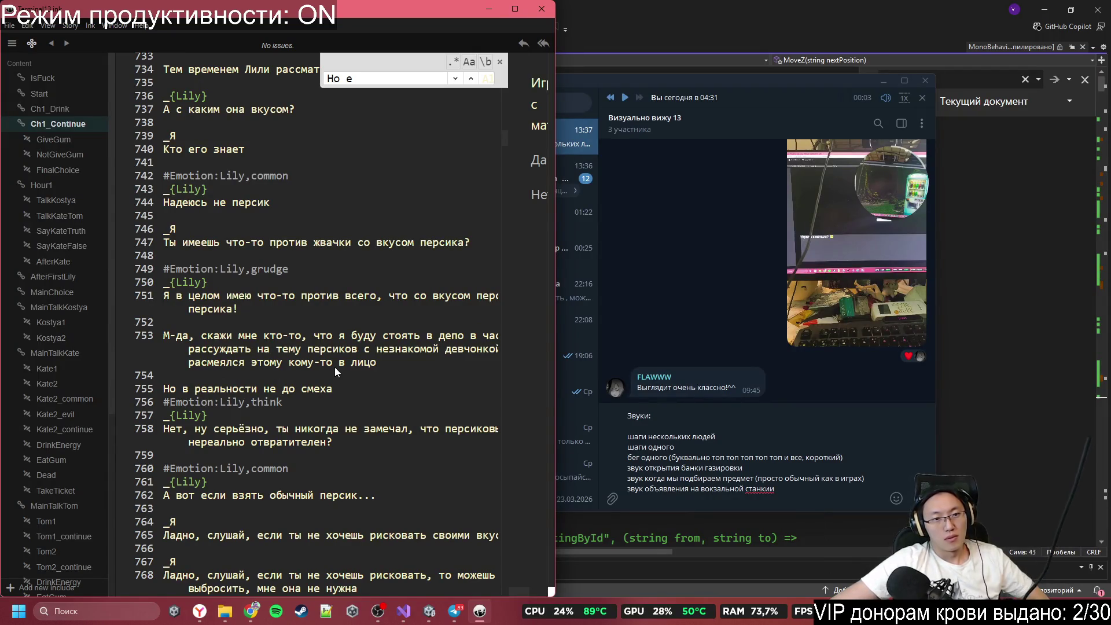
scroll(334, 368, "down", 8)
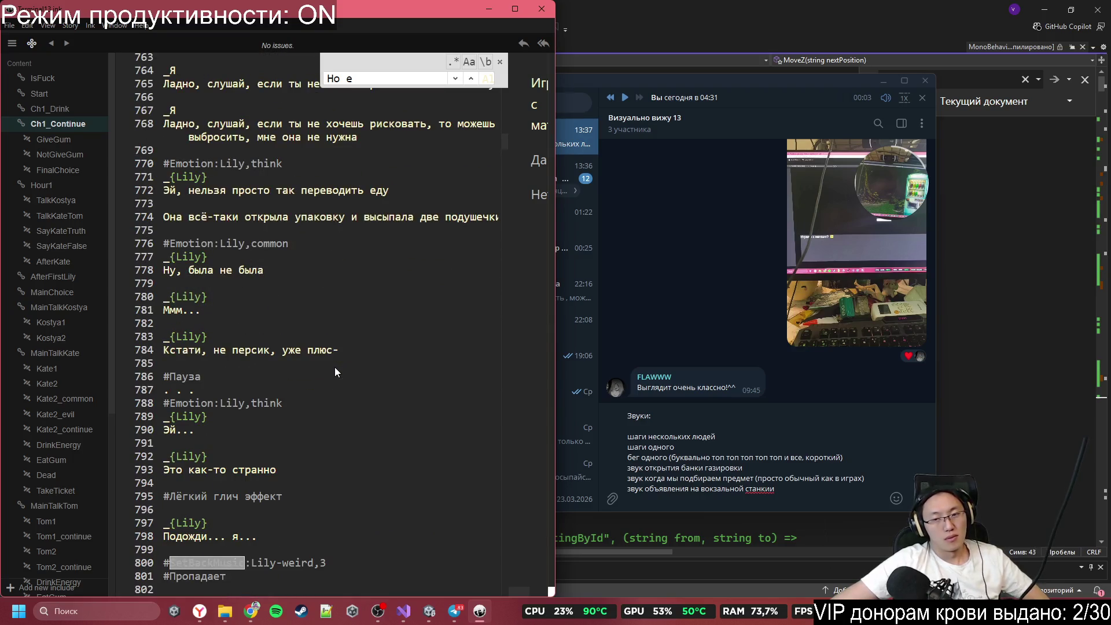
scroll(335, 372, "down", 3)
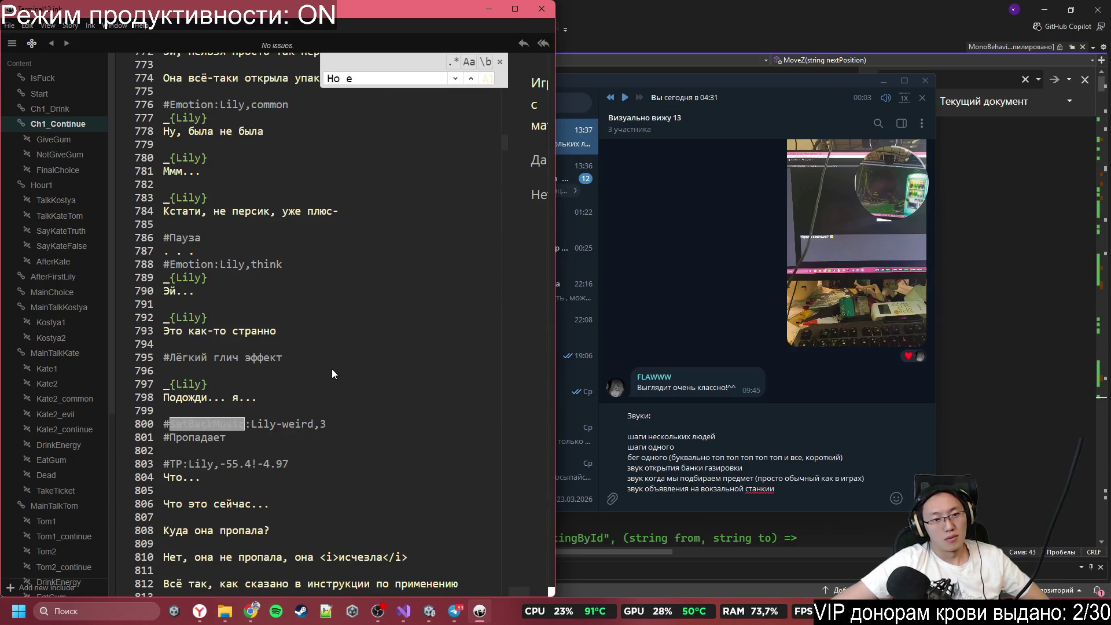
scroll(330, 371, "down", 3)
scroll(329, 373, "down", 3)
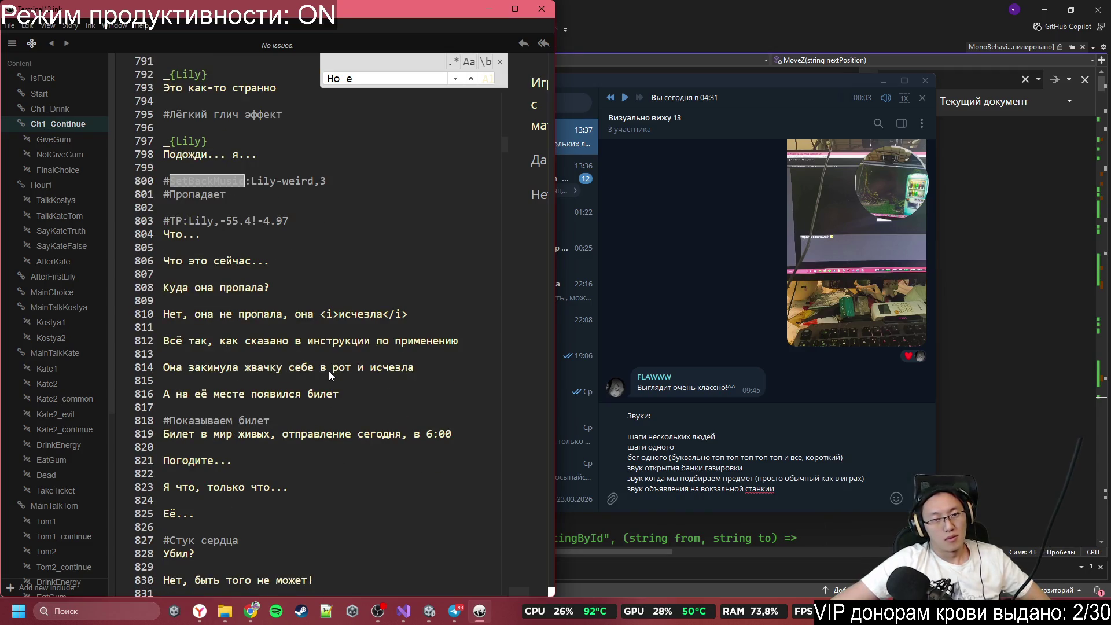
scroll(328, 371, "down", 3)
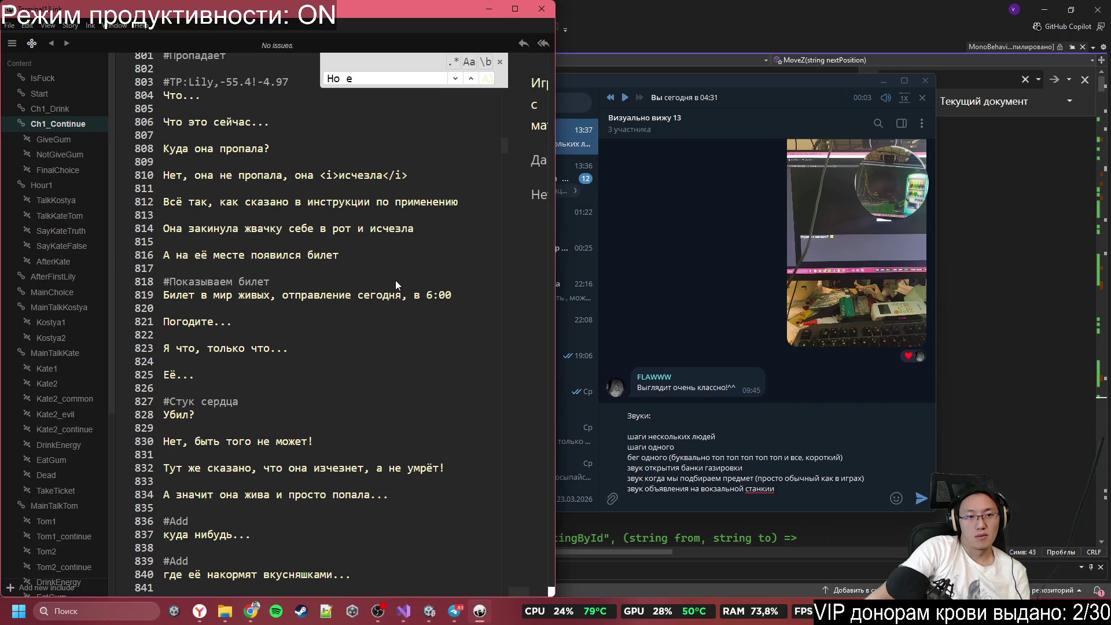
scroll(400, 284, "down", 9)
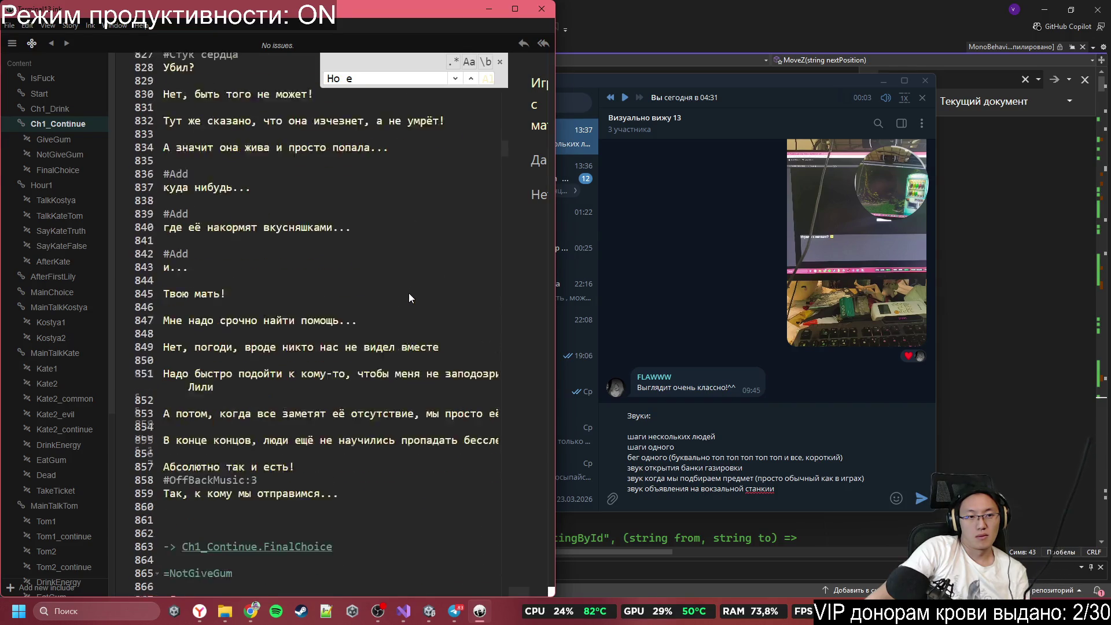
scroll(409, 298, "down", 6)
scroll(408, 290, "up", 4)
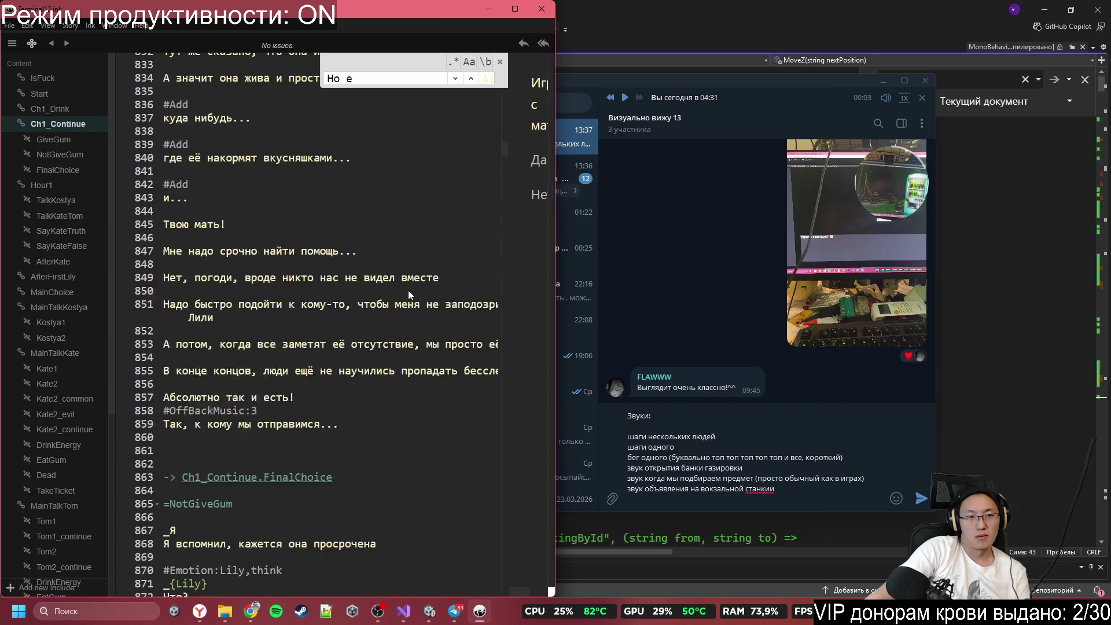
scroll(411, 278, "down", 7)
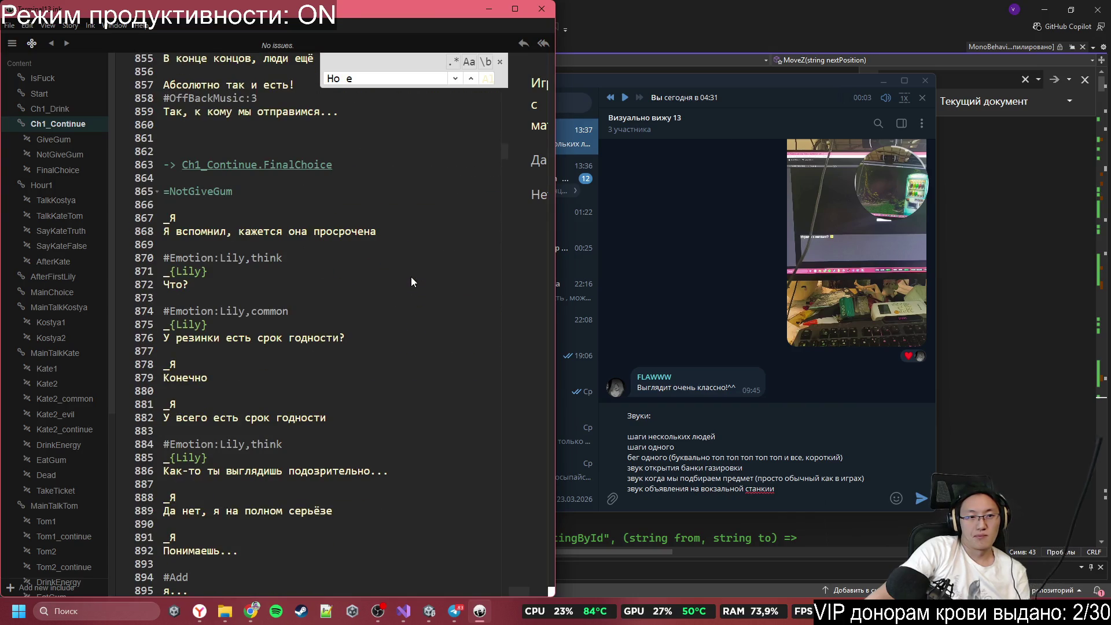
scroll(419, 270, "down", 20)
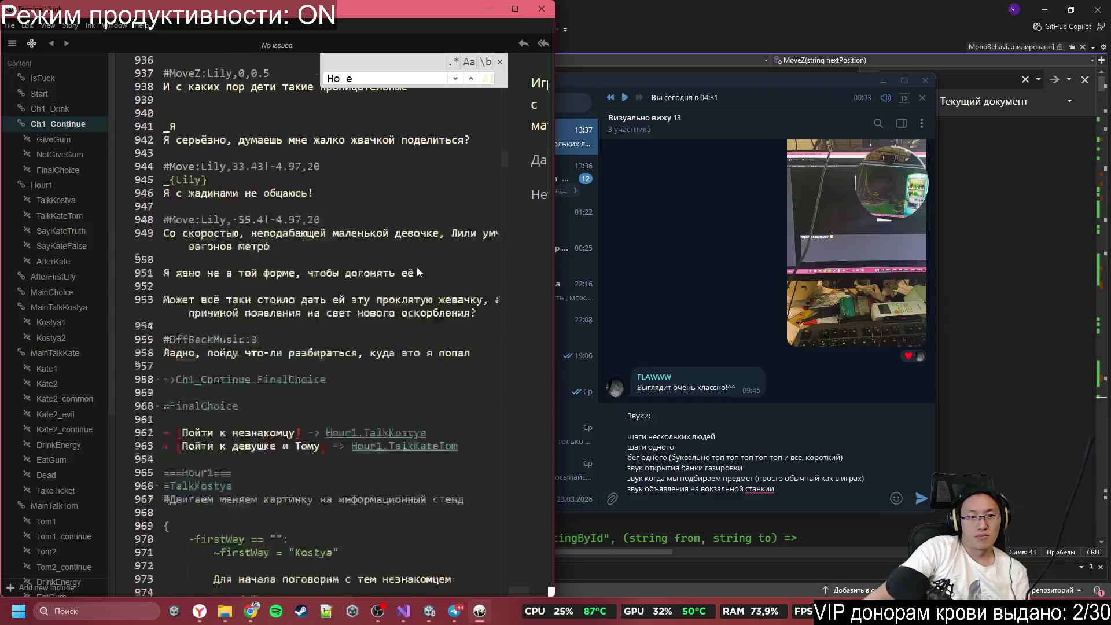
scroll(418, 277, "down", 20)
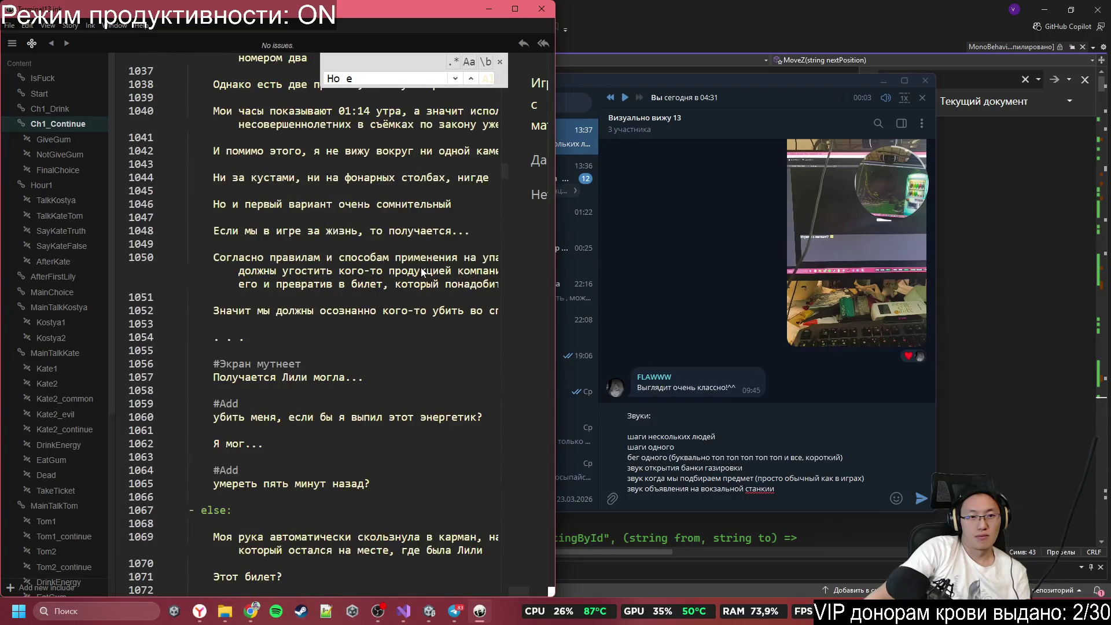
scroll(421, 267, "down", 18)
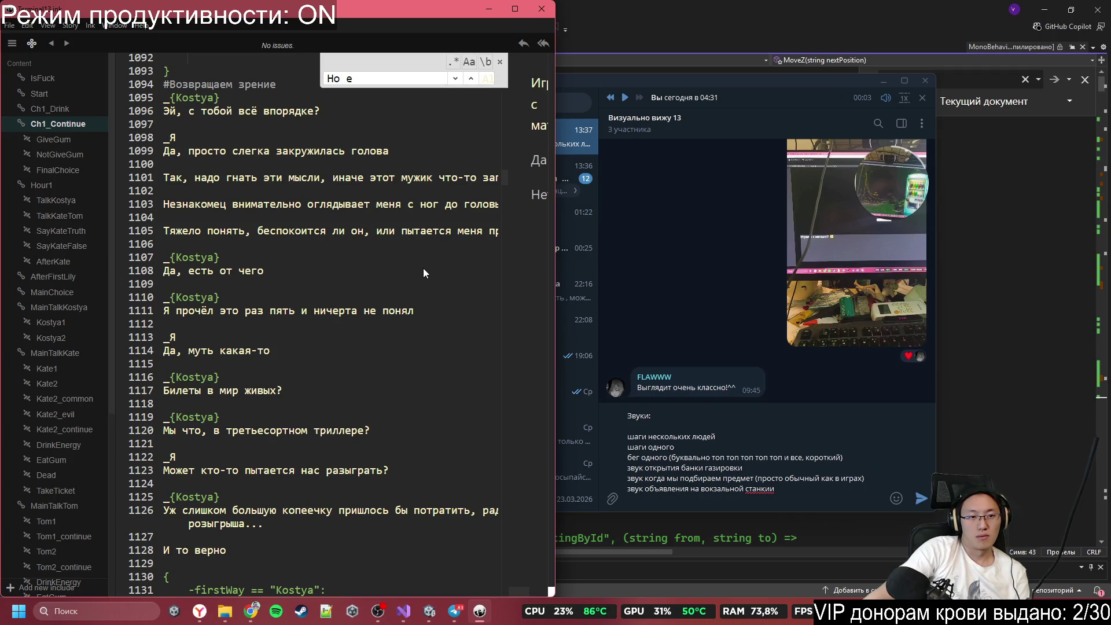
scroll(422, 269, "down", 7)
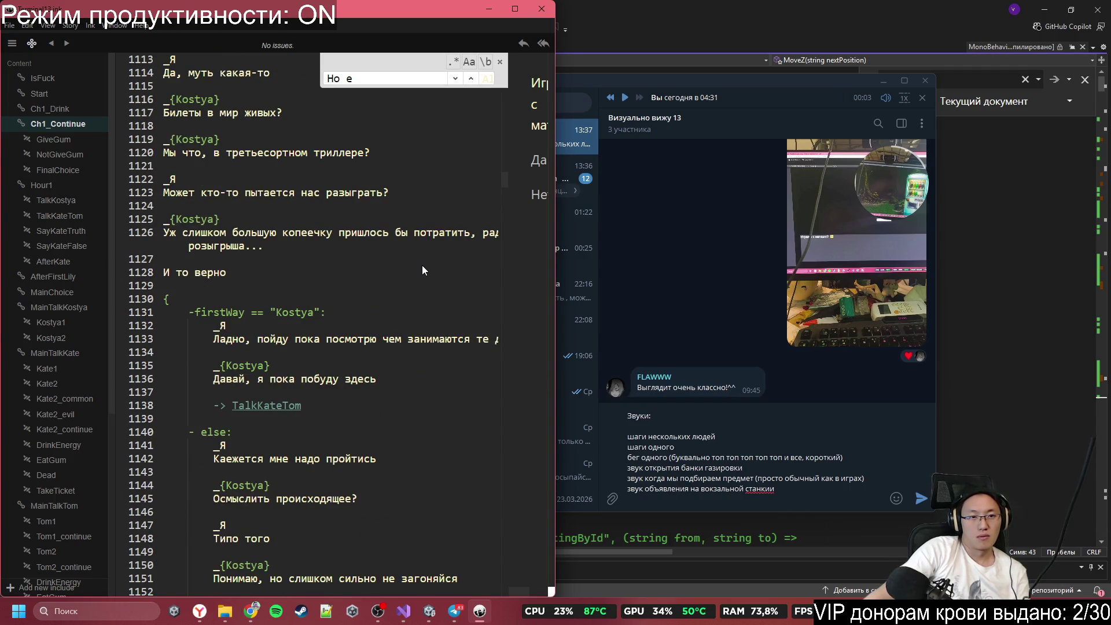
scroll(422, 249, "down", 17)
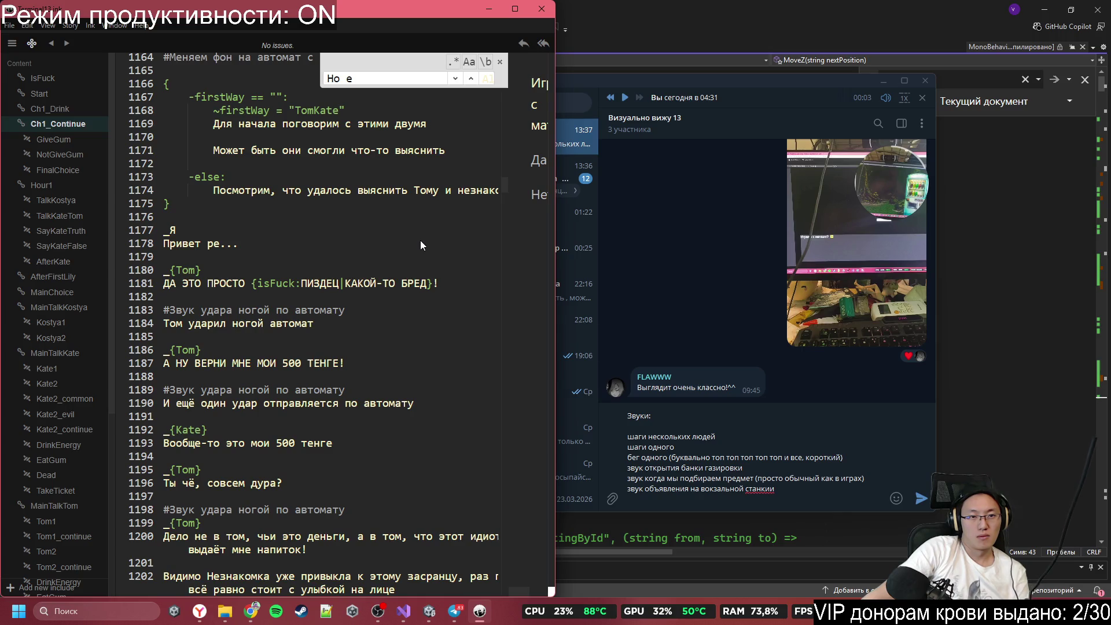
scroll(420, 246, "down", 3)
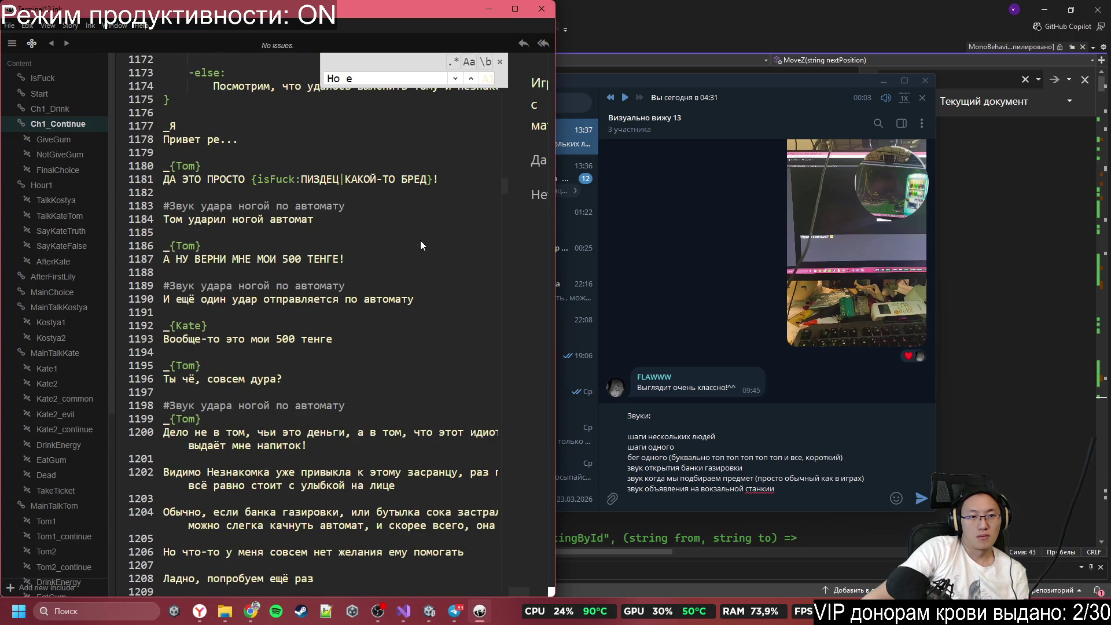
left_click(787, 497)
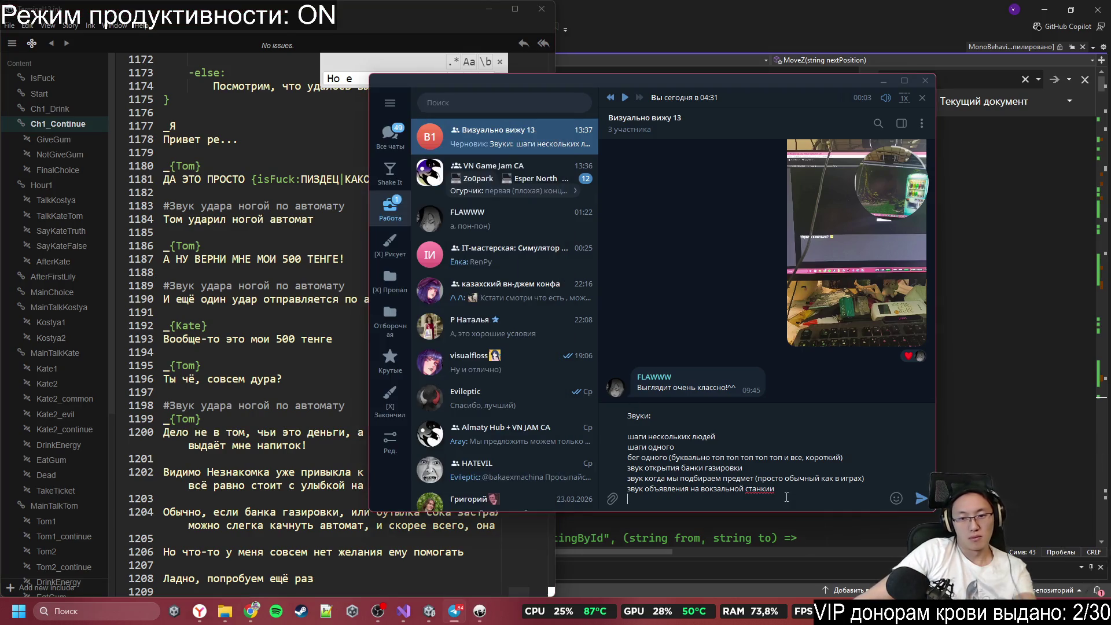
Step: Add strong and weak vending-machine kick lines ('звук удара ногой по торговому автомату', '…слабый') to the list
type("звук удара ногой по то")
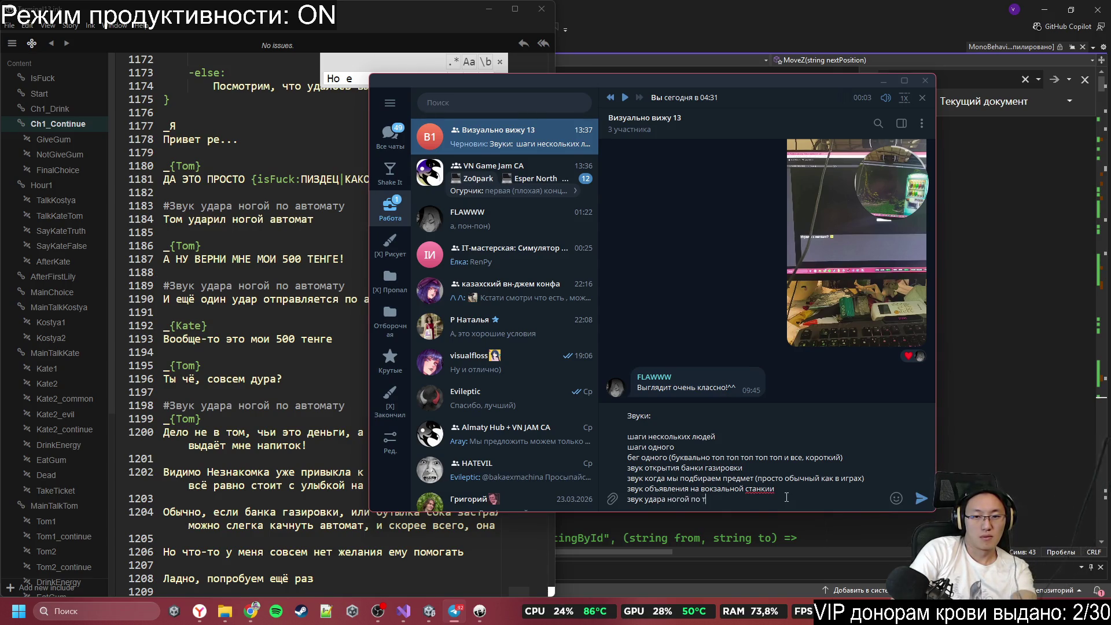
type("рговому ав")
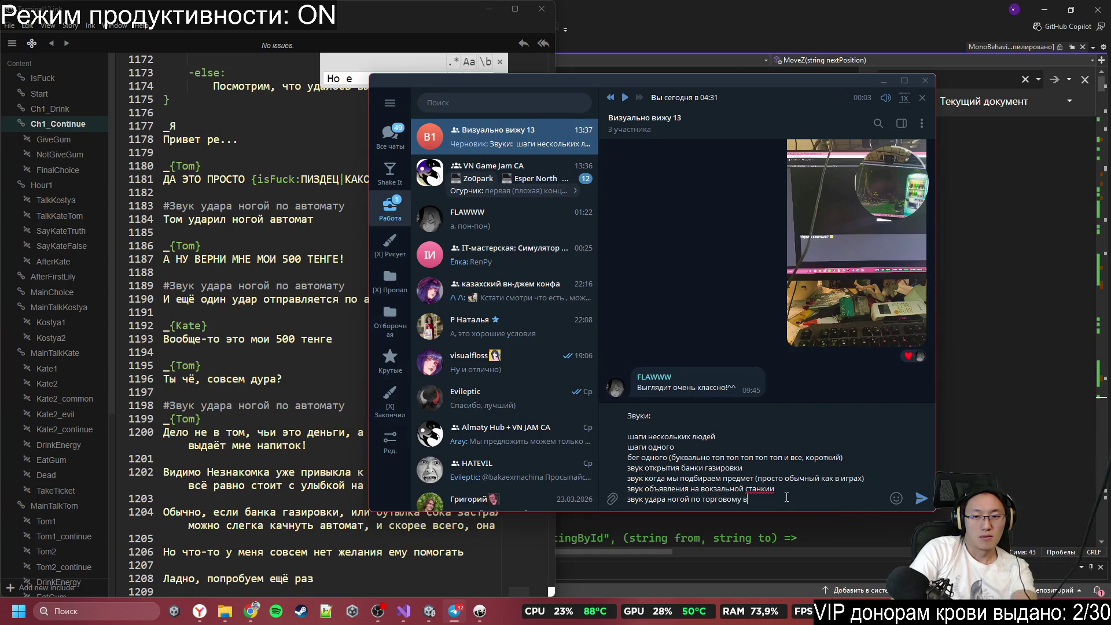
type("томату")
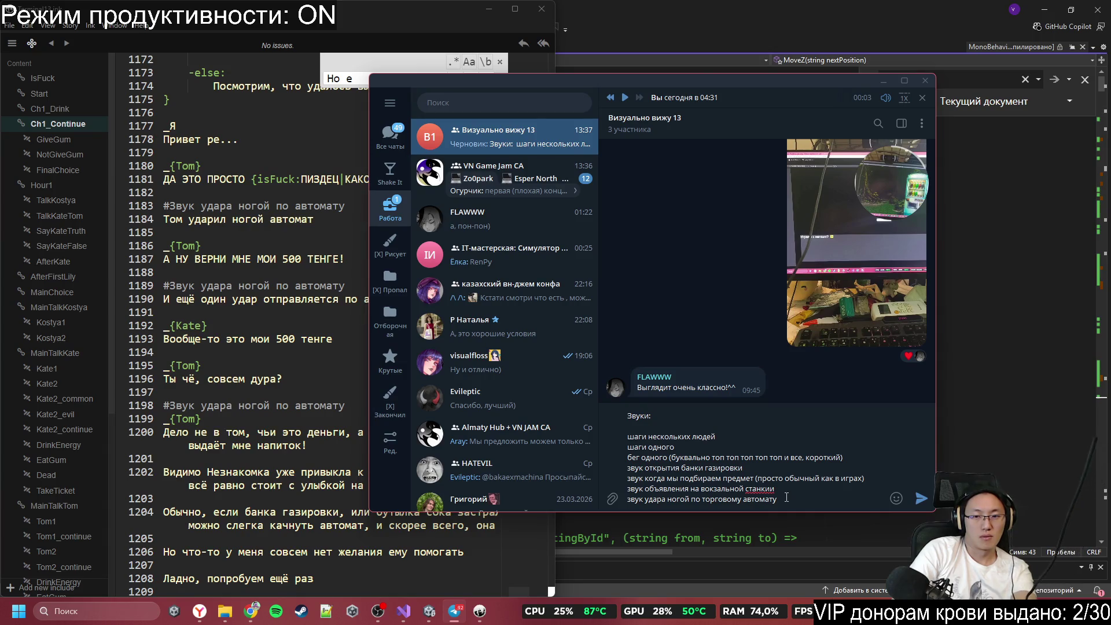
key("shift+Return")
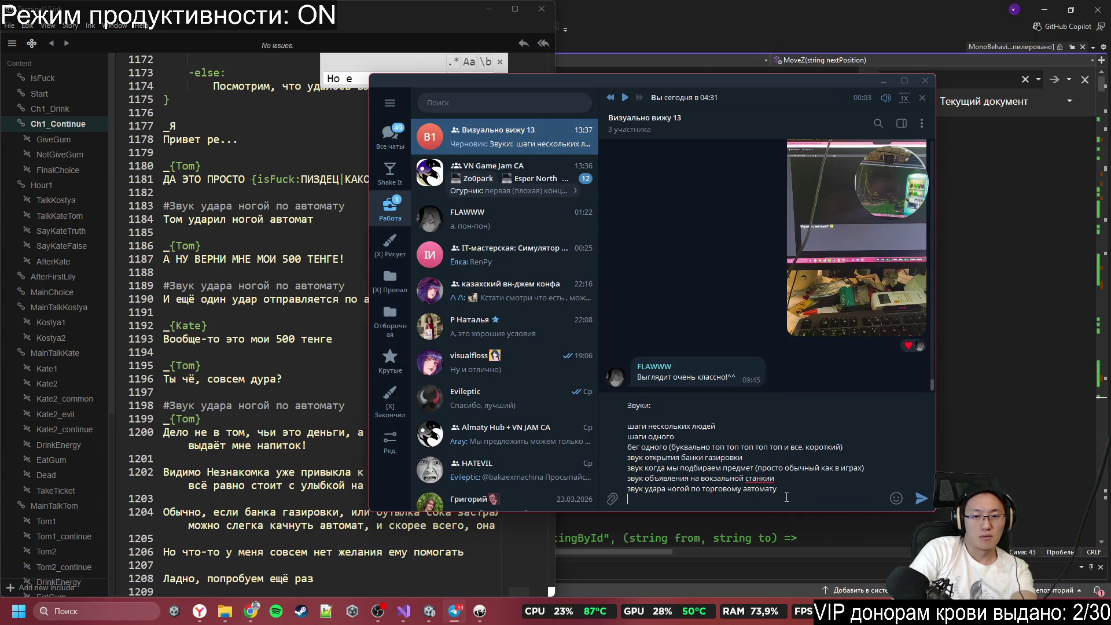
type("звук")
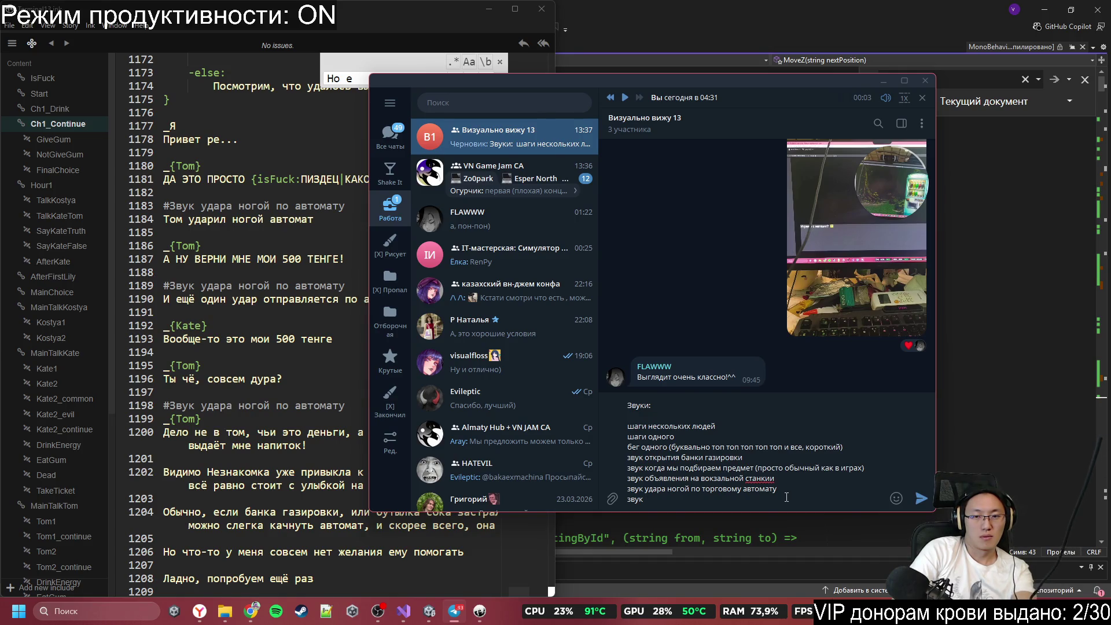
key("BackSpace")
key("BackSpace")
key("BackSpace")
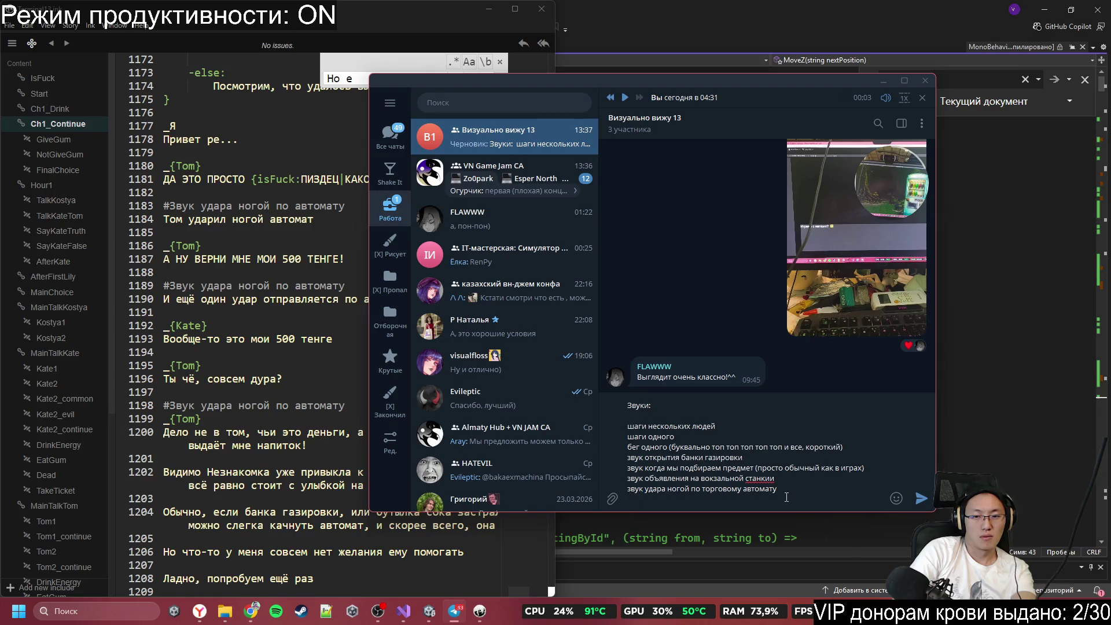
type(" сило")
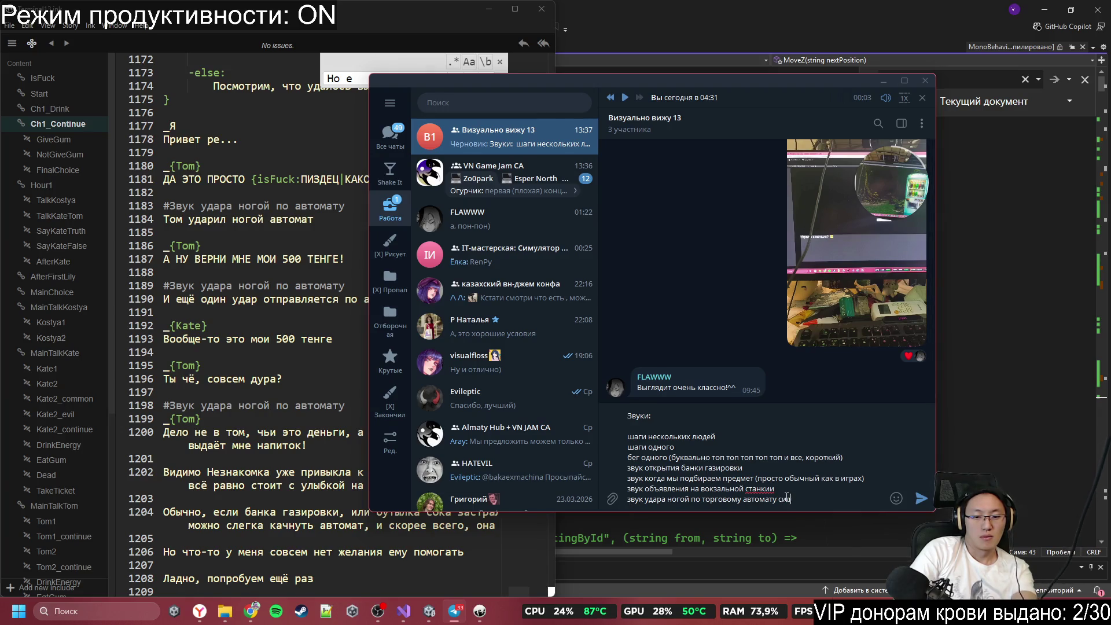
type("ьный")
key("shift+Return")
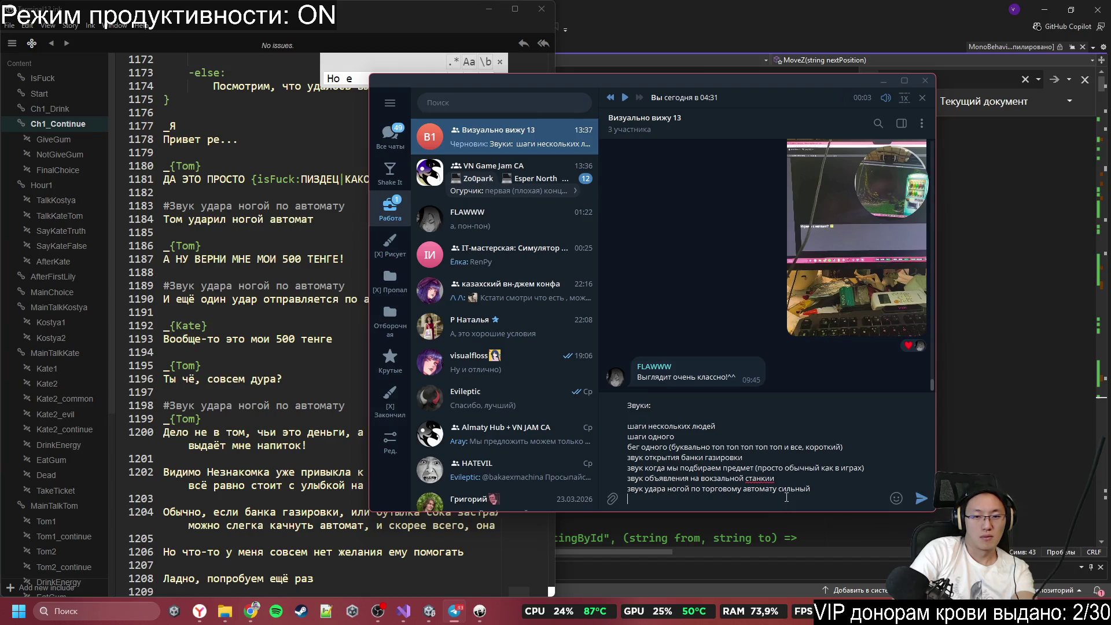
type("звук уд")
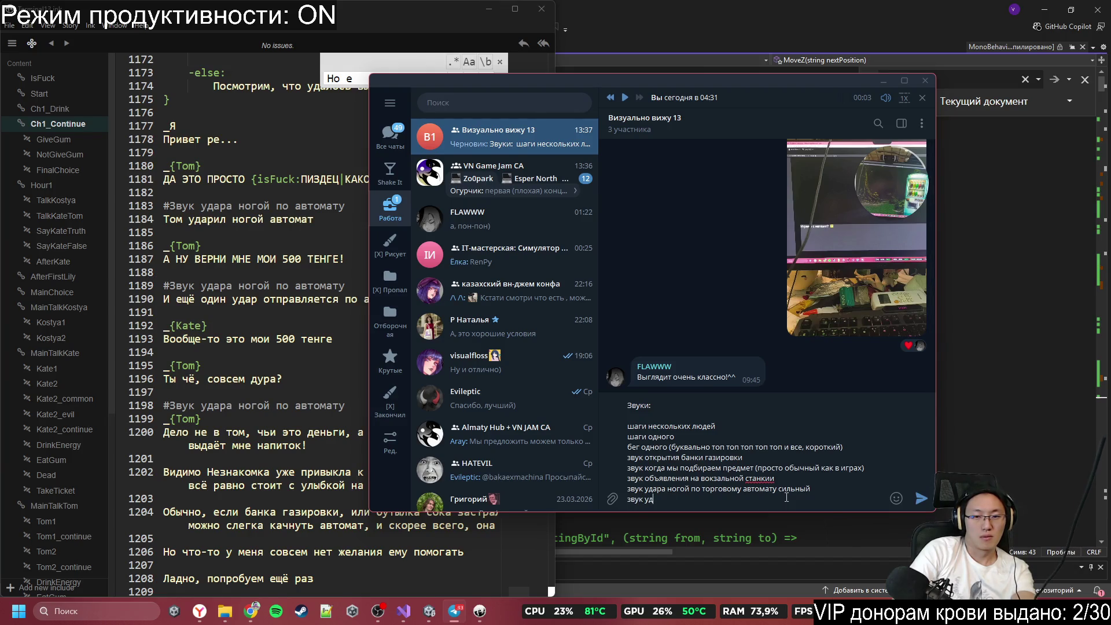
type("ара по тор")
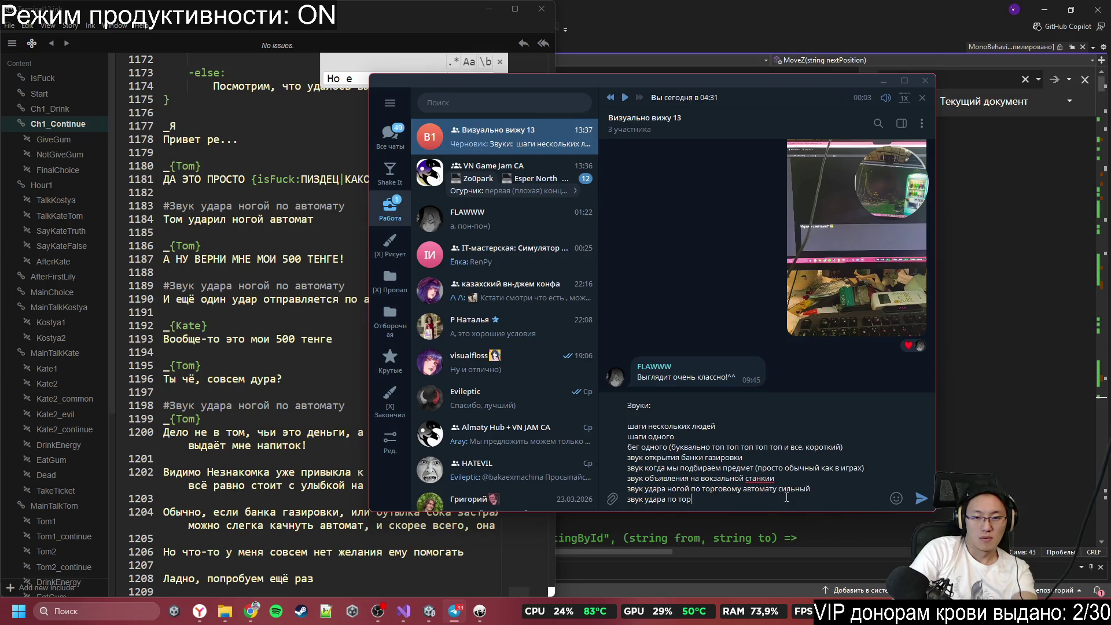
type("говому ")
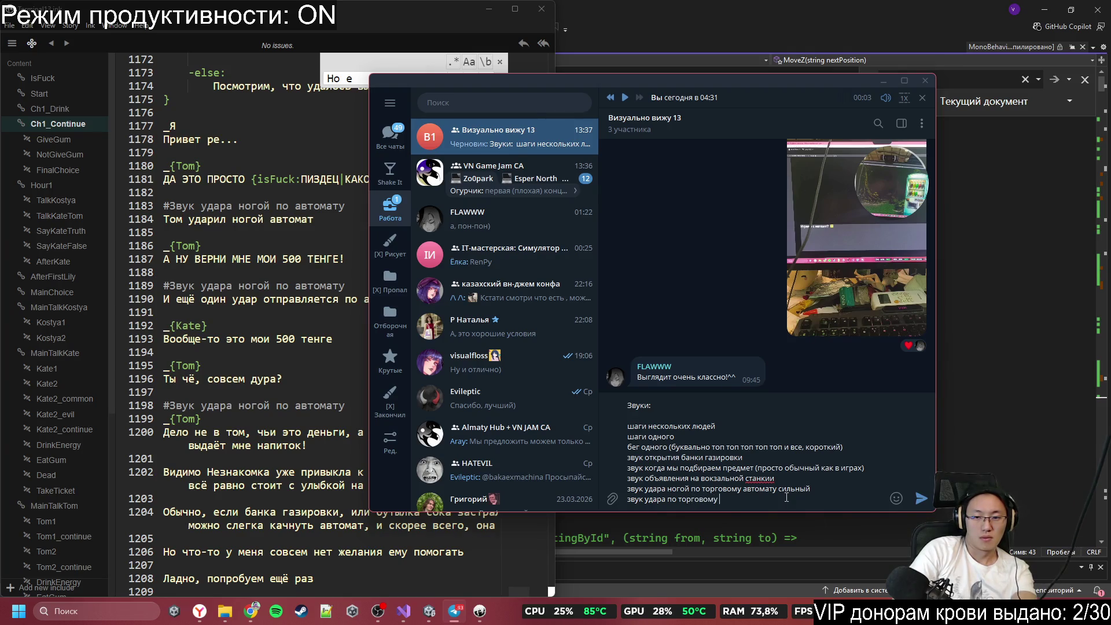
type("автомату слабый")
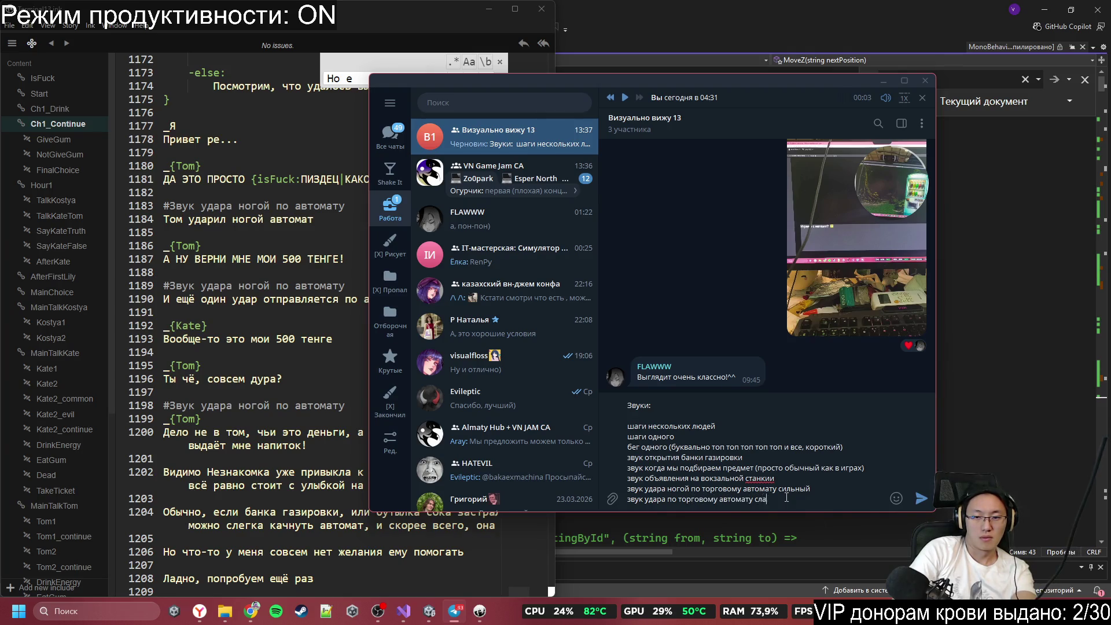
key("shift+Return")
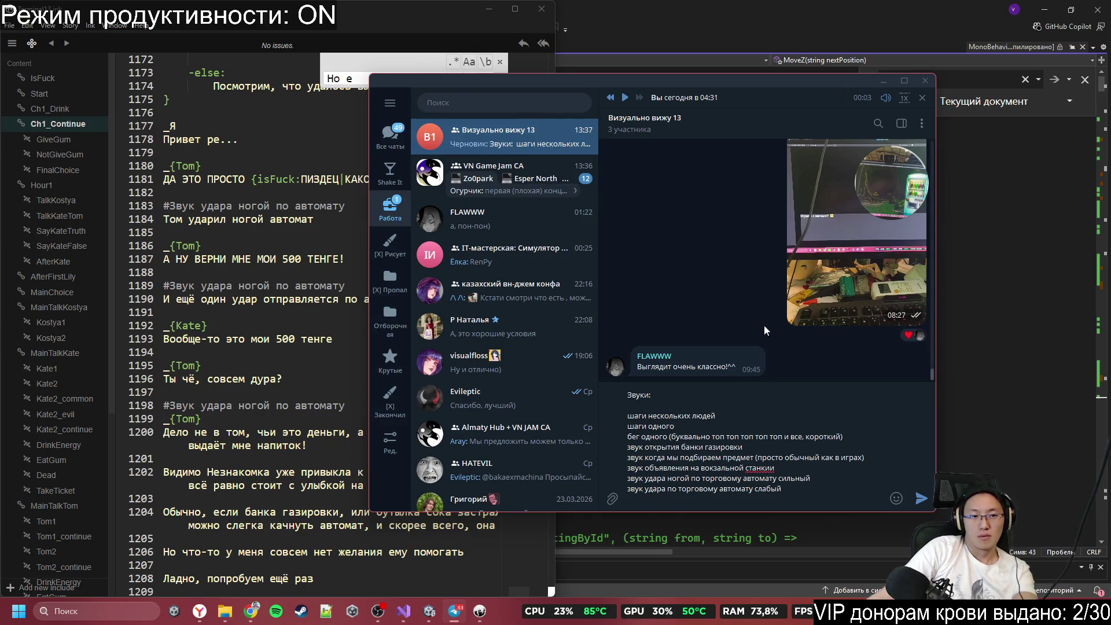
Step: Add 'звук выпадения газировки в автомате с газировкой' as the soda-drop sound line
scroll(290, 308, "down", 1)
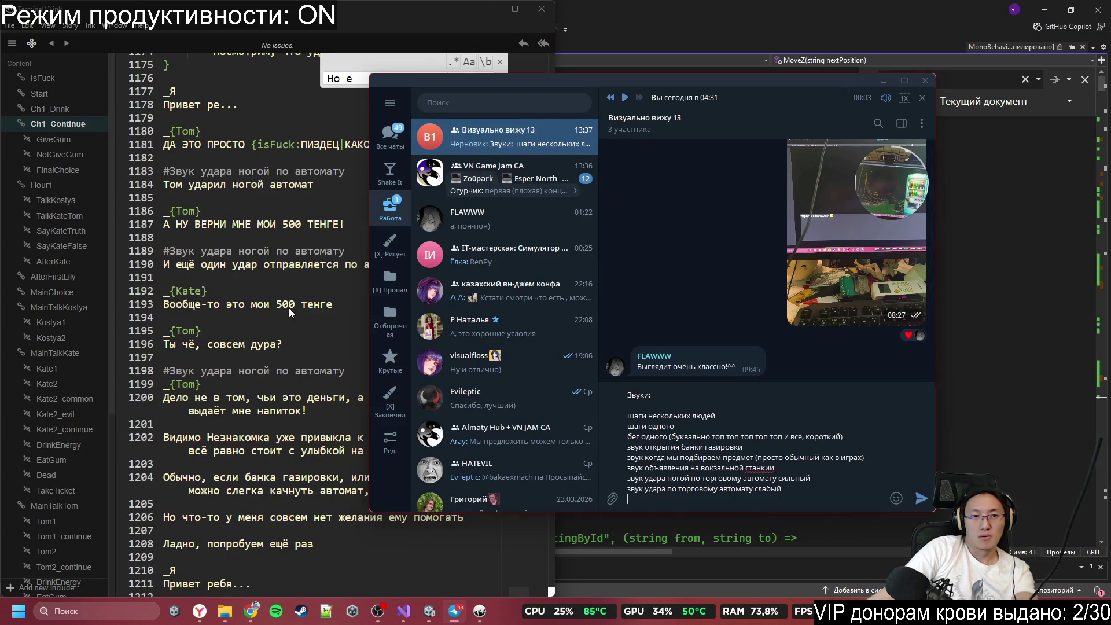
scroll(305, 328, "down", 1)
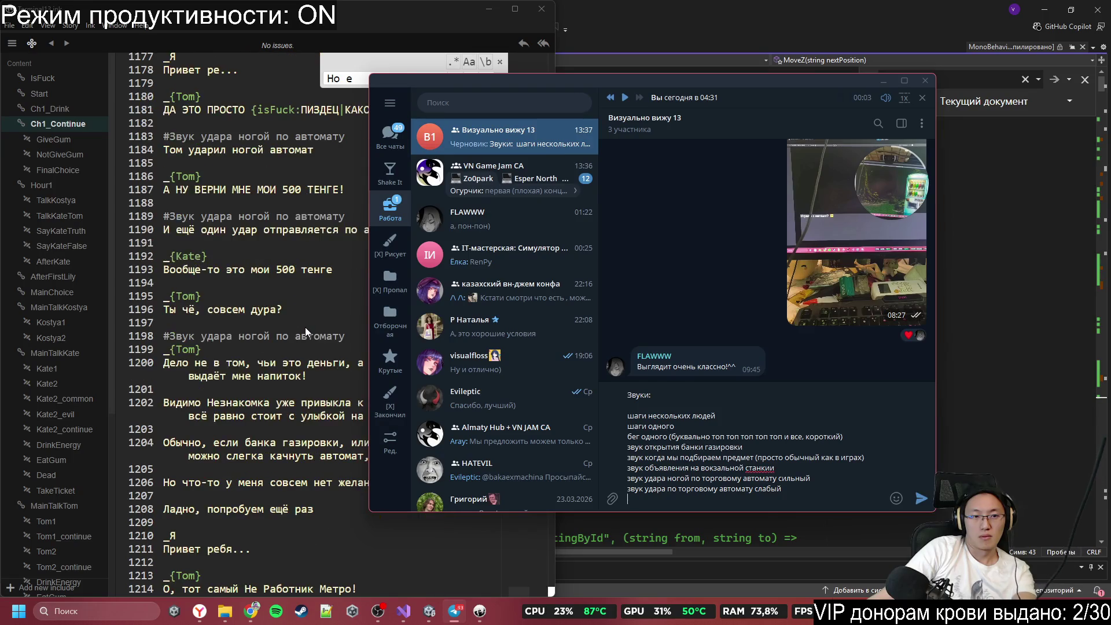
scroll(304, 327, "down", 1)
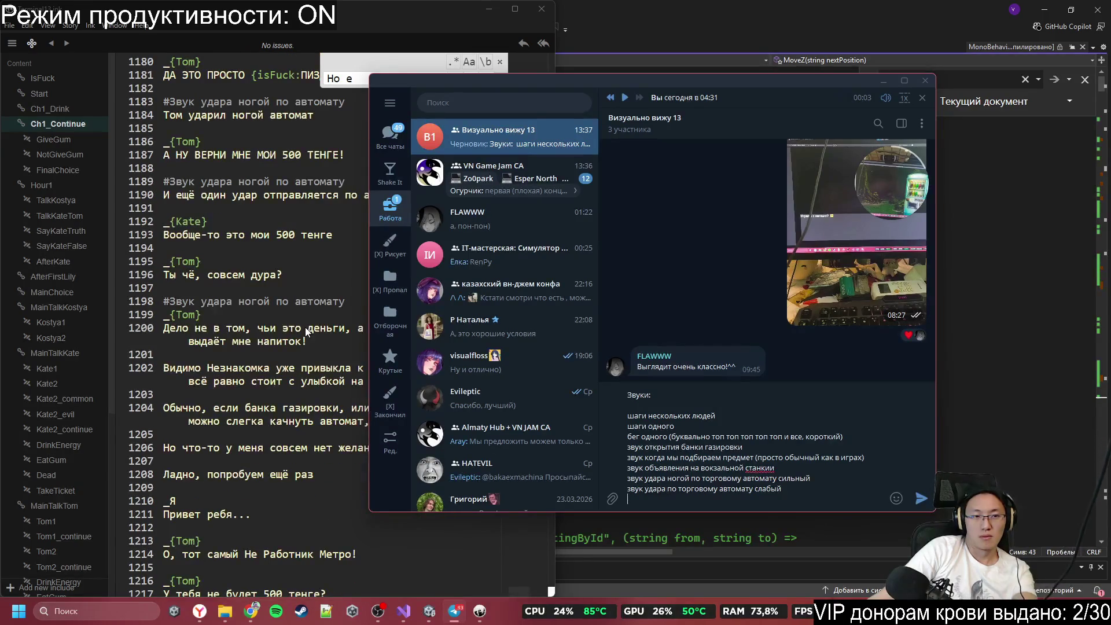
scroll(304, 327, "down", 2)
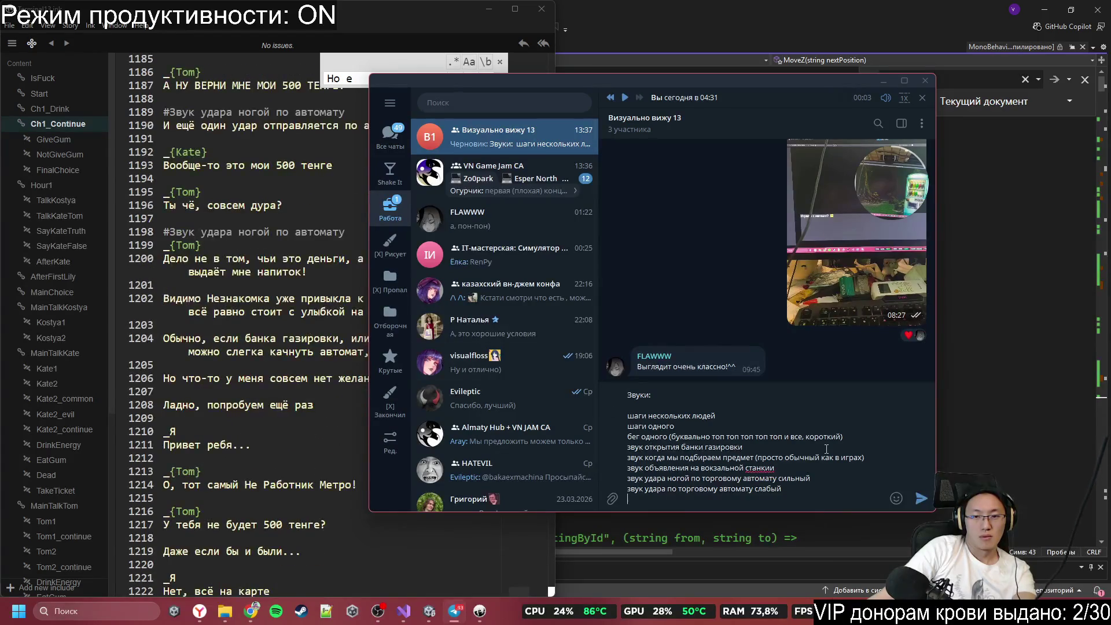
type("звук")
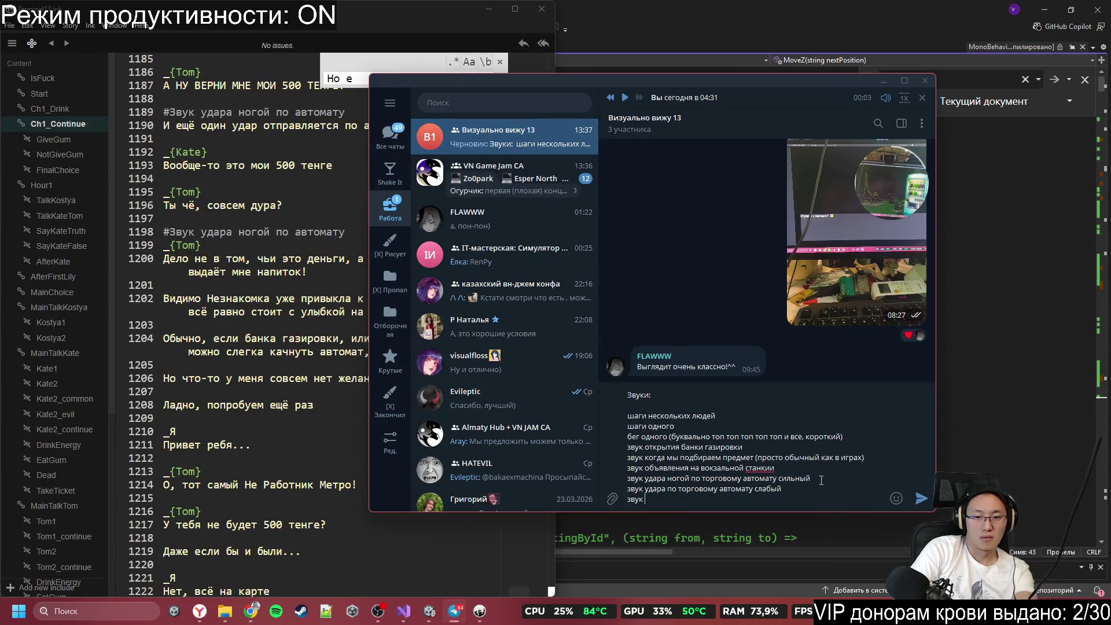
type(" выпадени")
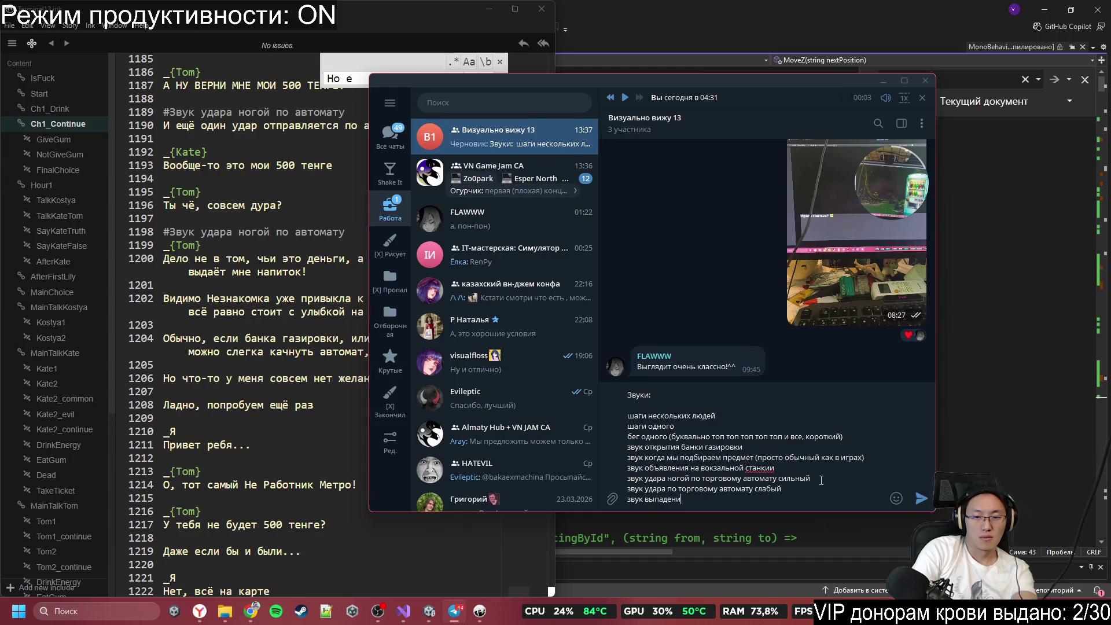
type("я гази")
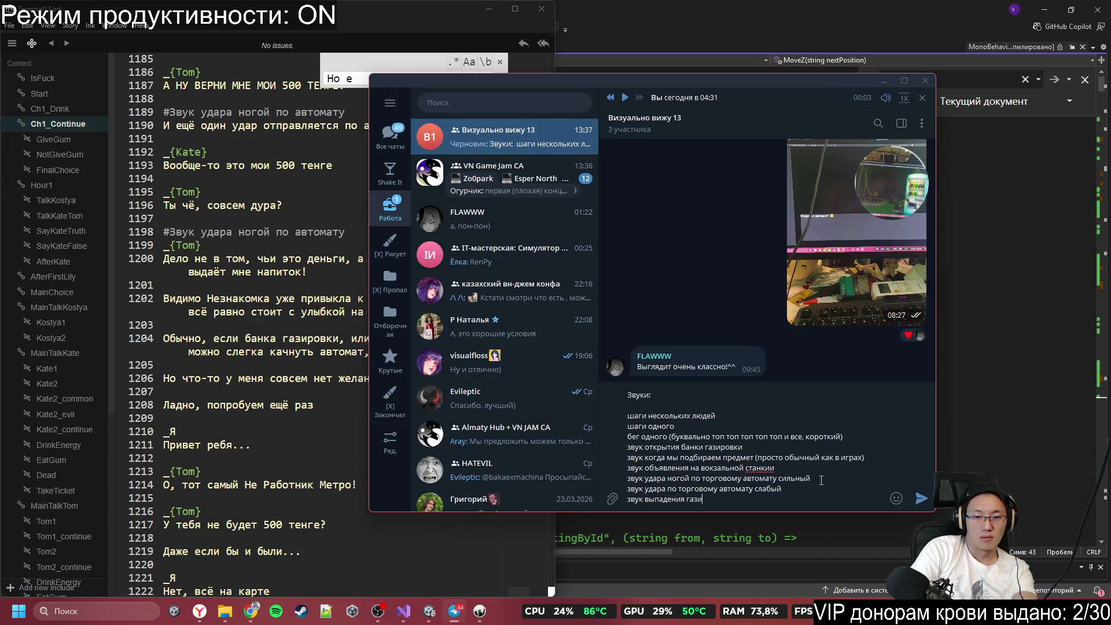
type("ровки в автомет")
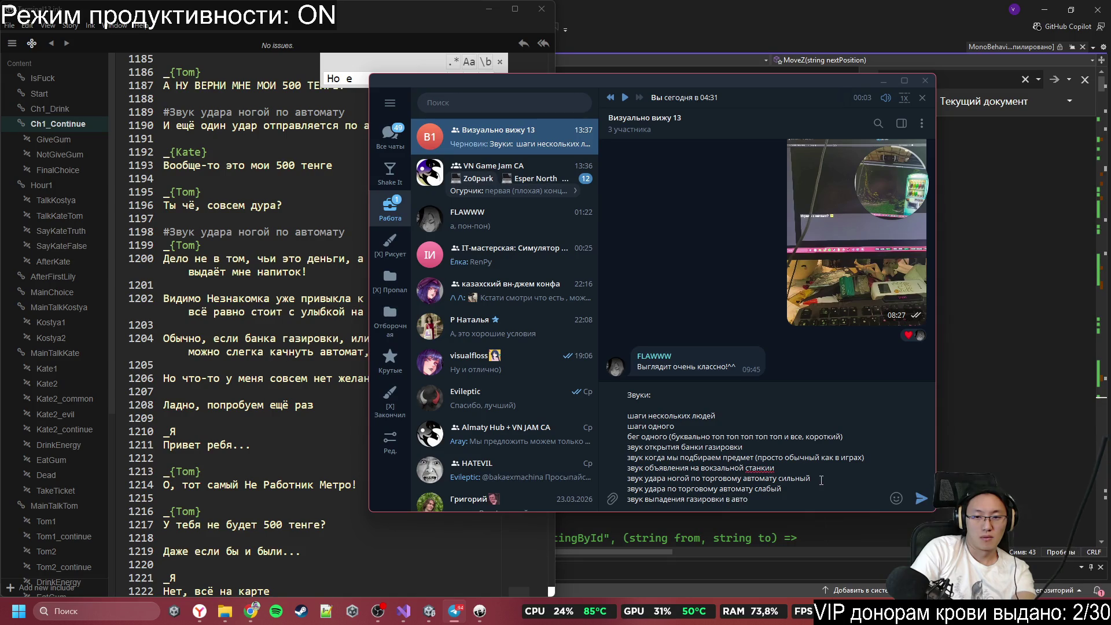
key("BackSpace")
key("BackSpace")
type("ате с газ")
type("ировкой")
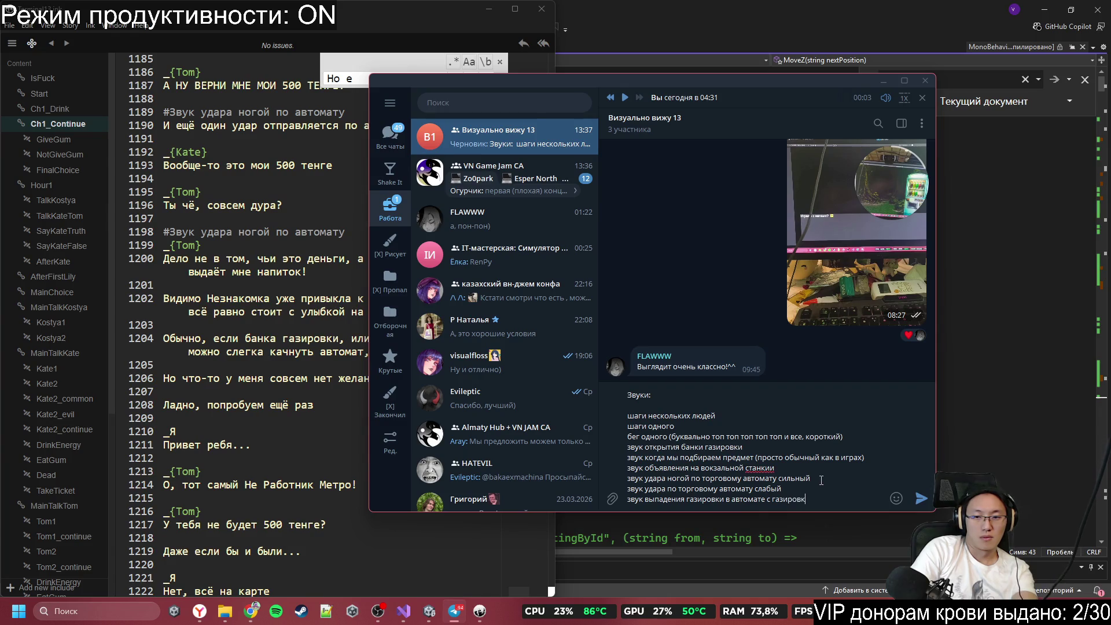
key("shift+Return")
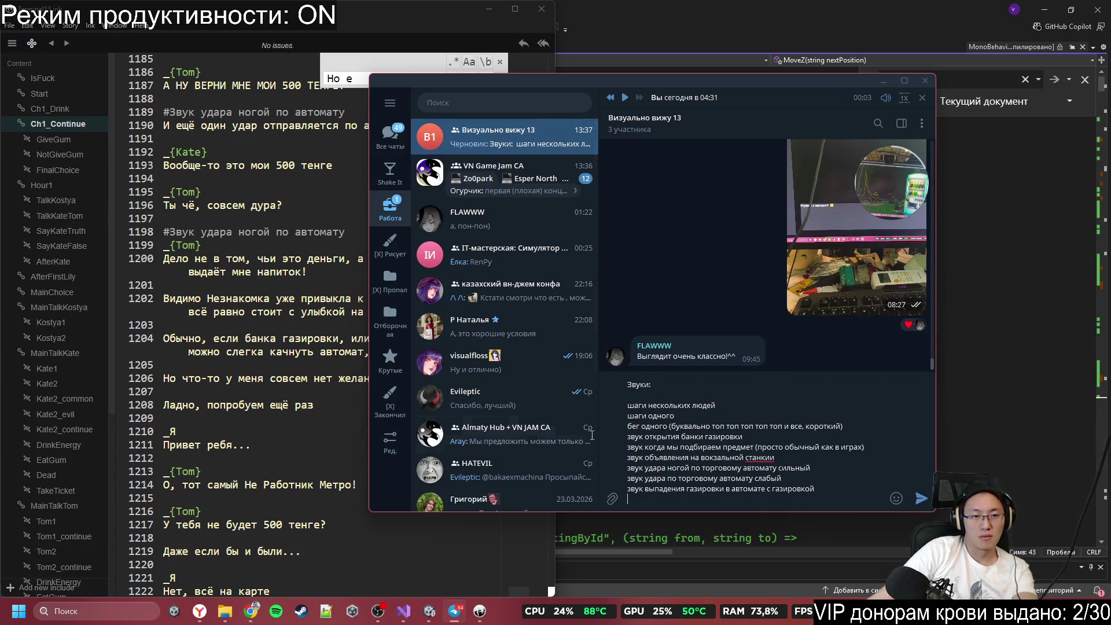
Step: Shift the Telegram window aside and read the script from line ~1190 down to ===AfterFirstLily=== near line 1562
left_click_drag(559, 74, 687, 78)
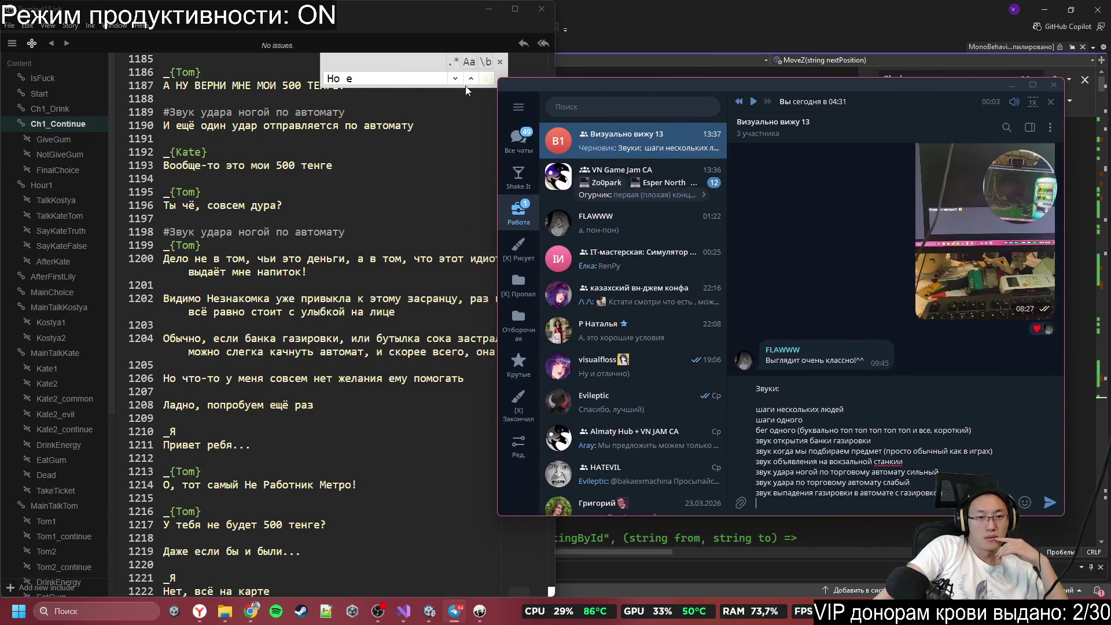
scroll(380, 391, "down", 2)
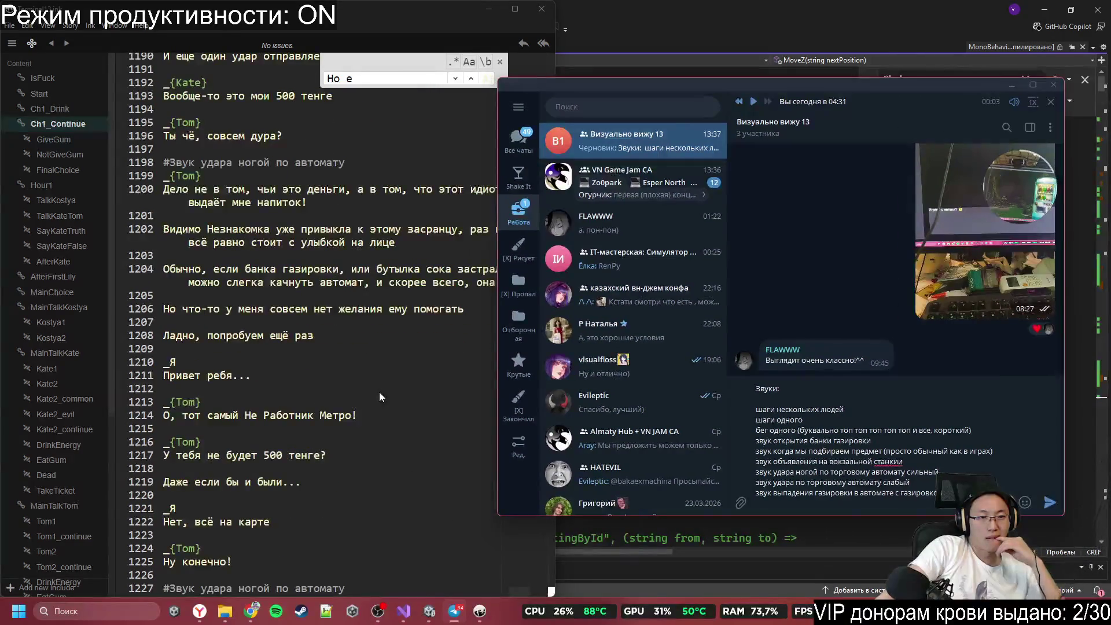
scroll(380, 392, "down", 10)
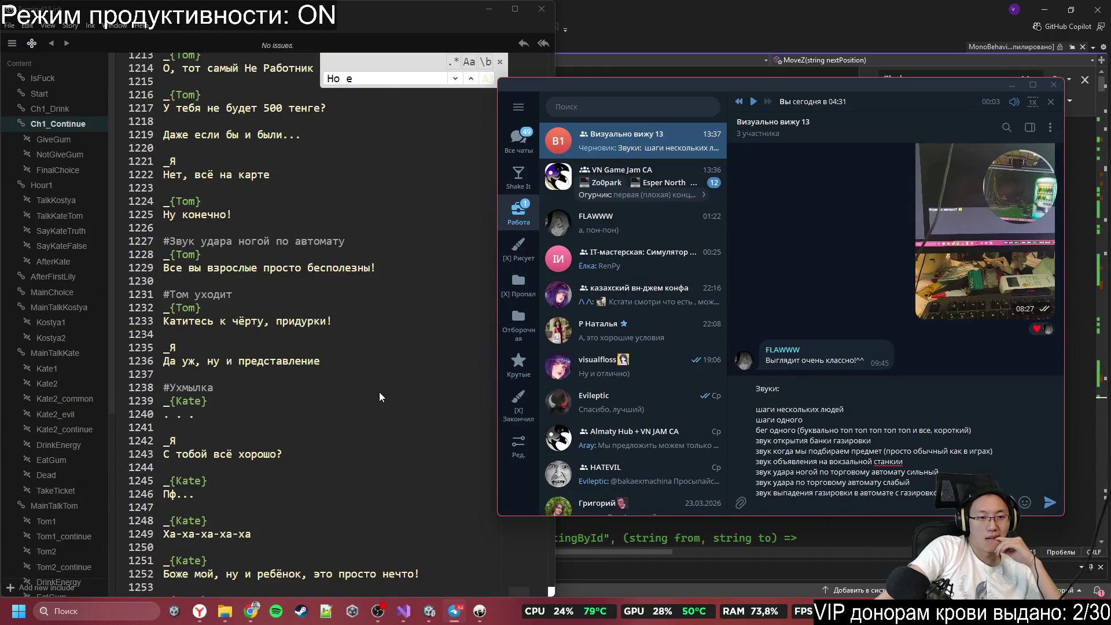
scroll(380, 391, "down", 10)
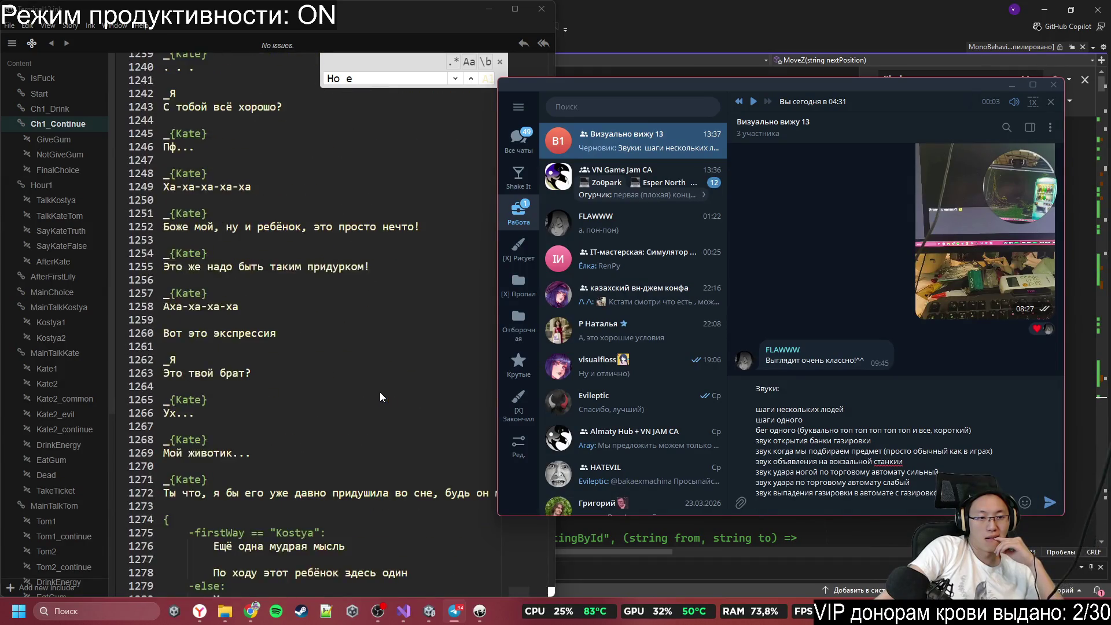
scroll(380, 391, "down", 3)
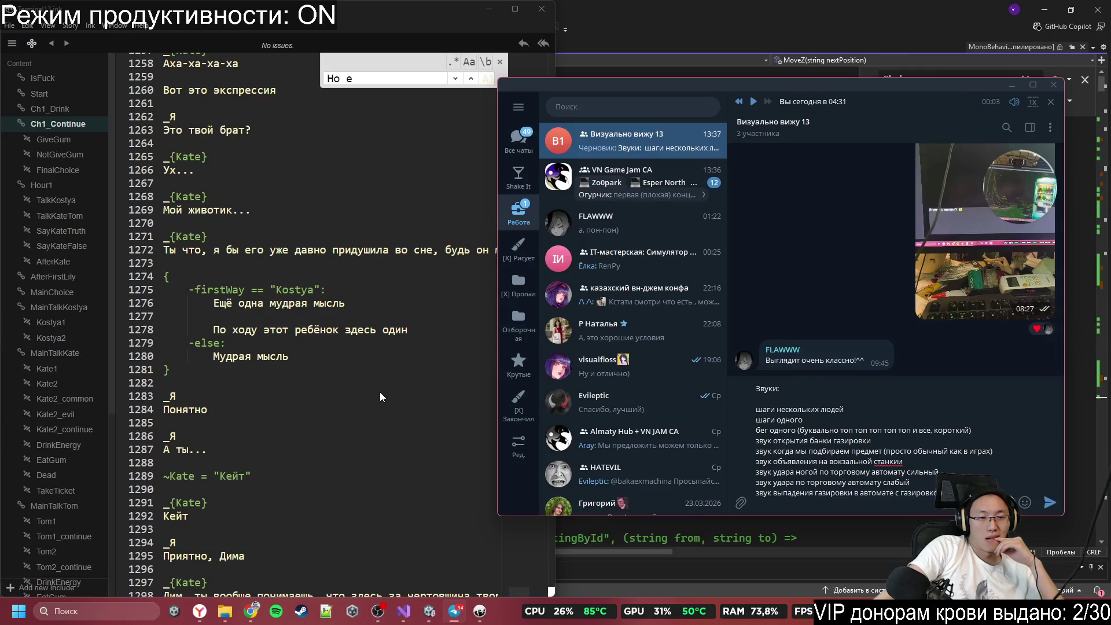
scroll(379, 392, "down", 6)
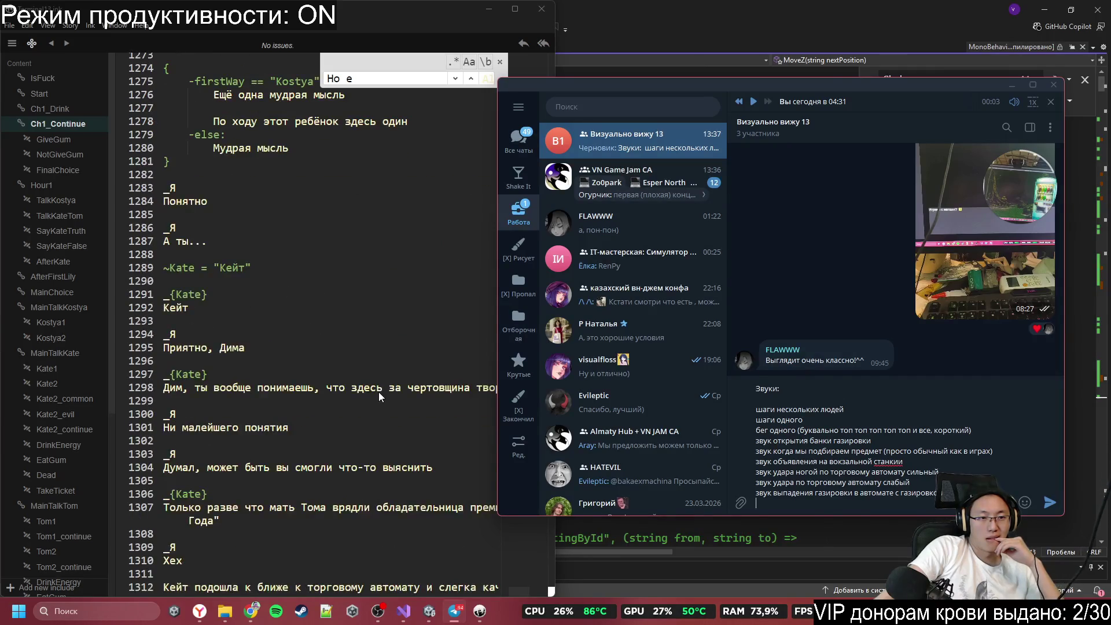
scroll(378, 391, "down", 3)
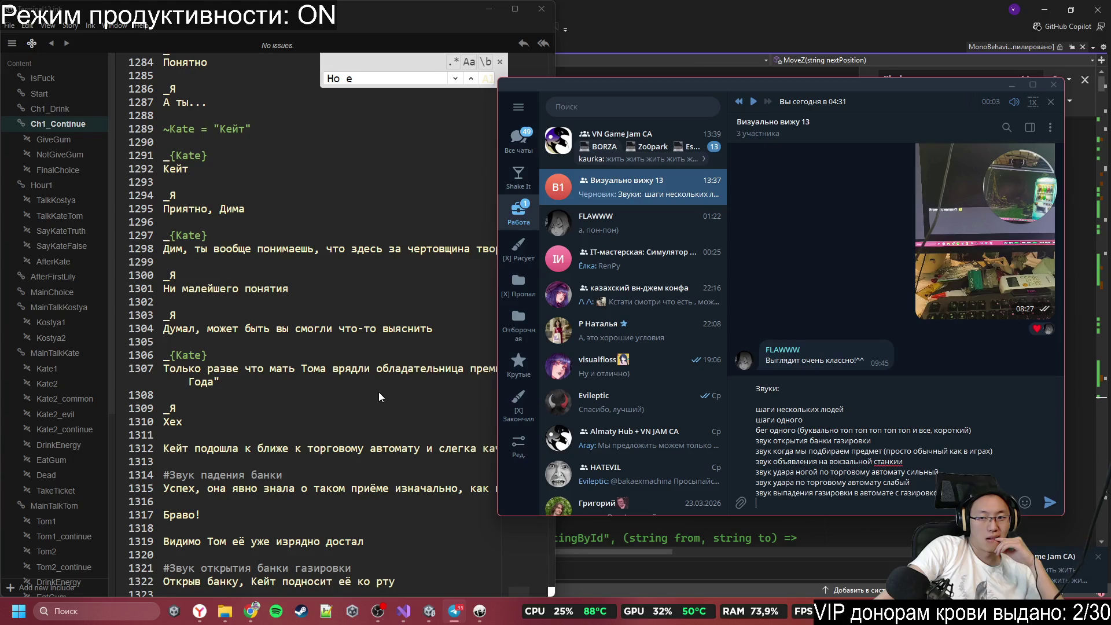
scroll(378, 392, "down", 3)
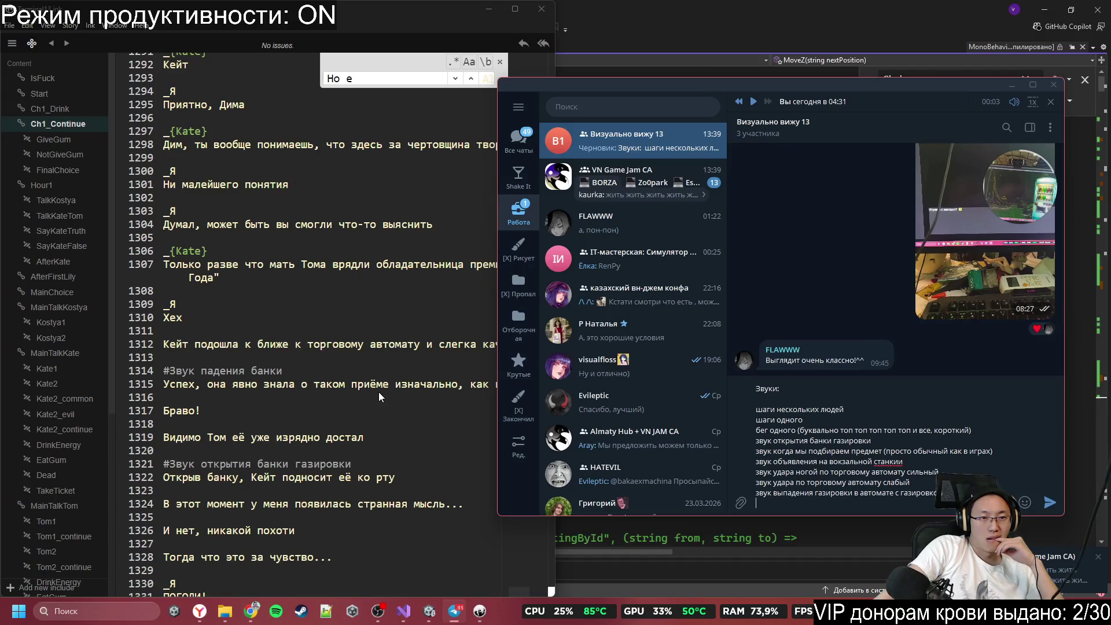
scroll(379, 392, "down", 2)
scroll(378, 393, "down", 2)
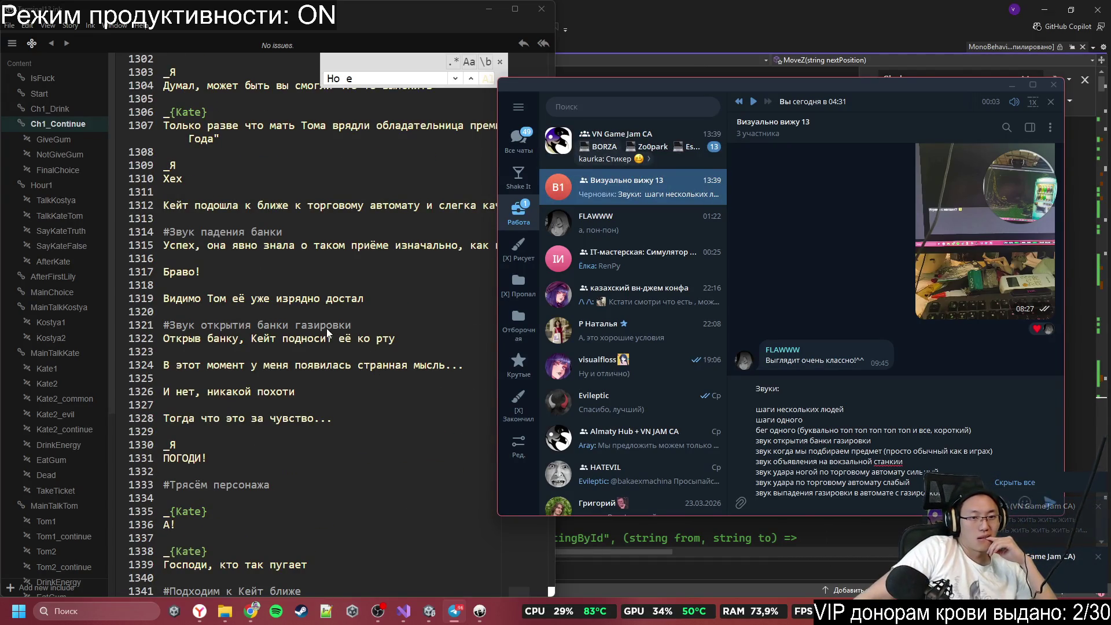
scroll(325, 362, "down", 2)
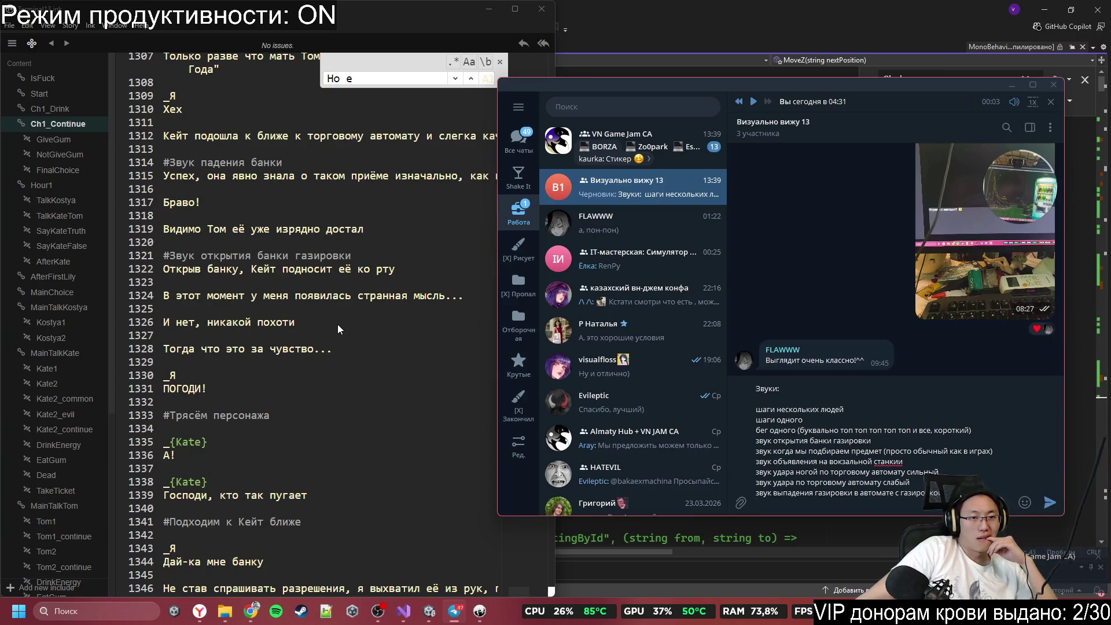
scroll(328, 332, "down", 3)
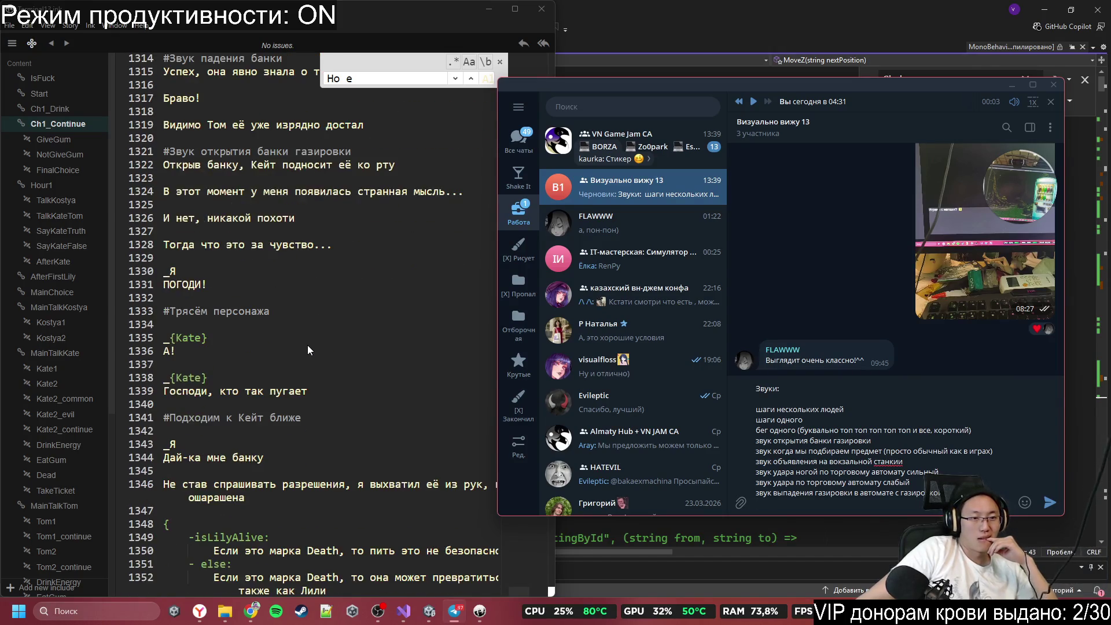
scroll(247, 335, "down", 2)
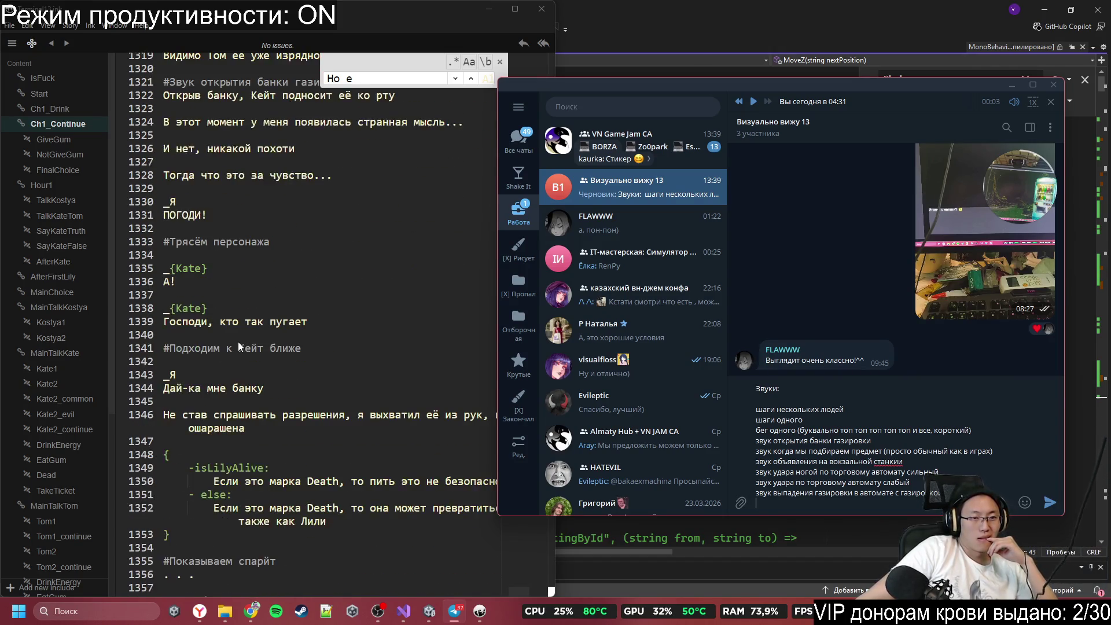
scroll(238, 341, "down", 3)
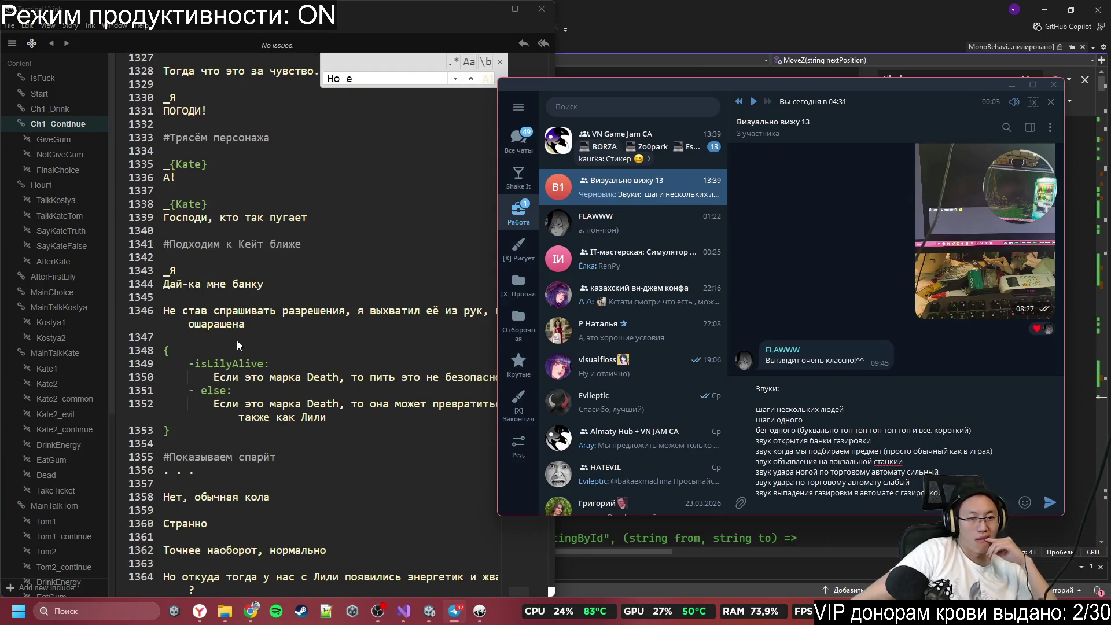
scroll(237, 340, "down", 2)
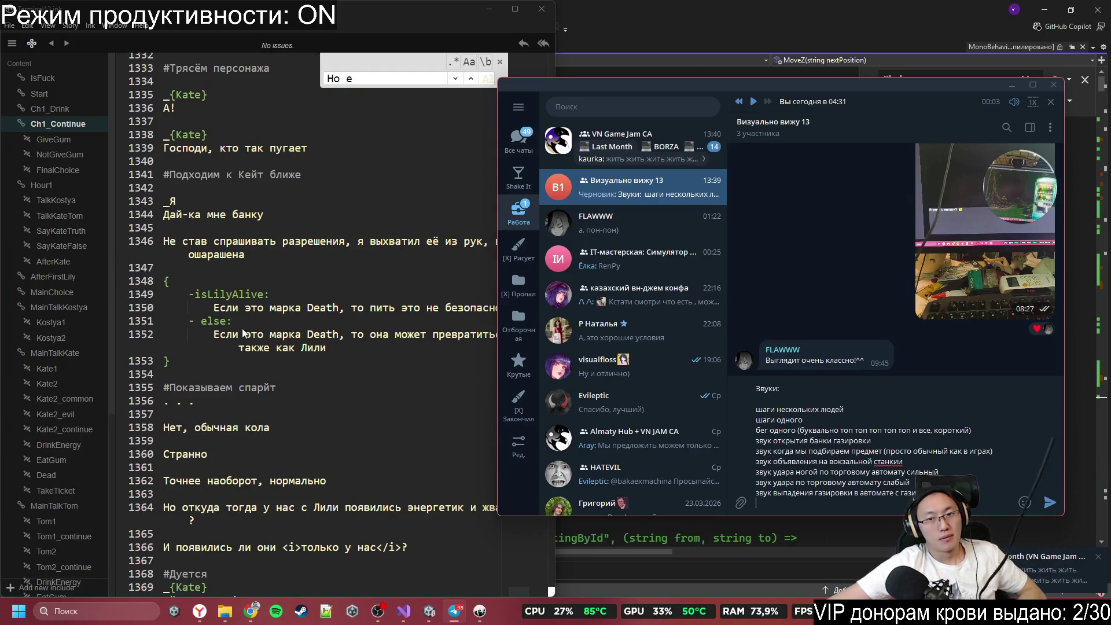
scroll(251, 313, "down", 2)
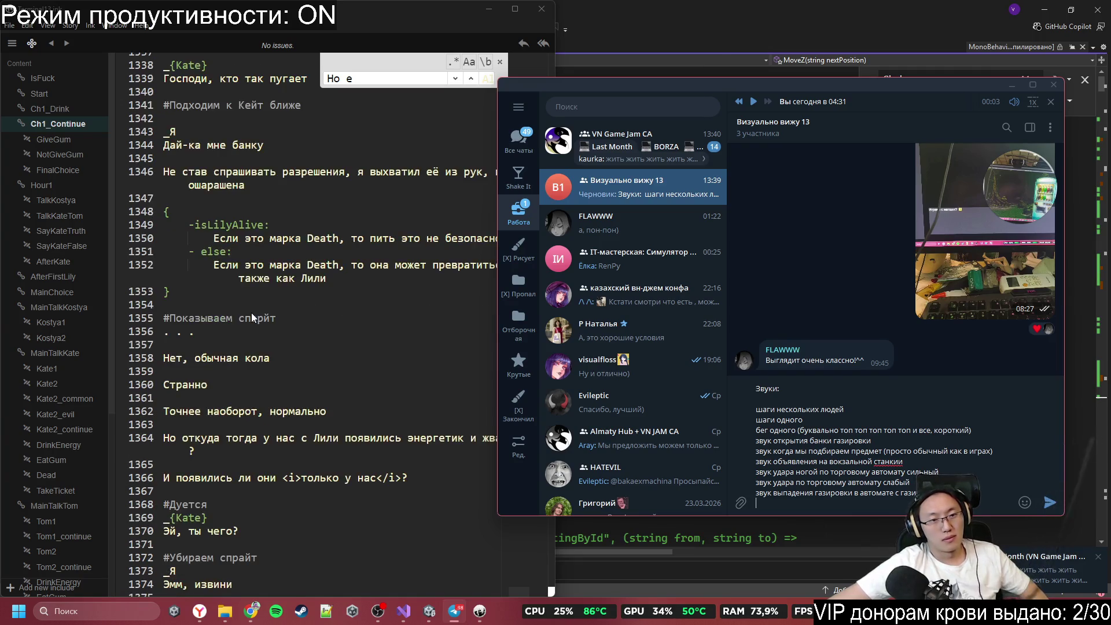
scroll(251, 312, "down", 5)
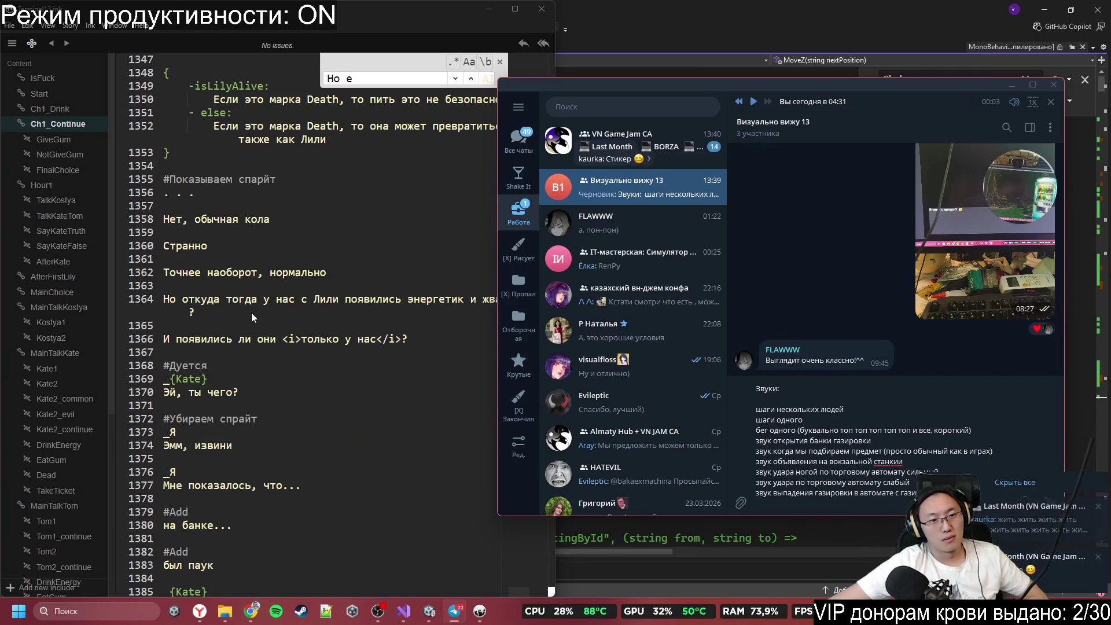
scroll(251, 312, "down", 3)
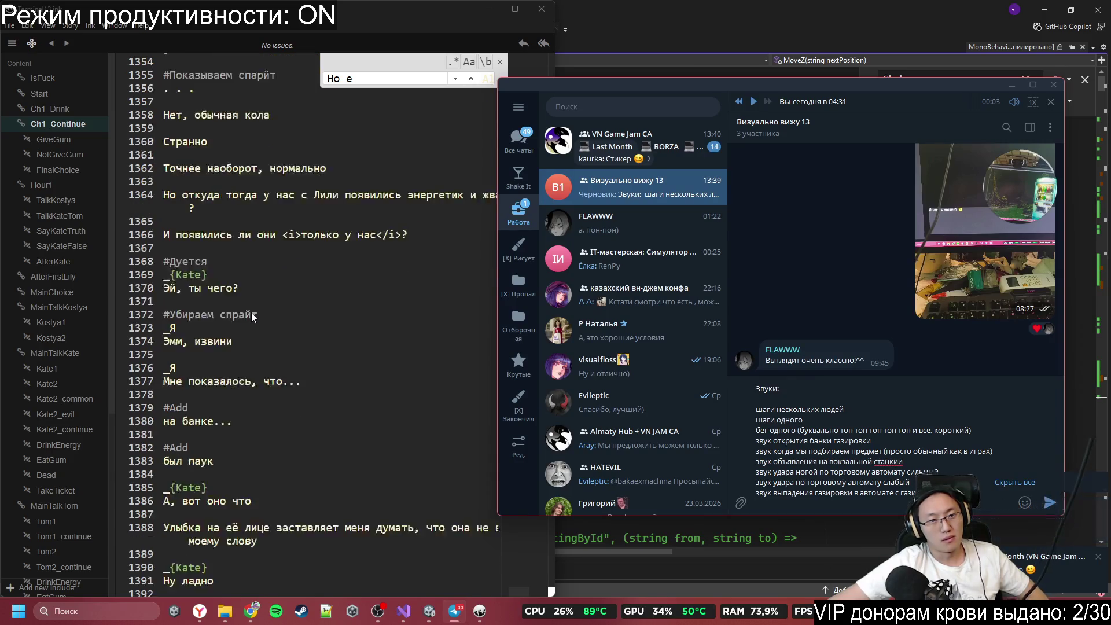
scroll(251, 313, "down", 12)
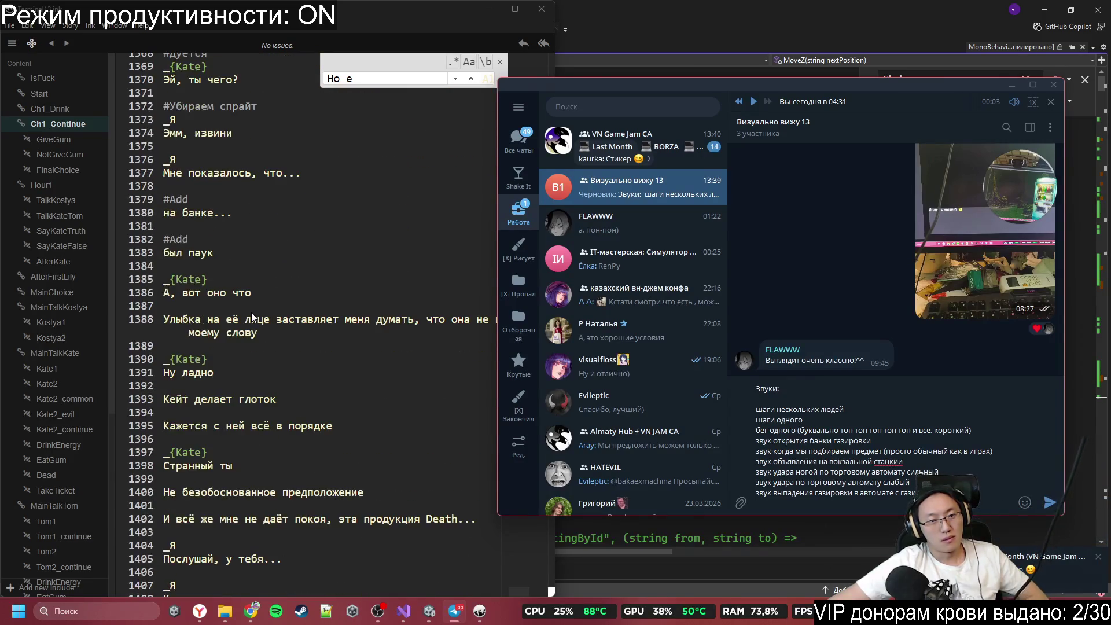
scroll(251, 318, "down", 3)
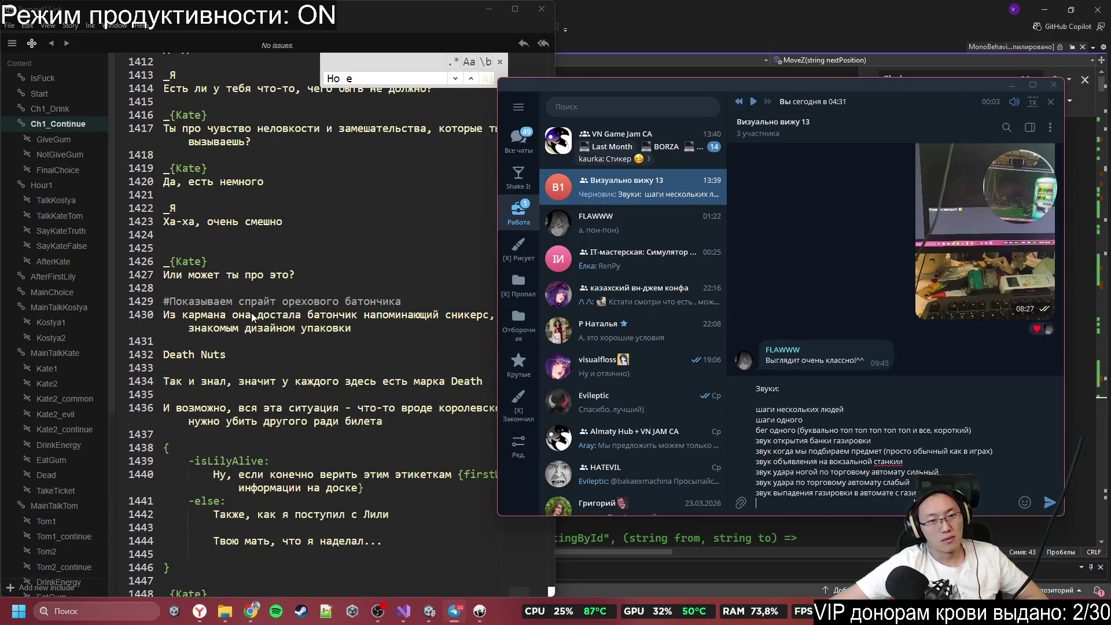
scroll(251, 312, "down", 2)
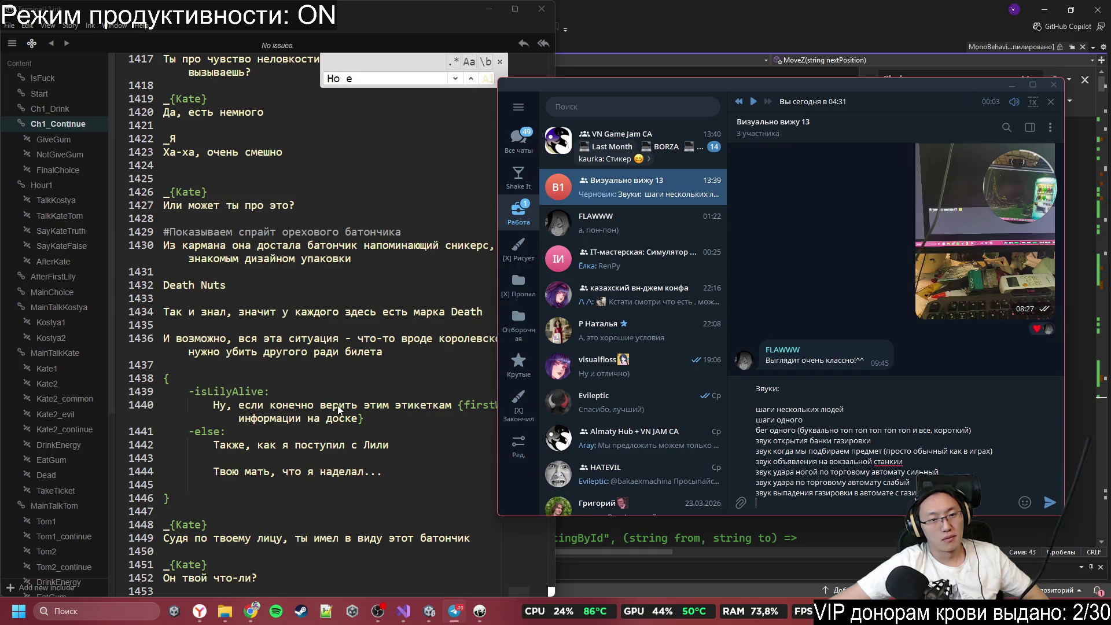
scroll(339, 405, "down", 5)
scroll(338, 406, "down", 14)
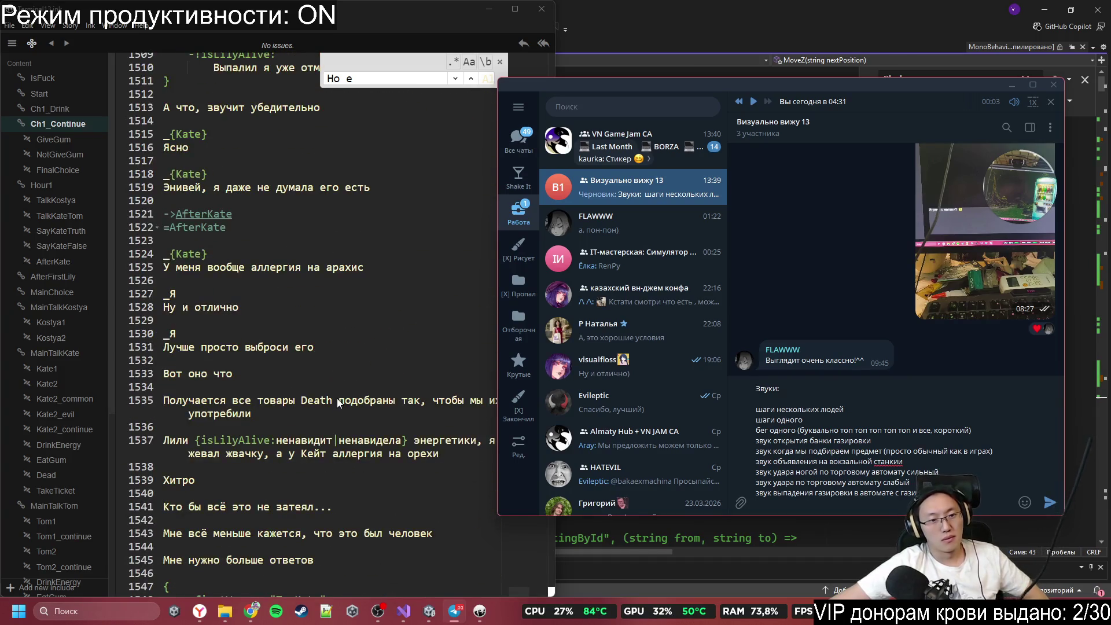
scroll(338, 404, "down", 7)
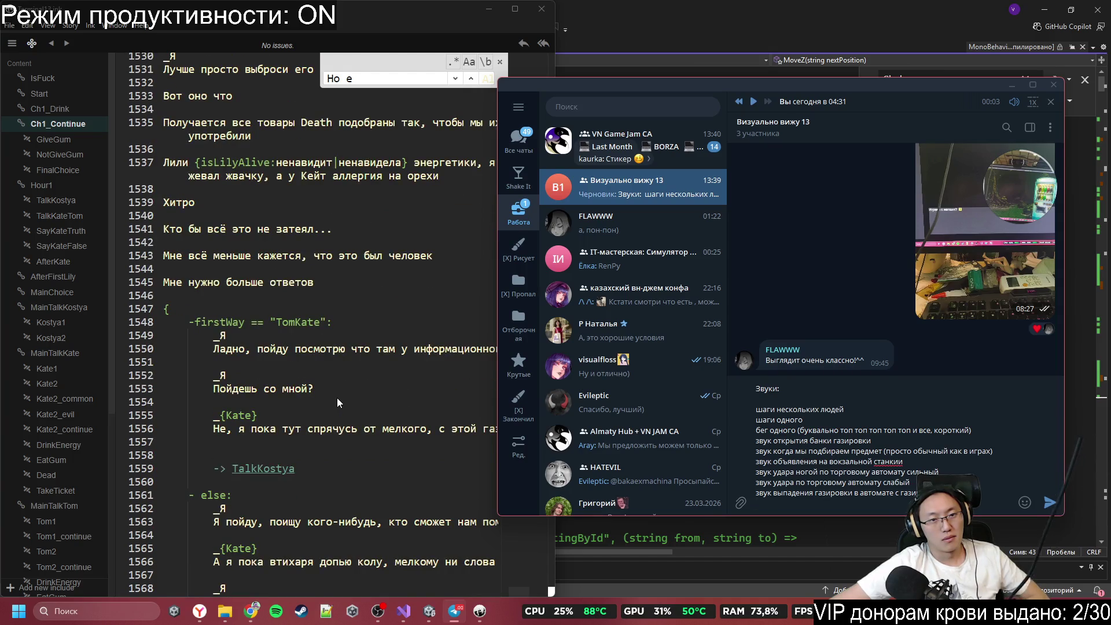
scroll(337, 398, "down", 10)
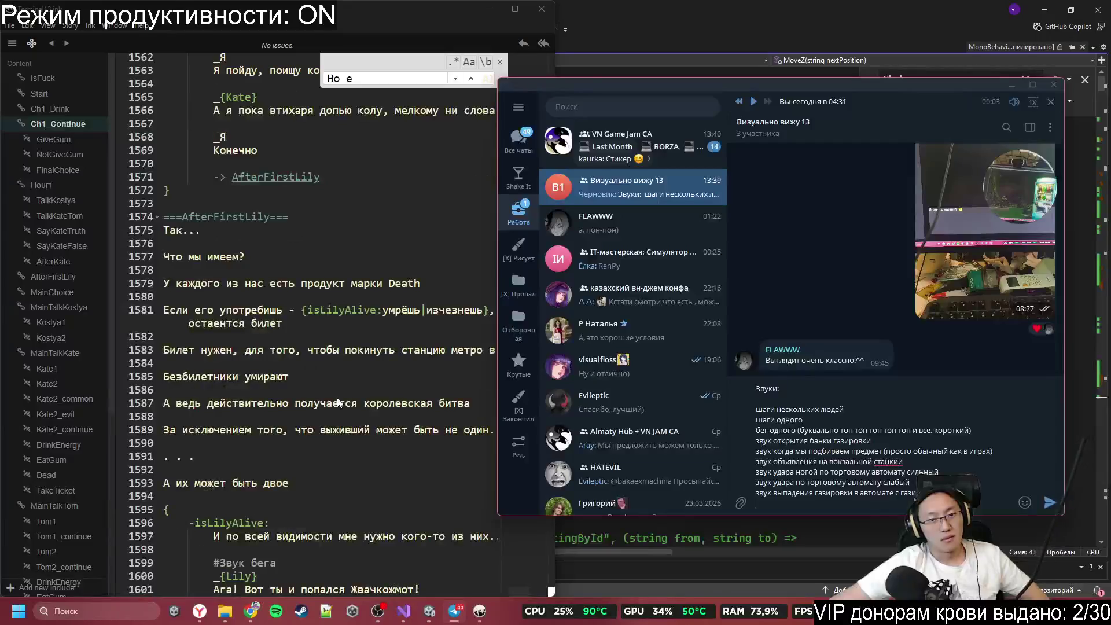
Step: Read the Ch1_Continue dialogue from about line 1685 down to the ===MainChoice=== knot at line 1762
scroll(337, 400, "down", 3)
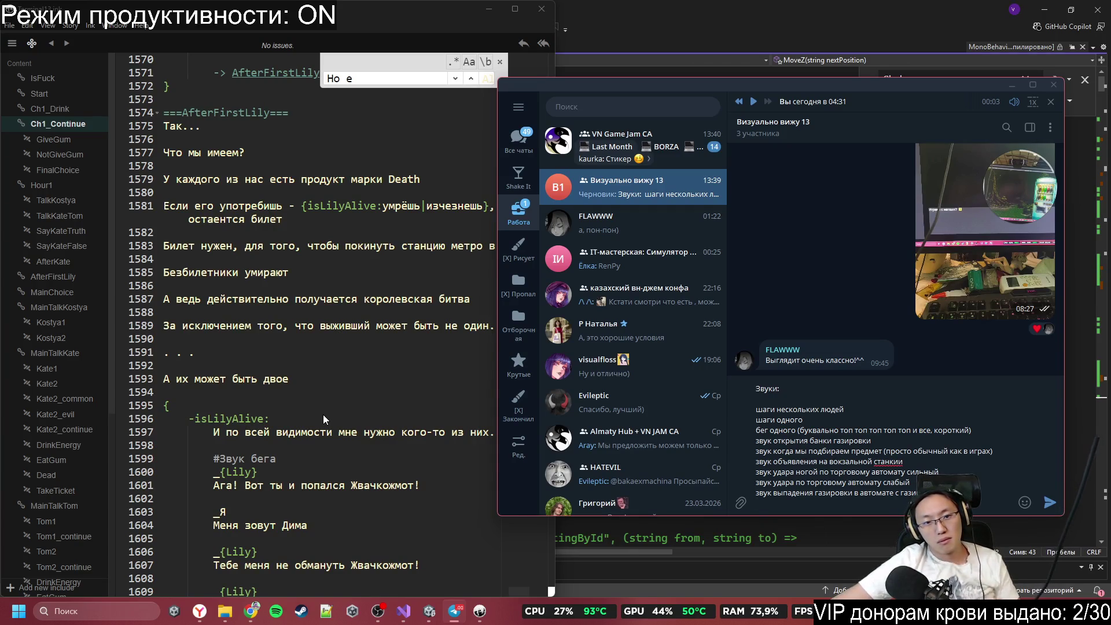
scroll(323, 416, "down", 3)
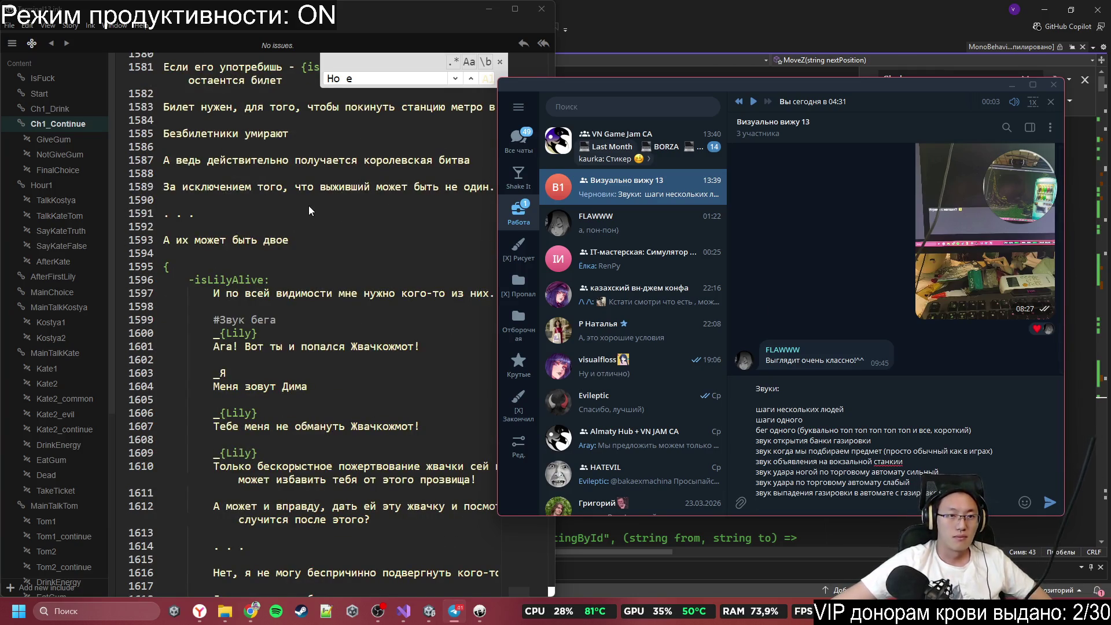
scroll(313, 207, "up", 3)
scroll(345, 330, "down", 3)
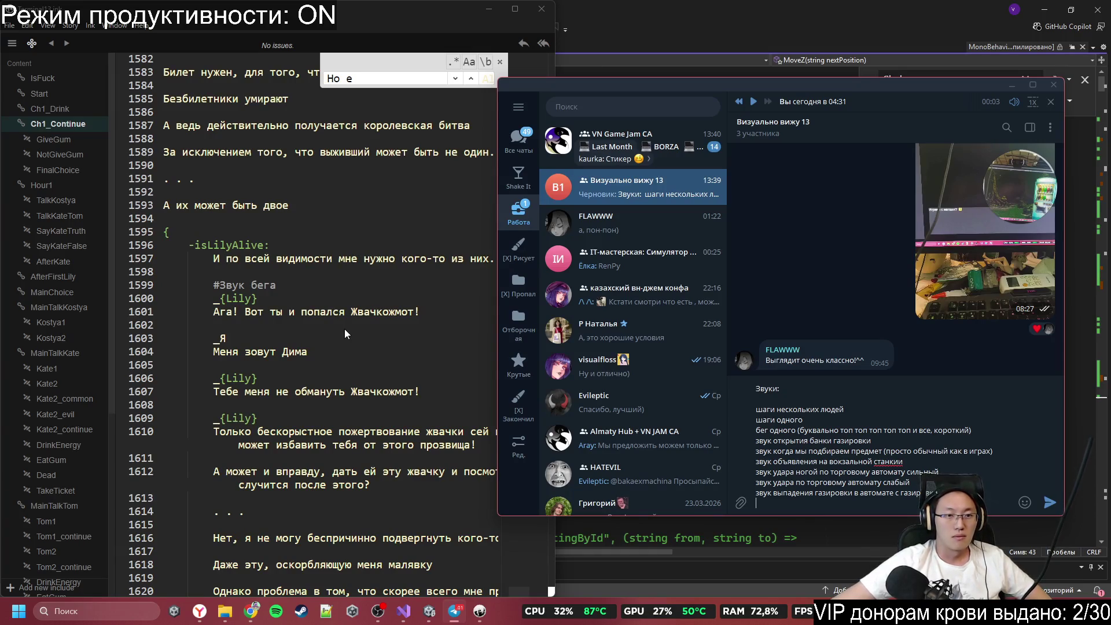
scroll(345, 333, "down", 2)
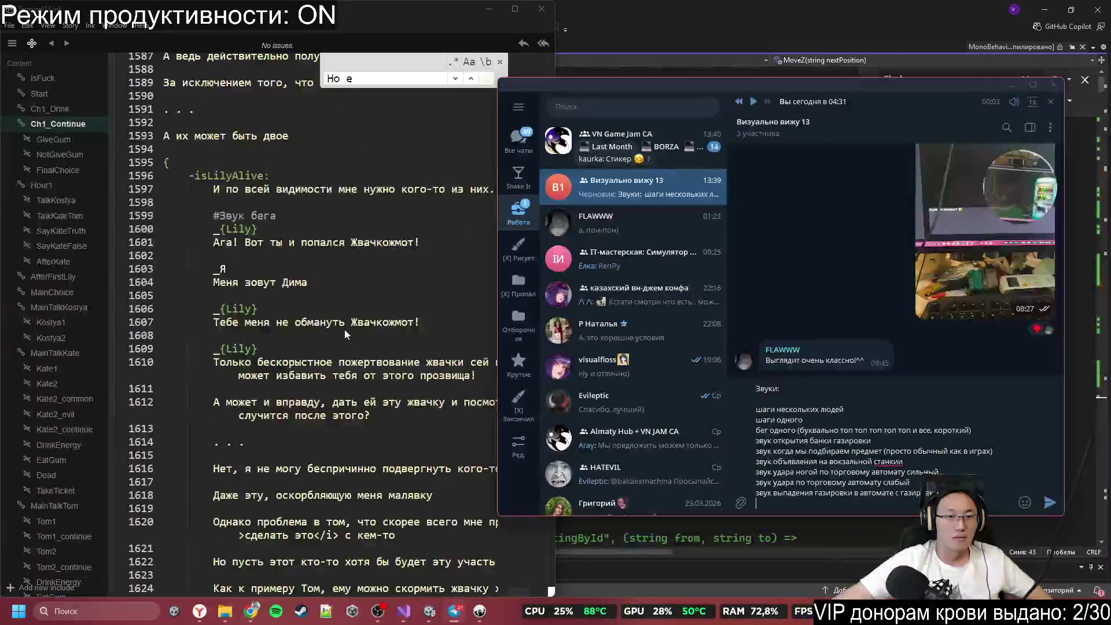
scroll(345, 334, "down", 5)
scroll(345, 335, "down", 3)
scroll(345, 331, "down", 5)
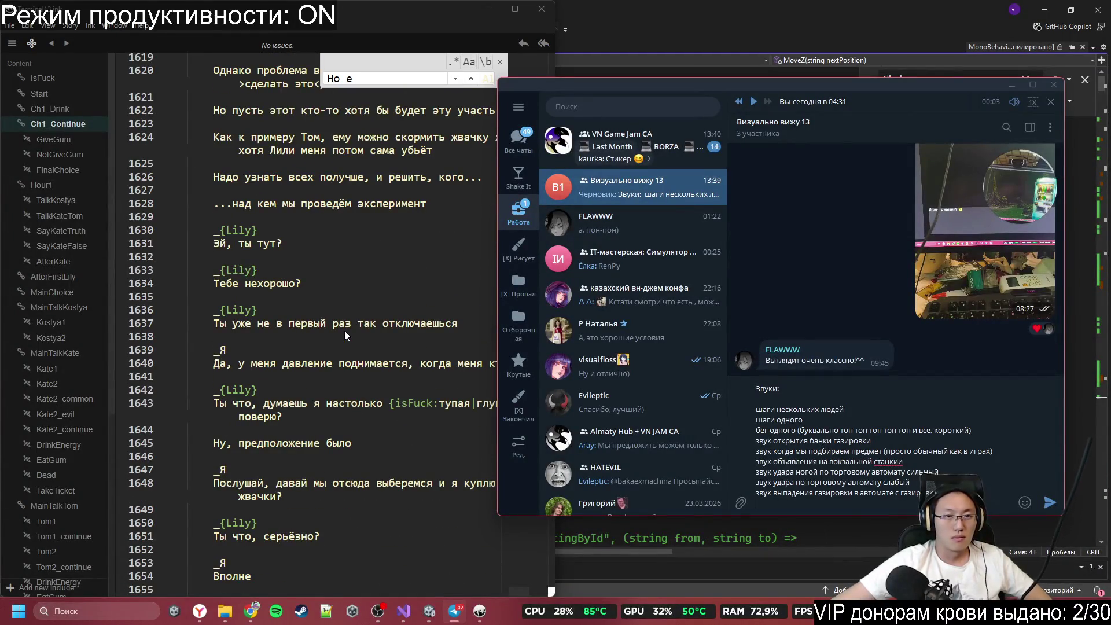
scroll(345, 336, "down", 3)
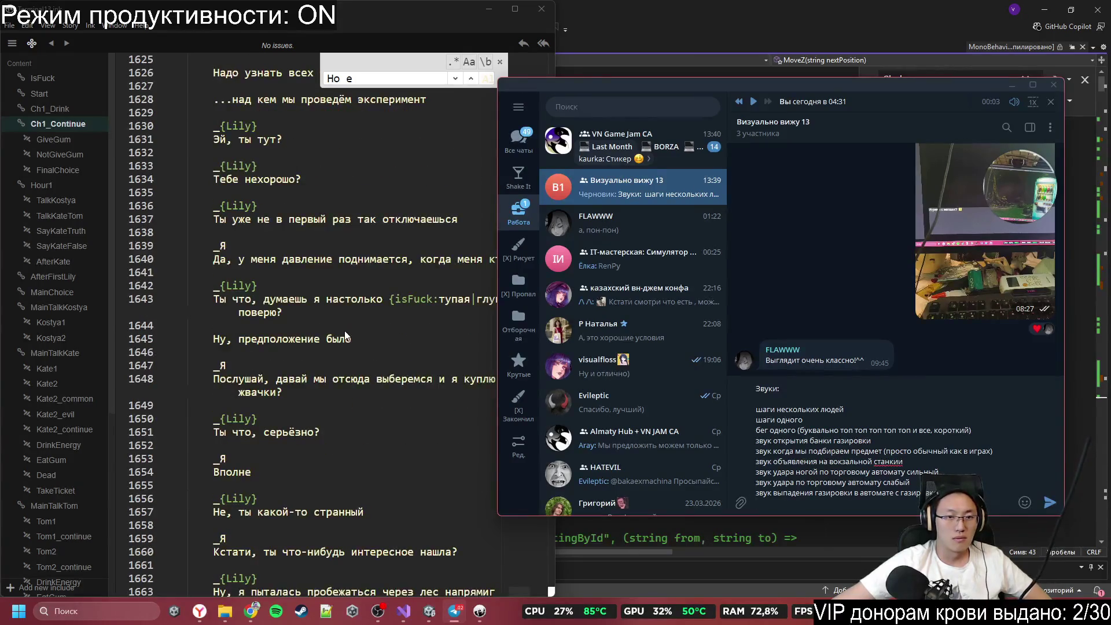
scroll(346, 336, "down", 3)
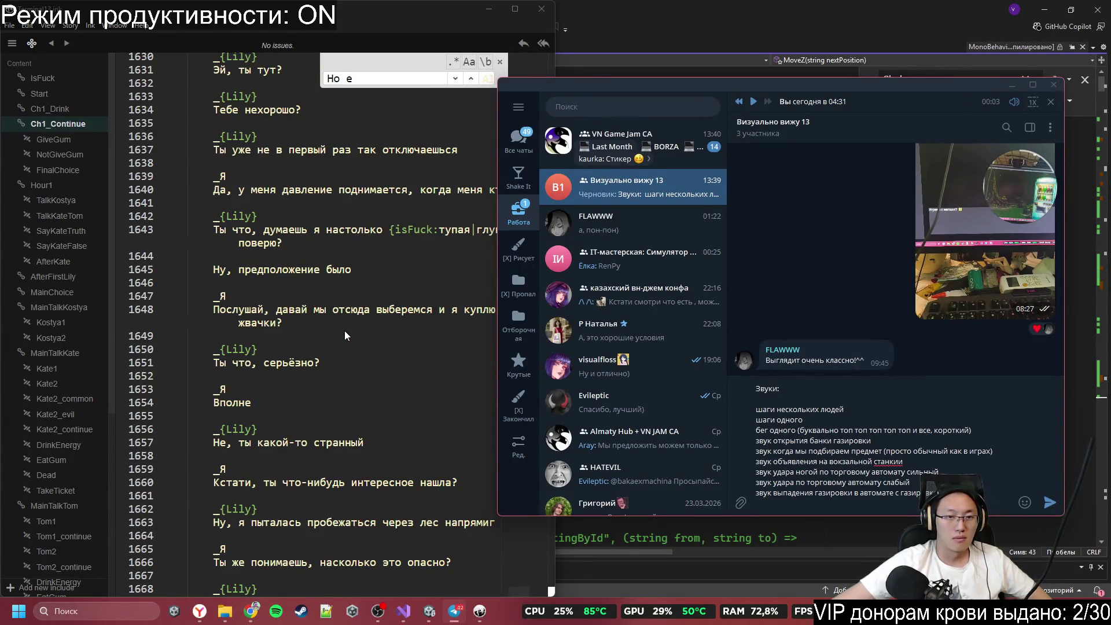
scroll(345, 331, "down", 10)
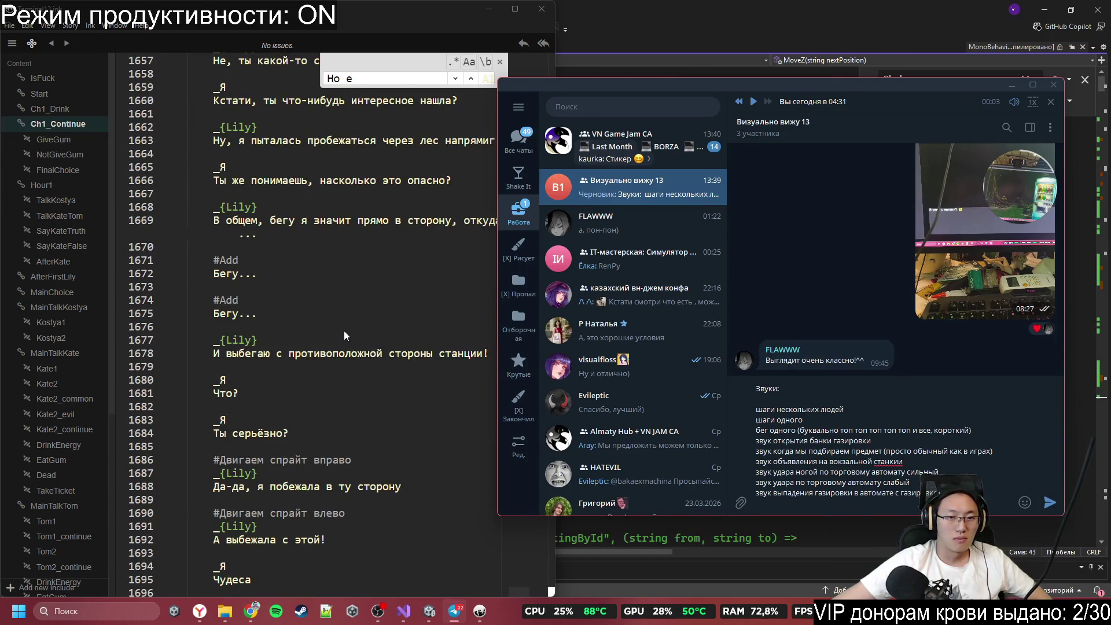
scroll(344, 331, "down", 10)
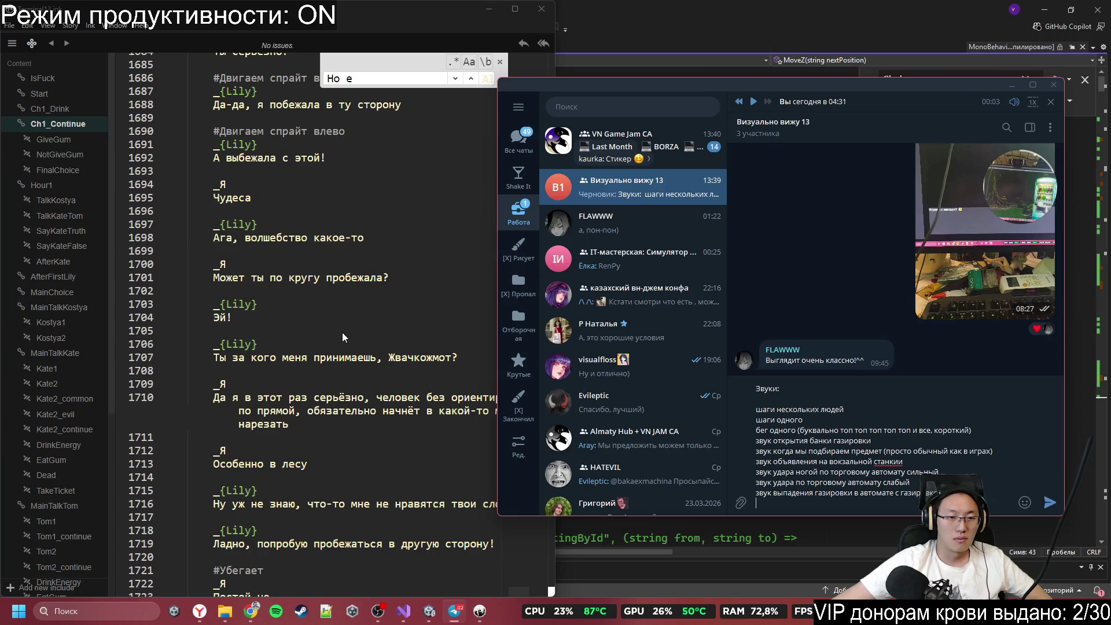
scroll(341, 333, "down", 8)
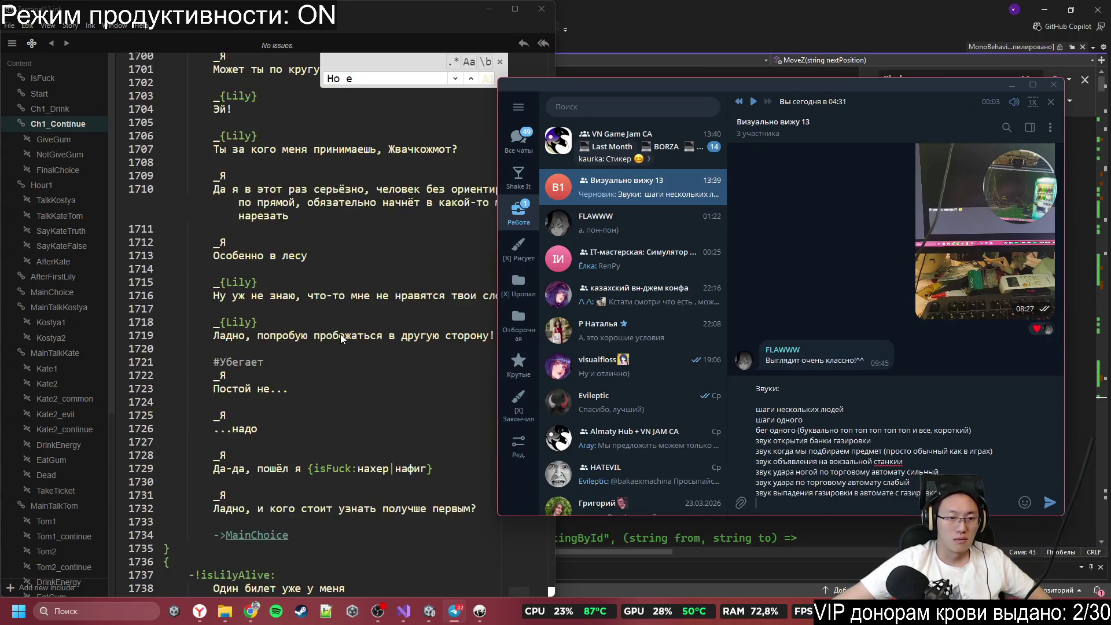
scroll(341, 339, "down", 2)
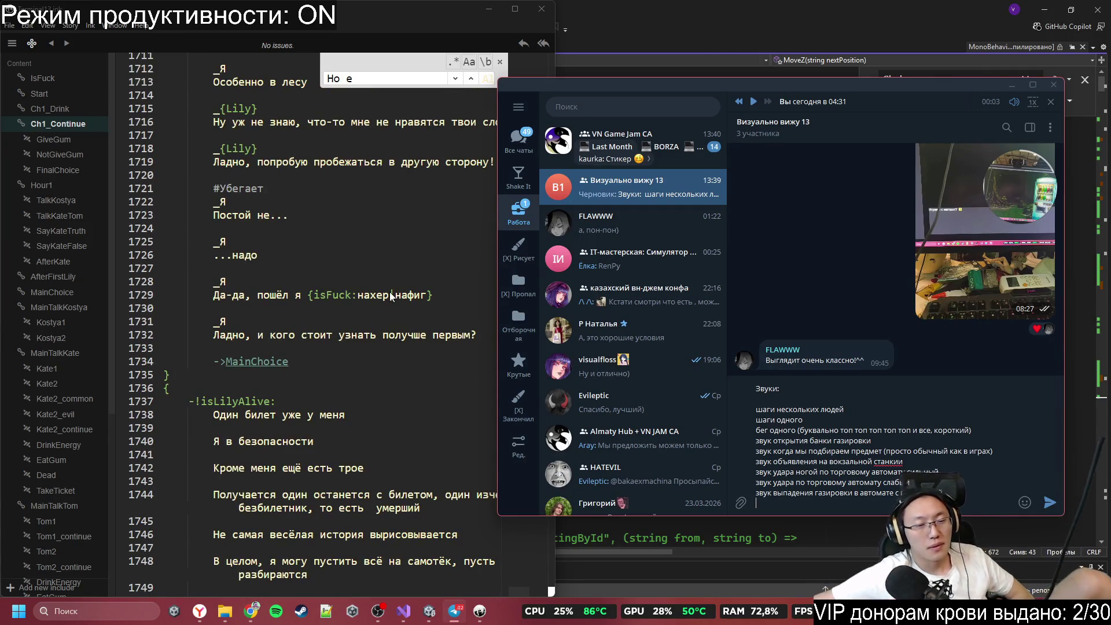
scroll(377, 264, "down", 3)
scroll(373, 238, "down", 3)
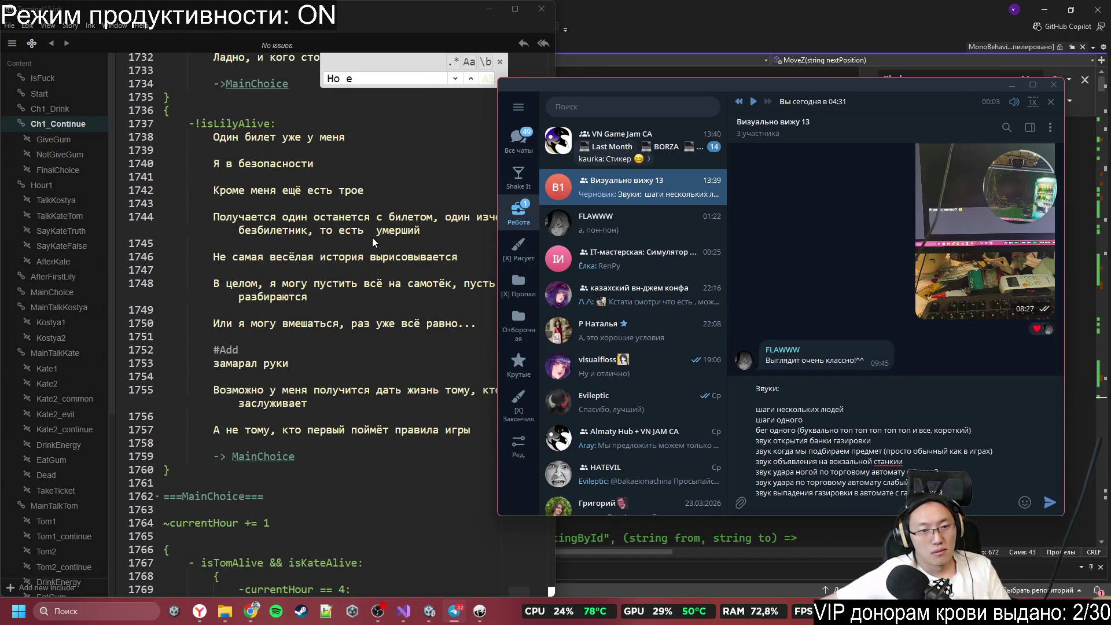
scroll(373, 237, "down", 7)
scroll(373, 238, "down", 2)
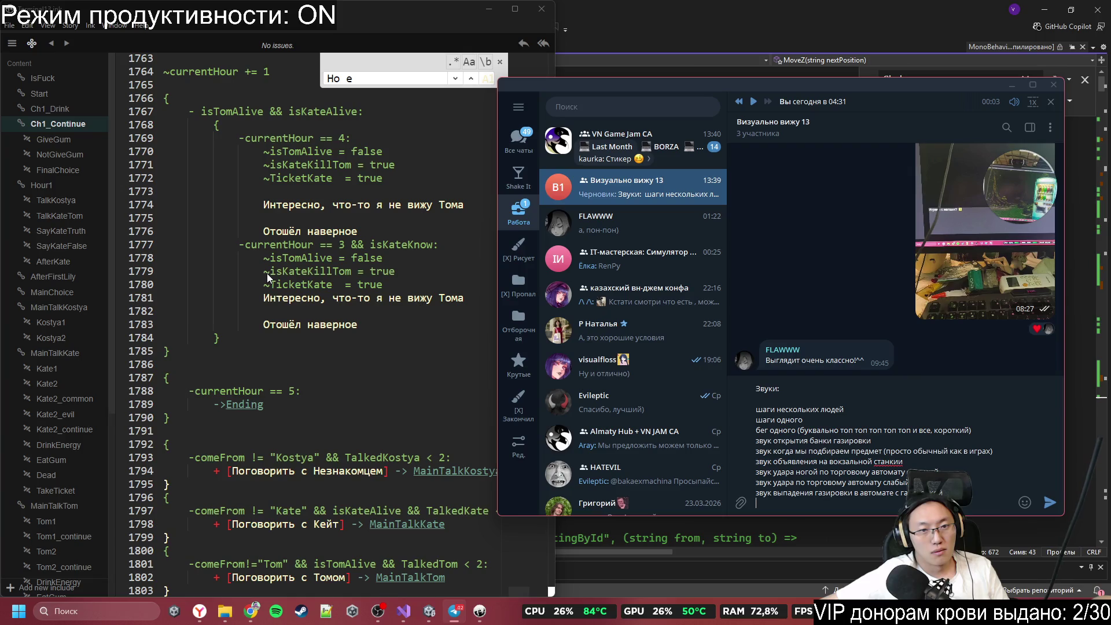
Step: Scroll through MainChoice and MainTalkKostya to Kostya's ticketsCount == 0 branch around line 2067
scroll(266, 273, "down", 19)
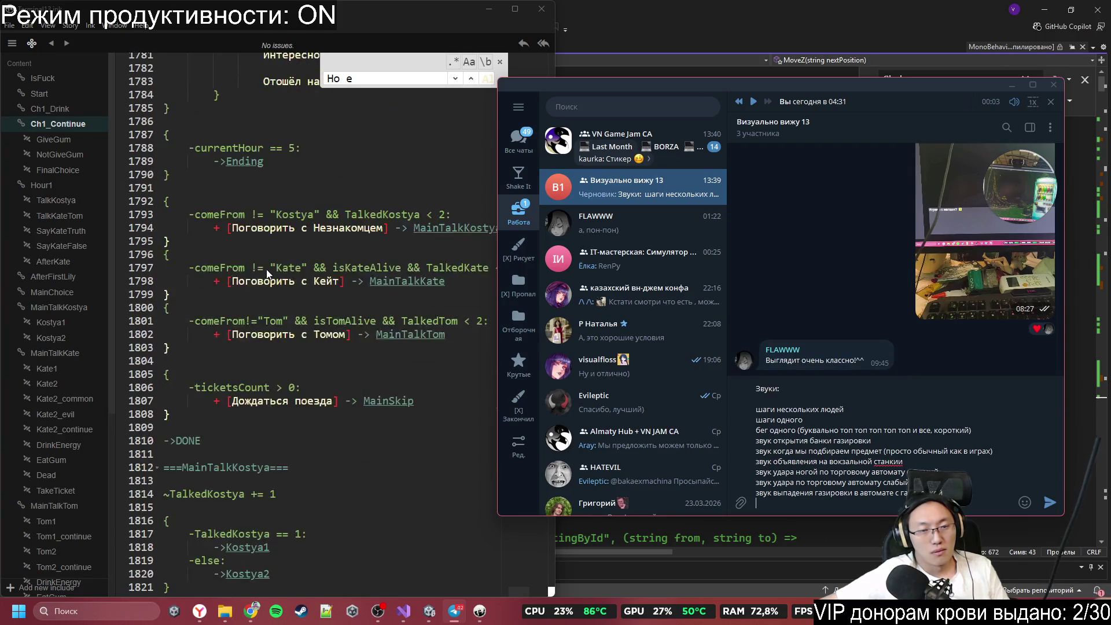
scroll(268, 255, "down", 11)
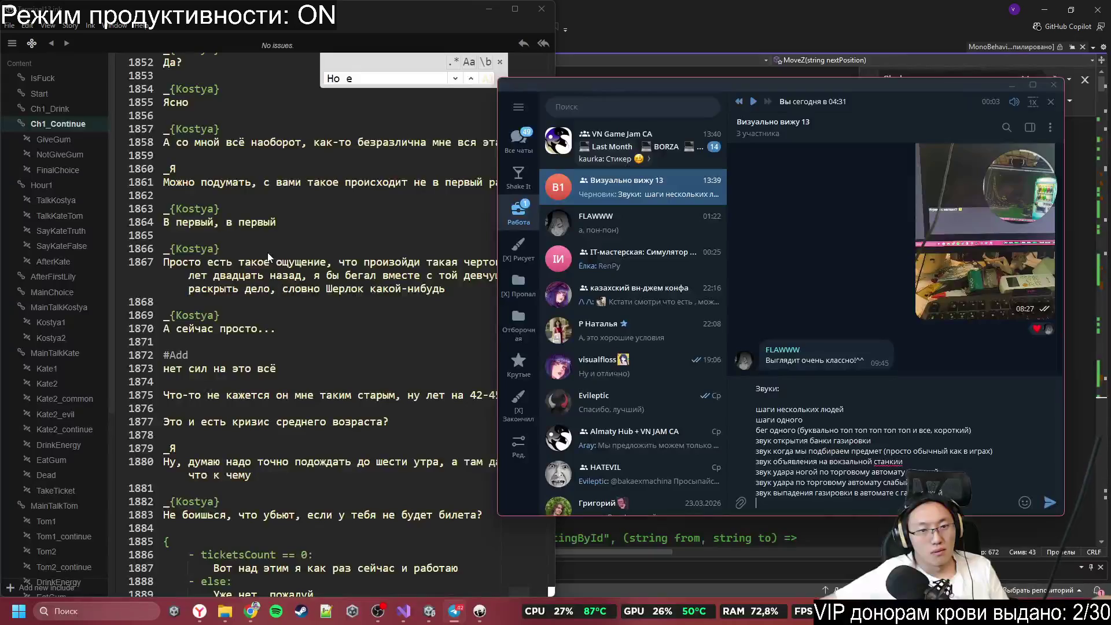
scroll(267, 253, "down", 9)
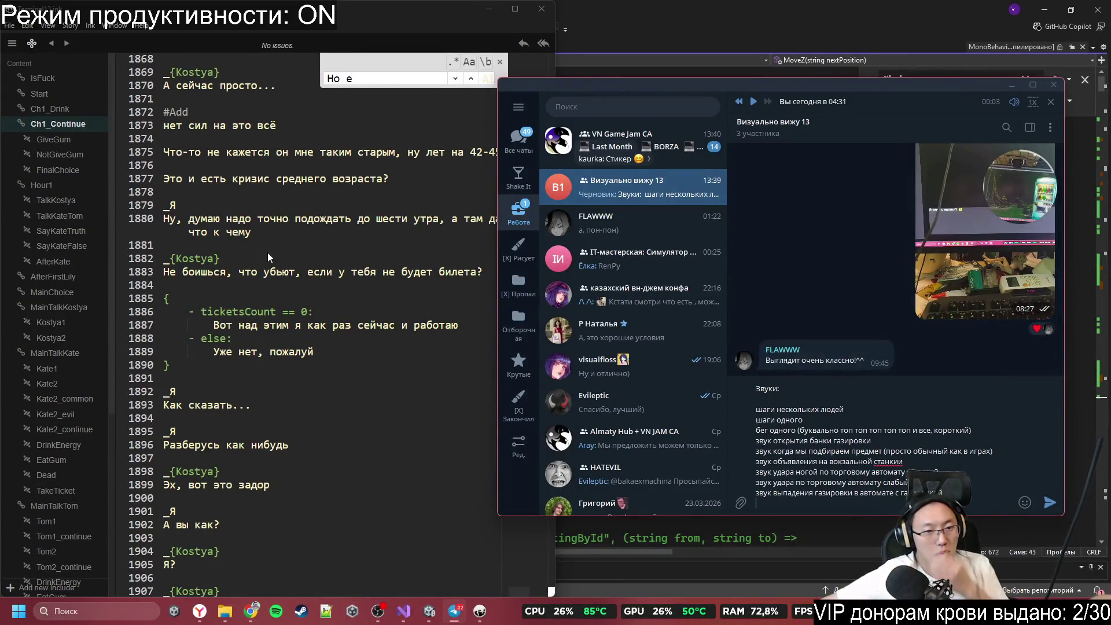
scroll(267, 252, "down", 3)
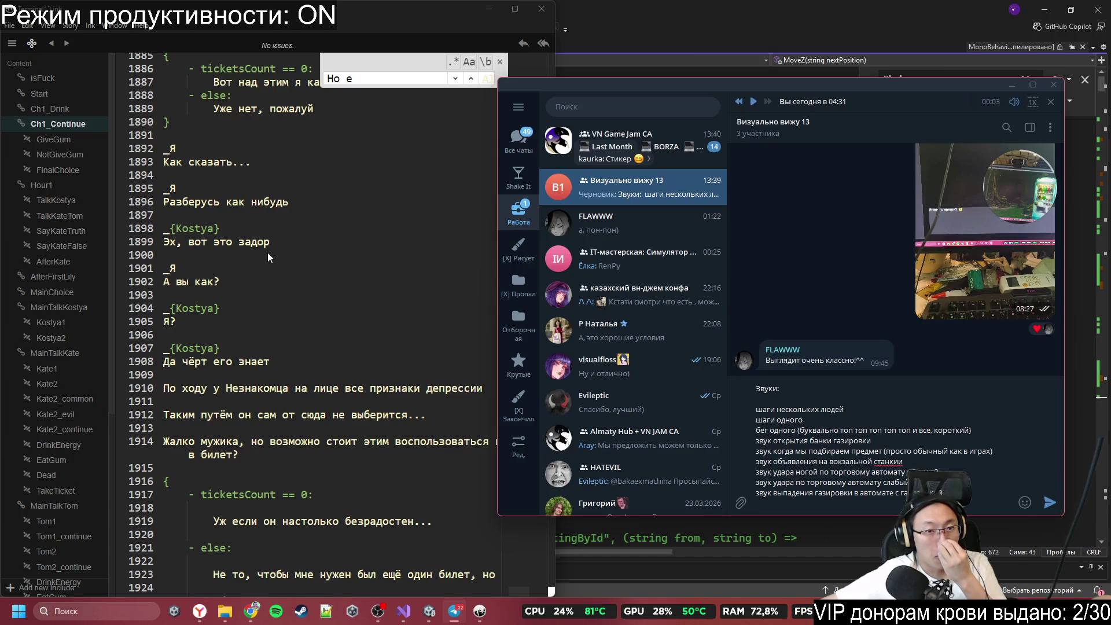
scroll(268, 252, "down", 7)
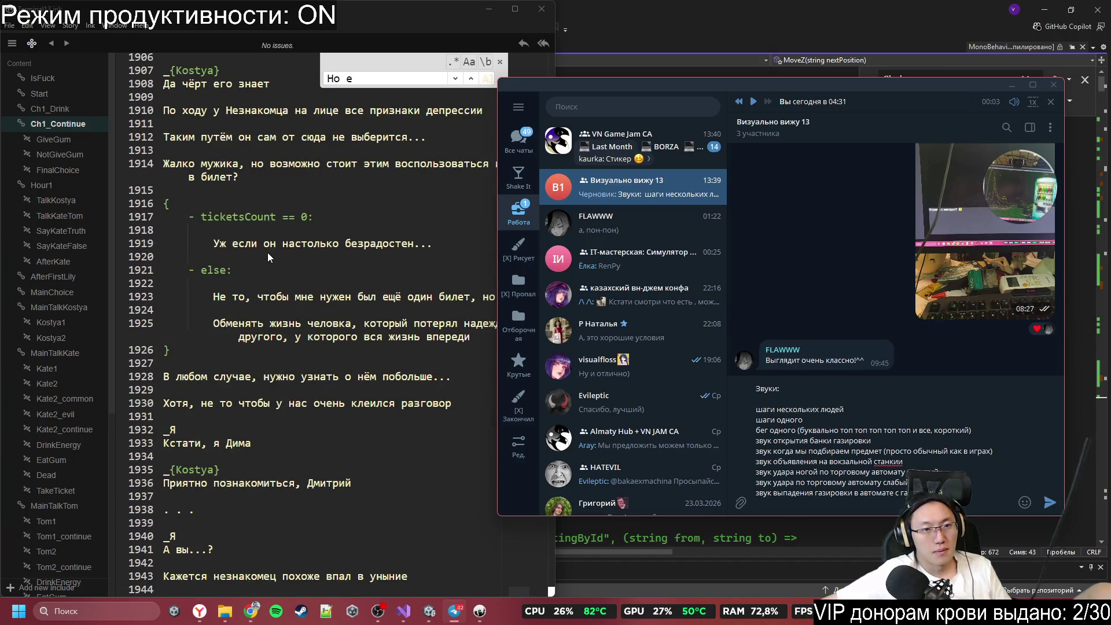
scroll(267, 253, "up", 2)
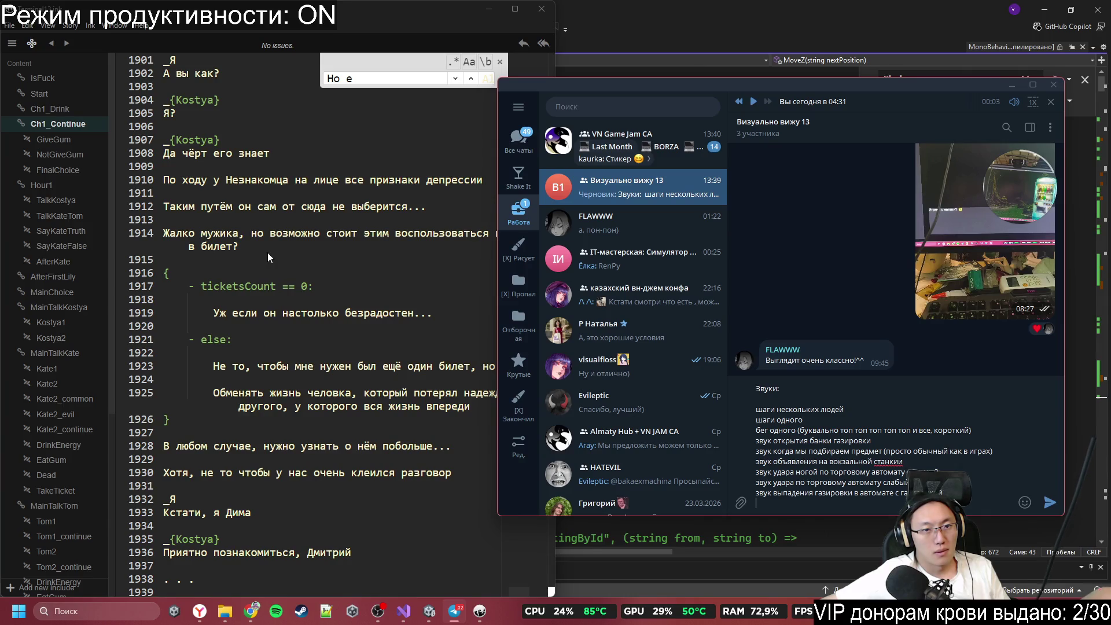
scroll(267, 252, "down", 7)
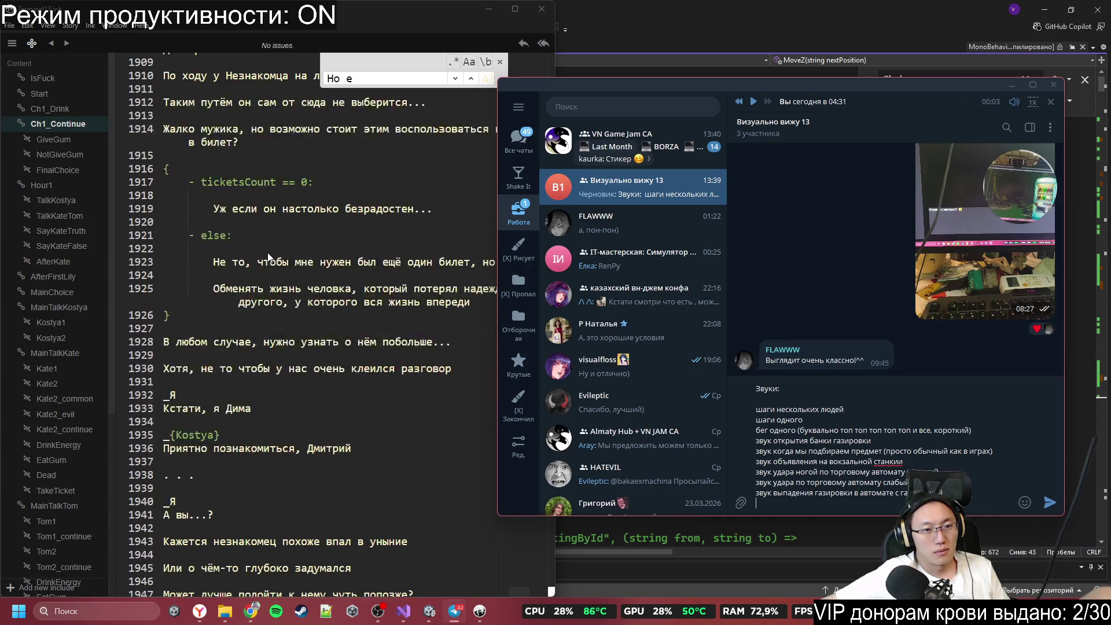
scroll(267, 251, "down", 10)
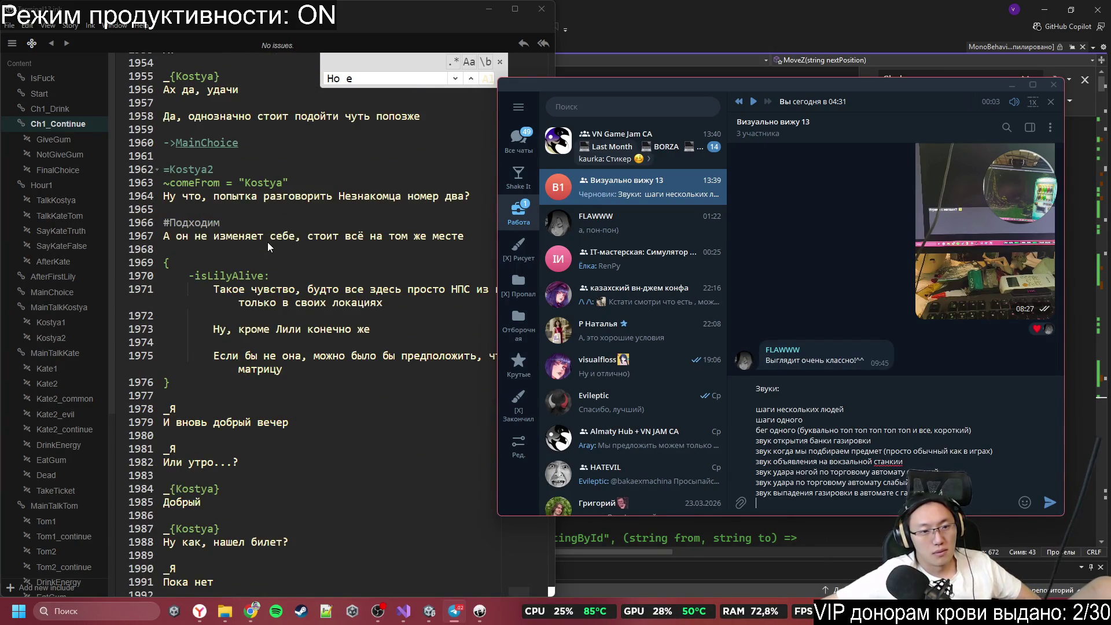
scroll(268, 247, "down", 15)
scroll(265, 244, "down", 12)
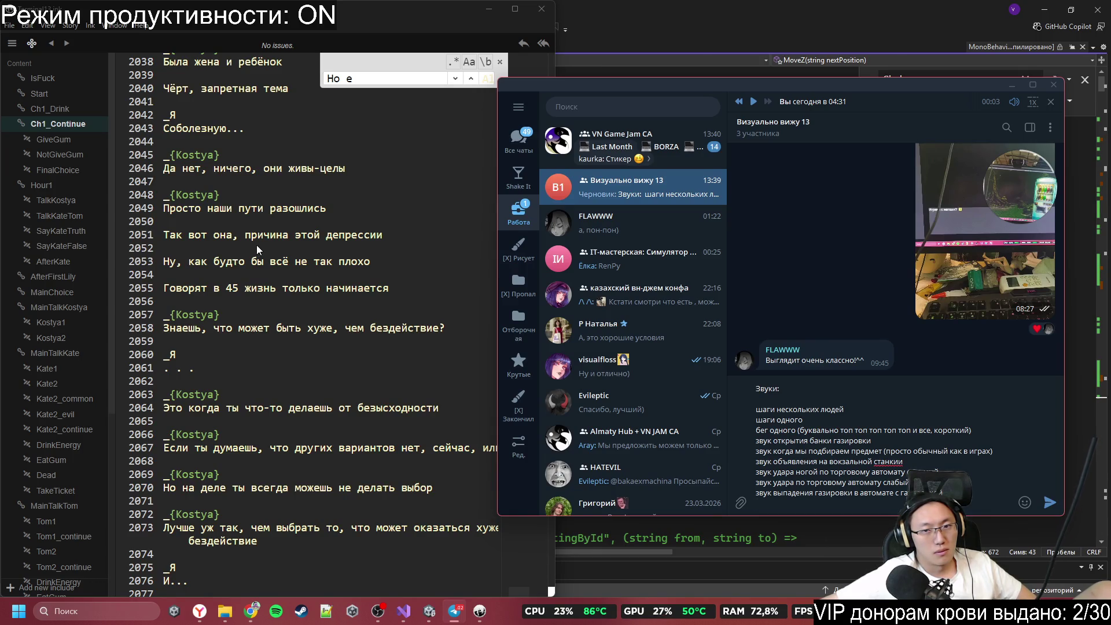
scroll(279, 304, "down", 10)
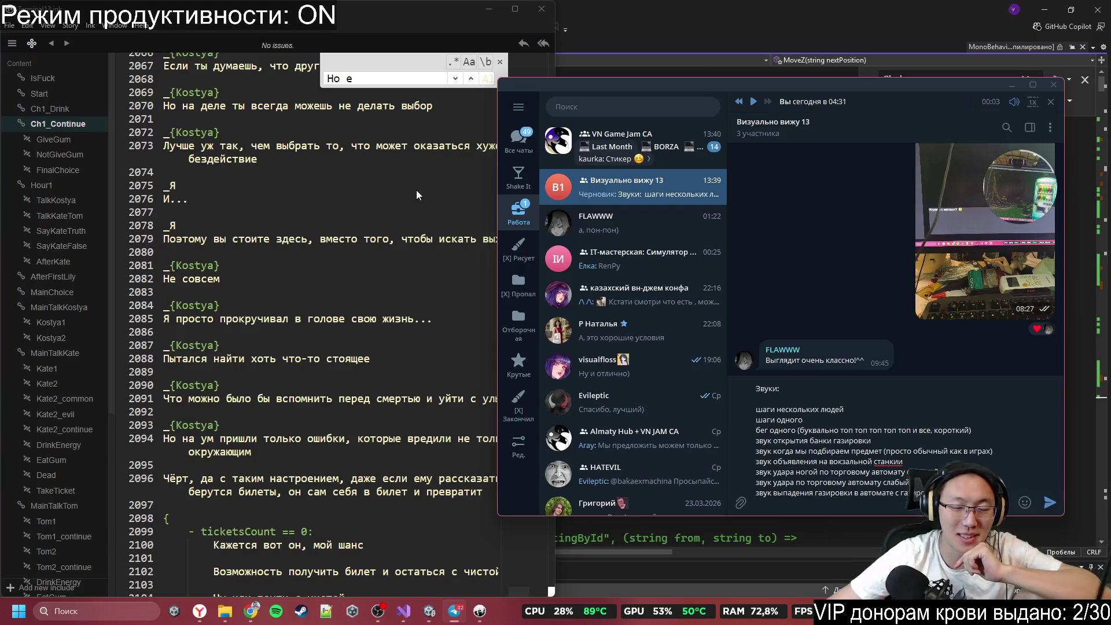
left_click_drag(660, 88, 739, 99)
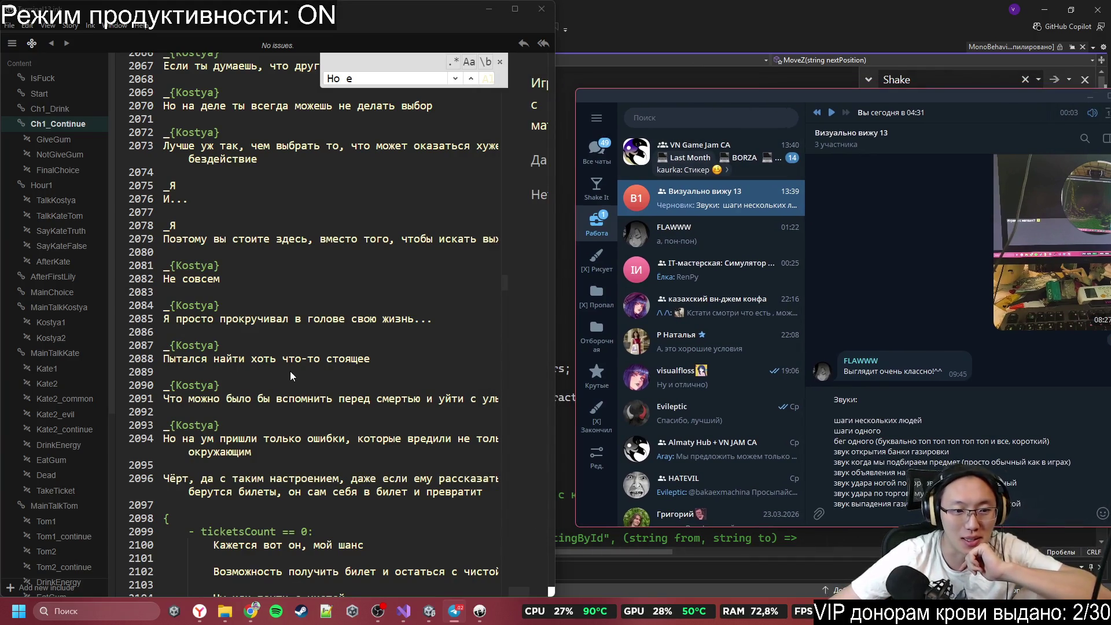
Step: Scroll past the MainTalkKate knot into the Kate1 dialogue around line 2228
scroll(290, 370, "down", 3)
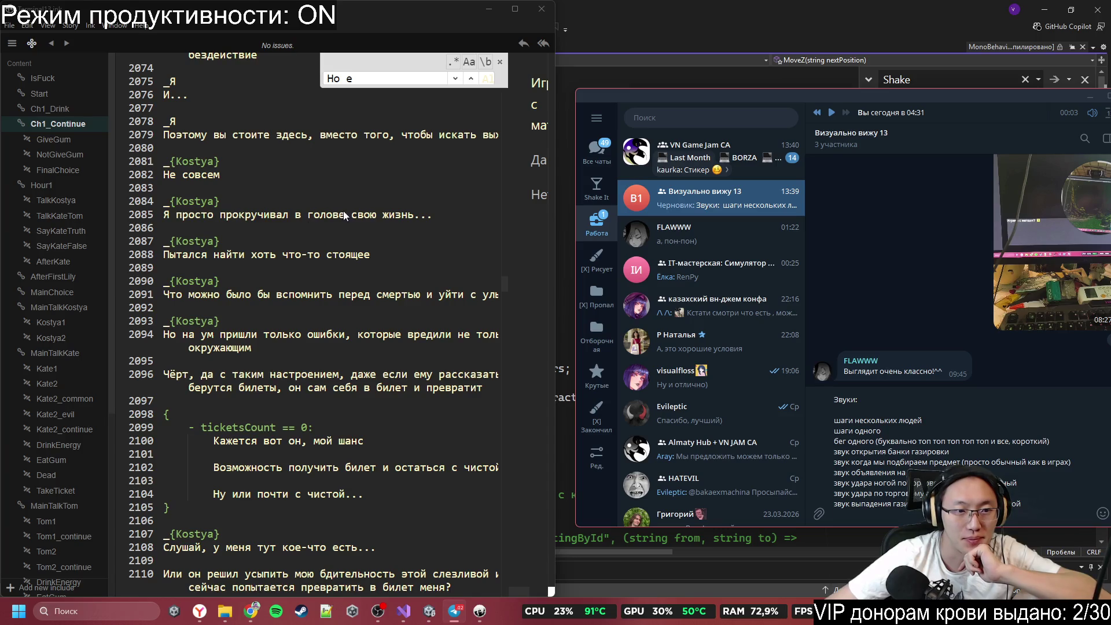
scroll(314, 324, "down", 10)
scroll(310, 331, "down", 20)
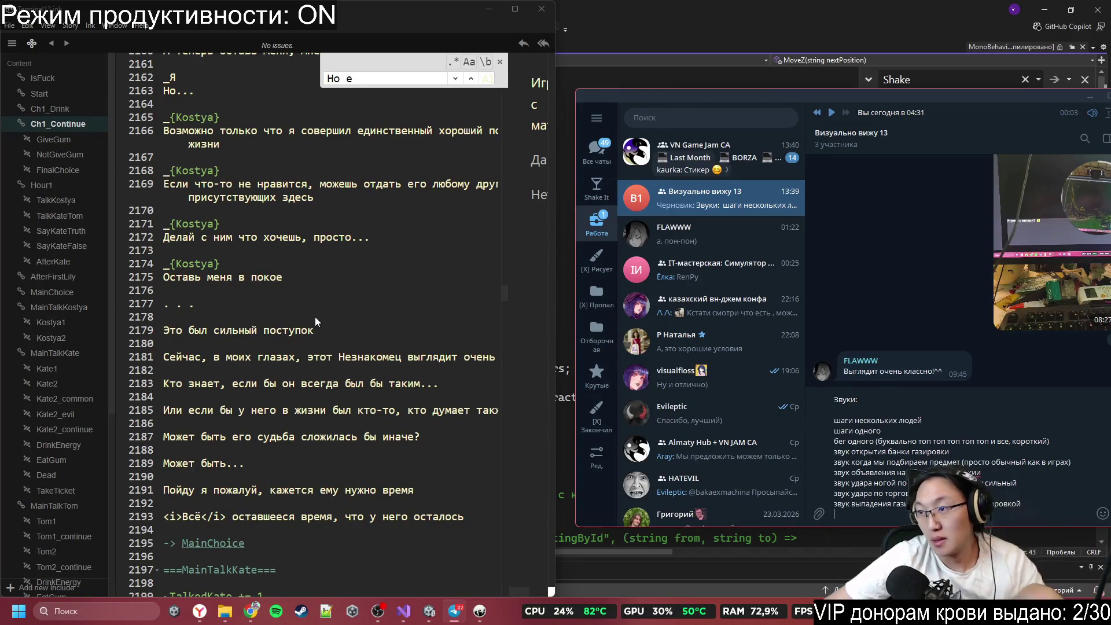
scroll(315, 317, "down", 2)
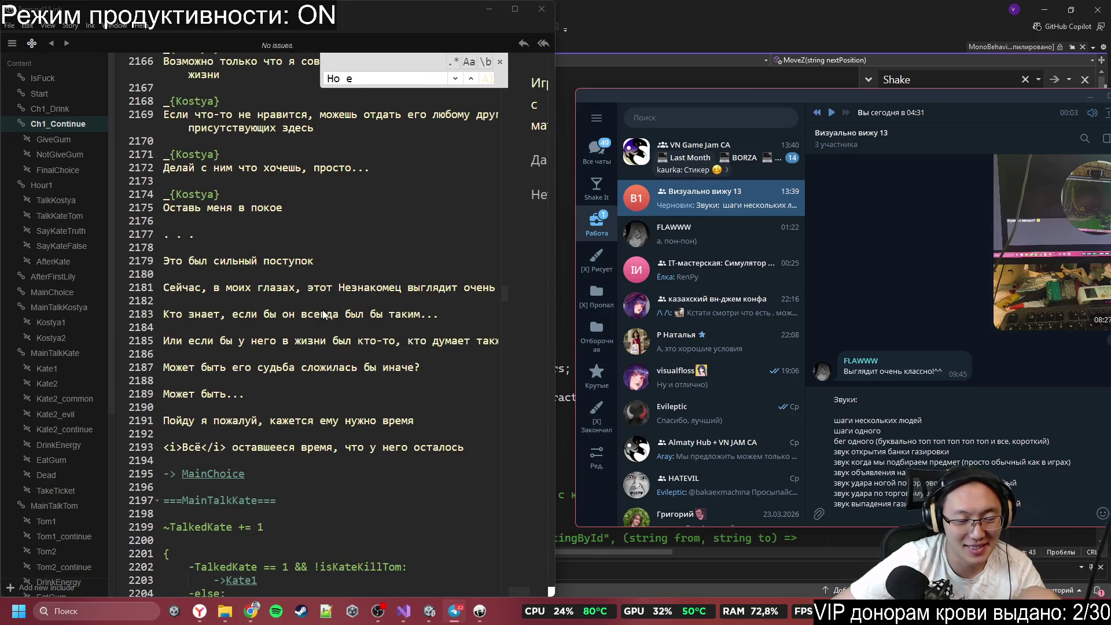
scroll(322, 311, "down", 2)
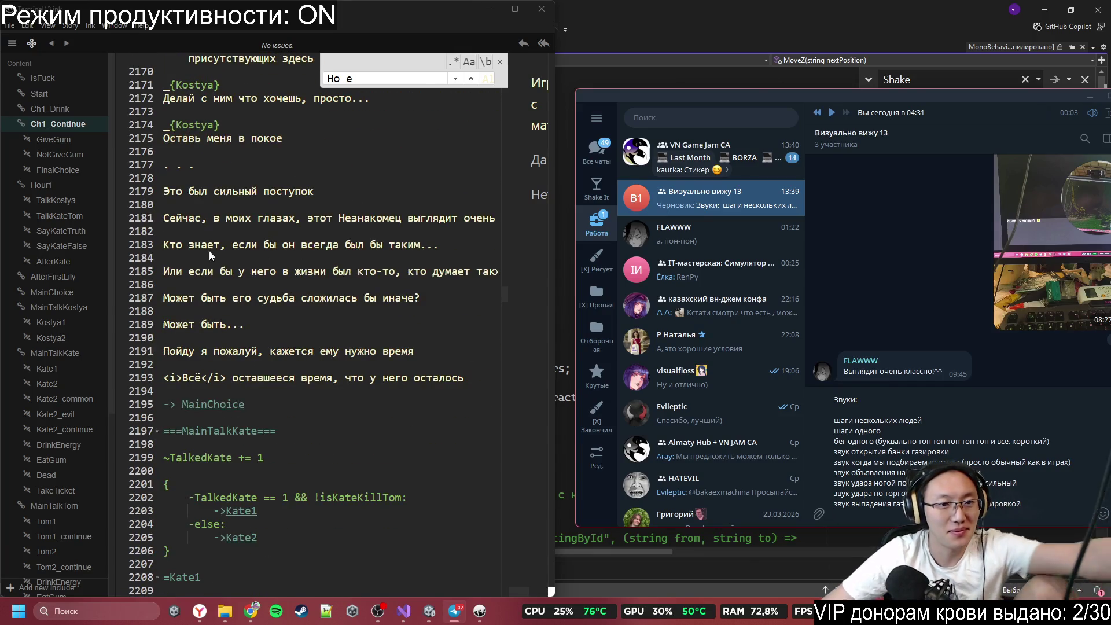
scroll(190, 255, "down", 8)
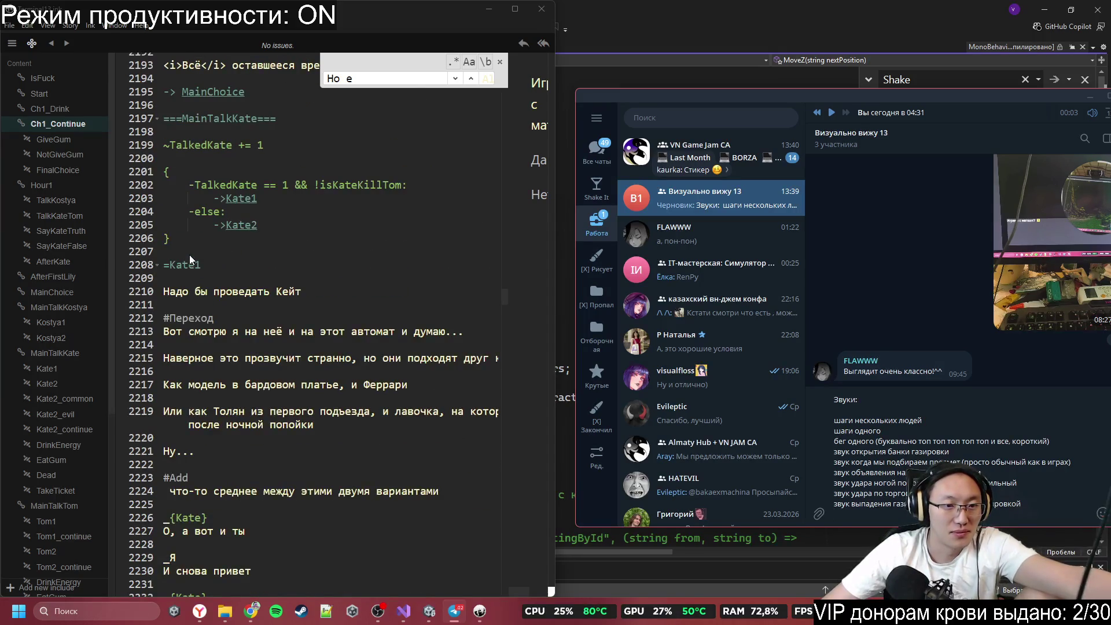
scroll(189, 254, "down", 8)
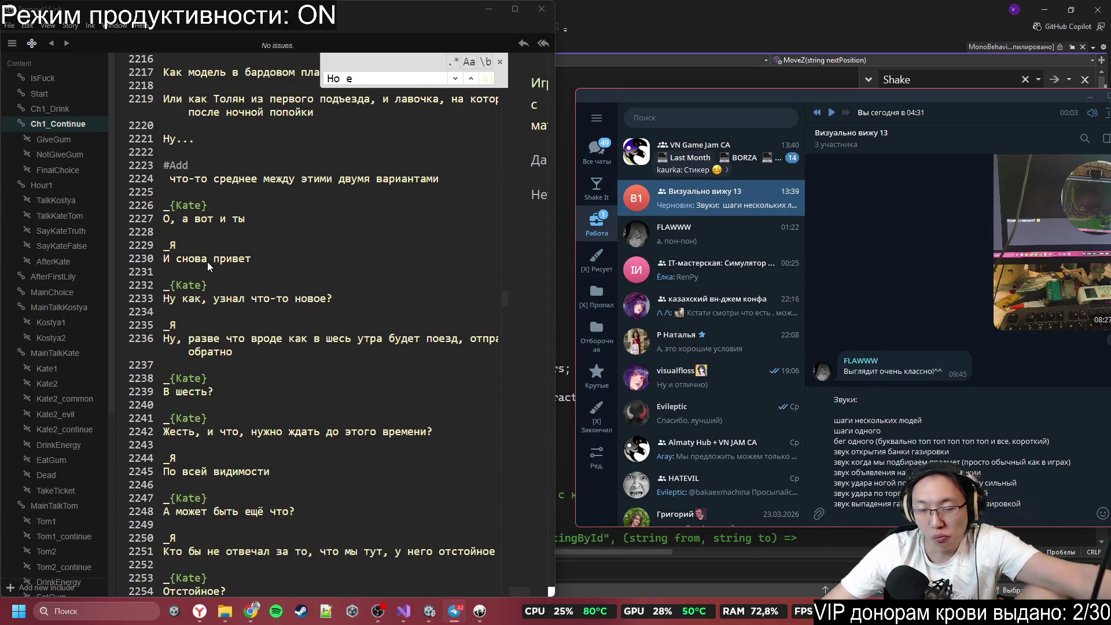
scroll(208, 262, "down", 2)
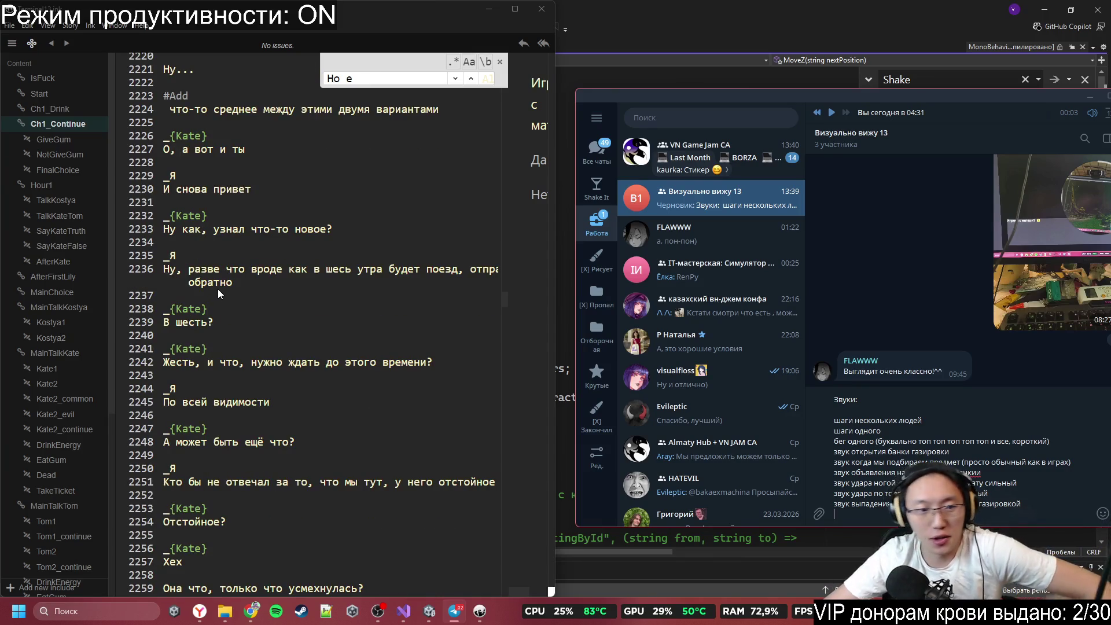
scroll(218, 294, "down", 3)
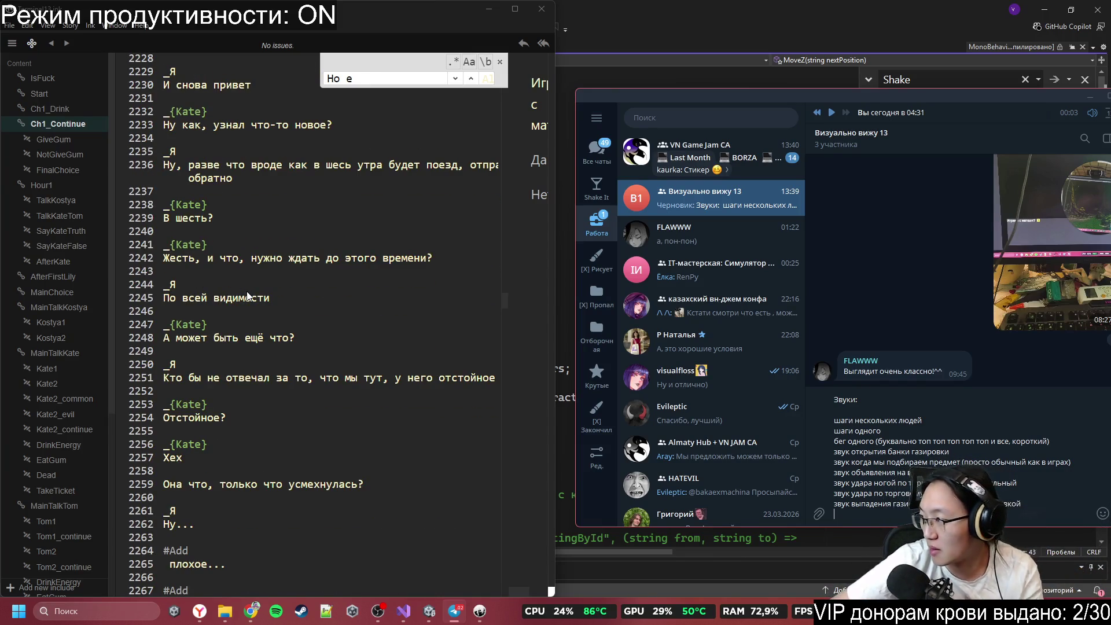
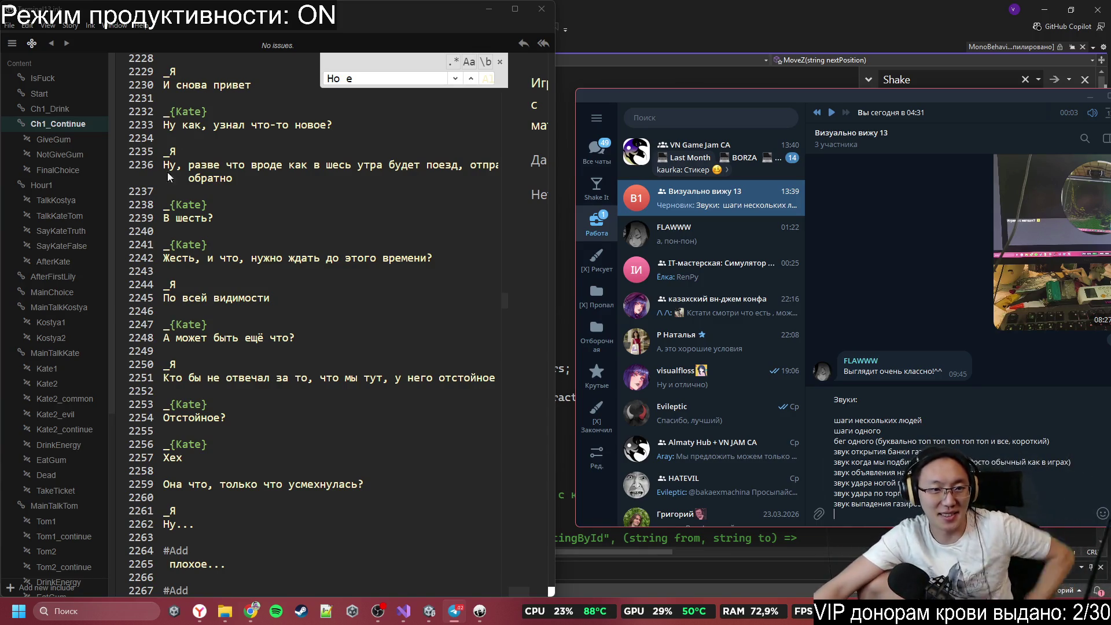
Step: Scroll the Ink script down to Kate's game-rules line in the Kate2_common knot near line 2609
scroll(377, 336, "down", 7)
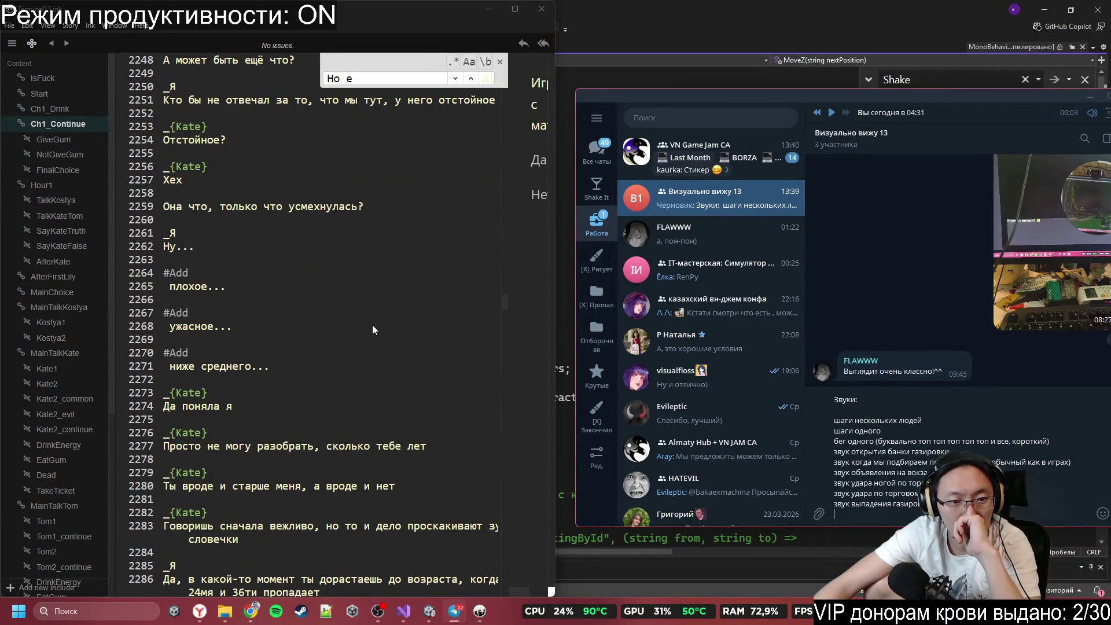
scroll(374, 322, "down", 18)
scroll(374, 322, "down", 7)
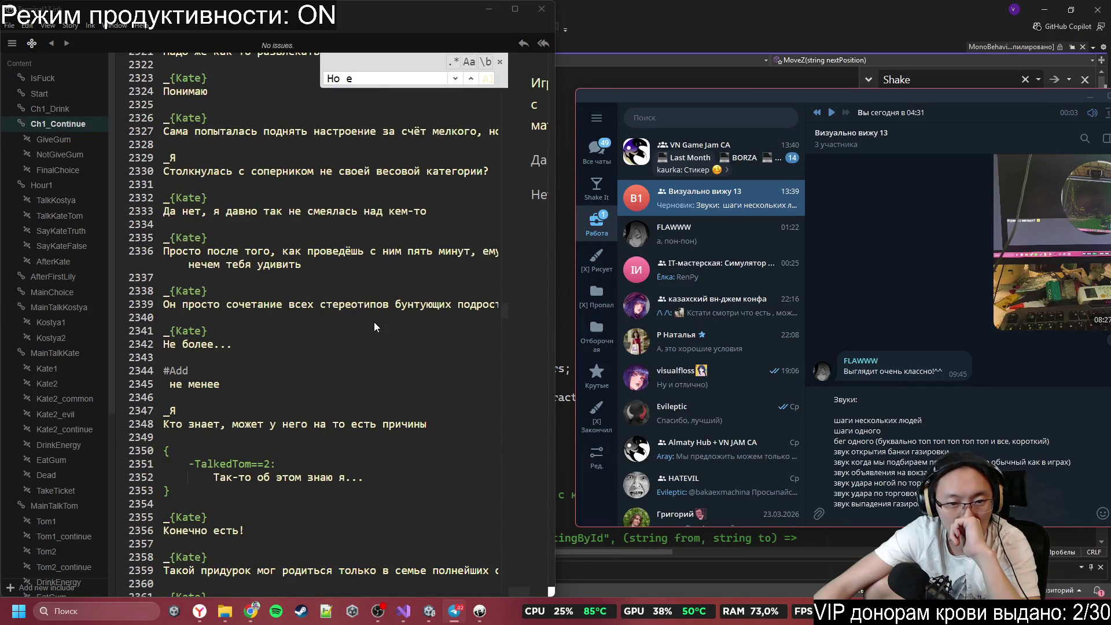
scroll(374, 322, "down", 20)
scroll(375, 323, "down", 20)
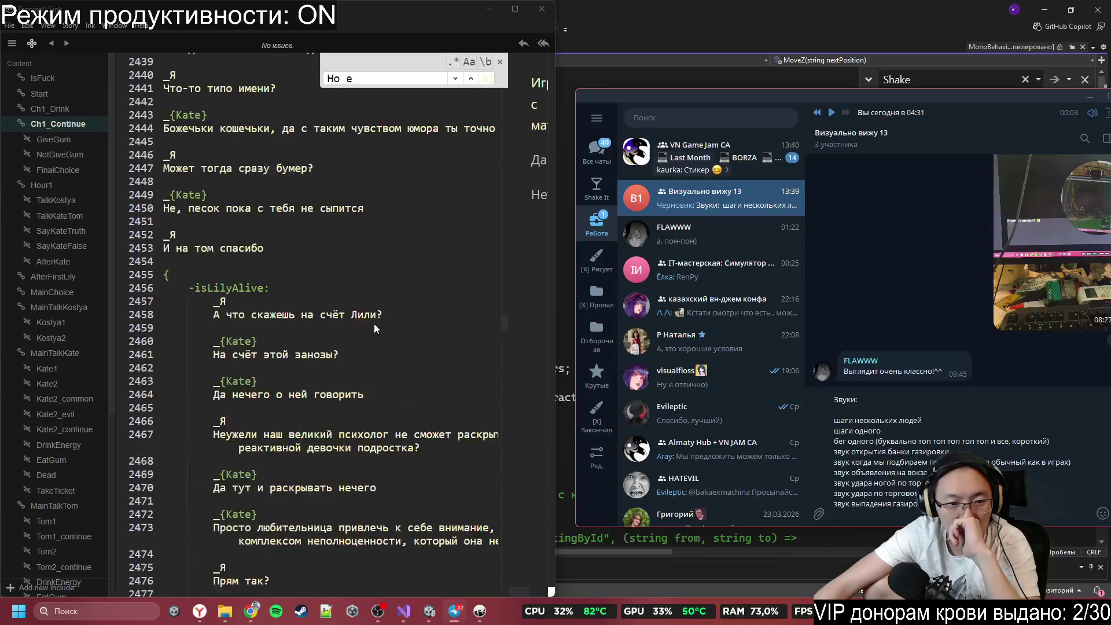
scroll(374, 323, "up", 5)
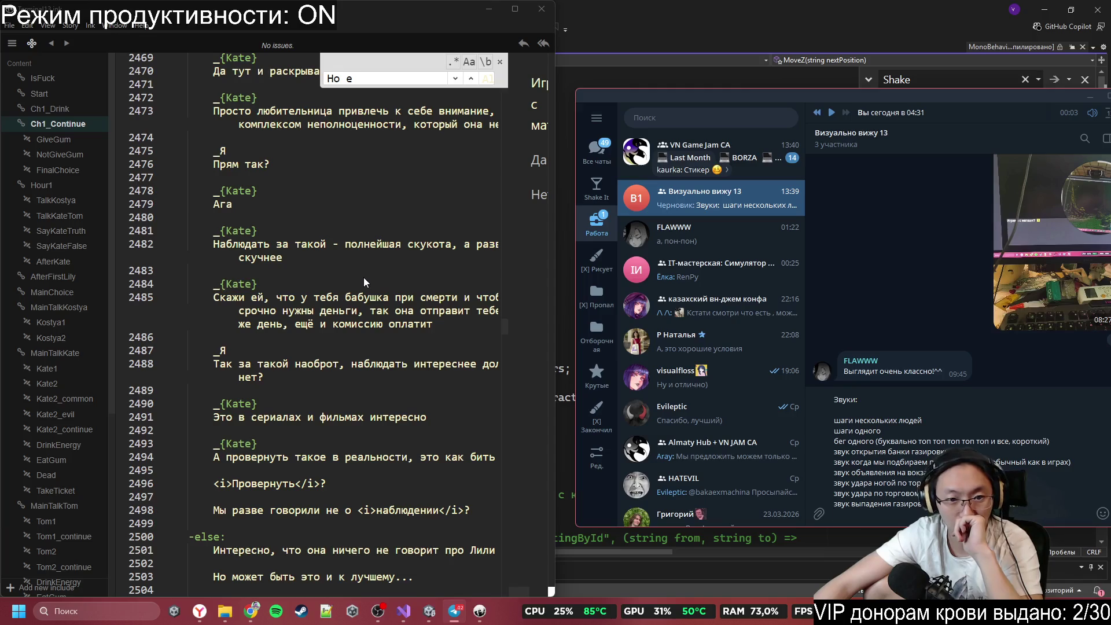
scroll(364, 281, "down", 7)
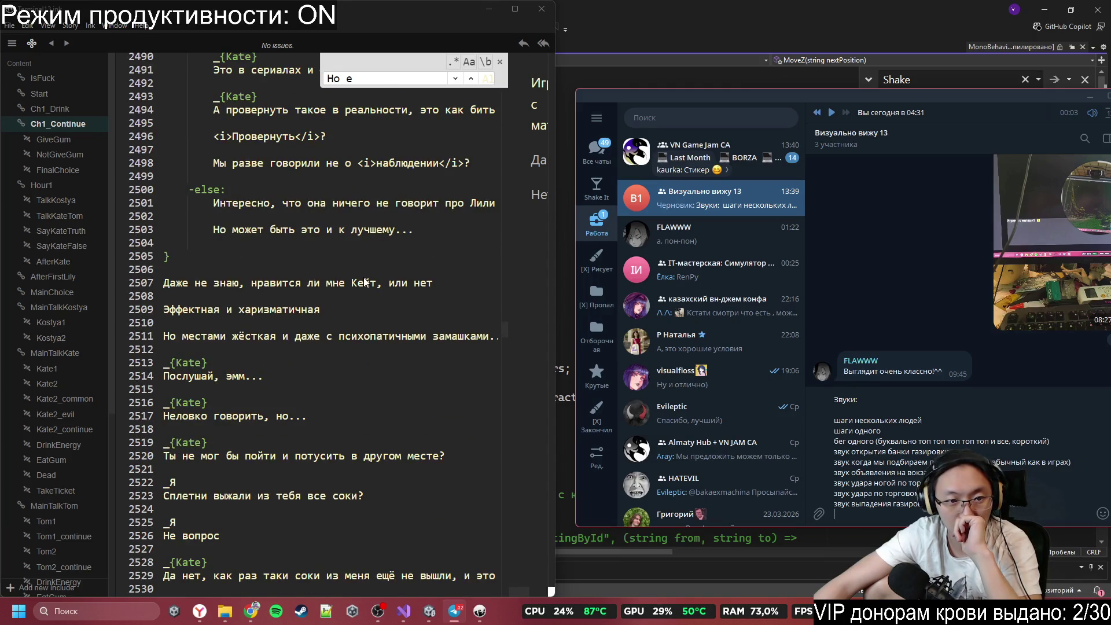
scroll(302, 321, "up", 15)
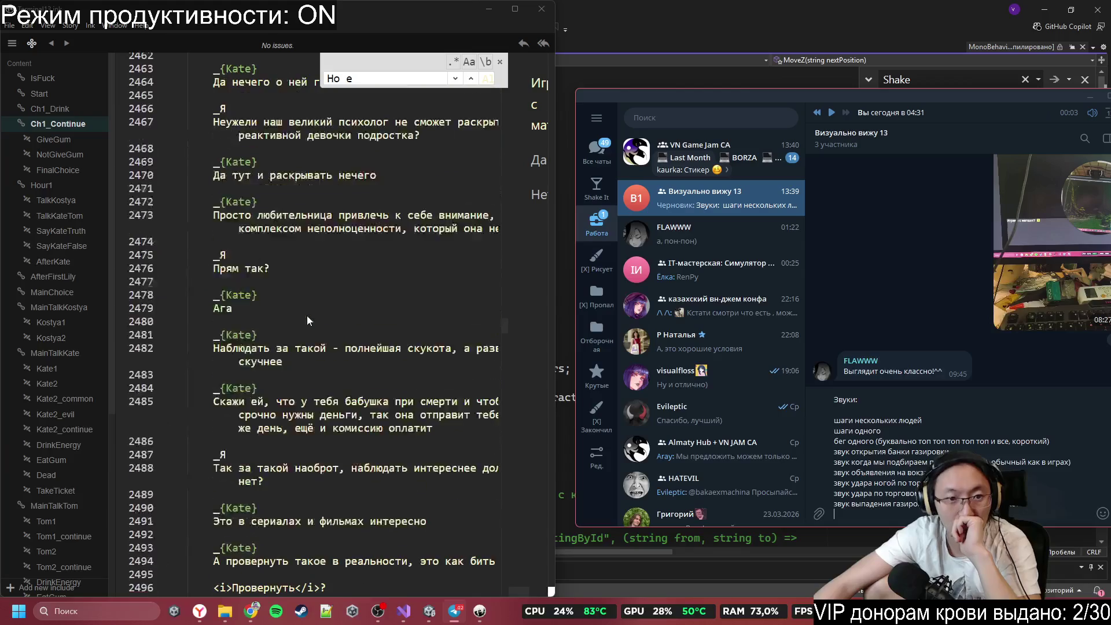
scroll(297, 317, "down", 9)
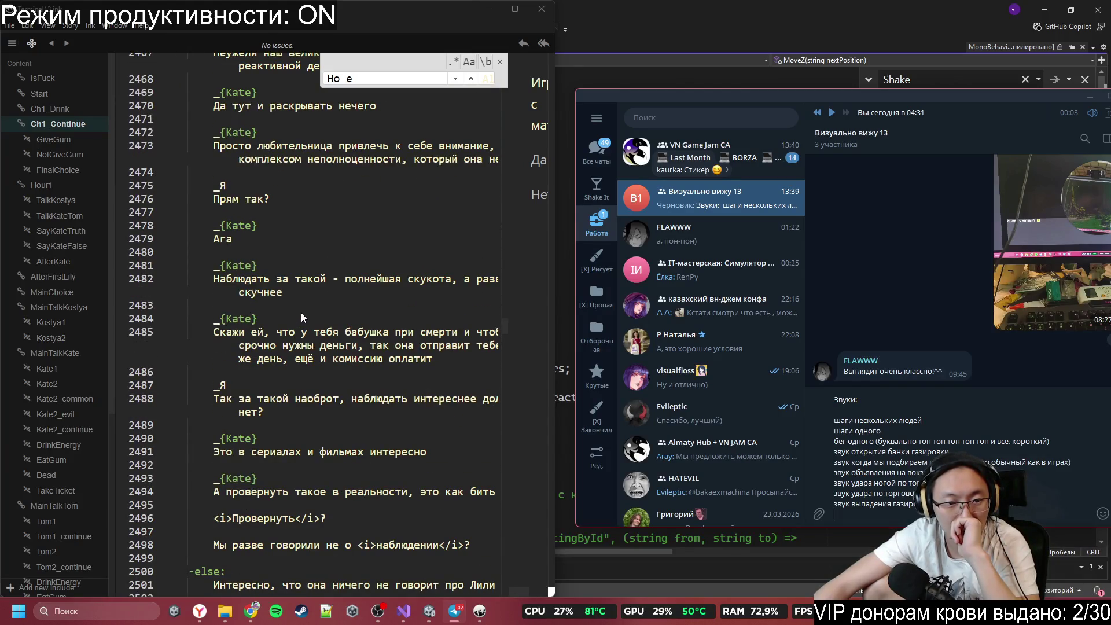
scroll(301, 312, "down", 20)
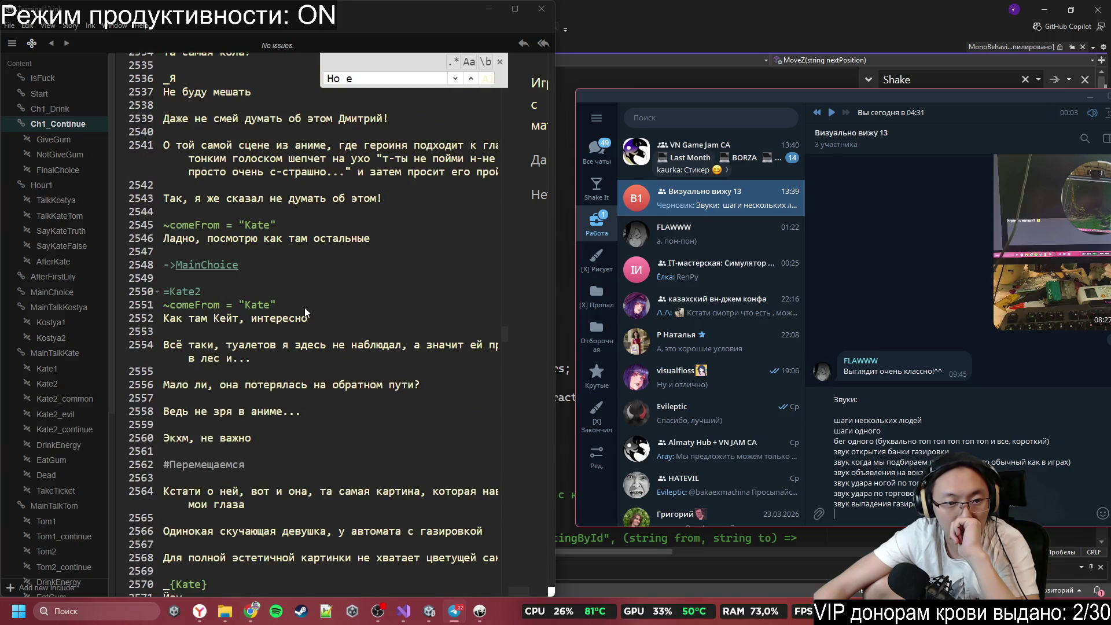
scroll(304, 308, "down", 8)
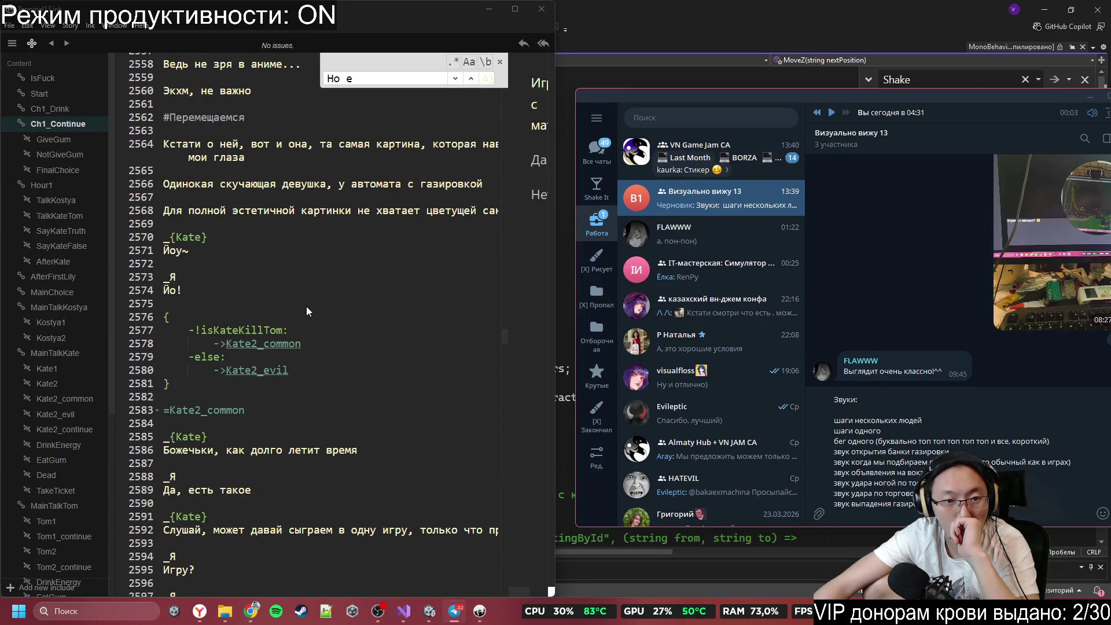
scroll(307, 307, "down", 3)
scroll(307, 306, "down", 4)
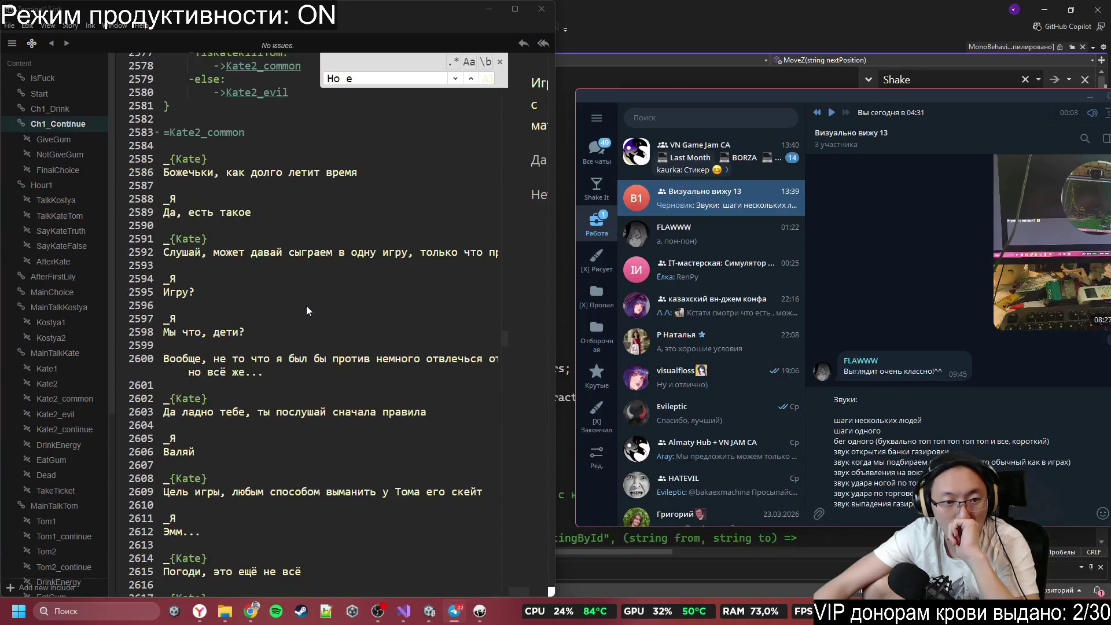
scroll(307, 305, "down", 2)
scroll(473, 340, "down", 2)
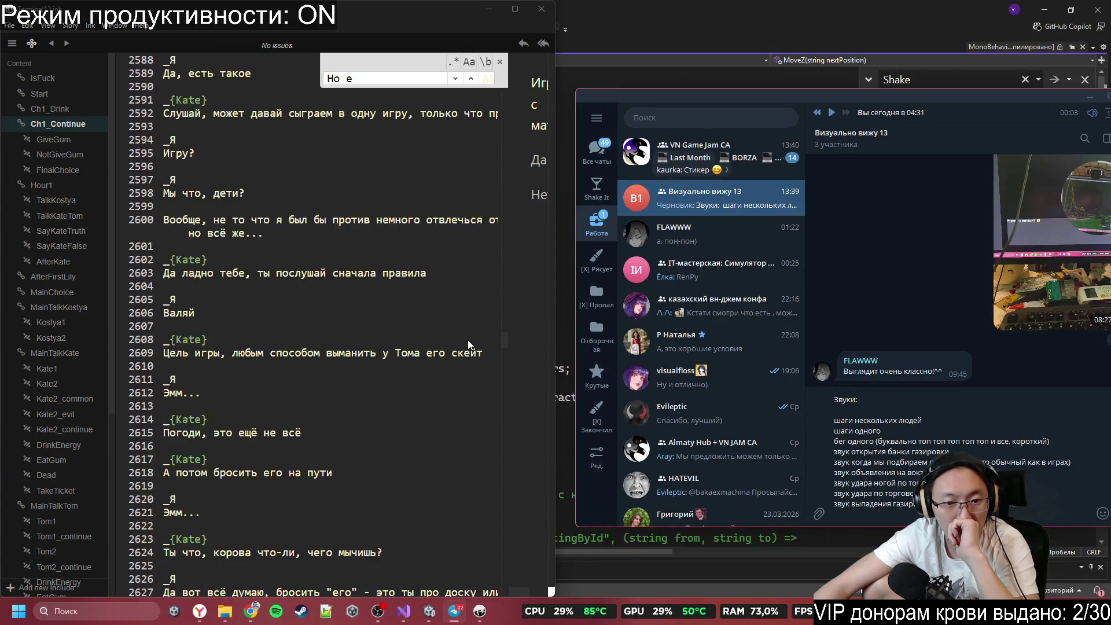
double_click(335, 352)
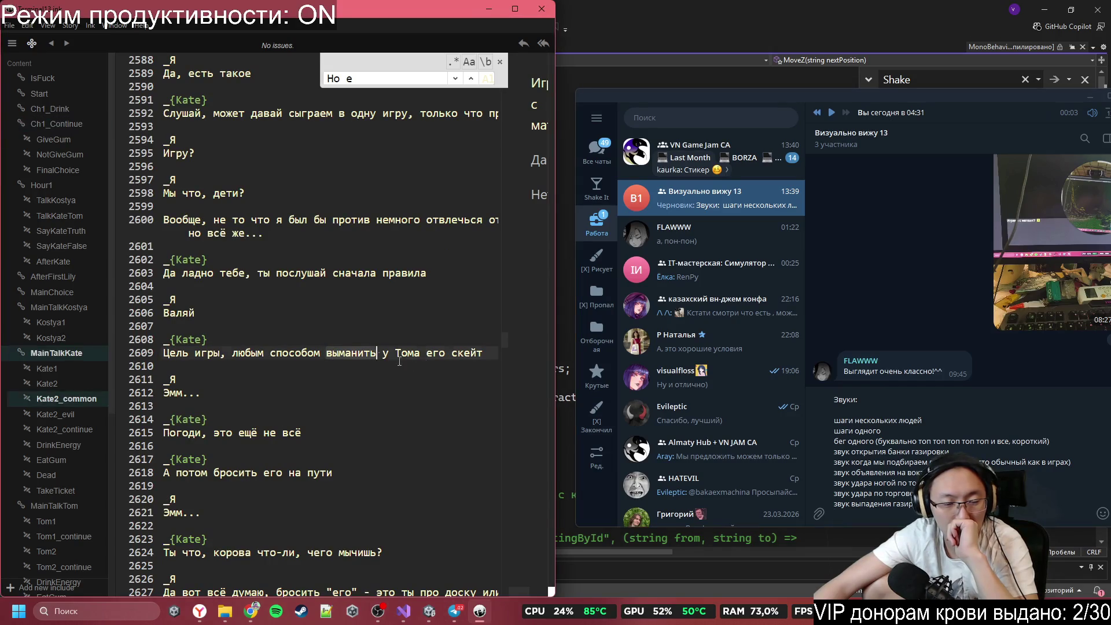
Step: Change 'его скейт' on line 2609 to 'его шапку, и' and maximize the Inky window
left_click(404, 359)
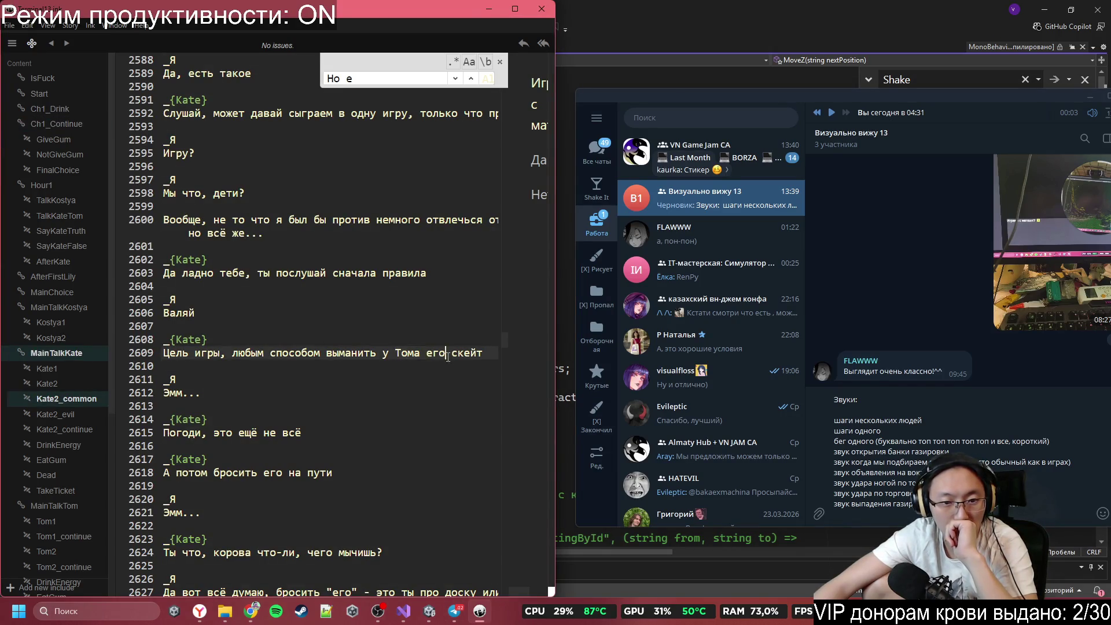
mouse_move(445, 354)
left_mouse_down()
mouse_move(483, 345)
mouse_move(488, 362)
left_mouse_up()
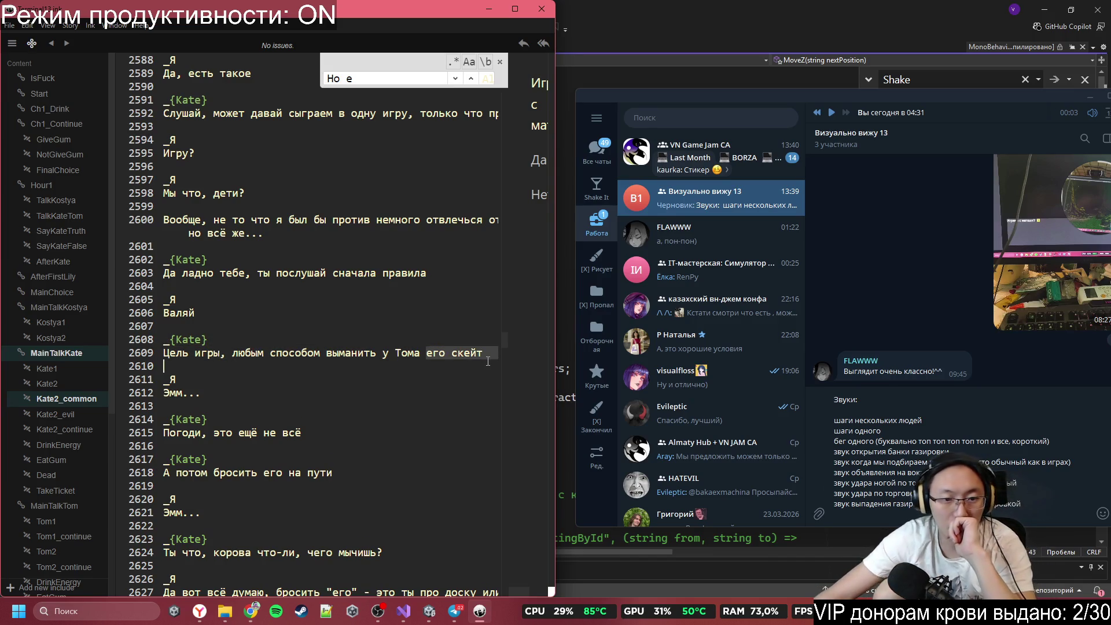
left_click(489, 356)
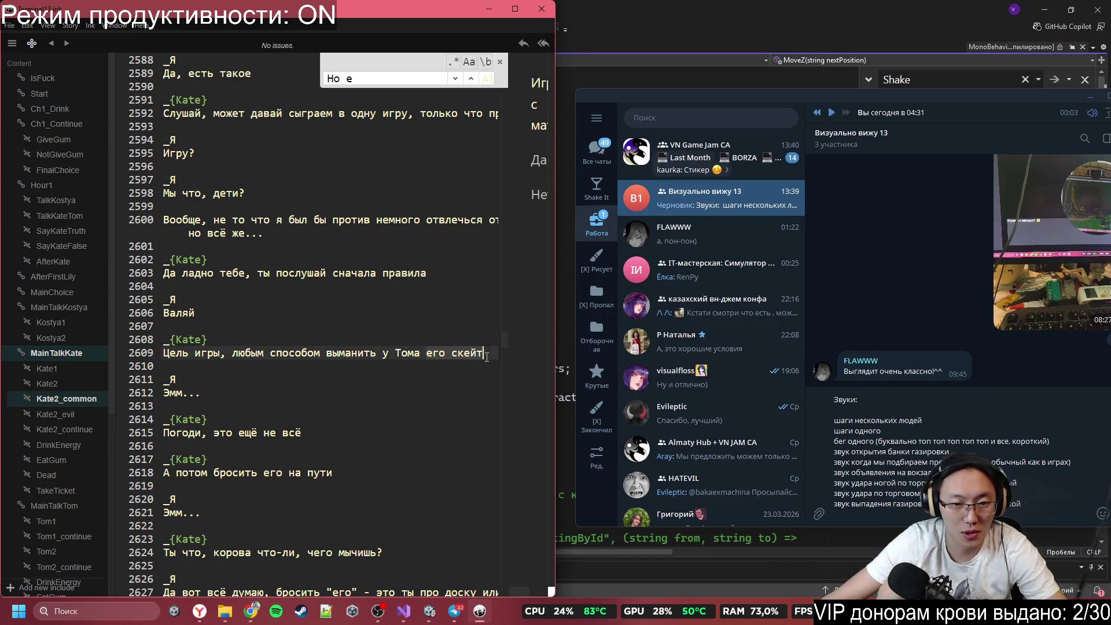
type("его ")
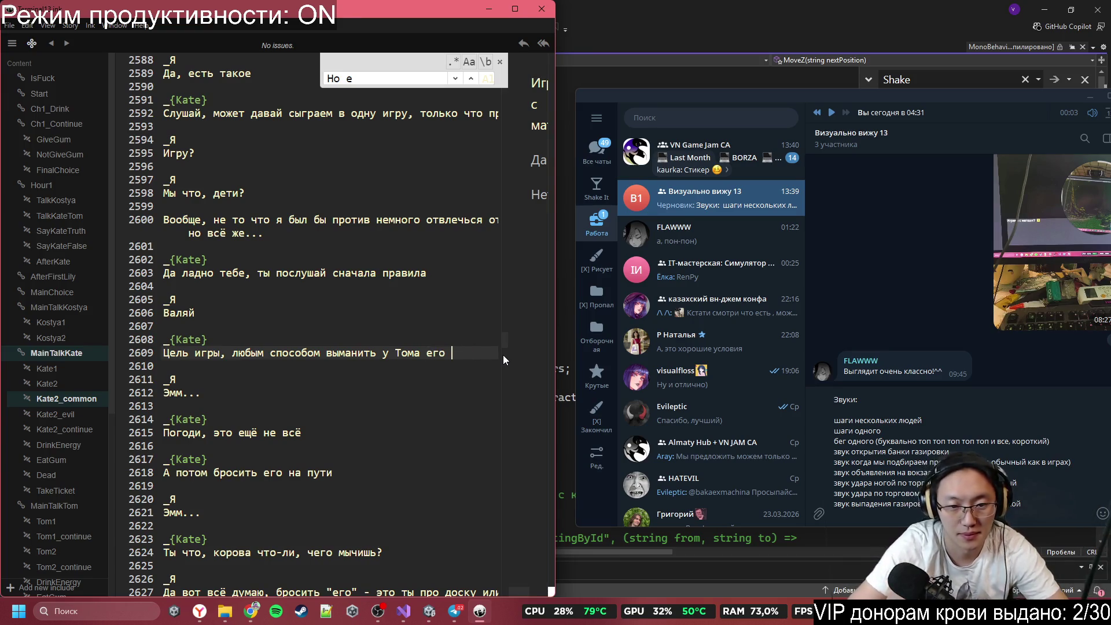
type("шапку")
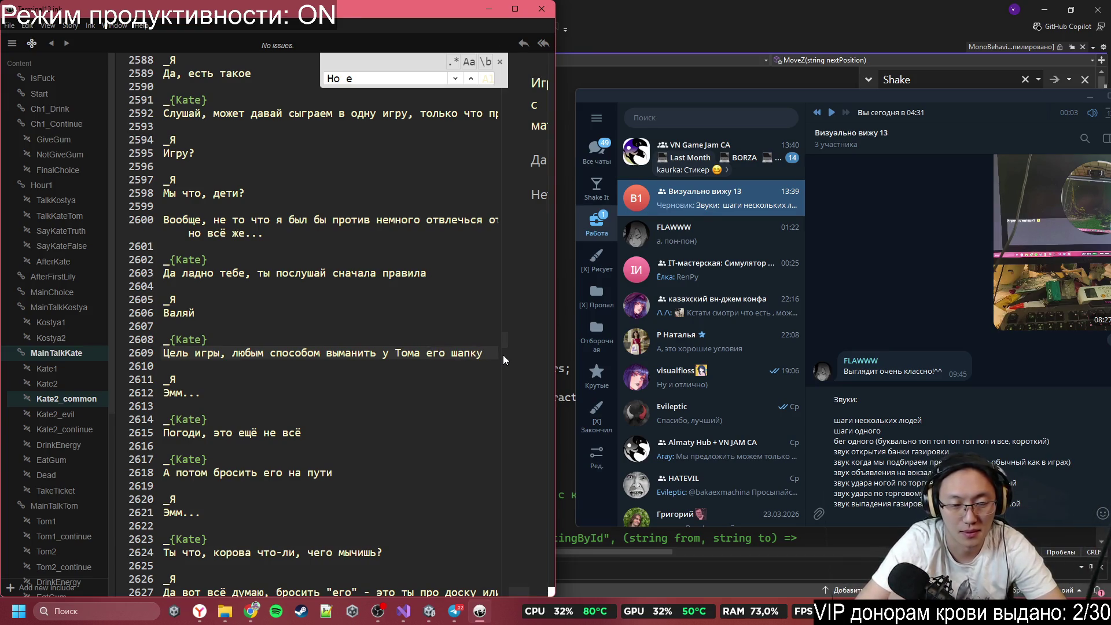
type(", и")
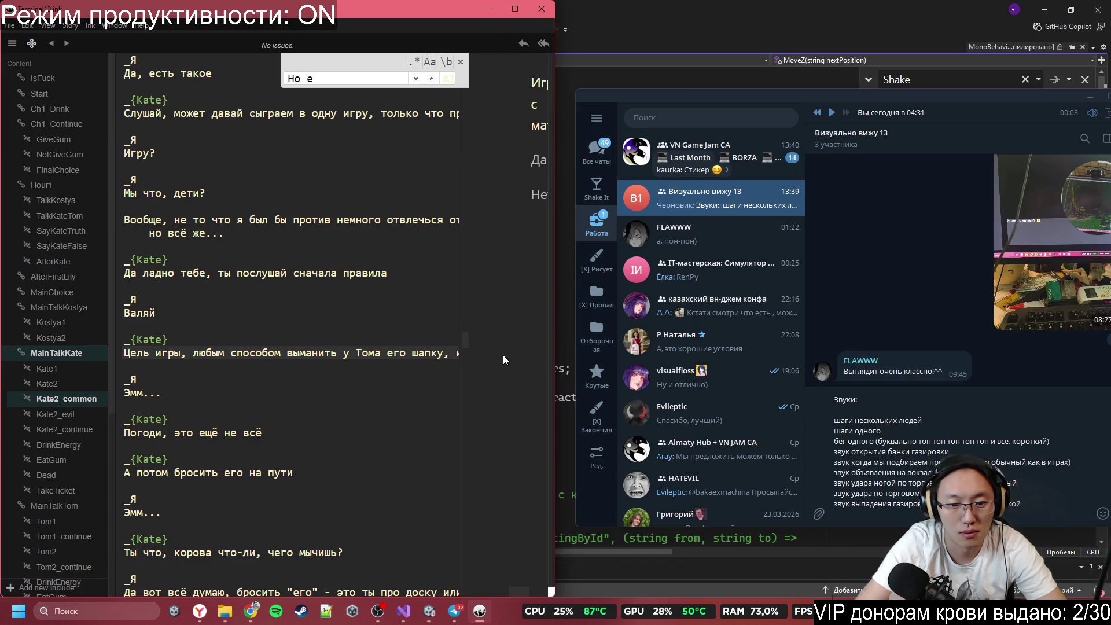
left_click(458, 277)
left_click(390, 340)
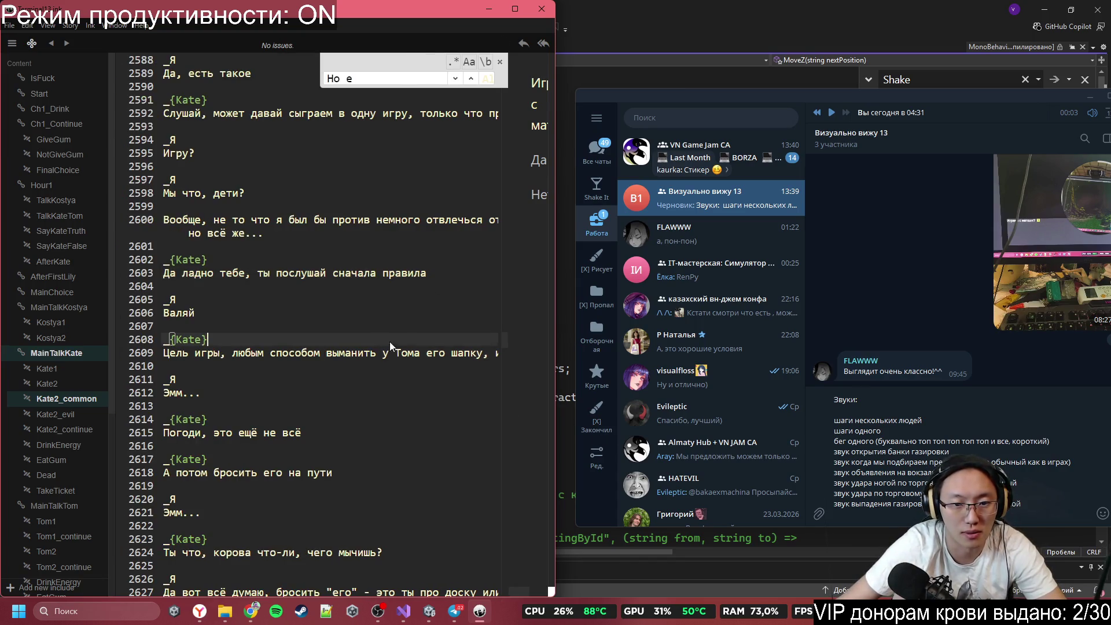
left_click(520, 10)
left_click(587, 341)
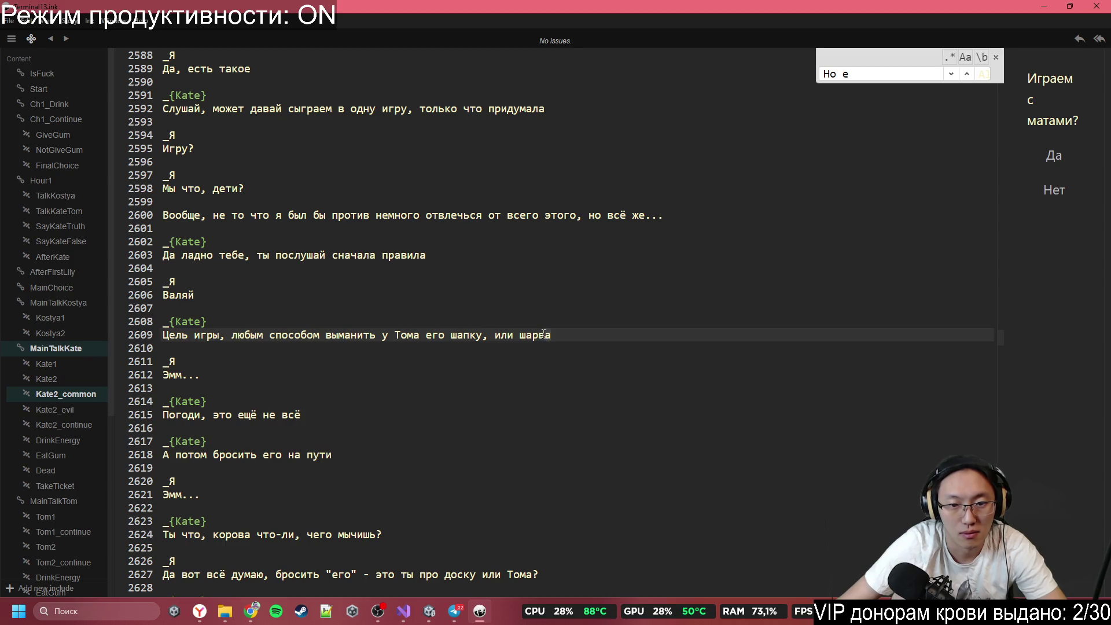
Step: Remove the ', или шарф' alternative from line 2609 and change 'его' to 'её' on line 2618
left_click(602, 361)
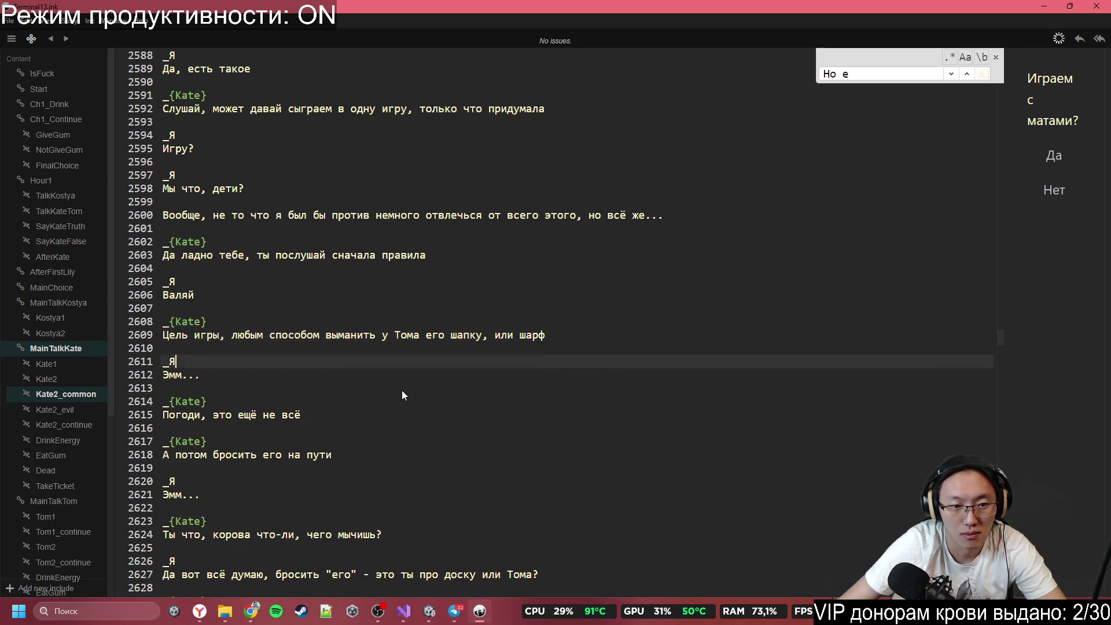
scroll(355, 394, "down", 2)
scroll(214, 374, "down", 3)
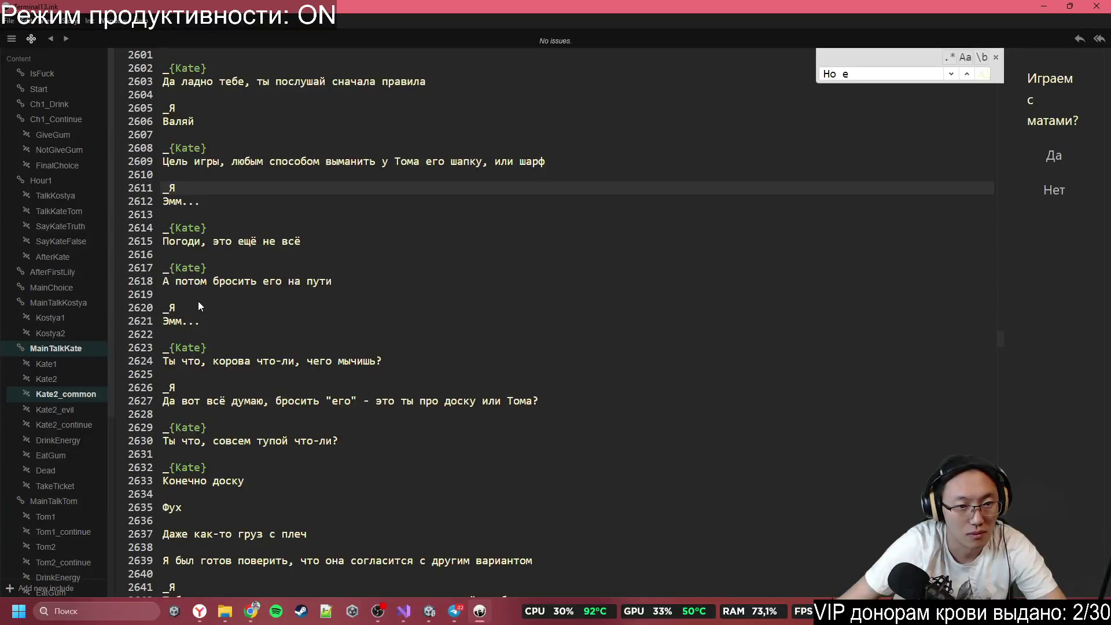
left_click(355, 282)
left_click(540, 161)
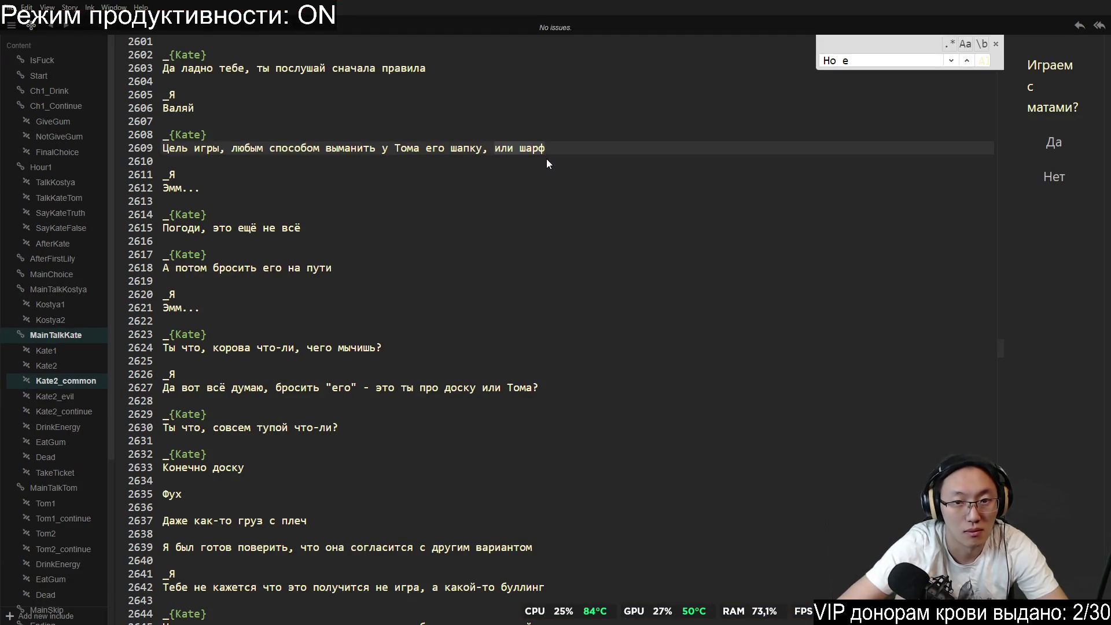
key("BackSpace")
key("BackSpace")
key("BackSpace")
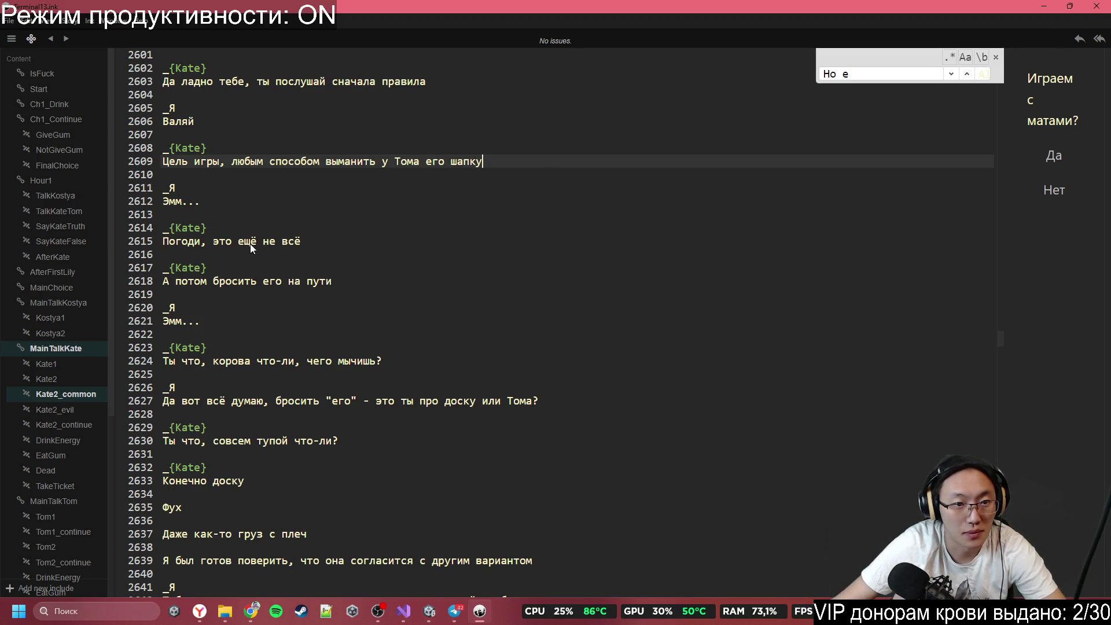
left_click(305, 242)
double_click(271, 280)
type("её")
Step: Replace 'шапку' with 'шарф' on line 2609 and restore 'его' on line 2618
scroll(238, 338, "down", 1)
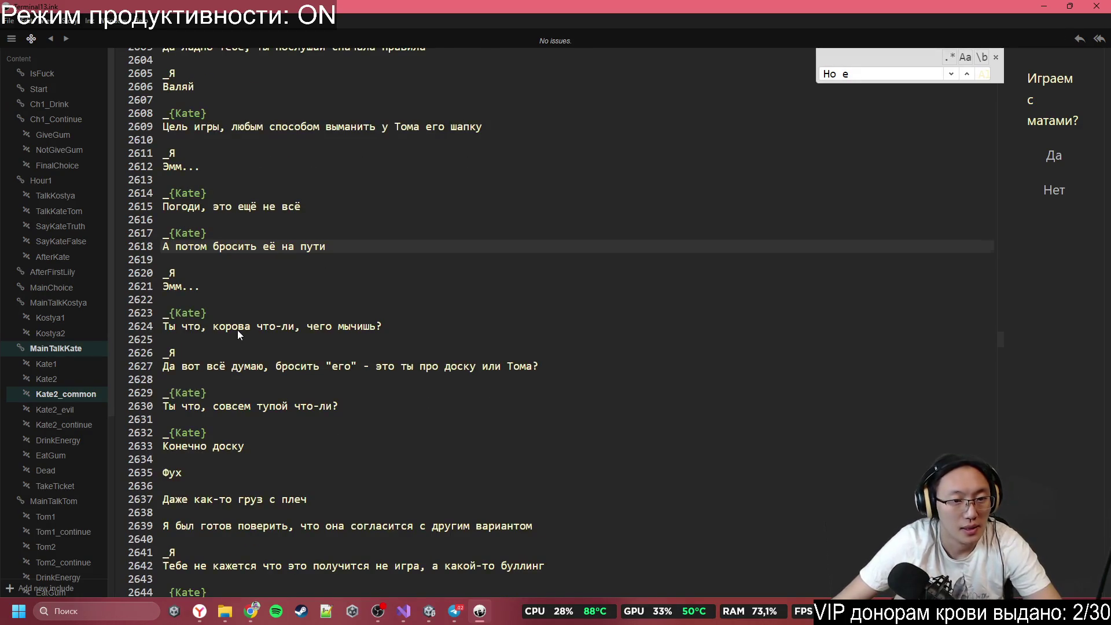
scroll(237, 330, "down", 2)
left_click(281, 296)
key("Down")
scroll(344, 298, "up", 2)
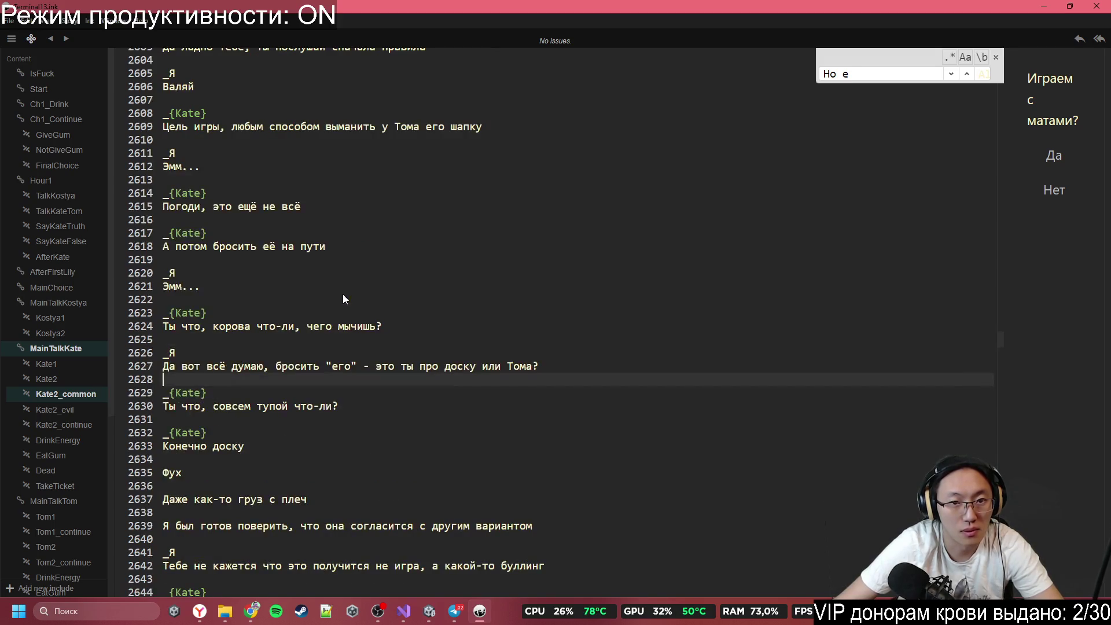
double_click(467, 129)
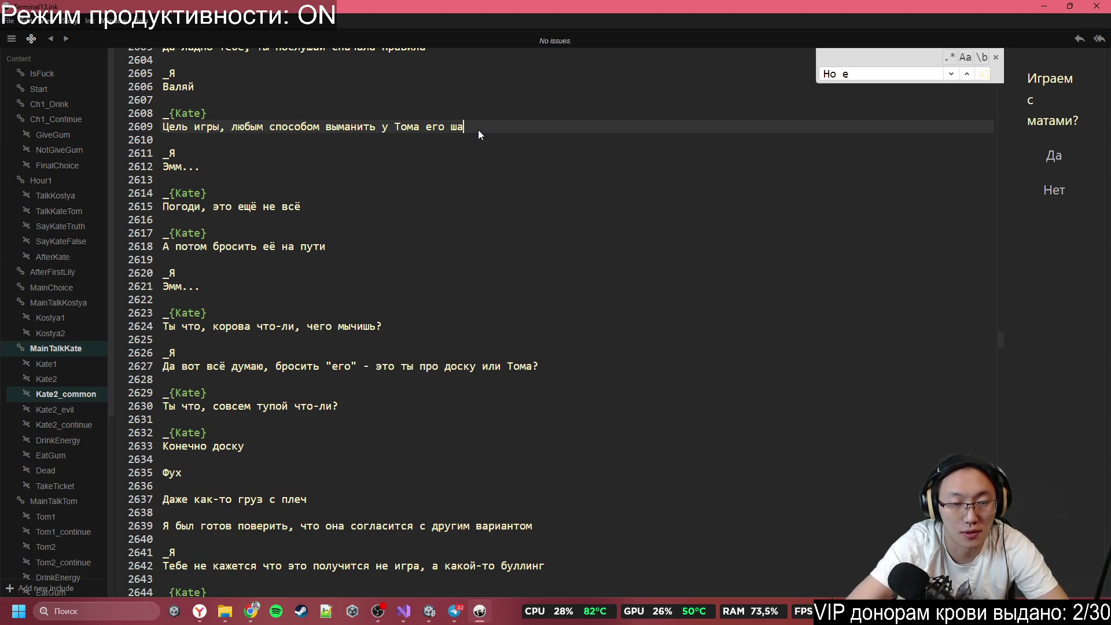
key("BackSpace")
key("BackSpace")
type("ф")
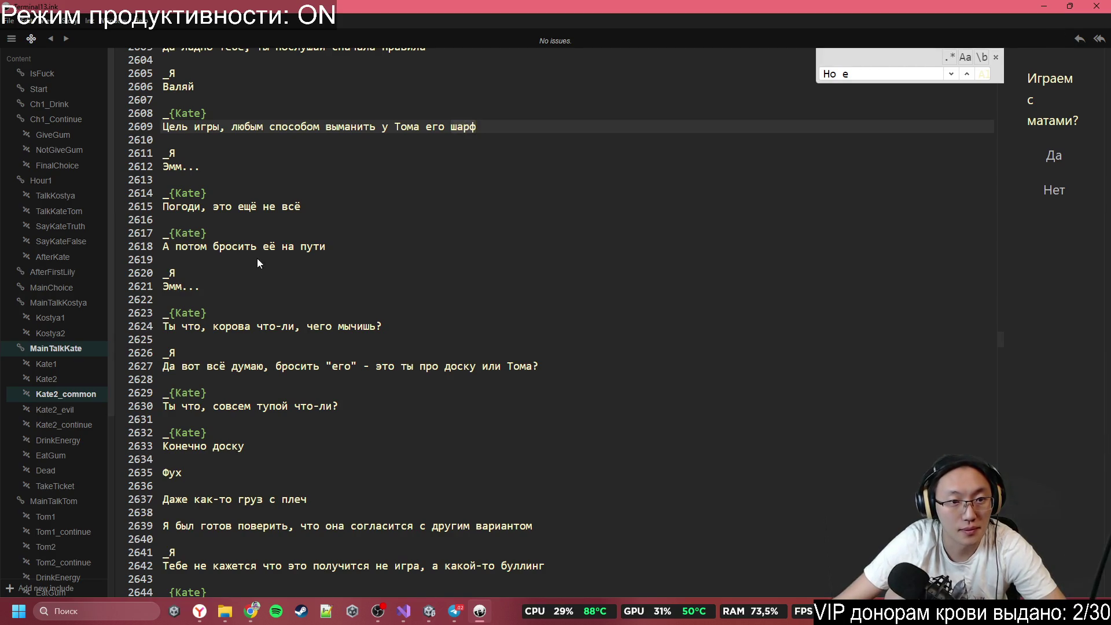
double_click(269, 246)
type("его")
scroll(291, 275, "down", 2)
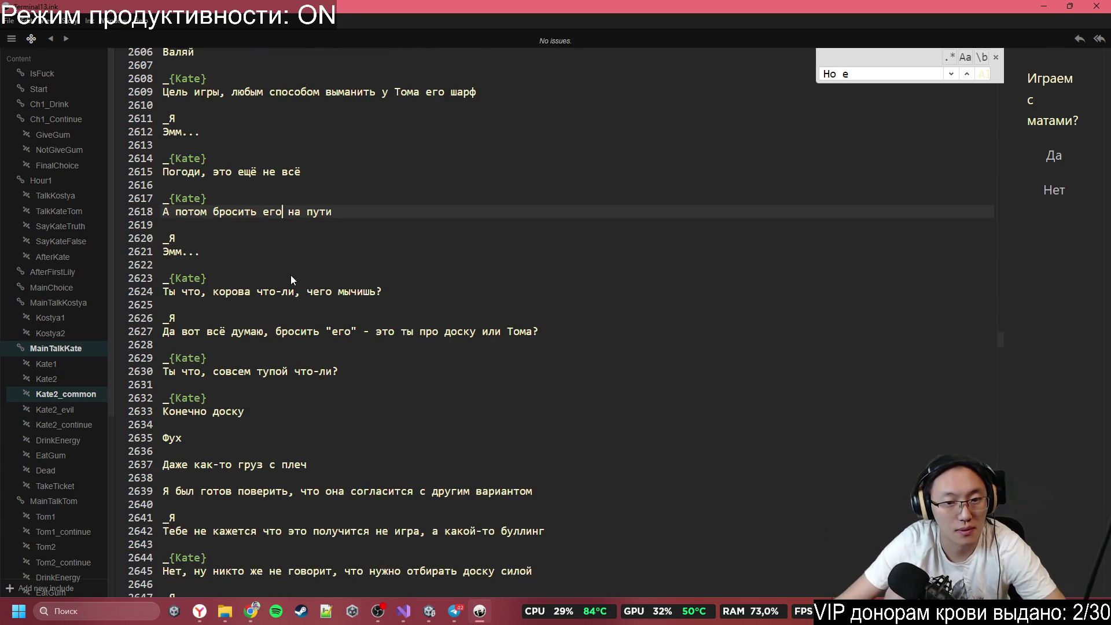
Step: Replace 'доску' with 'шарф' on lines 2633 and 2645, and change 'её' to 'его' on line 2648
left_click(269, 295)
left_click(451, 328)
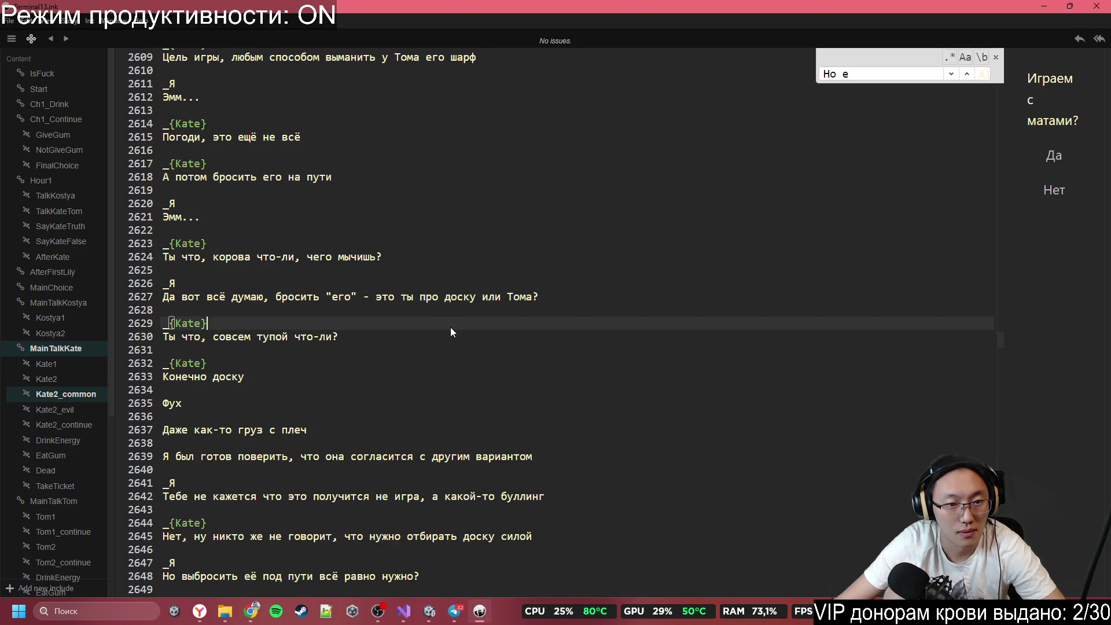
scroll(450, 328, "down", 2)
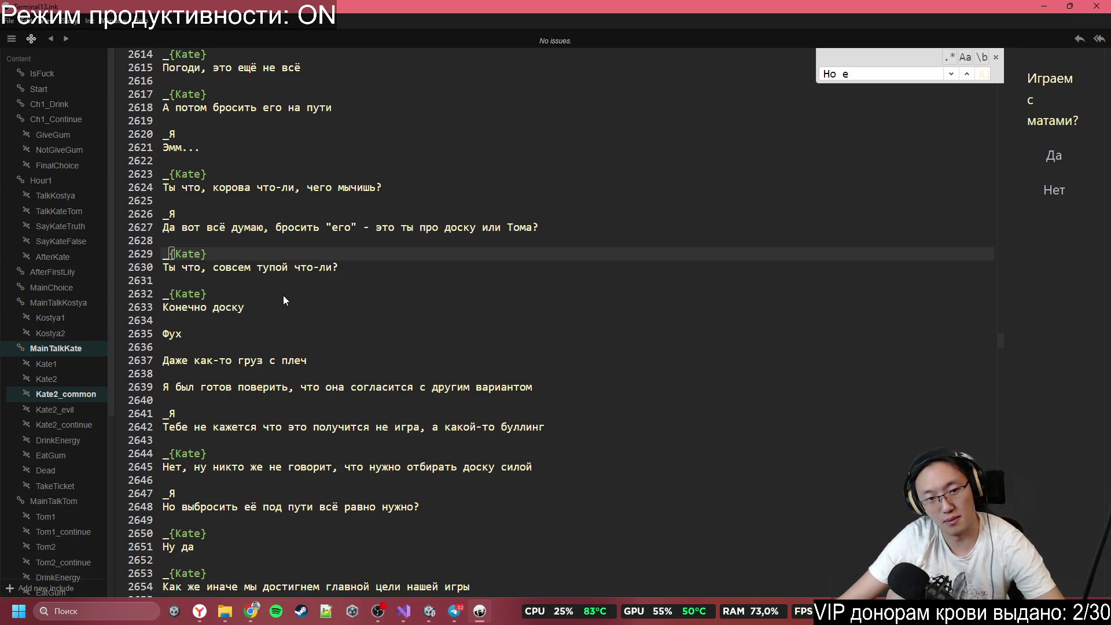
double_click(231, 308)
type("шарф")
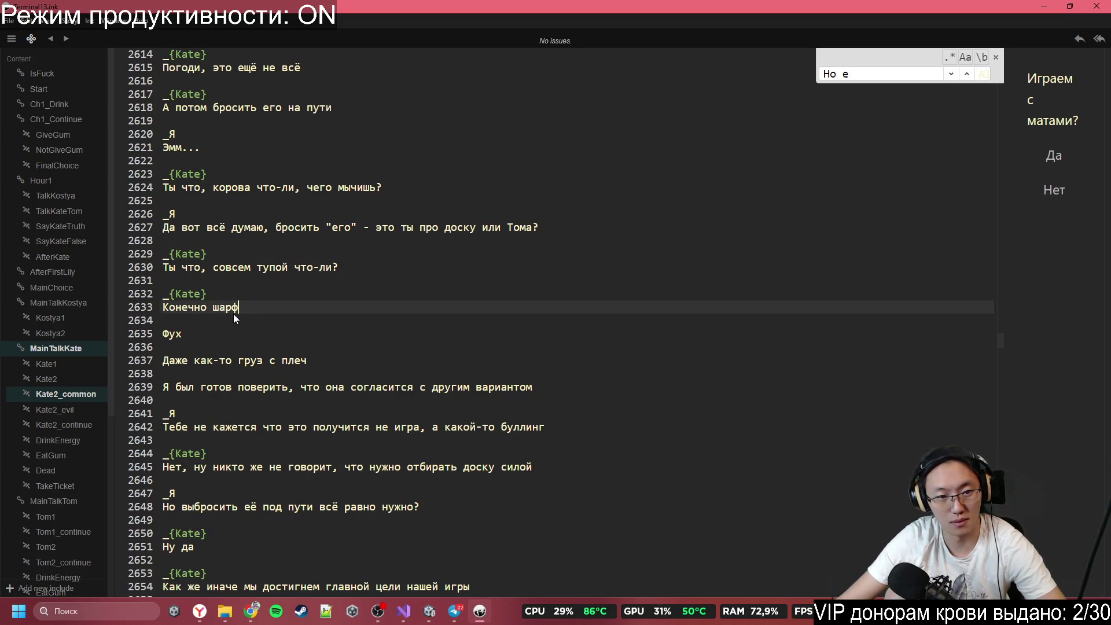
scroll(234, 353, "down", 1)
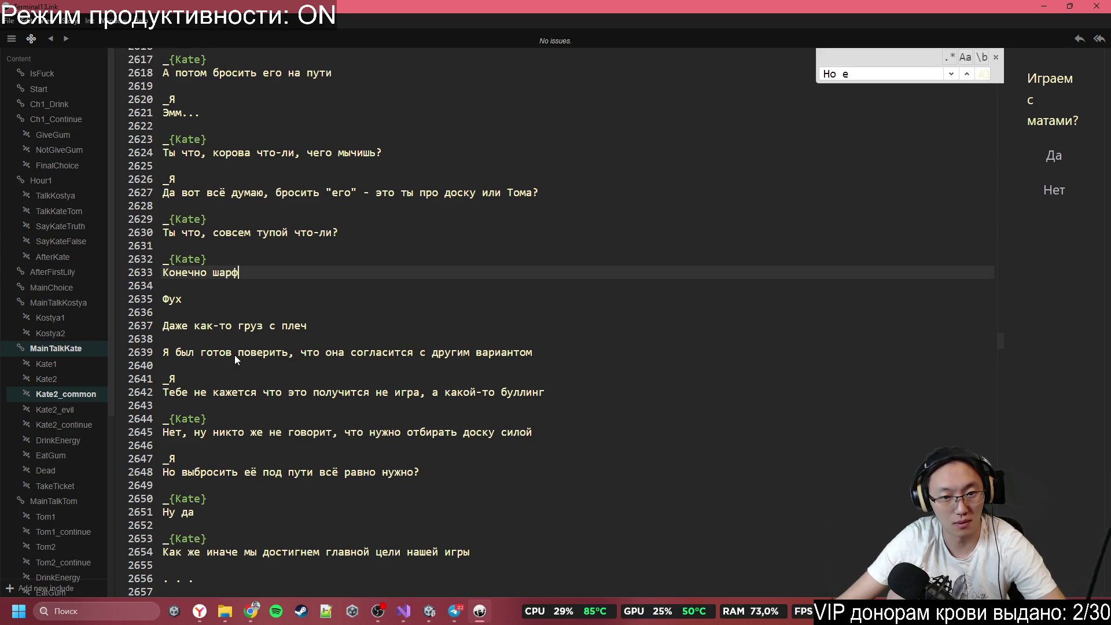
scroll(234, 355, "down", 2)
left_click(398, 334)
scroll(447, 335, "down", 1)
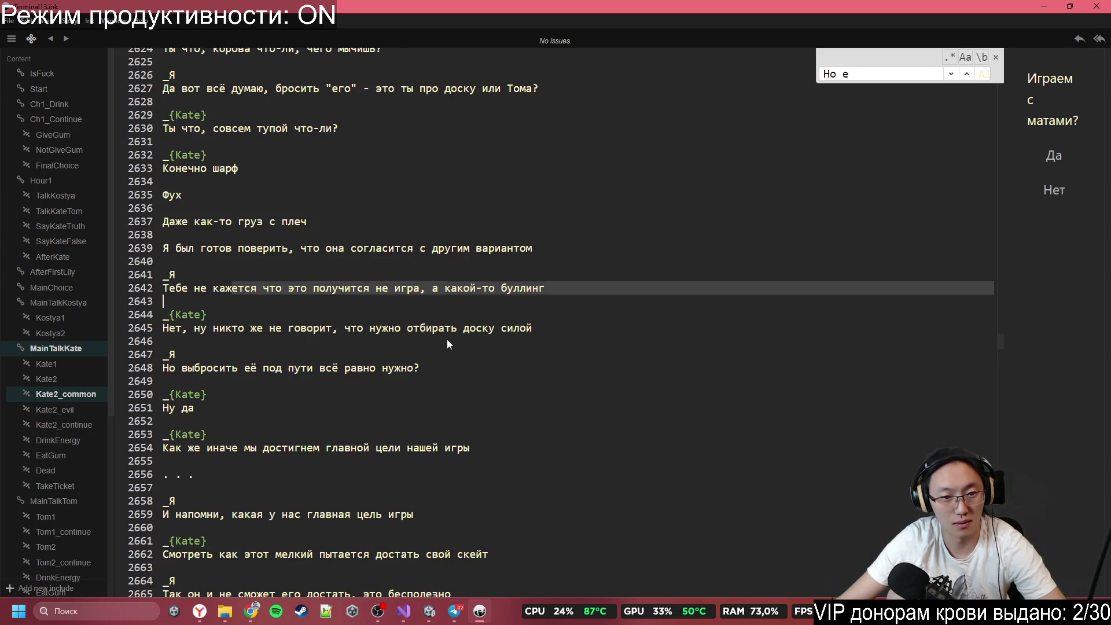
left_click(245, 329)
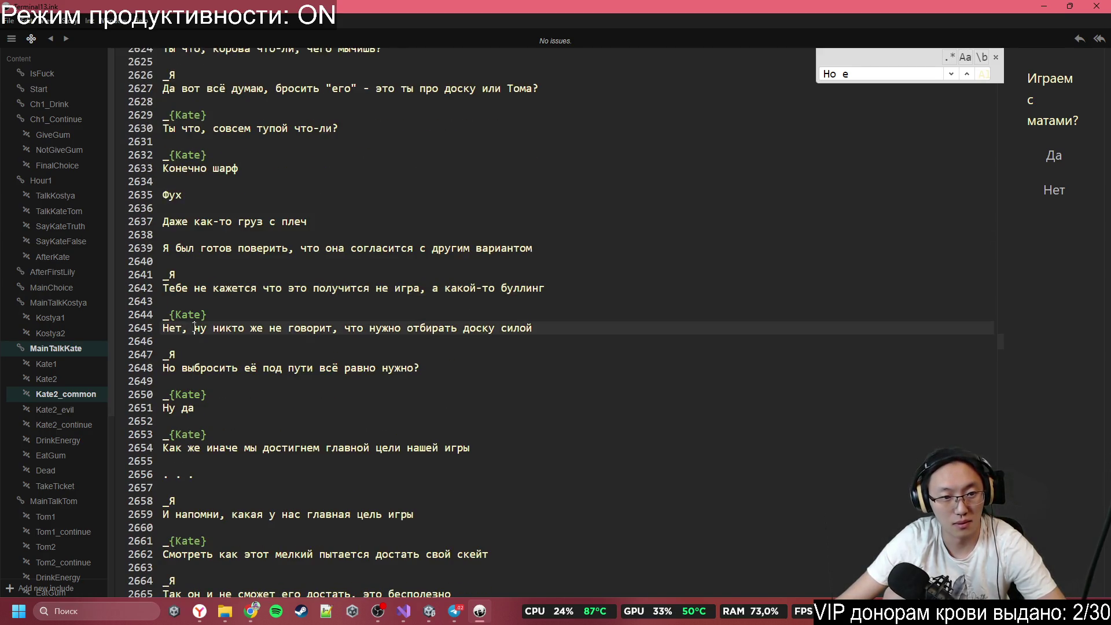
double_click(485, 329)
type("шарф")
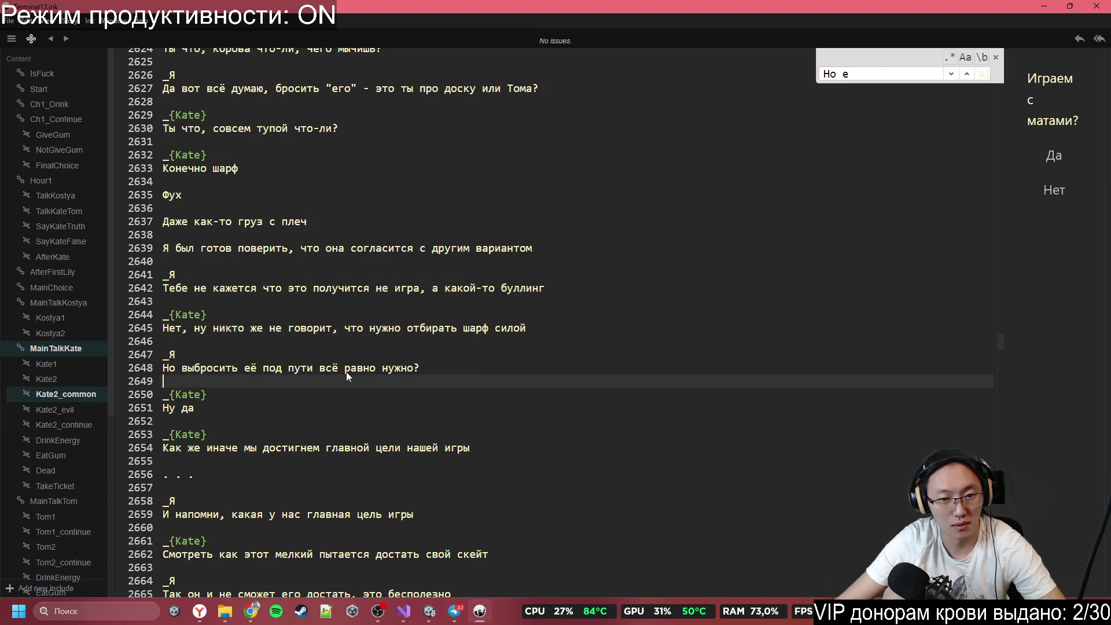
left_click_drag(181, 368, 285, 368)
double_click(254, 368)
type("его")
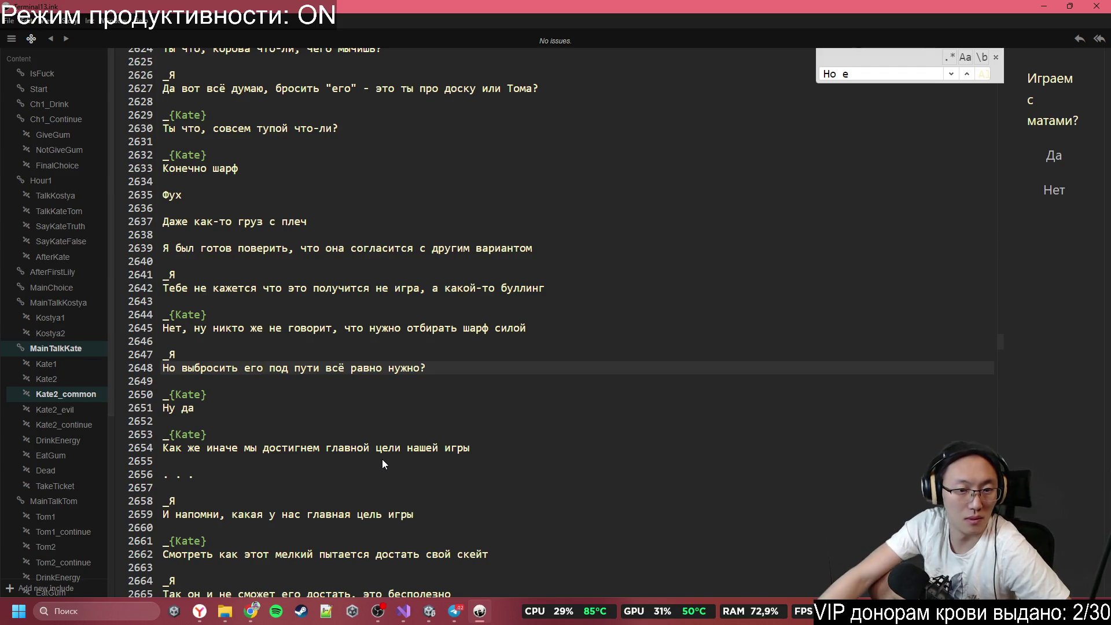
Step: Rewrite 'свой скейт' on line 2662 as 'шарф с путей'
scroll(382, 460, "down", 2)
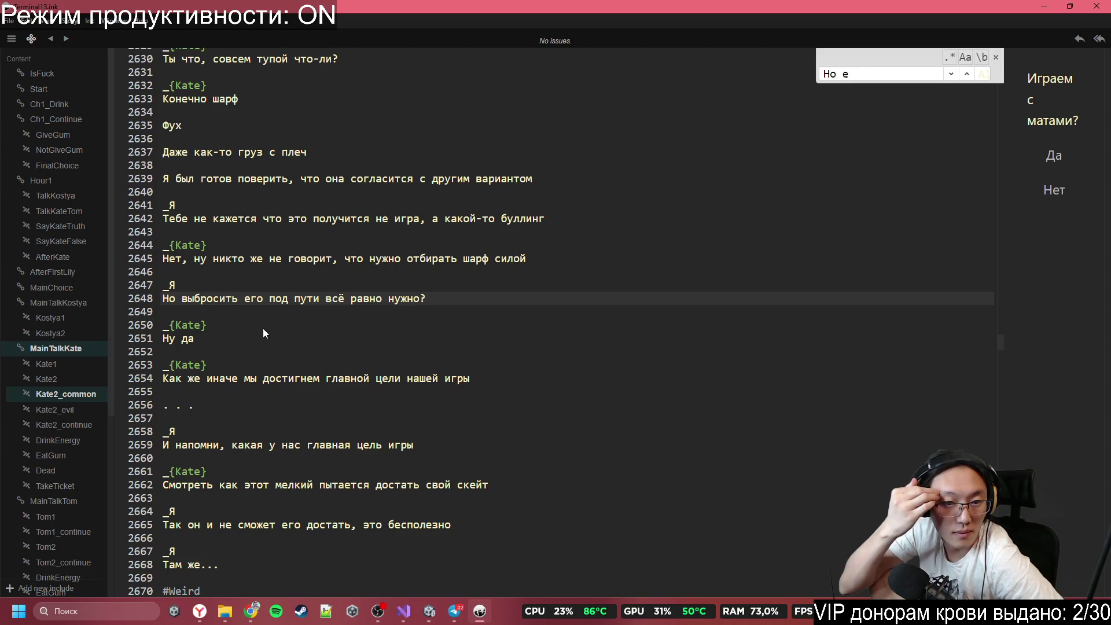
scroll(263, 334, "down", 3)
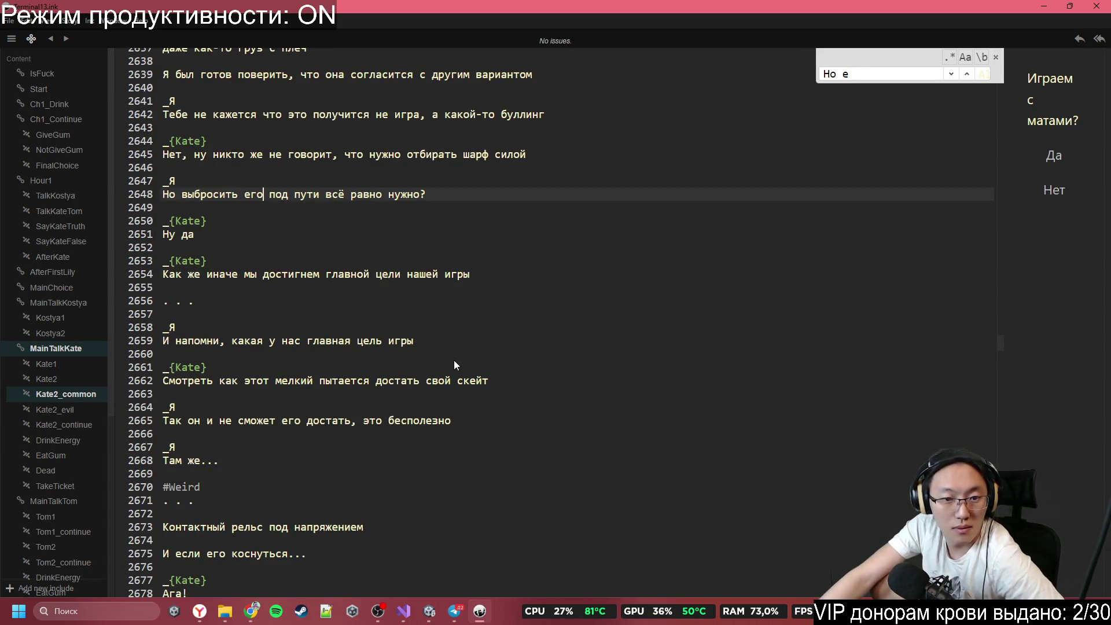
left_click_drag(227, 382, 482, 380)
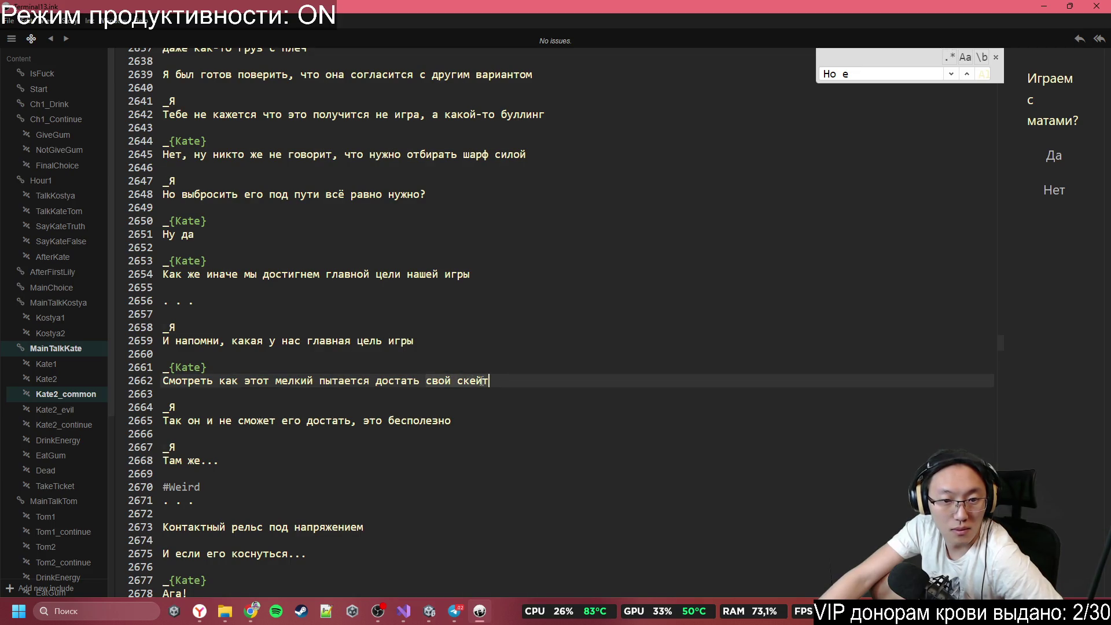
type("шарф ")
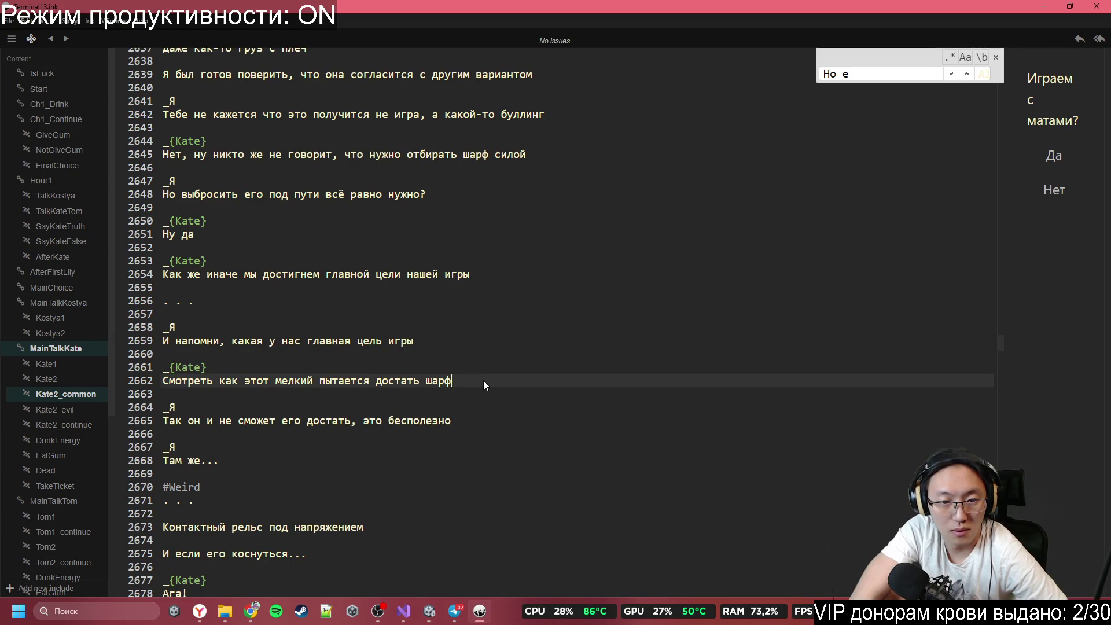
type("с путей")
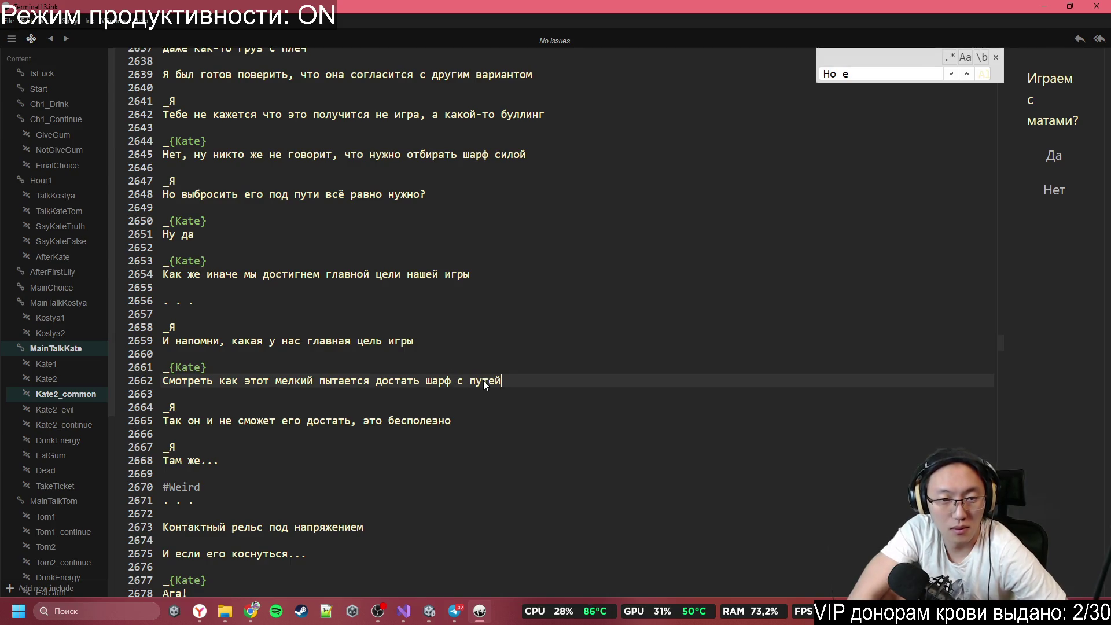
Step: Read further through the dialogue and change 'скейт' to 'шарф' at the end of line 2739
scroll(477, 313, "down", 2)
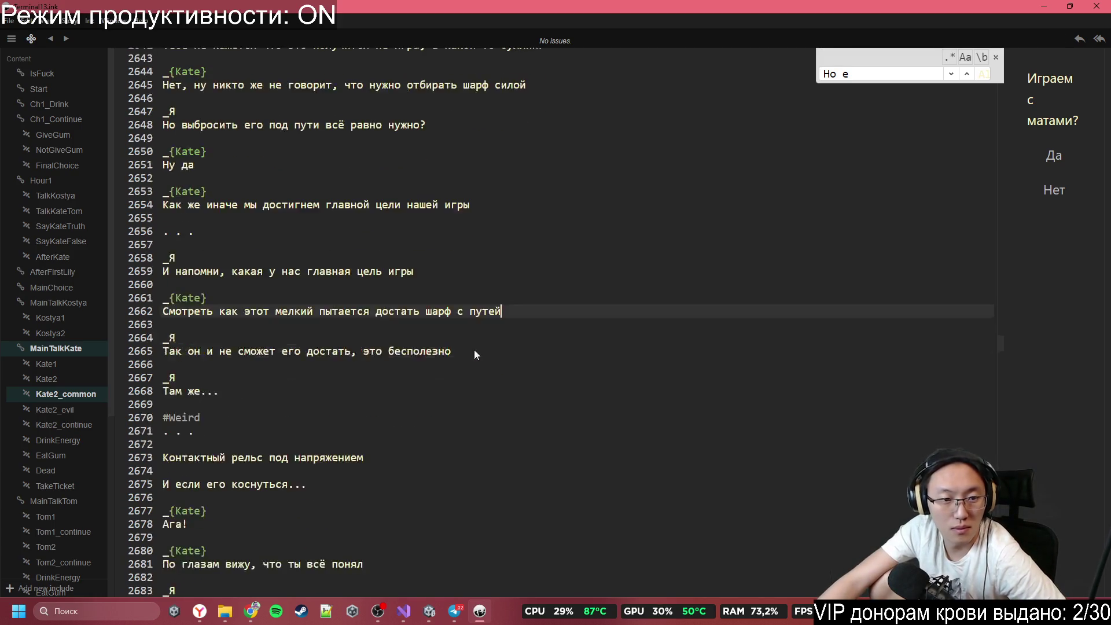
scroll(252, 377, "down", 2)
scroll(253, 375, "down", 2)
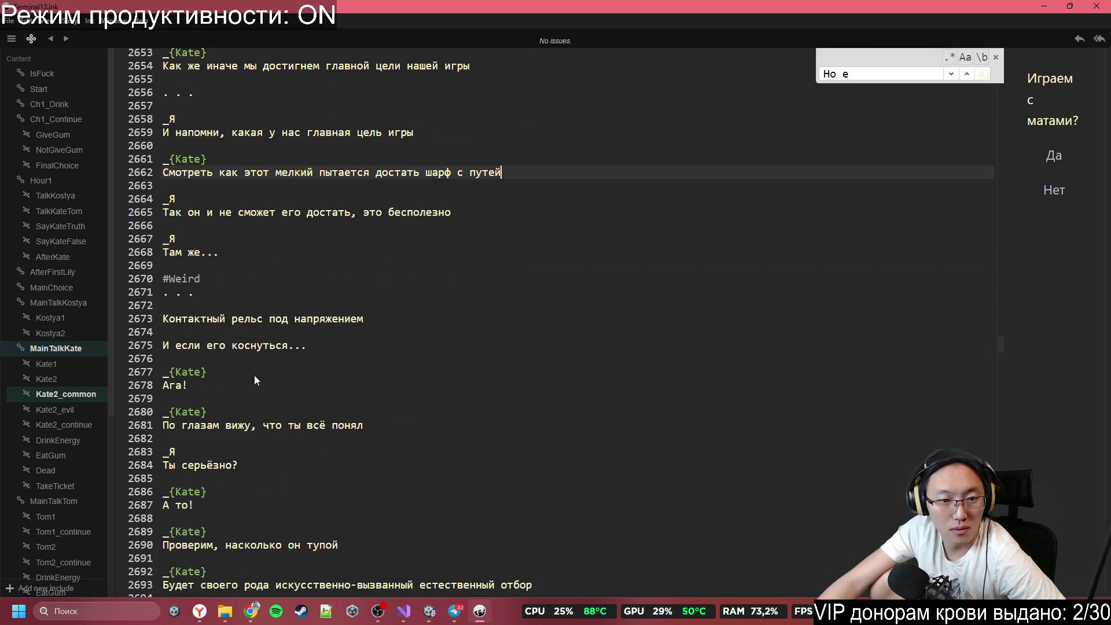
scroll(254, 375, "down", 2)
scroll(255, 376, "down", 2)
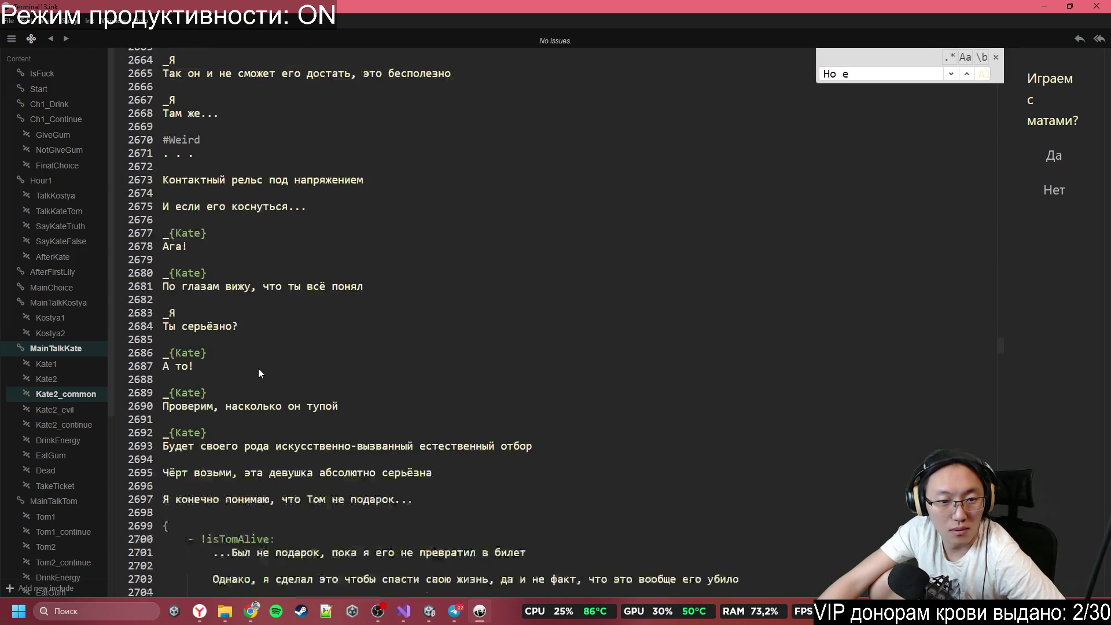
scroll(259, 371, "down", 2)
scroll(260, 374, "down", 2)
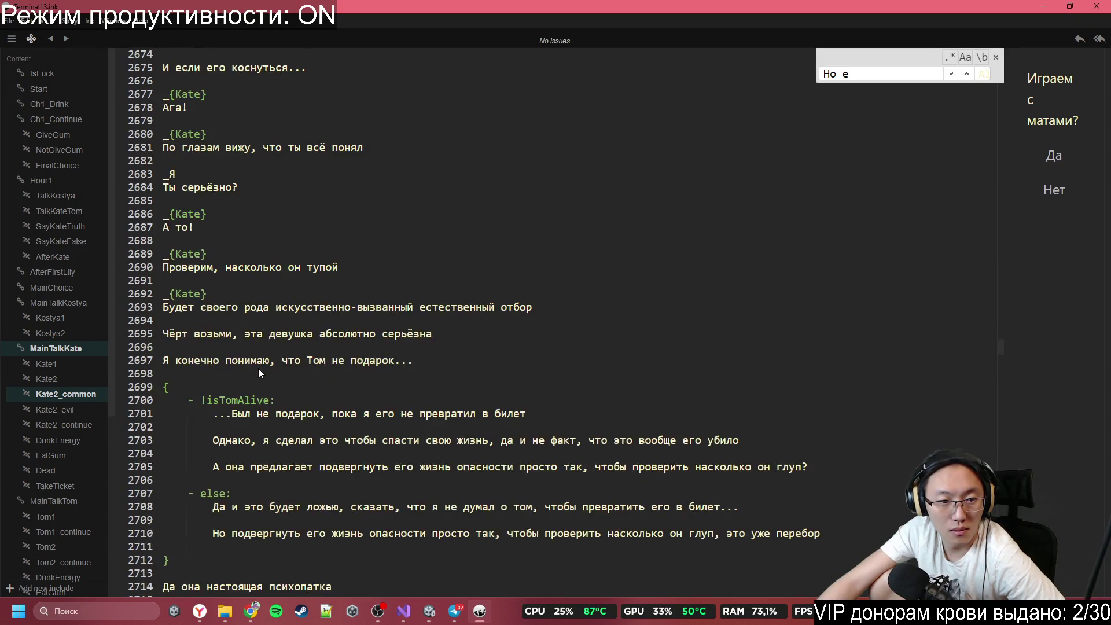
scroll(258, 368, "down", 2)
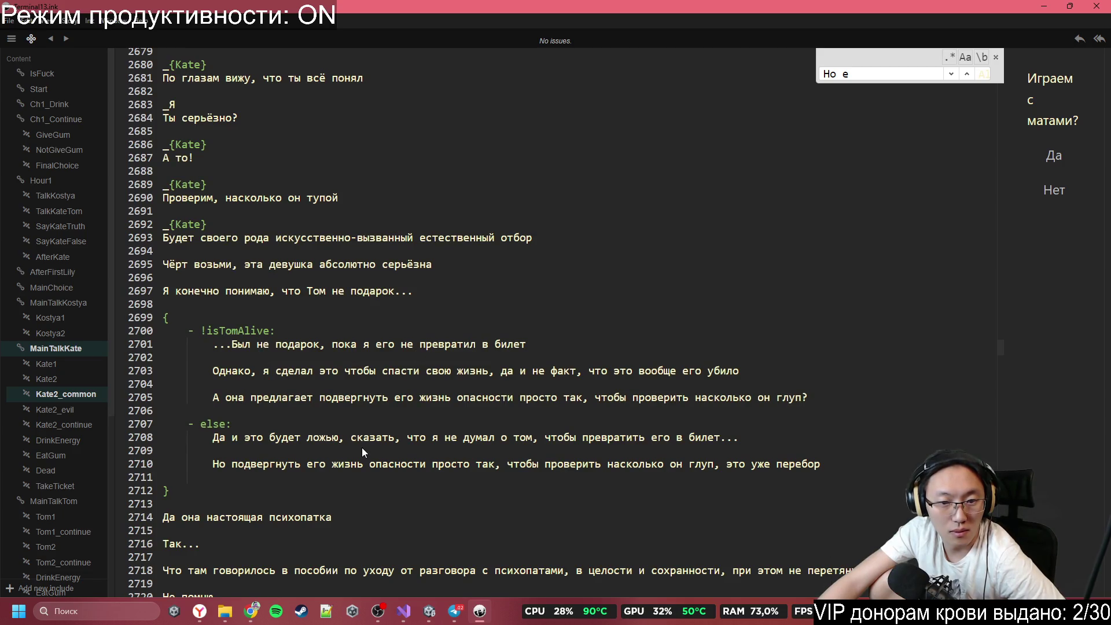
scroll(361, 447, "down", 4)
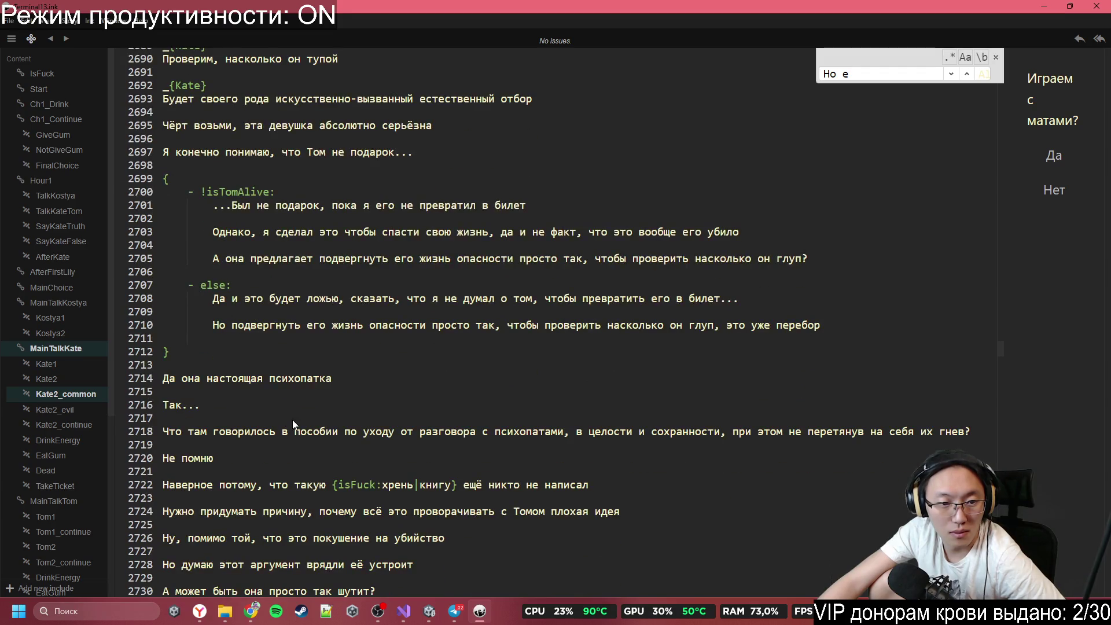
scroll(295, 410, "down", 1)
scroll(261, 364, "down", 2)
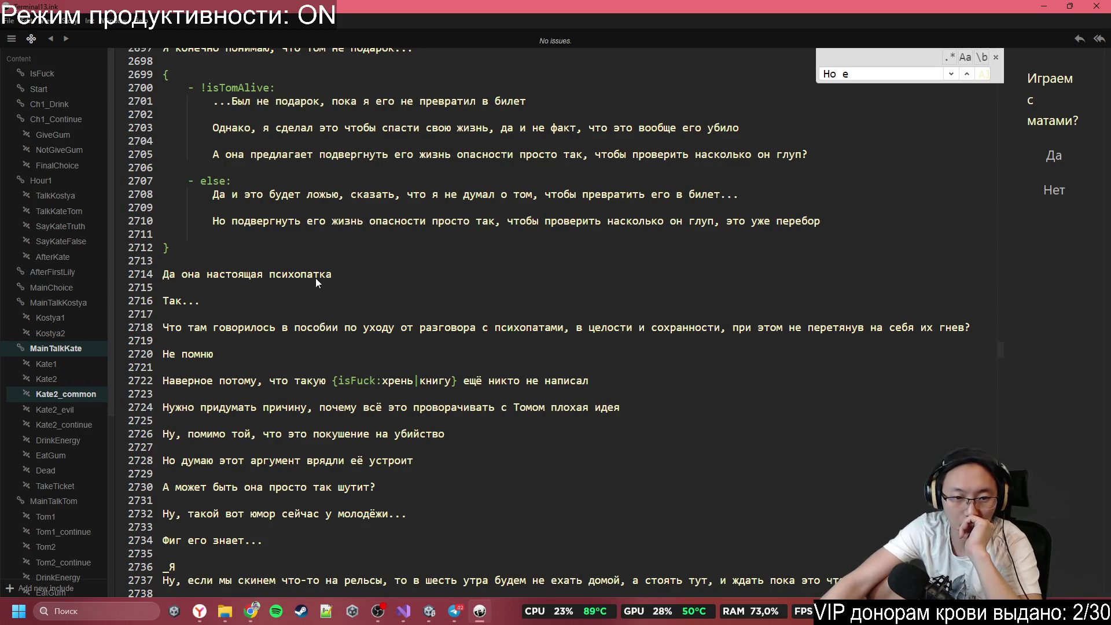
left_click_drag(361, 314, 491, 345)
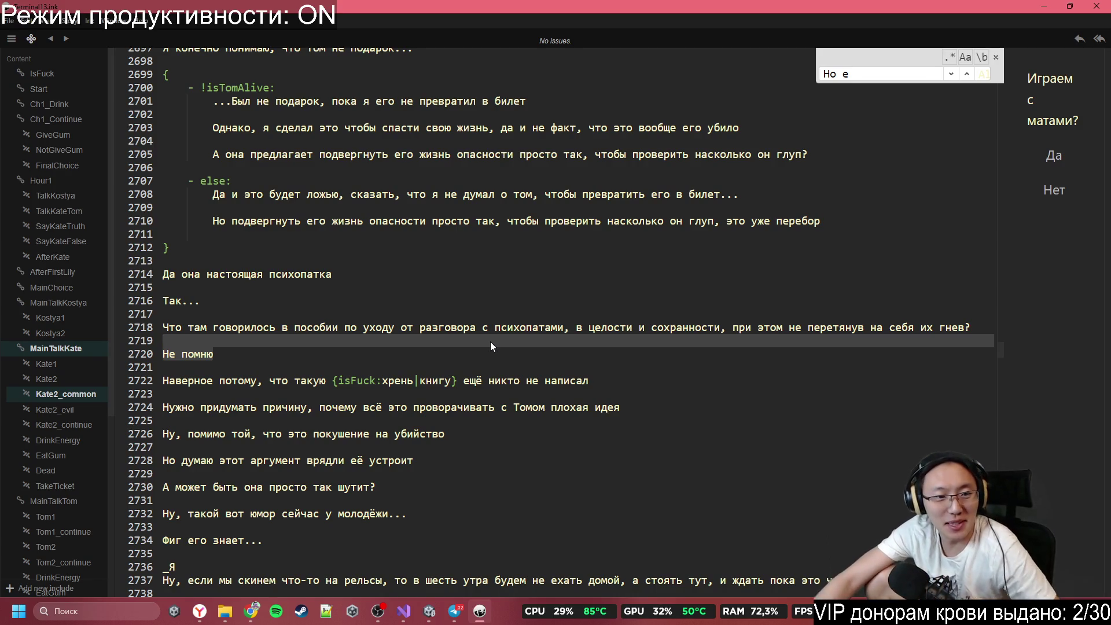
left_click(333, 310)
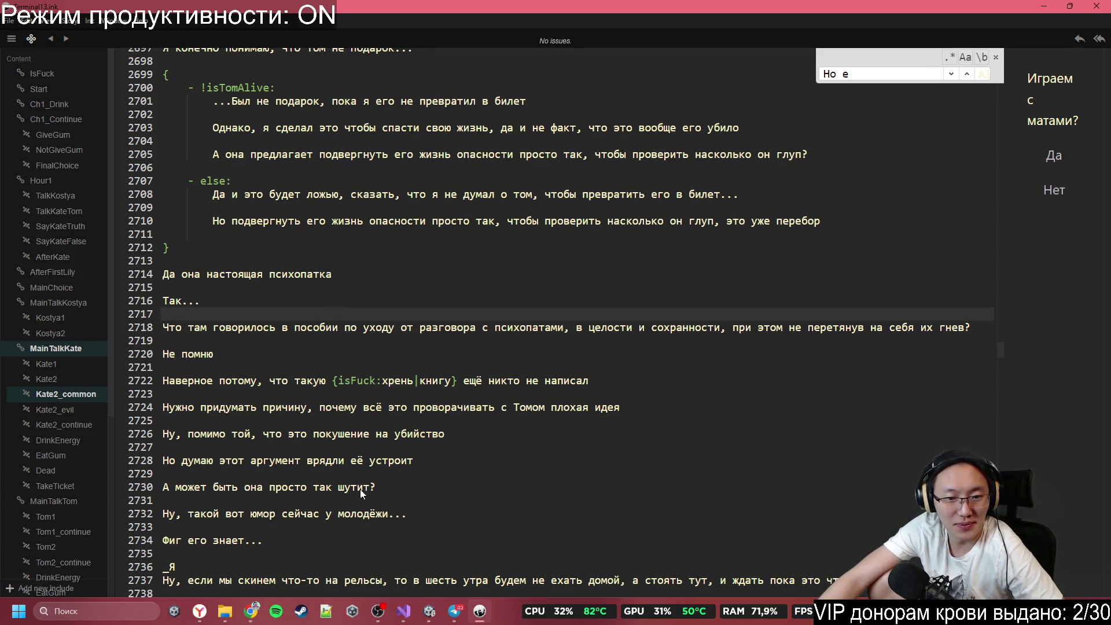
scroll(312, 382, "down", 3)
scroll(311, 382, "down", 2)
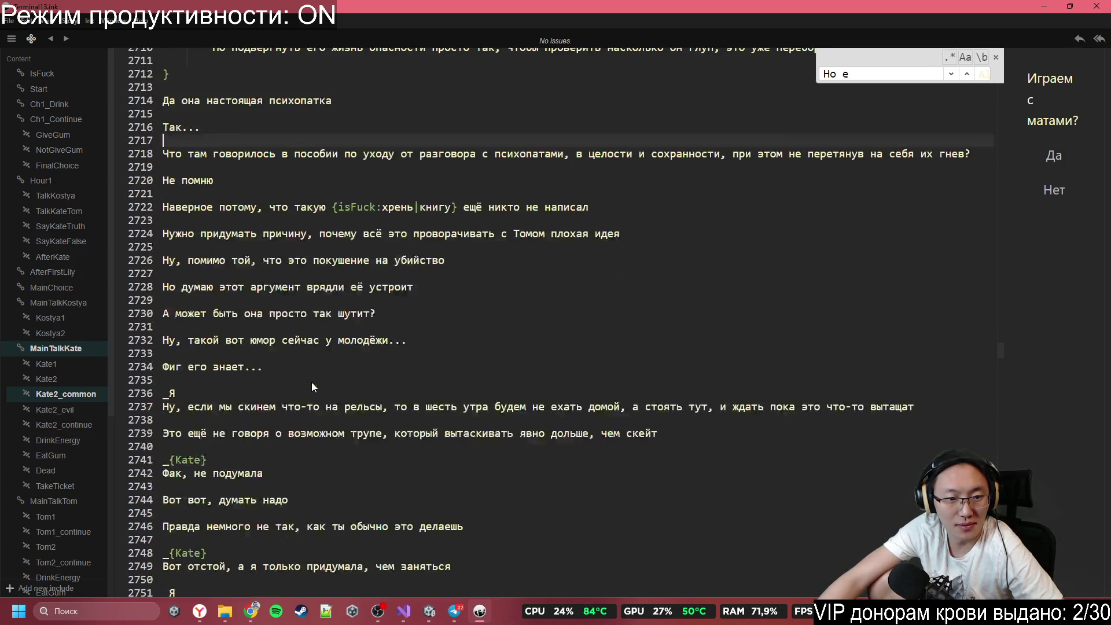
mouse_move(238, 207)
left_mouse_down()
mouse_move(320, 290)
mouse_move(368, 377)
left_mouse_up()
left_click(388, 394)
left_click(417, 411)
scroll(430, 412, "down", 3)
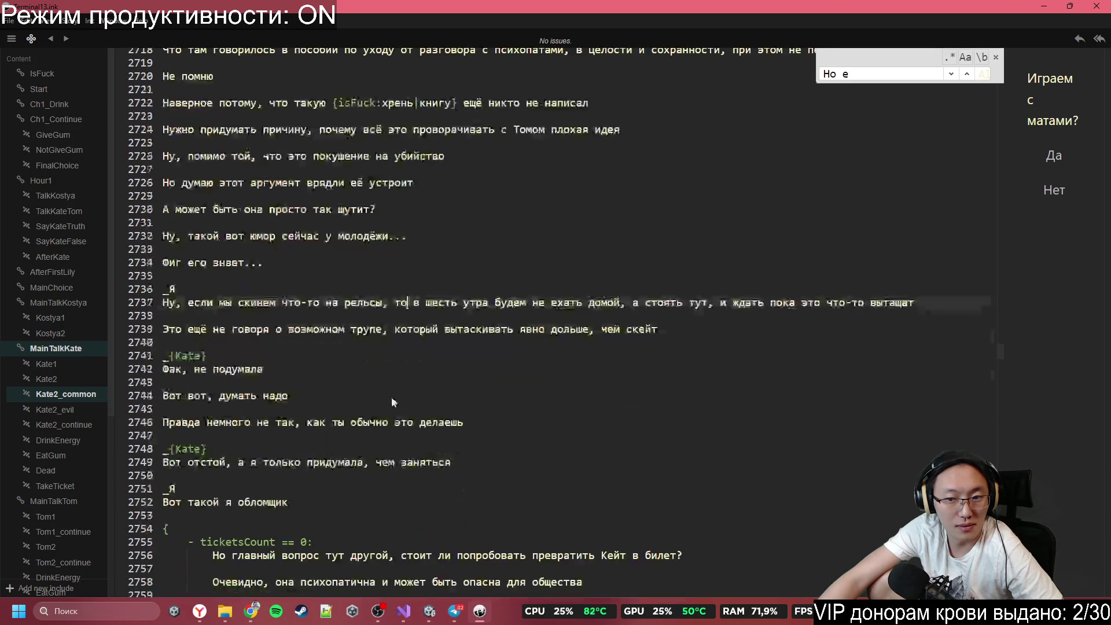
mouse_move(188, 303)
left_mouse_down()
mouse_move(334, 317)
mouse_move(527, 303)
mouse_move(901, 310)
left_mouse_up()
left_click(892, 329)
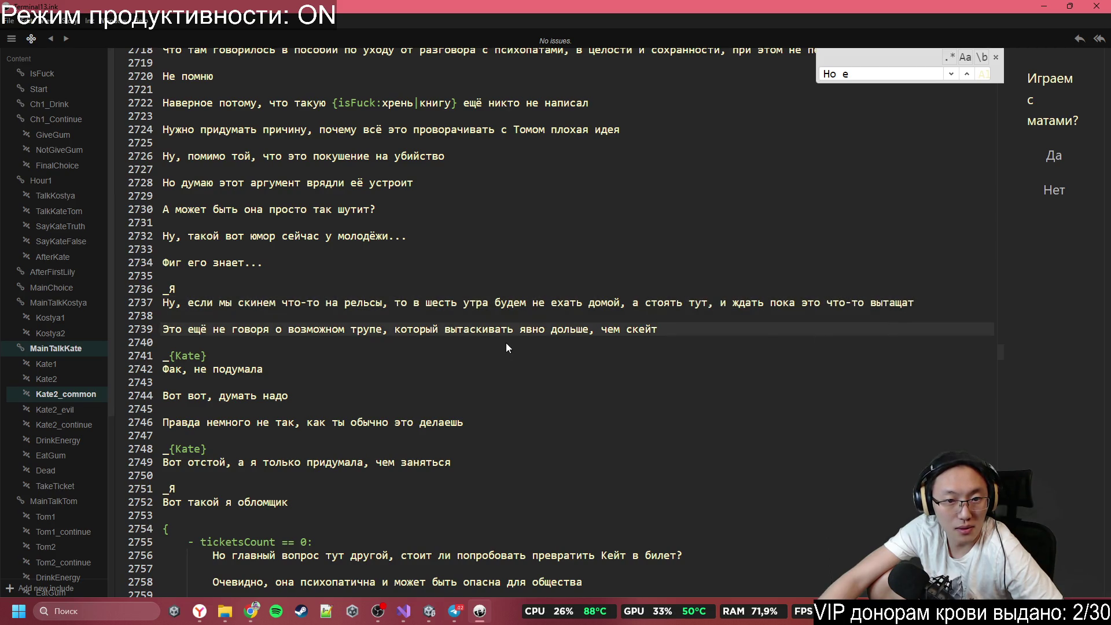
left_click_drag(272, 326, 590, 329)
left_click(632, 329)
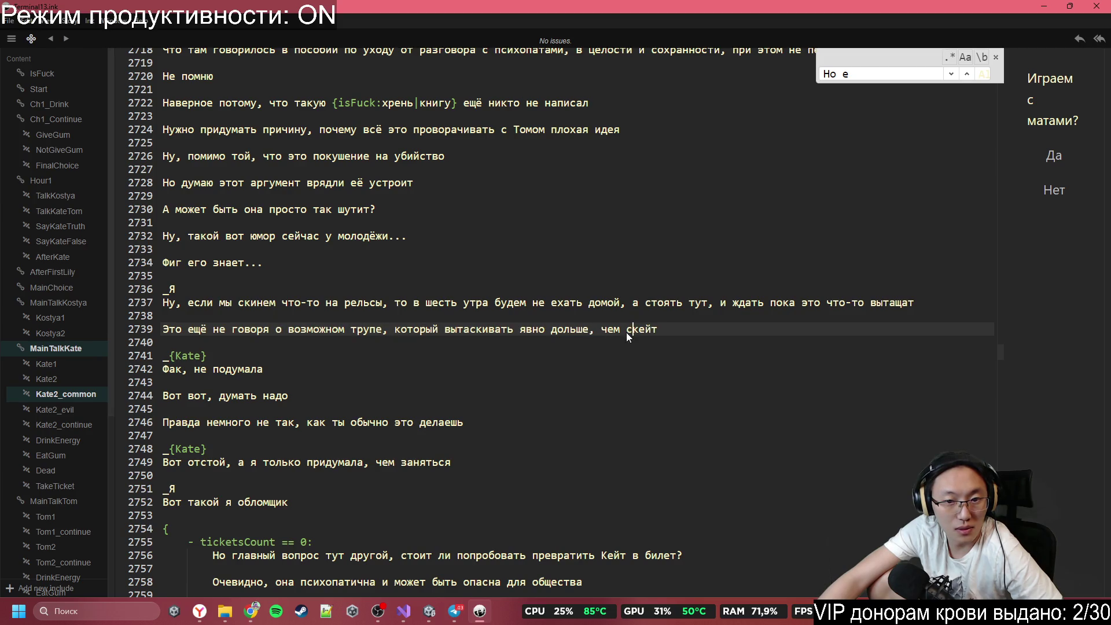
type("шарф")
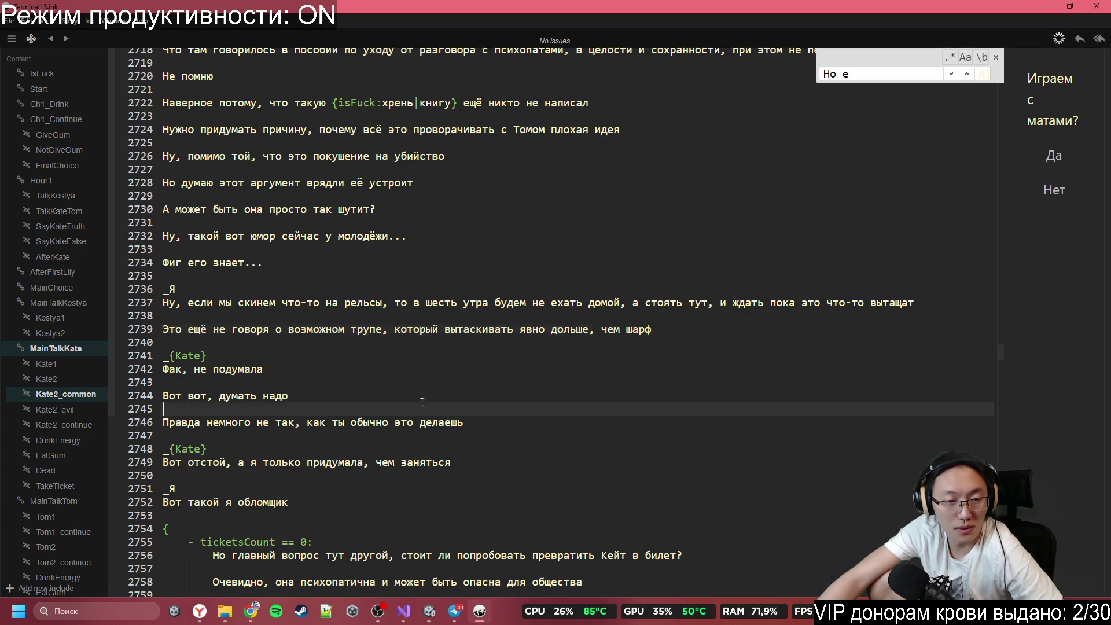
Step: Check the rest of the dialogue and close the find bar
left_click(423, 407)
scroll(428, 402, "down", 3)
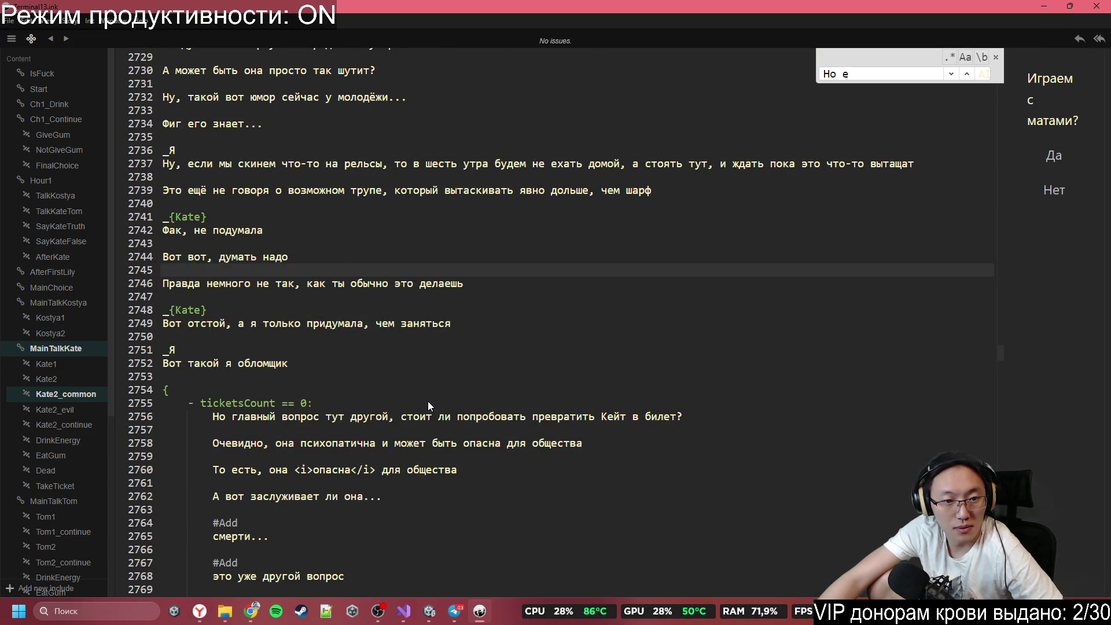
scroll(428, 401, "down", 20)
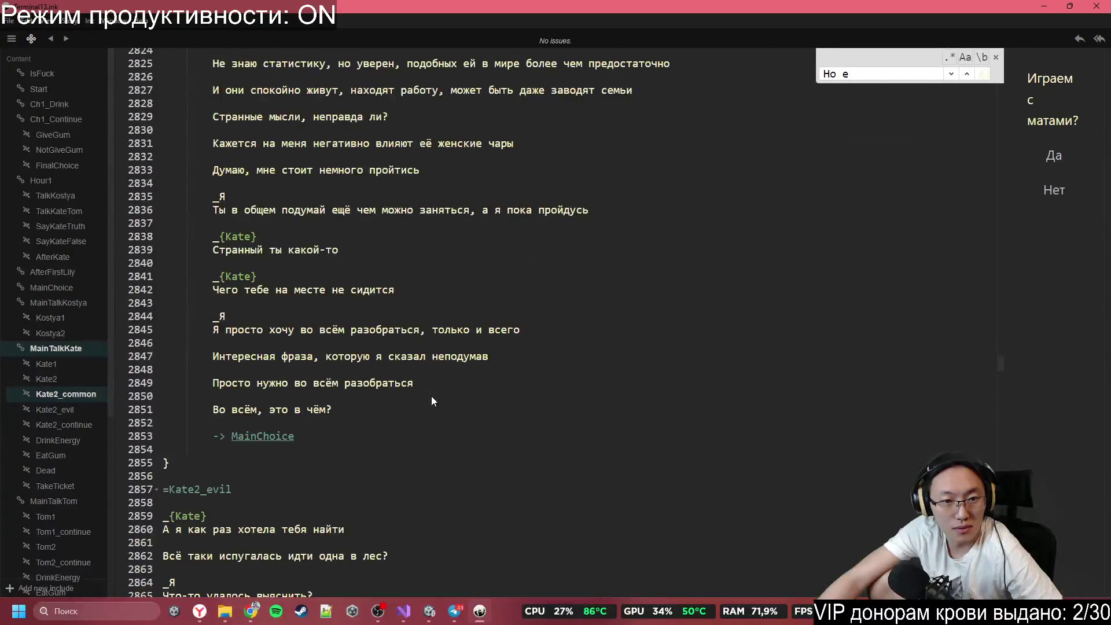
left_click(997, 57)
scroll(646, 302, "down", 9)
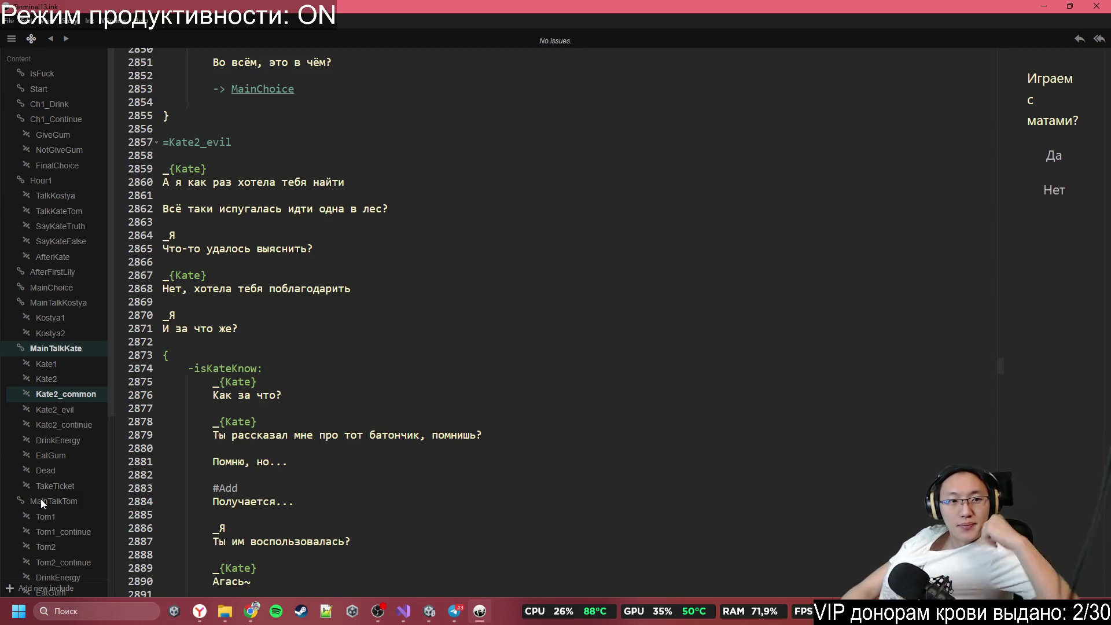
mouse_move(199, 611)
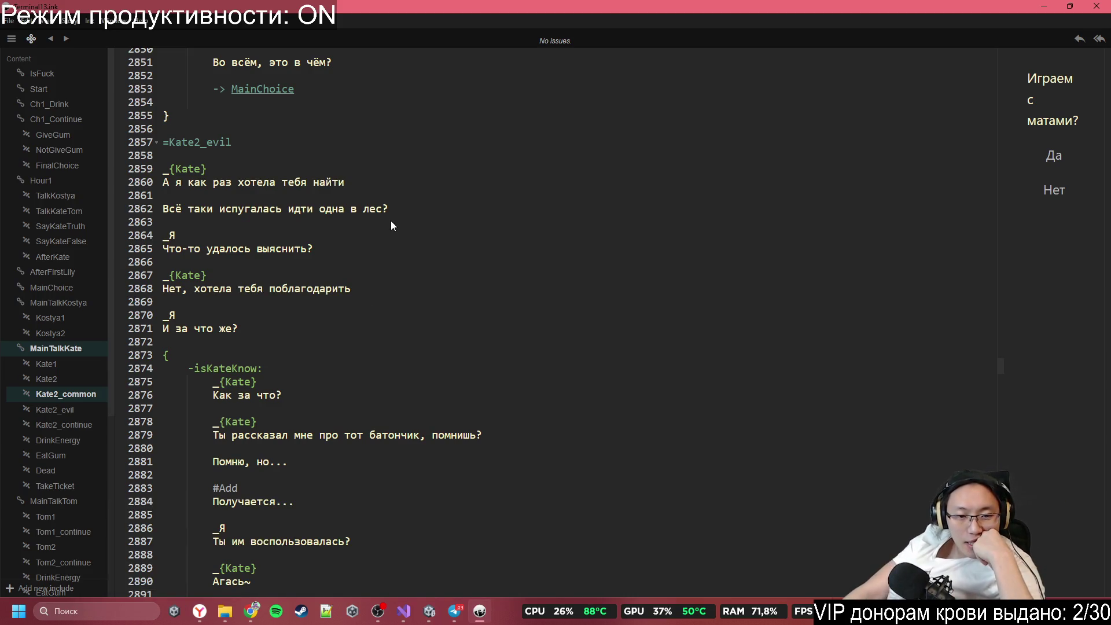
left_click(474, 369)
scroll(481, 383, "down", 1)
left_click_drag(222, 352, 429, 378)
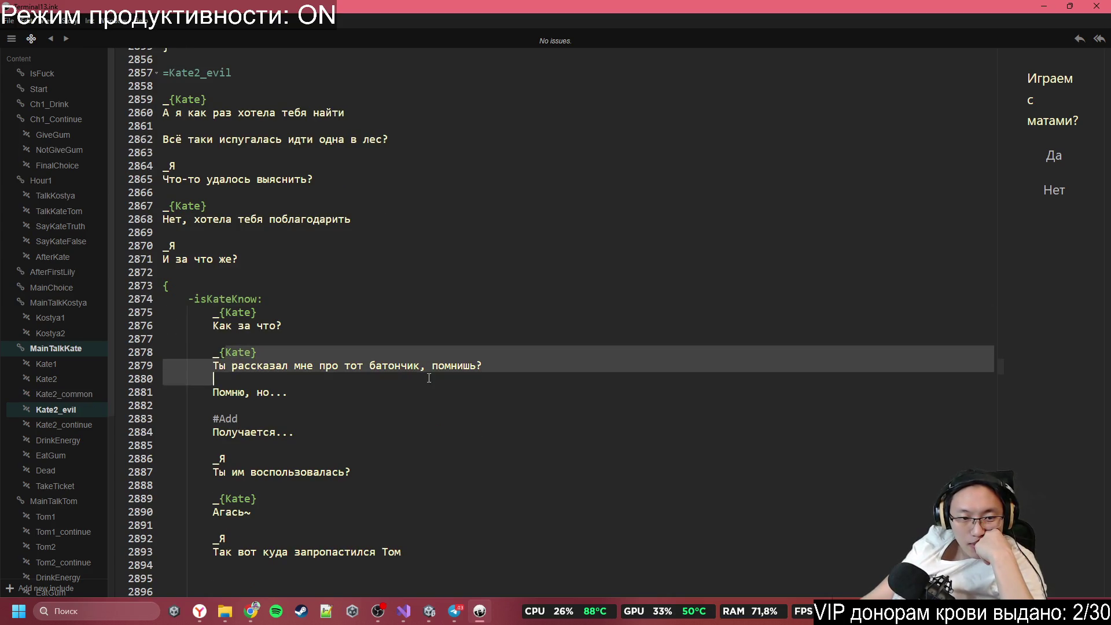
left_click(454, 394)
scroll(454, 394, "down", 2)
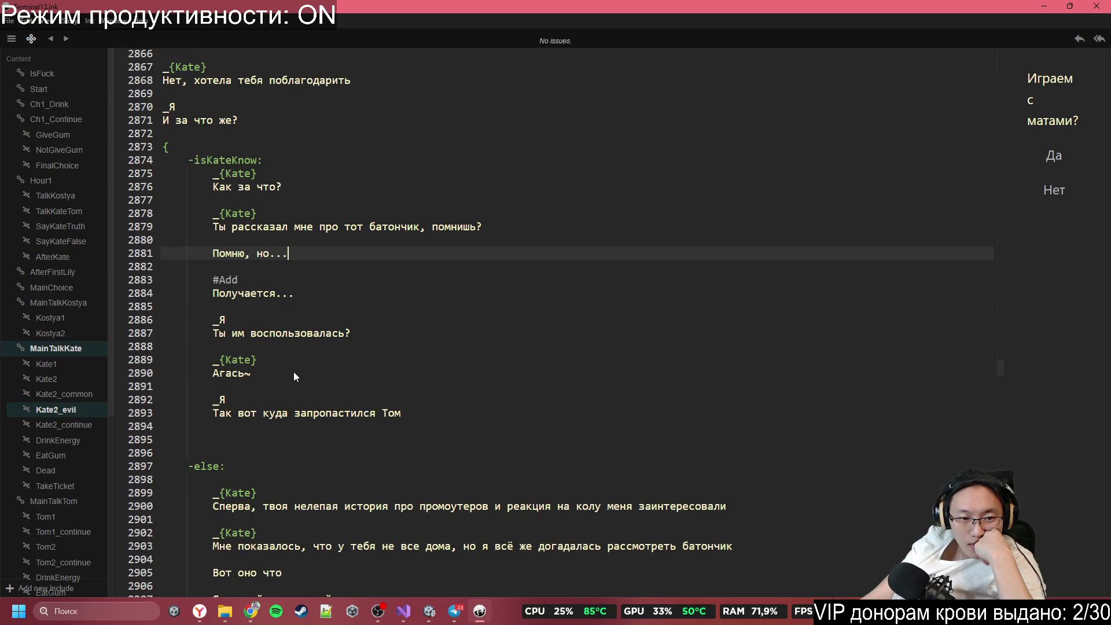
scroll(310, 348, "down", 4)
scroll(315, 349, "down", 8)
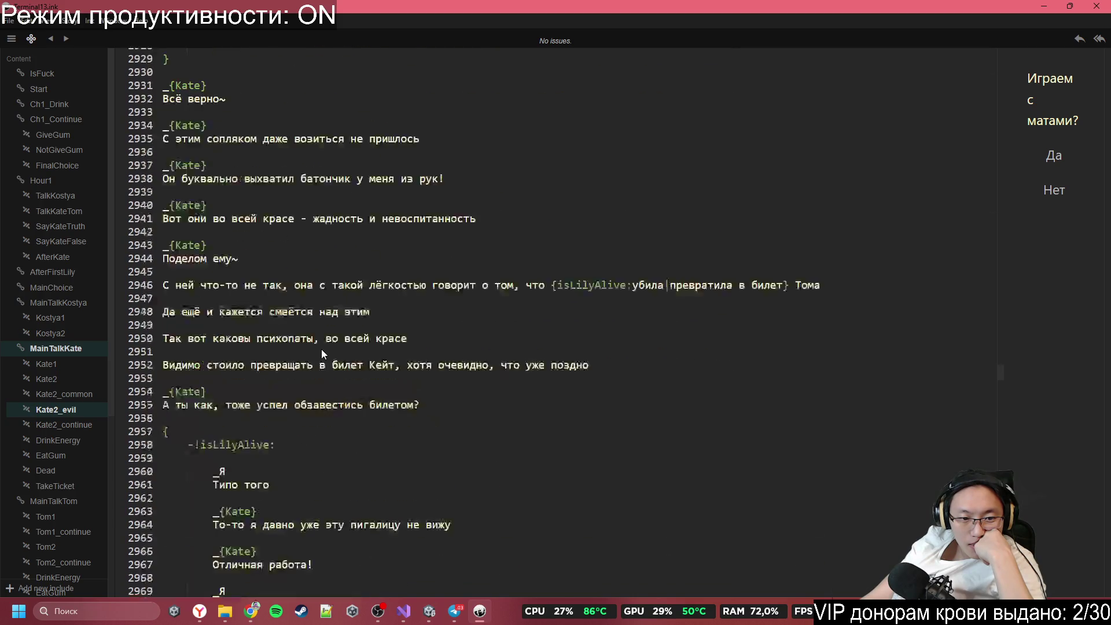
scroll(326, 353, "down", 4)
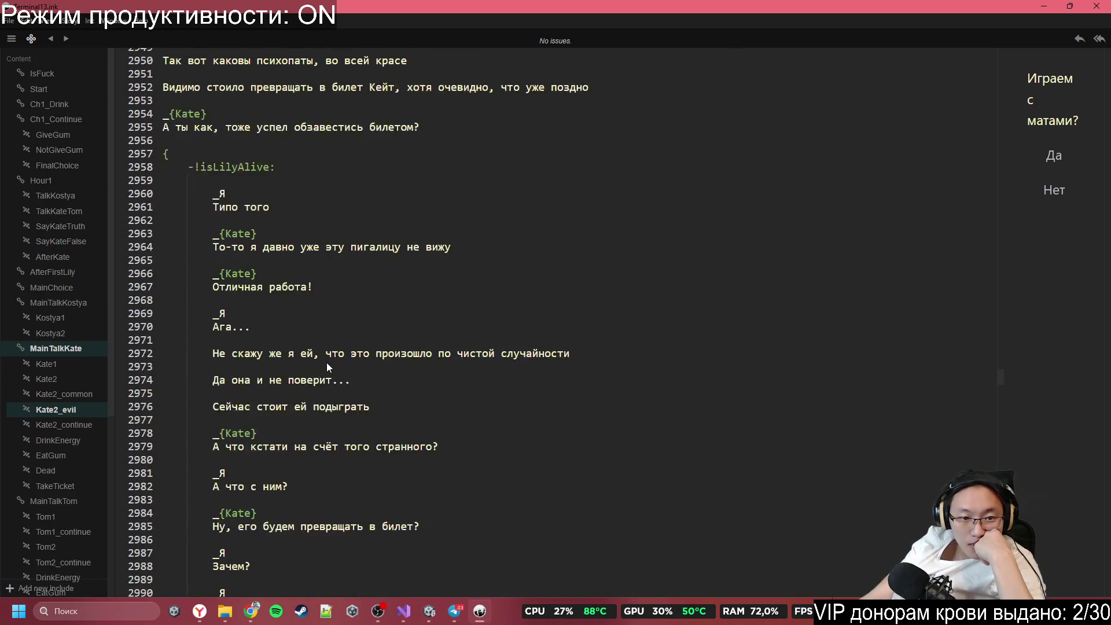
scroll(326, 367, "down", 3)
scroll(323, 372, "down", 7)
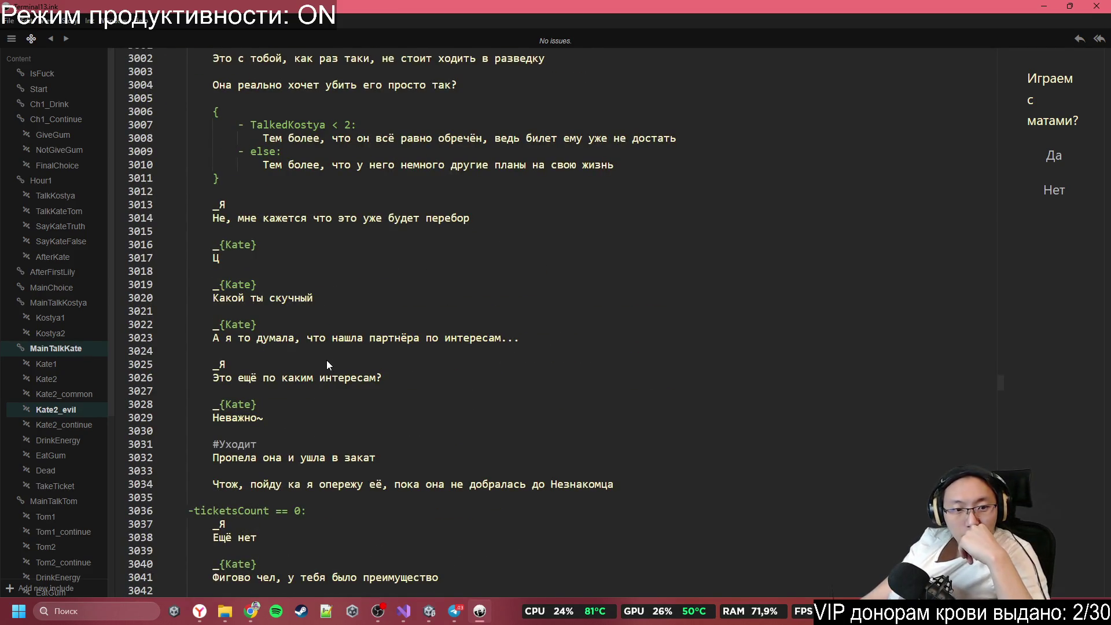
scroll(404, 344, "down", 19)
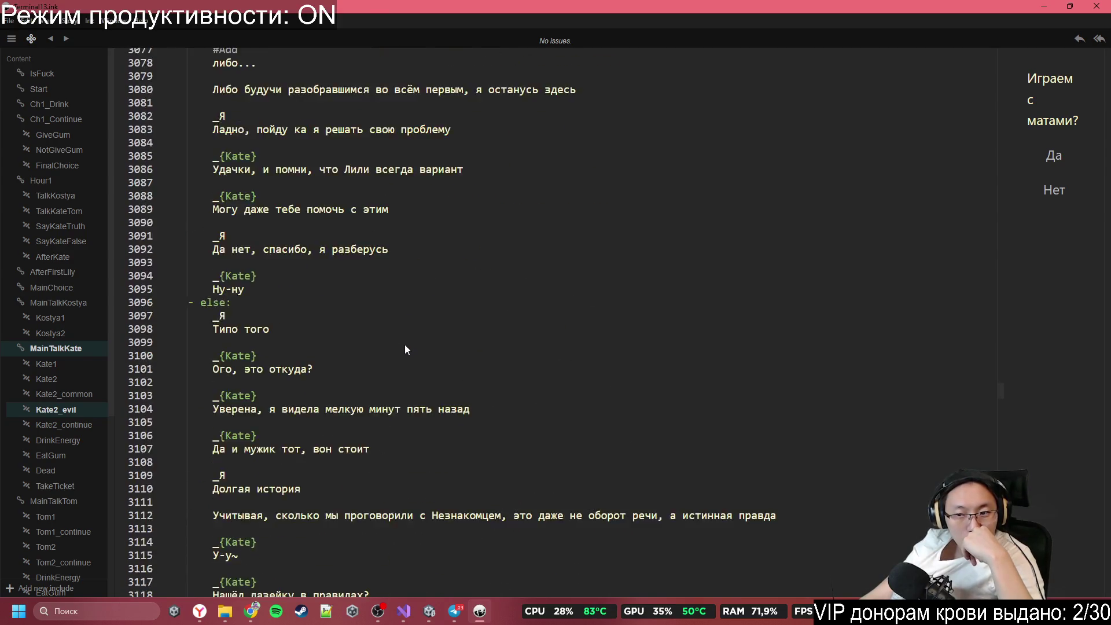
scroll(404, 345, "down", 20)
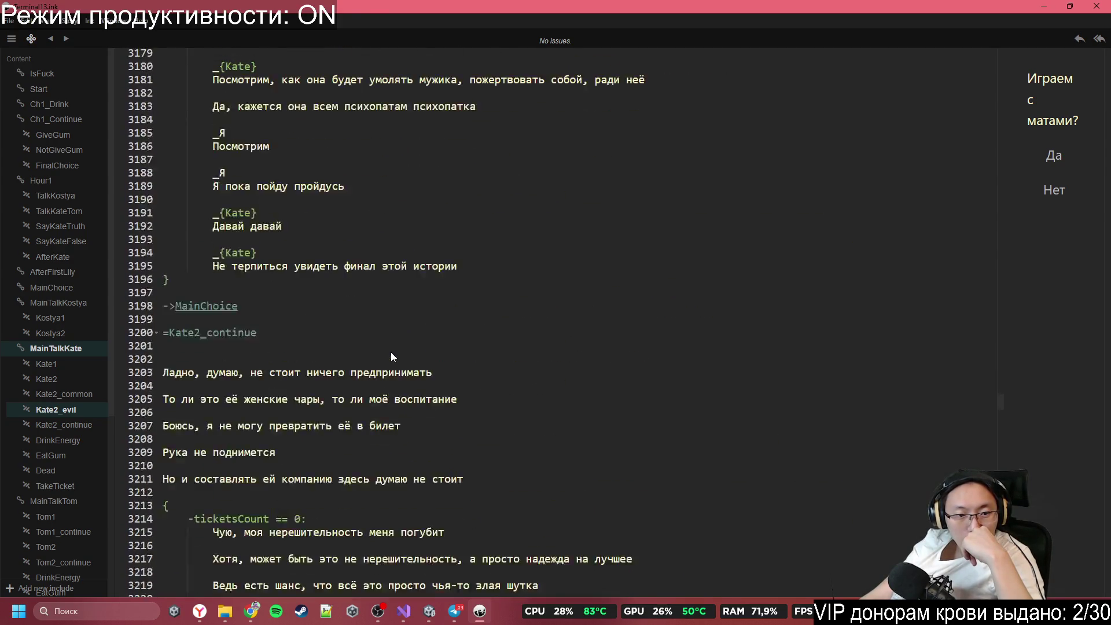
scroll(389, 355, "up", 3)
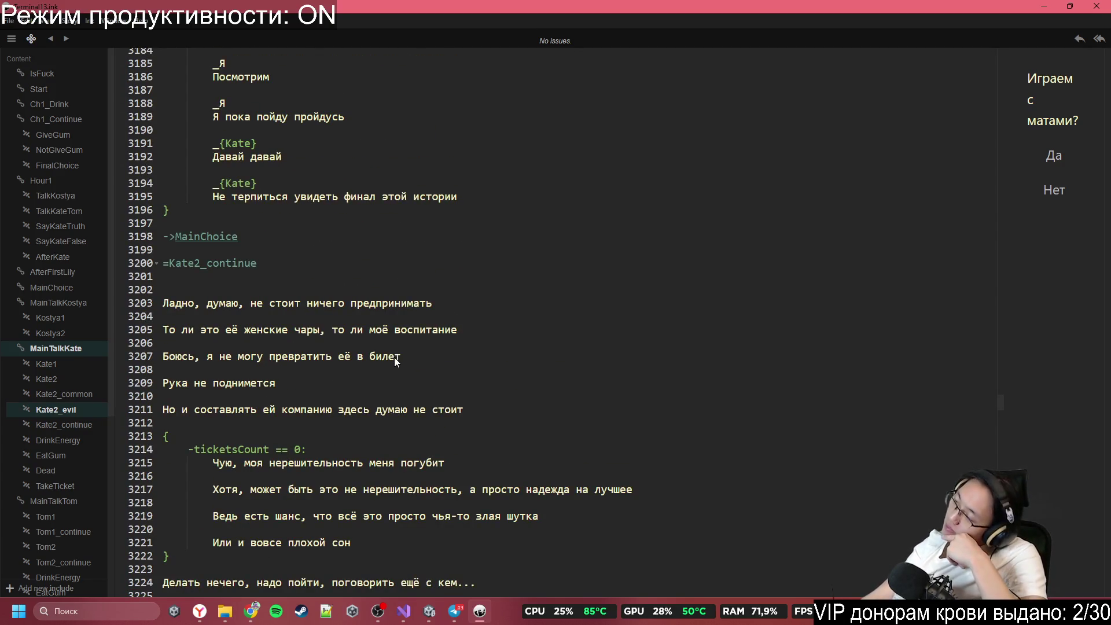
scroll(391, 361, "down", 5)
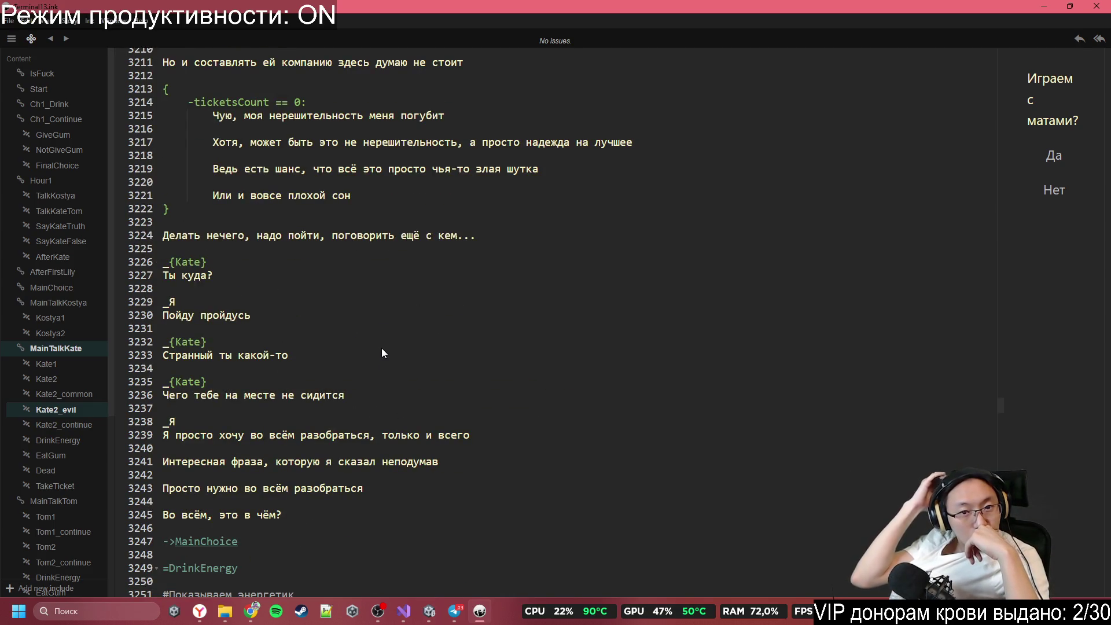
scroll(382, 350, "down", 3)
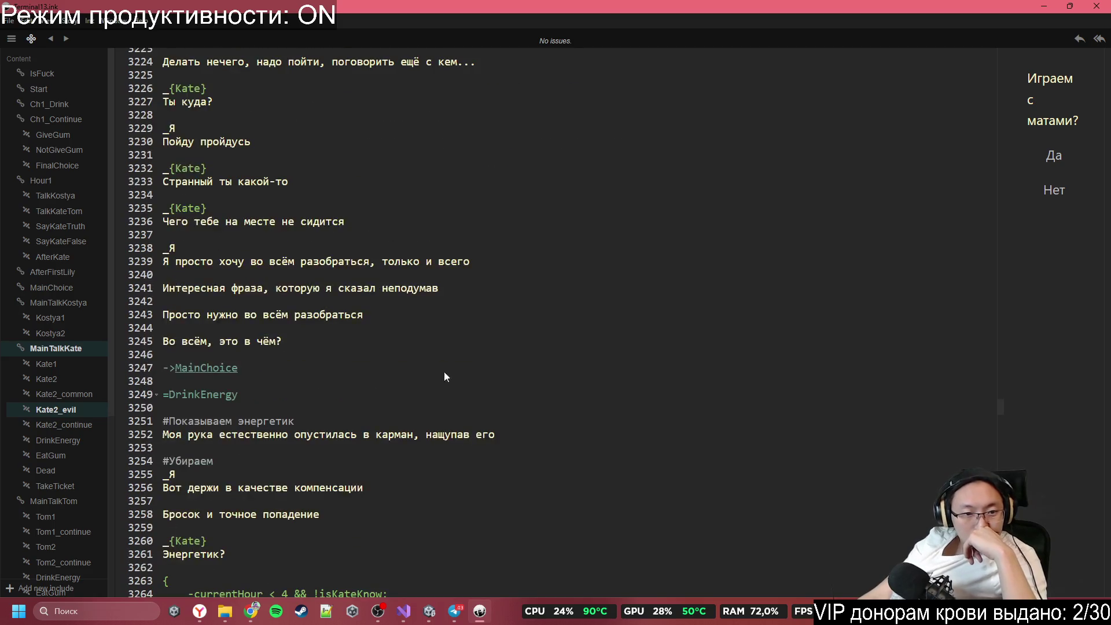
left_click(214, 254)
left_click(416, 309)
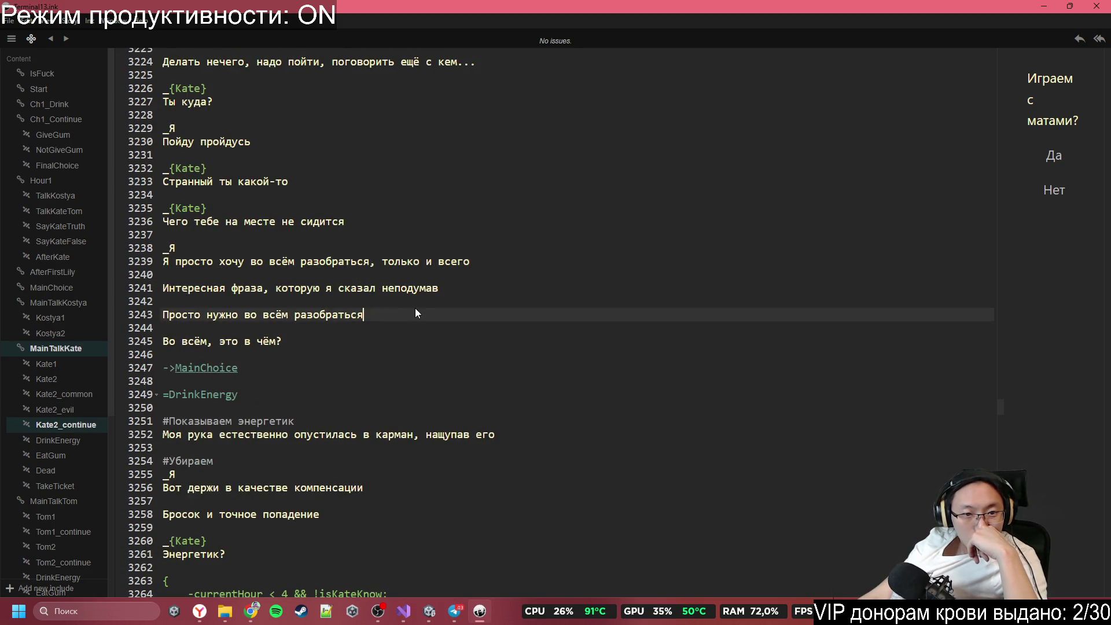
scroll(416, 315, "down", 2)
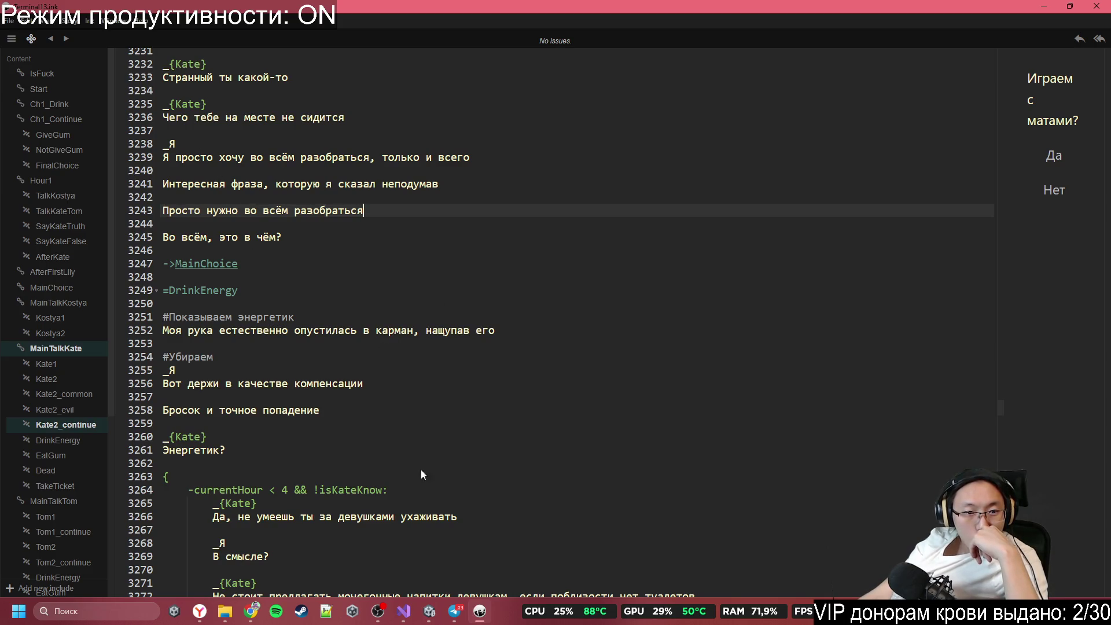
scroll(512, 469, "down", 3)
scroll(511, 469, "down", 3)
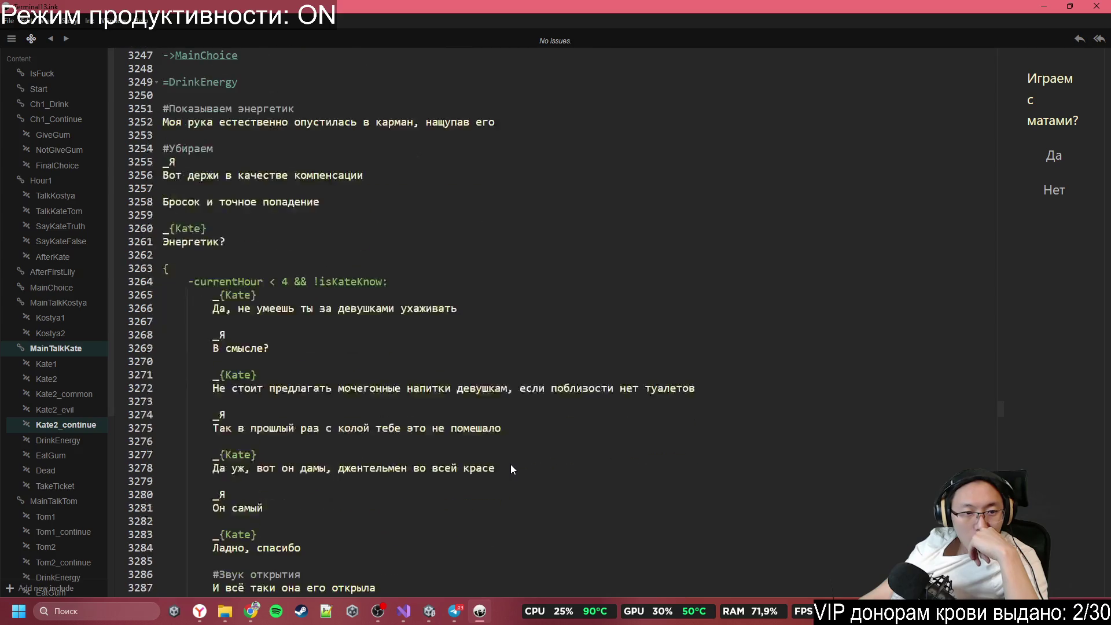
scroll(512, 469, "down", 3)
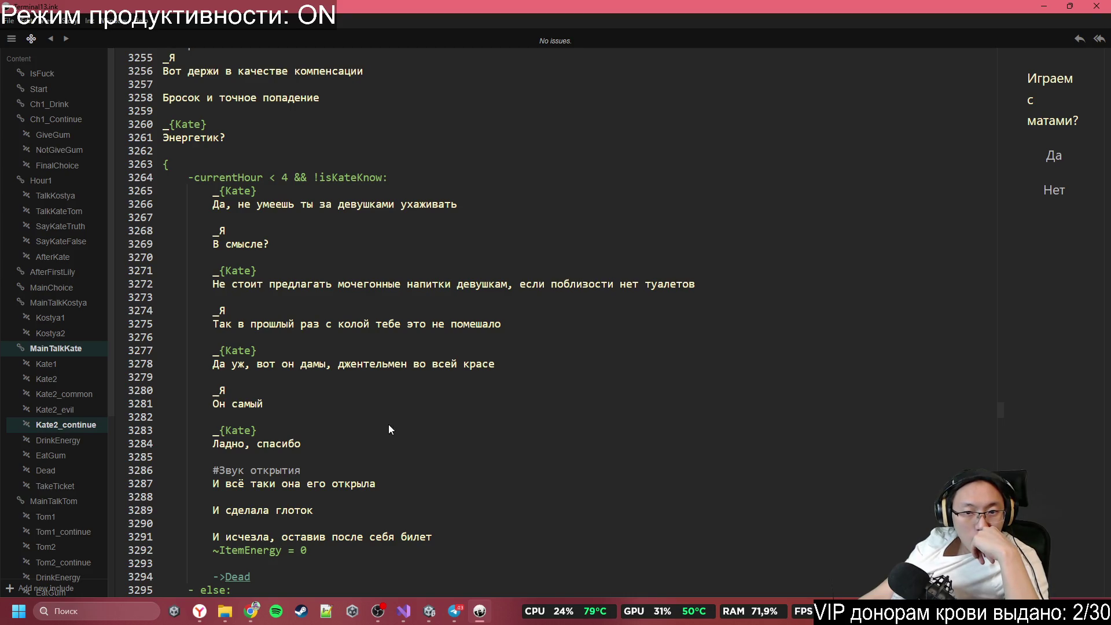
scroll(385, 429, "down", 5)
scroll(263, 418, "up", 5)
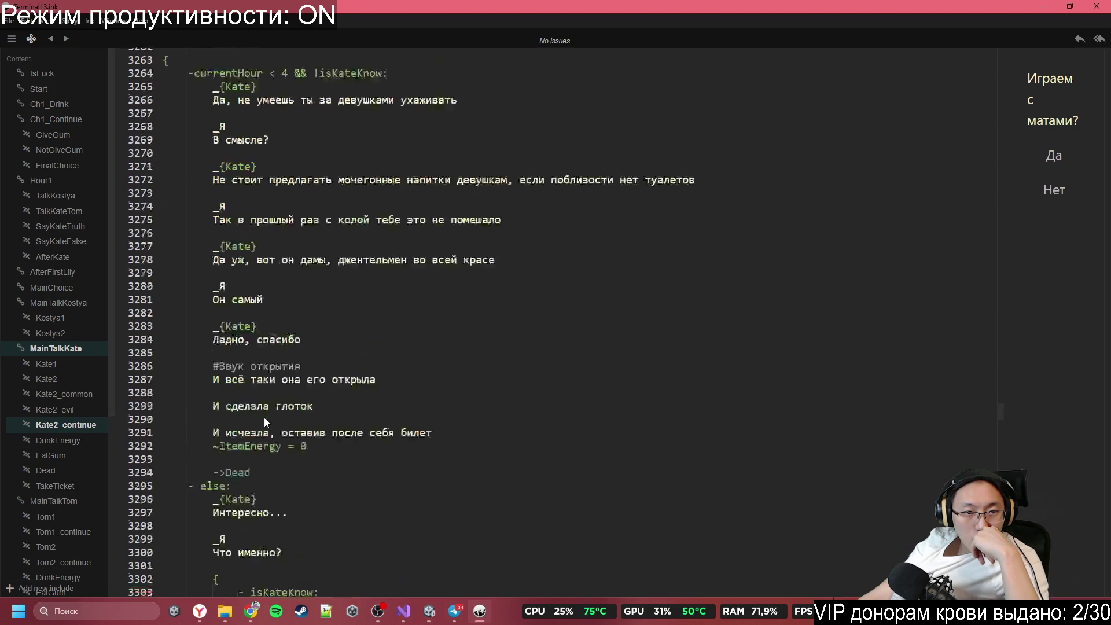
scroll(262, 400, "down", 5)
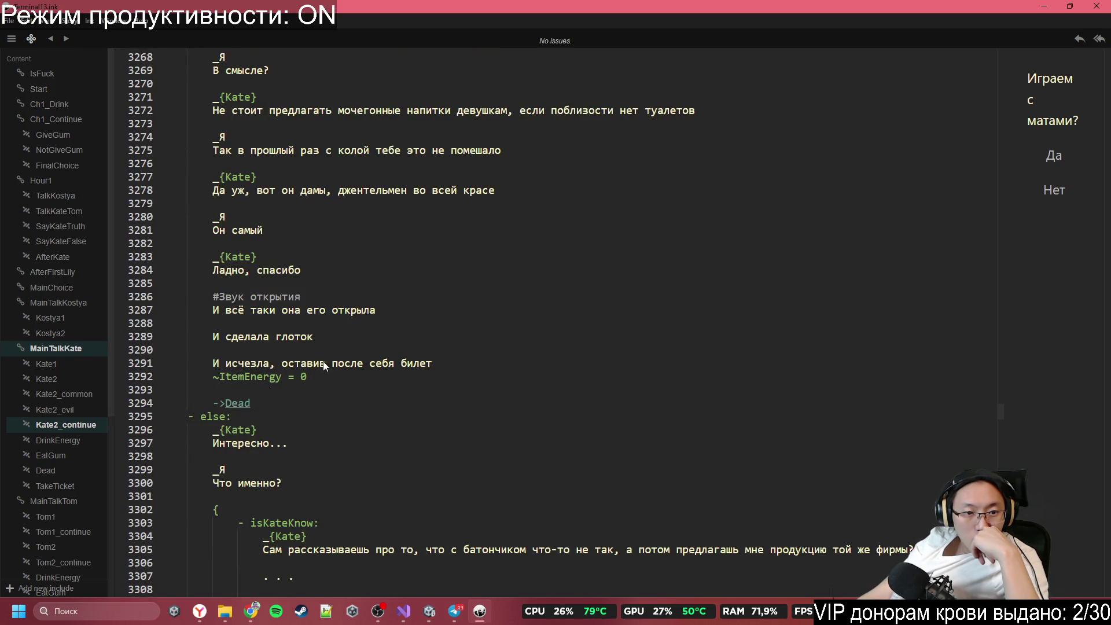
scroll(443, 296, "down", 5)
scroll(452, 276, "down", 3)
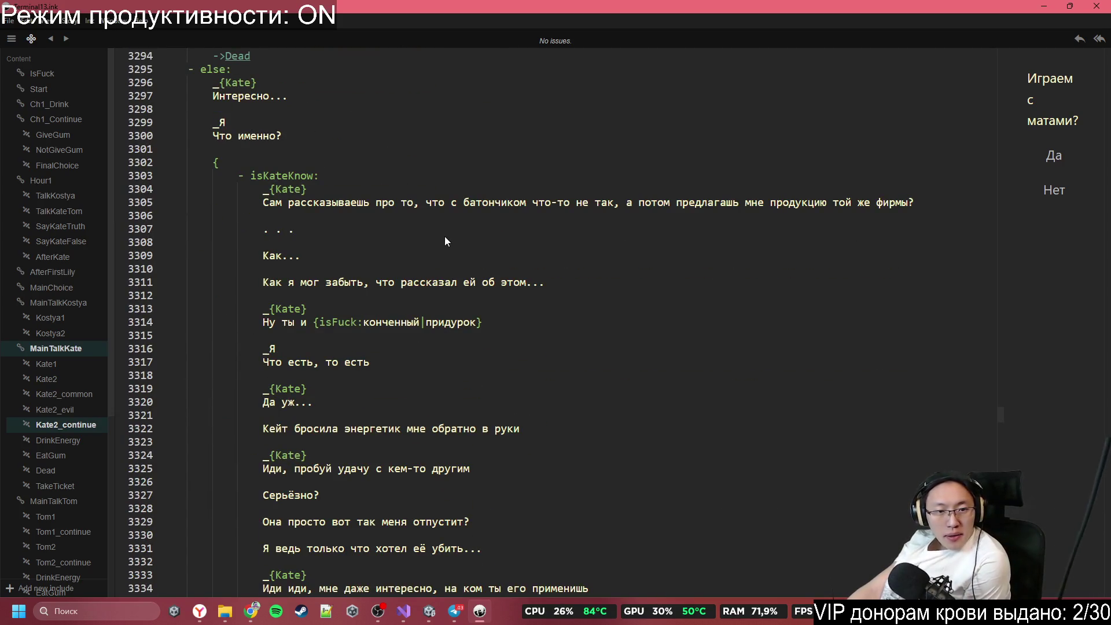
scroll(417, 265, "down", 15)
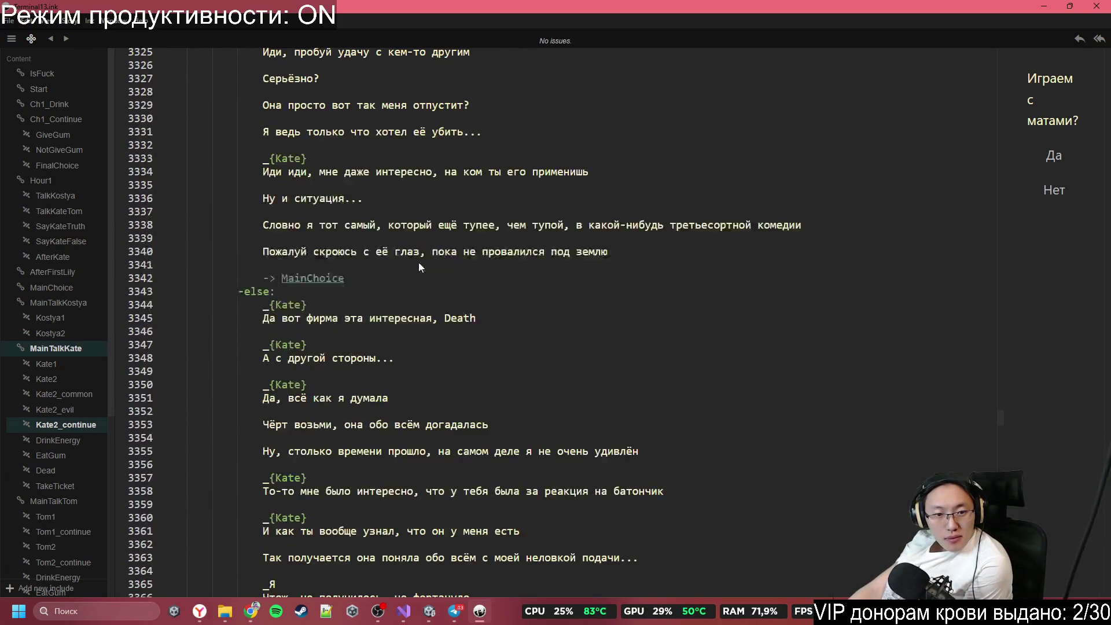
scroll(420, 263, "down", 13)
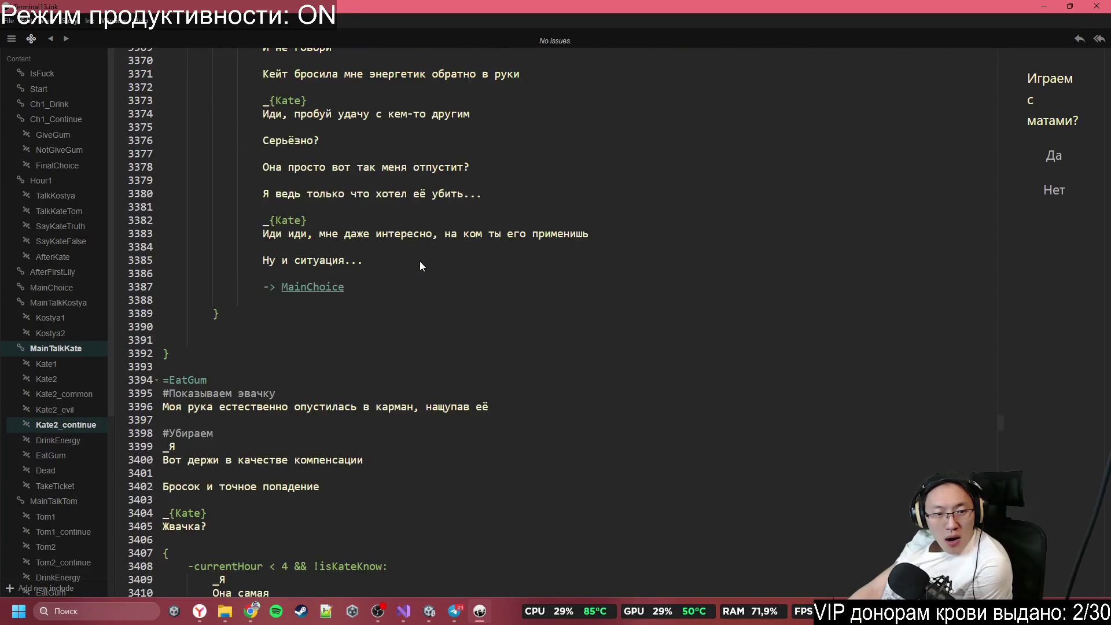
scroll(421, 264, "down", 4)
scroll(426, 266, "up", 3)
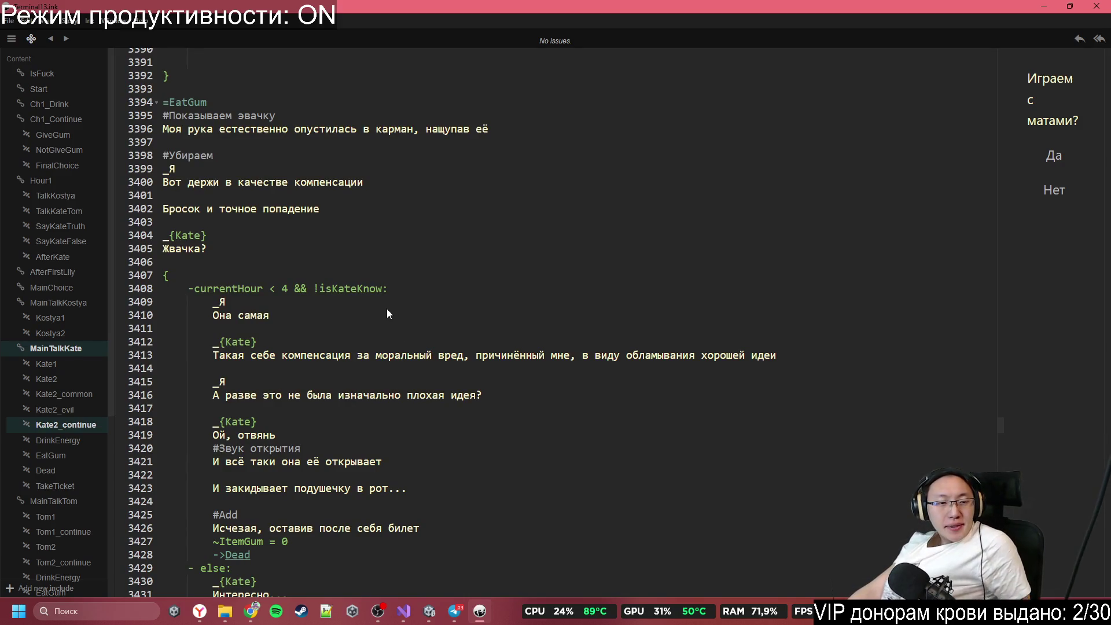
scroll(390, 273, "down", 8)
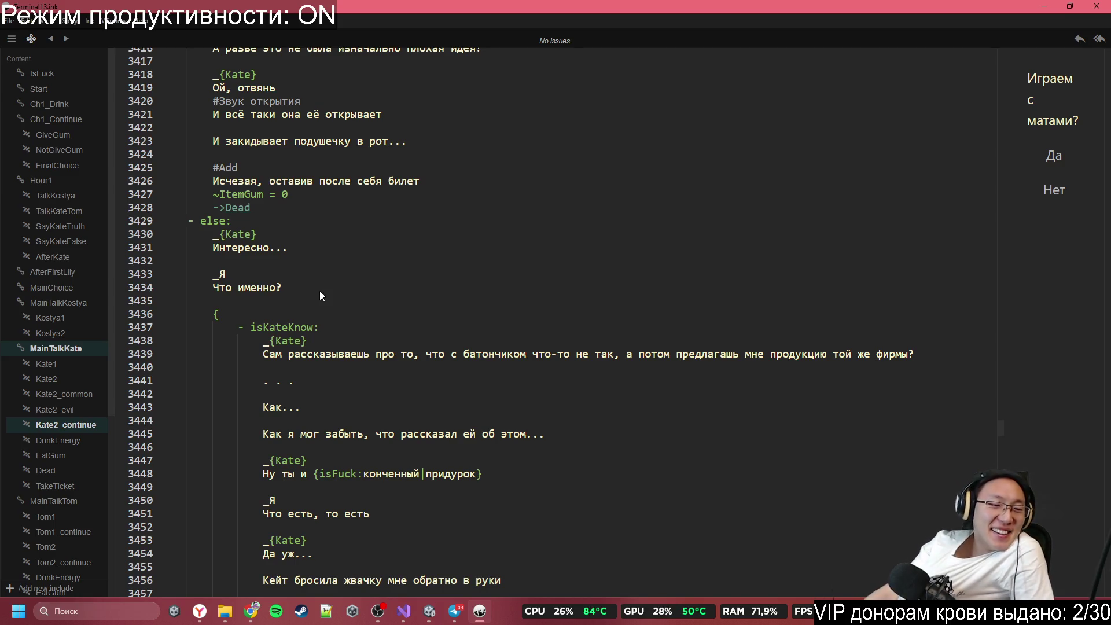
scroll(381, 260, "down", 3)
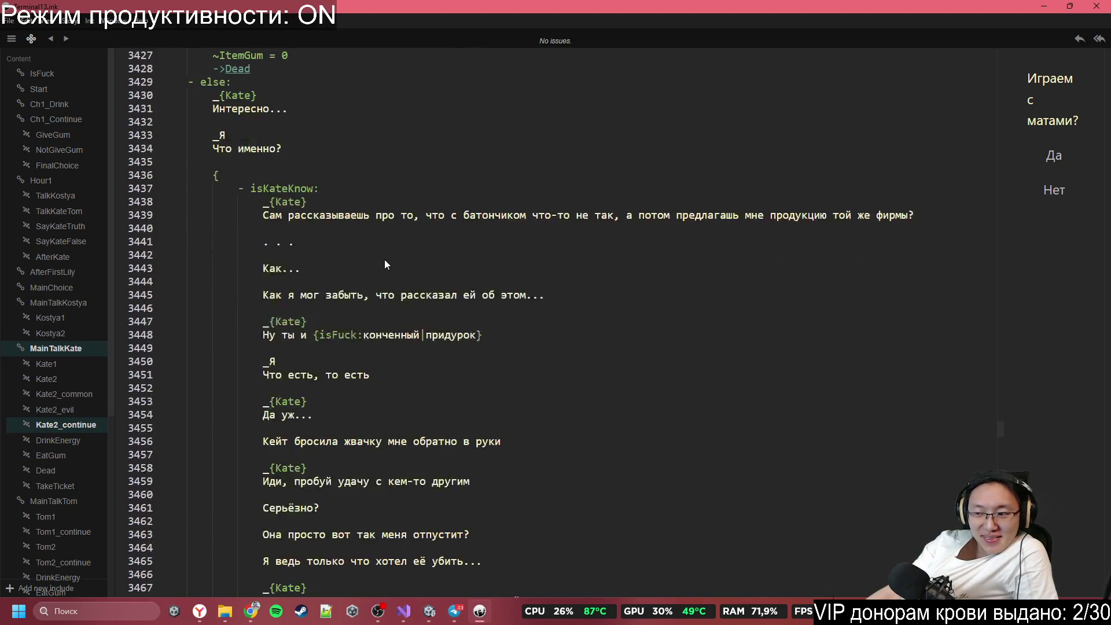
scroll(390, 258, "down", 1)
scroll(391, 261, "down", 1)
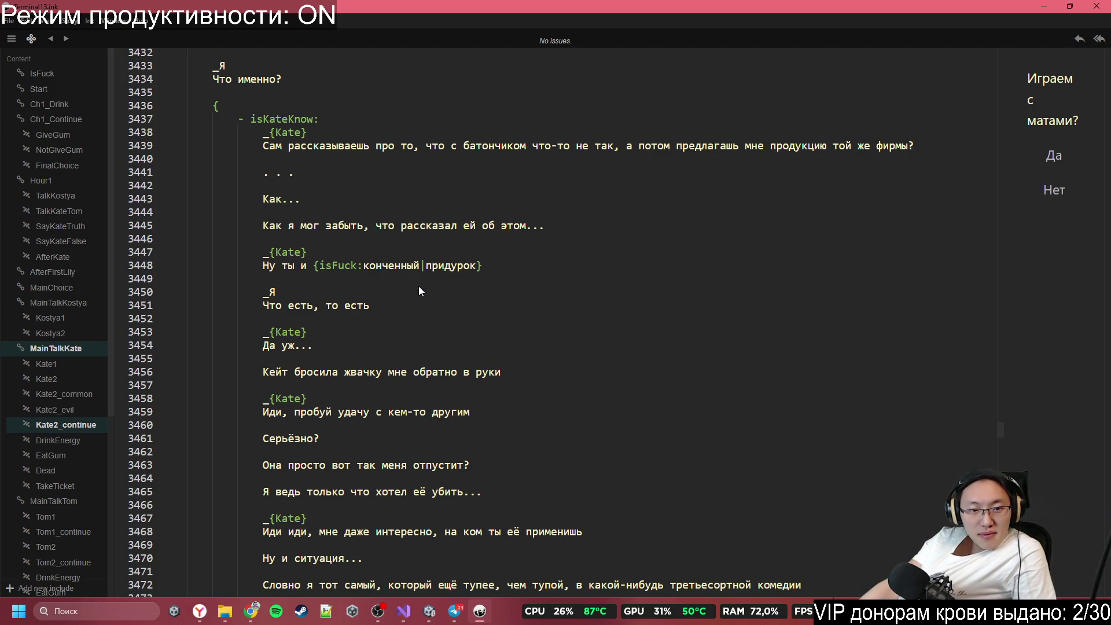
scroll(418, 286, "down", 5)
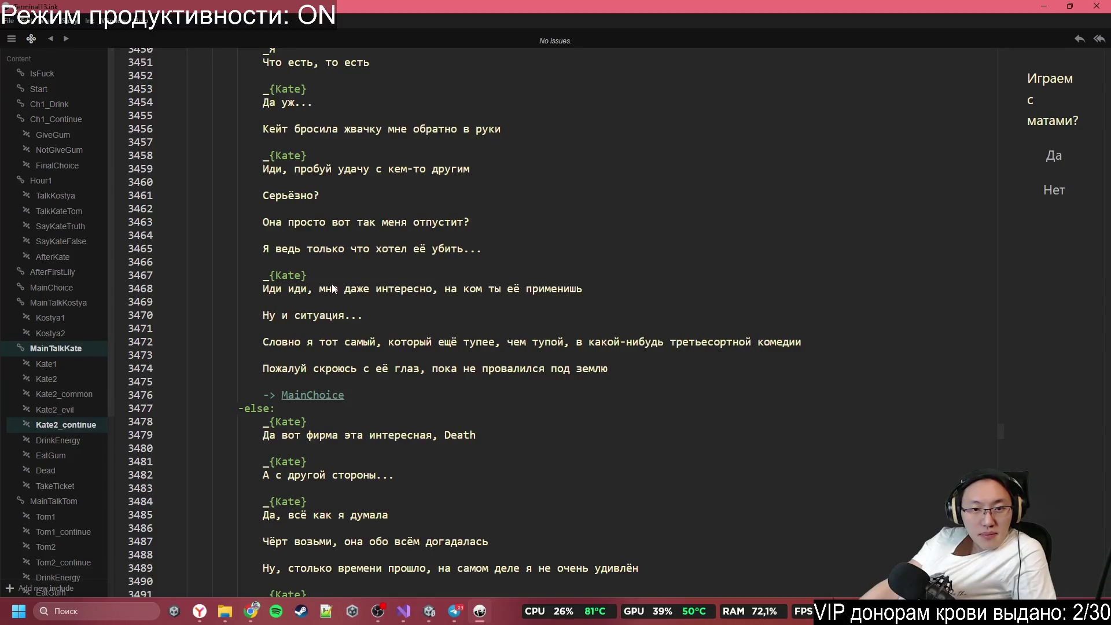
scroll(385, 287, "down", 1)
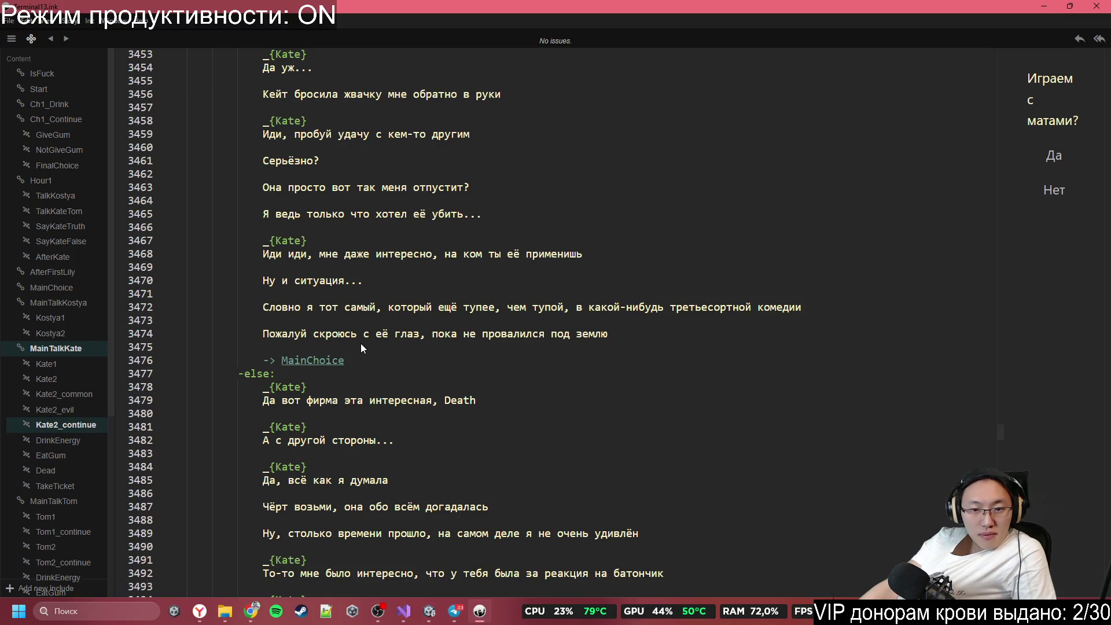
scroll(360, 342, "down", 2)
scroll(356, 335, "down", 4)
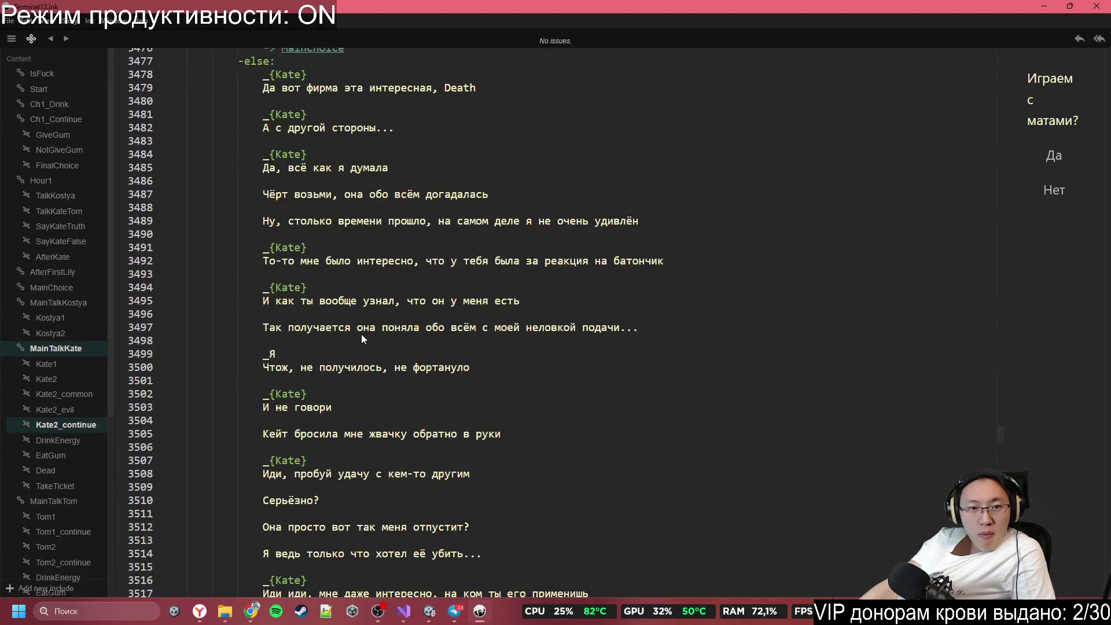
scroll(361, 335, "down", 8)
scroll(370, 327, "down", 3)
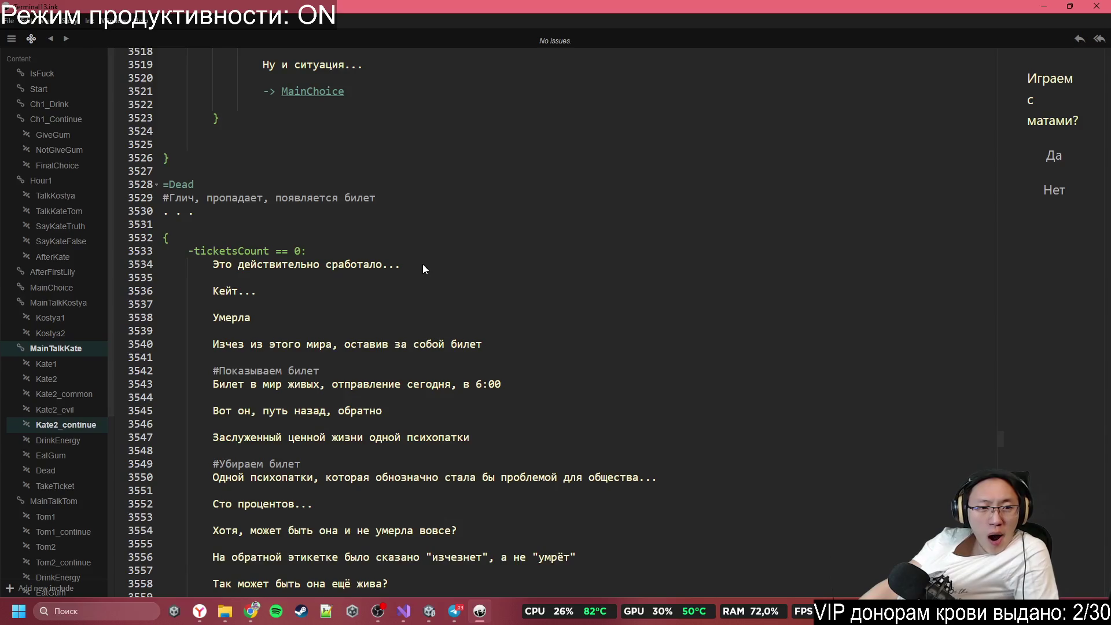
scroll(422, 264, "down", 1)
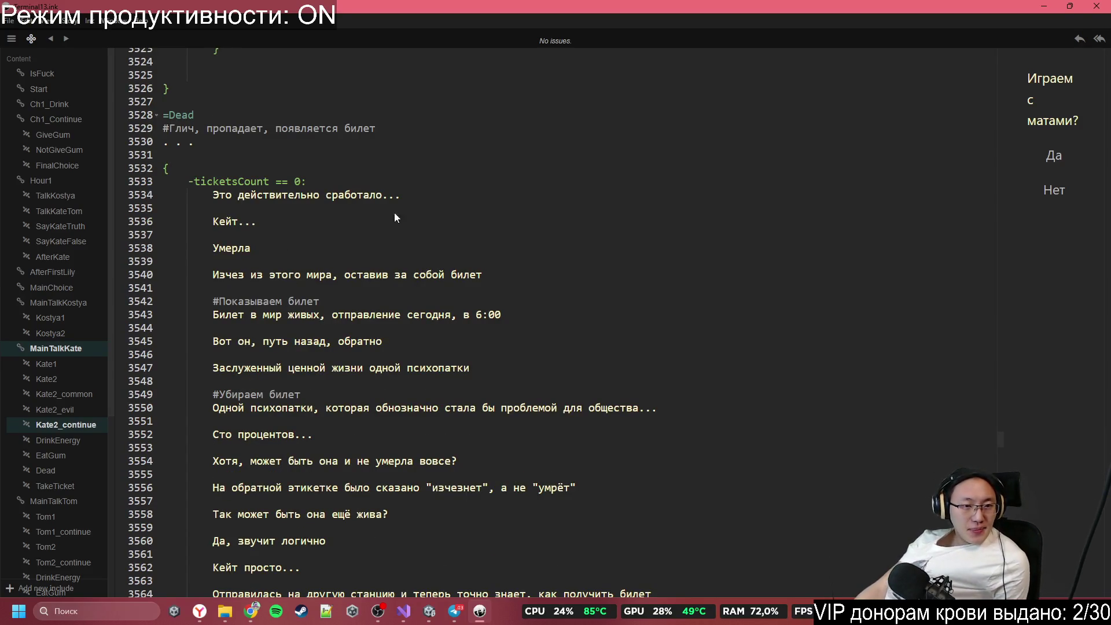
scroll(417, 347, "down", 10)
scroll(421, 380, "down", 10)
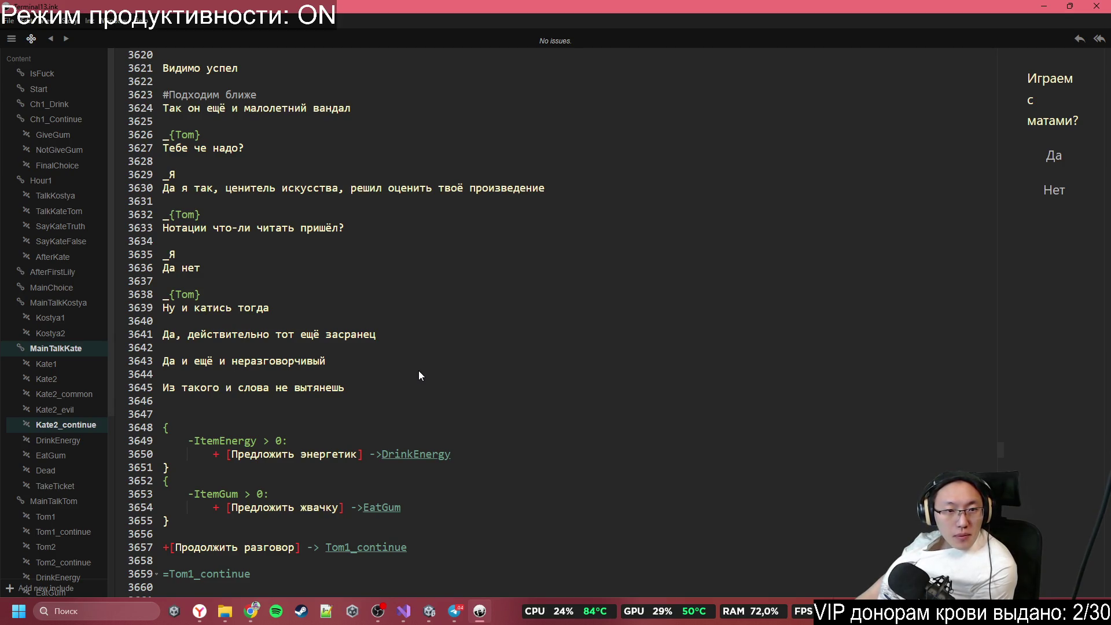
scroll(415, 366, "down", 3)
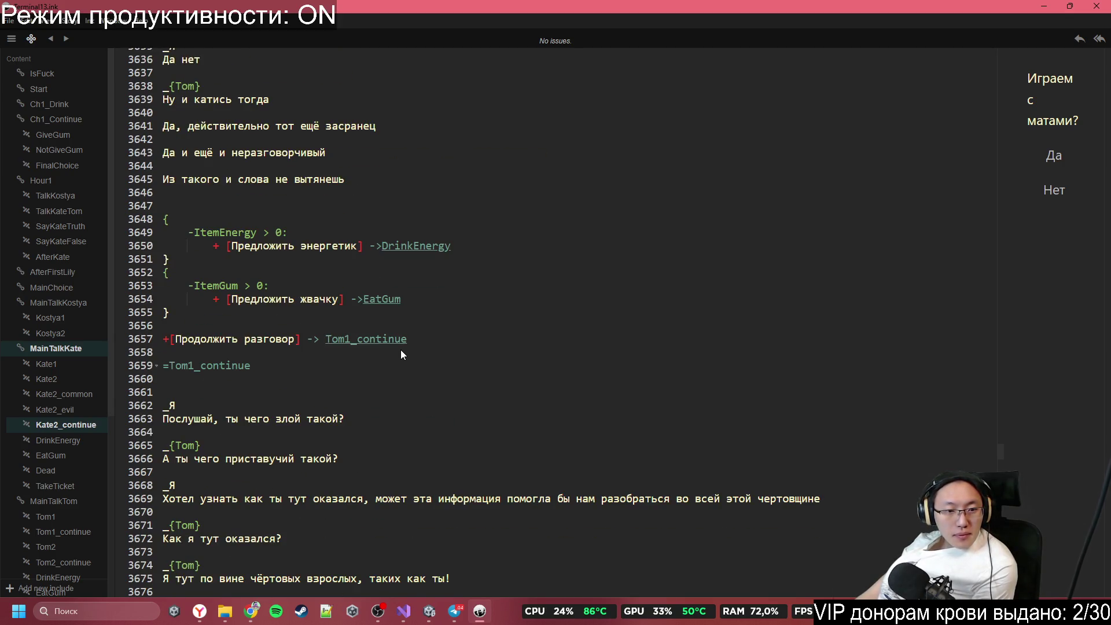
scroll(401, 351, "down", 5)
scroll(401, 351, "down", 10)
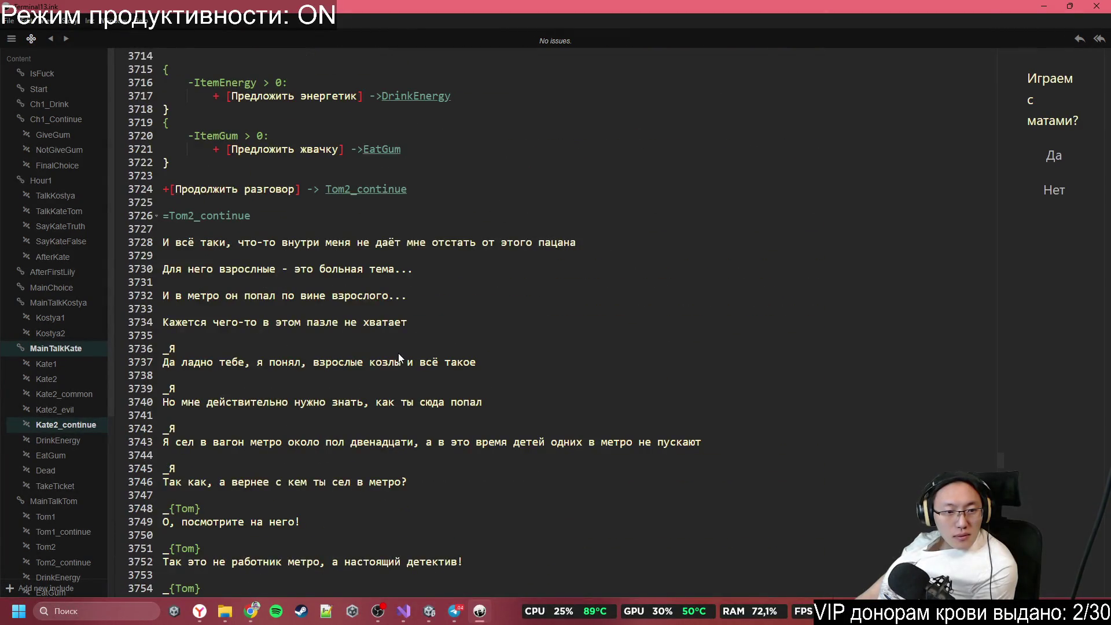
scroll(398, 354, "down", 8)
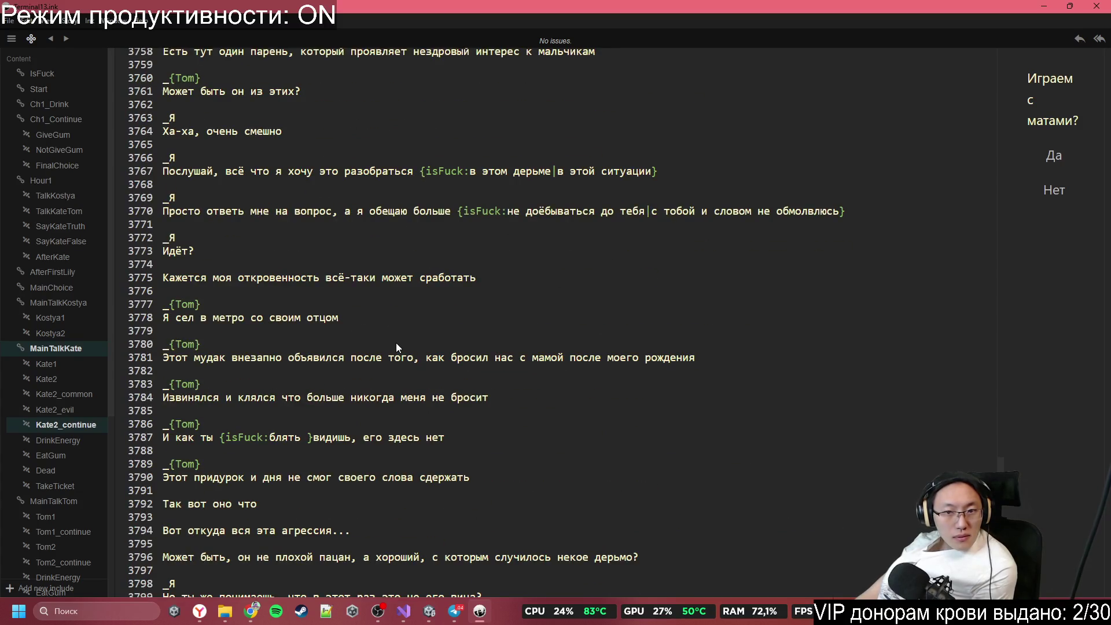
scroll(395, 343, "up", 6)
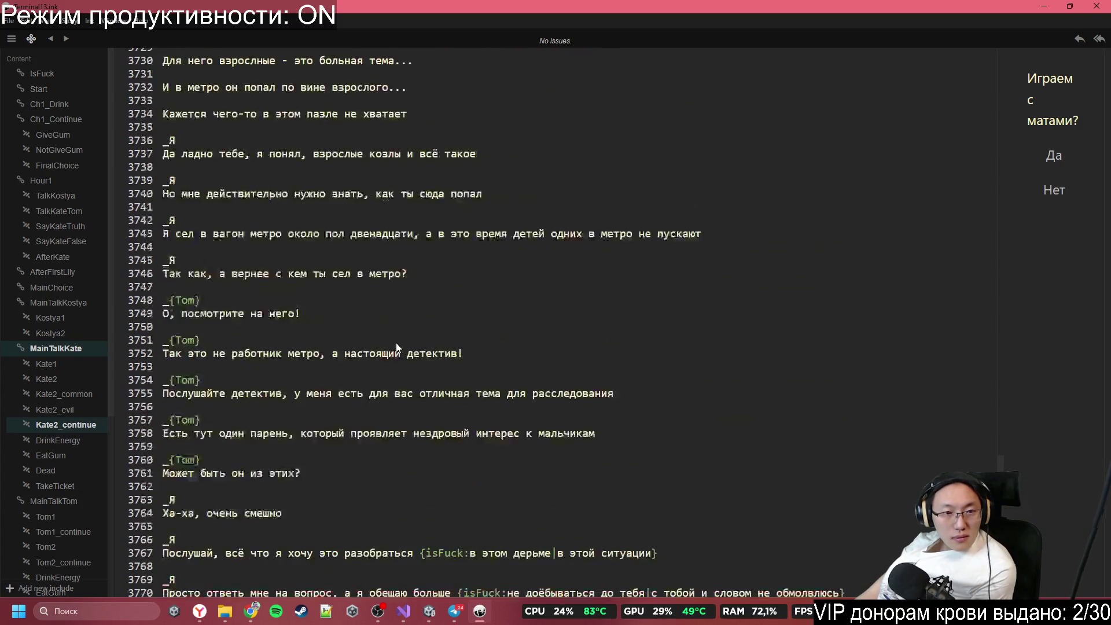
scroll(396, 343, "down", 4)
scroll(395, 338, "down", 4)
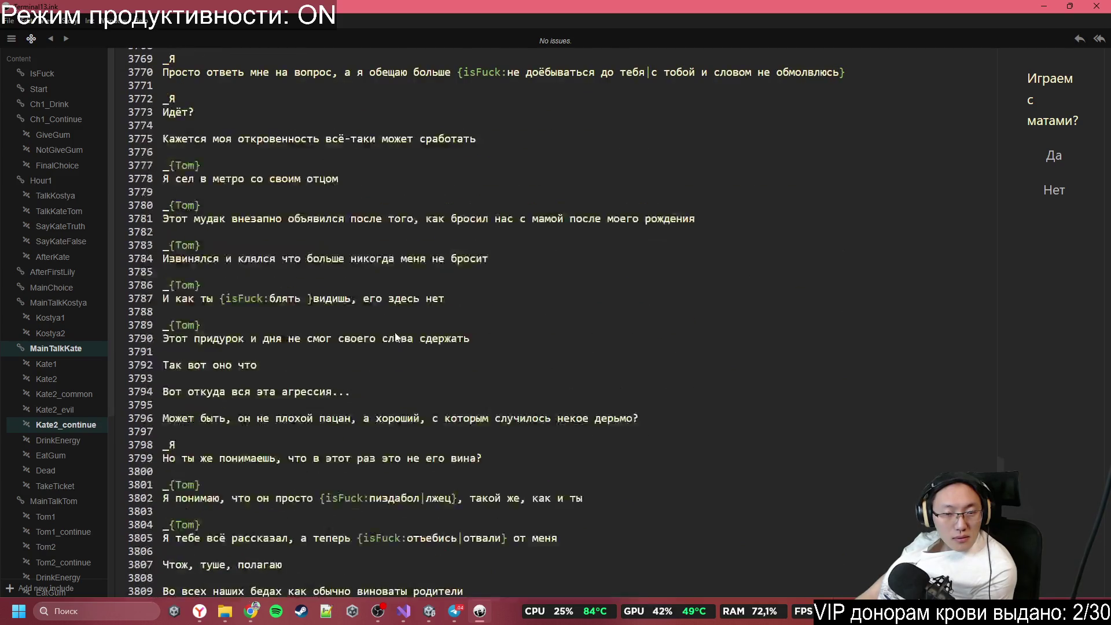
scroll(417, 335, "down", 3)
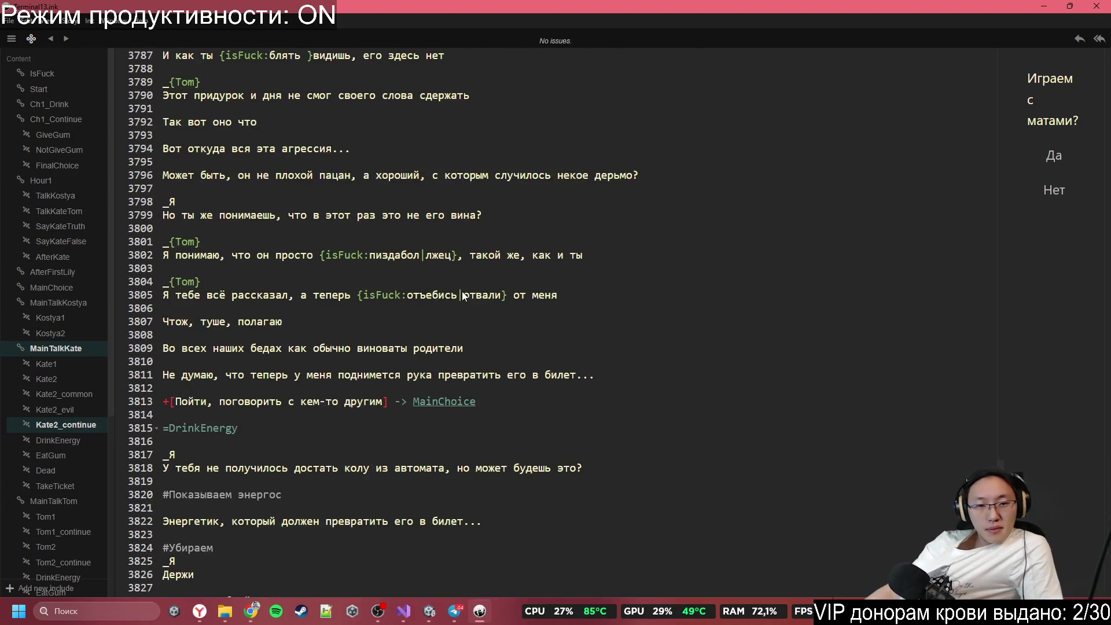
scroll(516, 328, "down", 3)
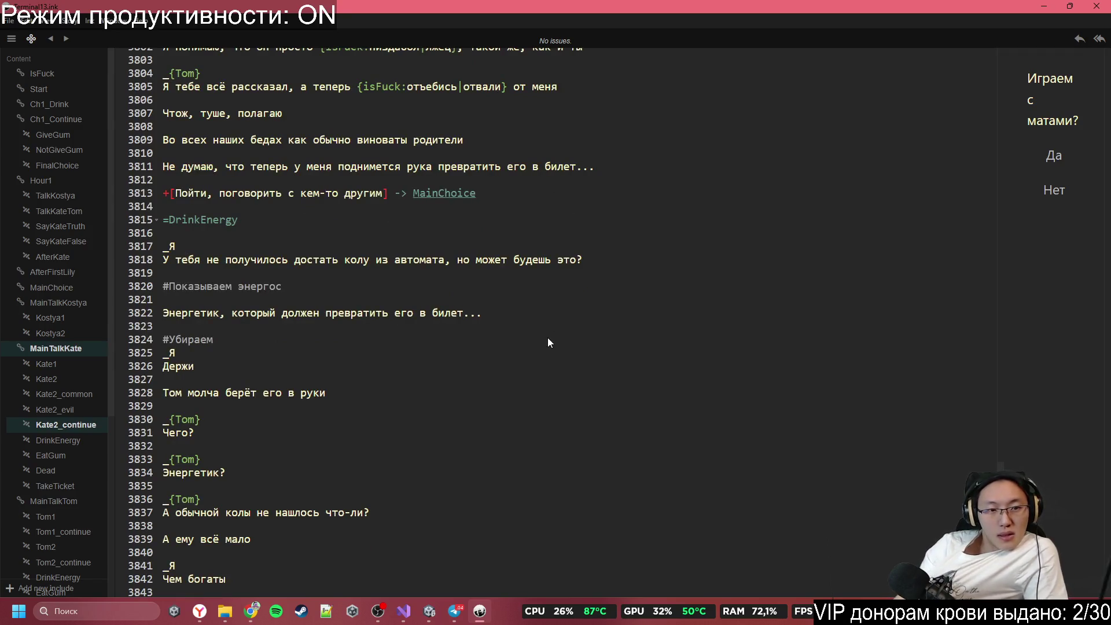
scroll(549, 342, "down", 1)
scroll(547, 344, "down", 2)
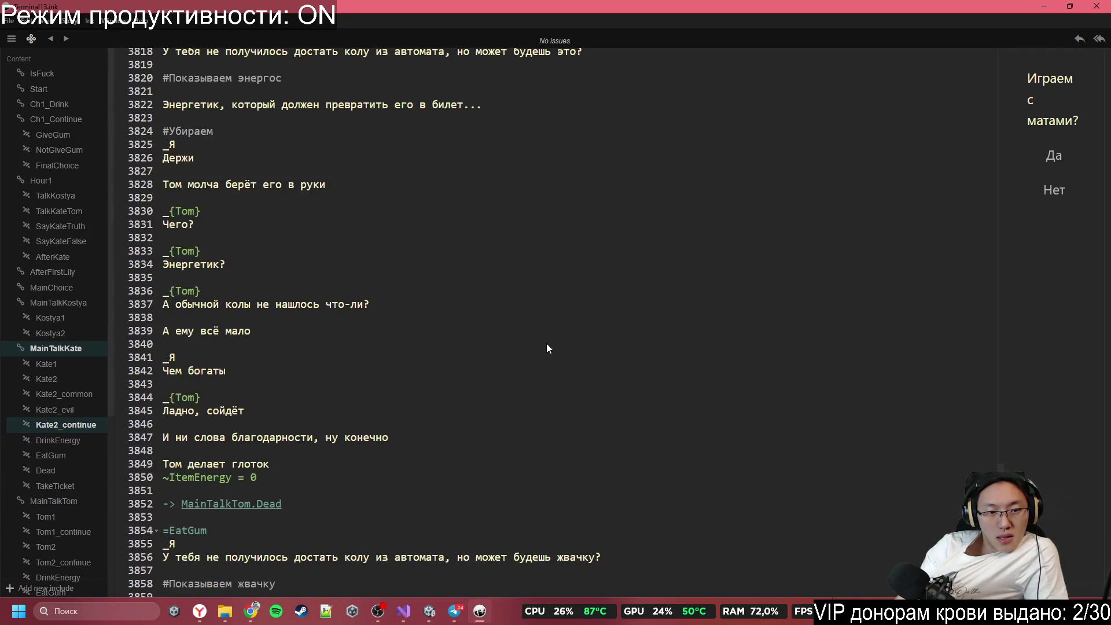
scroll(547, 349, "down", 2)
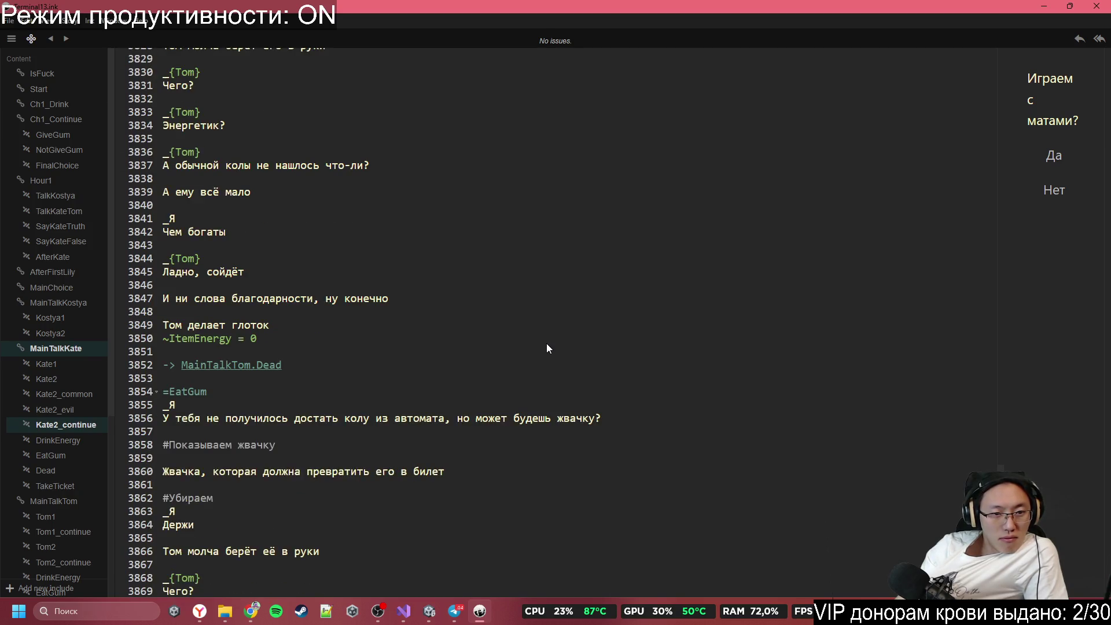
scroll(548, 348, "down", 1)
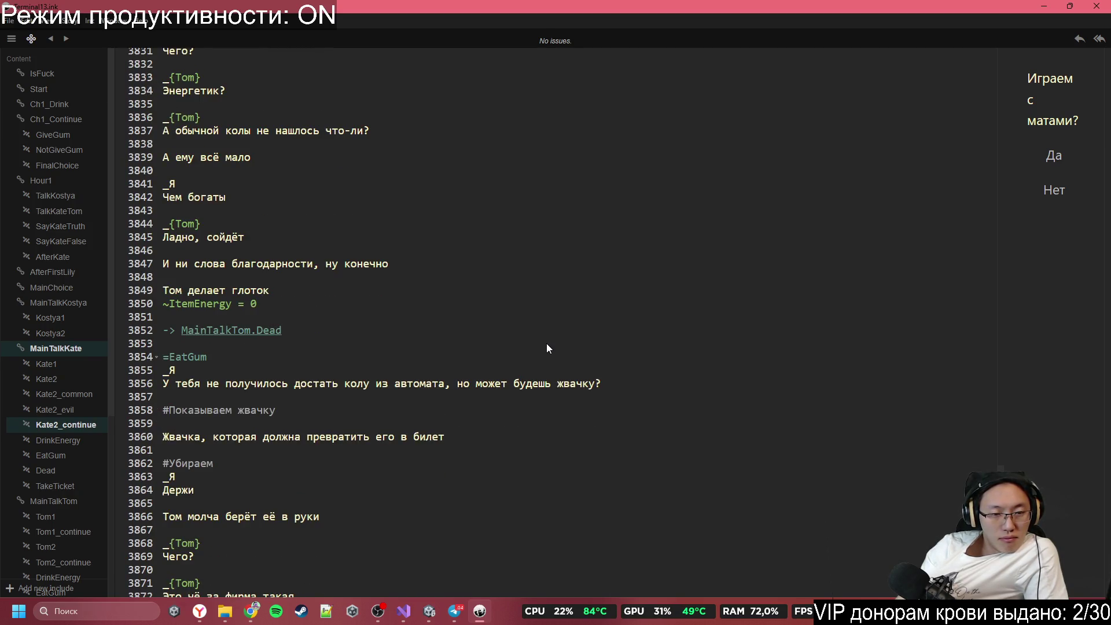
scroll(547, 347, "down", 1)
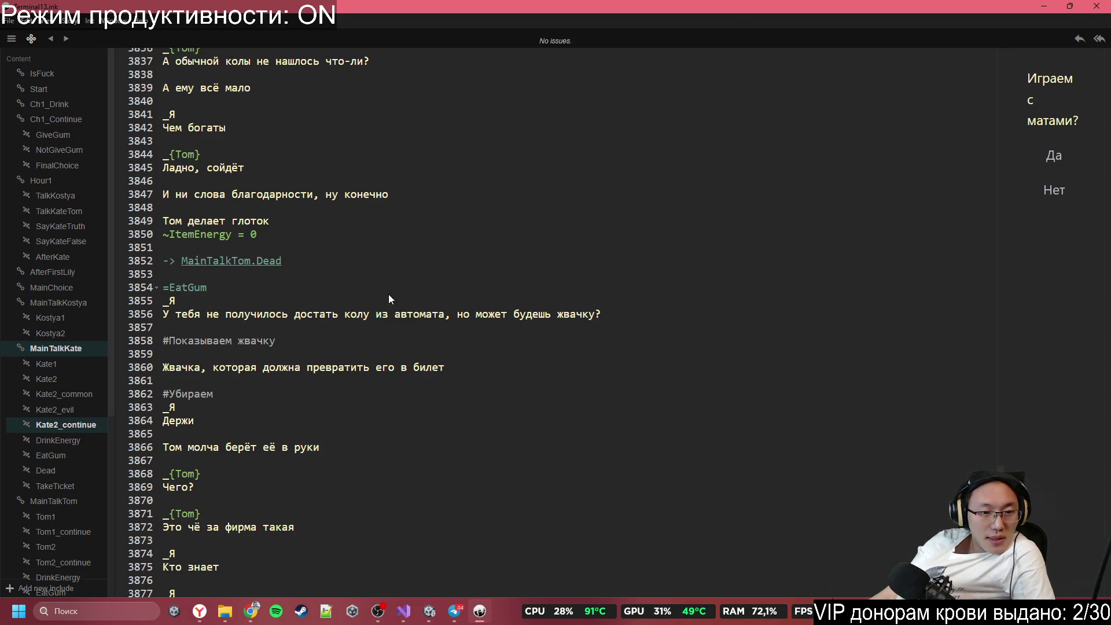
mouse_move(173, 274)
left_mouse_down()
mouse_move(296, 367)
mouse_move(491, 366)
left_mouse_up()
left_click(491, 366)
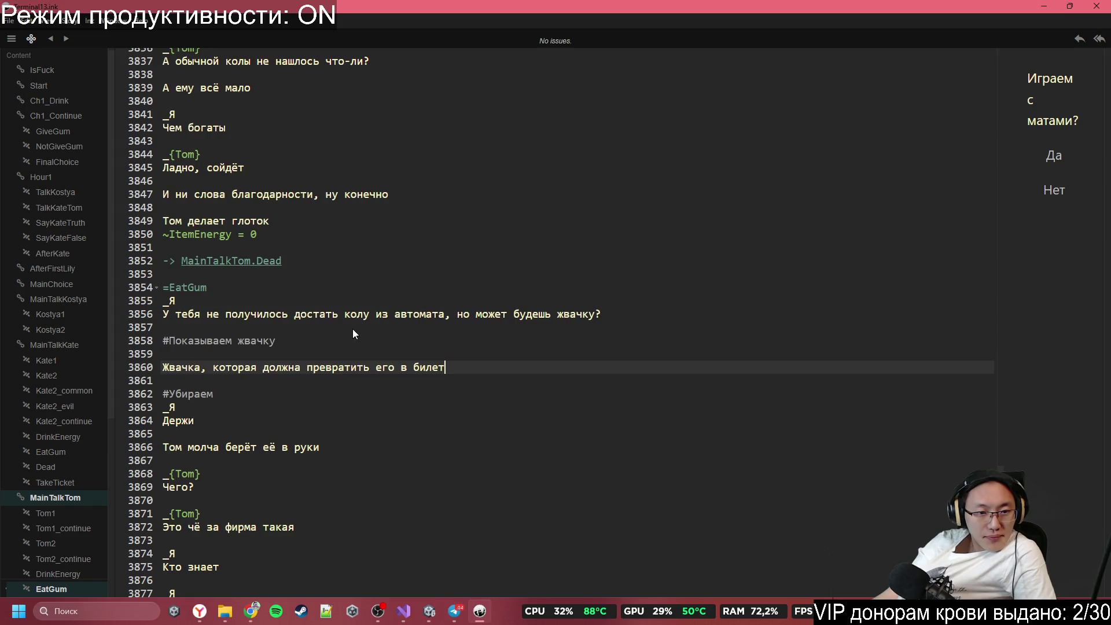
scroll(349, 339, "down", 2)
scroll(348, 339, "down", 13)
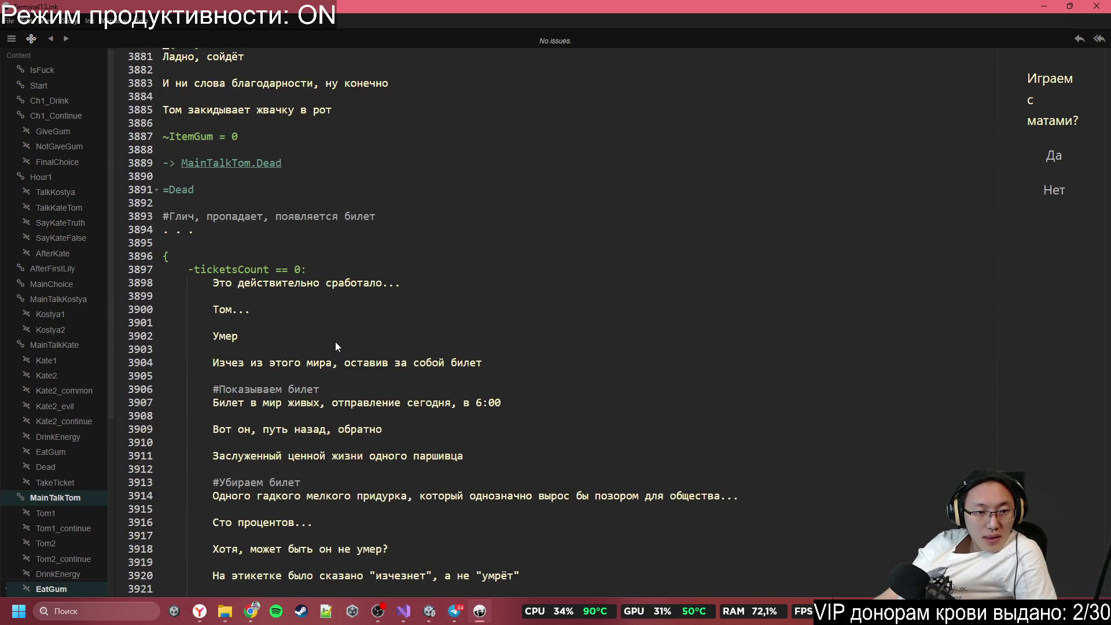
scroll(335, 346, "down", 7)
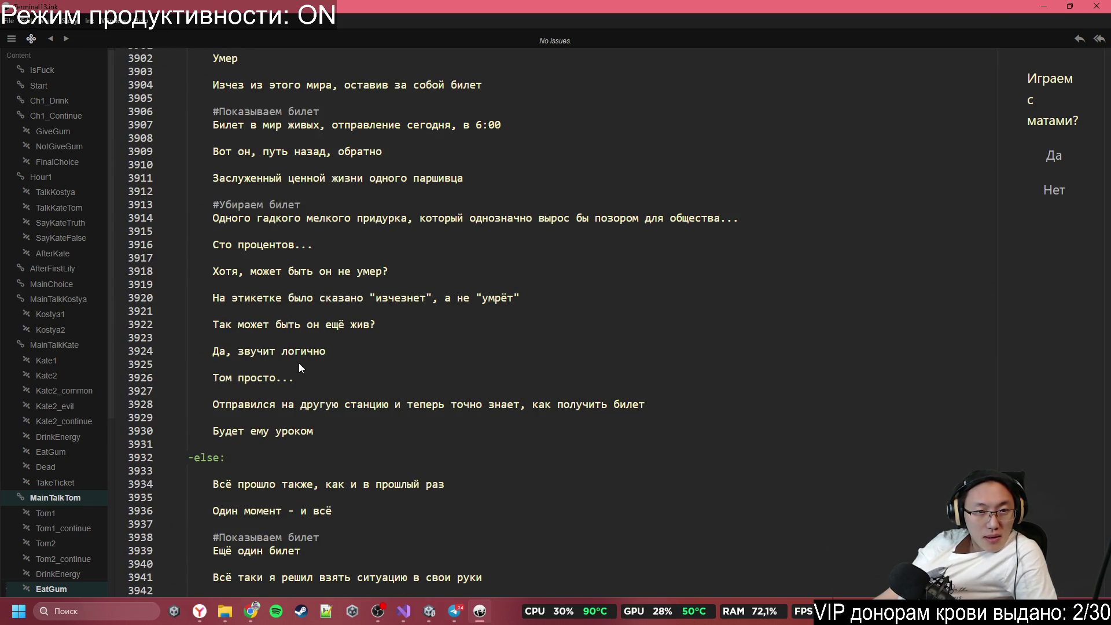
scroll(298, 363, "down", 20)
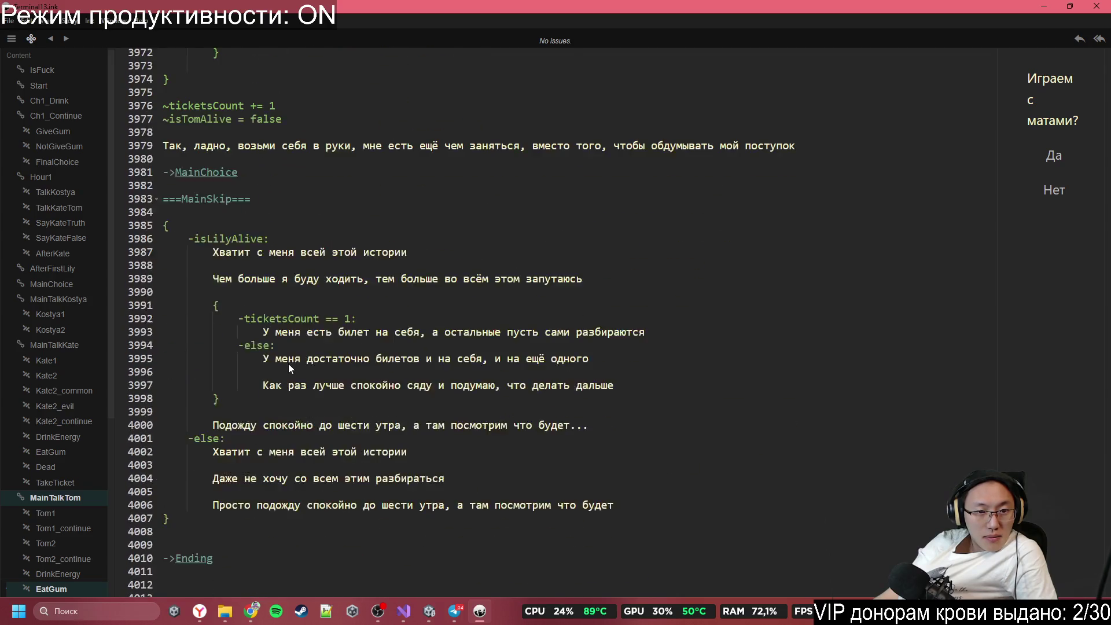
scroll(288, 364, "down", 7)
scroll(291, 362, "down", 5)
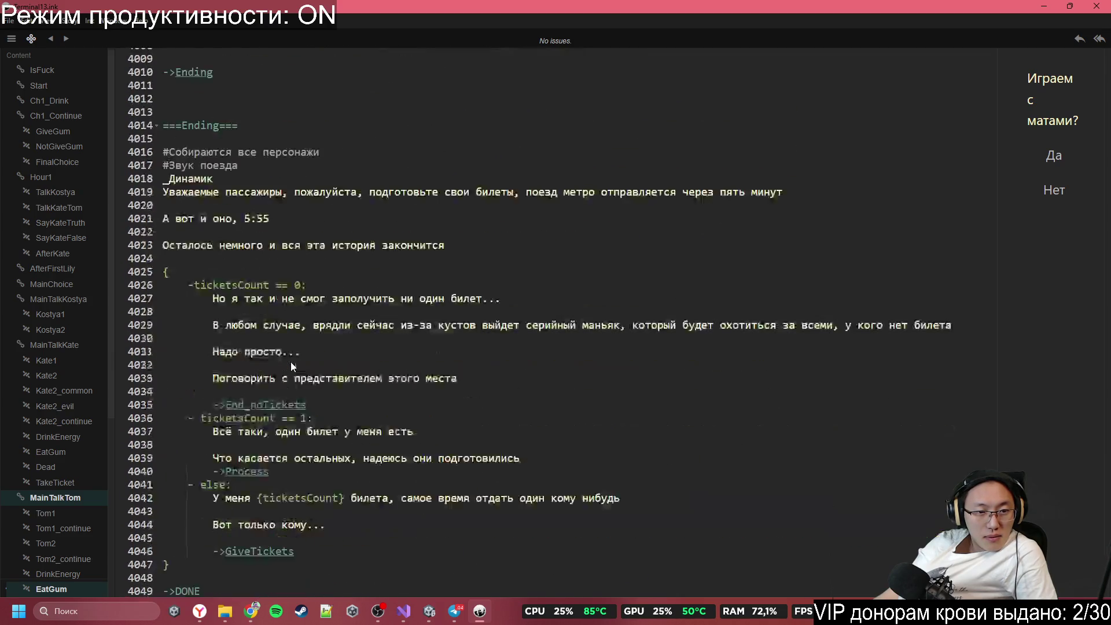
Step: Add a 'звук глича (визуального эф' line to the Telegram sound-list draft and start a new line
left_click(455, 614)
type("звук")
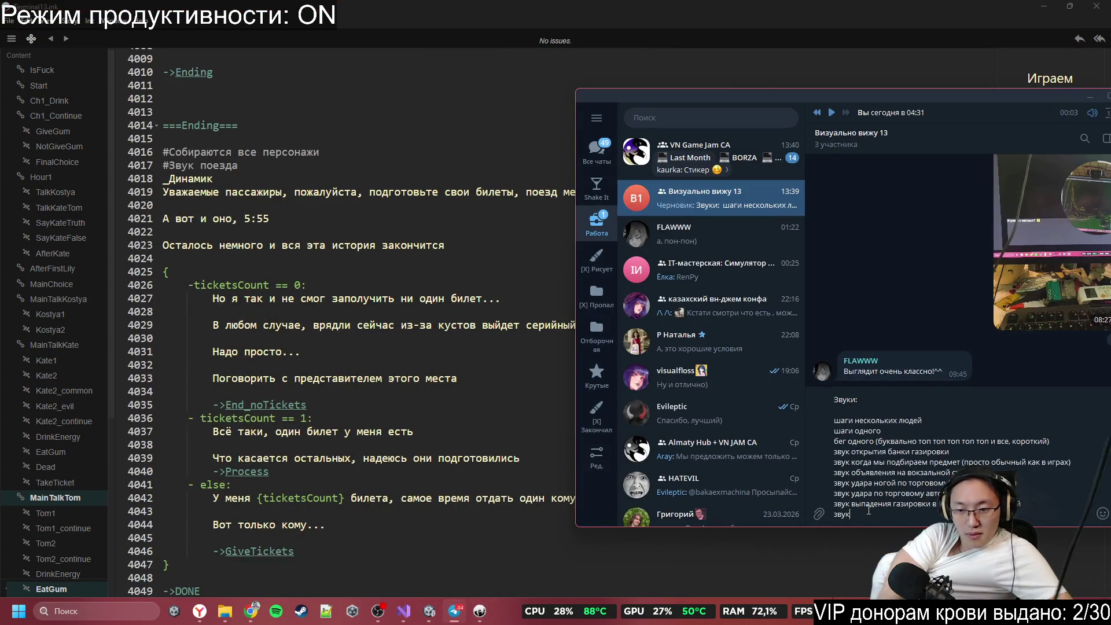
type(" глича")
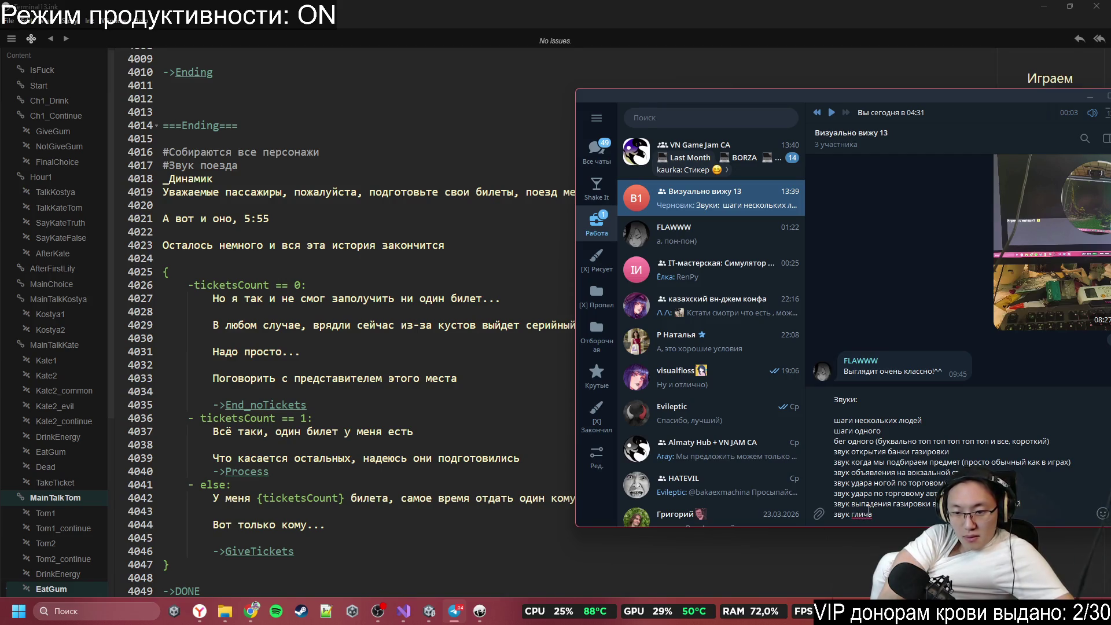
type(" (визуального эфе")
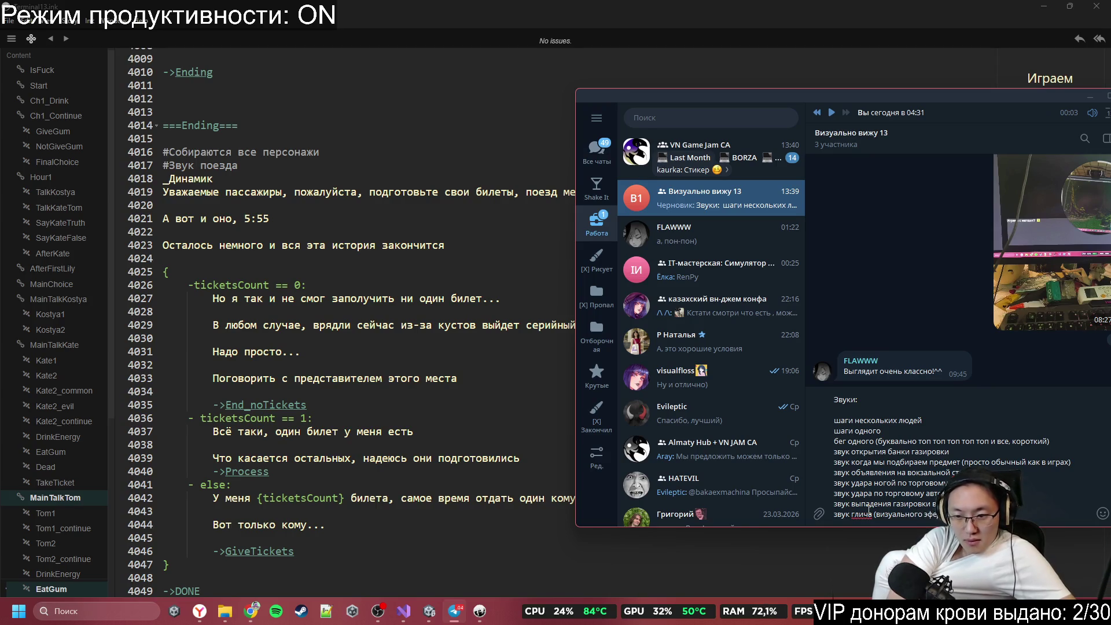
type("фект")
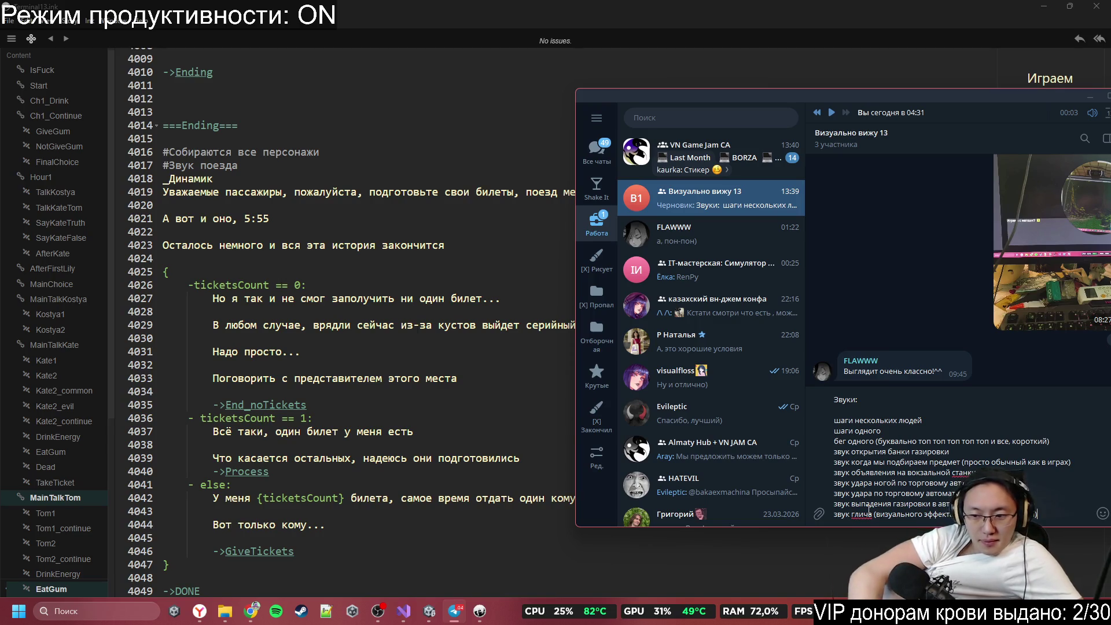
key("shift+Return")
scroll(284, 353, "down", 5)
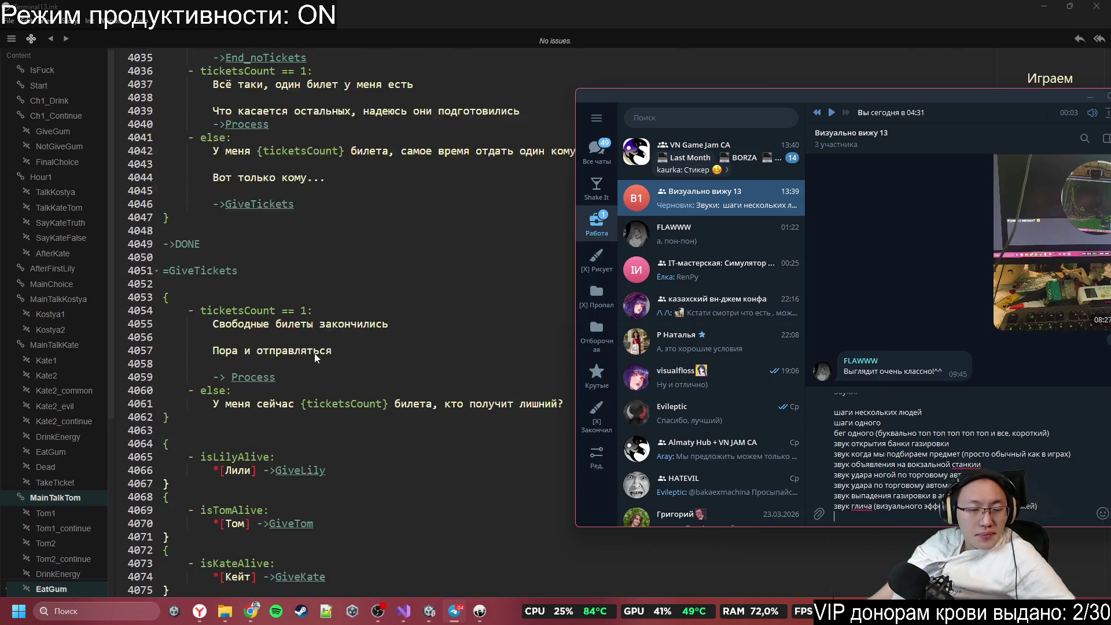
left_click(315, 348)
scroll(316, 357, "down", 4)
scroll(318, 362, "down", 20)
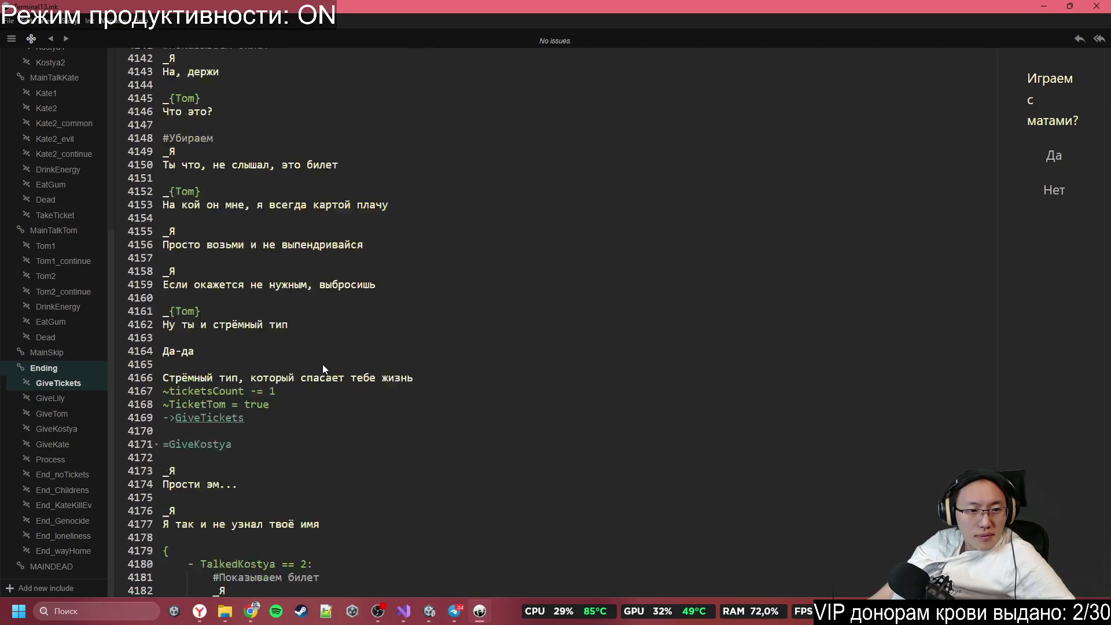
scroll(328, 367, "down", 20)
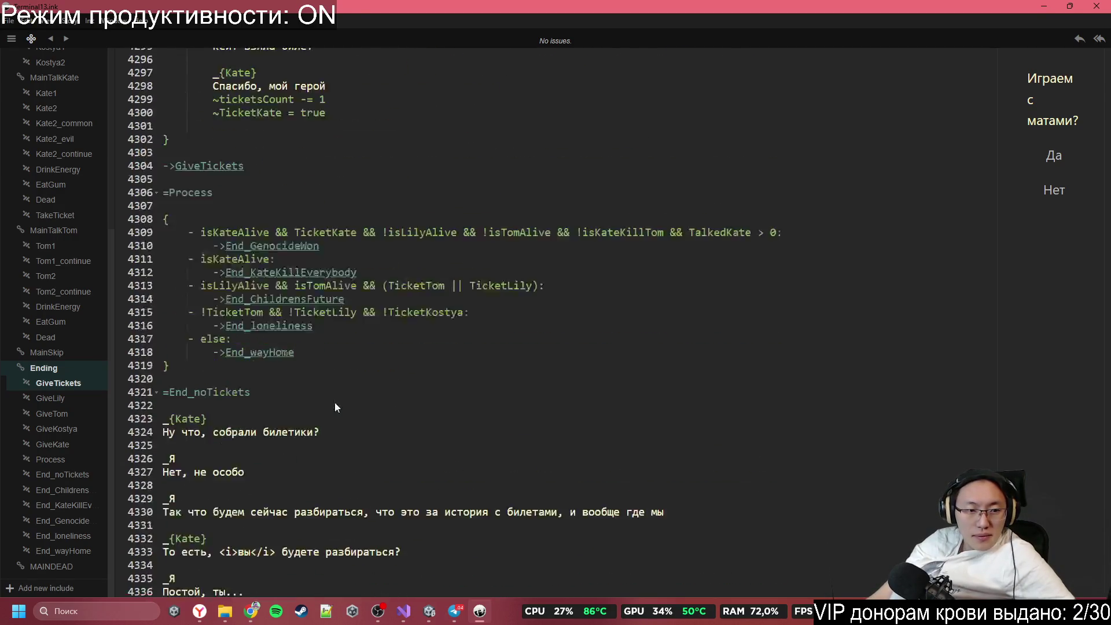
scroll(374, 427, "down", 3)
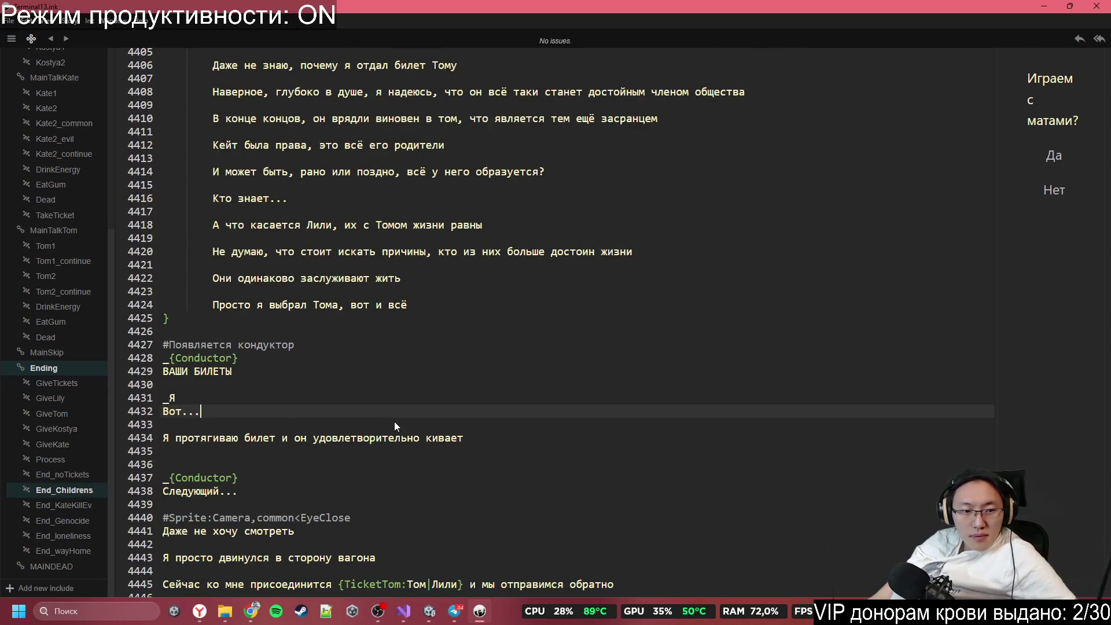
scroll(394, 422, "down", 11)
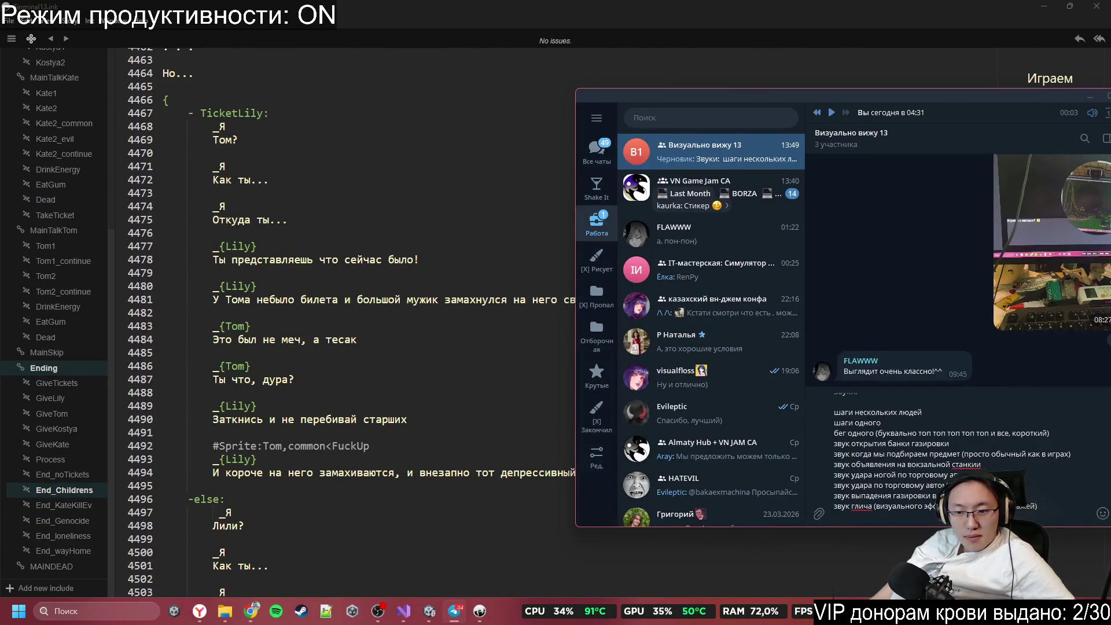
left_click_drag(966, 91, 665, 114)
Step: Send the drafted sound list, then the note 'Всё желательно на англ'
left_click(828, 537)
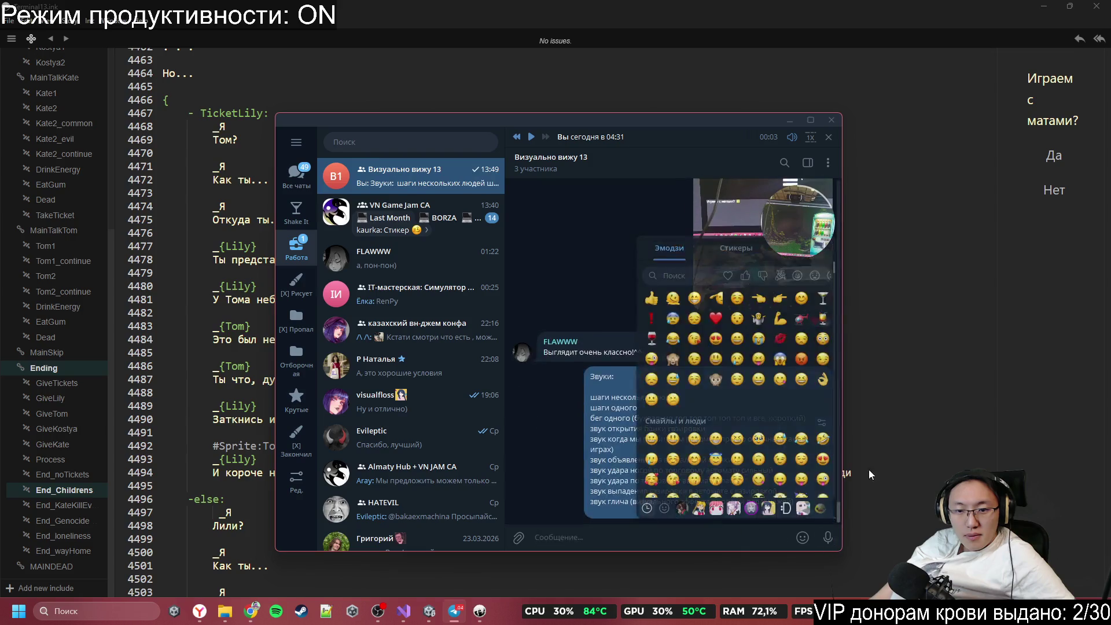
type("Всё по")
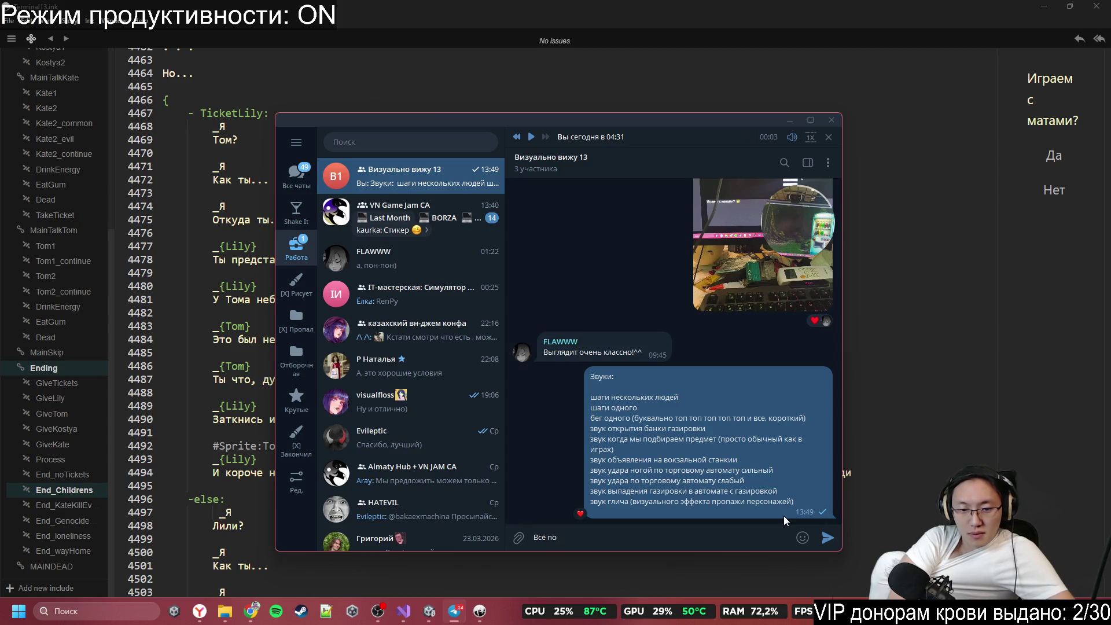
key("BackSpace")
key("BackSpace")
type("желат")
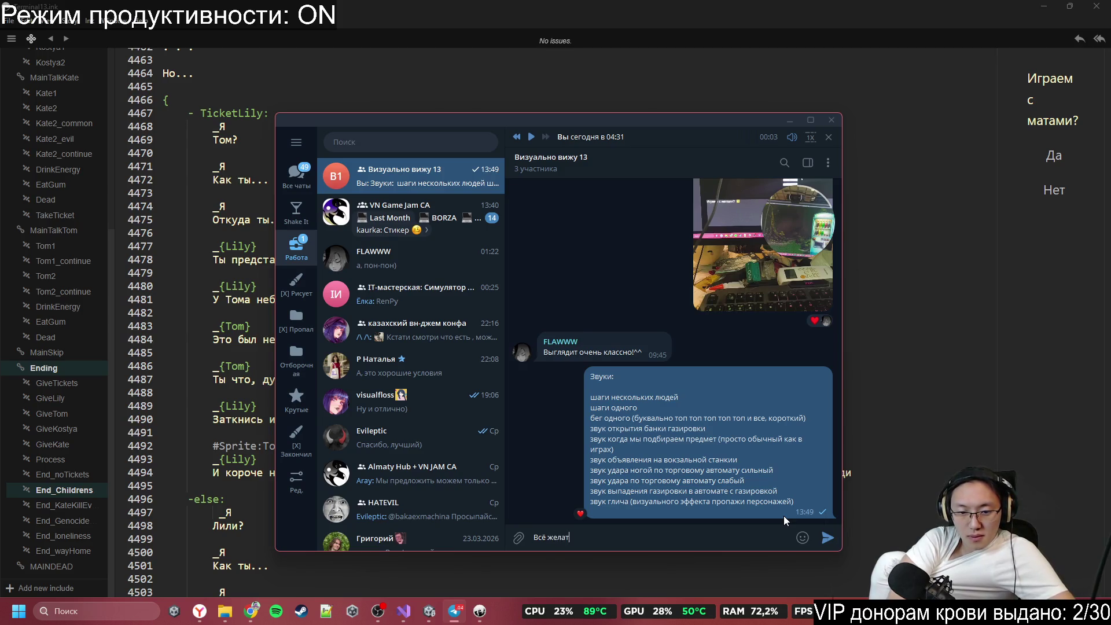
type("ельно на англ")
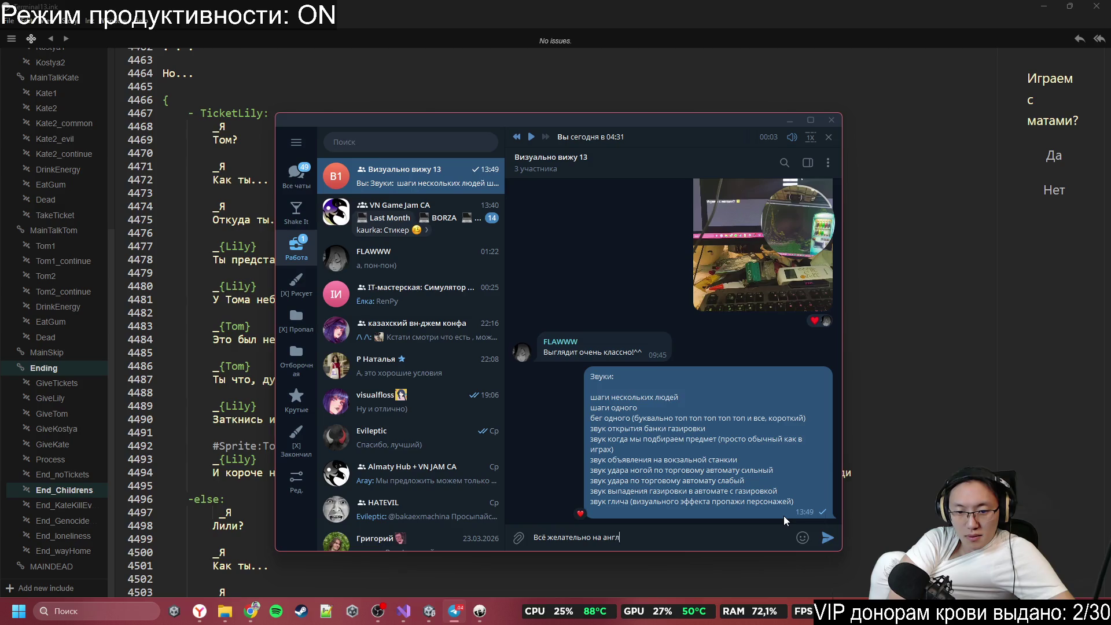
key("Return")
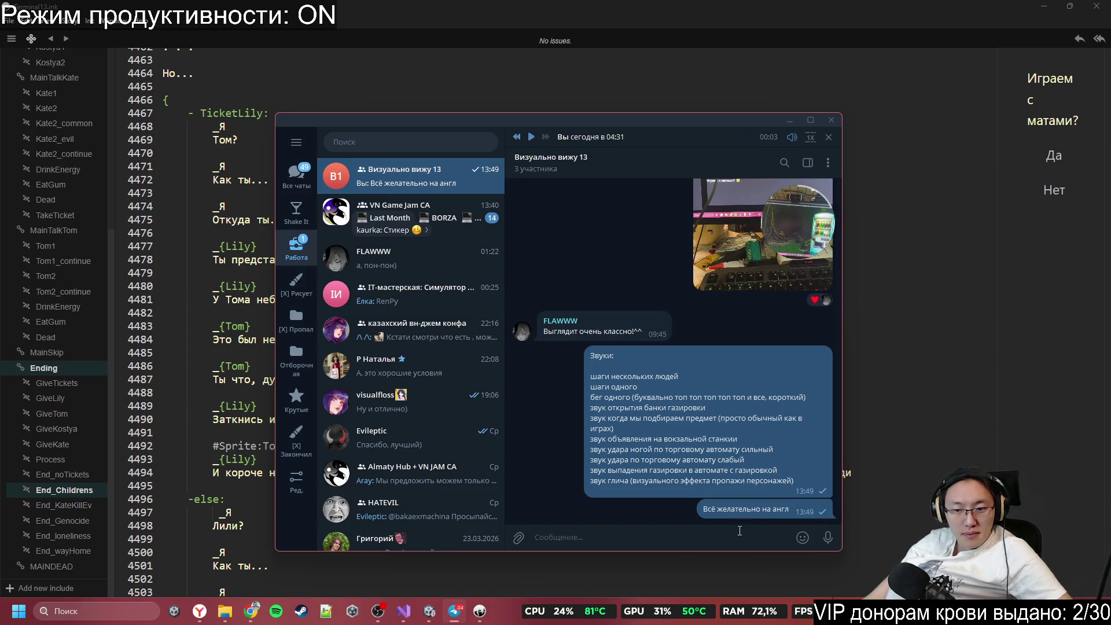
Step: Edit the sent note to read 'Всё желательно на англ названия' and hide Telegram
right_click(777, 367)
left_click(823, 396)
type("а")
key("BackSpace")
key("BackSpace")
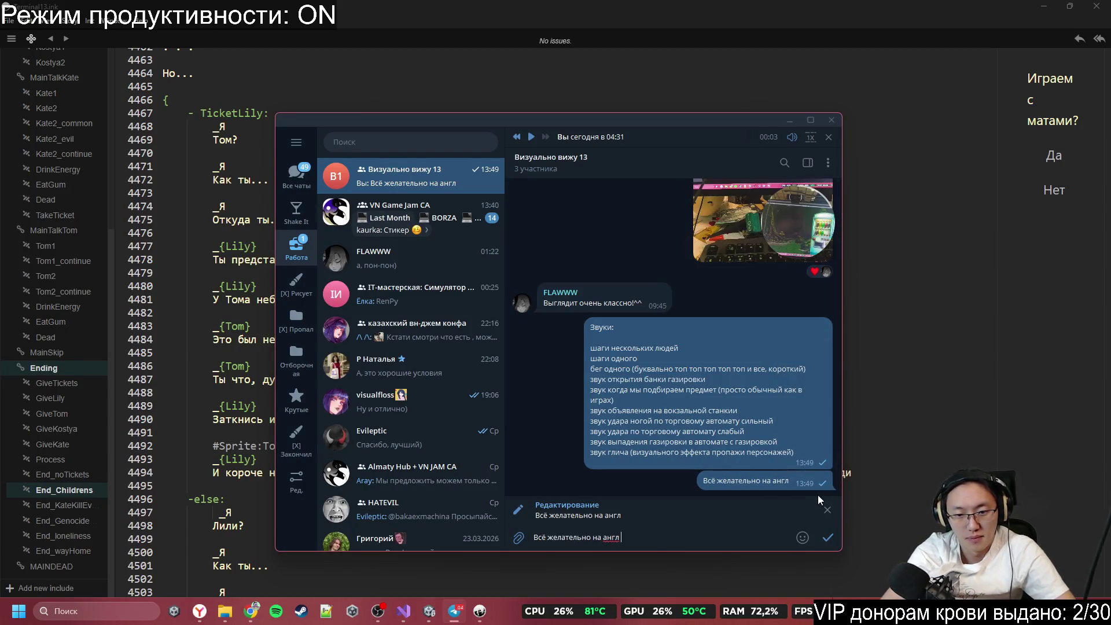
type("вания")
key("Return")
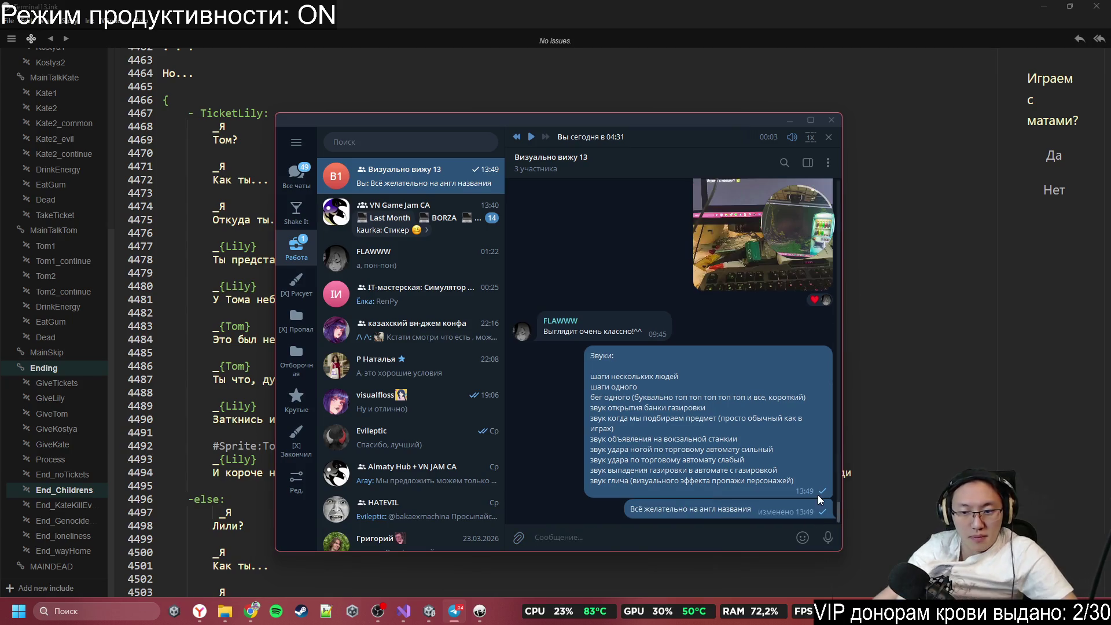
left_click(1096, 23)
key("alt+Tab")
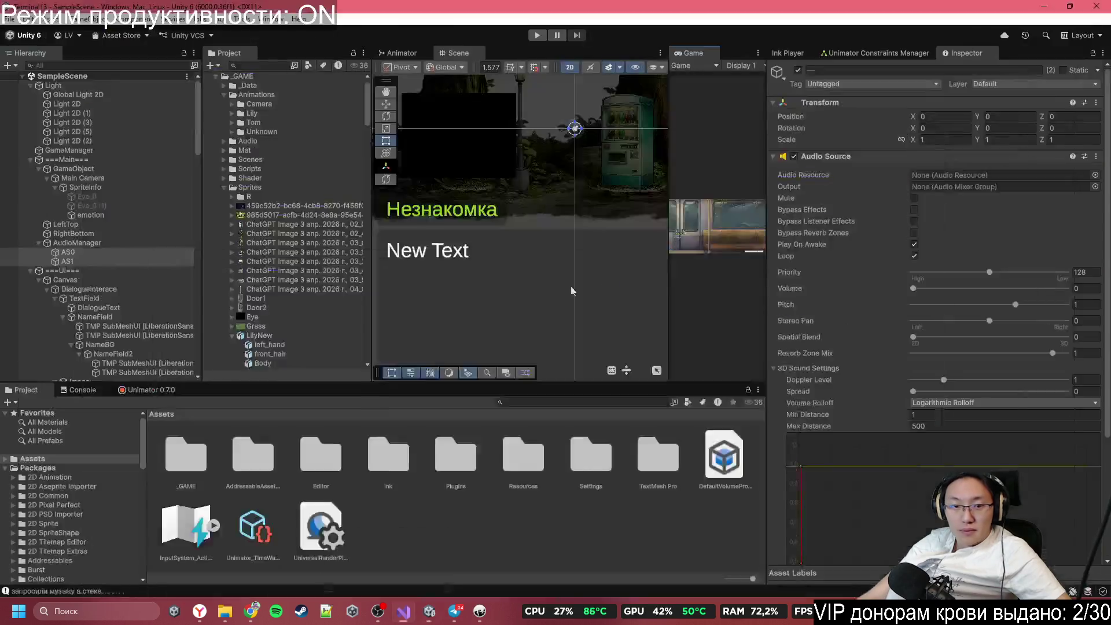
Step: In Unity, set the HistoryBTN Text (TMP) label from 'History' to 'История'
left_click(1045, 8)
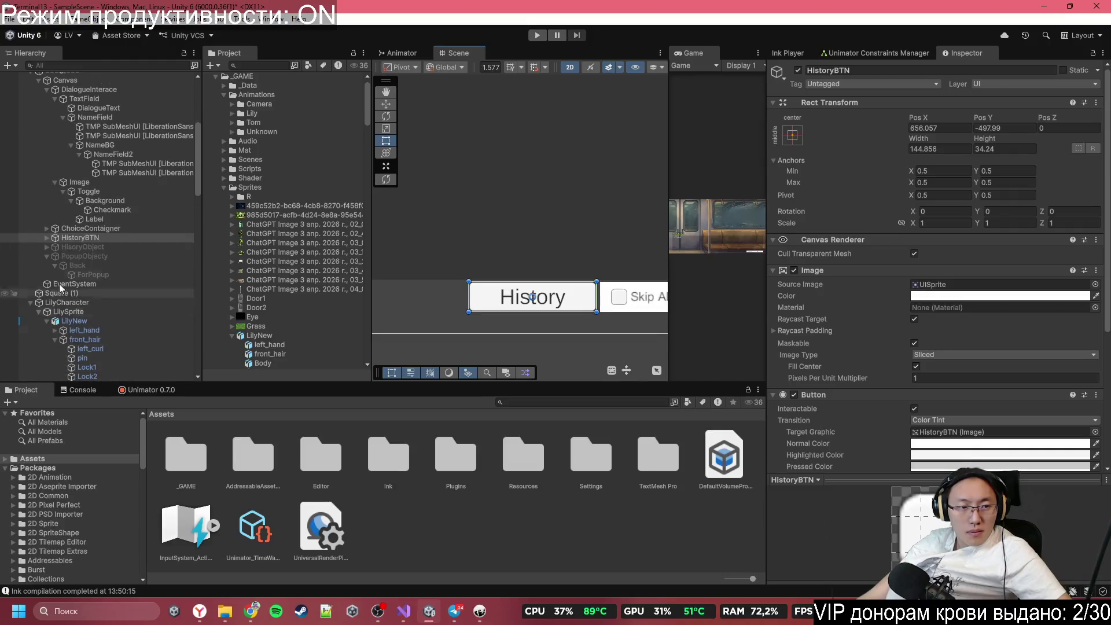
left_click(49, 238)
left_click(87, 247)
left_click(899, 313)
type("И")
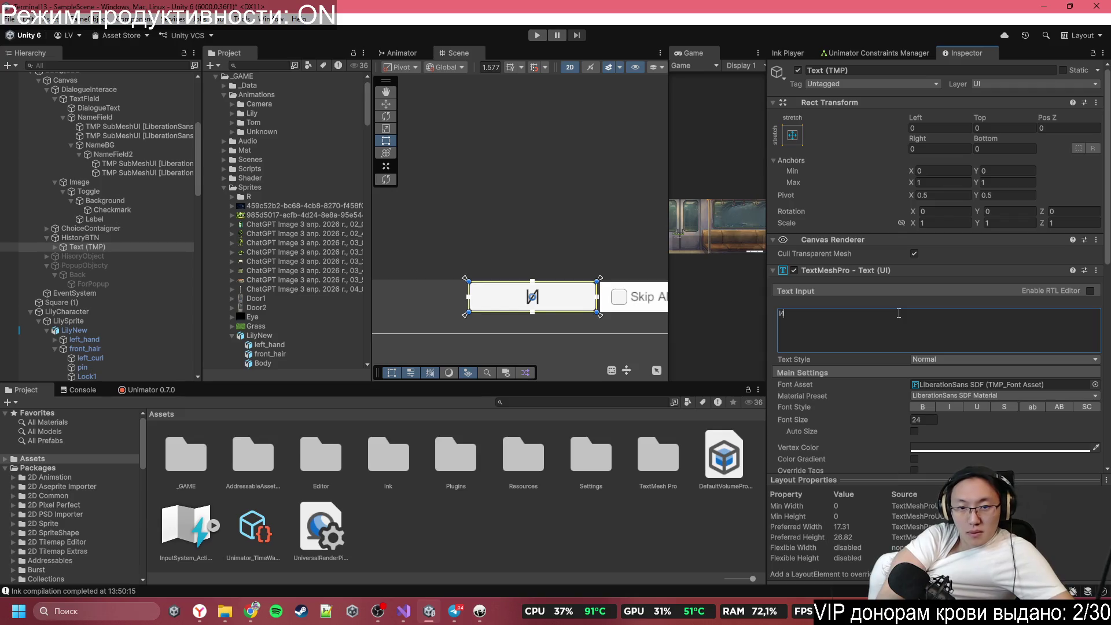
type("стория")
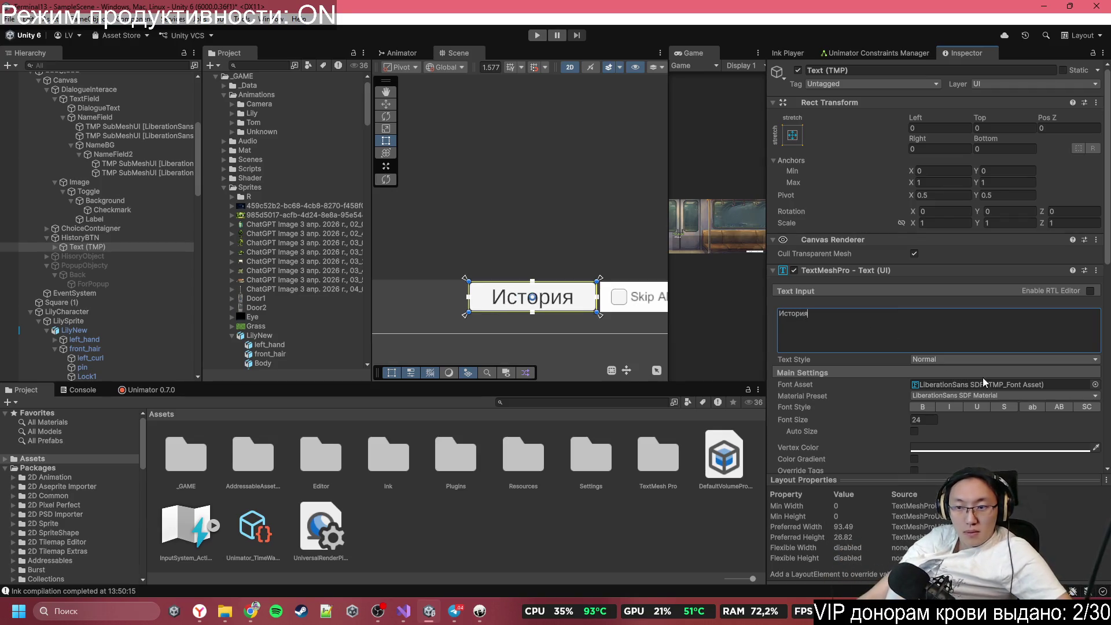
Step: Inspect the label's children and extra text settings, then select the HistoryBTN button
scroll(505, 242, "up", 3)
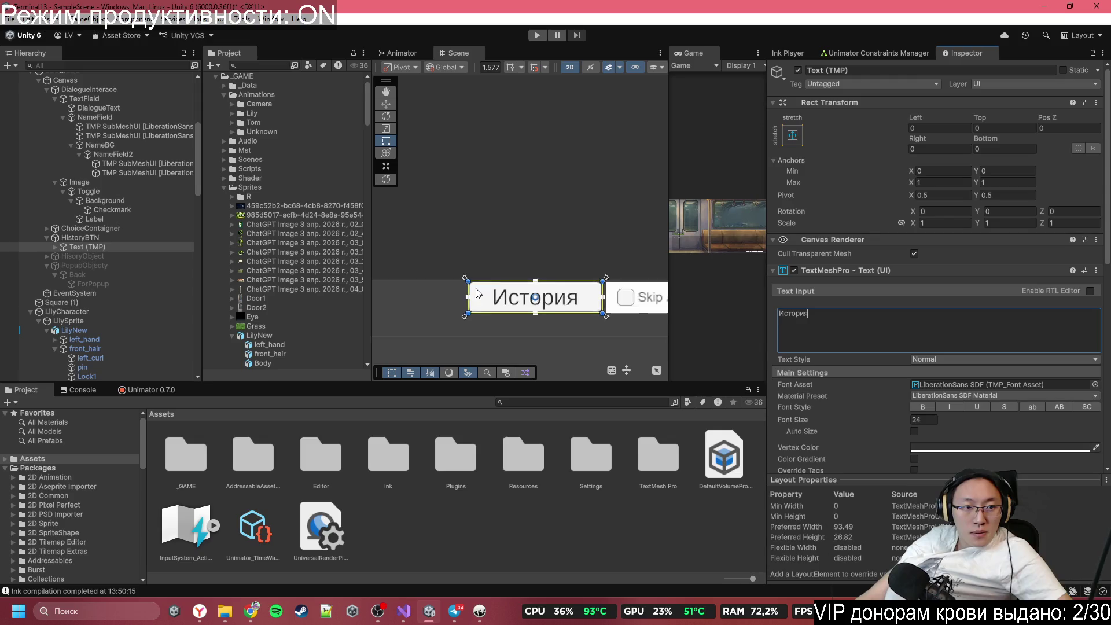
scroll(505, 242, "up", 1)
scroll(911, 250, "down", 5)
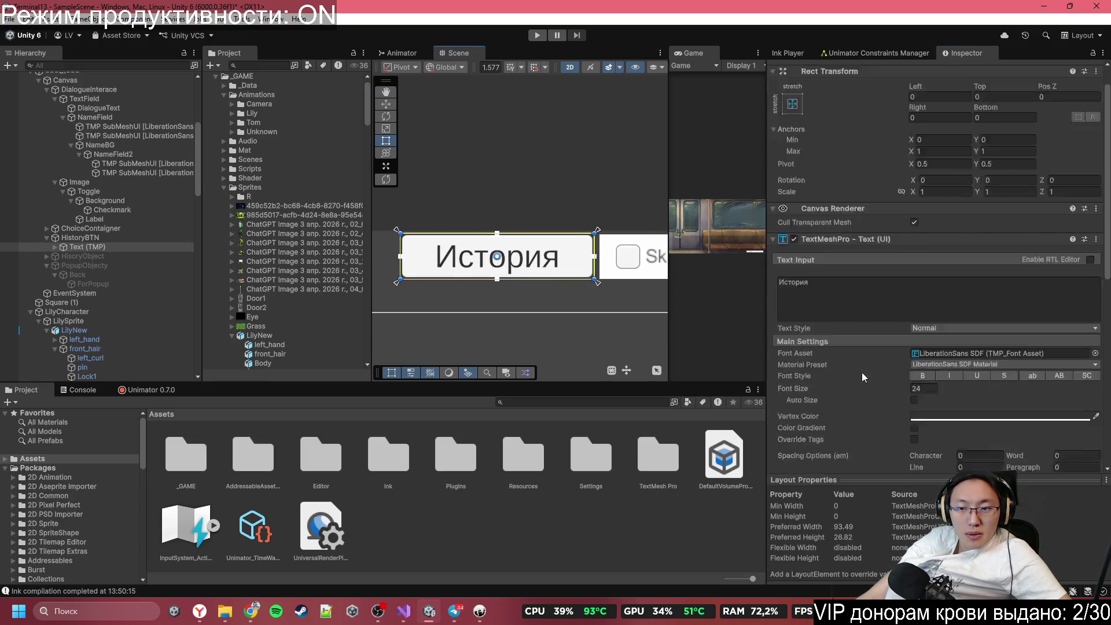
scroll(910, 250, "up", 5)
scroll(903, 278, "down", 12)
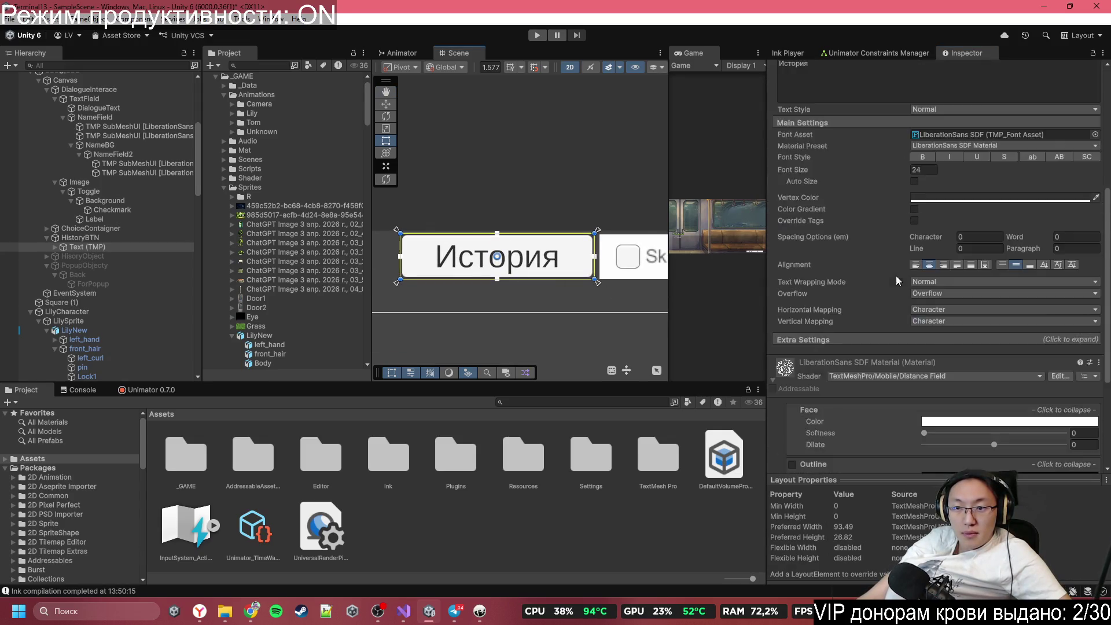
scroll(890, 322, "up", 5)
scroll(891, 322, "up", 4)
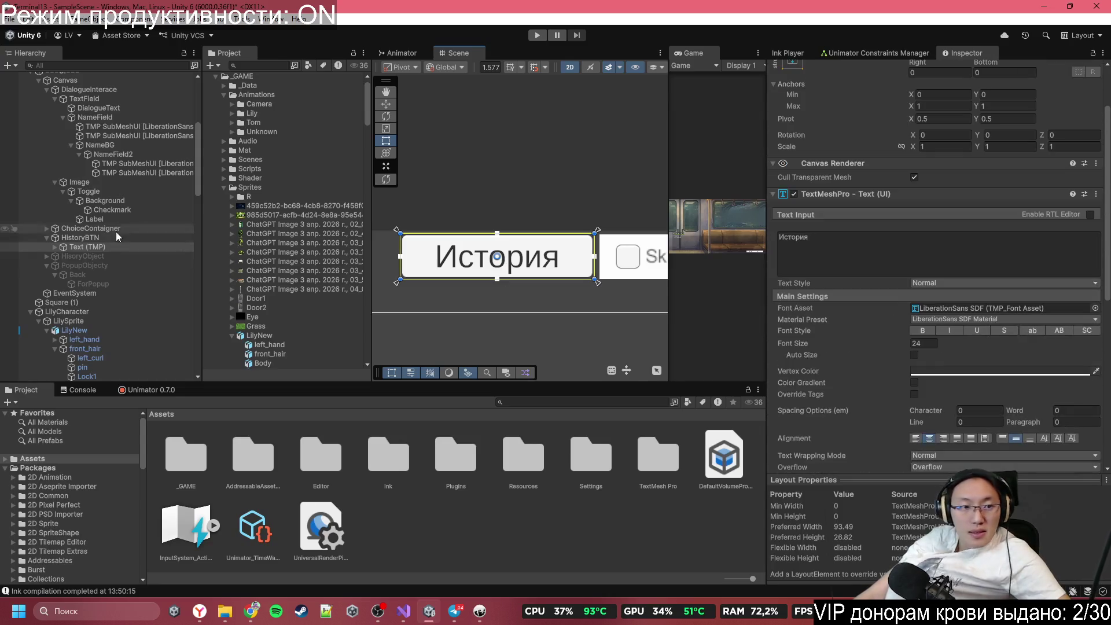
left_click(55, 247)
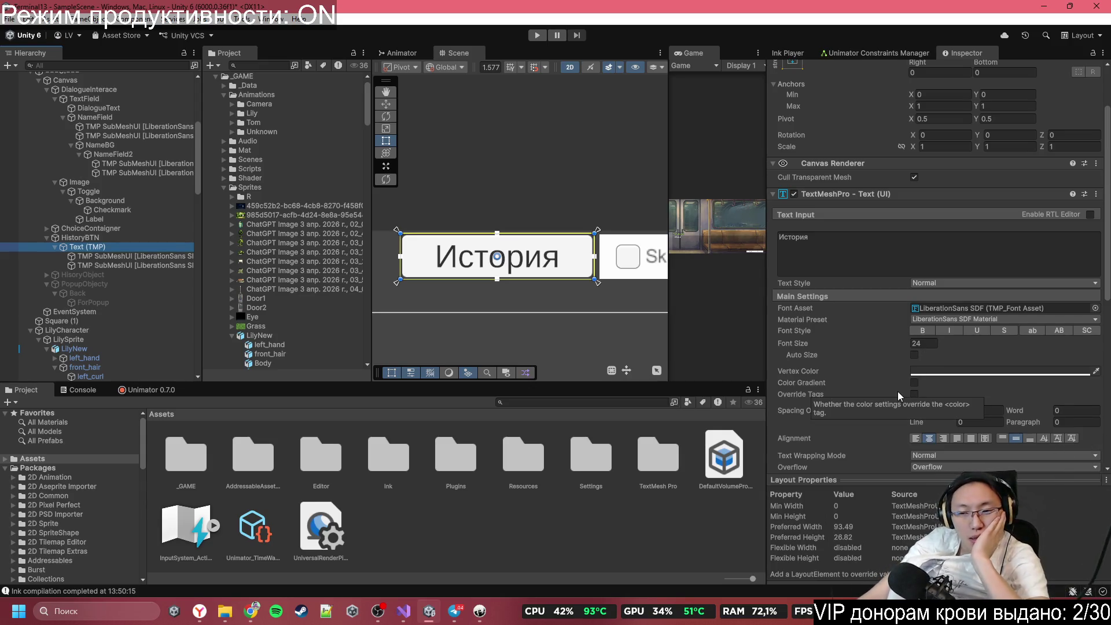
scroll(874, 290, "up", 3)
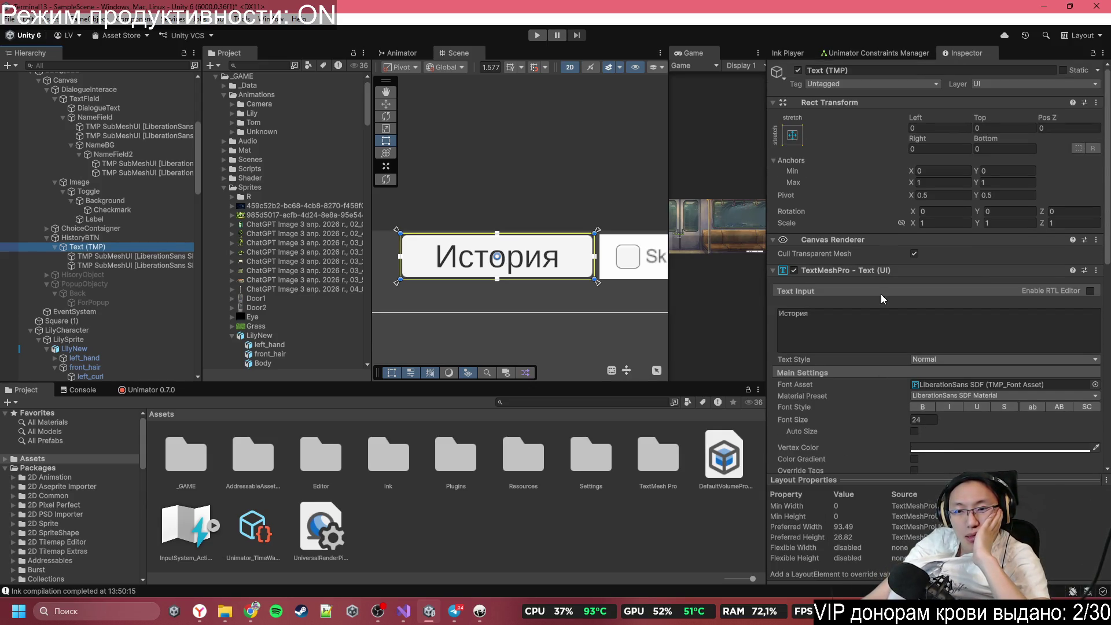
scroll(886, 301, "down", 5)
scroll(896, 318, "up", 3)
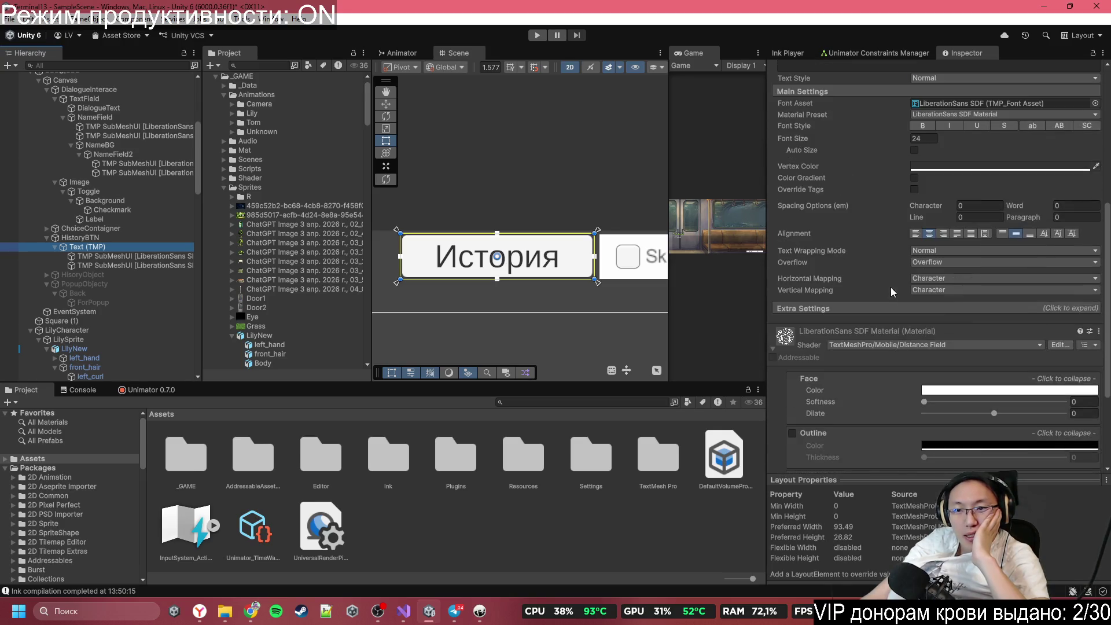
left_click(873, 308)
left_click(873, 309)
scroll(873, 305, "up", 5)
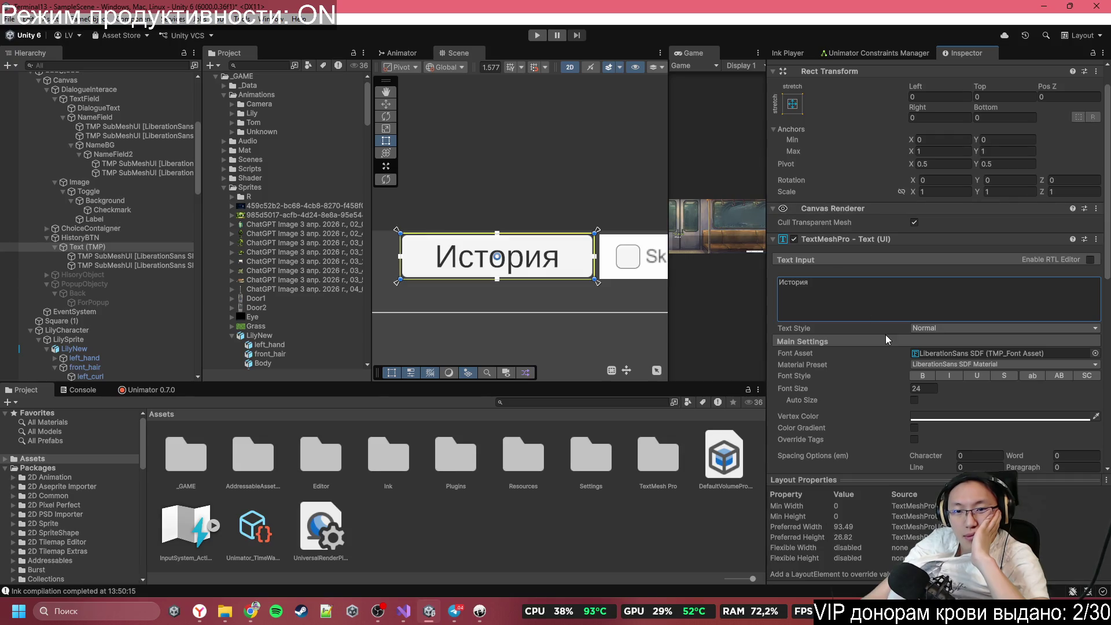
scroll(915, 339, "down", 2)
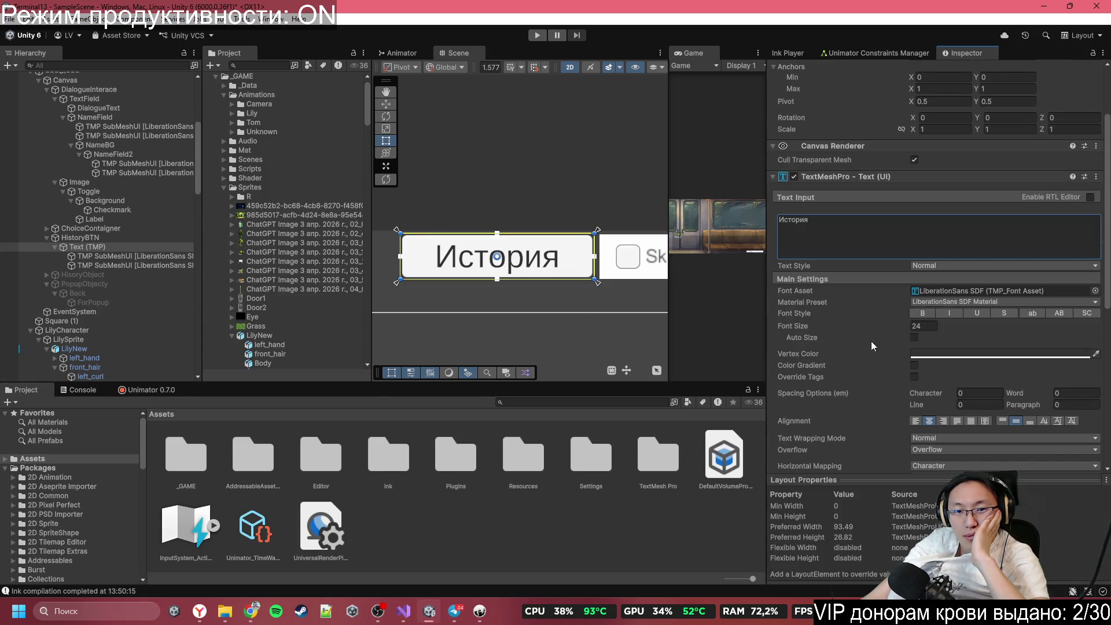
left_click(80, 237)
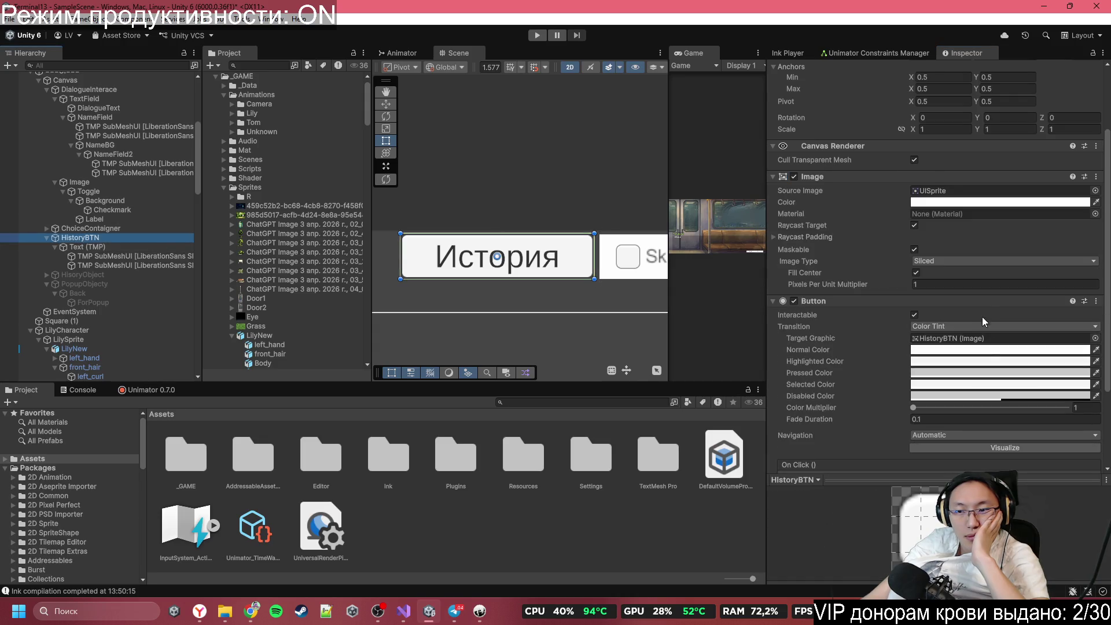
scroll(548, 243, "down", 5)
scroll(547, 244, "down", 1)
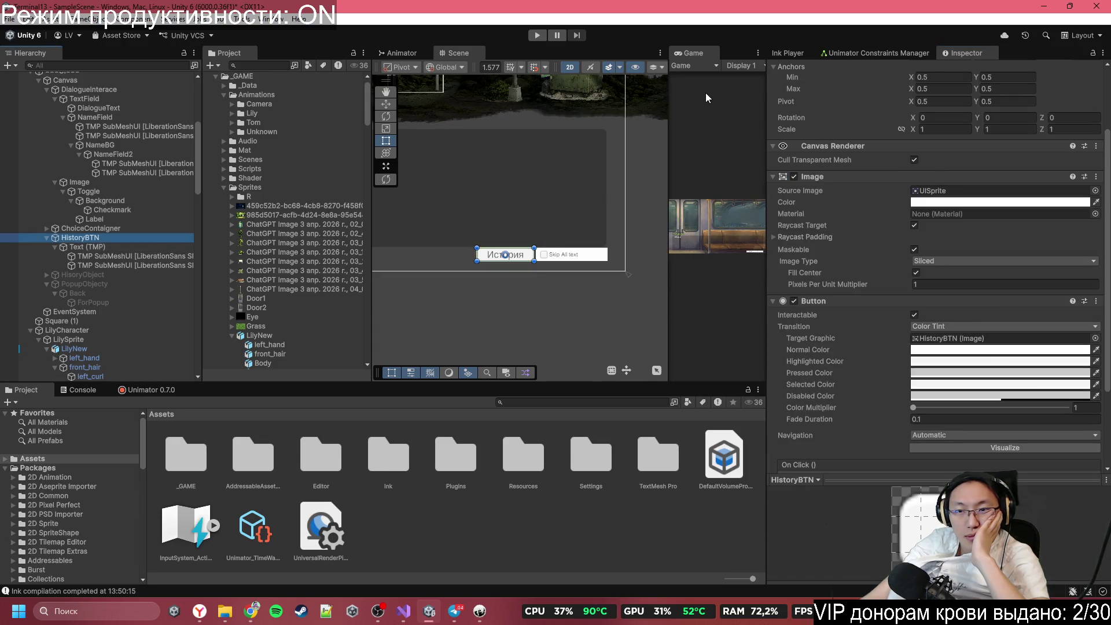
Step: Tint the History button's background Image grey
left_click_drag(668, 93, 254, 92)
scroll(911, 344, "down", 5)
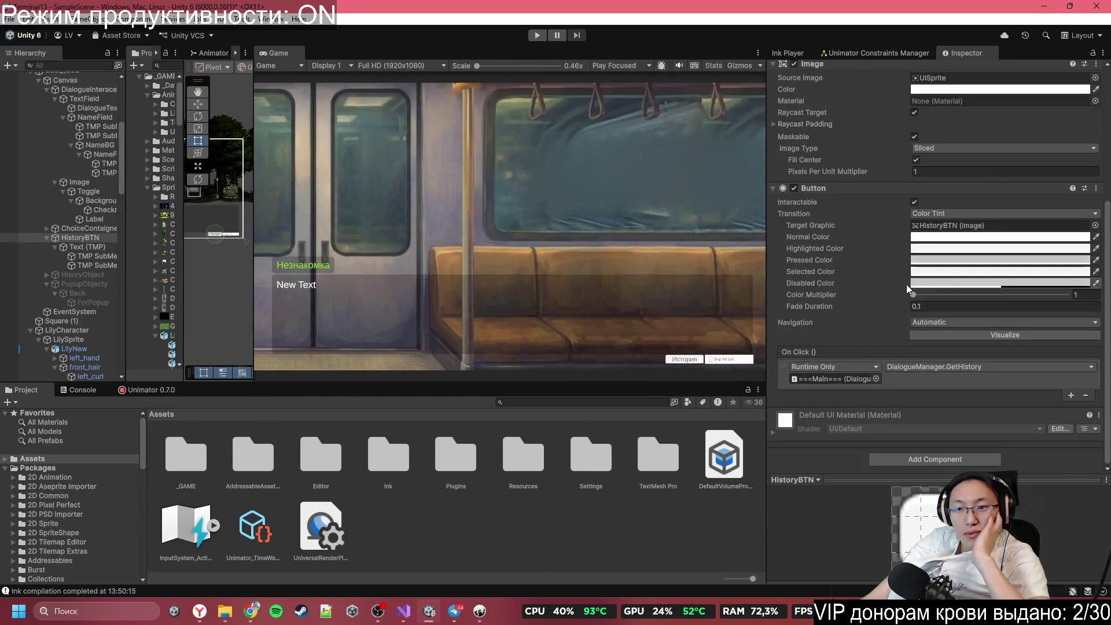
scroll(896, 251, "up", 3)
left_click(968, 151)
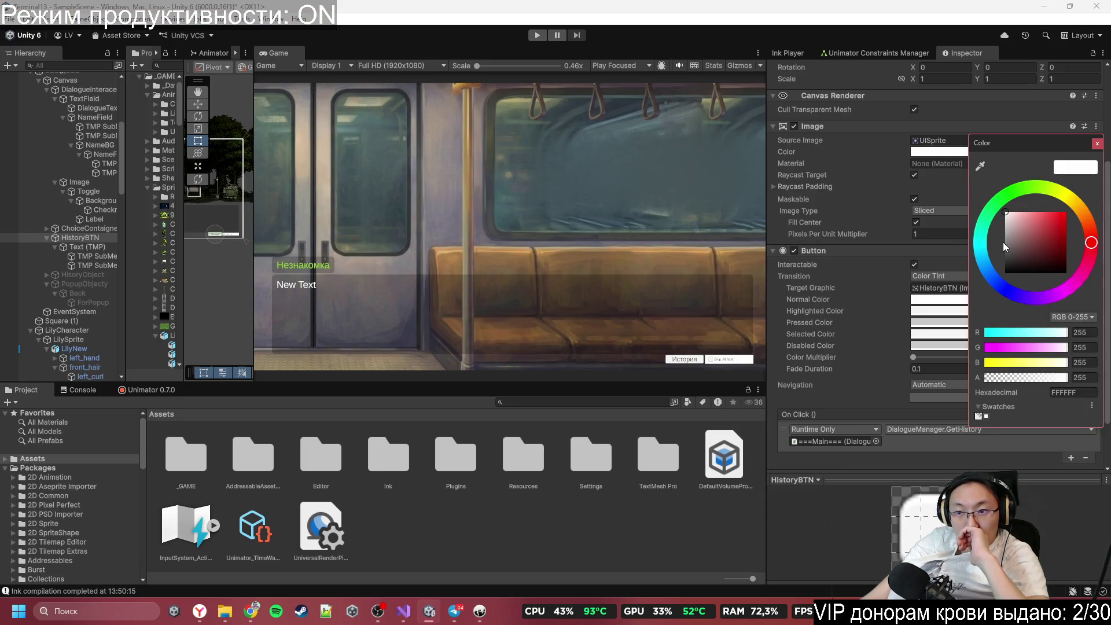
left_click_drag(1009, 221, 992, 251)
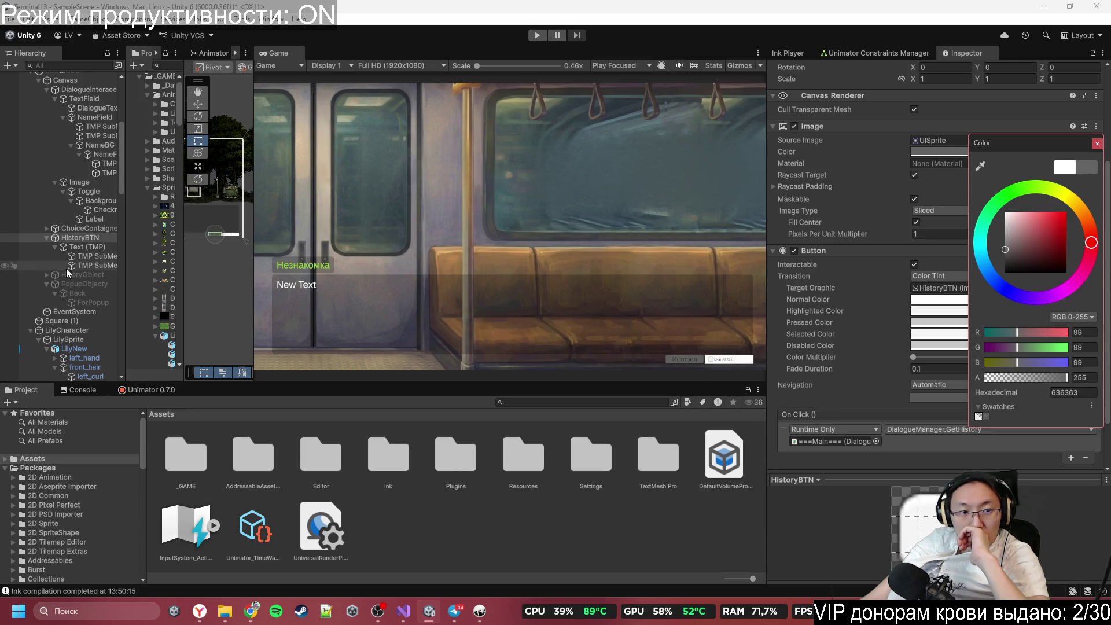
Step: Check the History button label's colour, leaving it unchanged, and expand ChoiceContaigner to reach its buttons
left_click(81, 247)
left_click(940, 304)
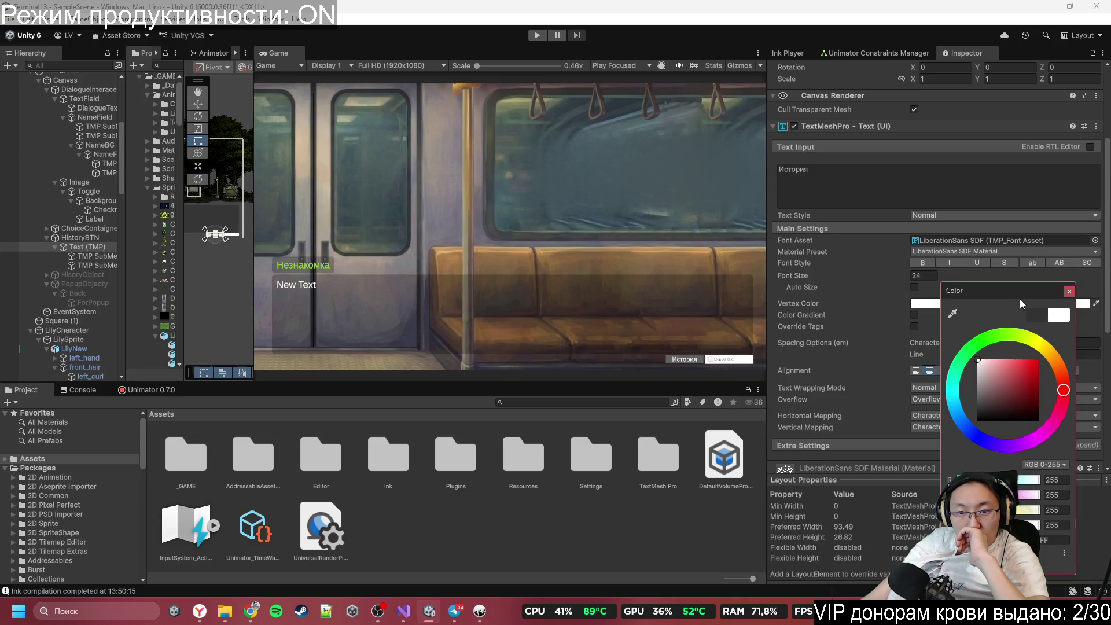
left_click(1069, 292)
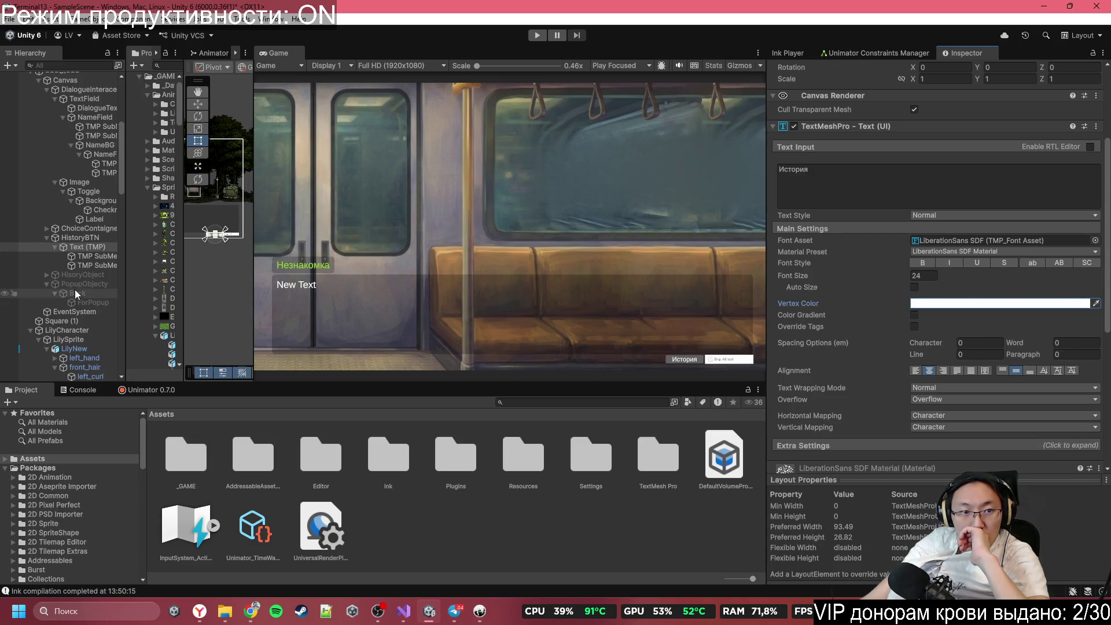
left_click(81, 231)
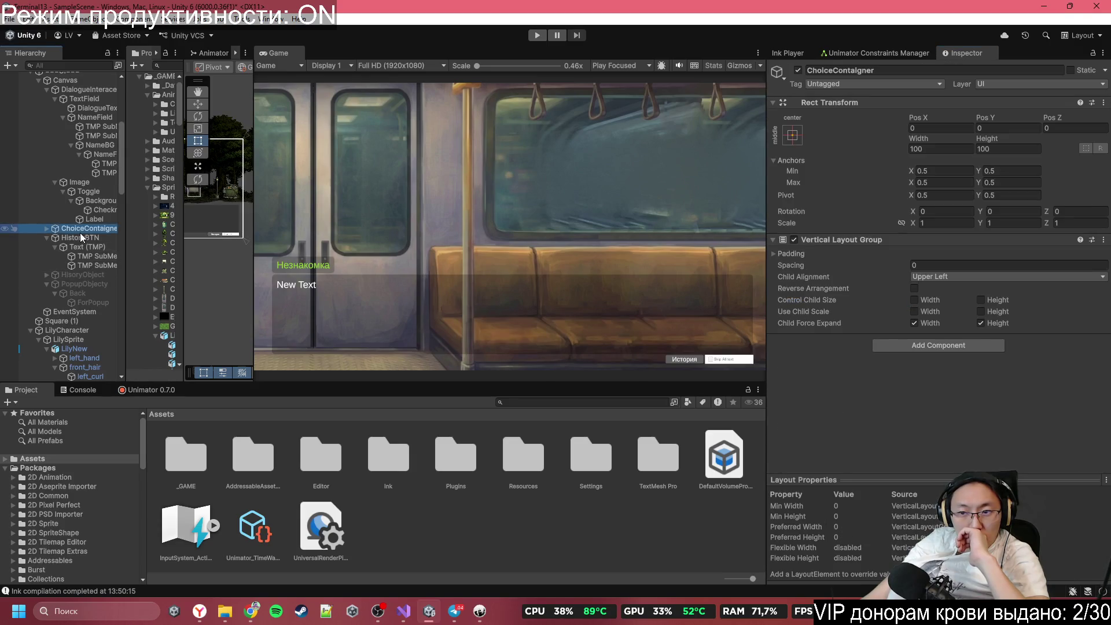
left_click(79, 239)
left_click(57, 230)
left_click(46, 229)
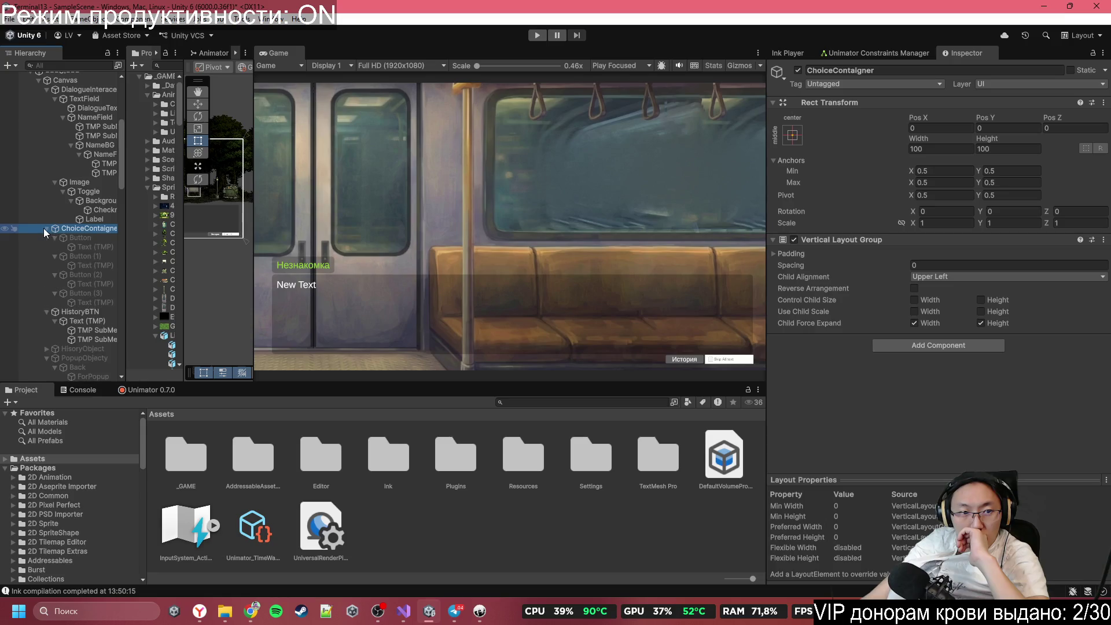
left_click(732, 361)
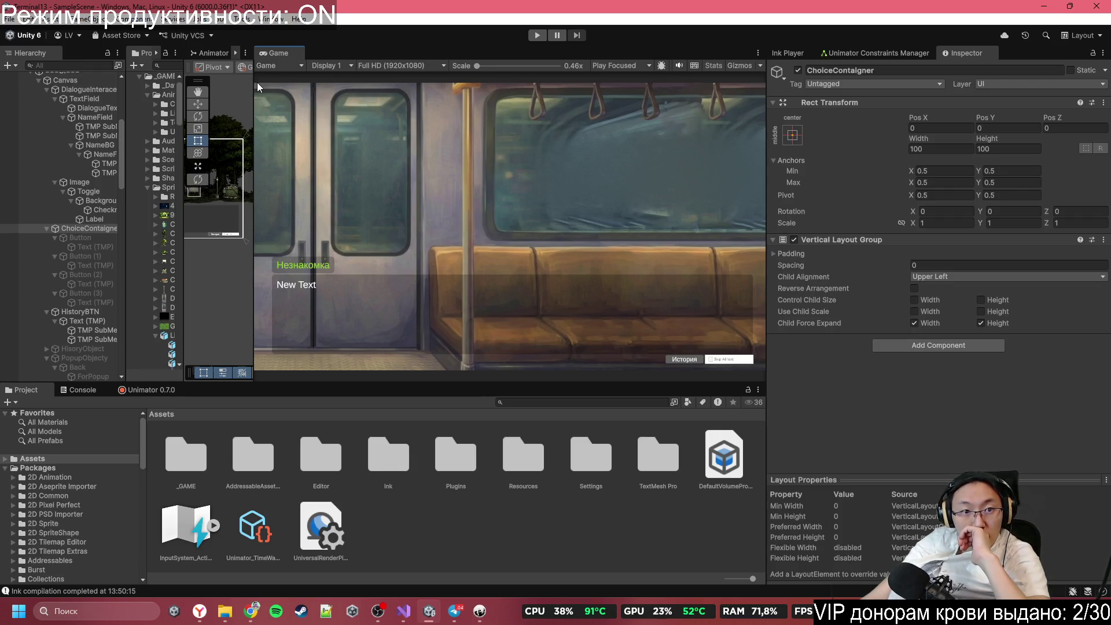
scroll(213, 230, "up", 5)
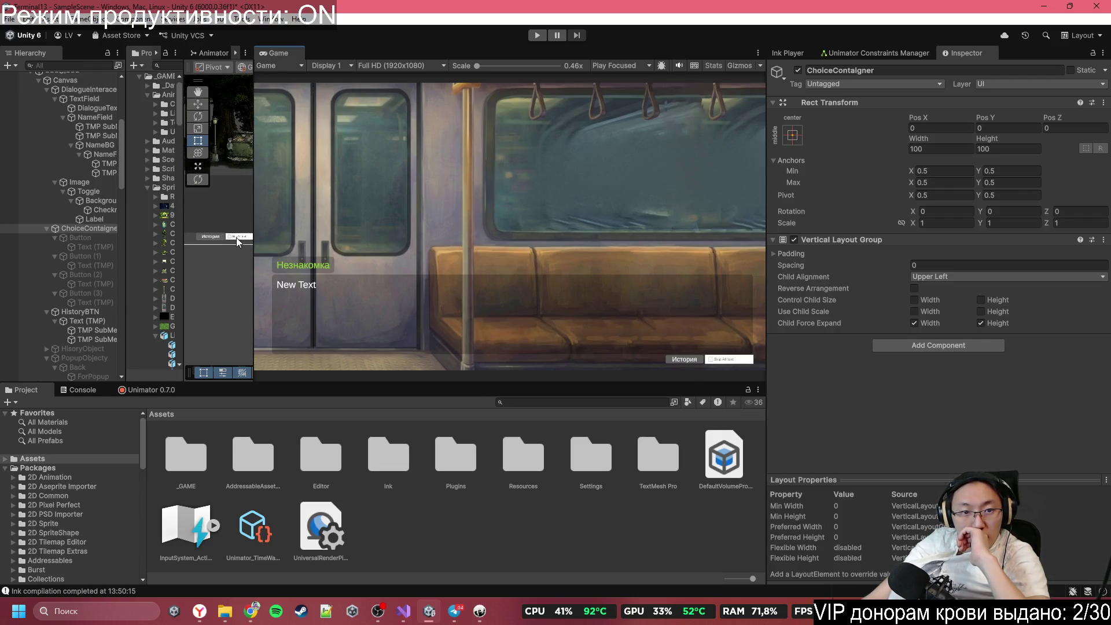
Step: Tint the skip toggle's background Image grey (858585) and bring up its Source Image sprite picker
left_click(236, 238)
left_click(81, 183)
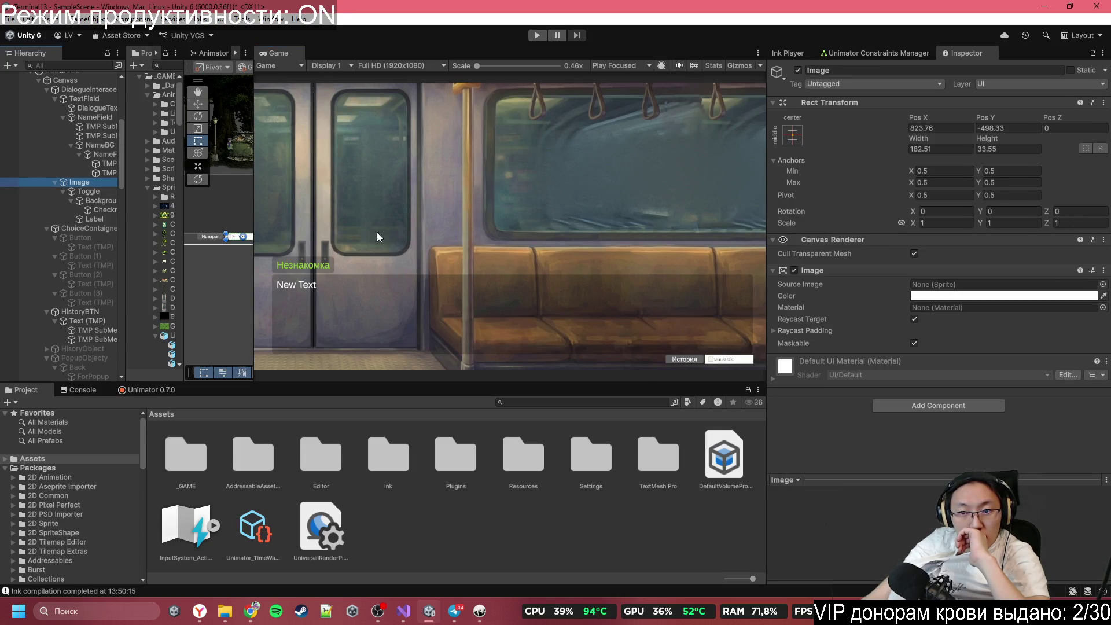
scroll(663, 328, "up", 2)
left_click(1002, 296)
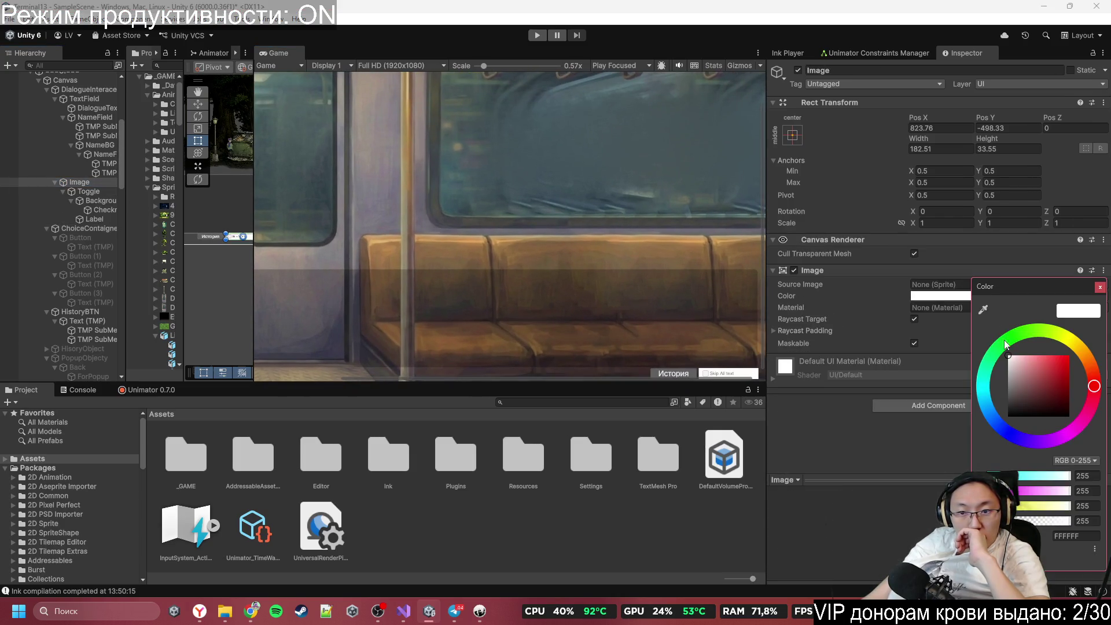
mouse_move(1023, 380)
left_mouse_down()
mouse_move(1009, 366)
mouse_move(986, 388)
left_mouse_up()
left_click(647, 308)
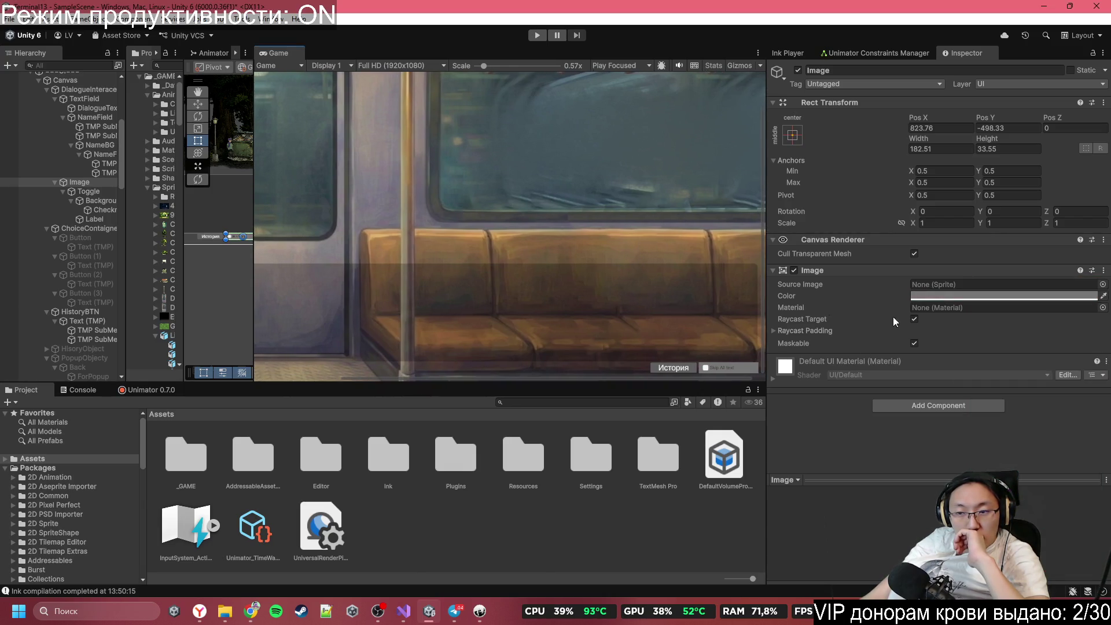
left_click(1103, 285)
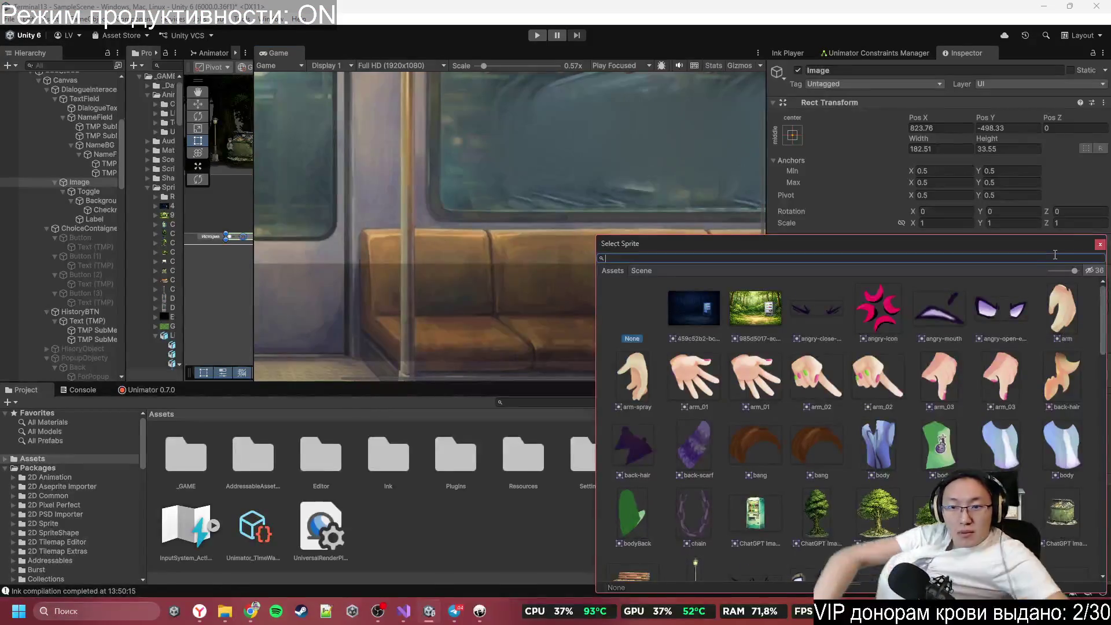
Step: Search 'ba' and assign the Background sprite to the toggle's backing Image
type("иф")
key("BackSpace")
key("BackSpace")
type("ba")
double_click(696, 378)
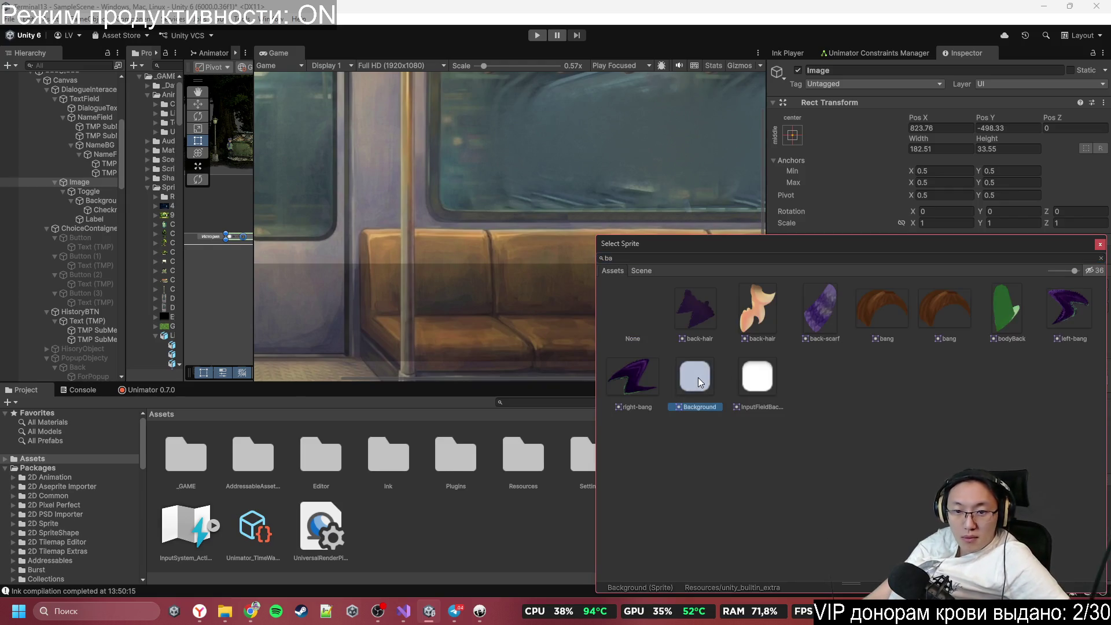
scroll(729, 369, "up", 5)
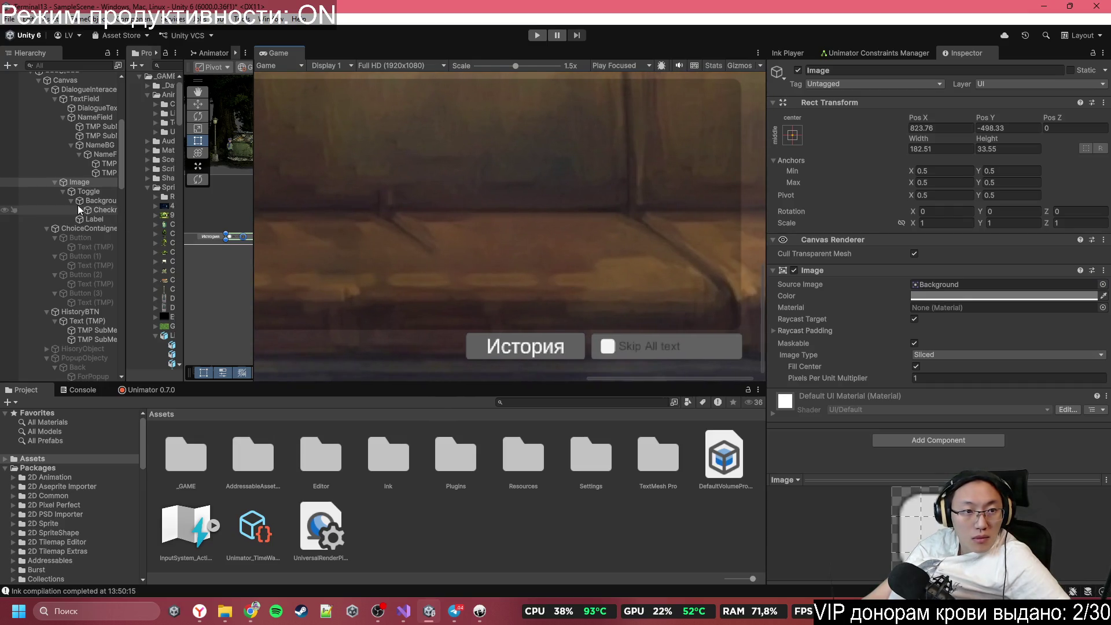
Step: Compare with the History button, then switch the backing Image's sprite to UISprite
left_click(91, 313)
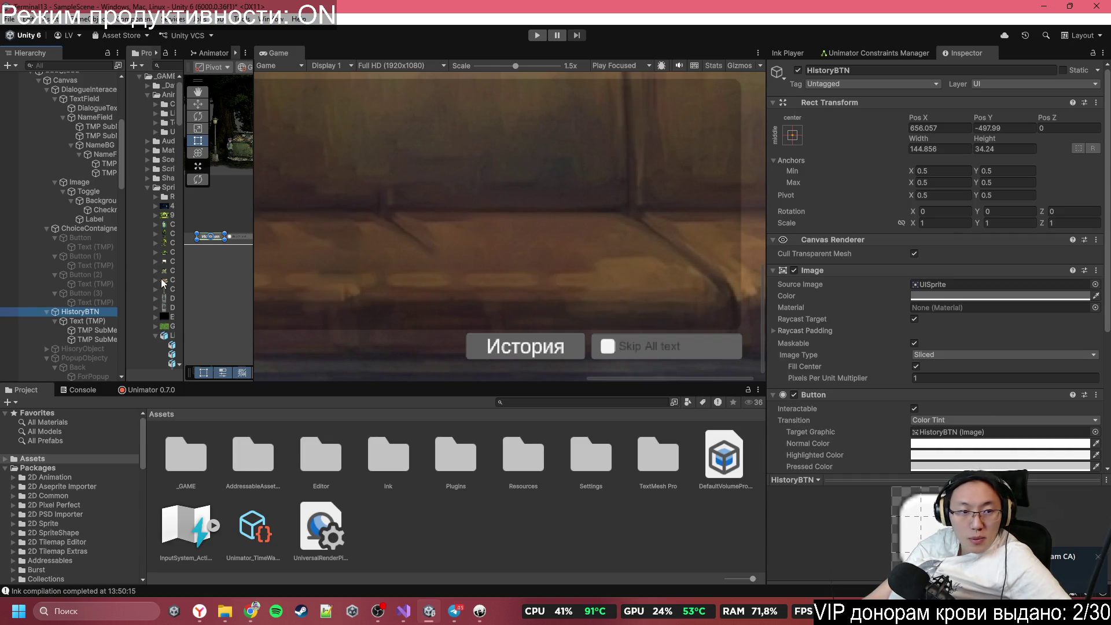
left_click(86, 183)
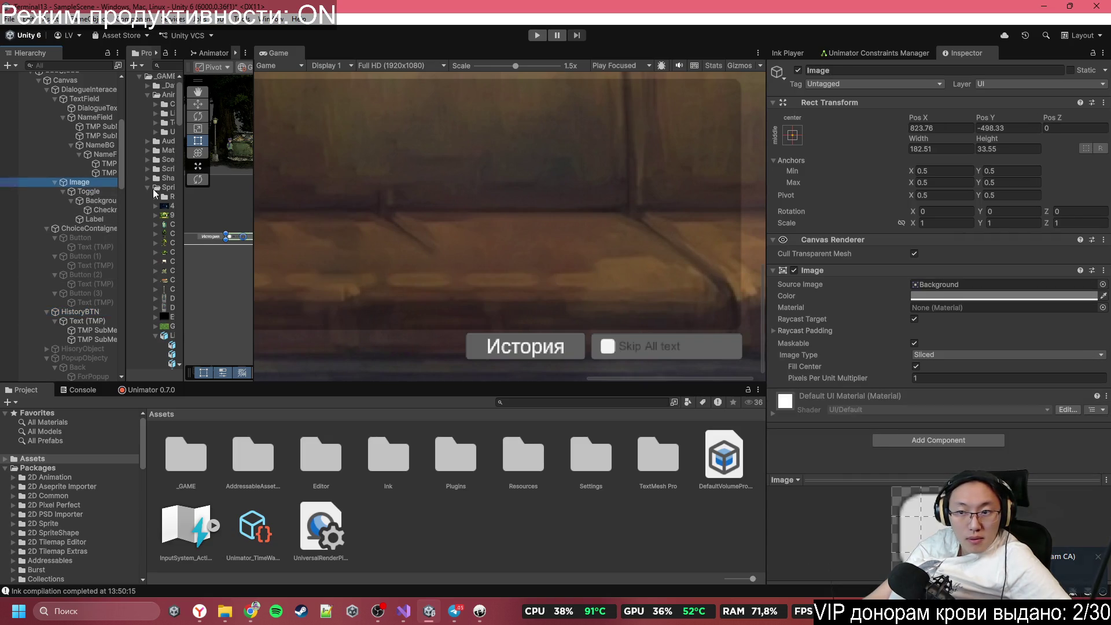
left_click(1103, 284)
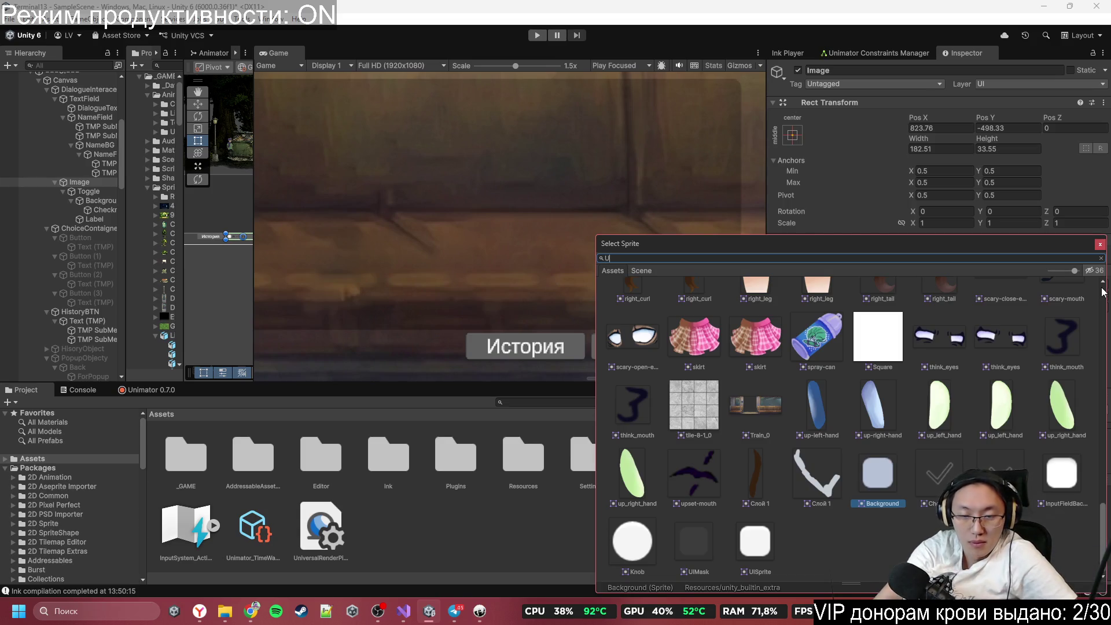
type("I")
double_click(747, 305)
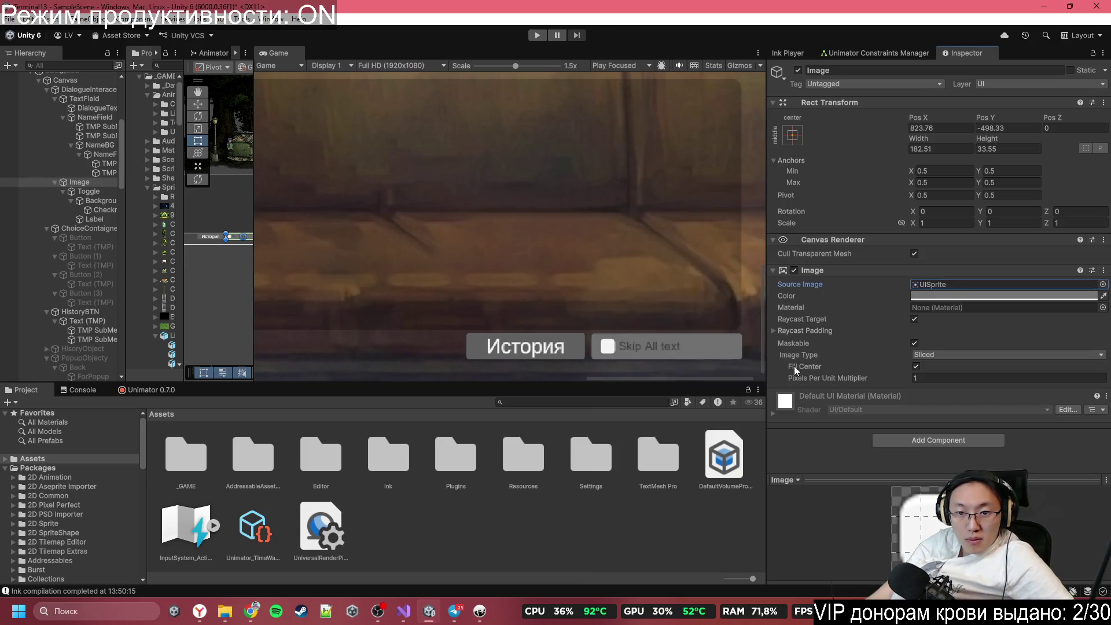
left_click(94, 229)
left_click(964, 278)
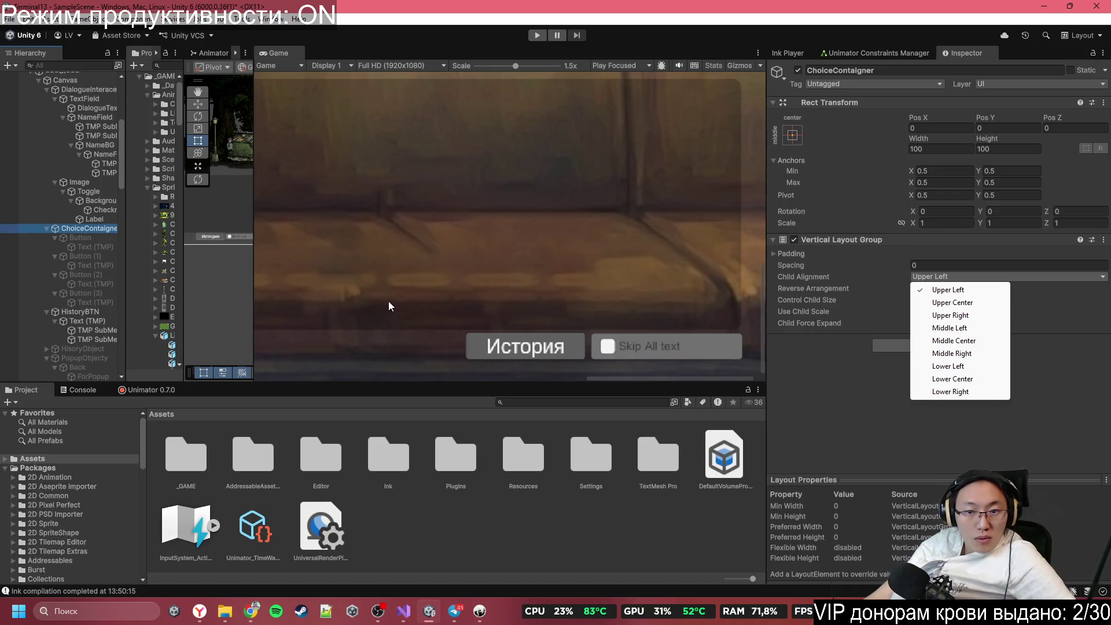
left_click(85, 184)
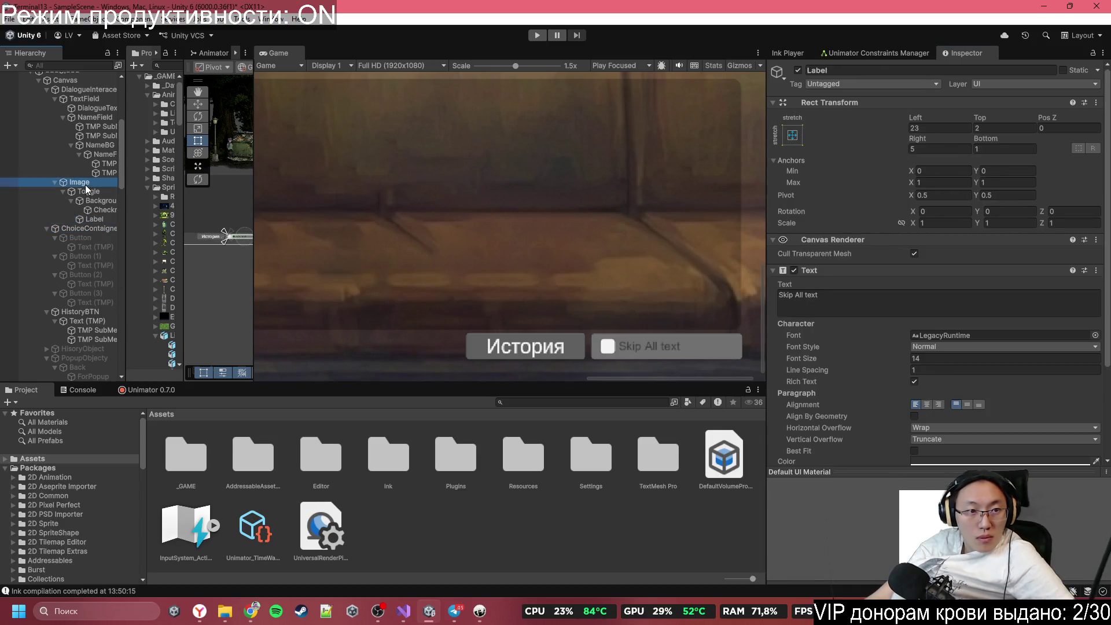
left_click(88, 191)
left_click(94, 201)
left_click(92, 210)
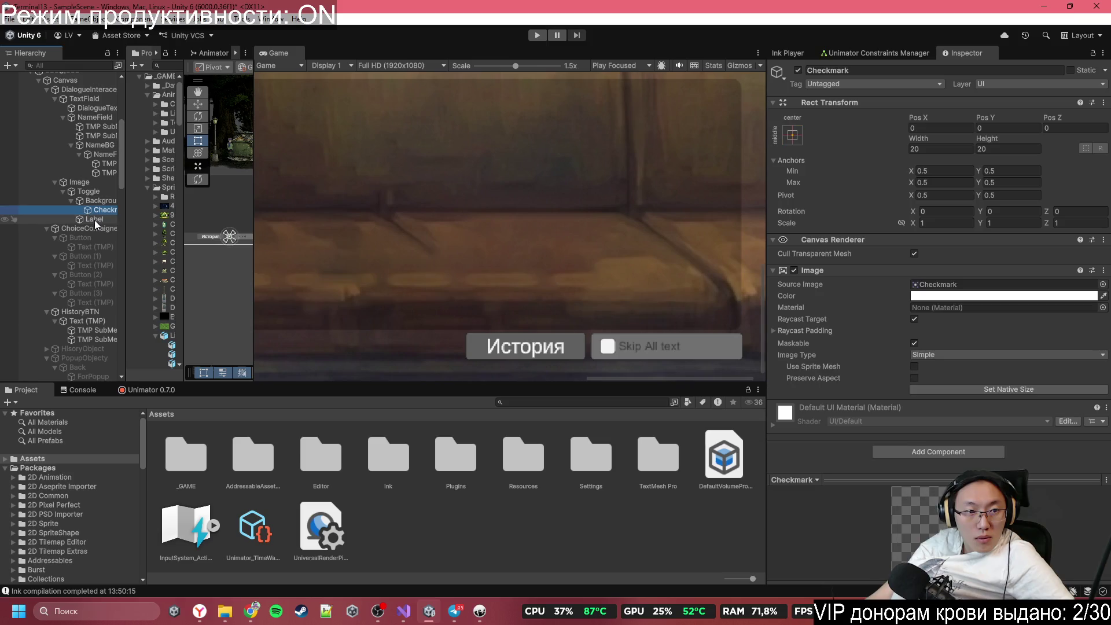
left_click(95, 220)
left_click(102, 193)
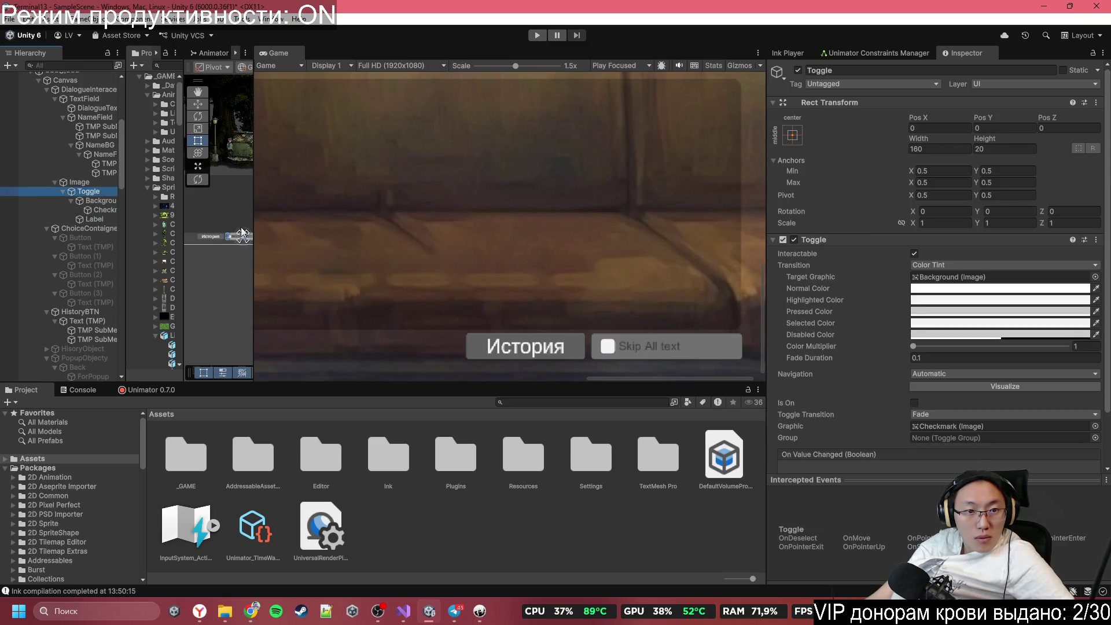
scroll(242, 232, "up", 3)
left_click_drag(210, 240, 214, 236)
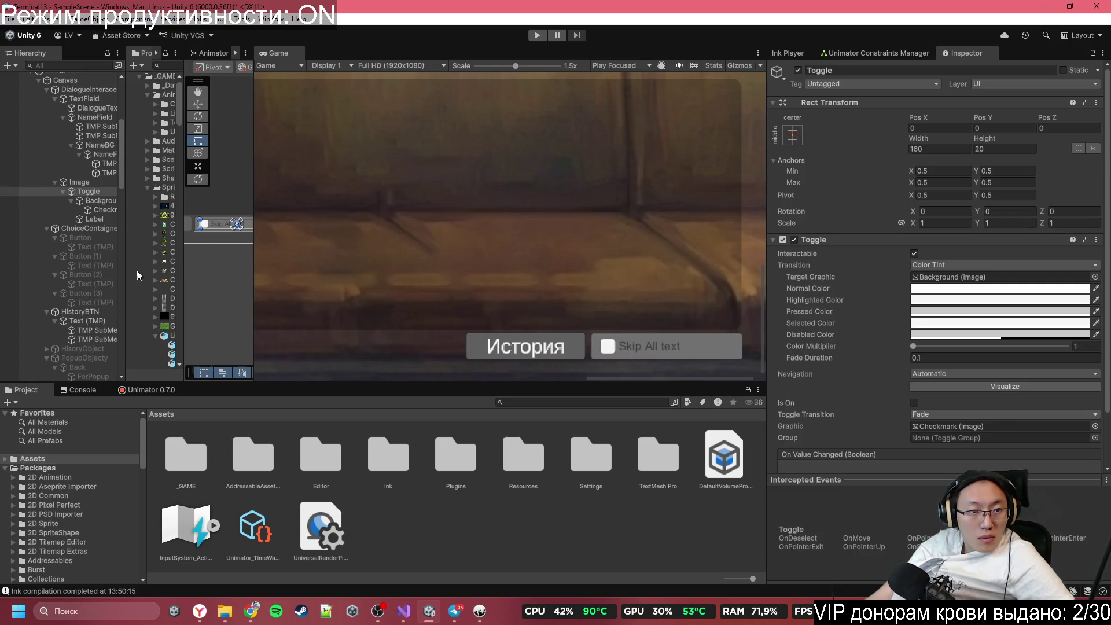
left_click(95, 210)
left_click(98, 200)
left_click(106, 220)
left_click(109, 211)
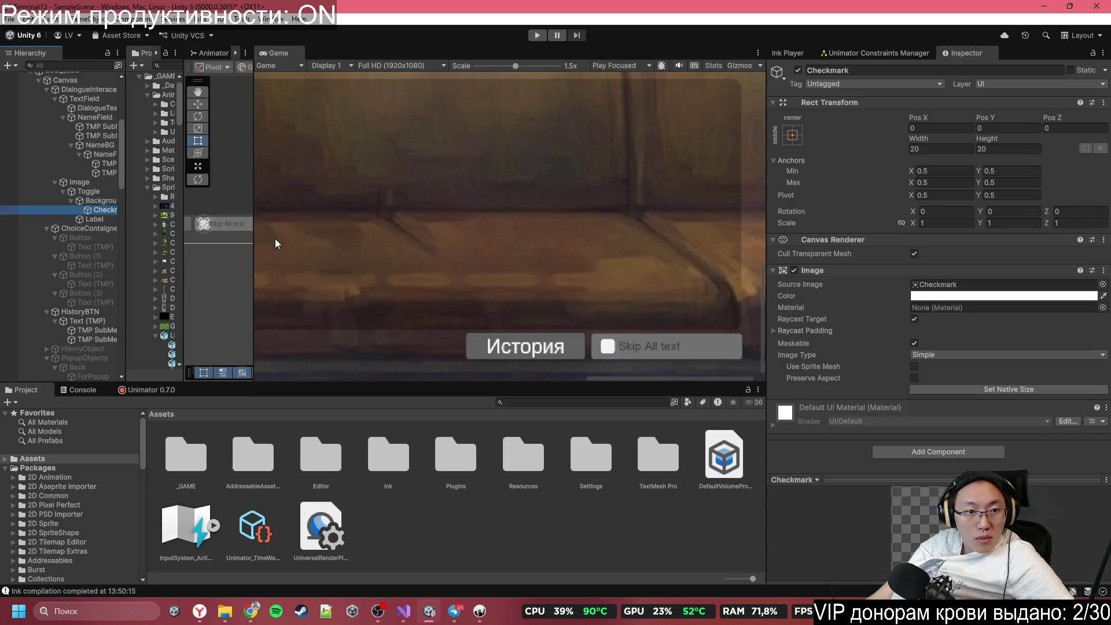
scroll(275, 239, "up", 2)
left_click(109, 219)
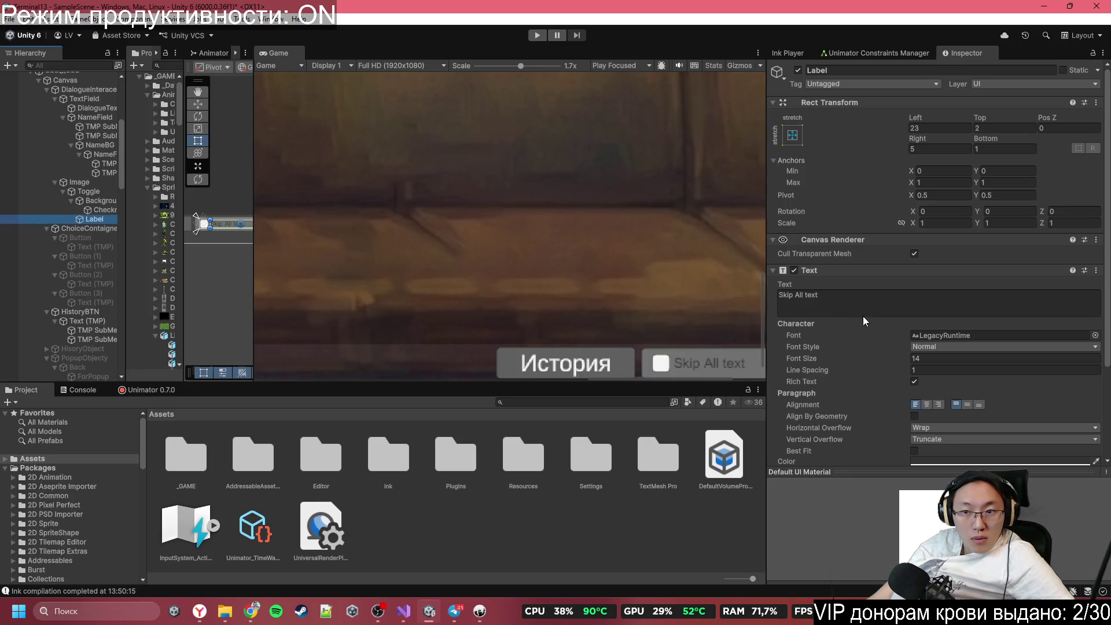
Step: Raise the toggle label's font size from 14 to 15, comparing with the History button's text
scroll(959, 352, "down", 5)
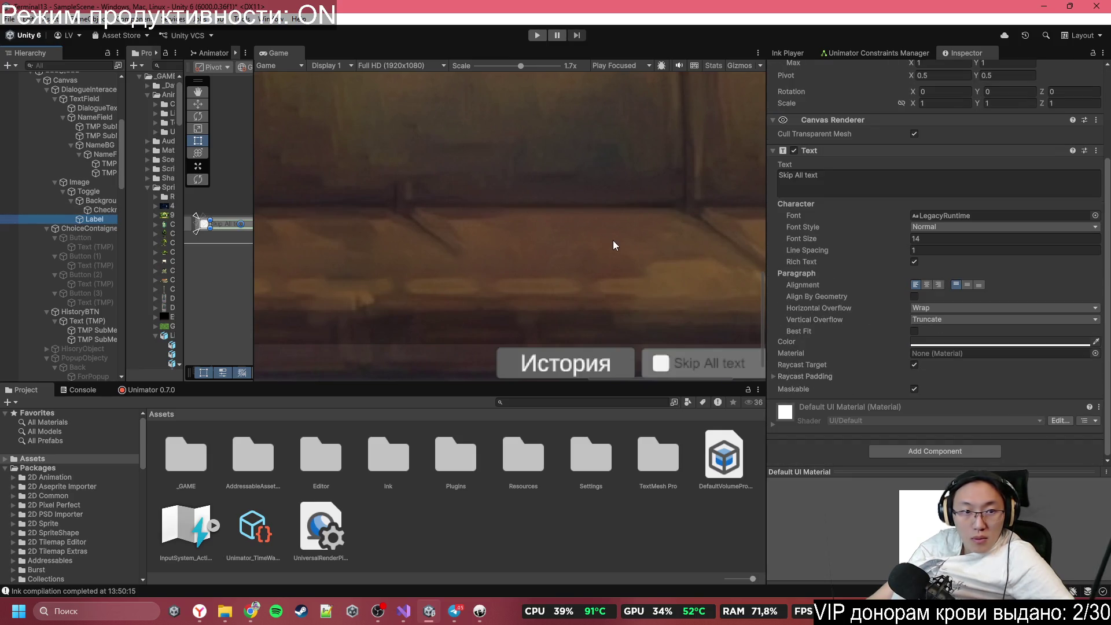
left_click_drag(884, 234, 891, 237)
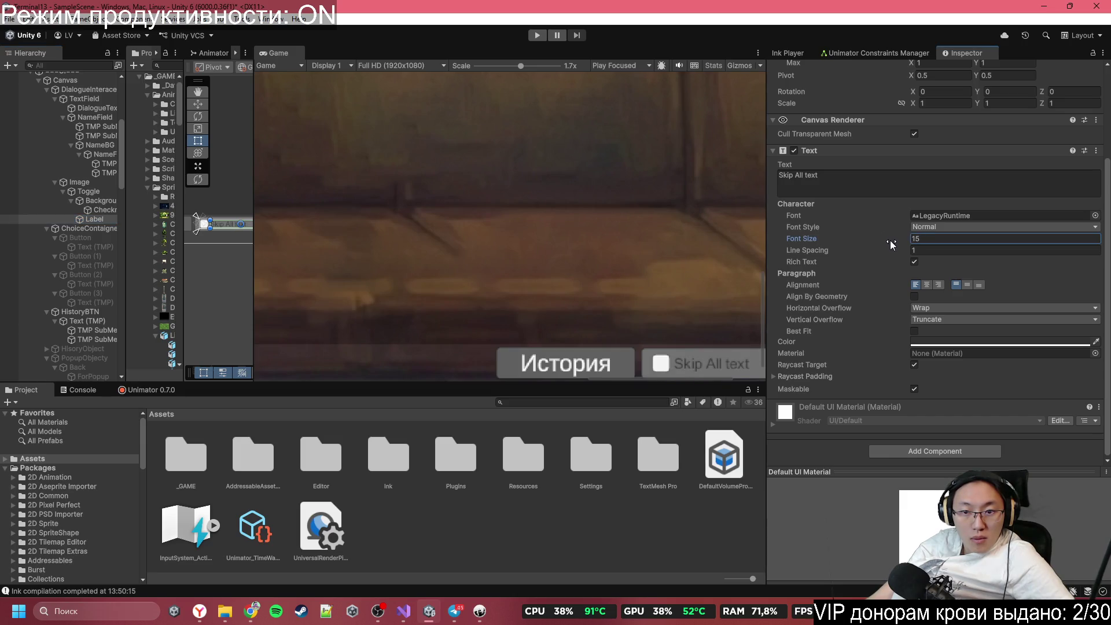
left_click(83, 320)
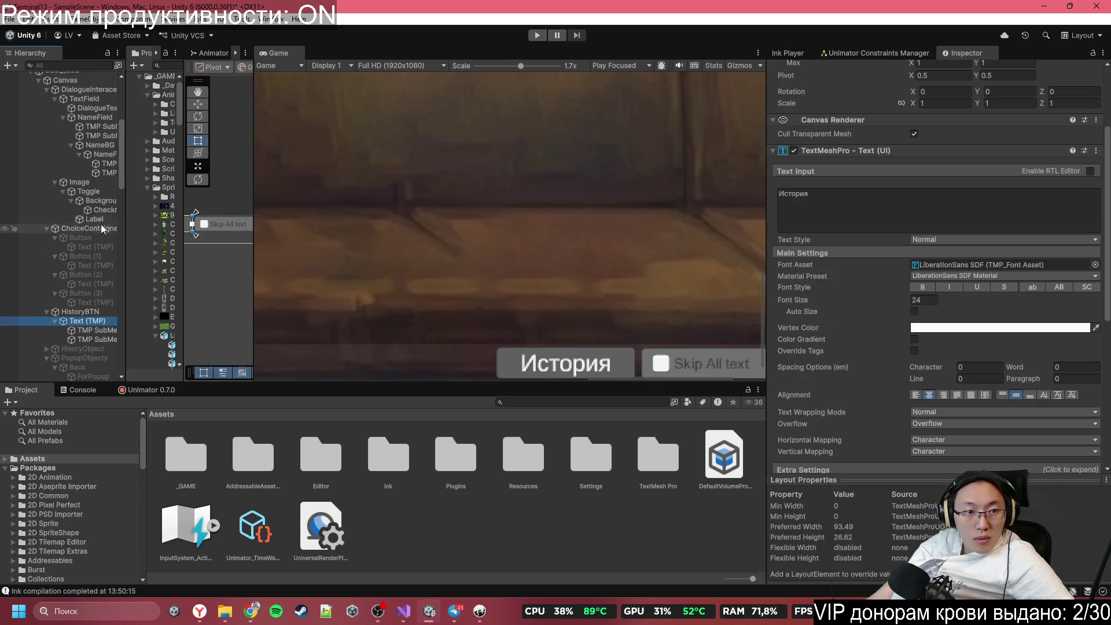
left_click(95, 185)
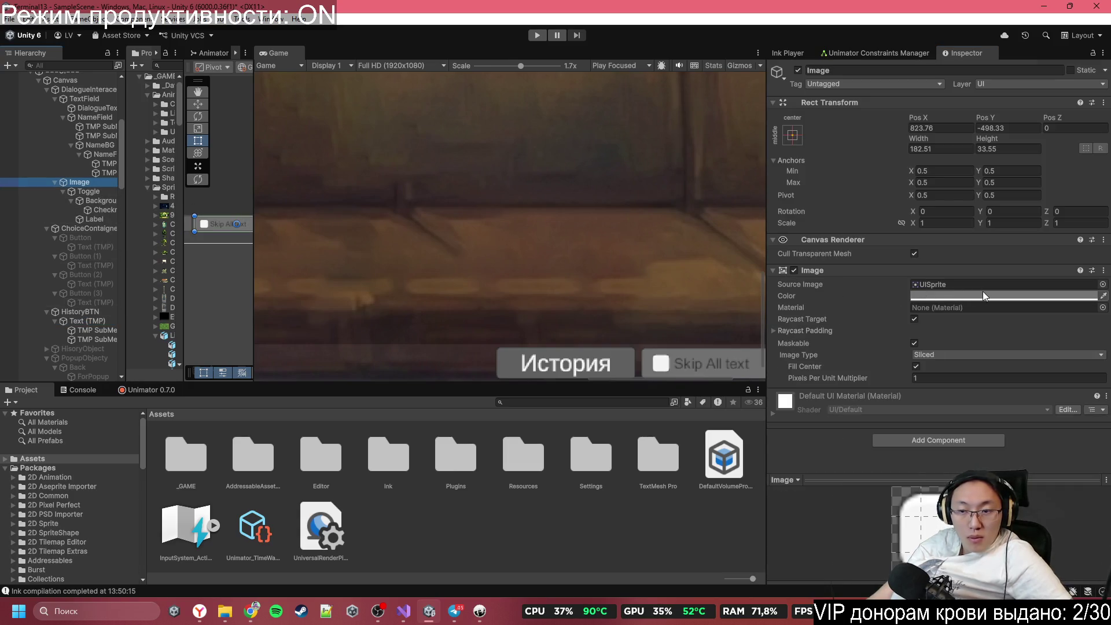
scroll(579, 295, "down", 3)
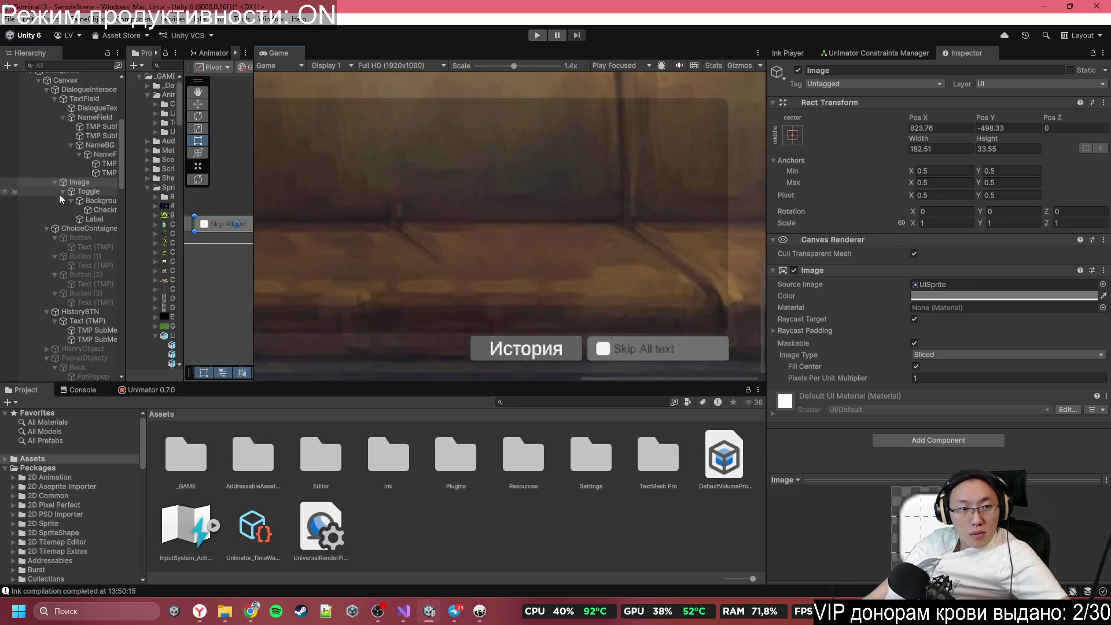
left_click(971, 284)
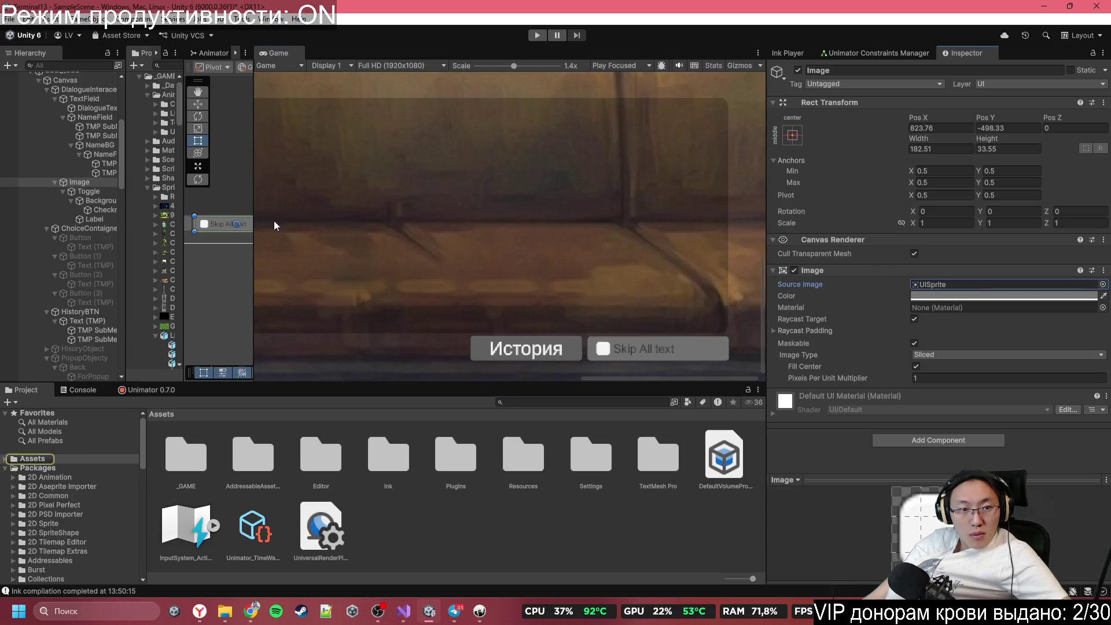
Step: Inspect the skip Toggle's Checkmark, Background and Label objects
left_click(95, 192)
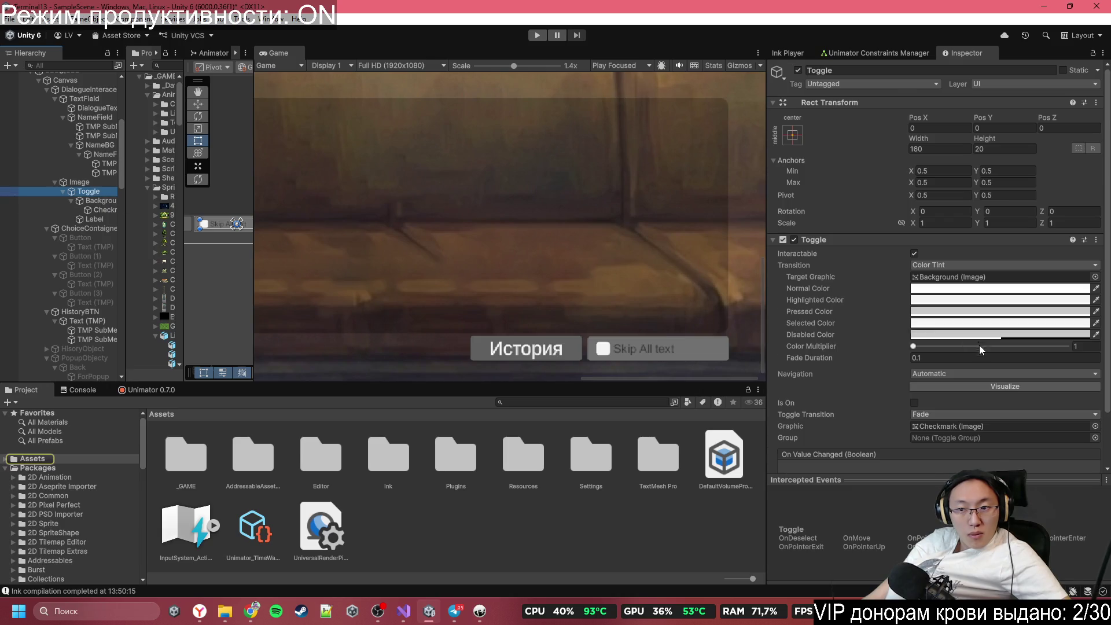
scroll(978, 354, "down", 3)
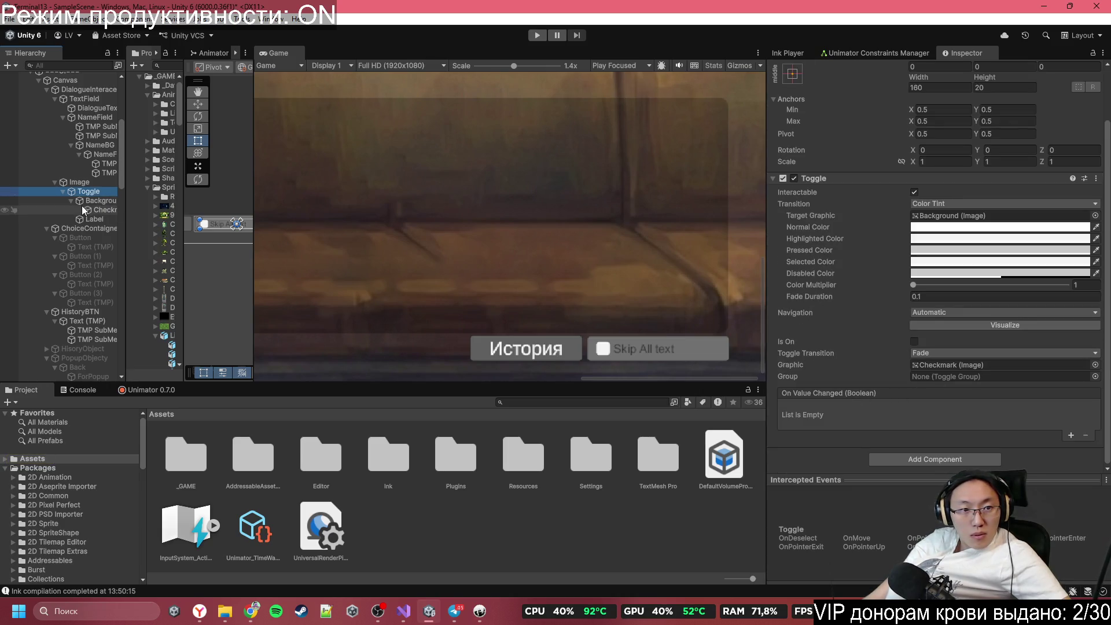
left_click(82, 206)
left_click(93, 199)
left_click(103, 192)
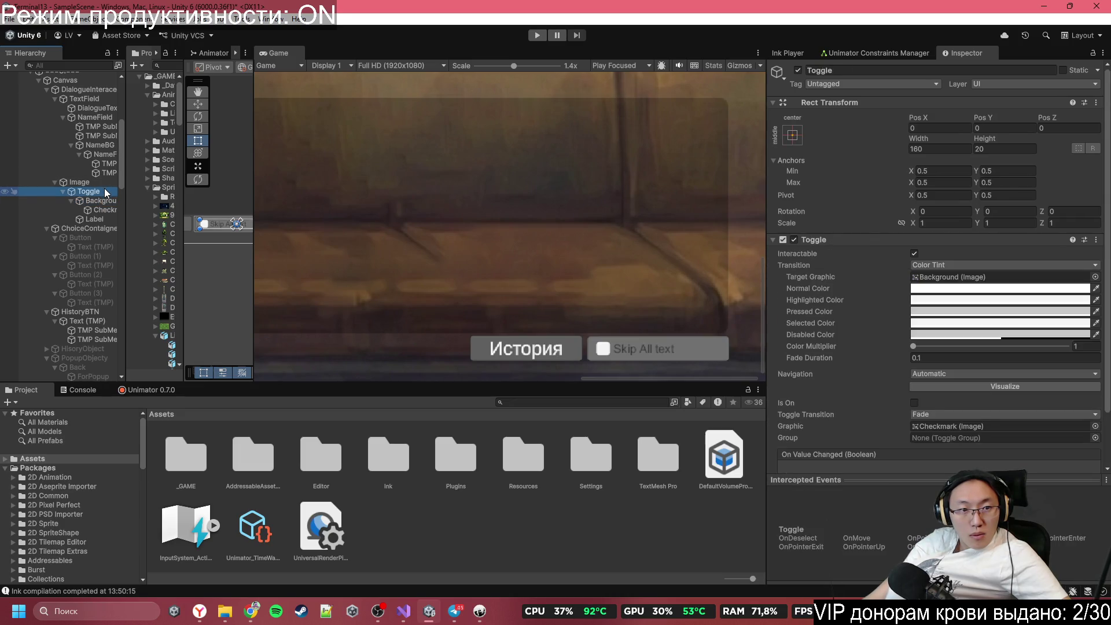
left_click(107, 199)
left_click(110, 209)
left_click(109, 220)
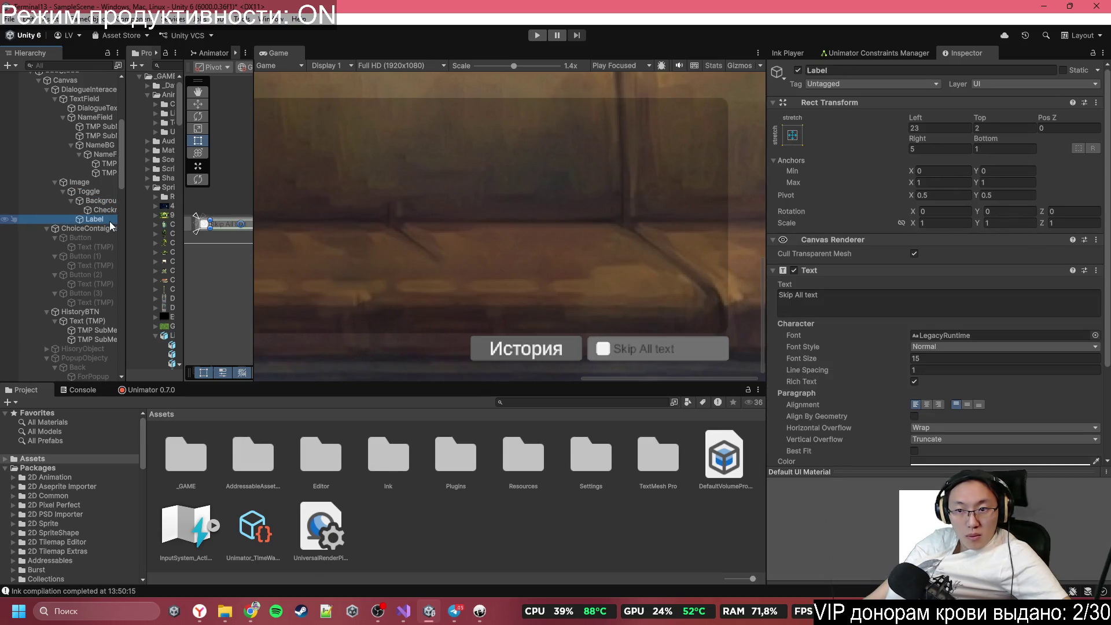
Step: Replace the label text with 'Пропуск всего текста' and enlarge the Scene view
left_click(867, 299)
type("G")
key("BackSpace")
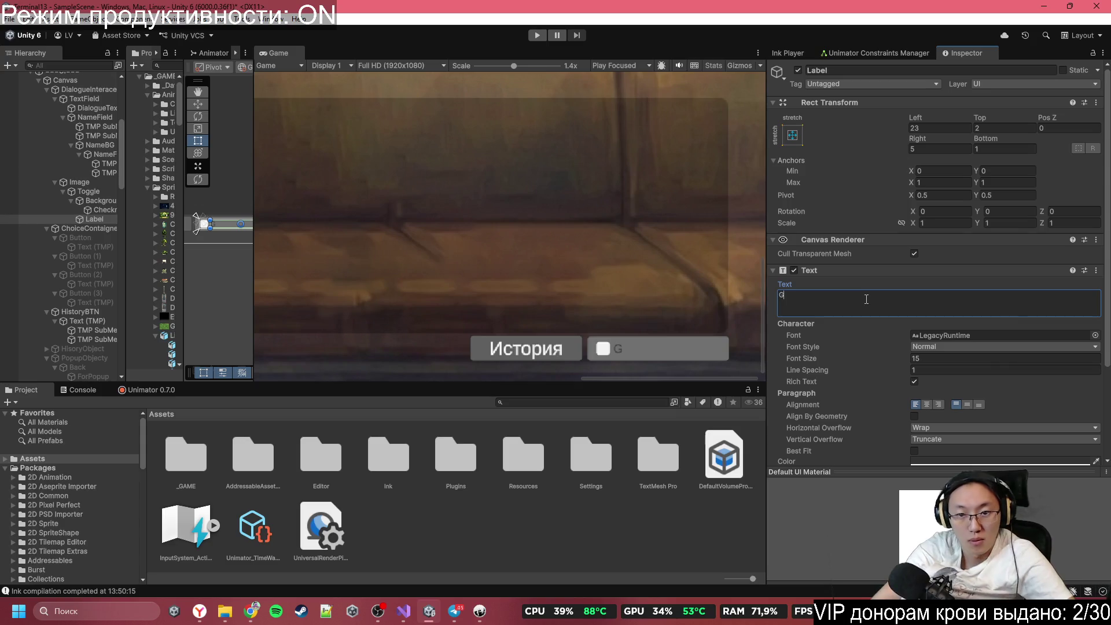
type("Пронуск всего те")
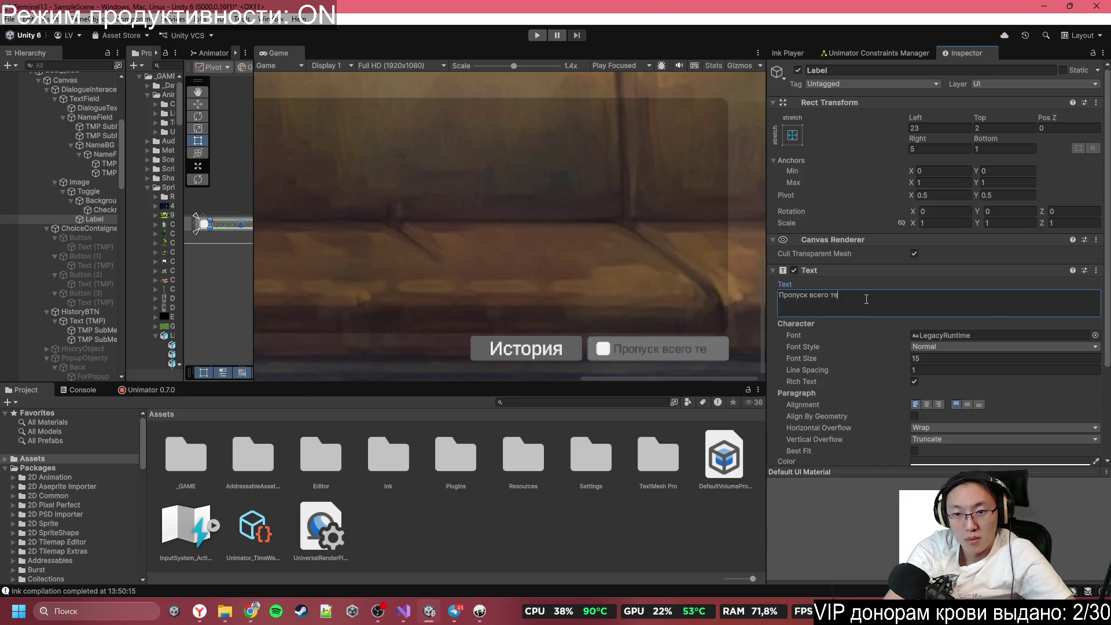
type("та")
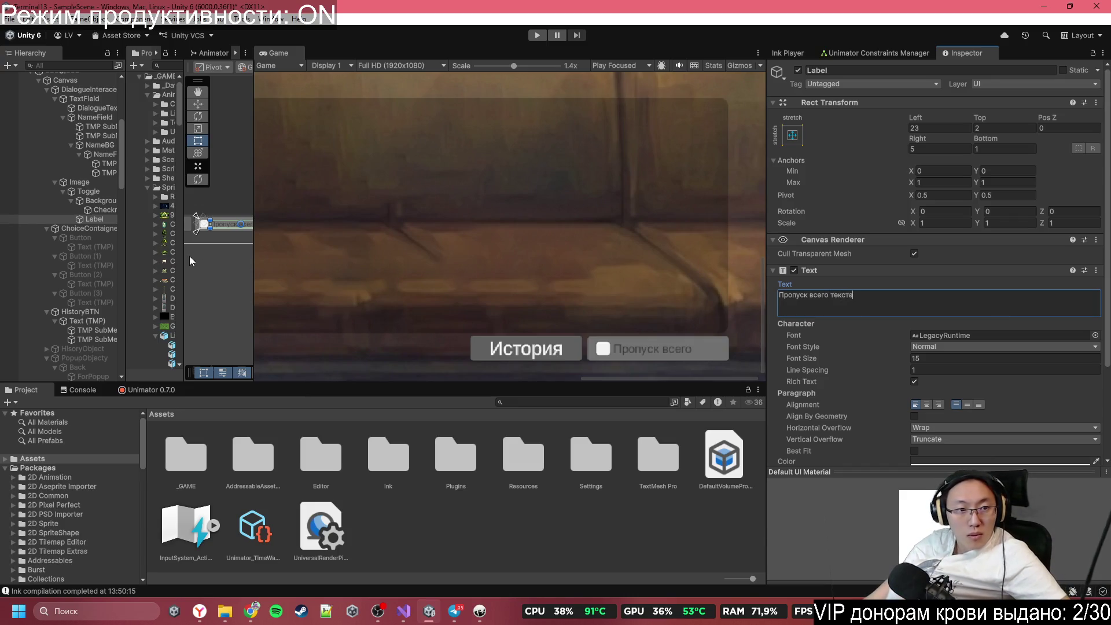
left_click(95, 181)
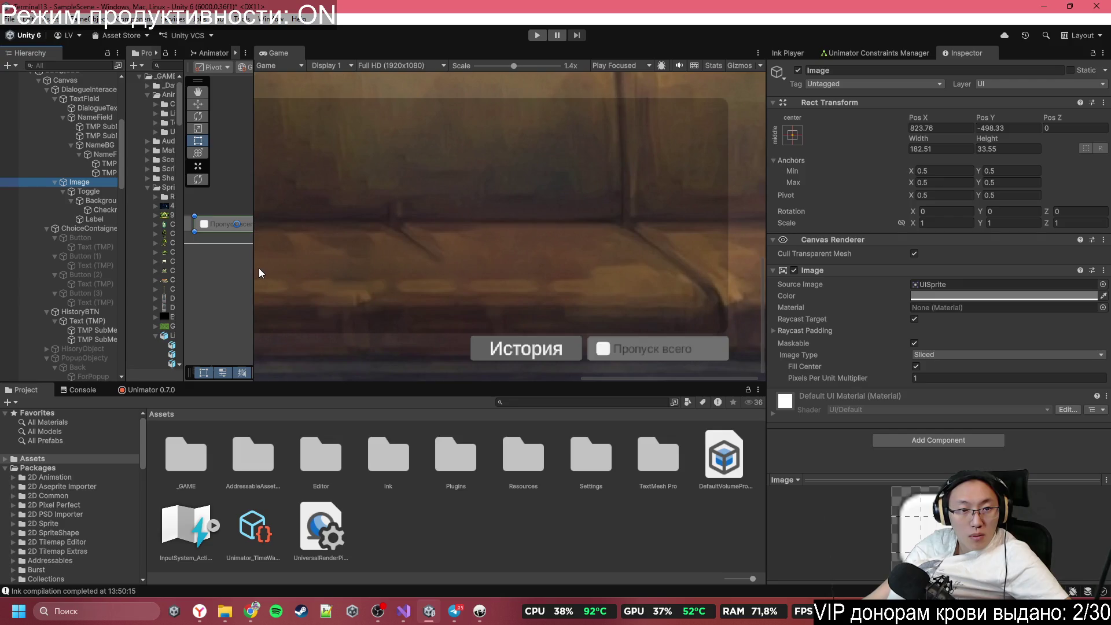
left_click_drag(256, 266, 707, 261)
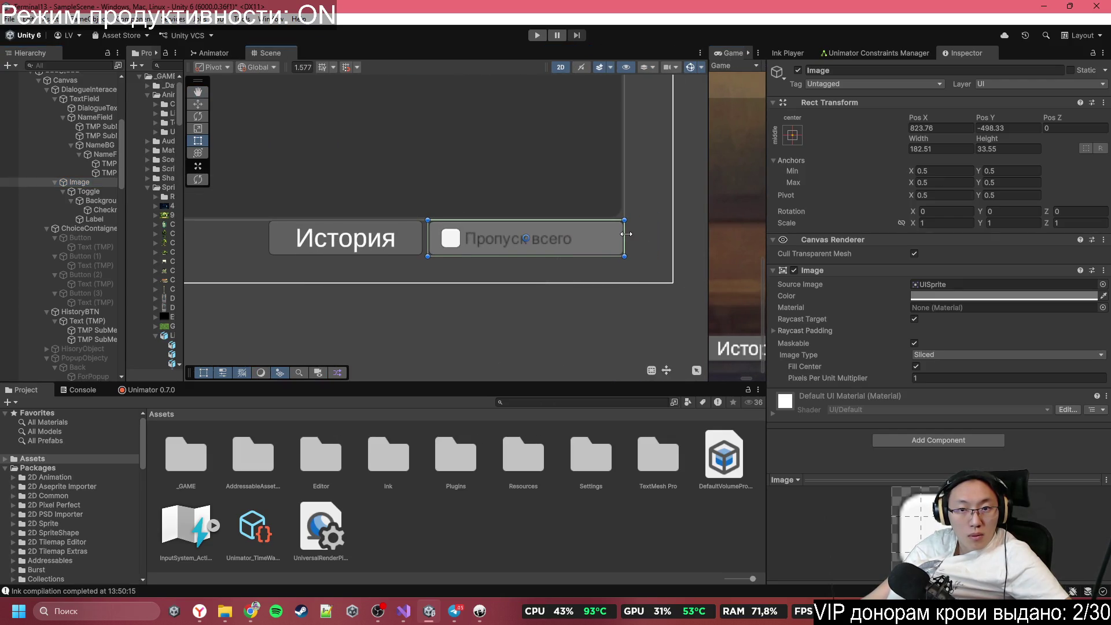
Step: Stretch the toggle's backing image wider to fit the longer label
left_click_drag(626, 234, 714, 235)
key("ctrl+z")
mouse_move(625, 244)
left_mouse_down()
mouse_move(699, 245)
mouse_move(630, 245)
mouse_move(665, 243)
left_mouse_up()
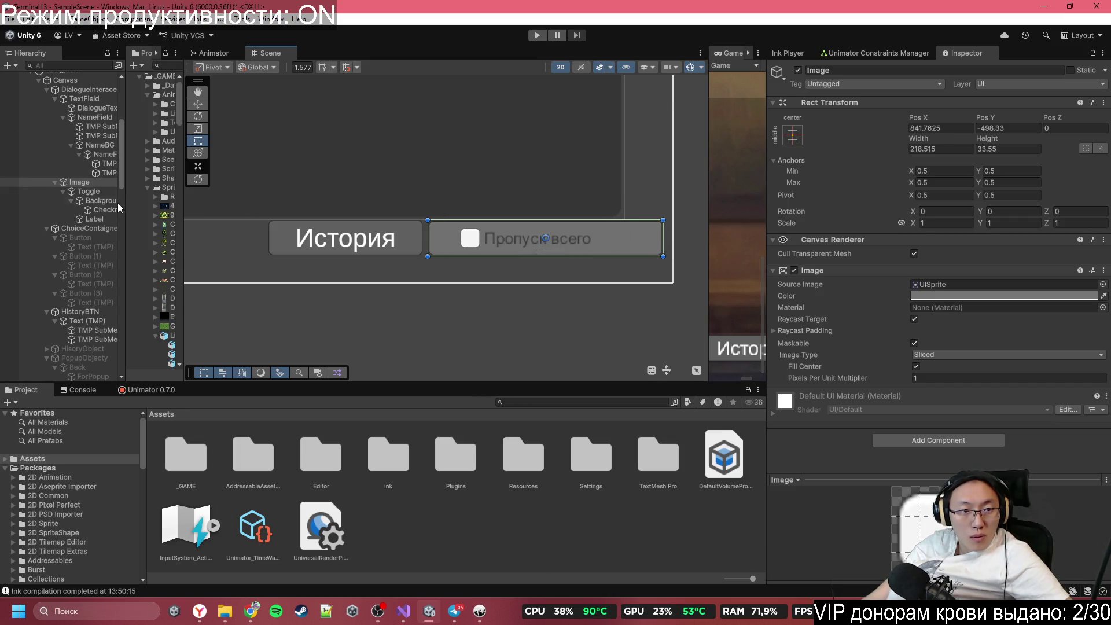
left_click(81, 222)
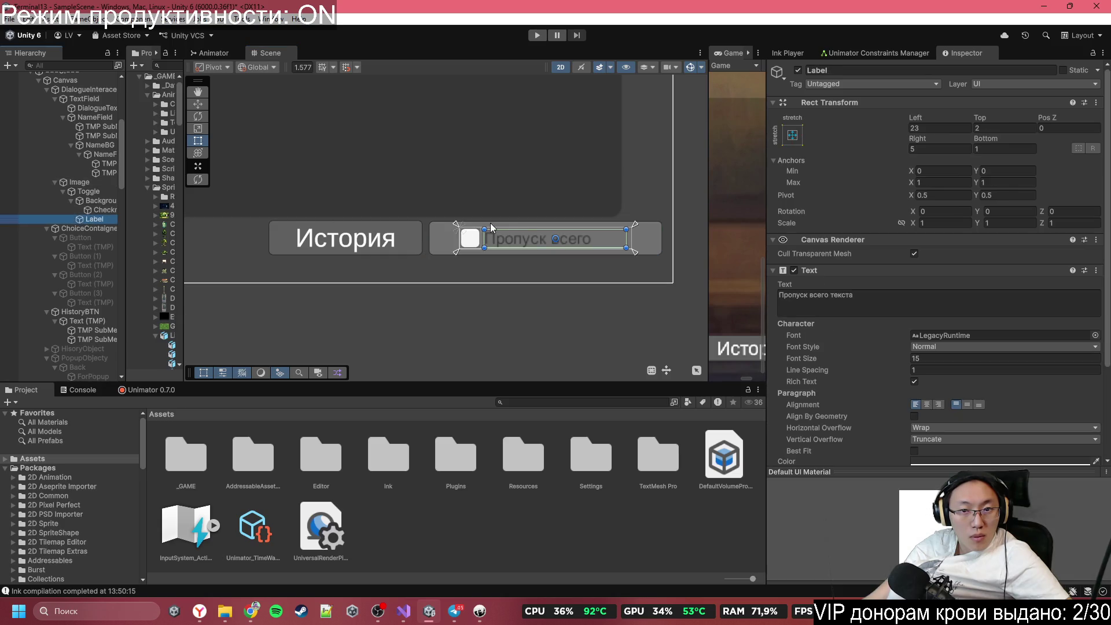
mouse_move(517, 242)
left_mouse_down()
mouse_move(504, 241)
mouse_move(516, 239)
left_mouse_up()
key("ctrl+z")
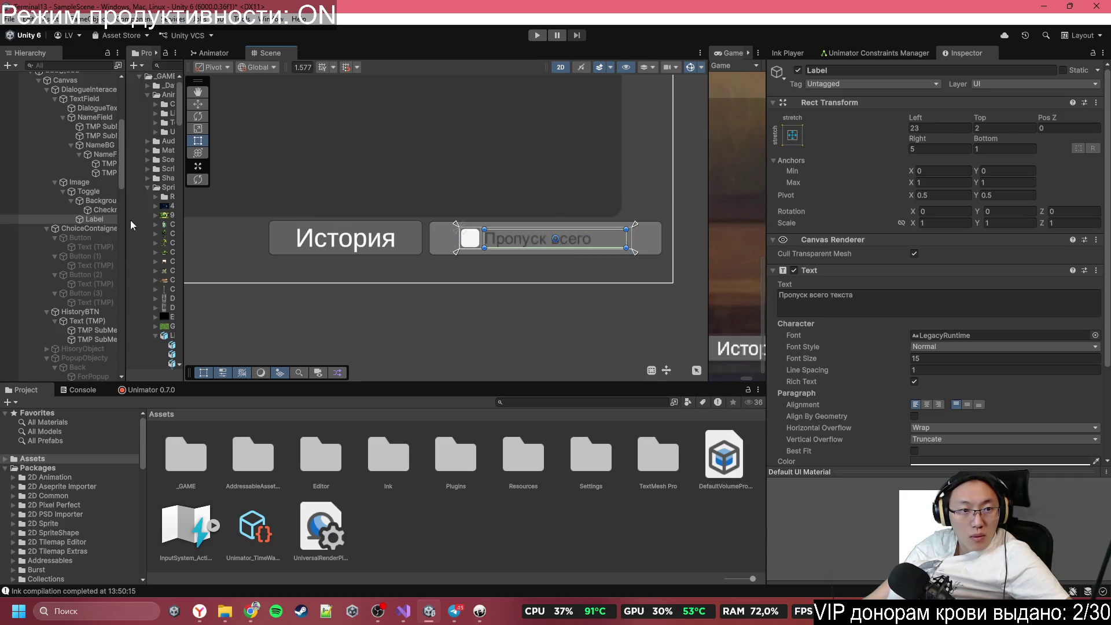
Step: Shift the whole skip toggle left and widen it so the full label fits
left_click(103, 204)
scroll(443, 238, "up", 3)
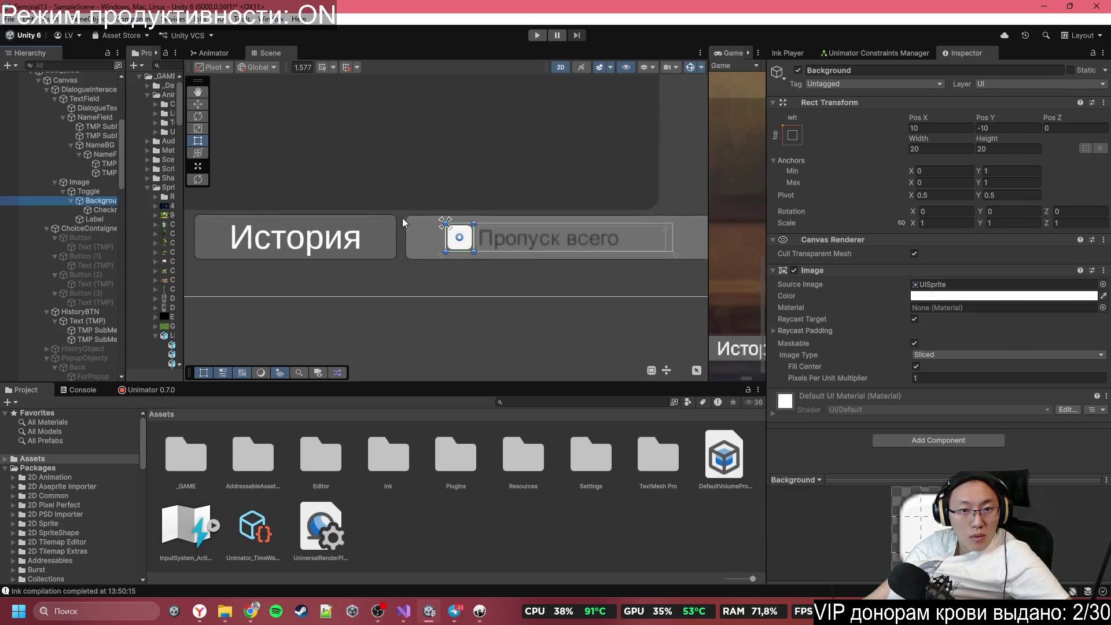
left_click(101, 194)
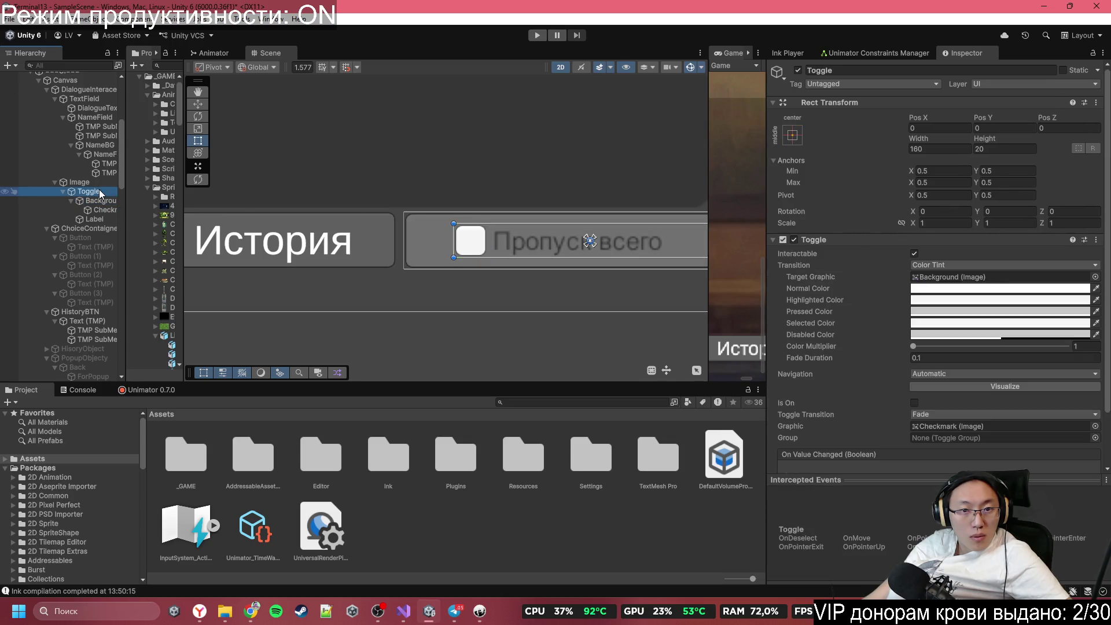
left_click_drag(467, 239, 417, 231)
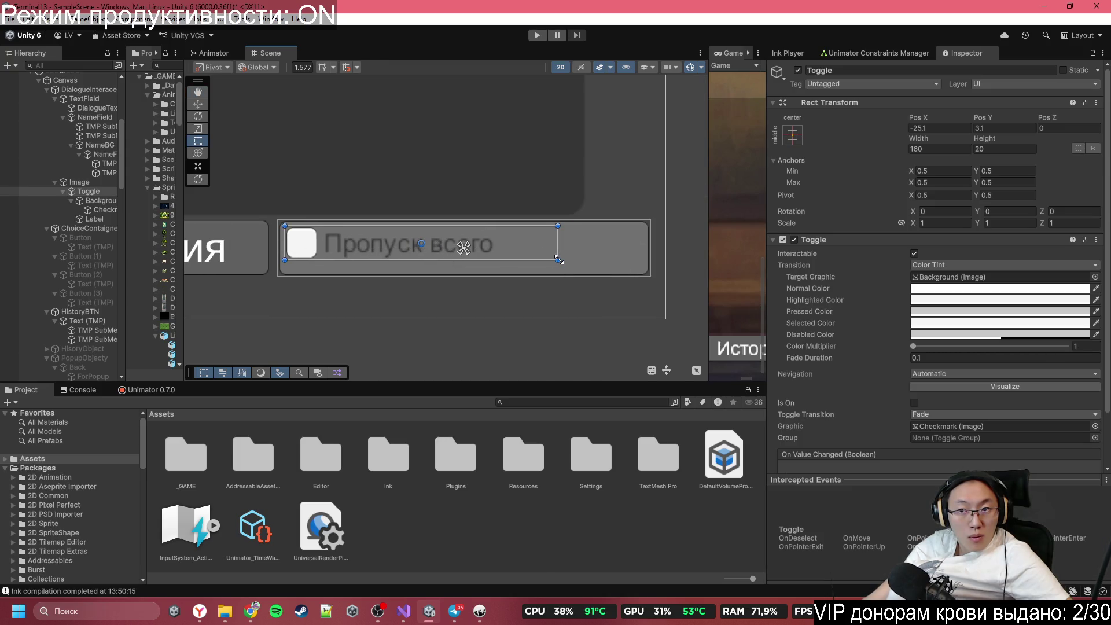
left_click_drag(559, 260, 646, 269)
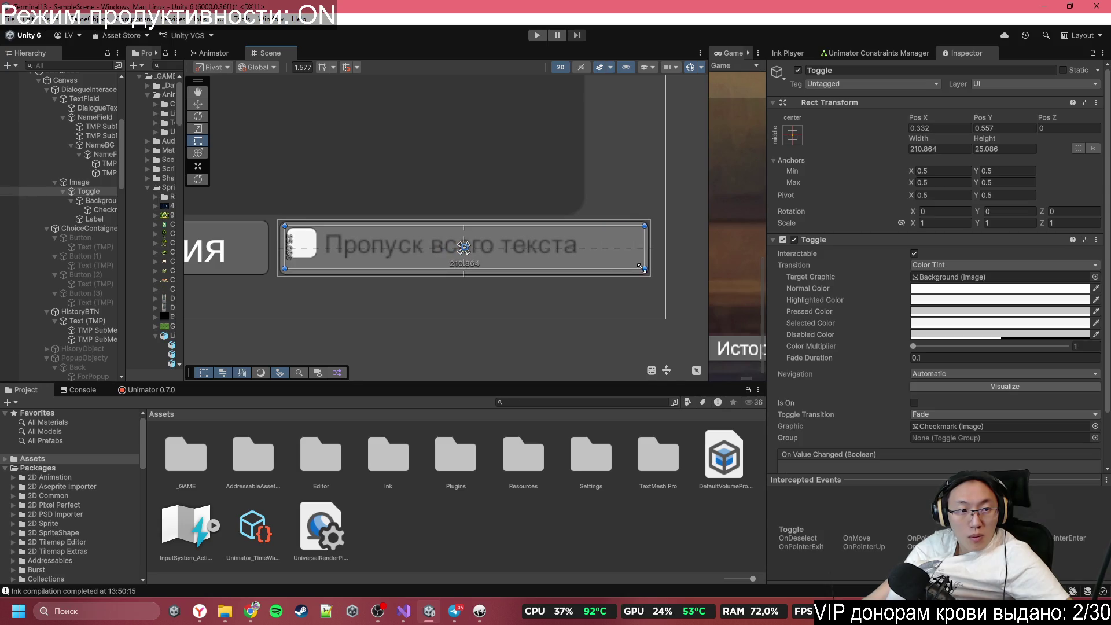
Step: Nudge the checkbox background slightly lower
left_click(94, 201)
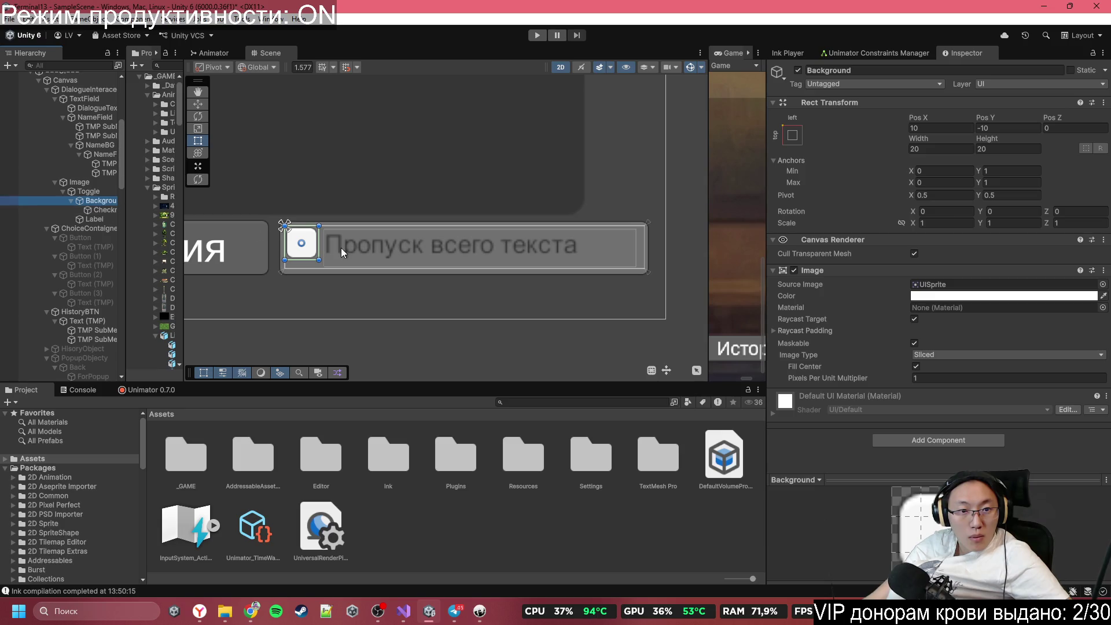
scroll(341, 248, "up", 3)
left_click_drag(278, 232, 278, 242)
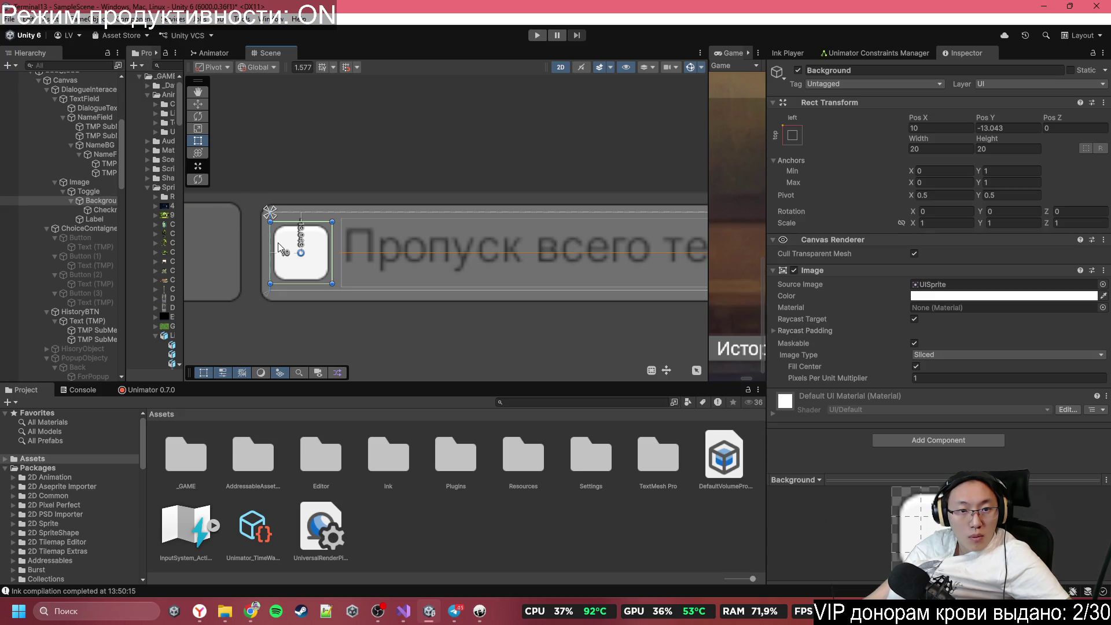
scroll(391, 275, "down", 2)
left_click(445, 257)
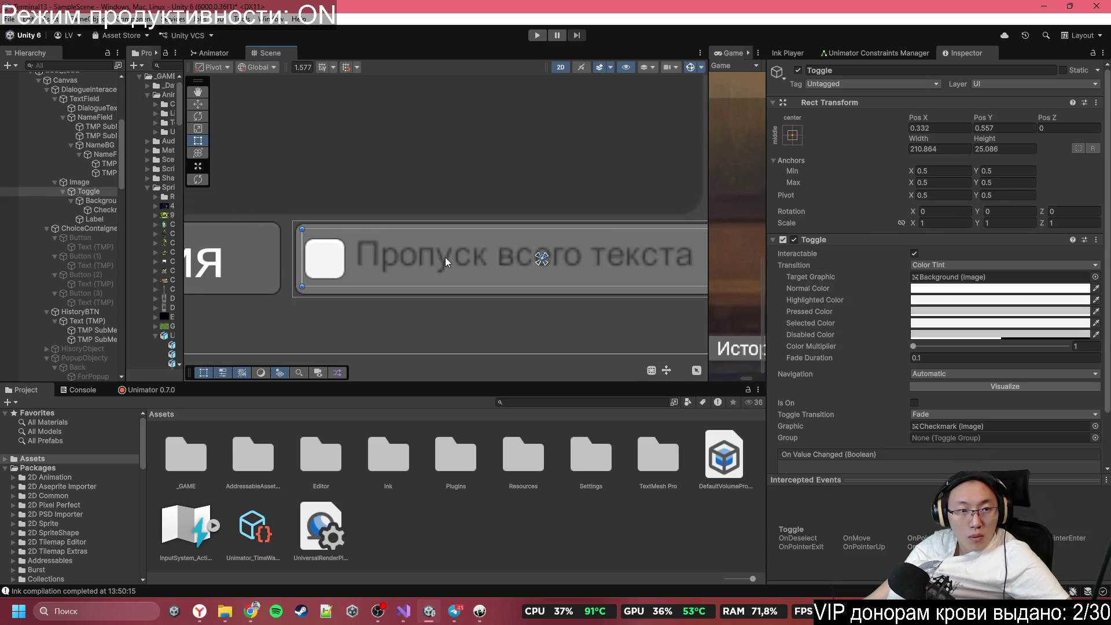
left_click(101, 210)
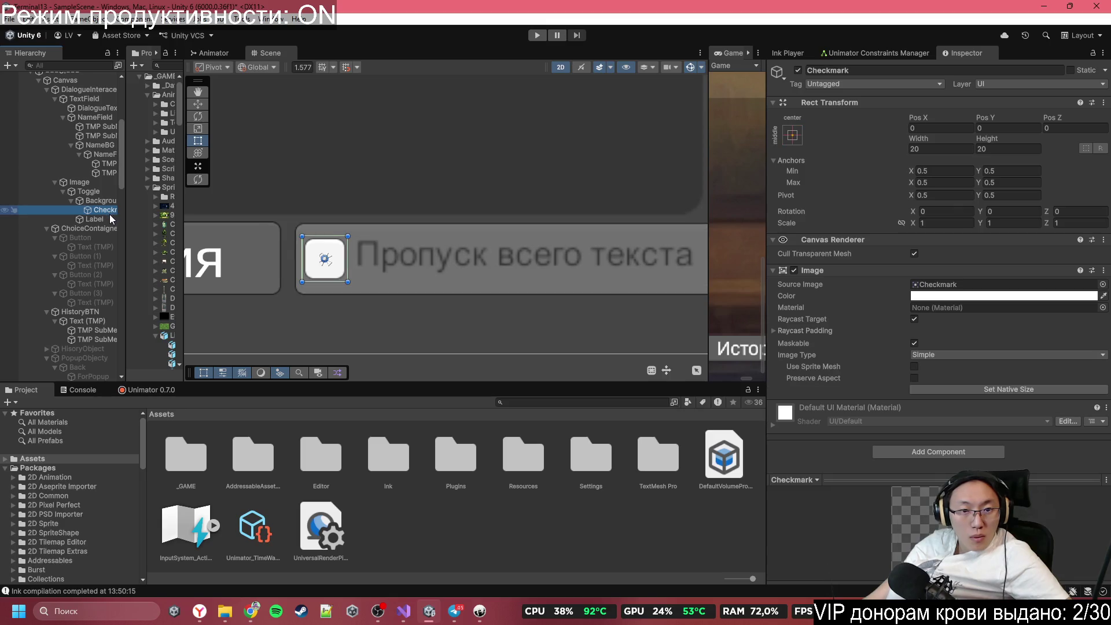
Step: Set the toggle Label's font size to 24 and pull its bottom edge down to reveal the text
left_click(112, 218)
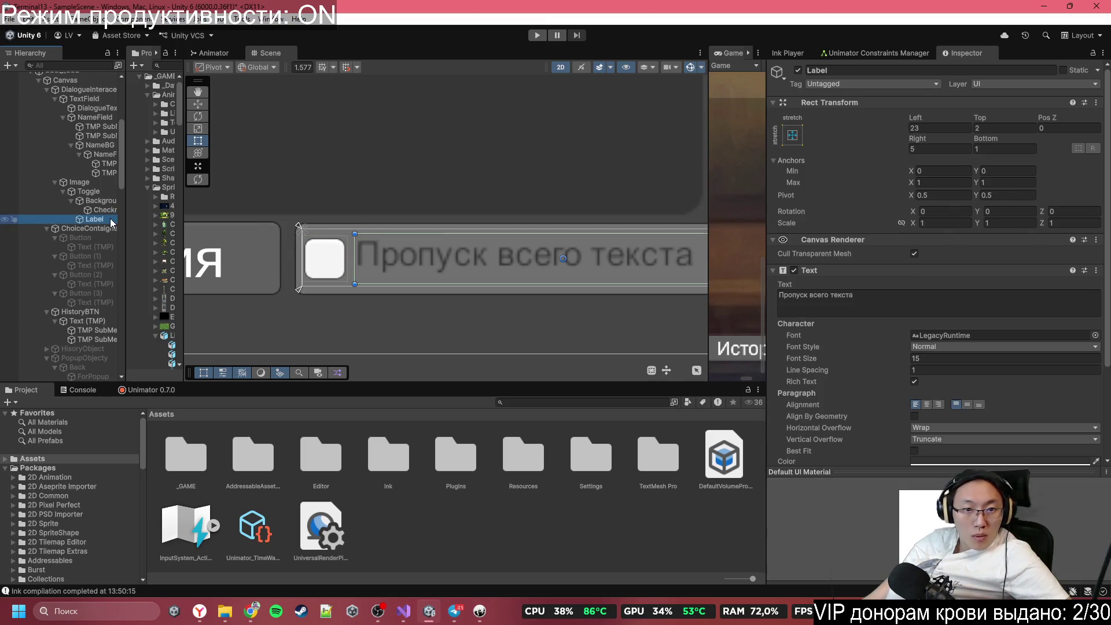
left_click(926, 405)
left_click(964, 406)
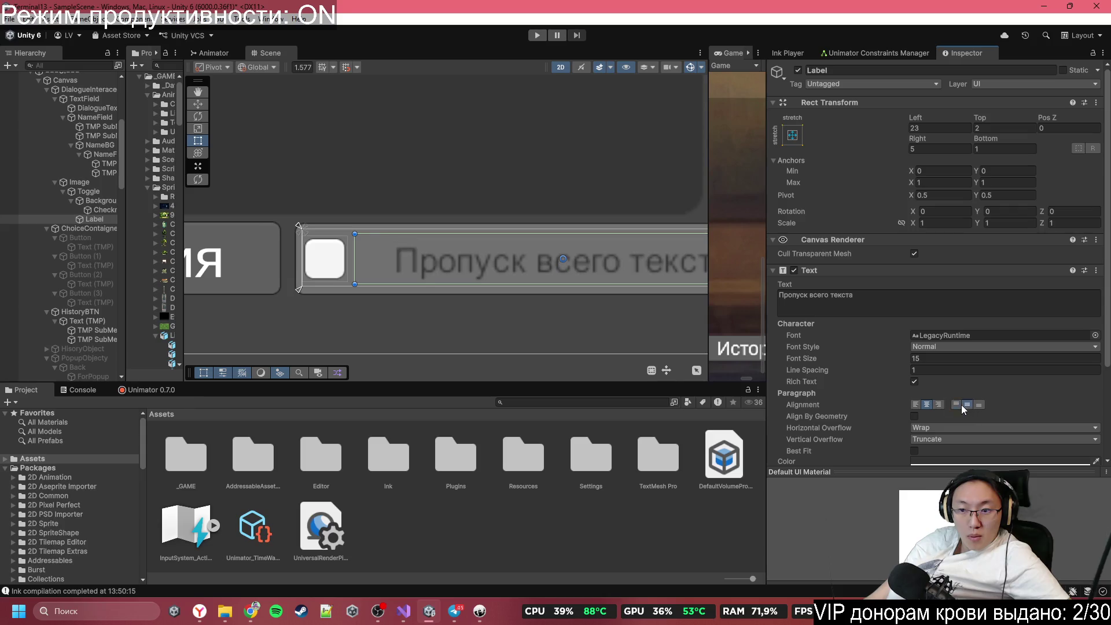
left_click(918, 405)
scroll(447, 280, "down", 3)
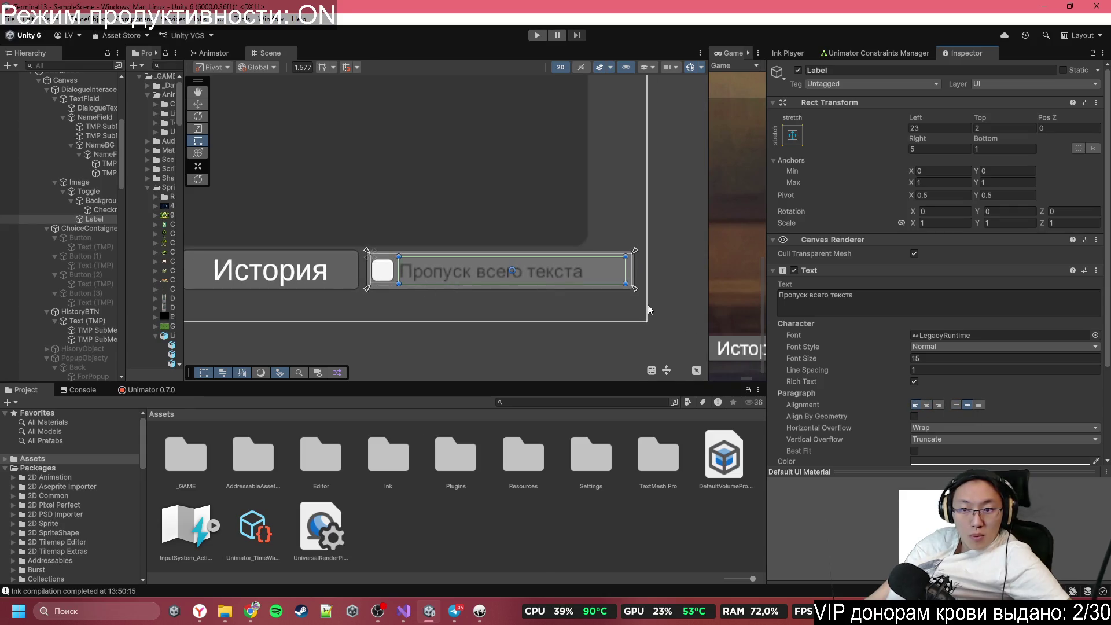
left_click(935, 359)
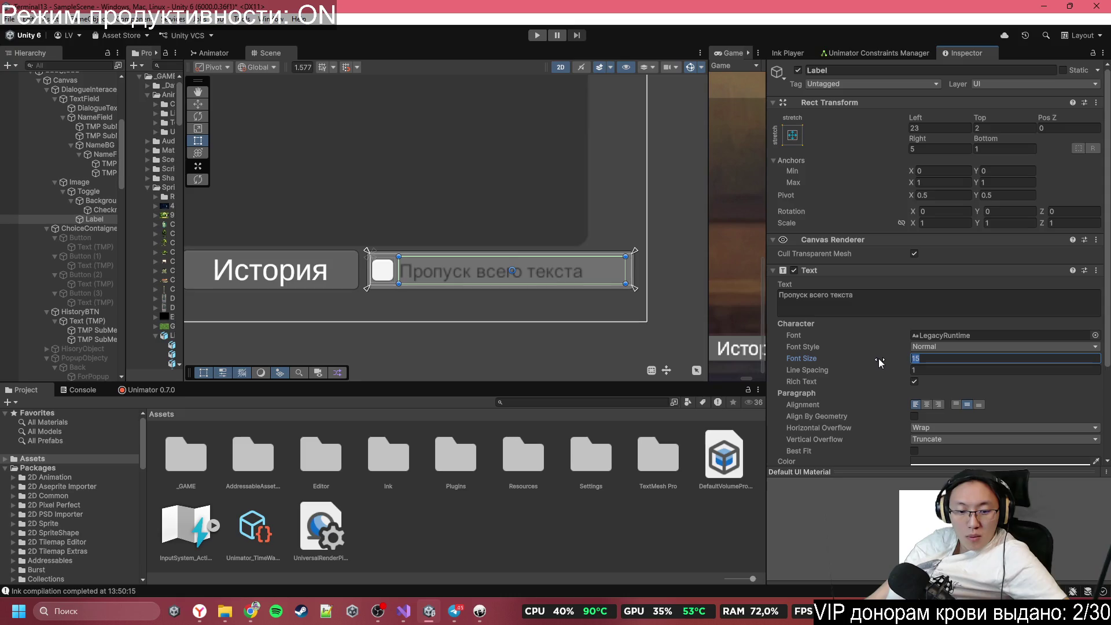
type("24")
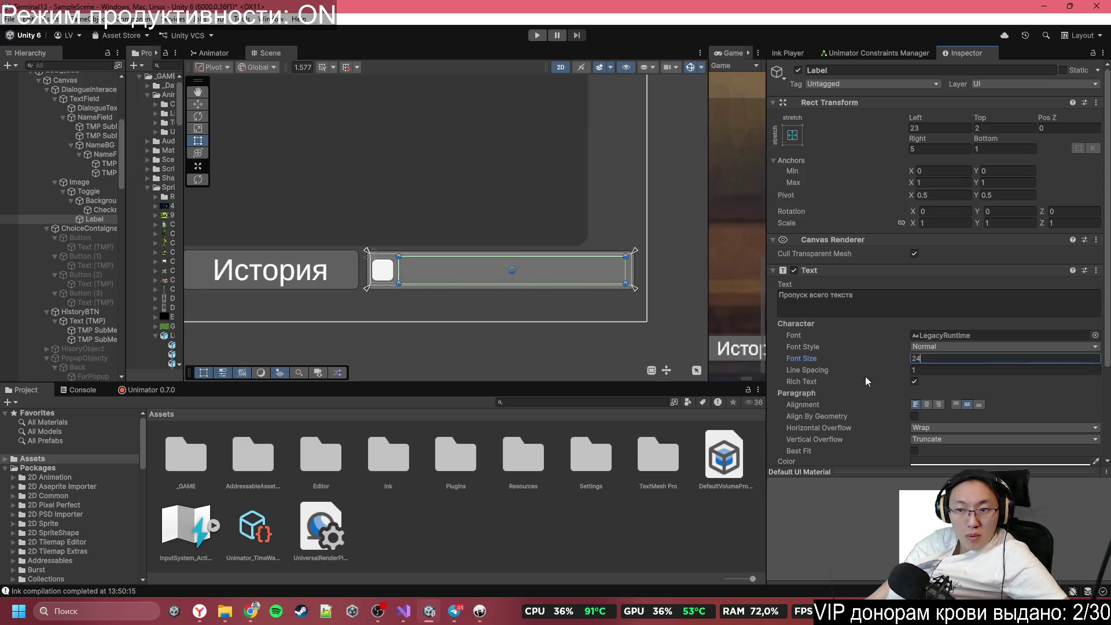
scroll(431, 287, "up", 2)
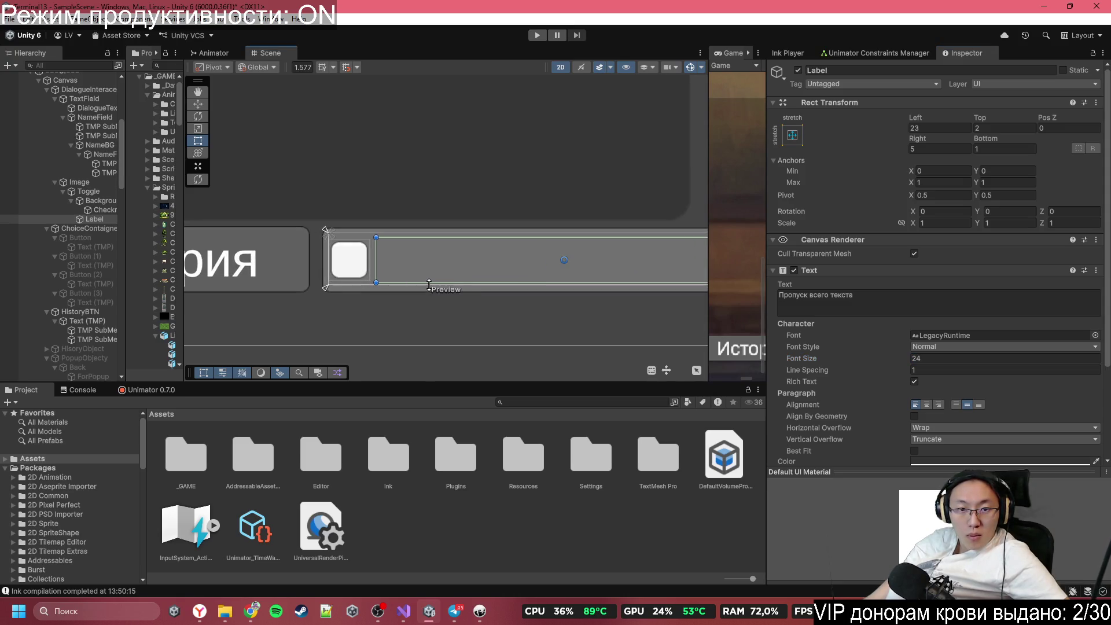
mouse_move(441, 285)
left_mouse_down()
mouse_move(450, 297)
mouse_move(455, 278)
left_mouse_up()
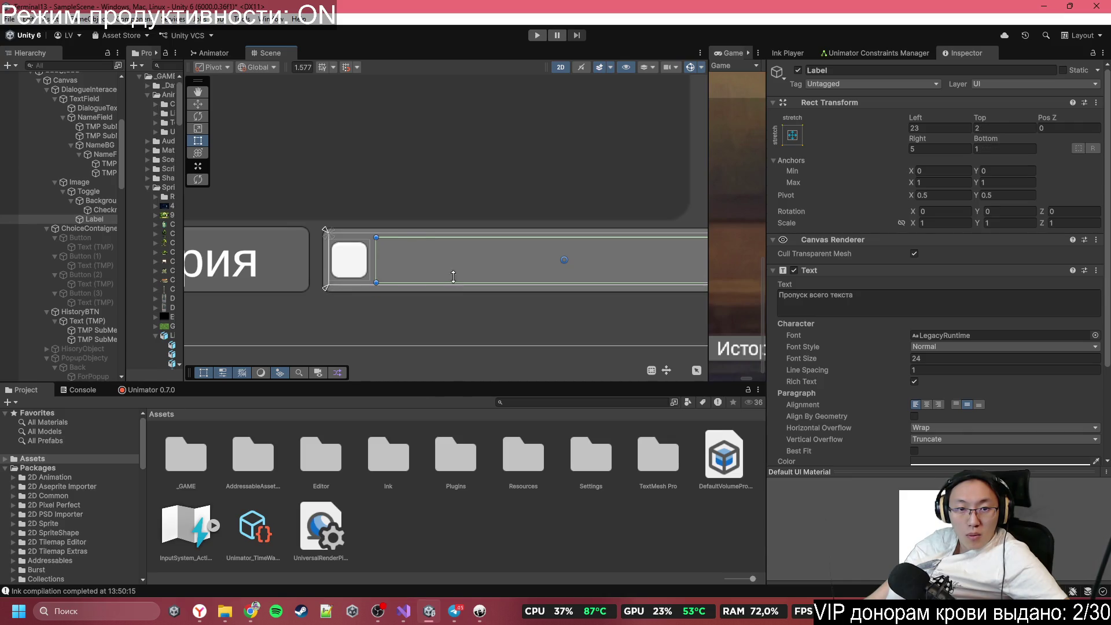
Step: Make the skip toggle taller via its top and bottom edges and move the checkmark down
left_click(455, 278)
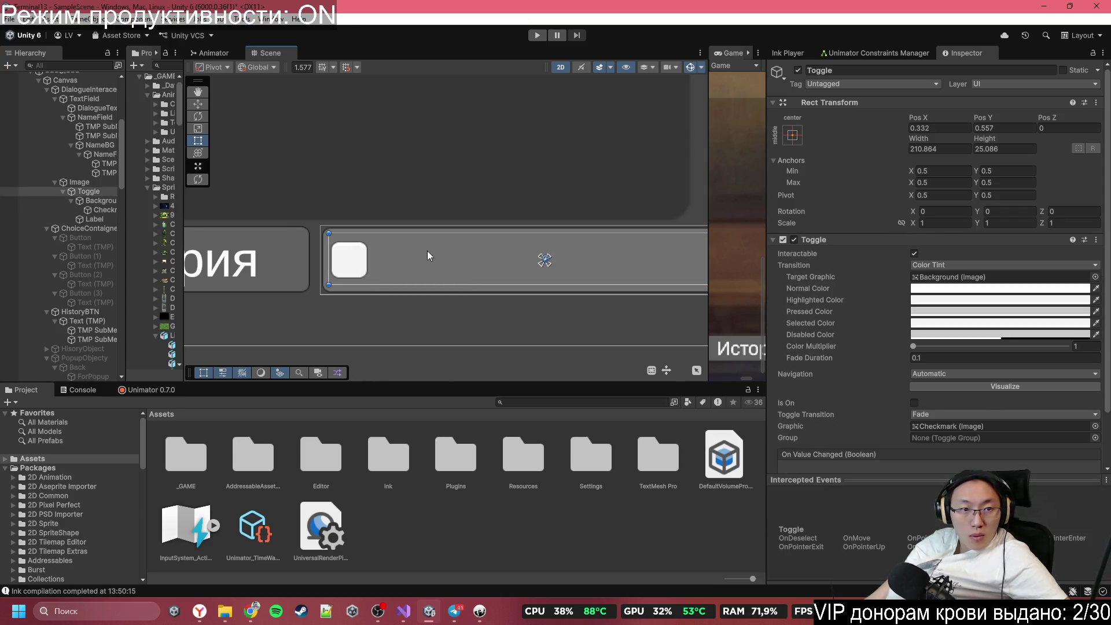
left_click_drag(452, 234, 452, 230)
left_click_drag(444, 289, 446, 297)
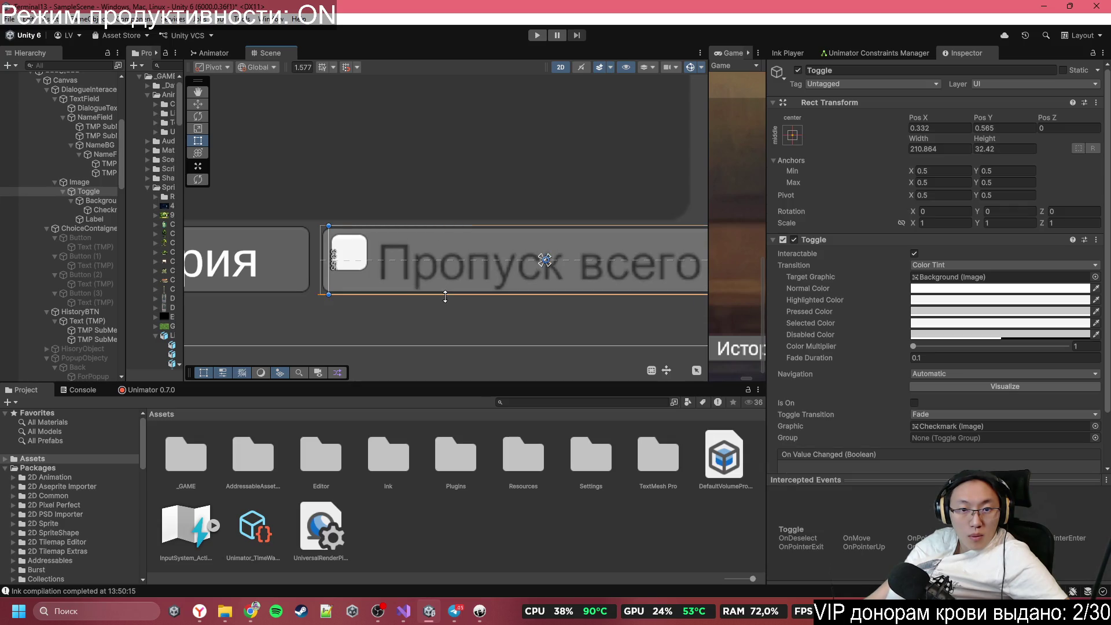
left_click(359, 256)
scroll(357, 262, "up", 3)
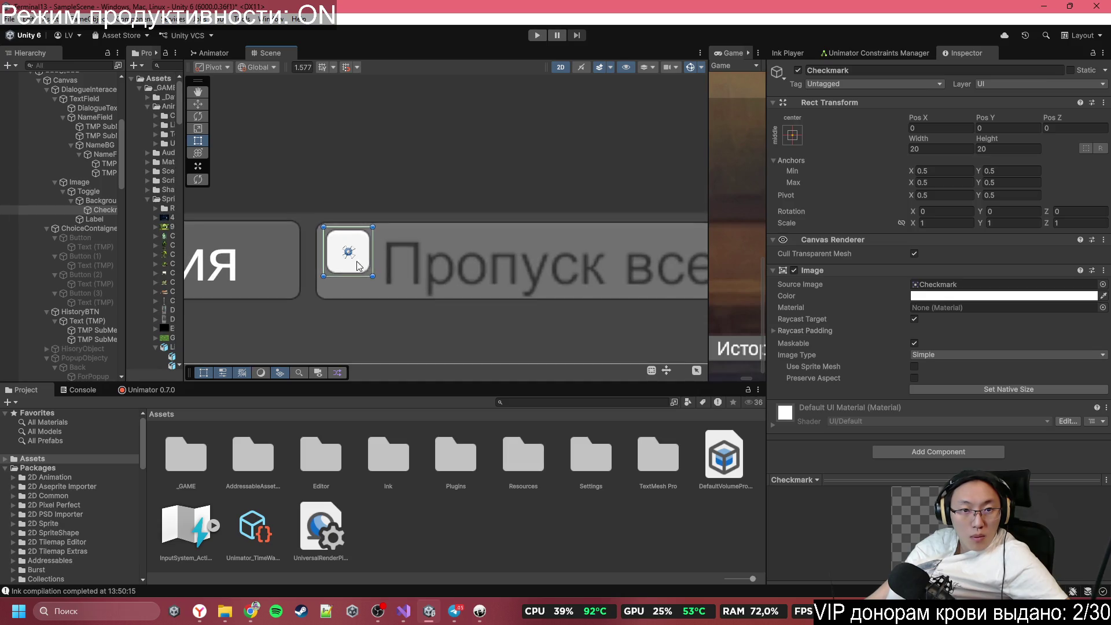
left_click_drag(364, 269, 368, 286)
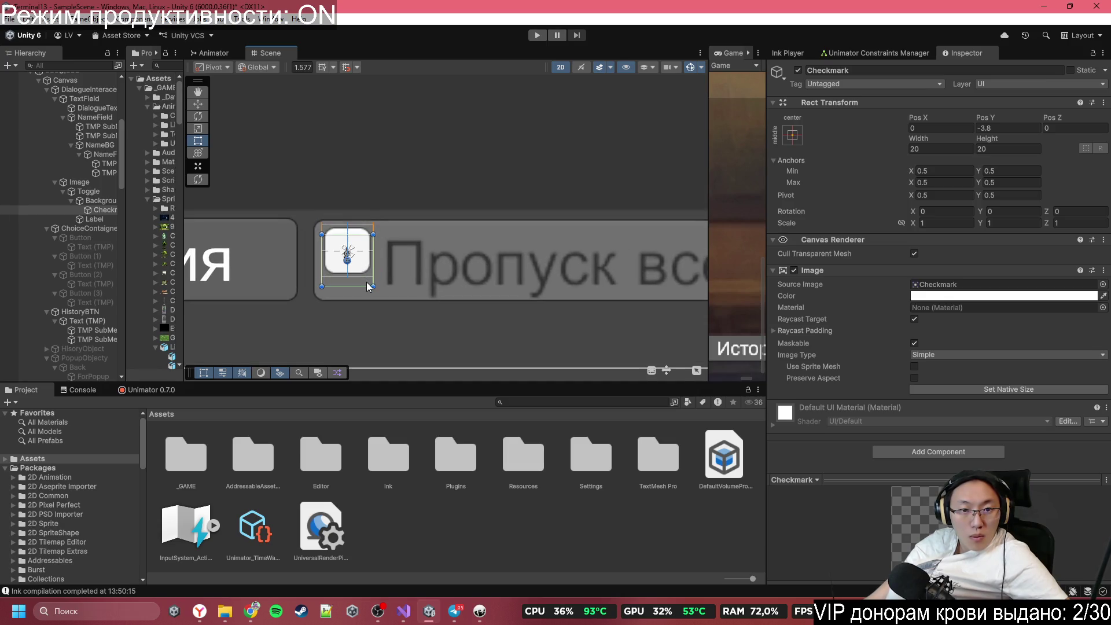
Step: Enlarge the checkbox background to about 28×28
left_click(86, 200)
left_click(92, 192)
left_click(91, 200)
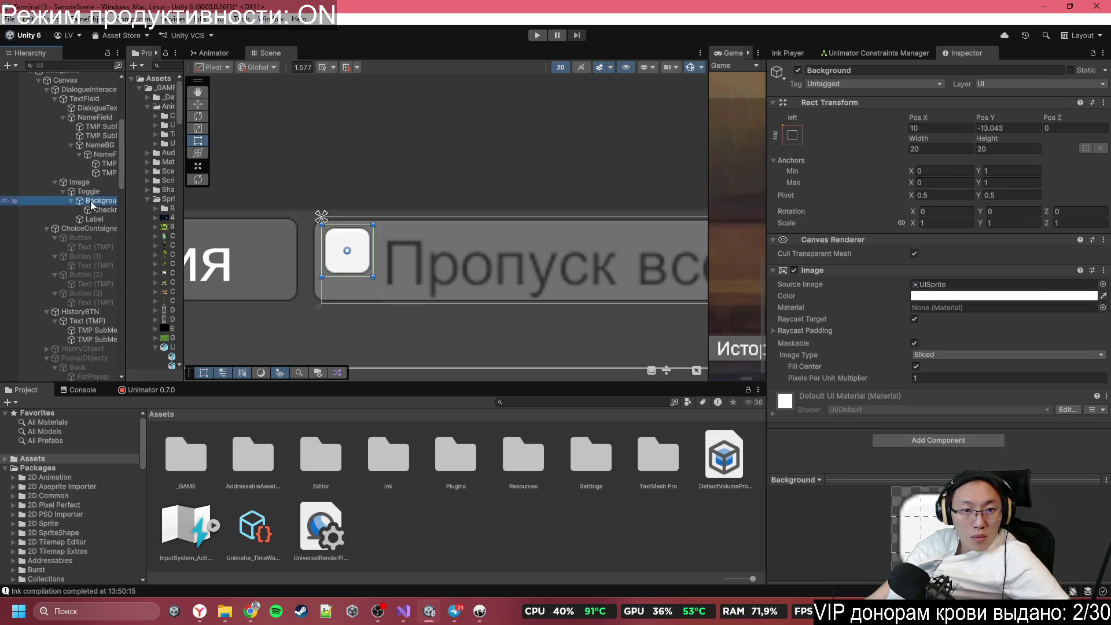
mouse_move(376, 279)
left_mouse_down()
mouse_move(402, 304)
mouse_move(391, 297)
left_mouse_up()
left_click(422, 283)
left_click_drag(321, 258, 397, 268)
key("ctrl+z")
Step: Pan the Scene to frame the whole toggle and step through its child objects
left_click(88, 218)
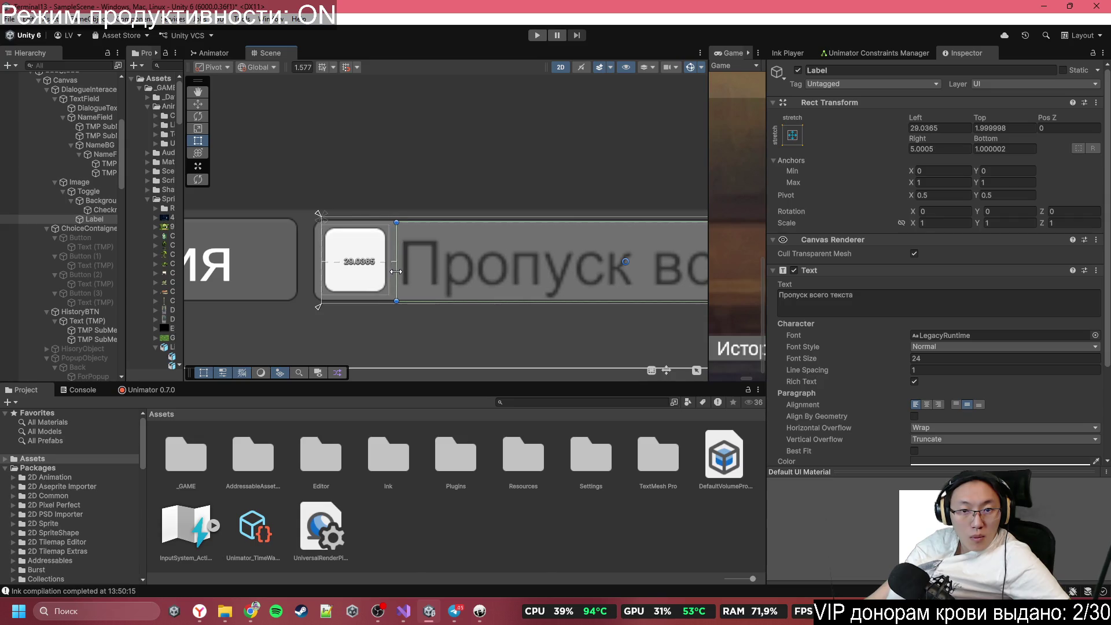
scroll(494, 294, "down", 1)
scroll(495, 294, "down", 3)
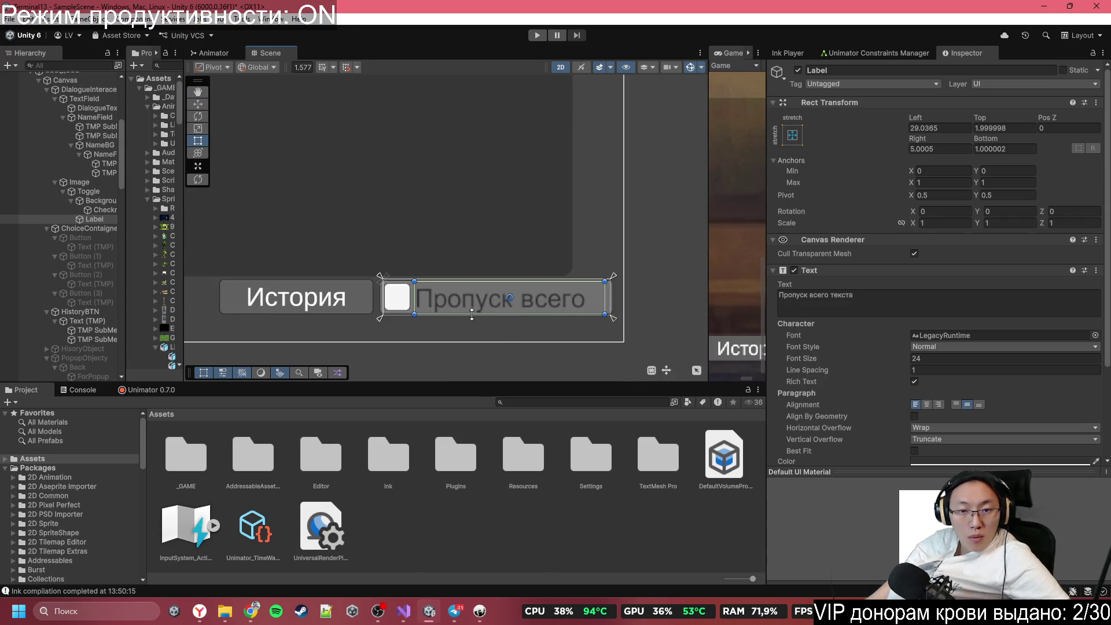
left_click_drag(433, 301, 500, 291)
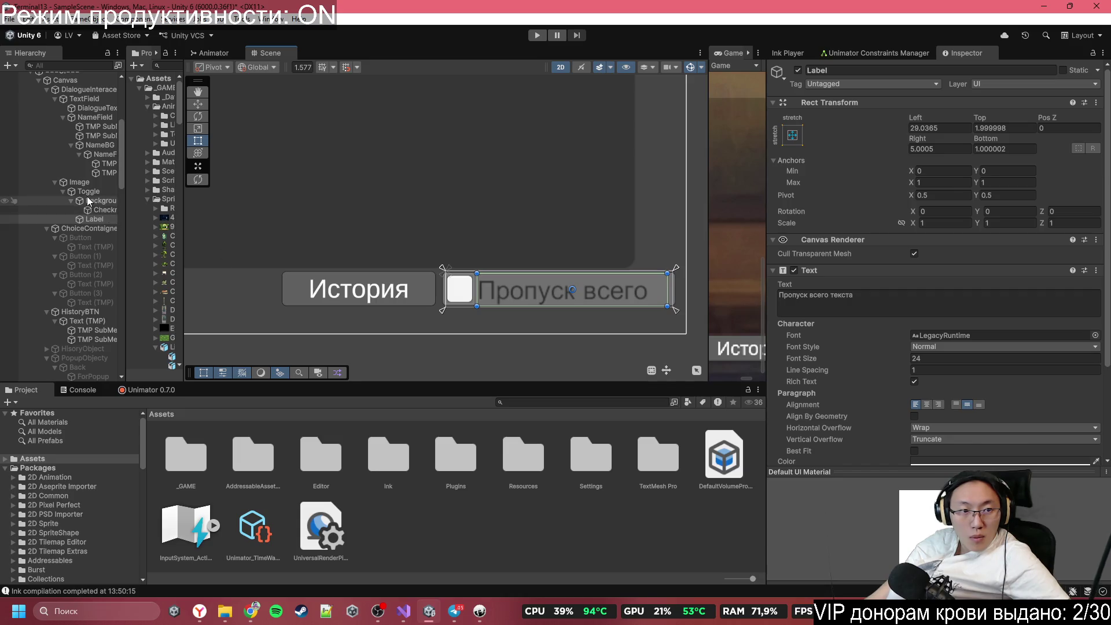
left_click(86, 192)
mouse_move(445, 289)
left_mouse_down()
mouse_move(411, 289)
mouse_move(476, 287)
left_mouse_up()
key("ctrl+z")
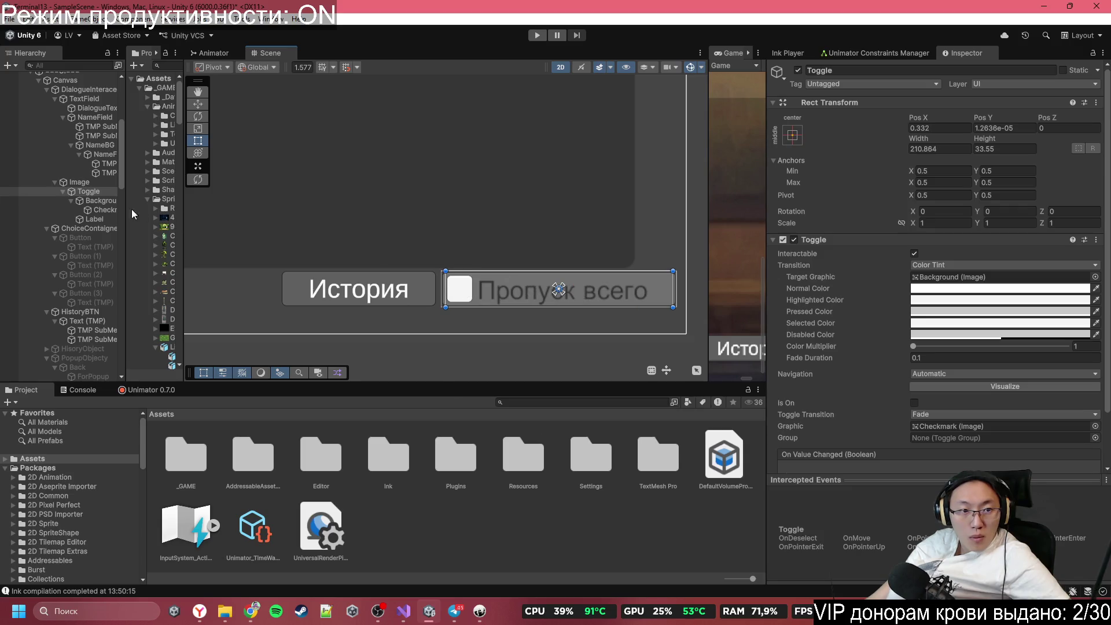
left_click(103, 201)
key("Up")
left_click(110, 210)
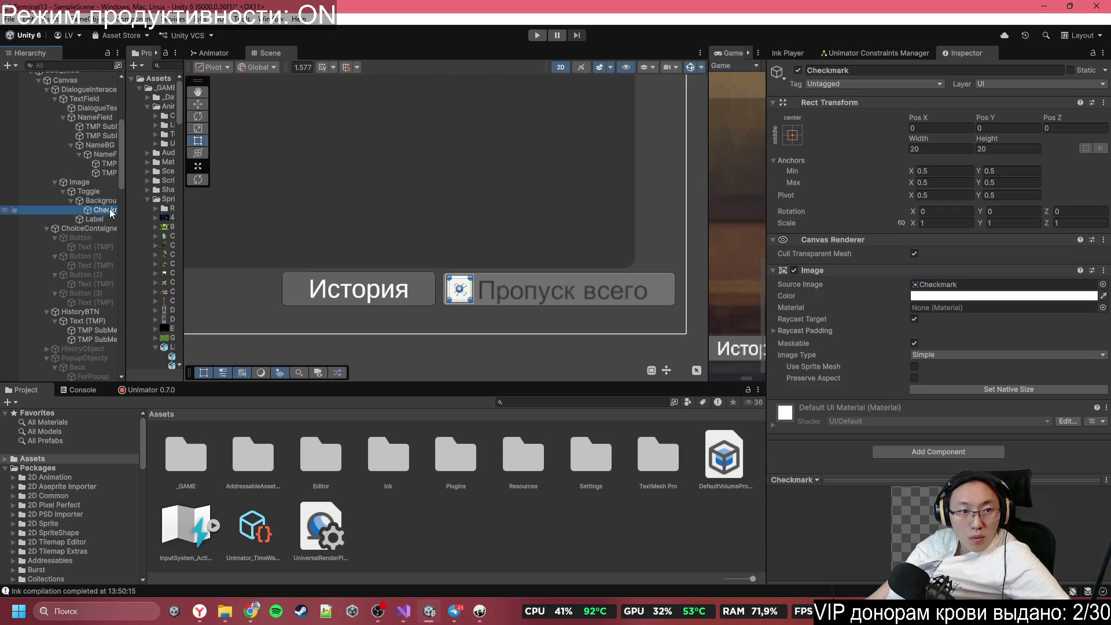
key("Down")
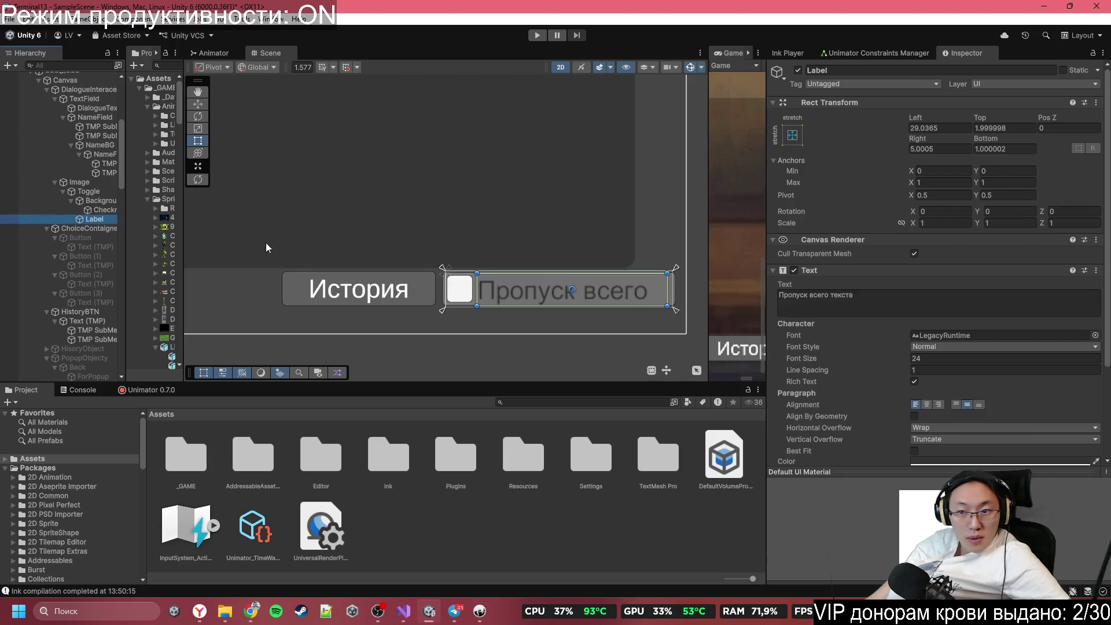
Step: Stretch the Label's top edge to the toggle's top so the size-24 text shows
left_click(926, 405)
left_click(916, 405)
scroll(584, 292, "up", 2)
scroll(461, 290, "up", 2)
left_click_drag(461, 265, 465, 261)
scroll(453, 314, "down", 2)
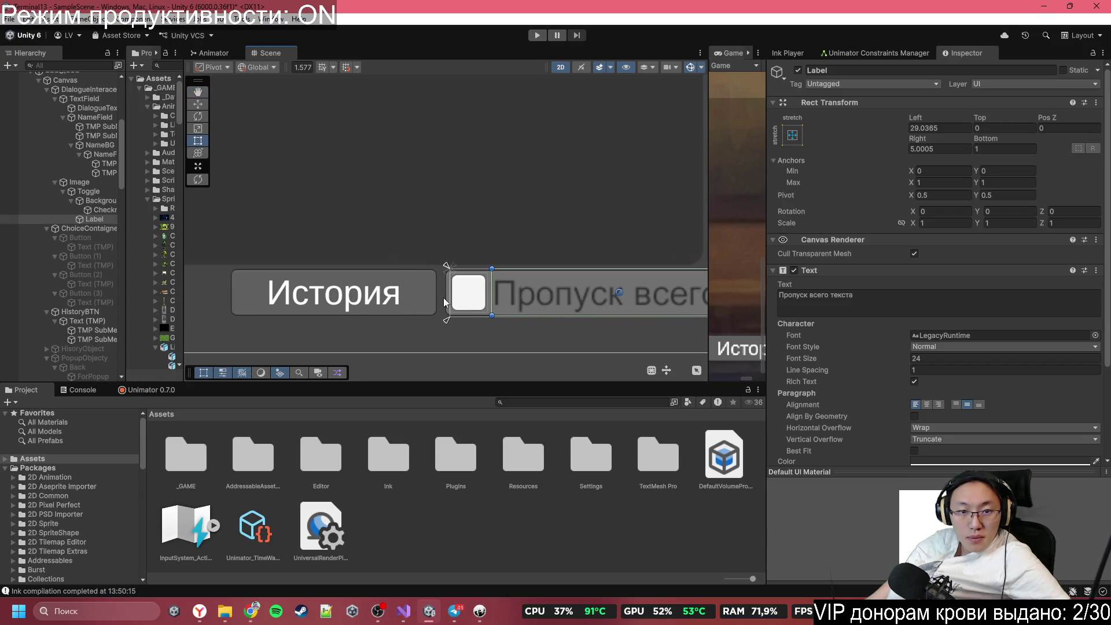
left_click(85, 190)
Step: Widen the toggle's backing Image to the right
left_click(91, 182)
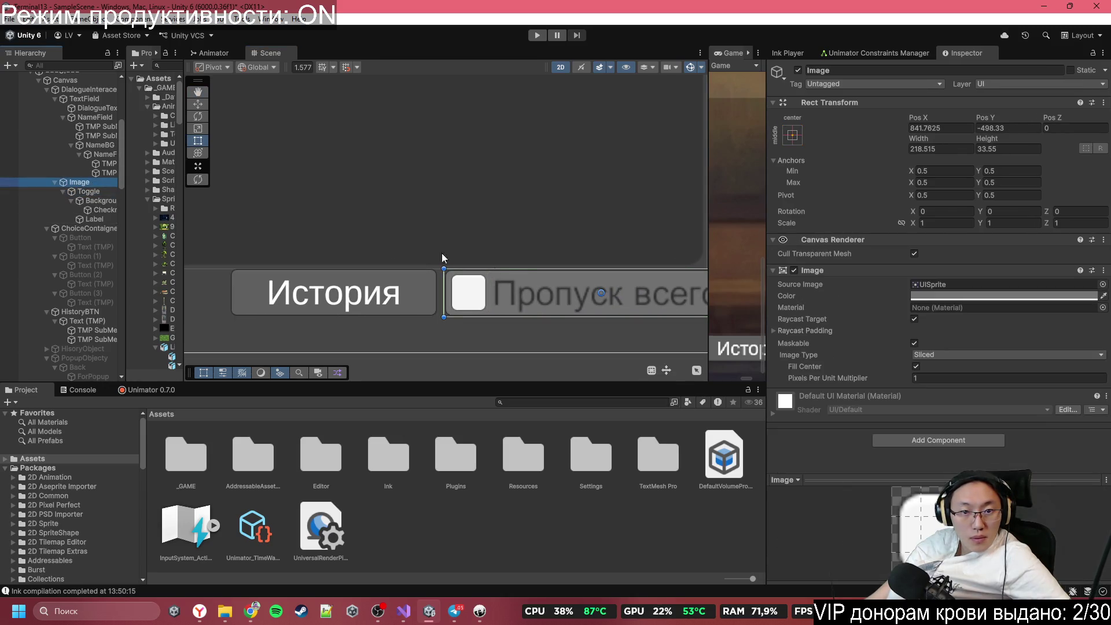
scroll(462, 308, "down", 1)
scroll(462, 308, "down", 1)
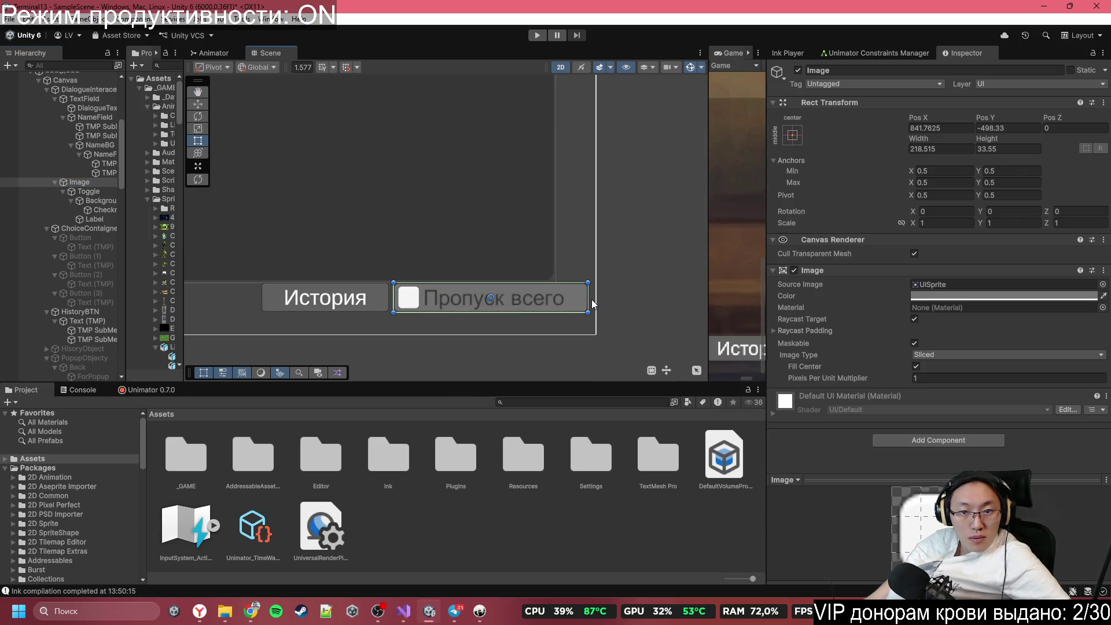
left_click_drag(588, 296, 634, 302)
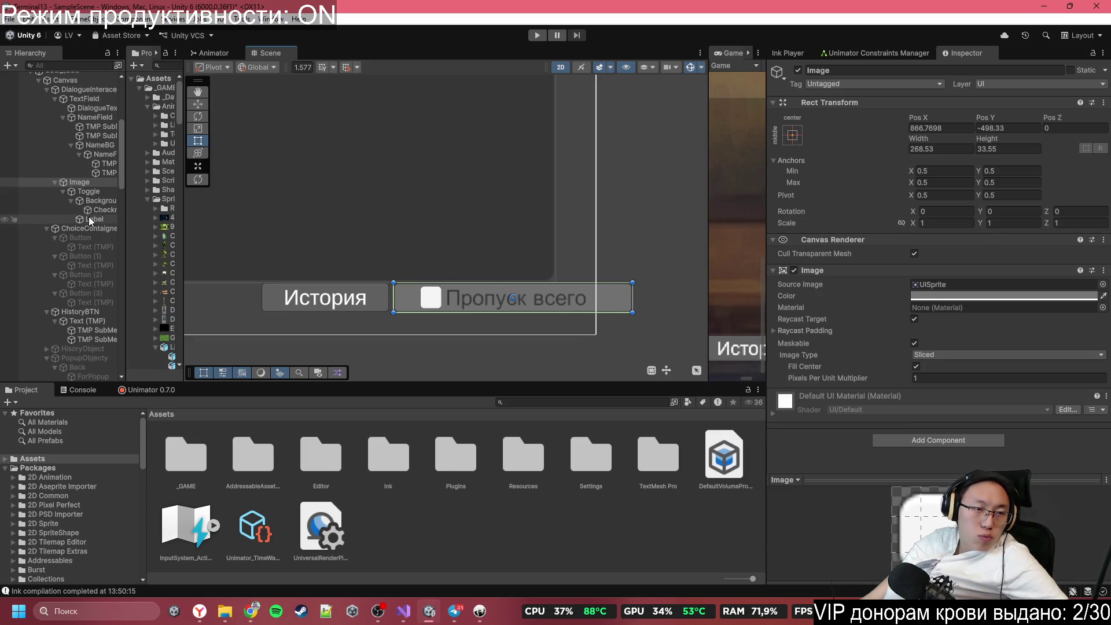
Step: Stretch the skip toggle's left and right edges so the label fits
left_click(94, 219)
scroll(380, 315, "up", 1)
scroll(381, 315, "up", 1)
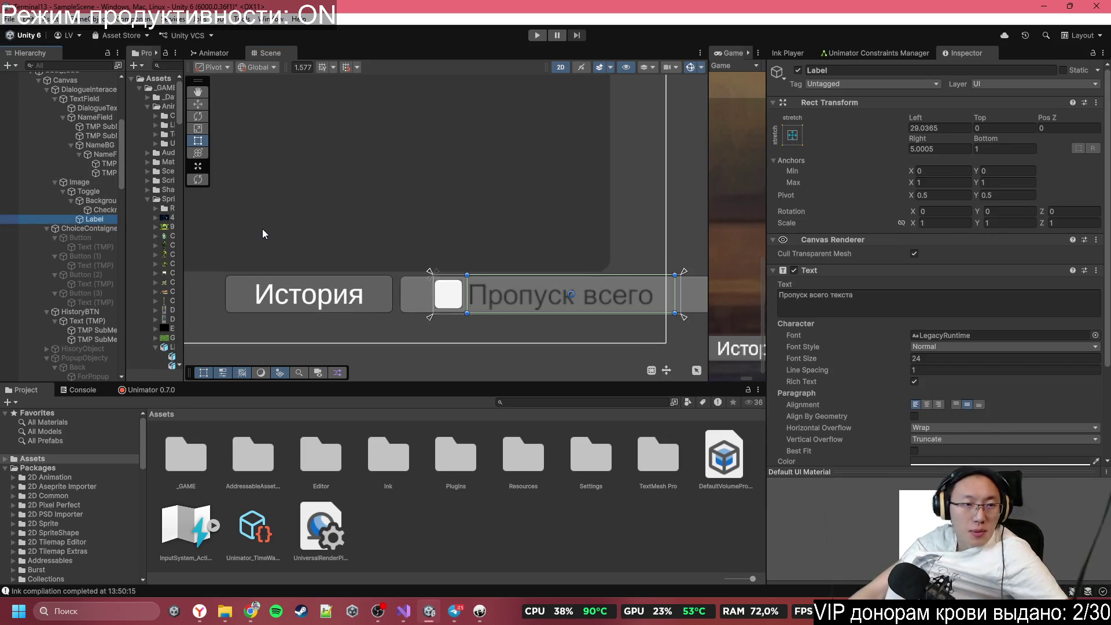
scroll(431, 313, "up", 1)
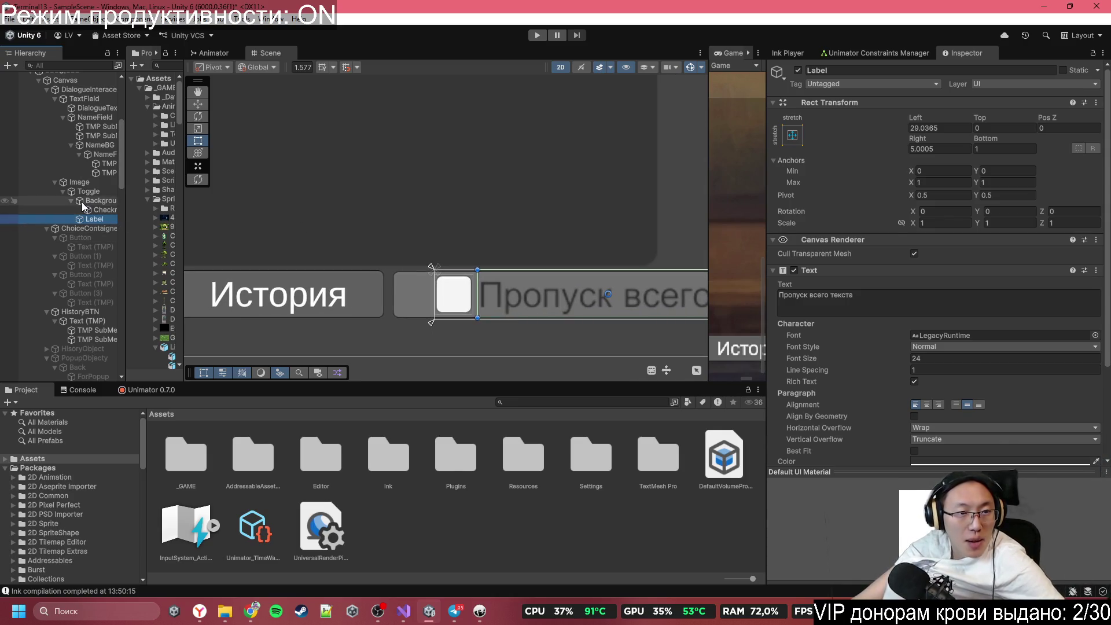
left_click(88, 192)
scroll(353, 276, "up", 1)
left_click_drag(451, 287, 407, 289)
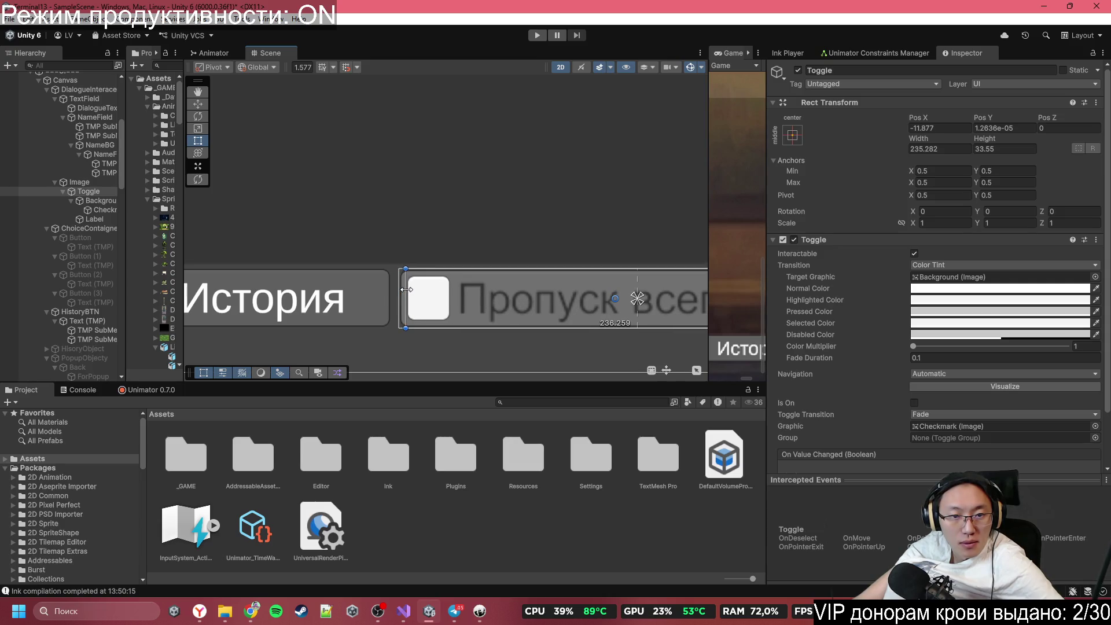
scroll(484, 291, "down", 2)
mouse_move(602, 285)
left_mouse_down()
mouse_move(661, 290)
mouse_move(638, 288)
left_mouse_up()
Step: Widen the backdrop panel further and extend the toggle's edges slightly
left_click(381, 286)
scroll(404, 301, "down", 3)
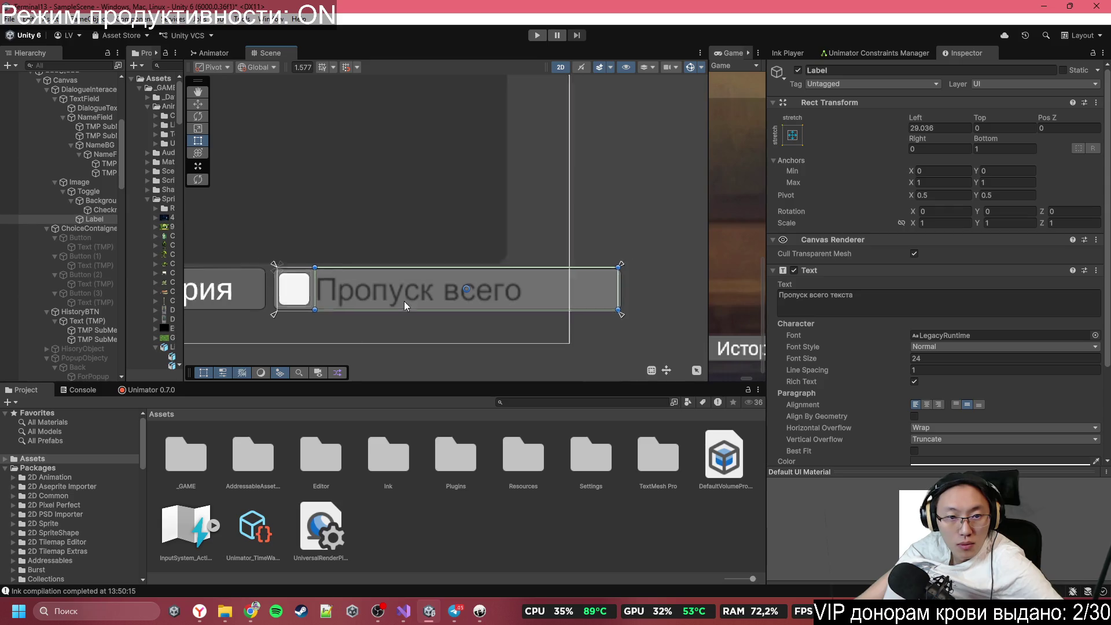
left_click(90, 190)
left_click(81, 182)
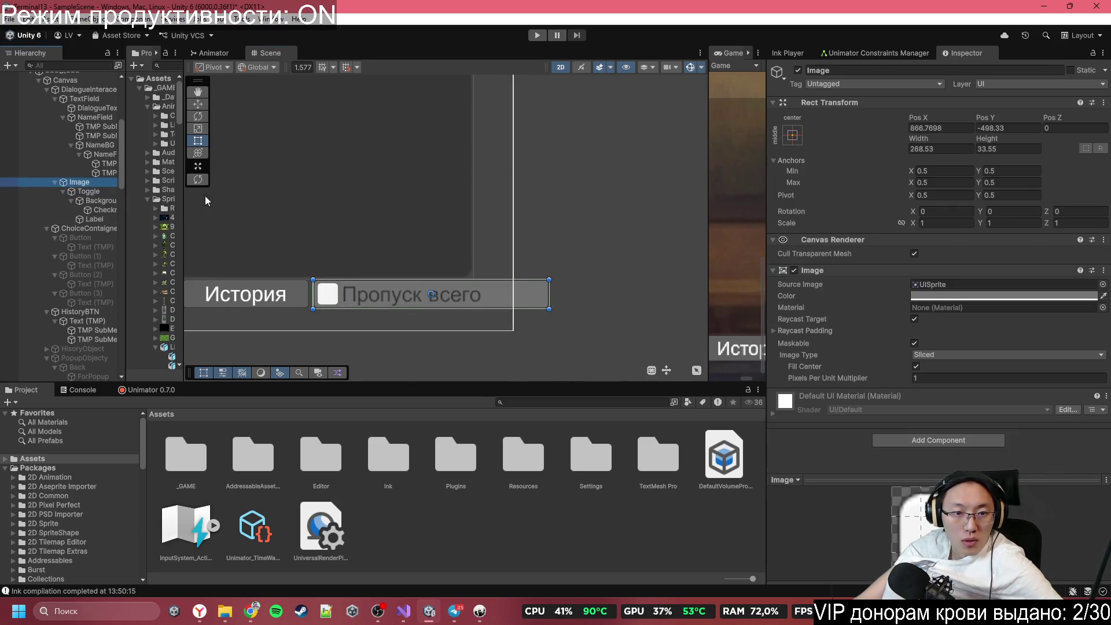
left_click_drag(550, 278, 565, 279)
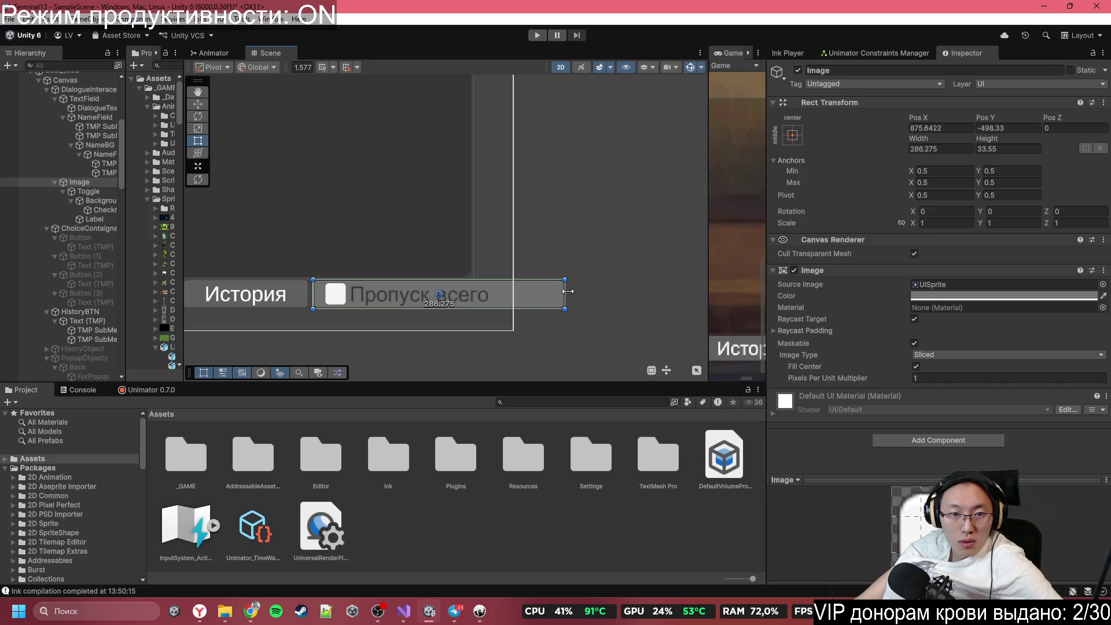
left_click(93, 199)
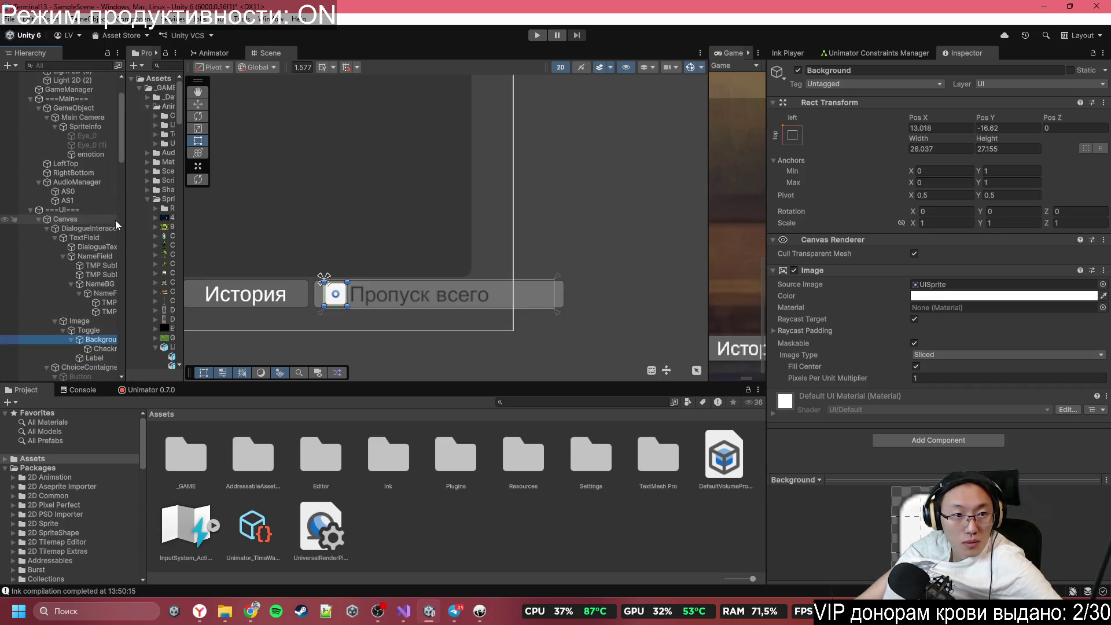
double_click(90, 192)
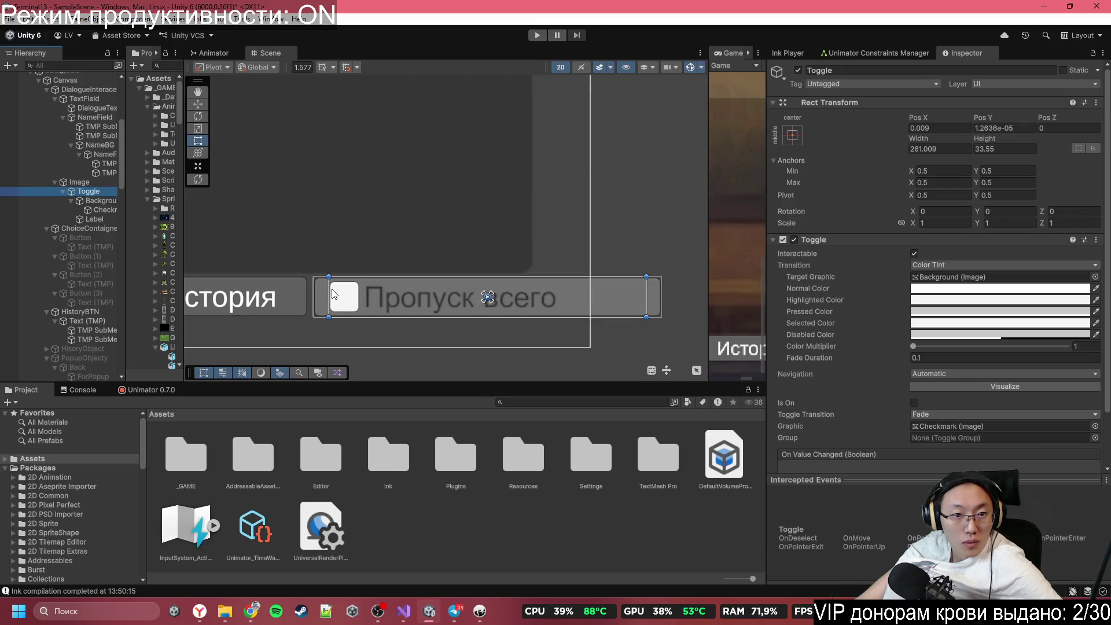
left_click_drag(329, 289, 319, 289)
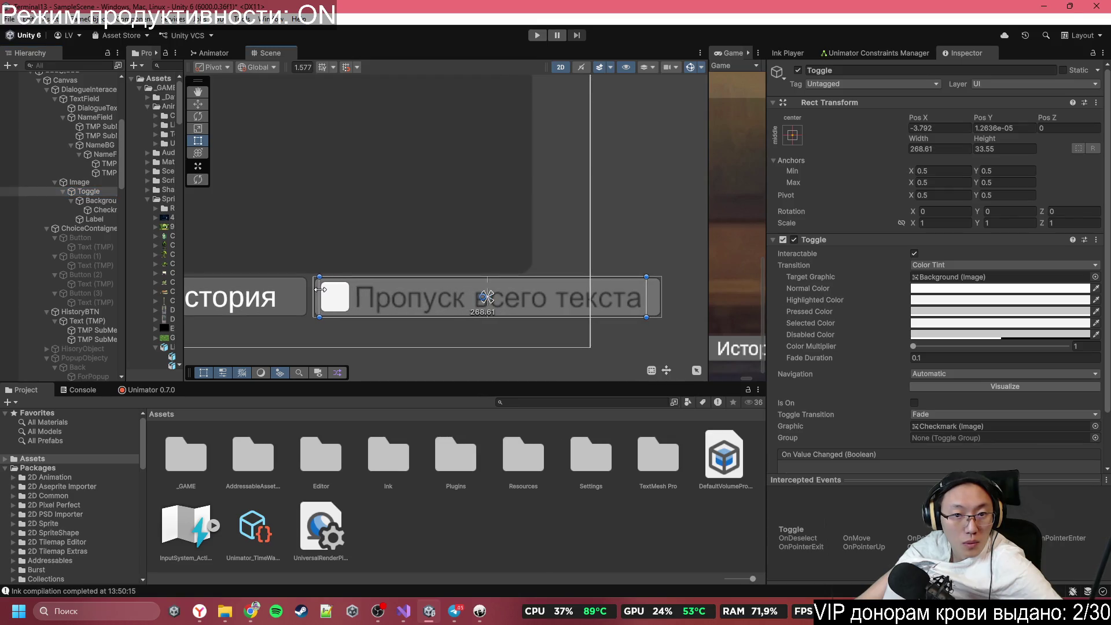
left_click_drag(646, 298, 655, 299)
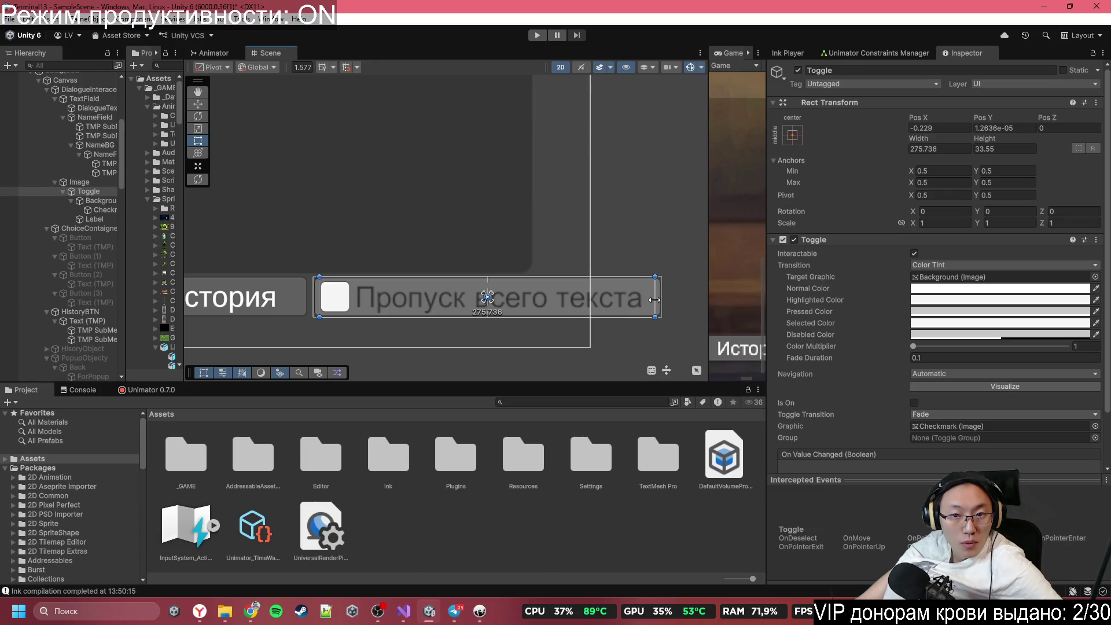
Step: Move the backdrop Image and История button together about 162 px left
left_click(70, 174)
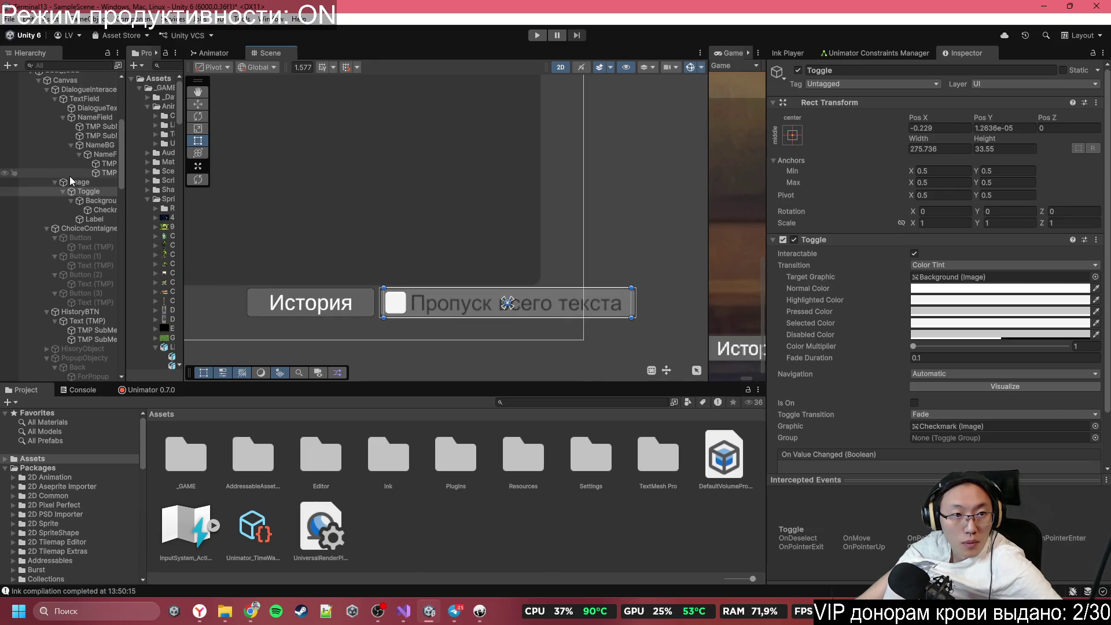
left_click(74, 181)
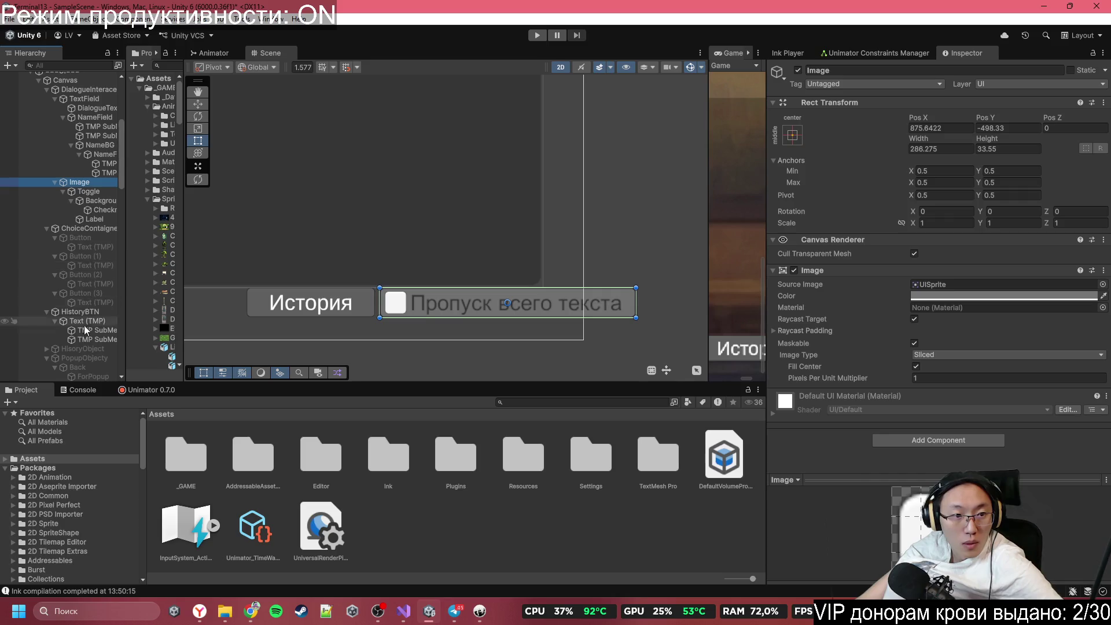
left_click(95, 315, "ctrl")
left_click(200, 105)
left_click_drag(352, 304, 258, 307)
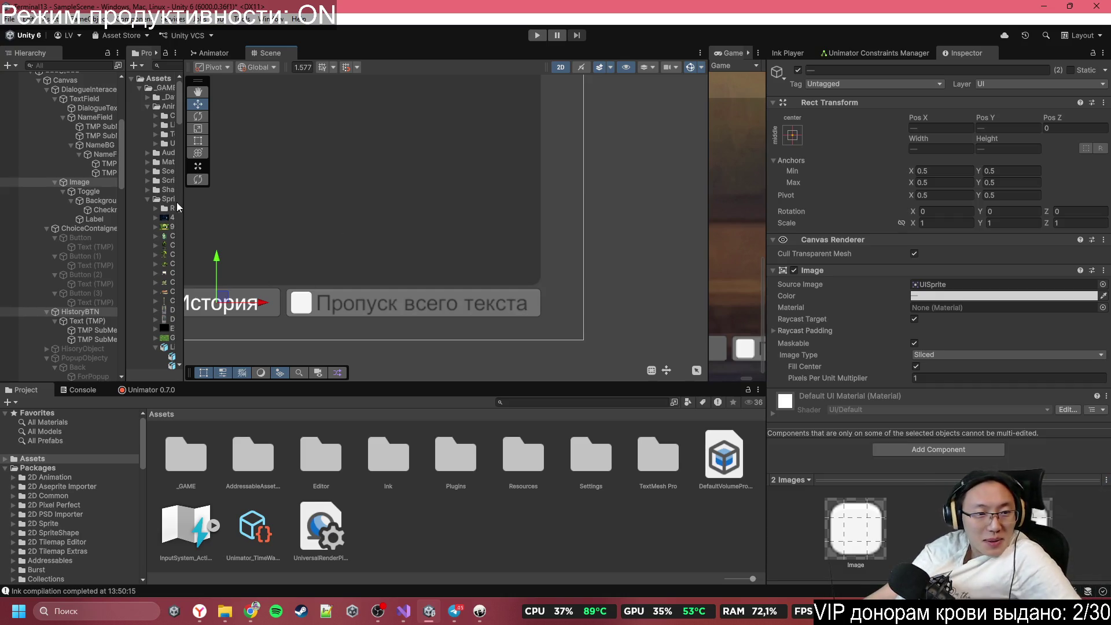
left_click(386, 306)
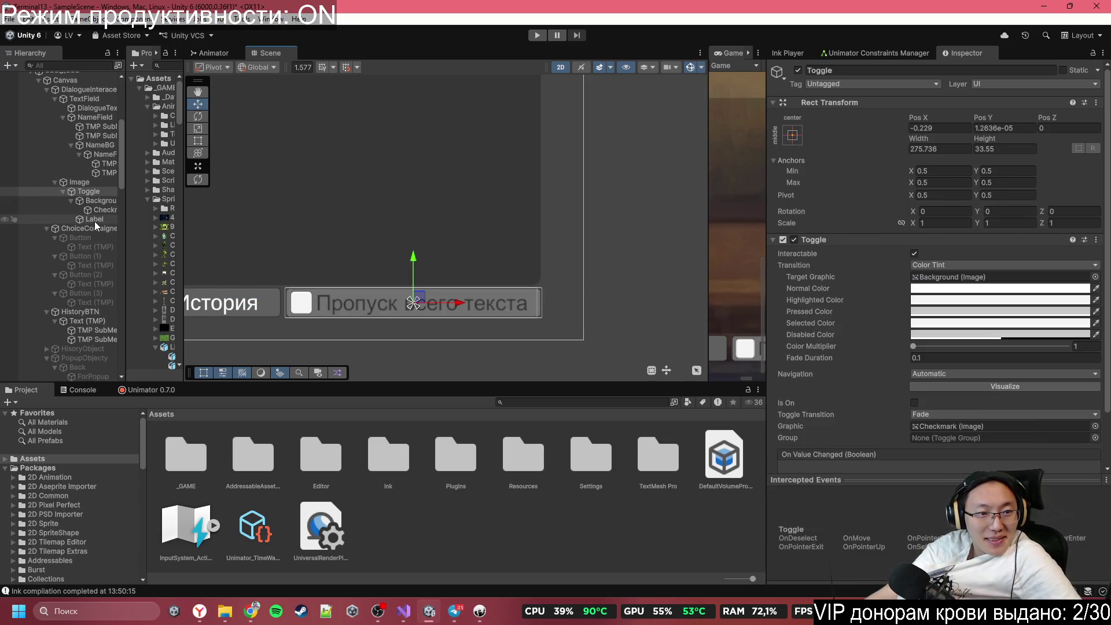
Step: Set the skip toggle's Label text colour to white (255, 255, 255)
left_click(94, 220)
scroll(955, 404, "down", 5)
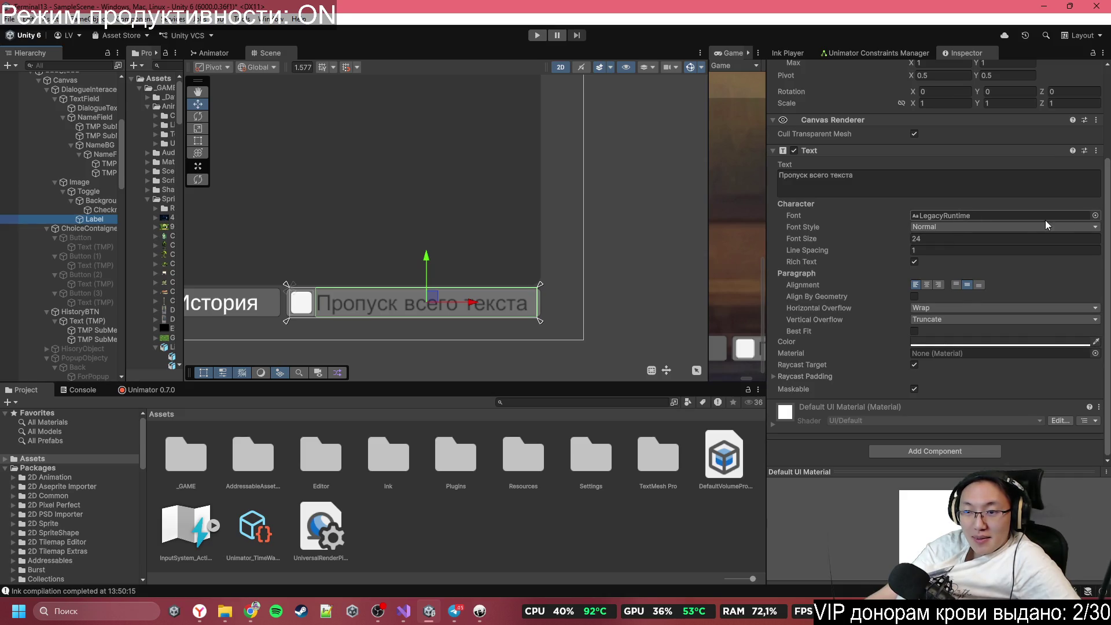
left_click(957, 341)
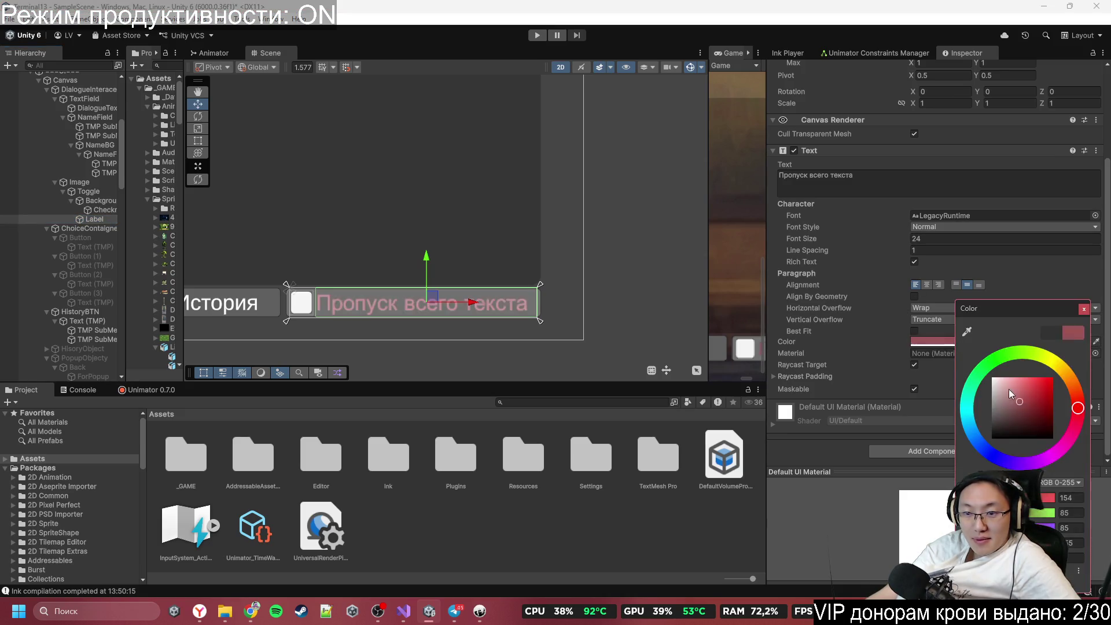
scroll(451, 311, "down", 3)
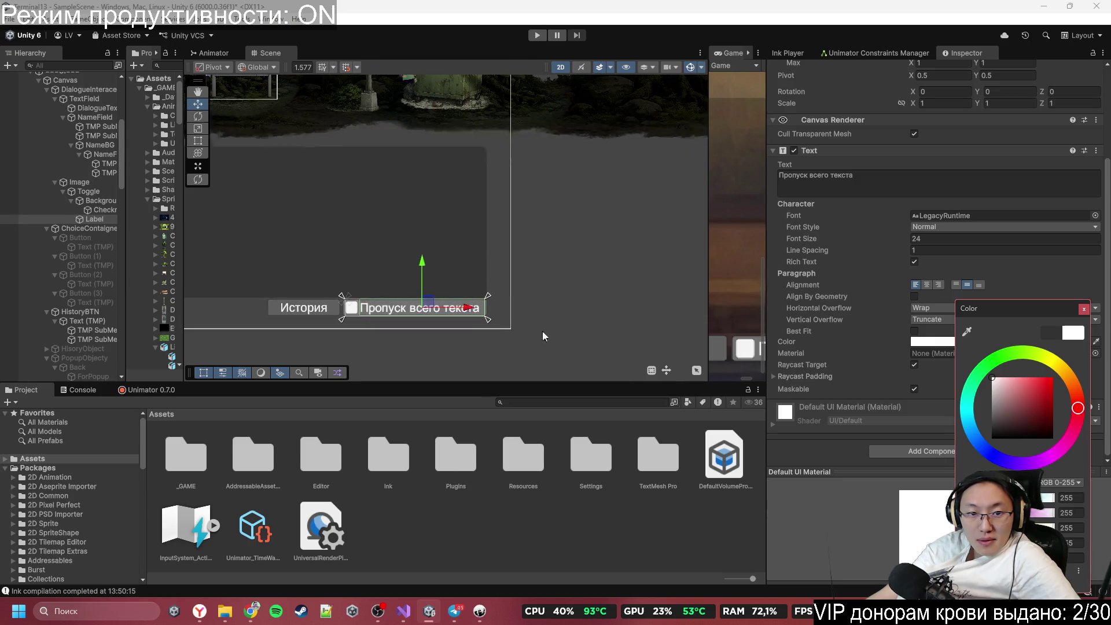
left_click(1084, 308)
scroll(949, 352, "up", 5)
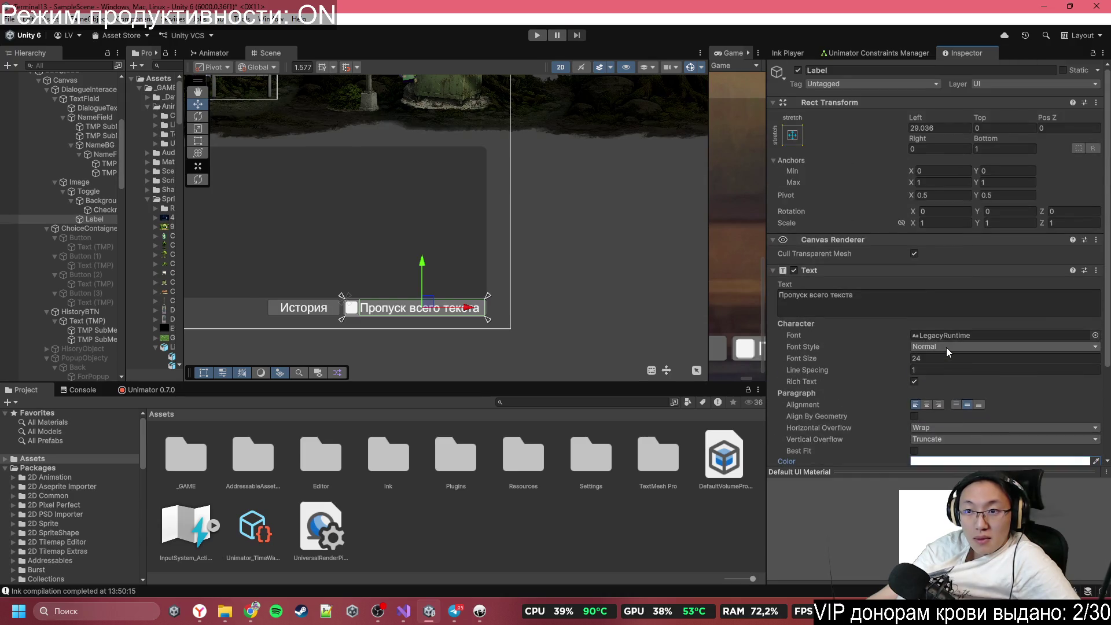
left_click(914, 305)
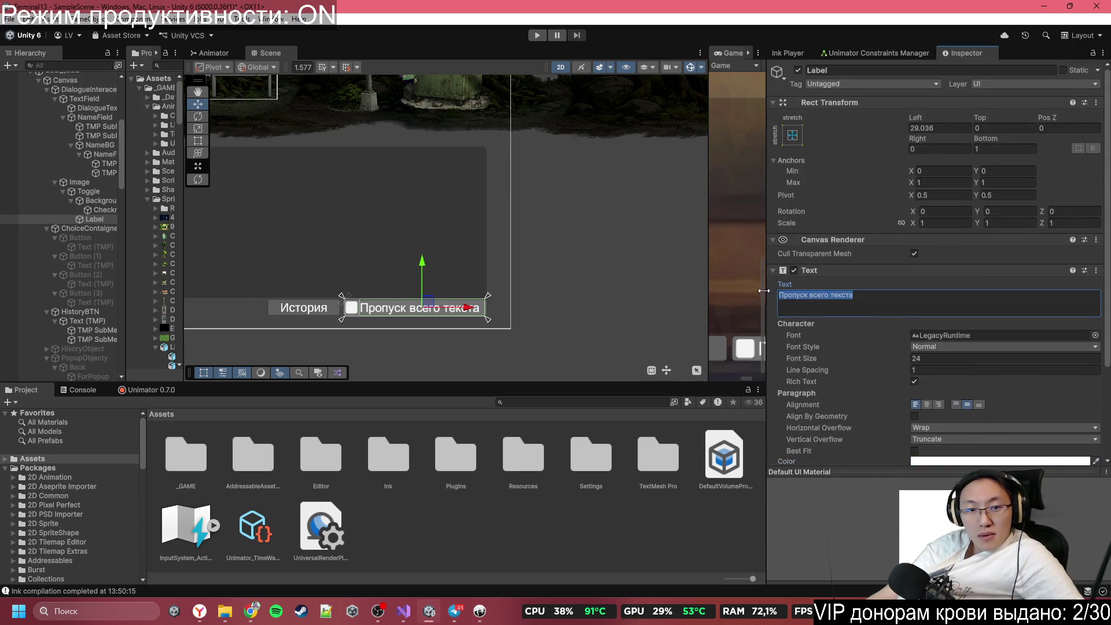
double_click(92, 220)
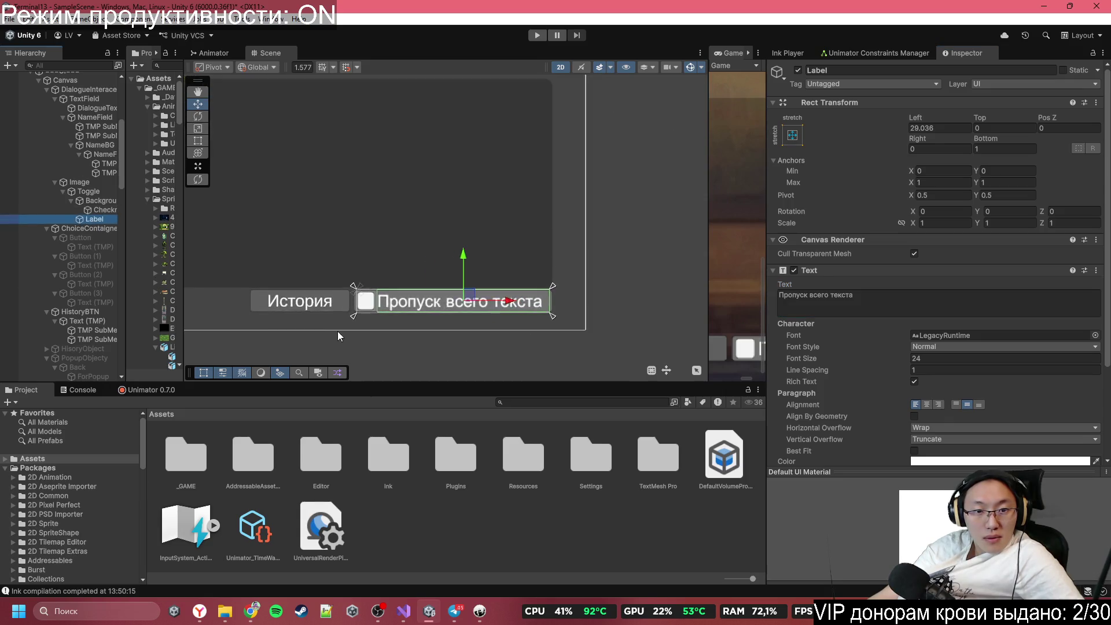
Step: Preview the train-carriage dialogue screen with the История button and skip toggle in a maximized Game view
left_click(474, 317)
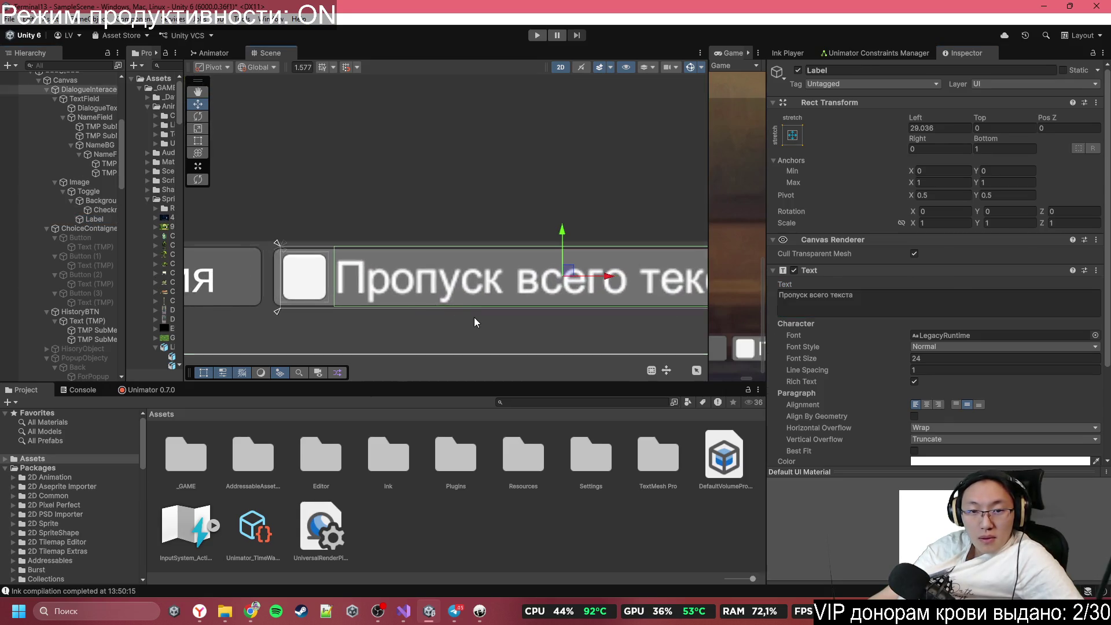
scroll(463, 336, "down", 5)
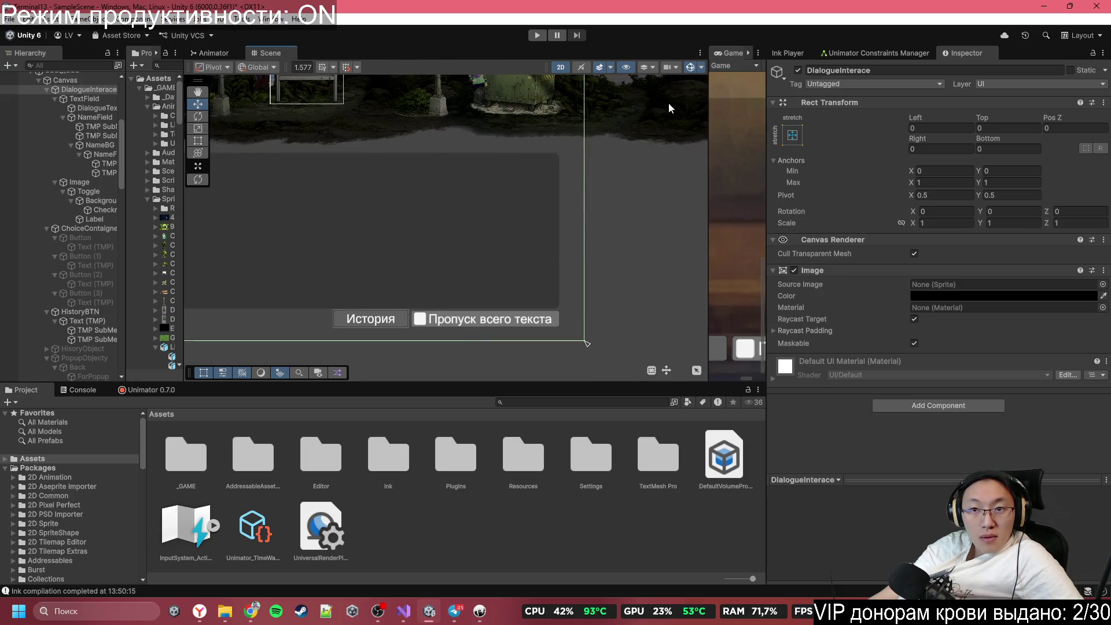
double_click(726, 54)
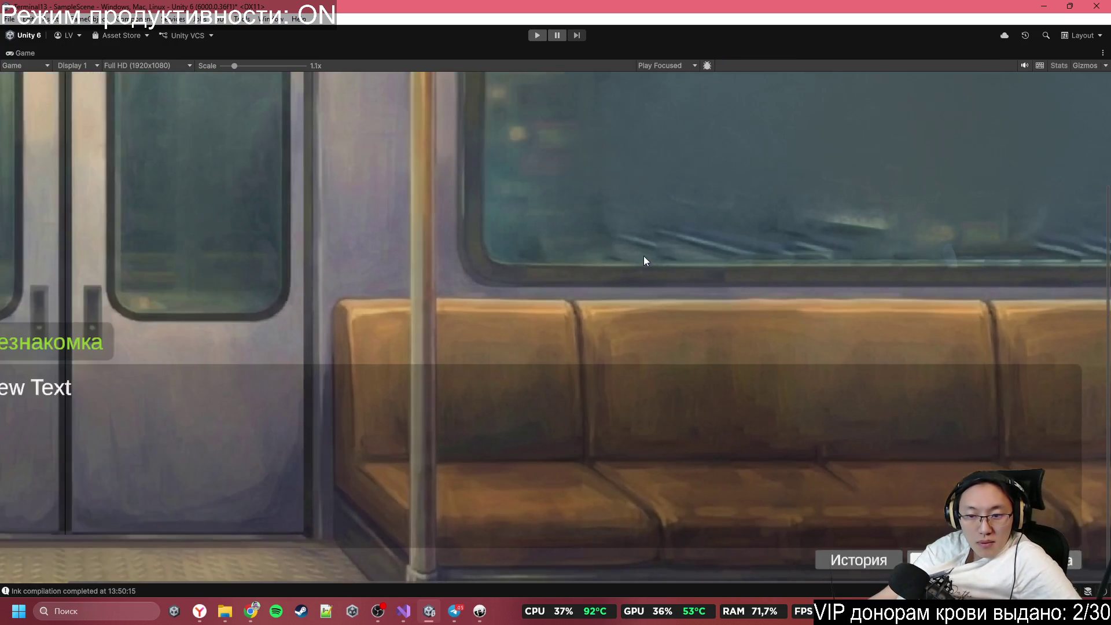
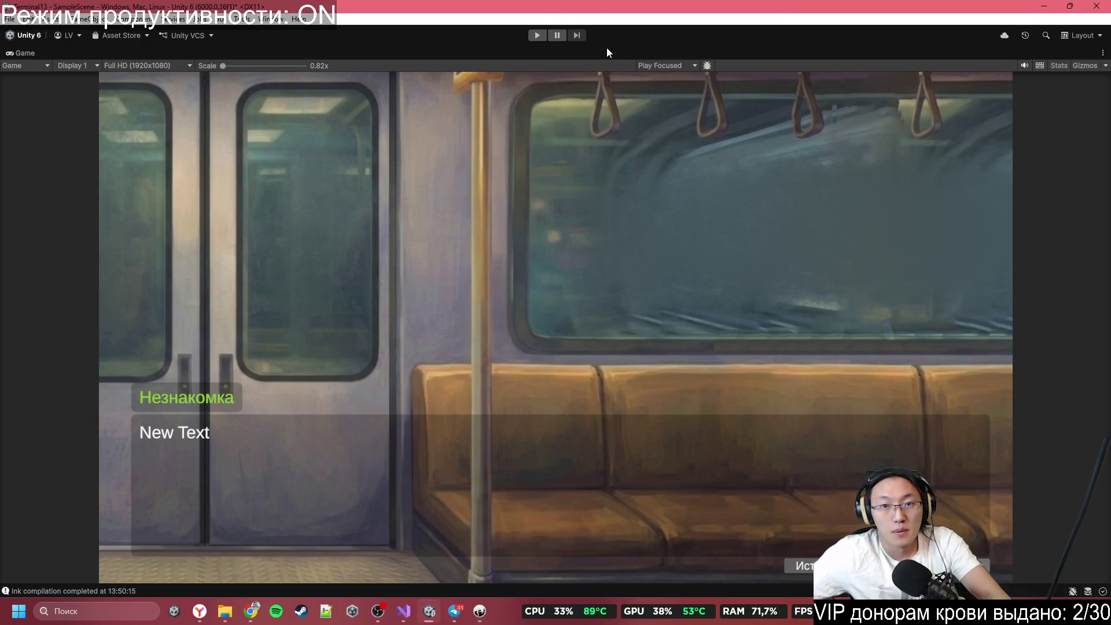
Step: Start the visual novel in Play mode and restore the docked editor layout around the Game view
left_click(536, 34)
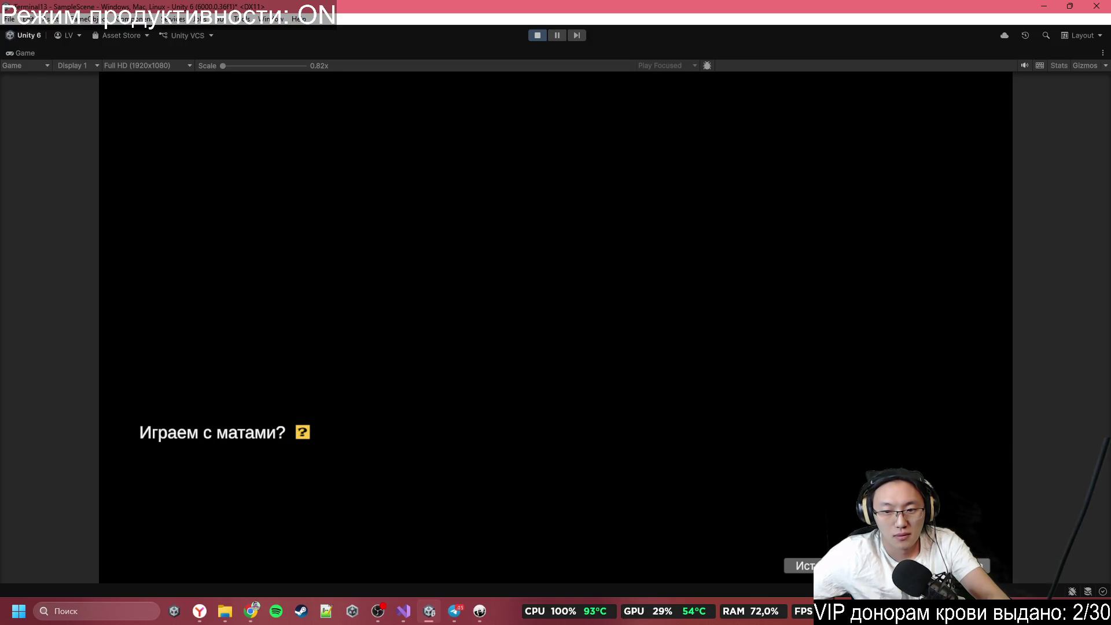
left_click(544, 36)
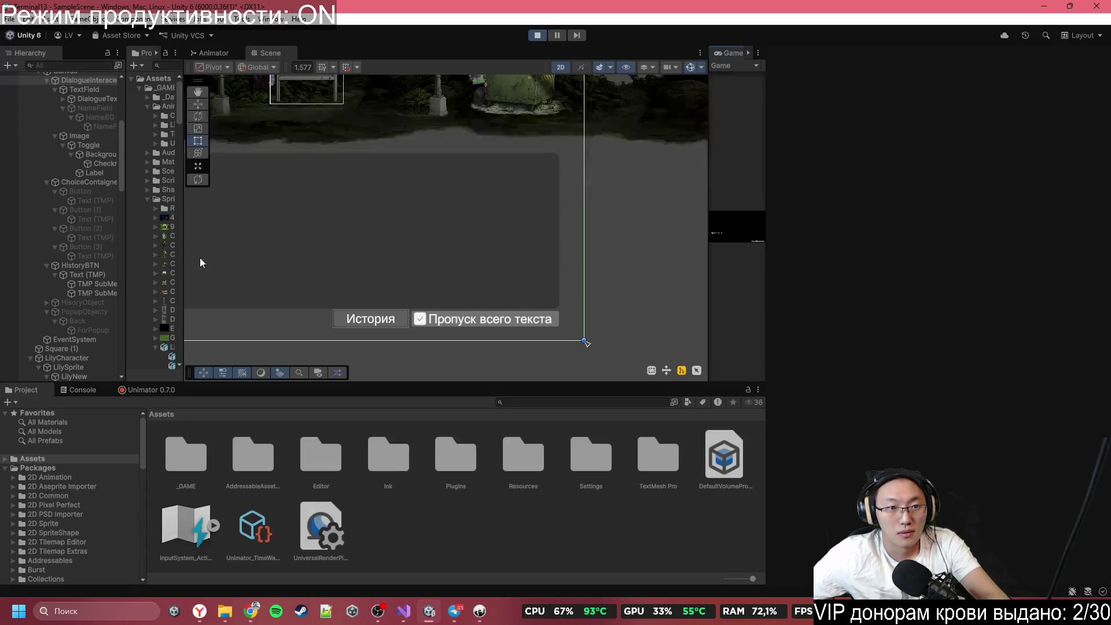
Step: Inspect the history button's TMP SubMesh and the skip-text toggle's Checkmark, then maximize the Game view
left_click(102, 293)
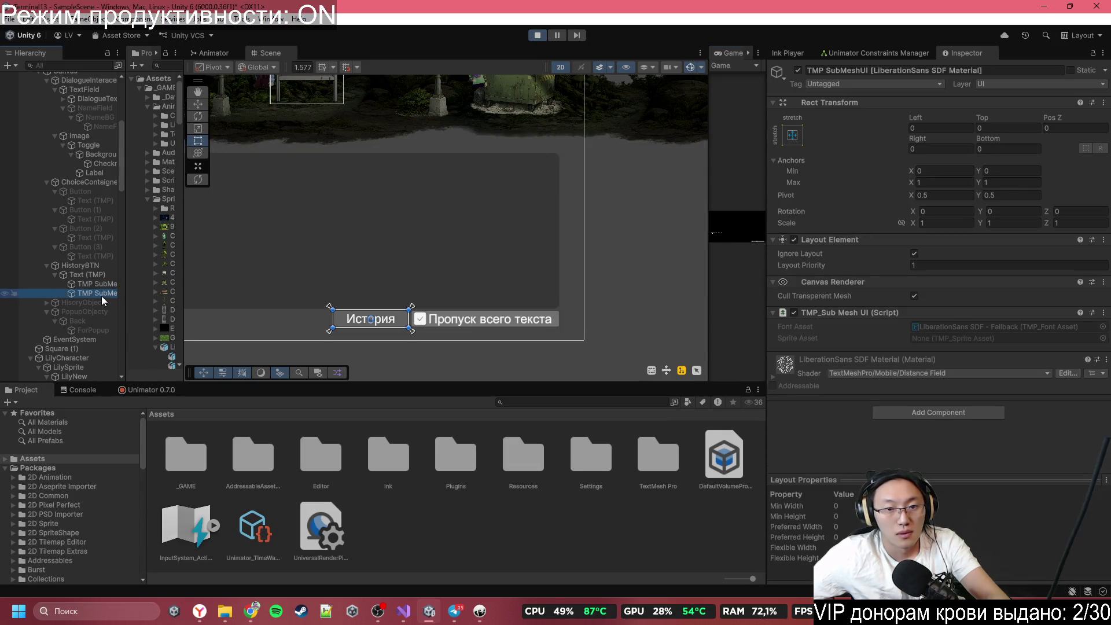
double_click(102, 294)
left_click(421, 317)
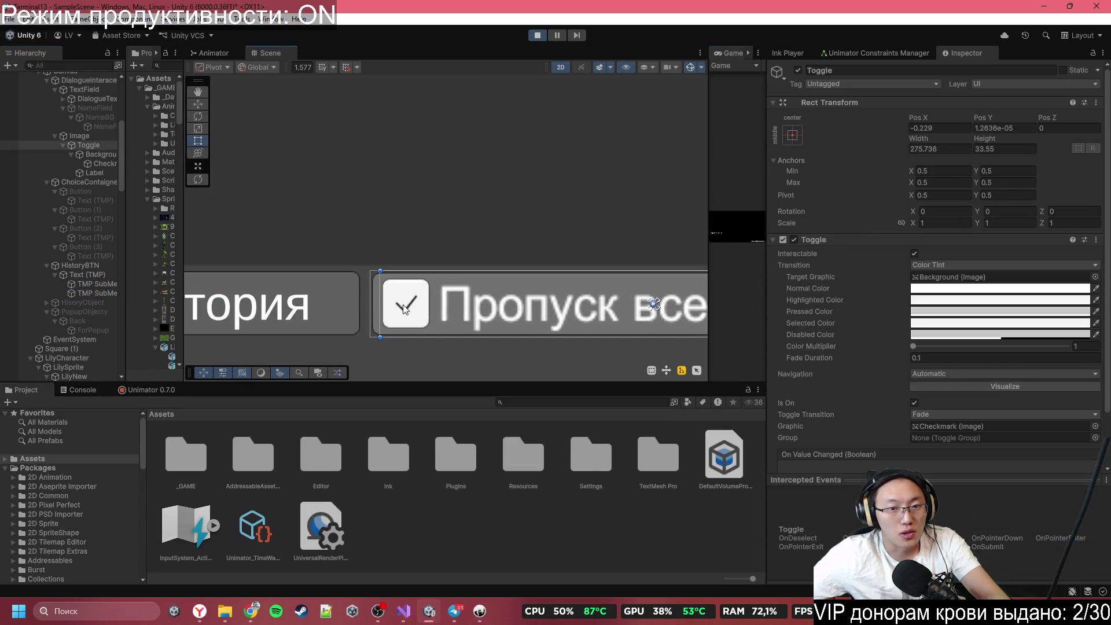
left_click(421, 317)
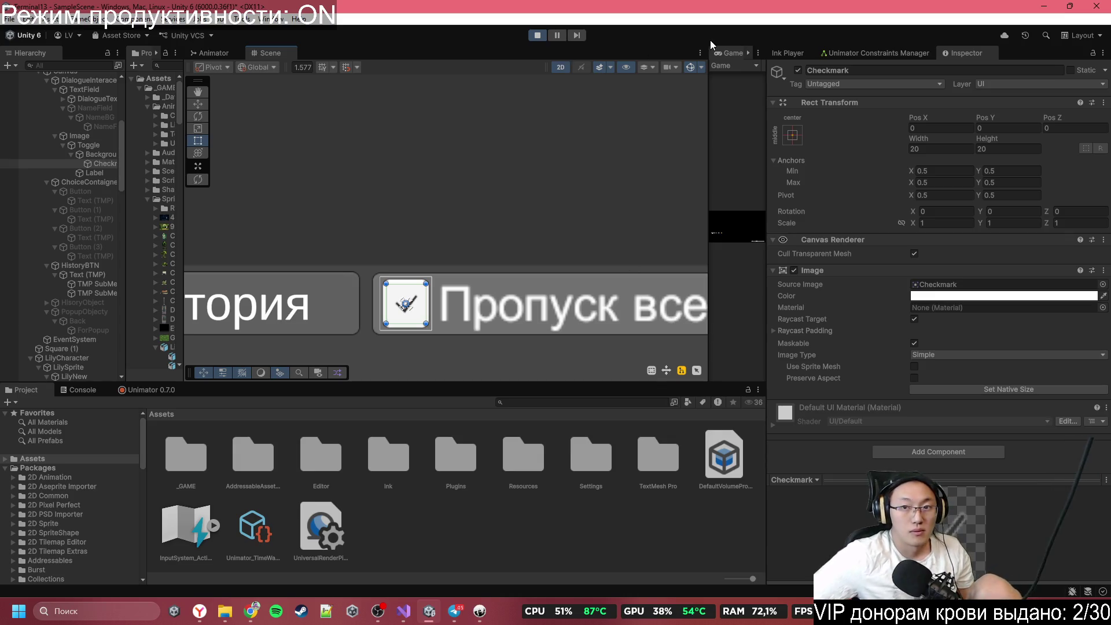
double_click(724, 55)
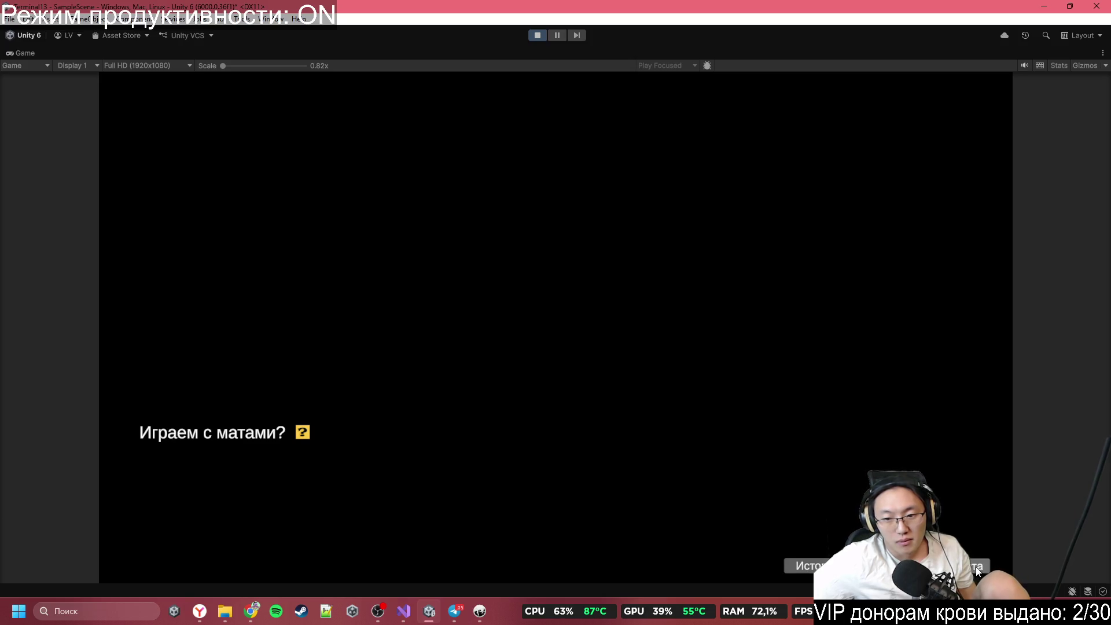
Step: Open and close the История log, answer the opening question, then reopen История
left_click(798, 566)
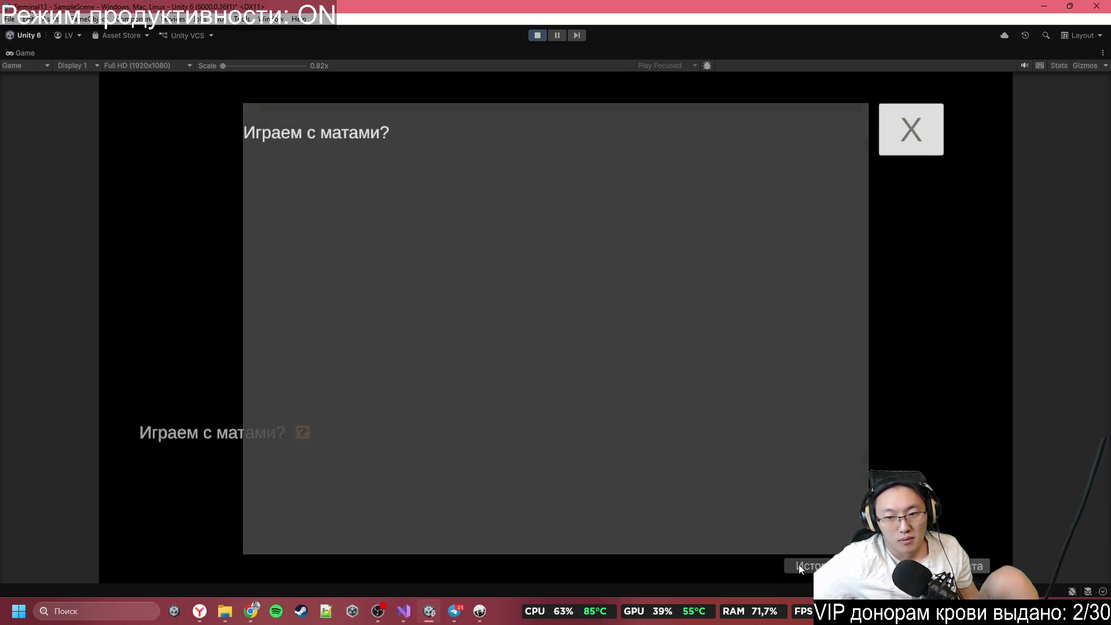
left_click(928, 133)
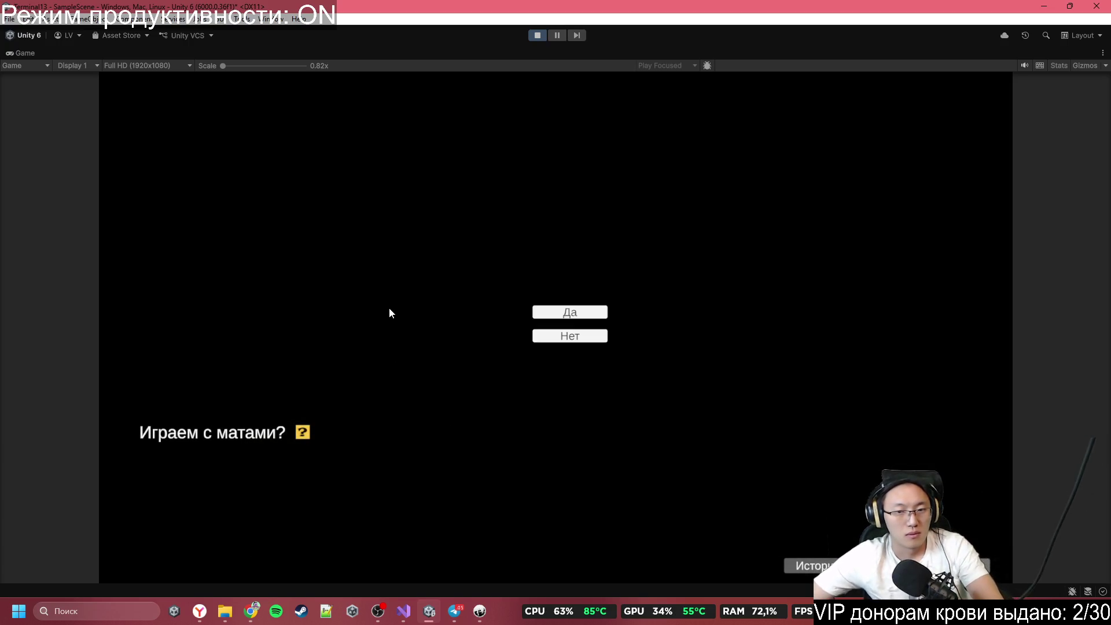
left_click(591, 340)
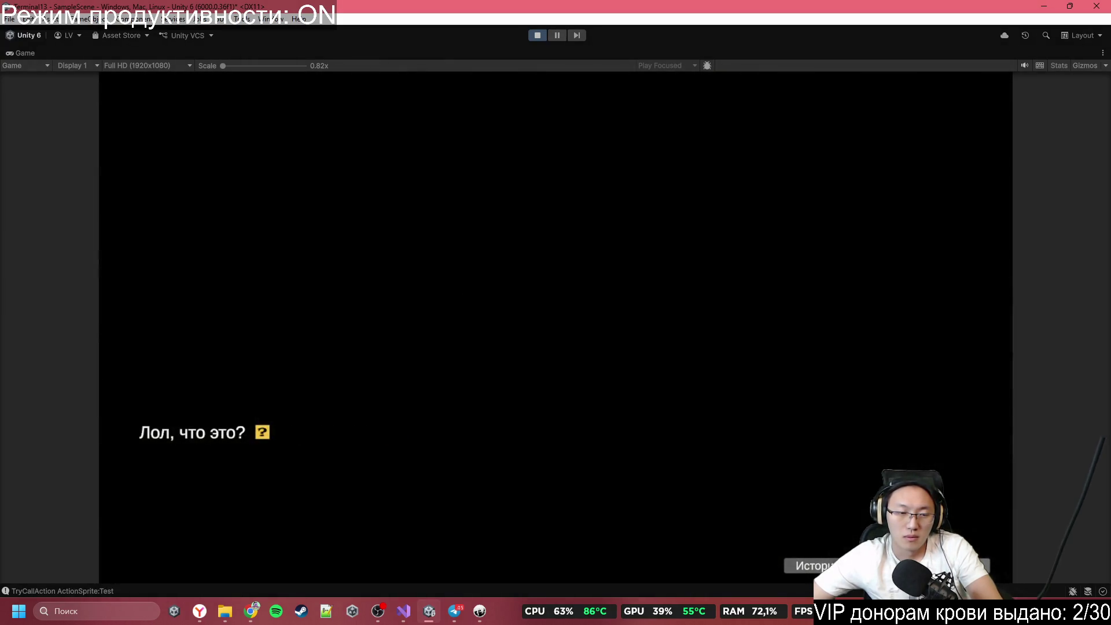
left_click(810, 566)
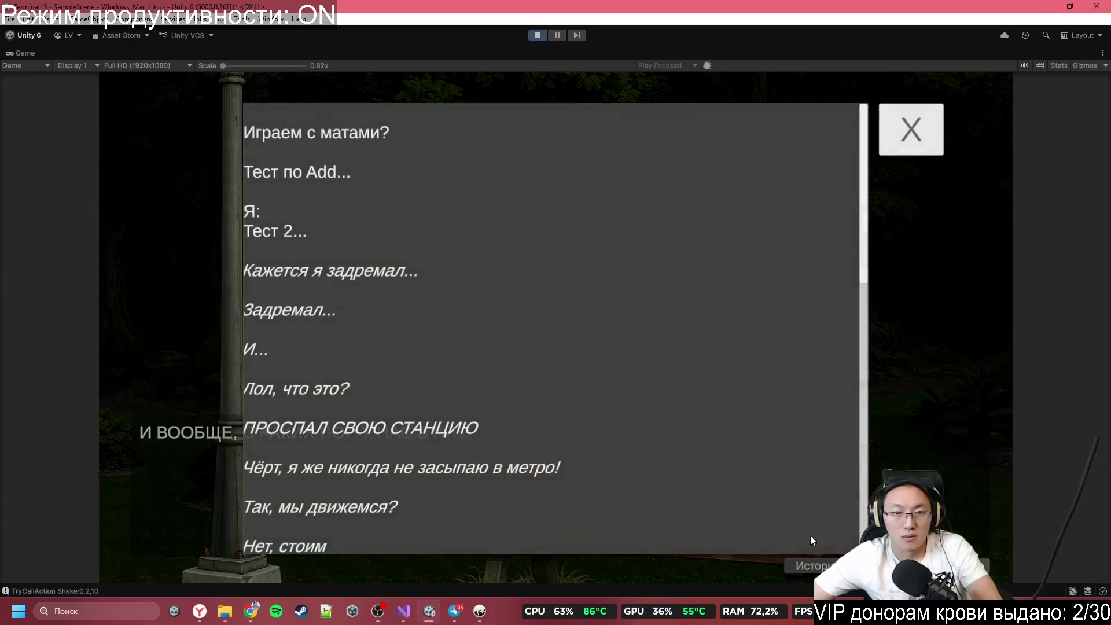
Step: Scroll the history log, close it, and click through dialogue to the park scene with Lily
scroll(620, 267, "down", 10)
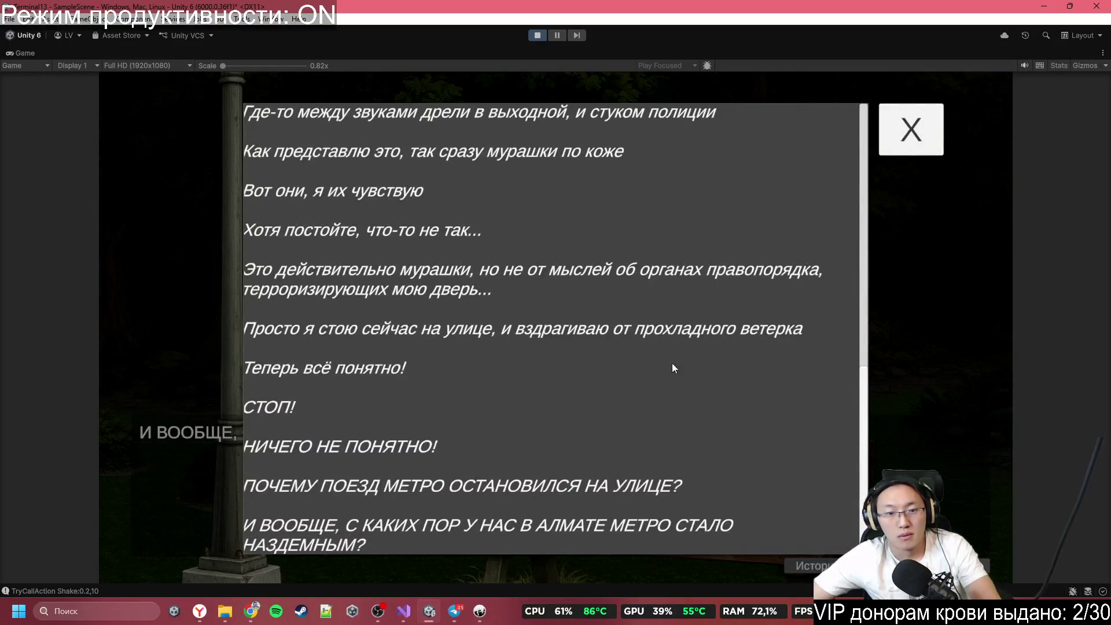
left_click(917, 125)
left_click(504, 271)
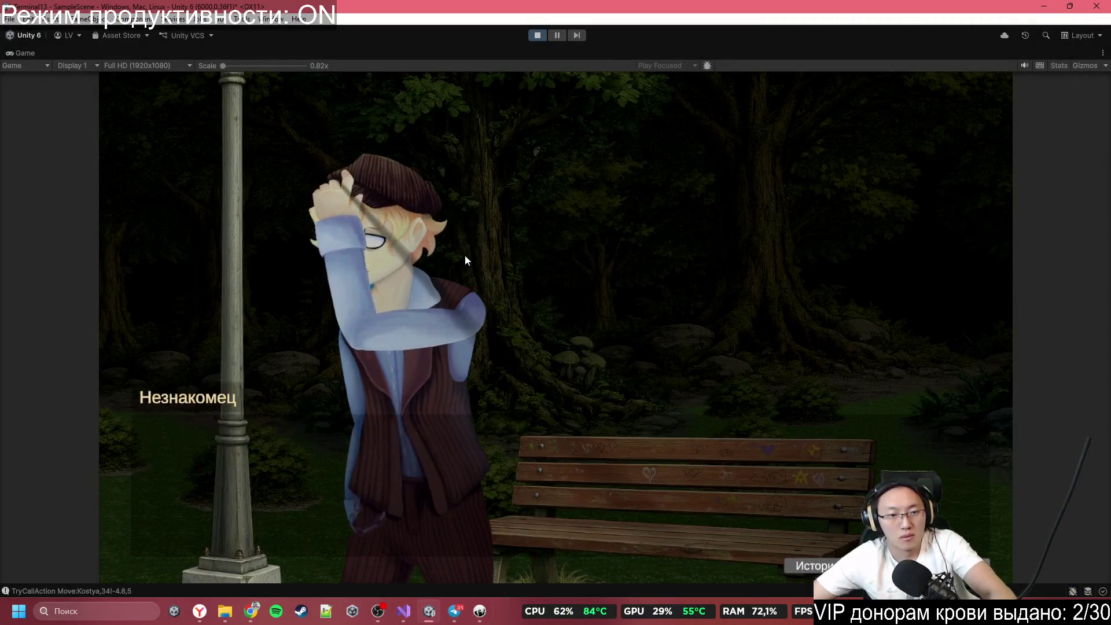
left_click(648, 379)
left_click(673, 365)
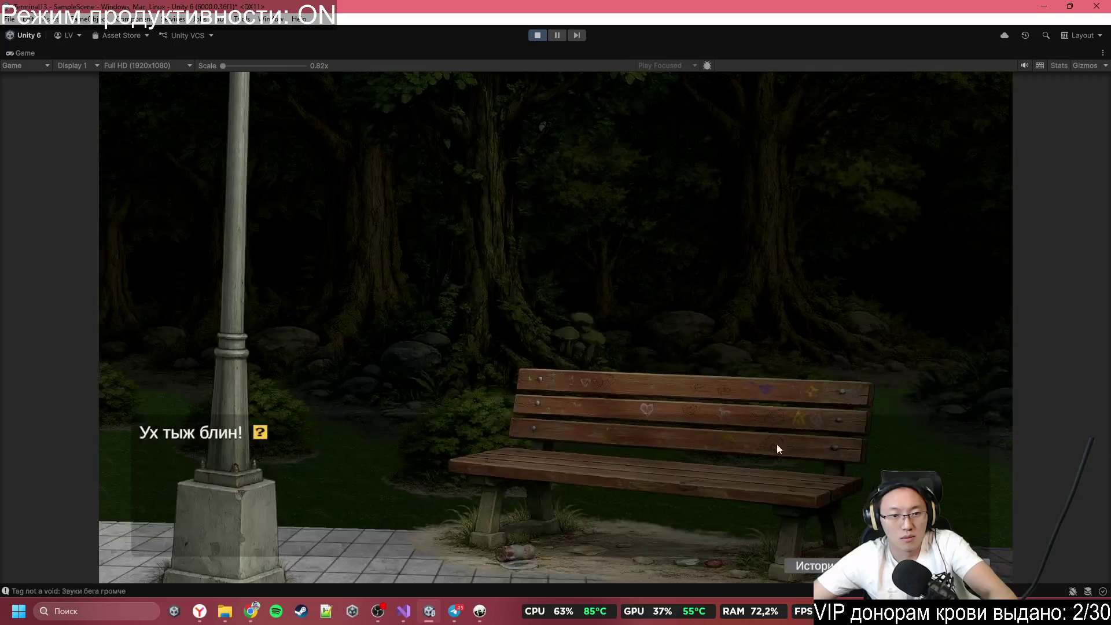
left_click(795, 457)
left_click(794, 457)
left_click(802, 498)
left_click(808, 537)
left_click(807, 537)
left_click(587, 413)
Step: Reopen the История log, scroll through the dialogue entries, and close it
left_click(587, 413)
scroll(587, 413, "up", 2)
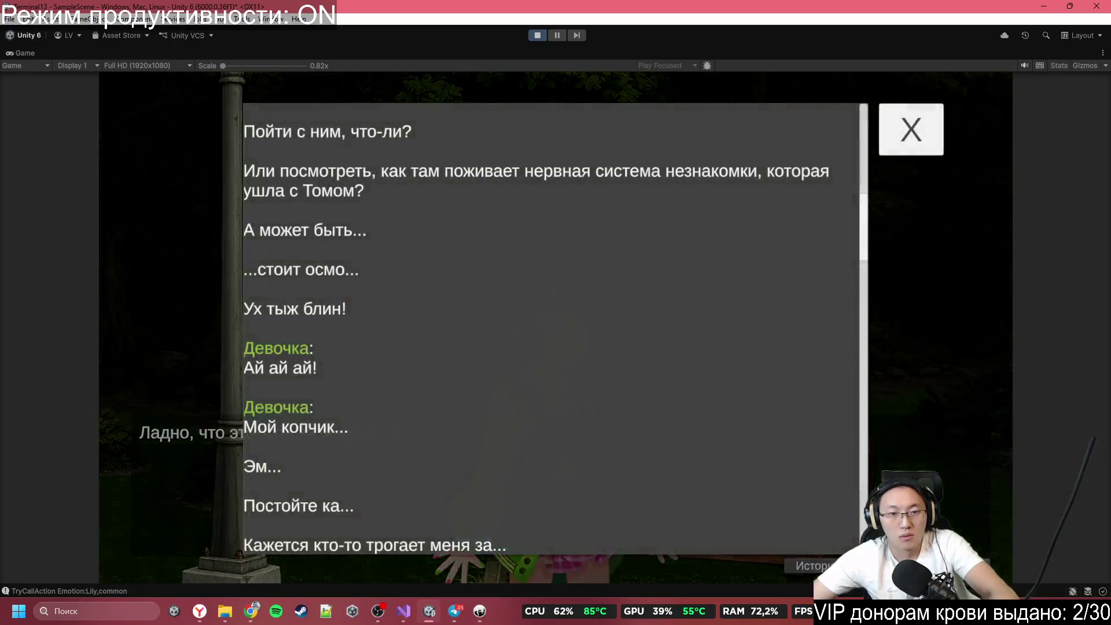
scroll(587, 414, "down", 10)
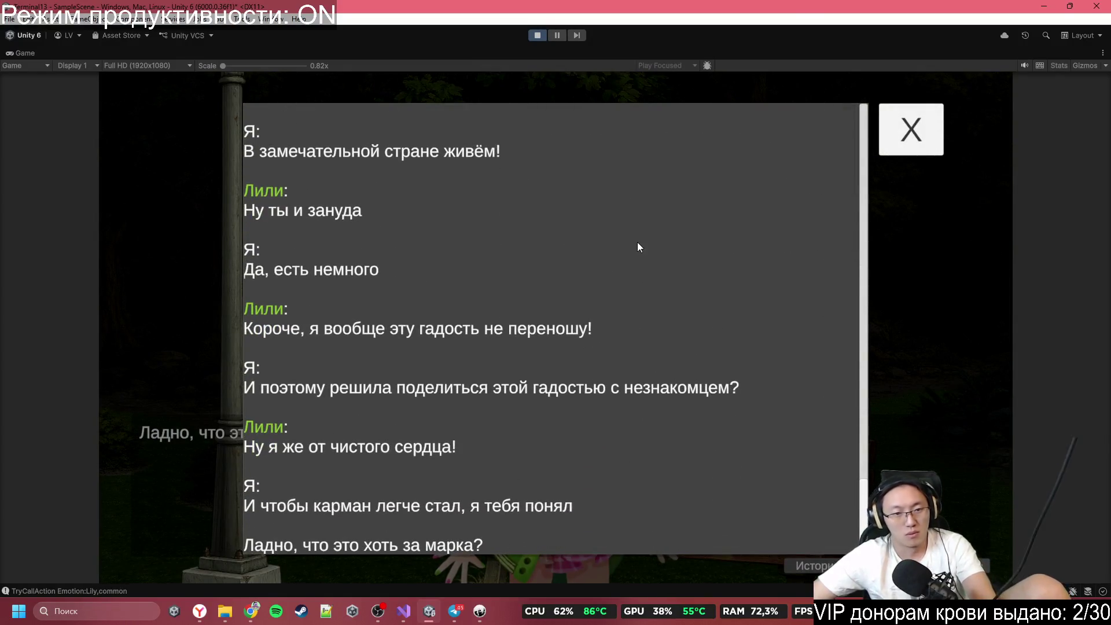
scroll(638, 242, "up", 10)
scroll(702, 427, "up", 5)
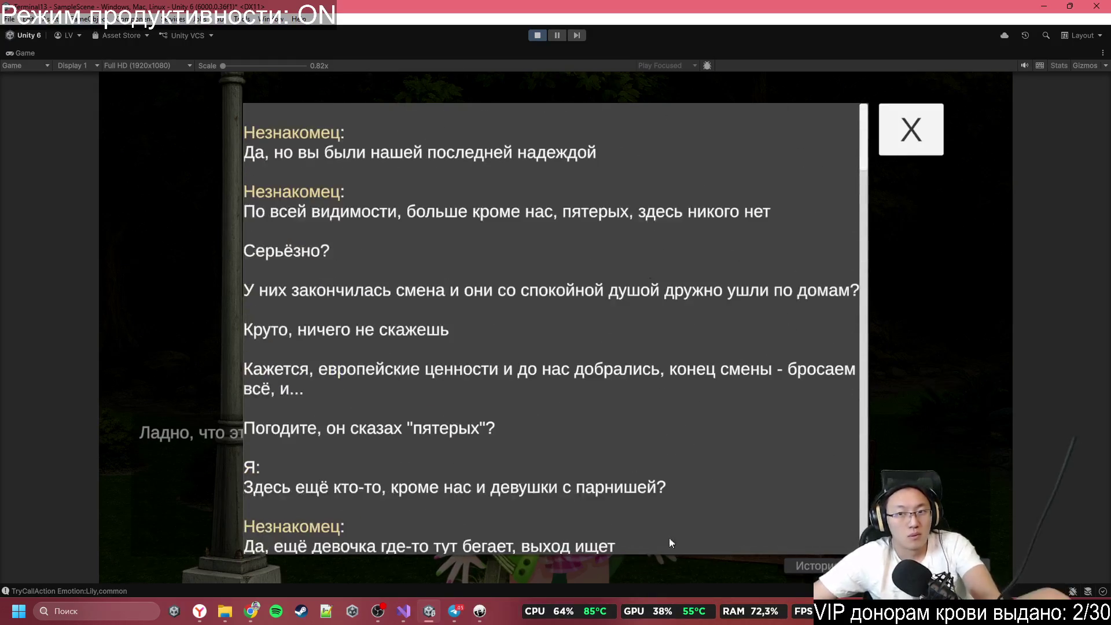
scroll(620, 293, "down", 3)
scroll(618, 440, "up", 3)
scroll(638, 360, "down", 8)
scroll(638, 366, "down", 15)
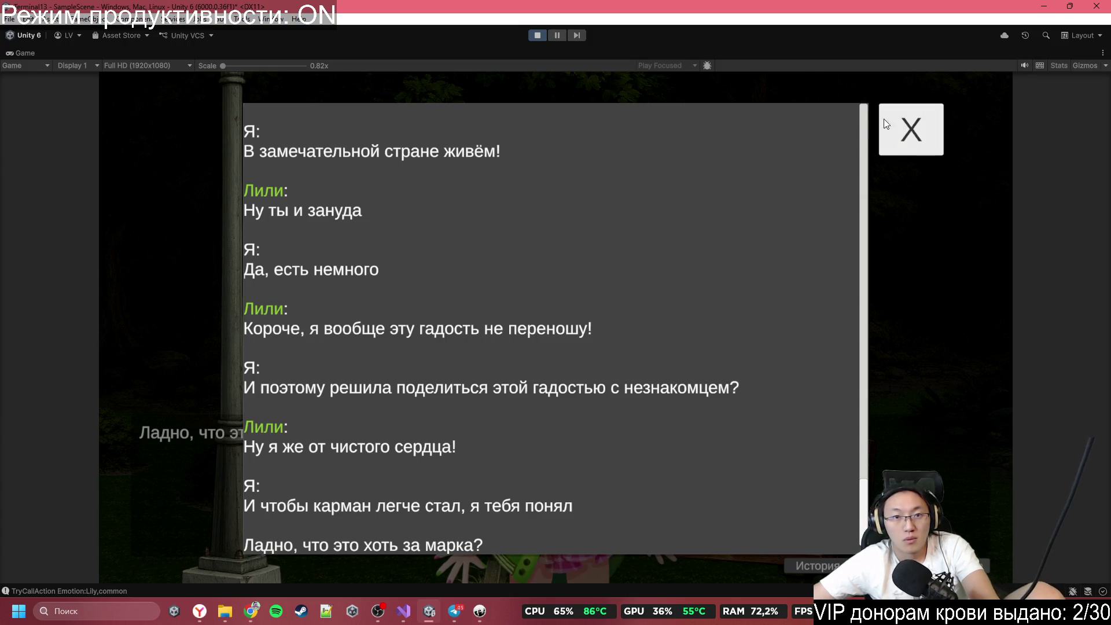
left_click(933, 145)
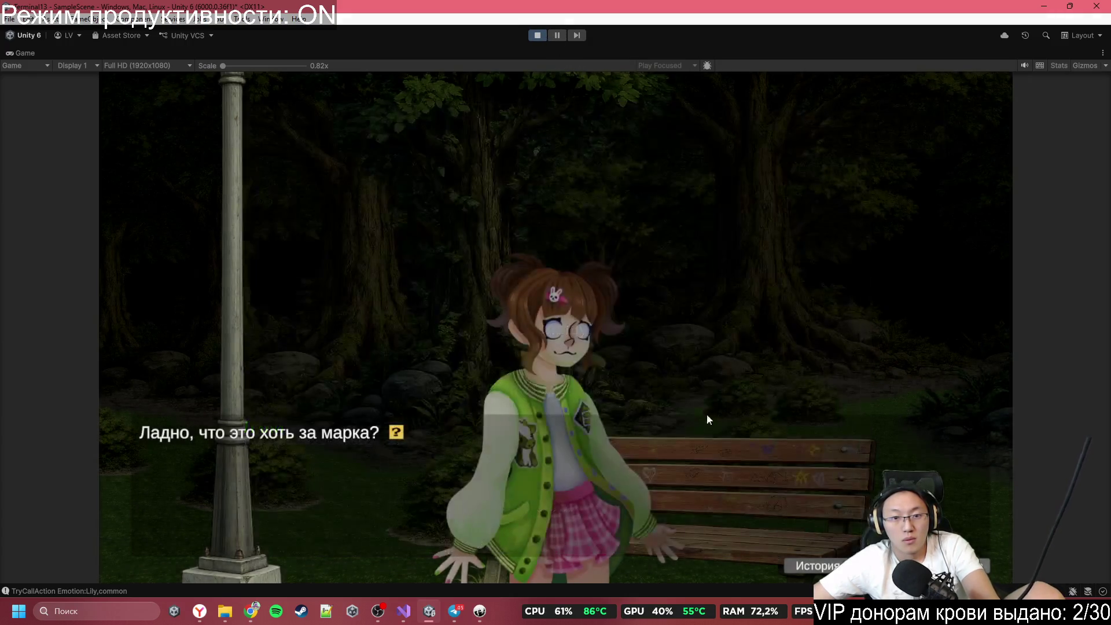
Step: Advance Lily's chewing-gum dialogue and choose Убрать в карман to pocket the item
left_click(614, 354)
left_click(613, 353)
left_click(614, 353)
left_click(599, 330)
Step: Click through the following dialogue and pick a reply to Lily's question
left_click(597, 331)
left_click(596, 331)
left_click(597, 332)
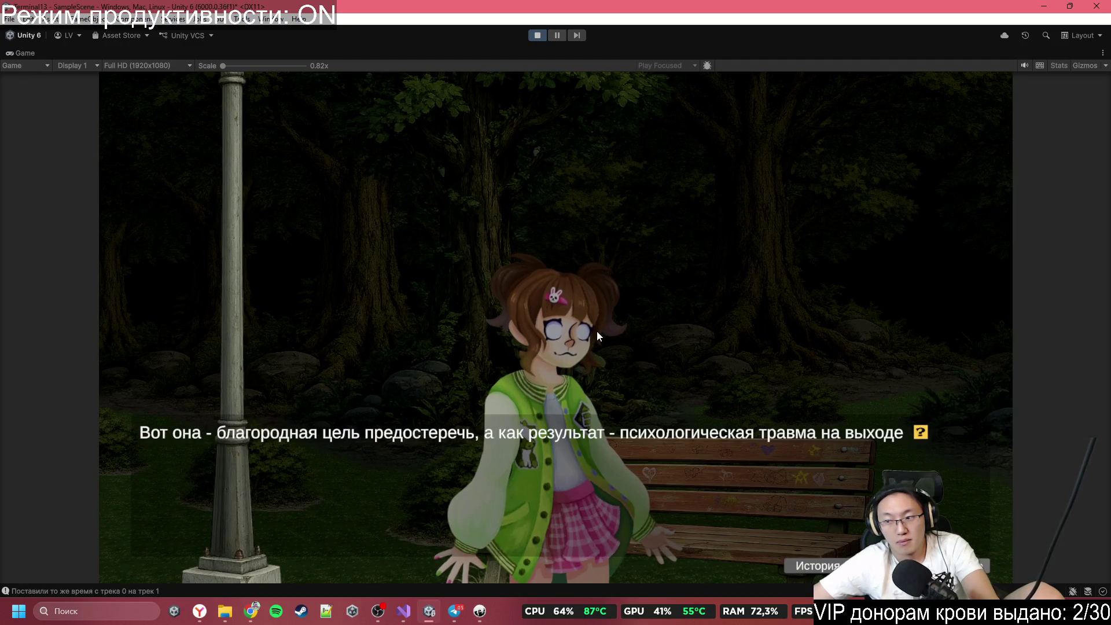
left_click(596, 331)
left_click(596, 331)
left_click(597, 331)
left_click(597, 331)
left_click(596, 332)
left_click(597, 334)
Step: Play on until Lily runs off and choose Пойти к девушке и Тому
left_click(598, 335)
left_click(597, 335)
left_click(598, 335)
left_click(597, 335)
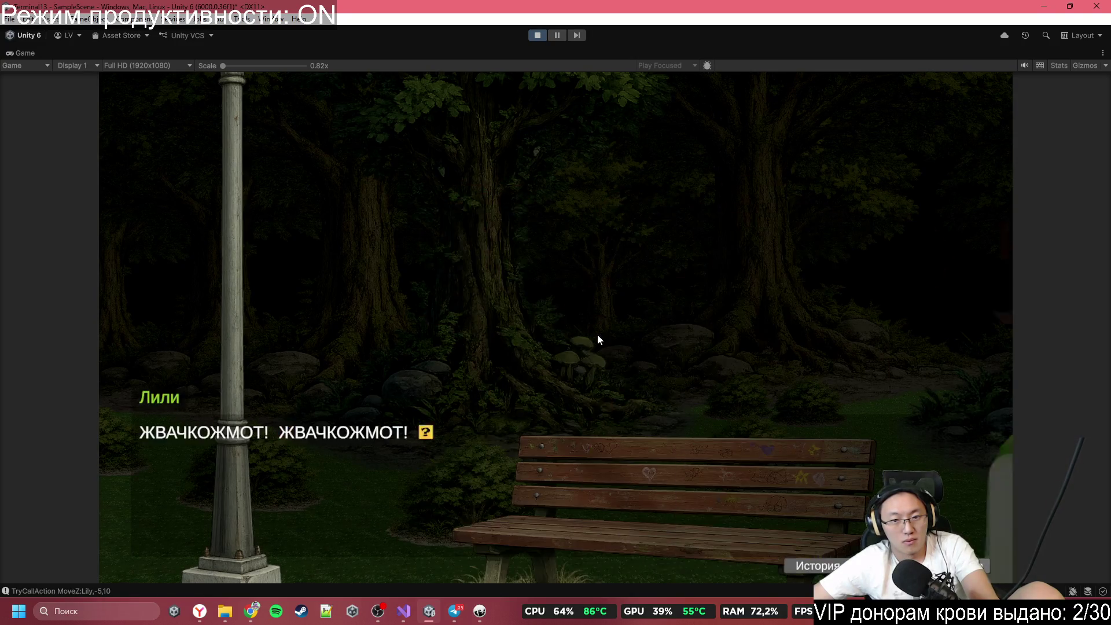
left_click(597, 340)
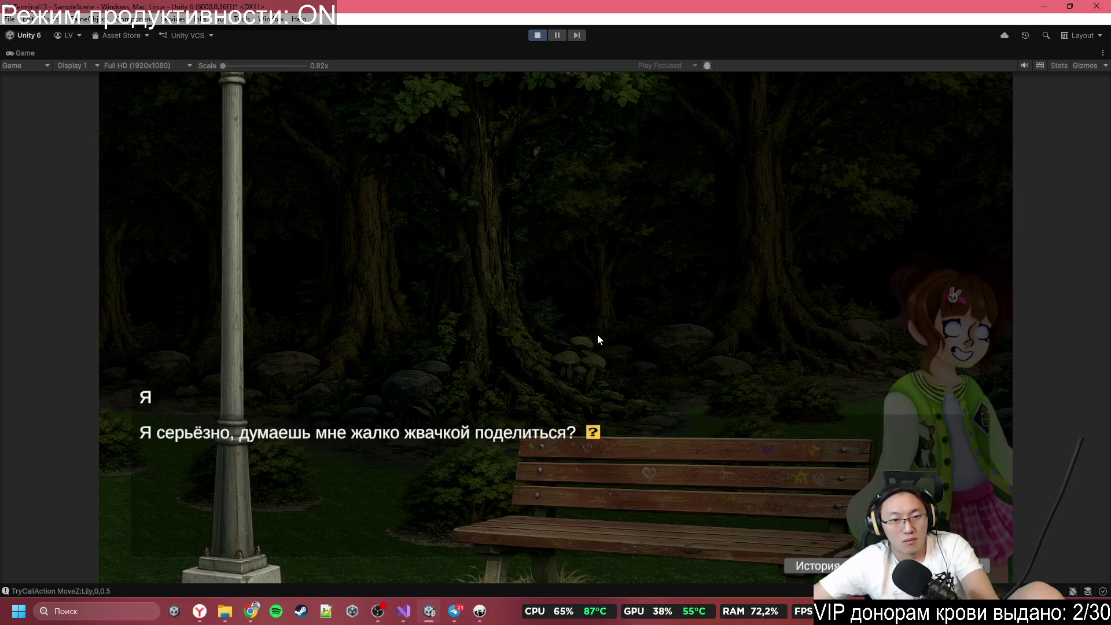
left_click(598, 335)
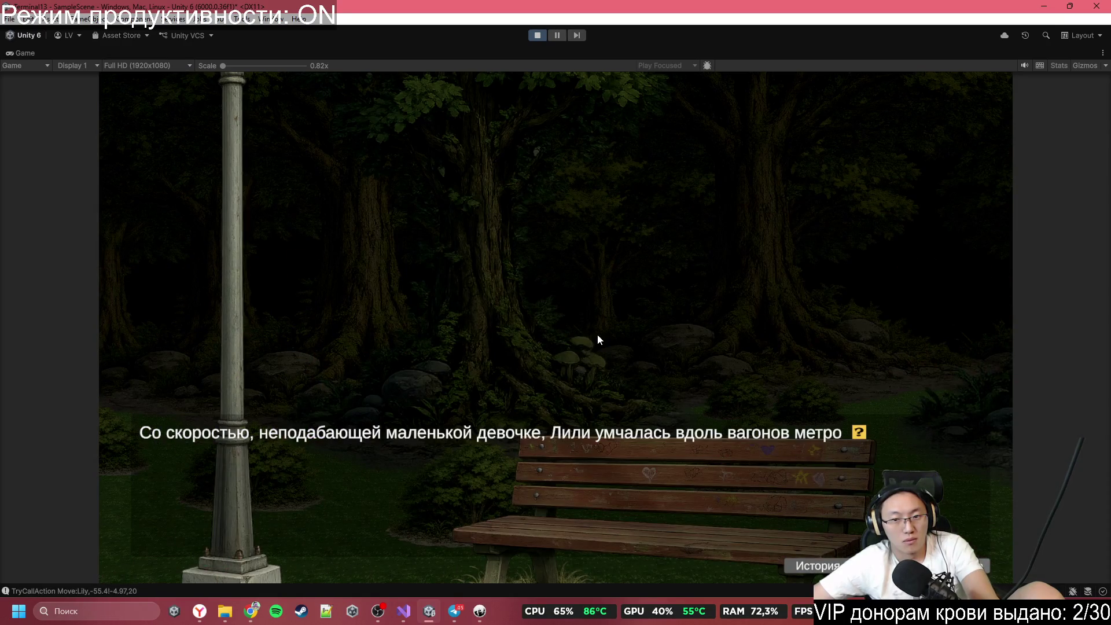
left_click(598, 336)
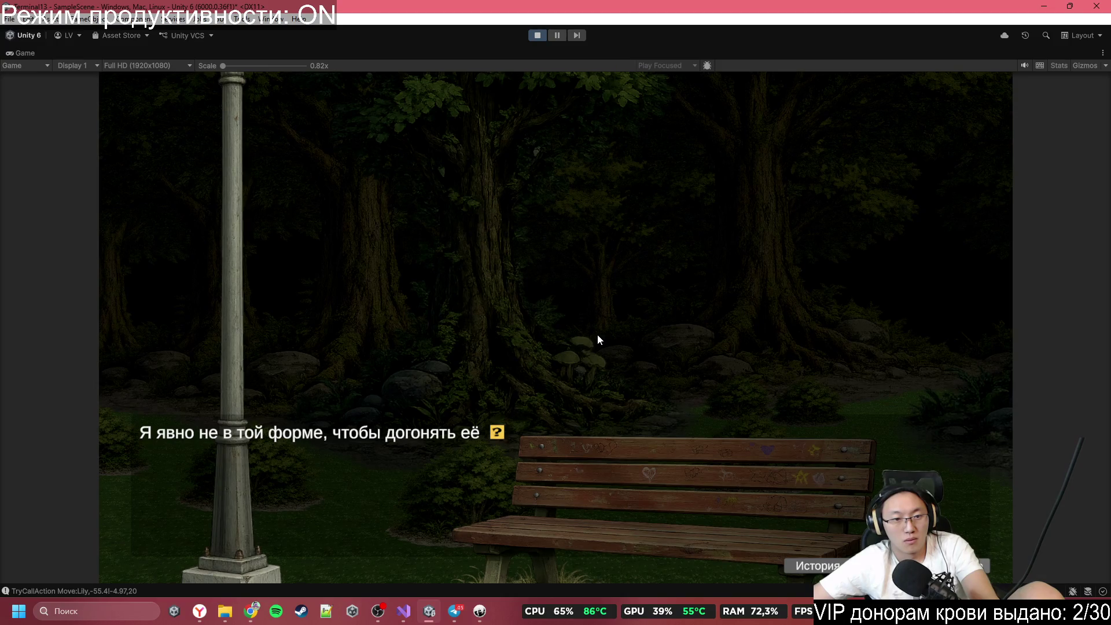
left_click(598, 336)
left_click(598, 336)
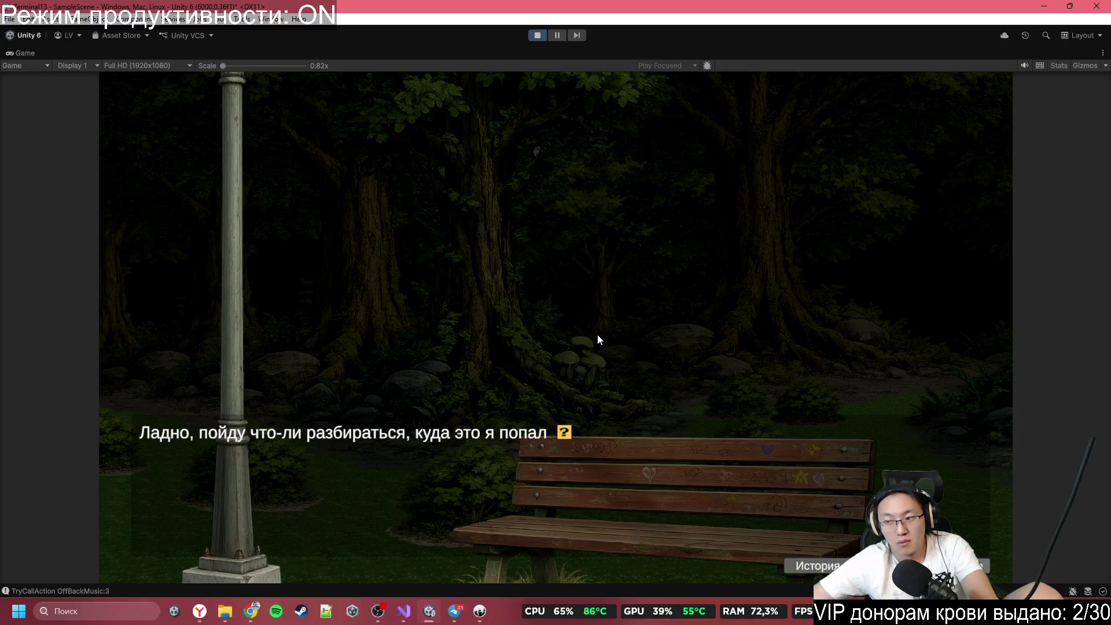
left_click(597, 335)
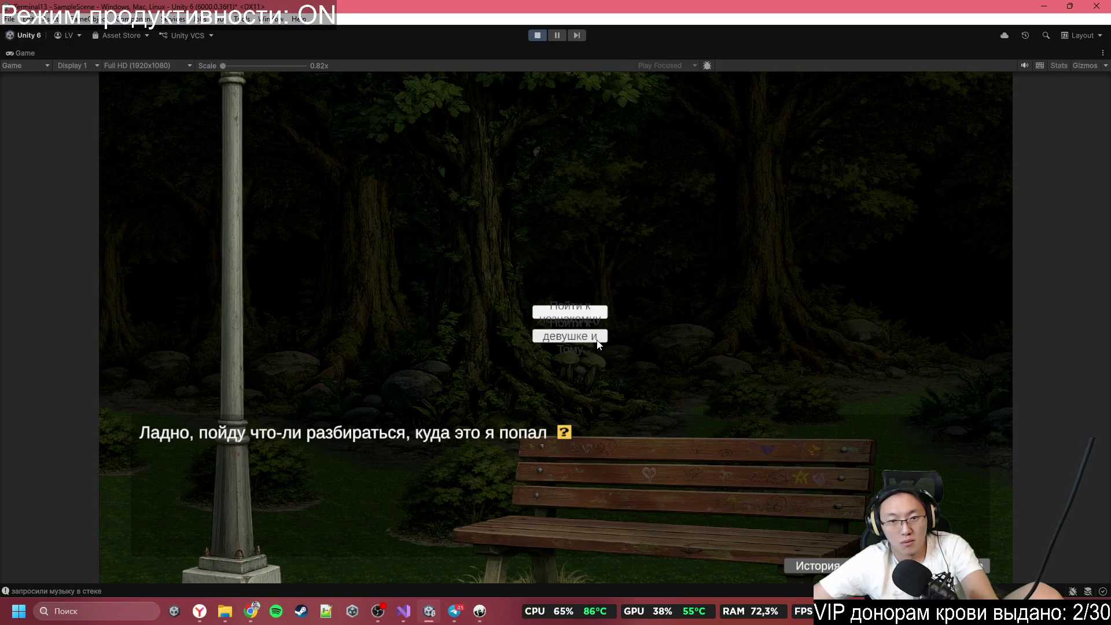
left_click(598, 341)
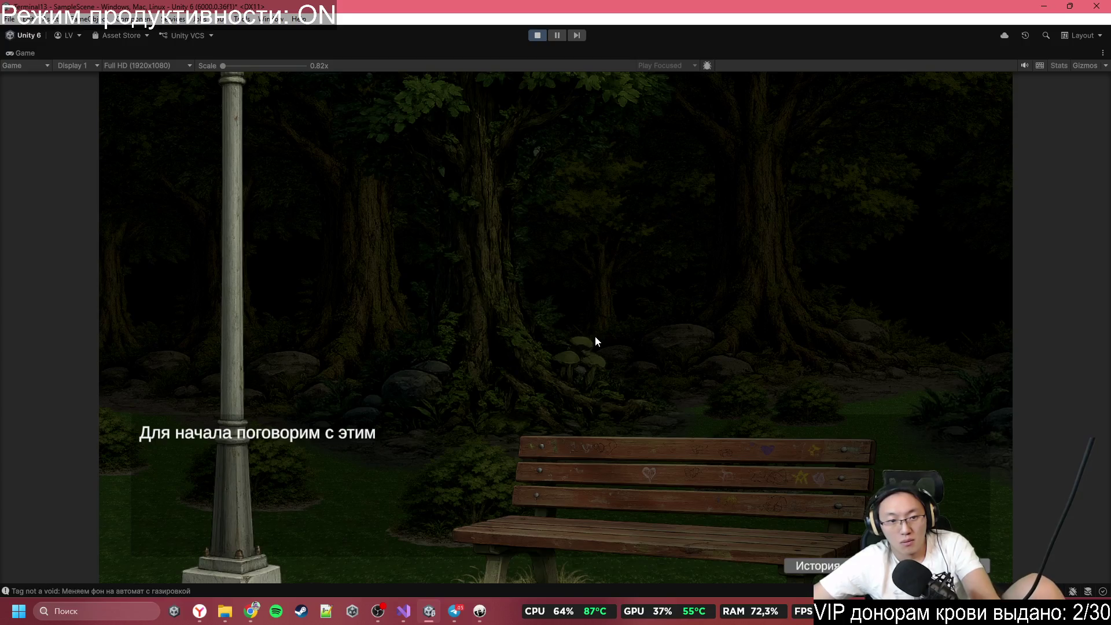
Step: Click through the park conversation up to Том's question about 500 тенге
left_click(559, 499)
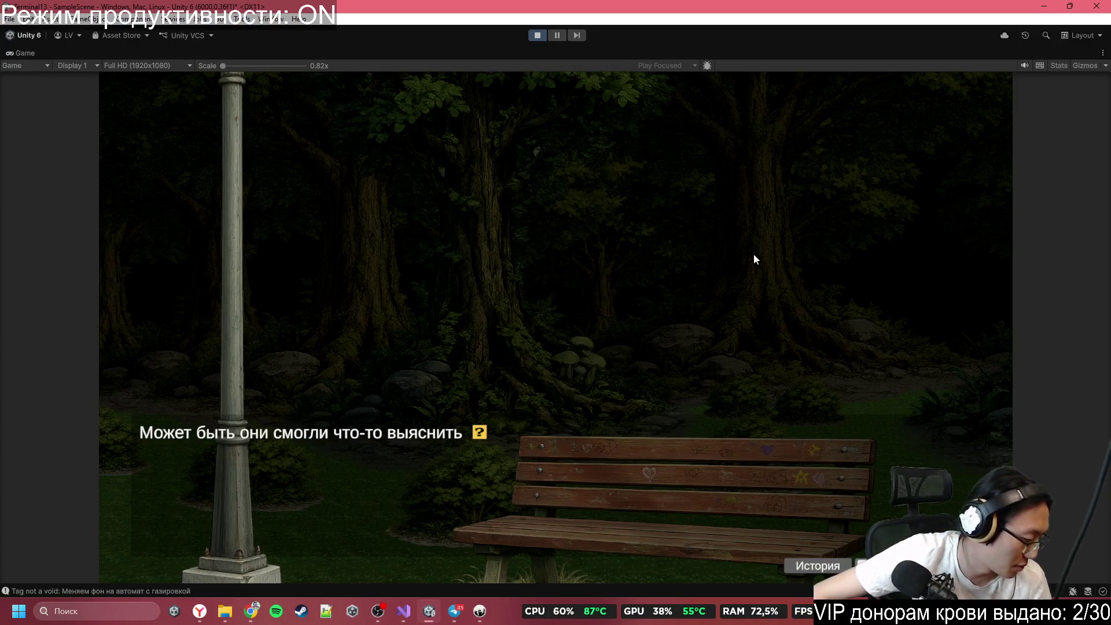
left_click(687, 265)
left_click(639, 177)
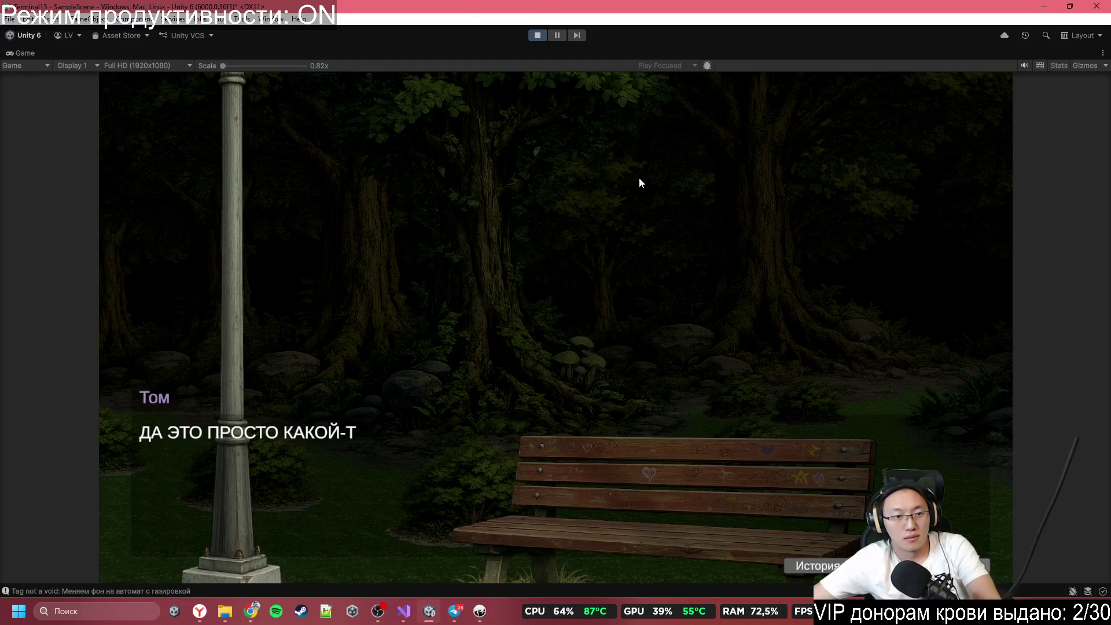
left_click(639, 177)
left_click(637, 176)
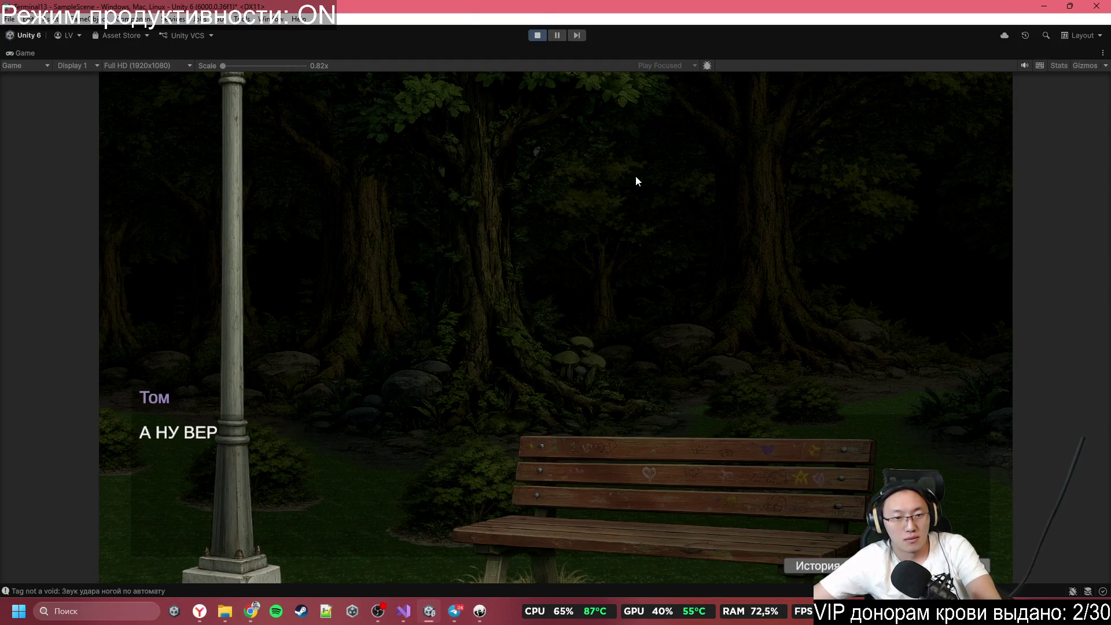
left_click(632, 176)
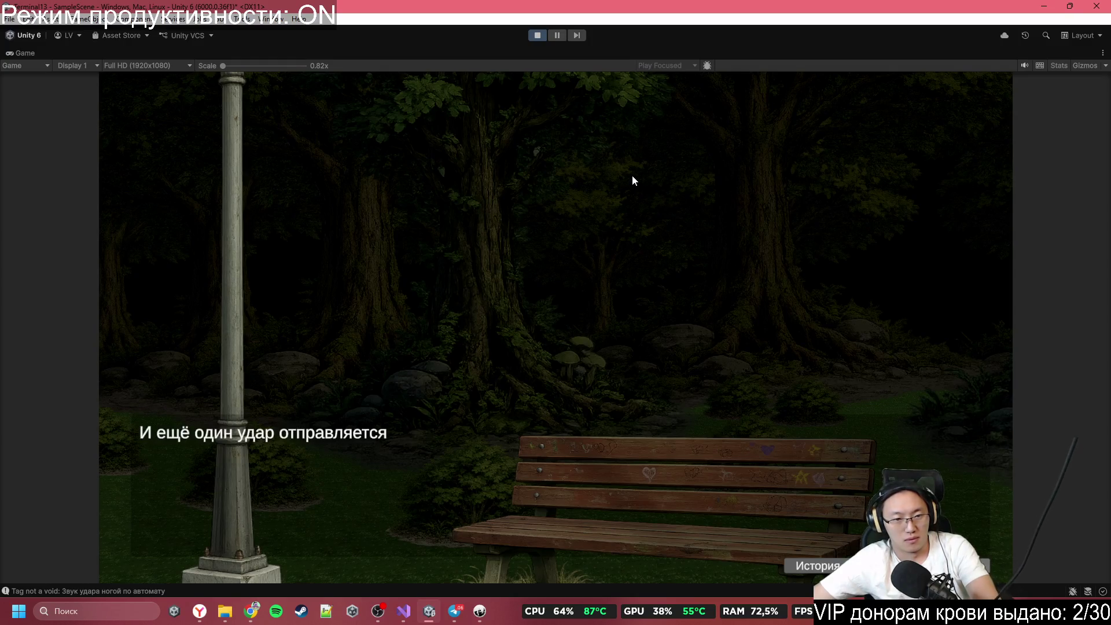
left_click(632, 176)
left_click(633, 177)
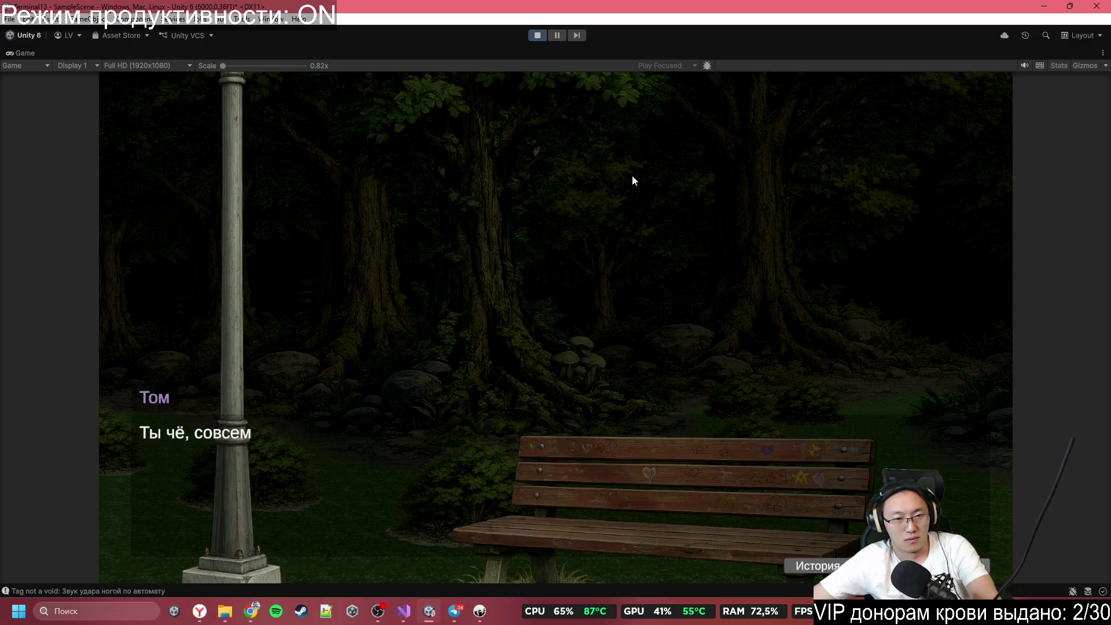
left_click(633, 177)
left_click(633, 176)
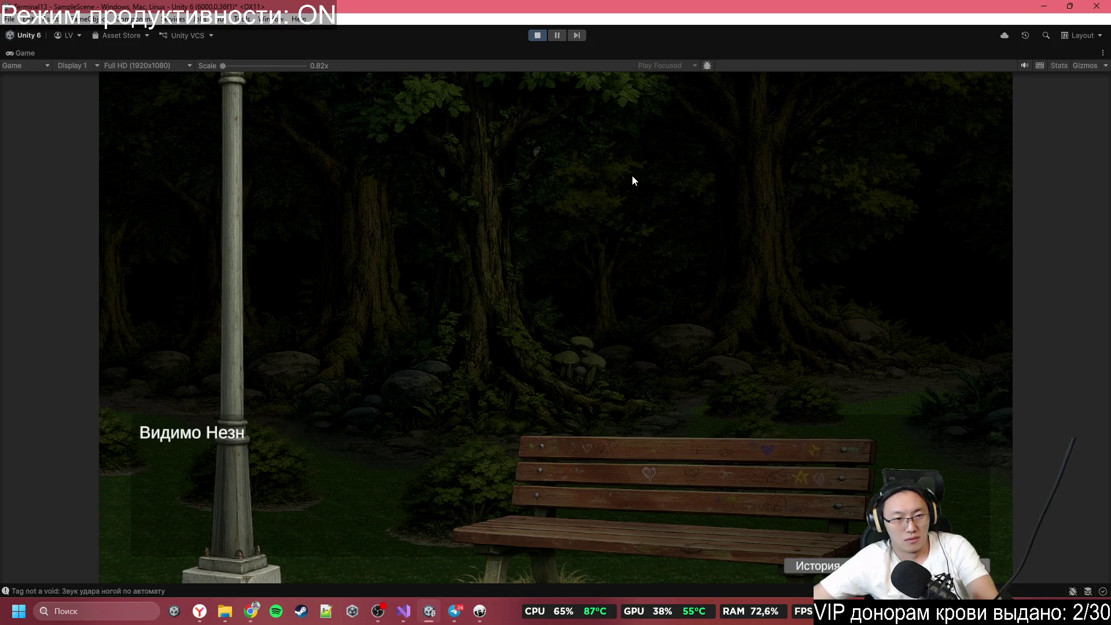
left_click(633, 176)
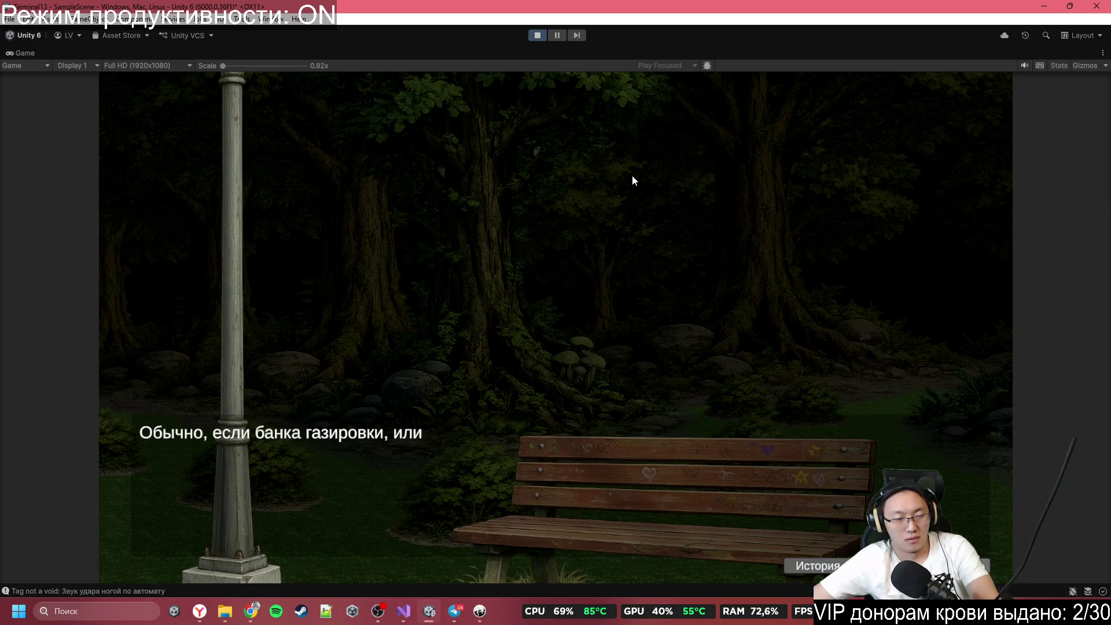
left_click(633, 176)
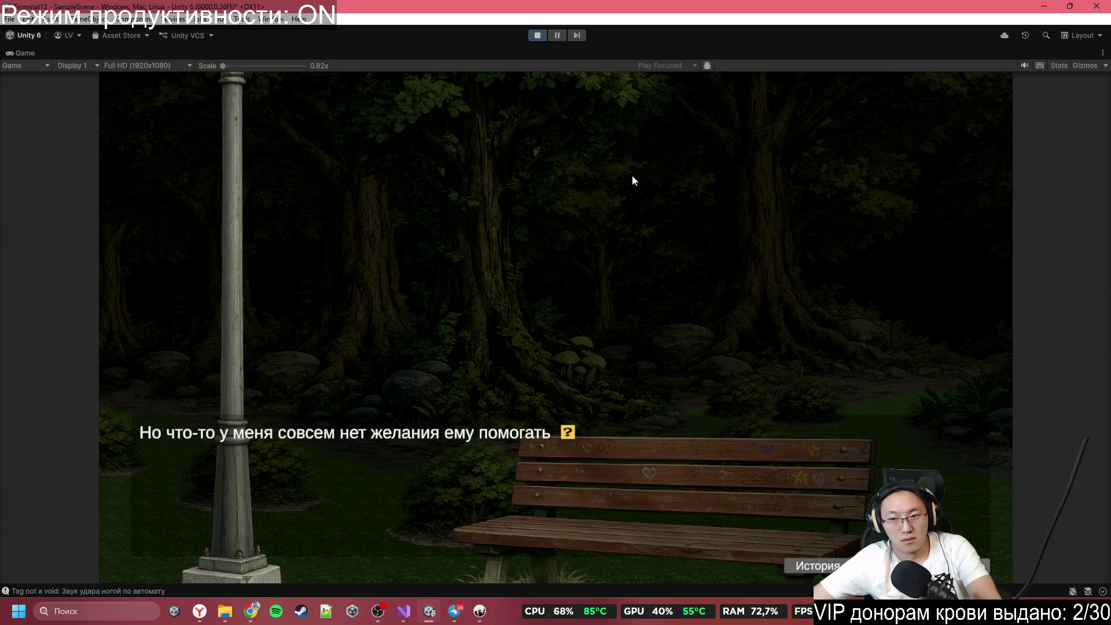
left_click(633, 176)
left_click(632, 176)
left_click(633, 176)
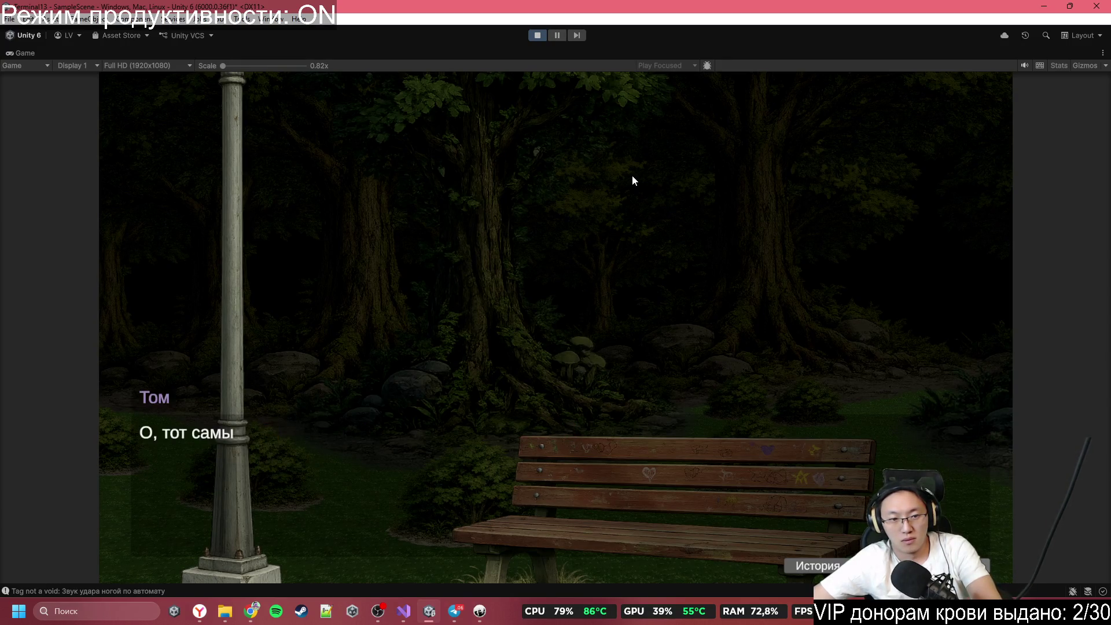
left_click(633, 176)
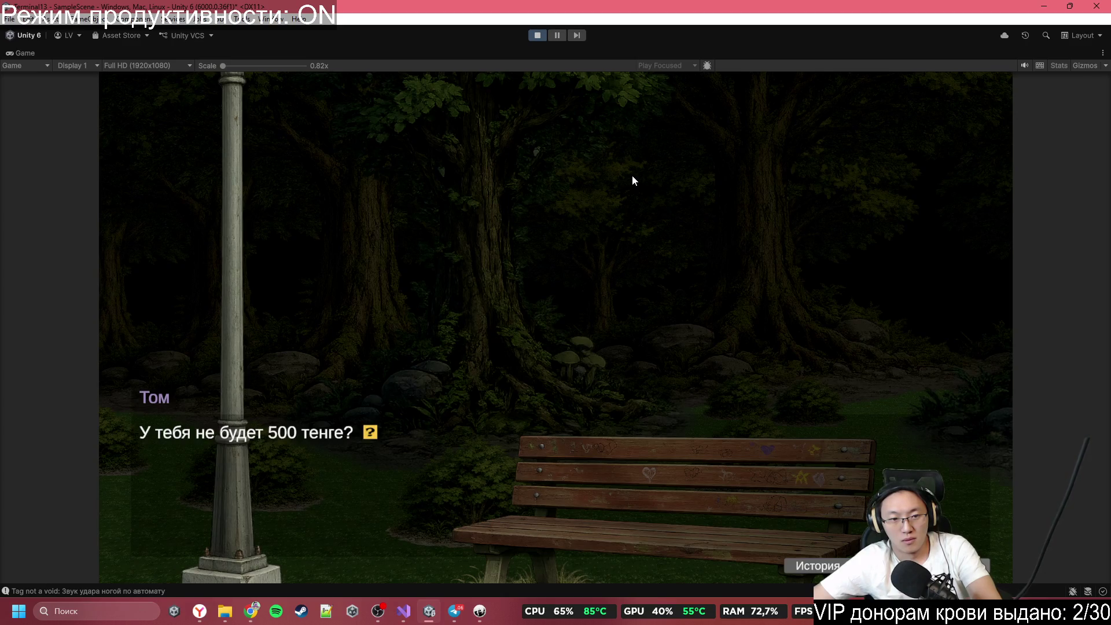
Step: Advance through Том's outburst and Незнакомка's replies to the last line
left_click(633, 176)
left_click(632, 176)
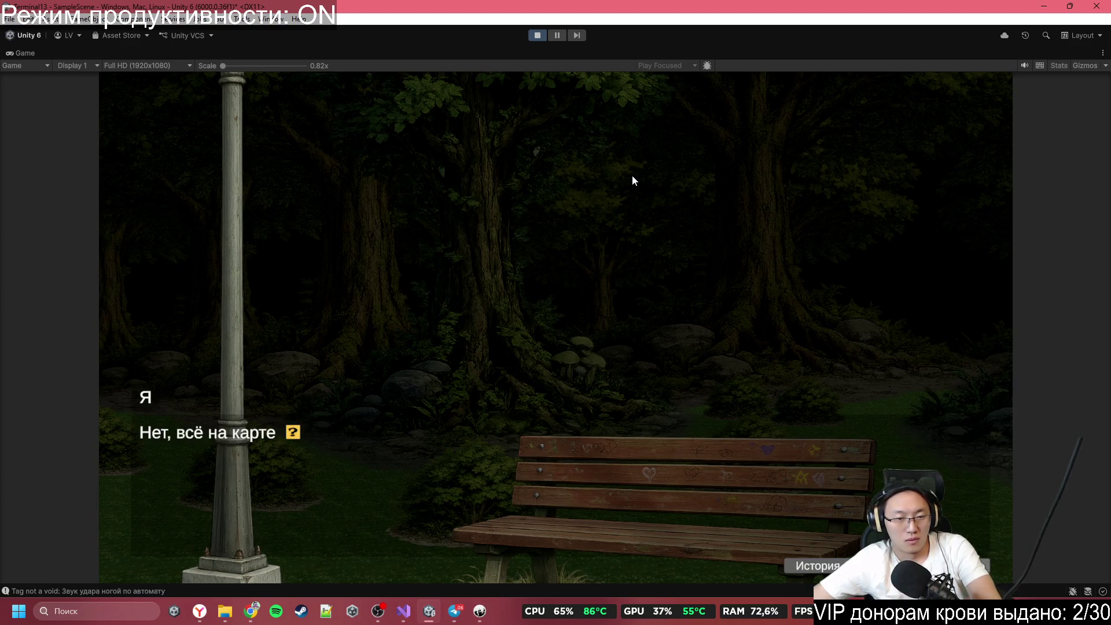
left_click(633, 176)
left_click(632, 176)
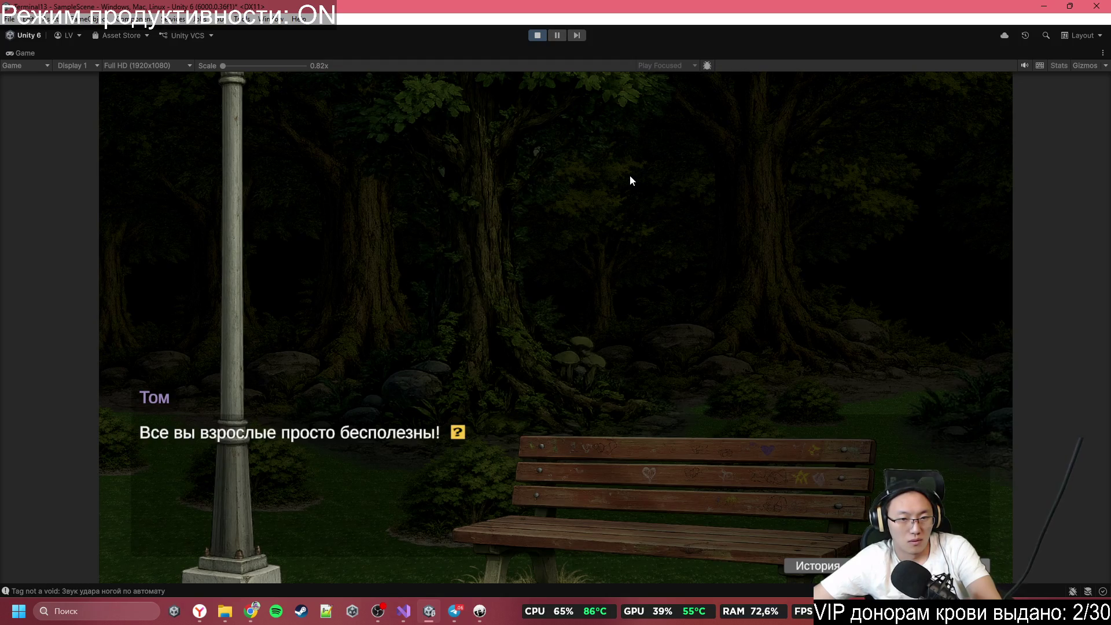
left_click(629, 176)
left_click(627, 176)
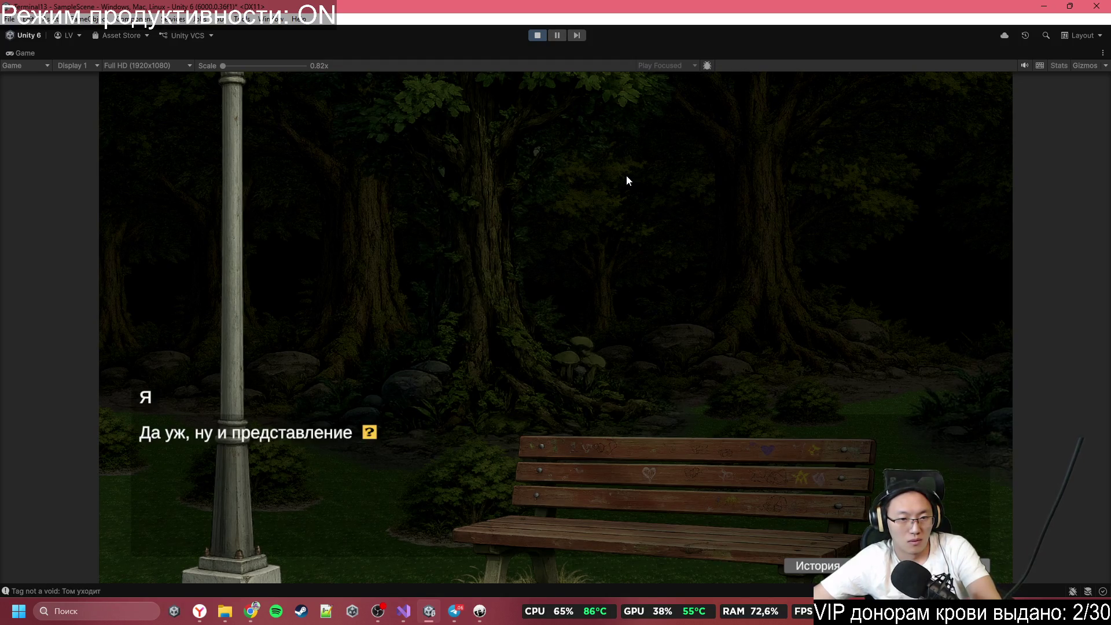
left_click(626, 176)
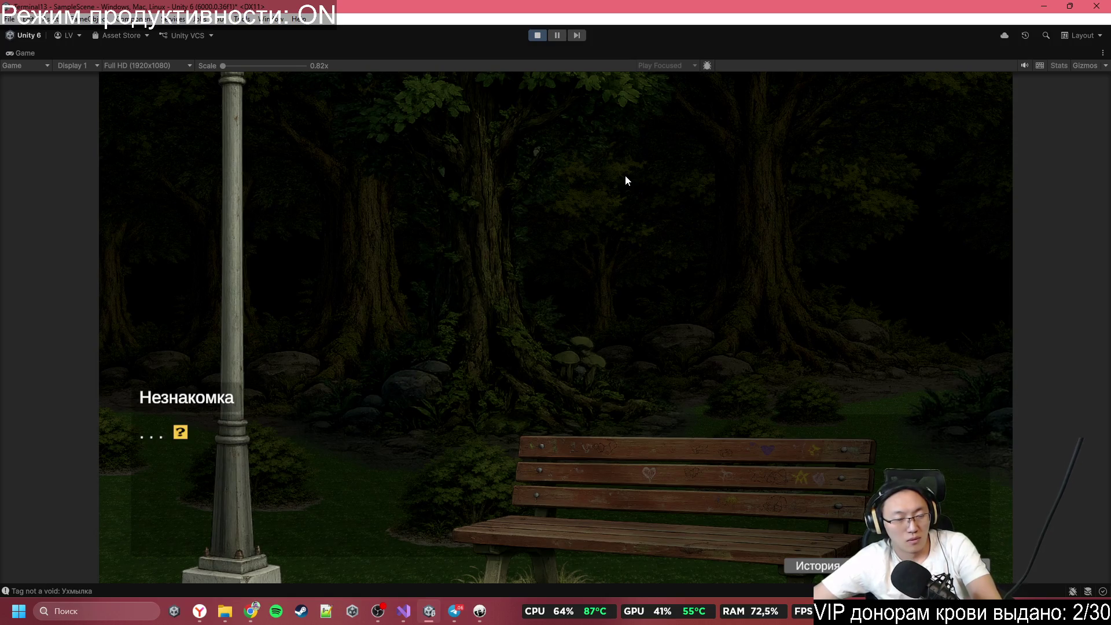
left_click(639, 189)
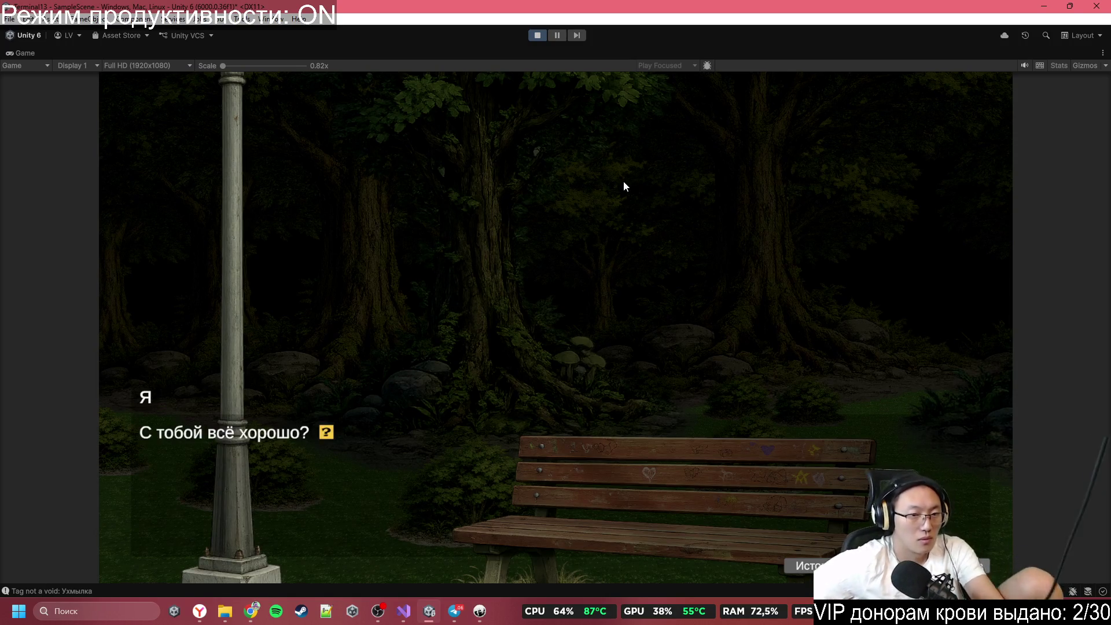
left_click(624, 182)
left_click(625, 182)
left_click(624, 182)
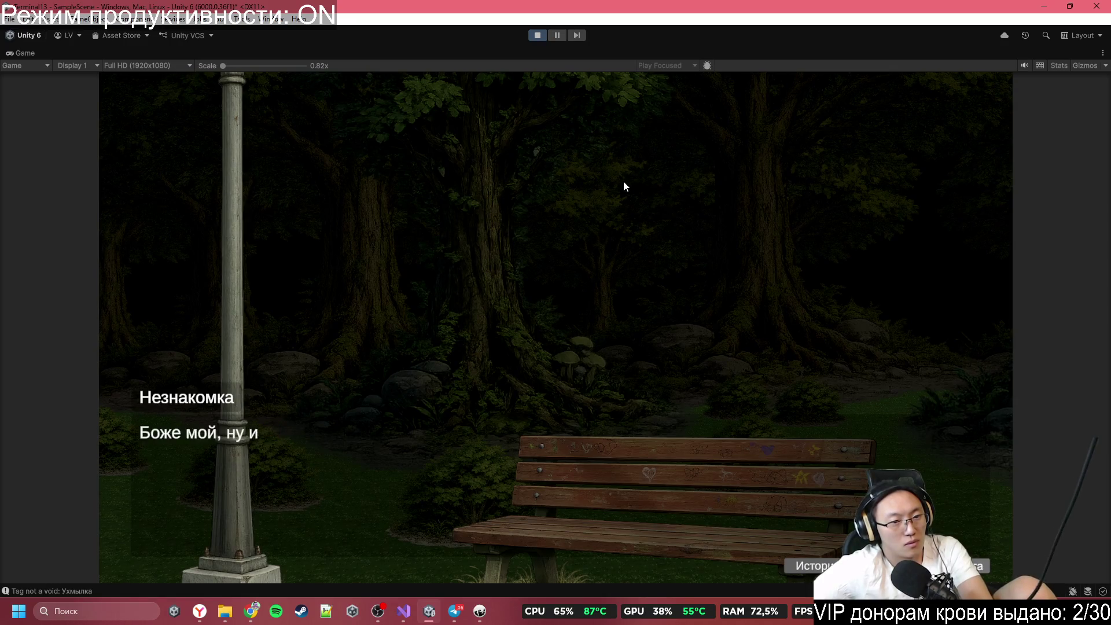
left_click(624, 182)
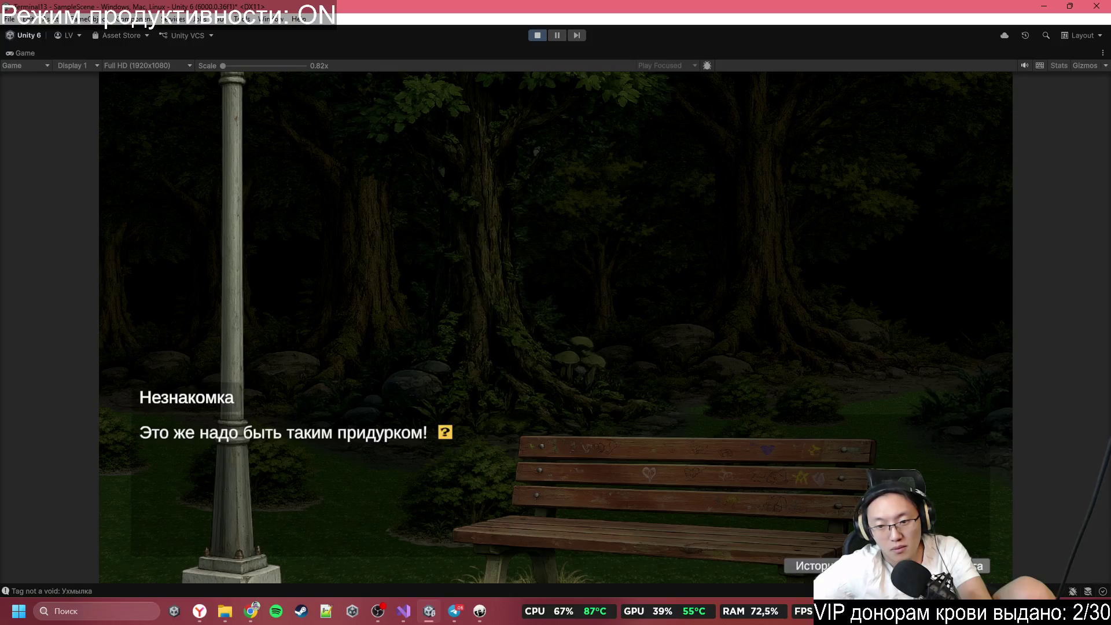
Step: Check the dialogue history log, close it, and stop Play mode
left_click(802, 566)
scroll(620, 335, "up", 3)
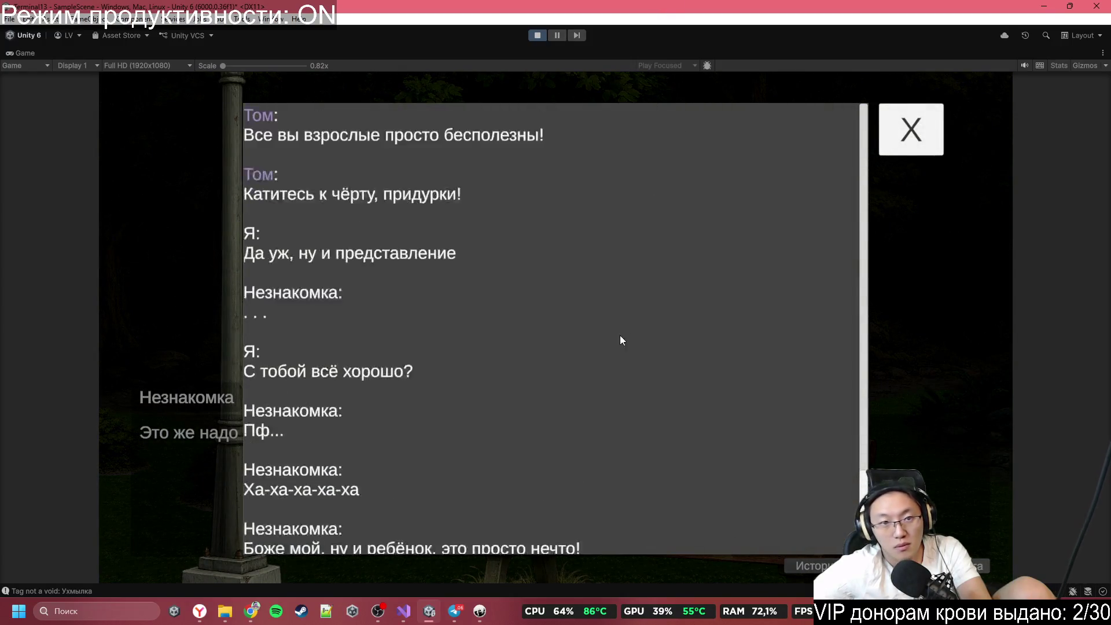
scroll(602, 478, "down", 3)
left_click(921, 148)
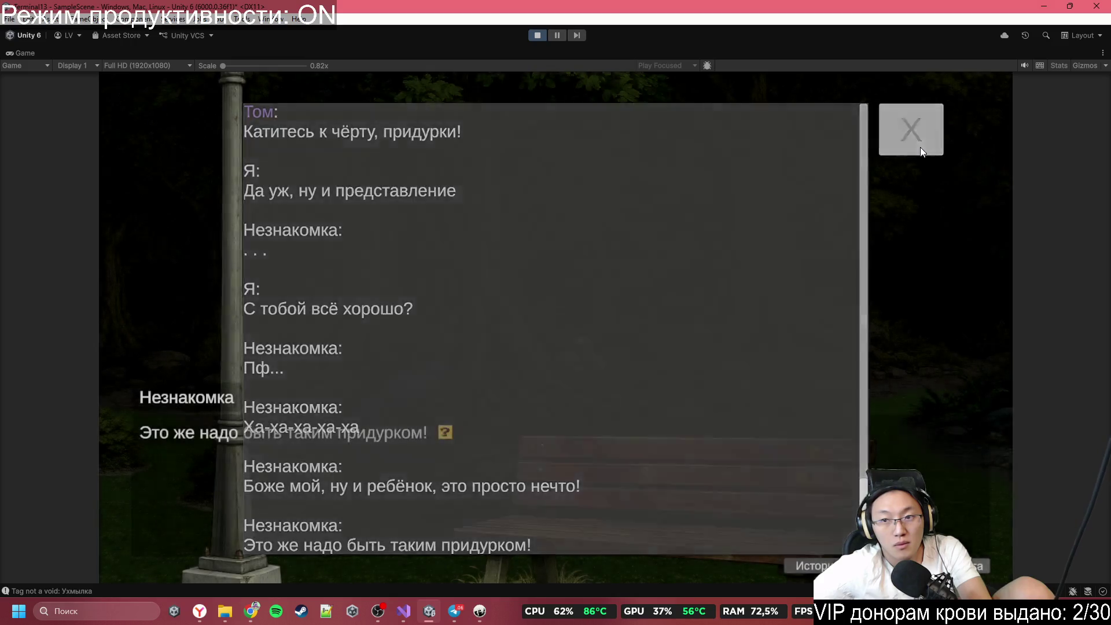
left_click(539, 39)
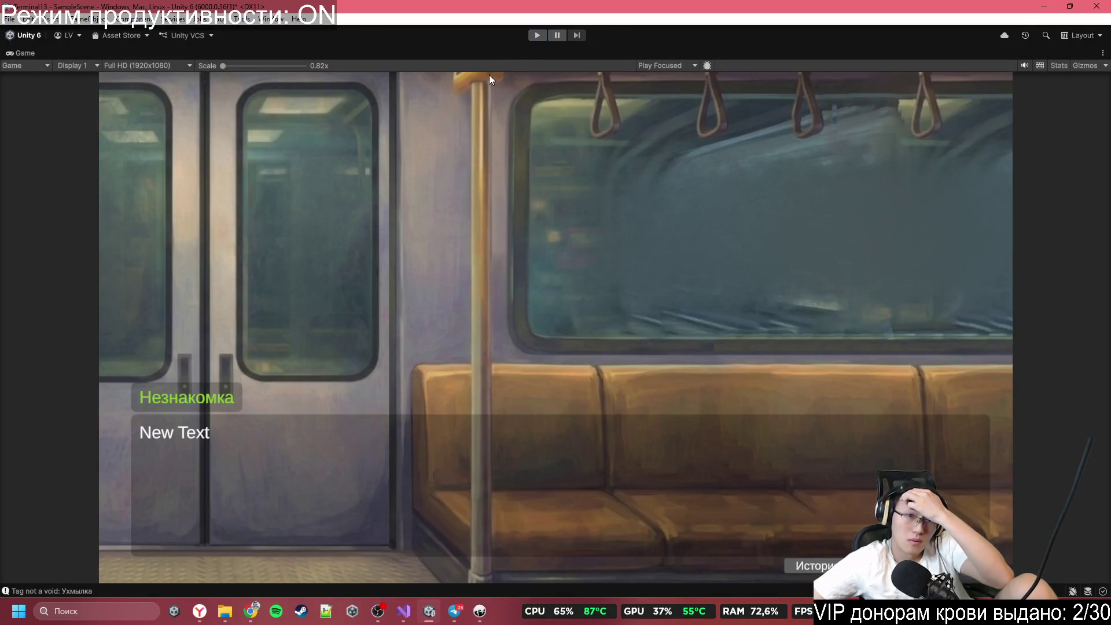
Step: Inspect the Canvas, DialogueInterface and DialogueText objects in the Hierarchy
scroll(542, 220, "down", 3)
scroll(567, 277, "down", 5)
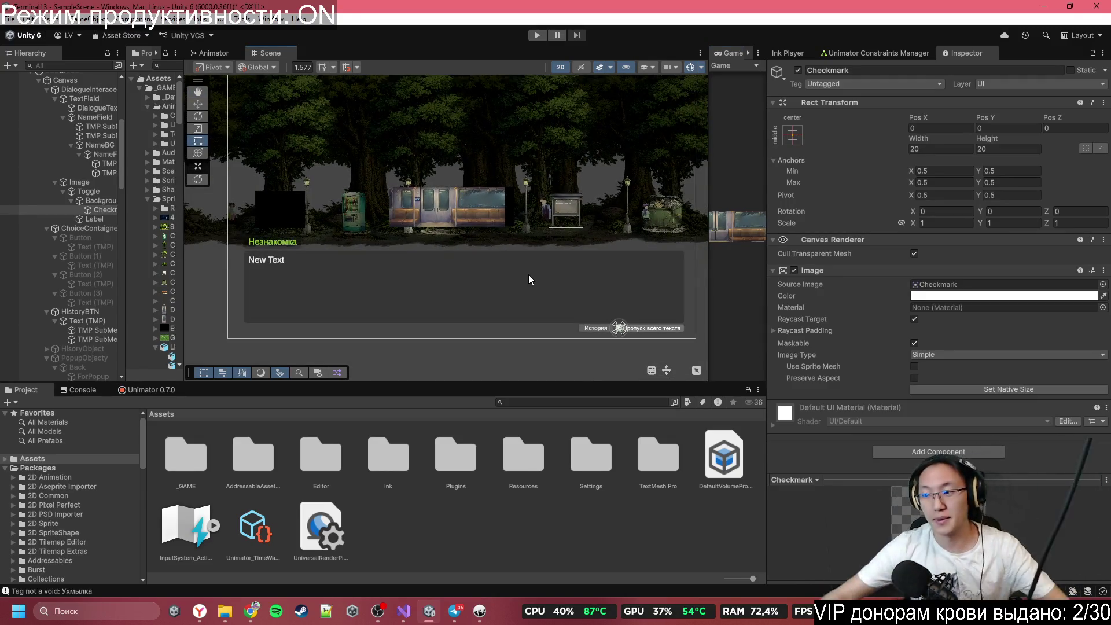
scroll(47, 115, "up", 3)
scroll(47, 116, "up", 3)
left_click(68, 150)
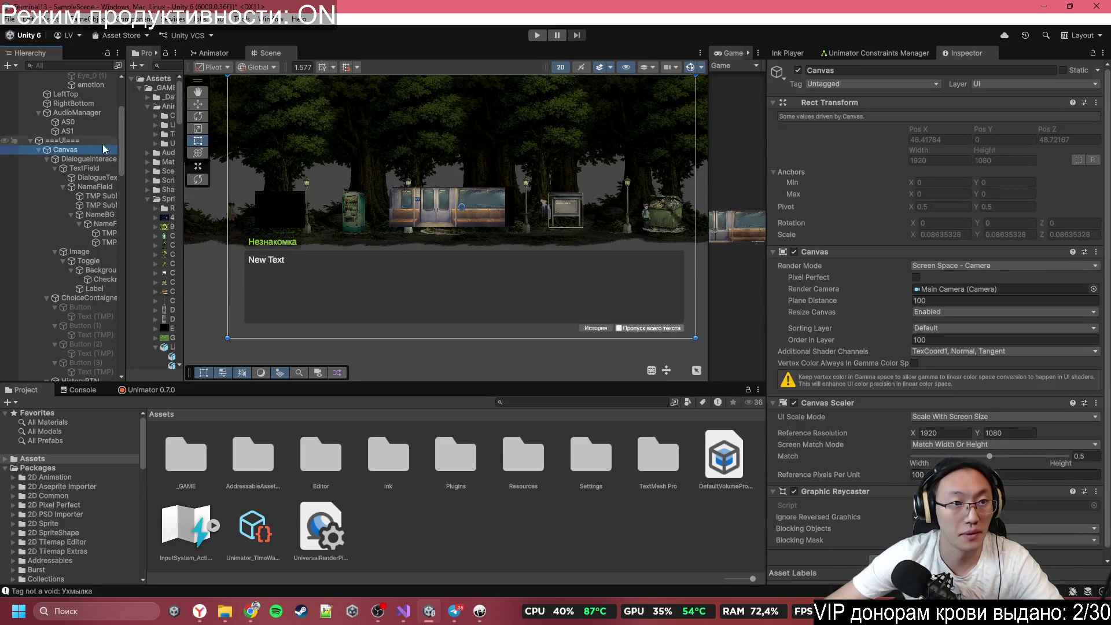
left_click(102, 159)
left_click(99, 177)
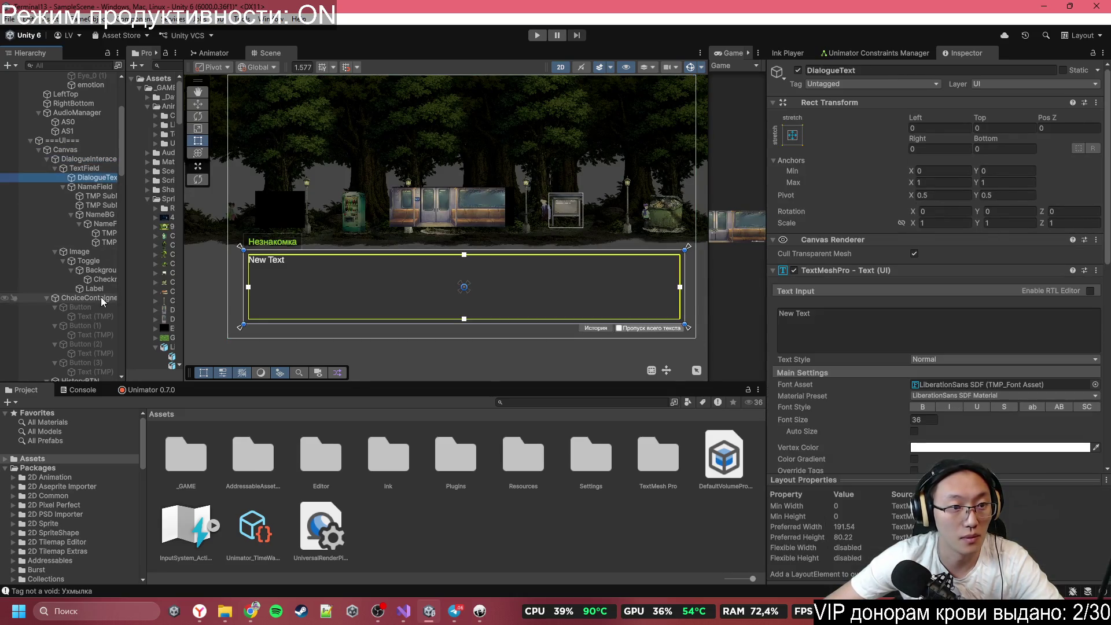
Step: Fold Button through Button (3) in the Hierarchy and select all four choice buttons
left_click(95, 307)
scroll(97, 304, "down", 6)
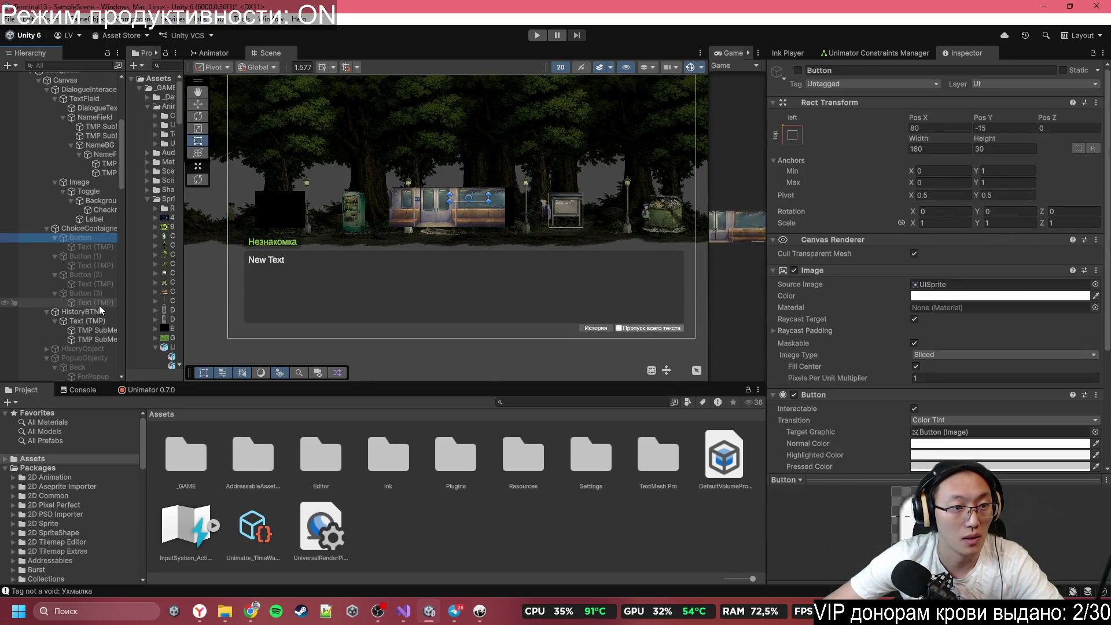
left_click(54, 238)
left_click(56, 247)
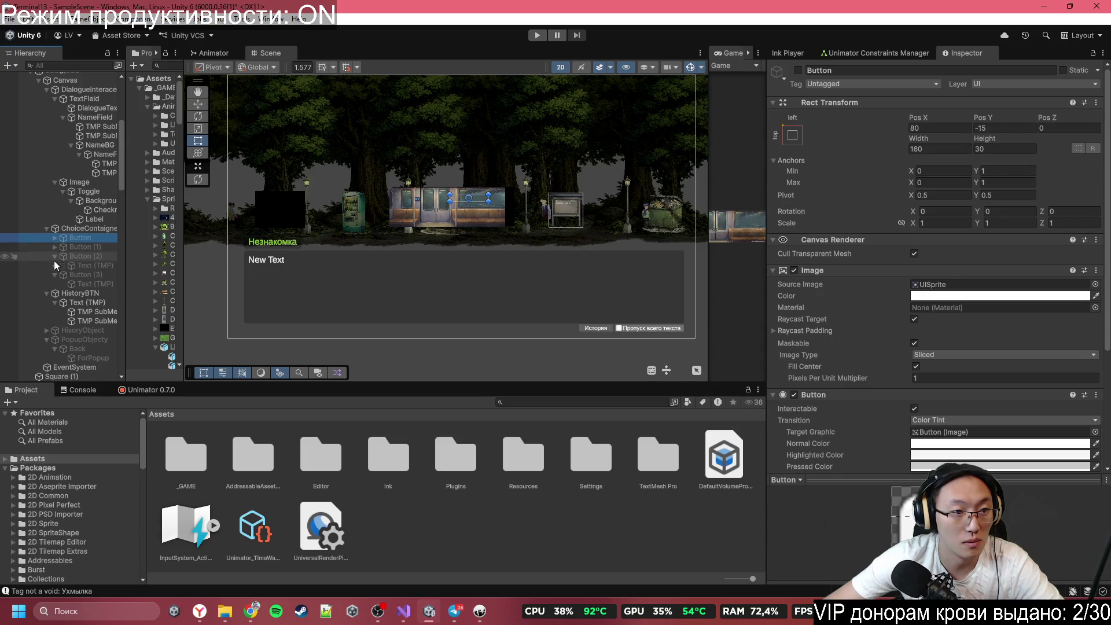
left_click(54, 257)
left_click(56, 267)
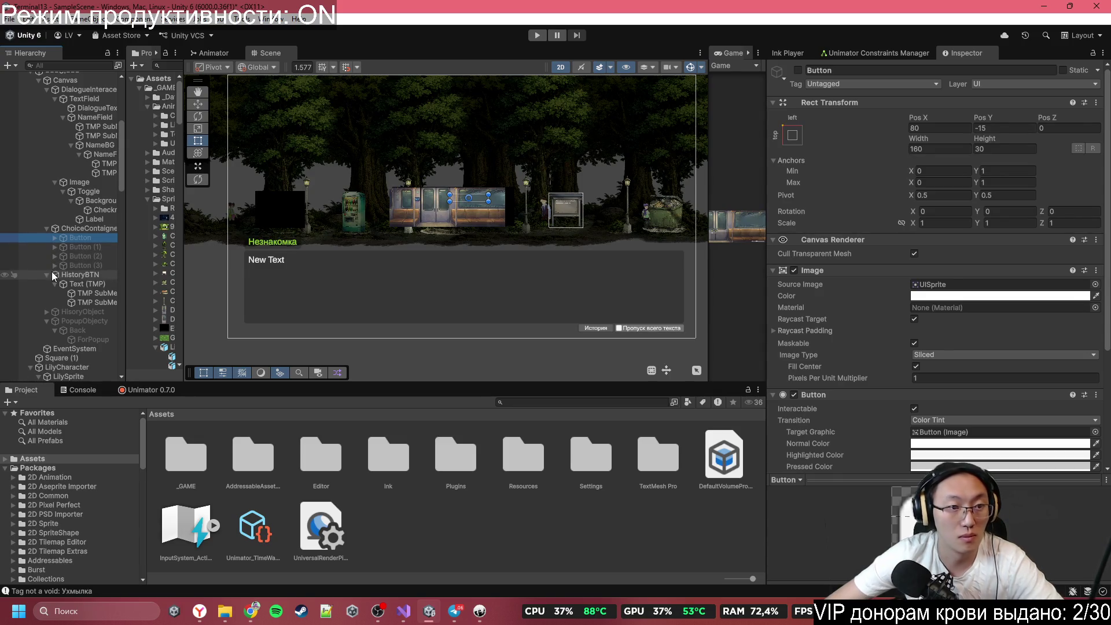
left_click(81, 265, "shift")
Step: Resize all four choice buttons to Width 320 and Height 50 in the Rect Transform
key("f")
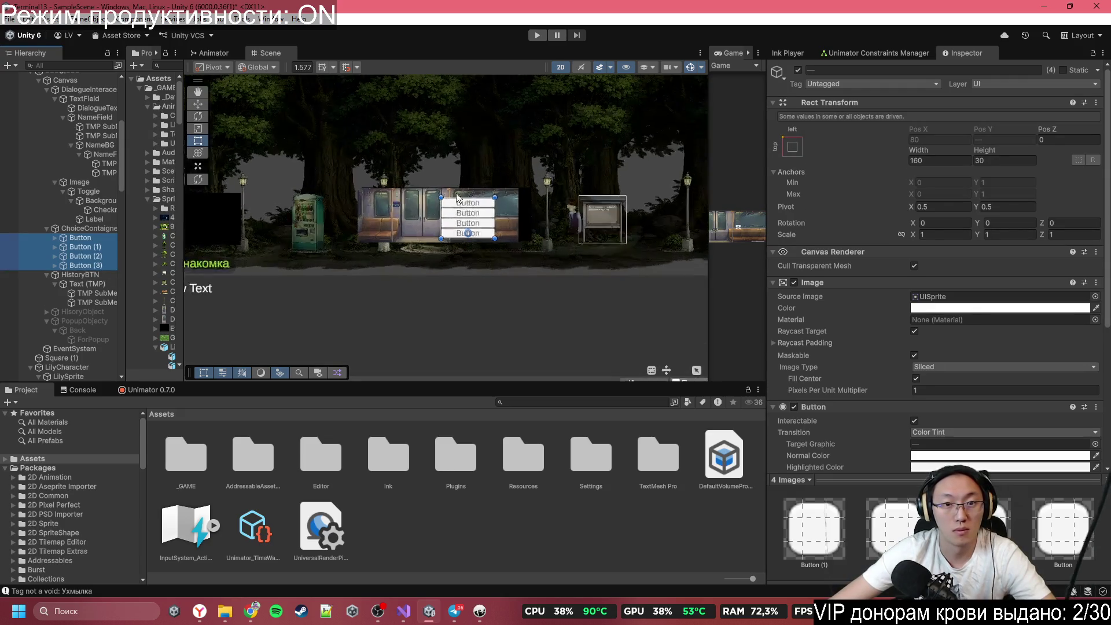
scroll(457, 197, "up", 3)
scroll(496, 222, "up", 1)
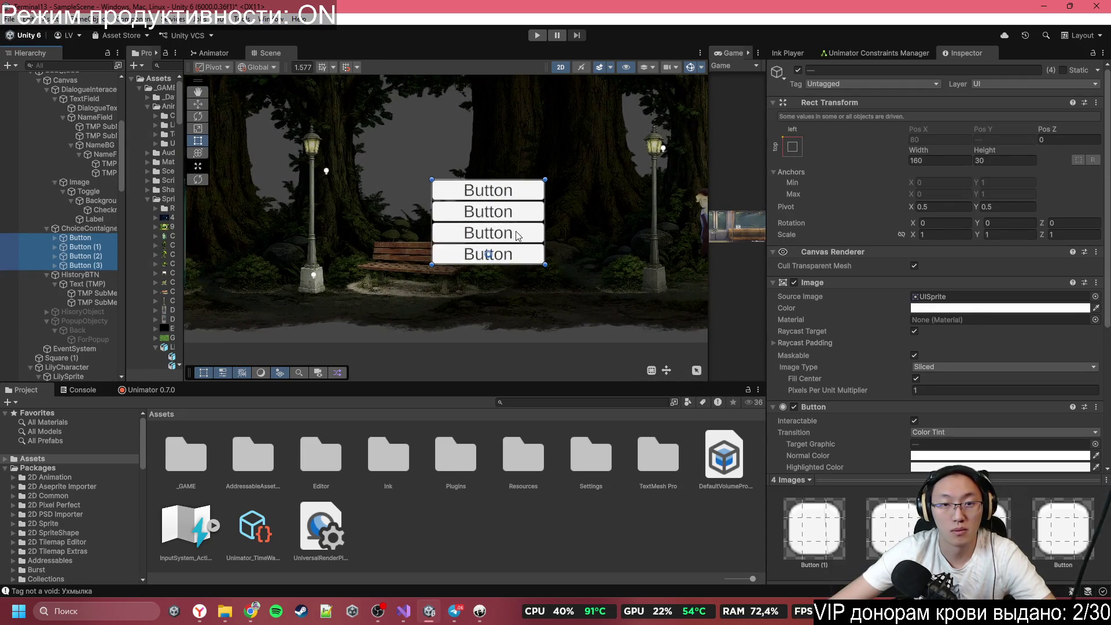
scroll(666, 191, "down", 4)
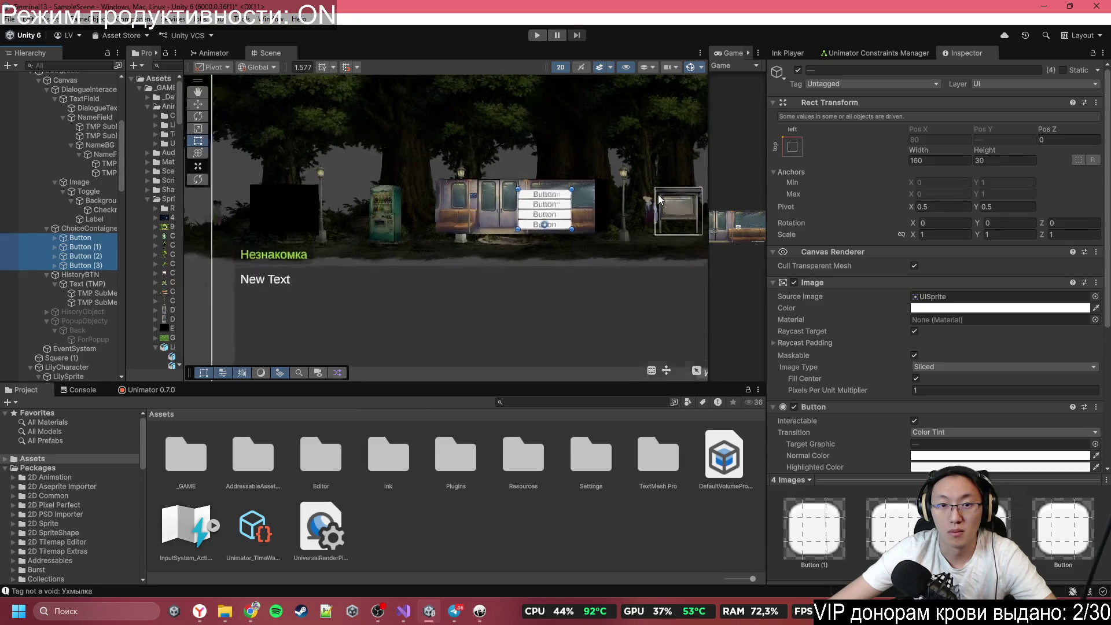
left_click_drag(642, 188, 581, 206)
mouse_move(977, 162)
left_mouse_down()
mouse_move(74, 209)
mouse_move(507, 300)
left_mouse_up()
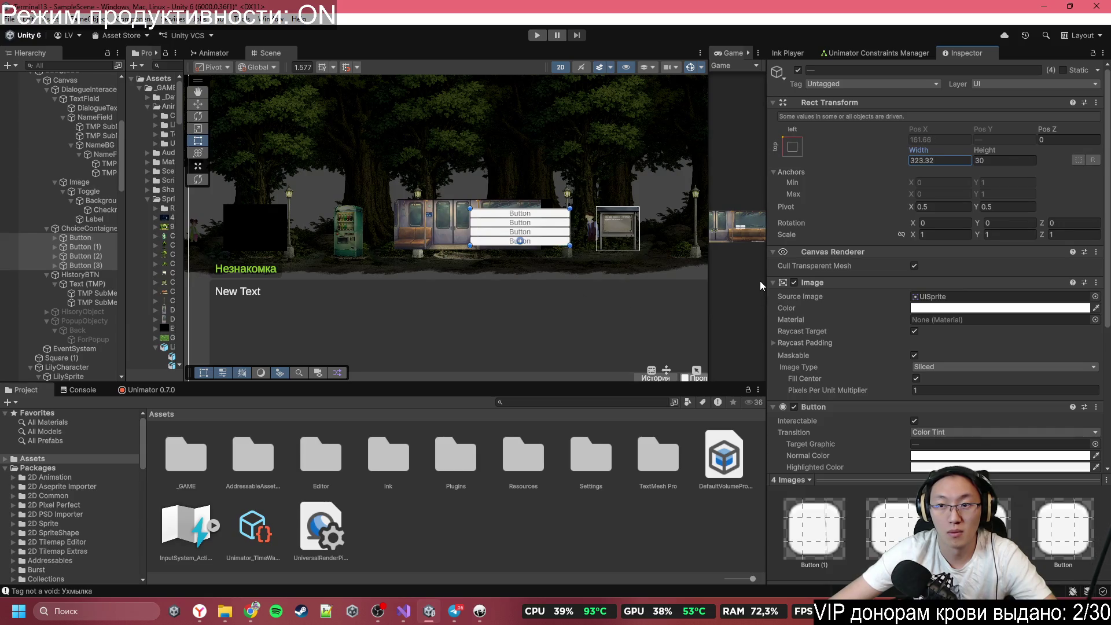
scroll(541, 242, "down", 5)
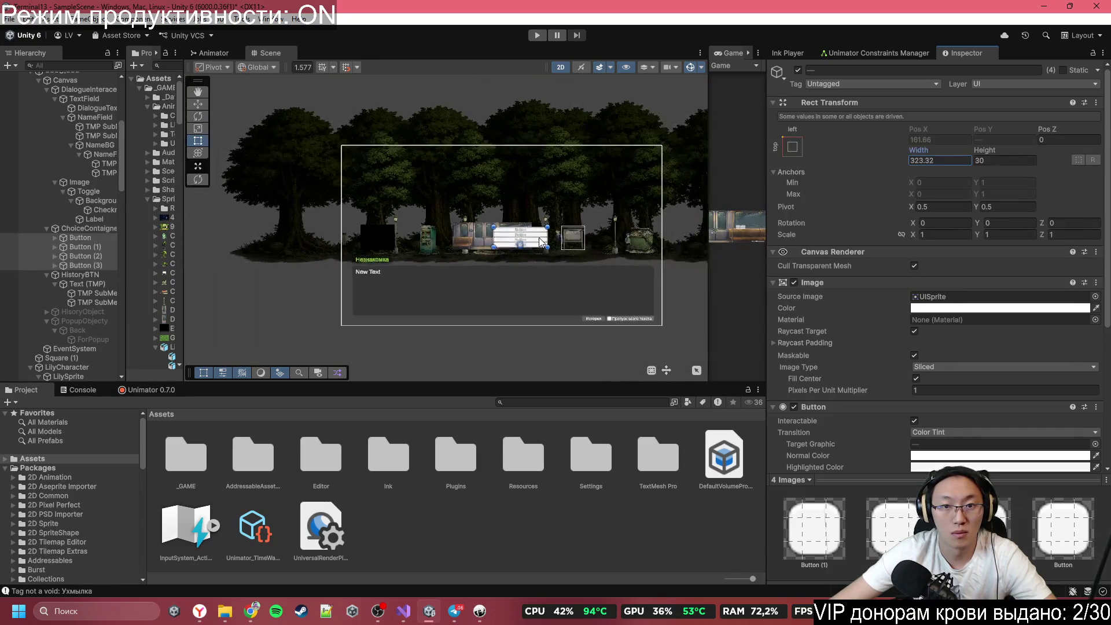
scroll(542, 242, "up", 2)
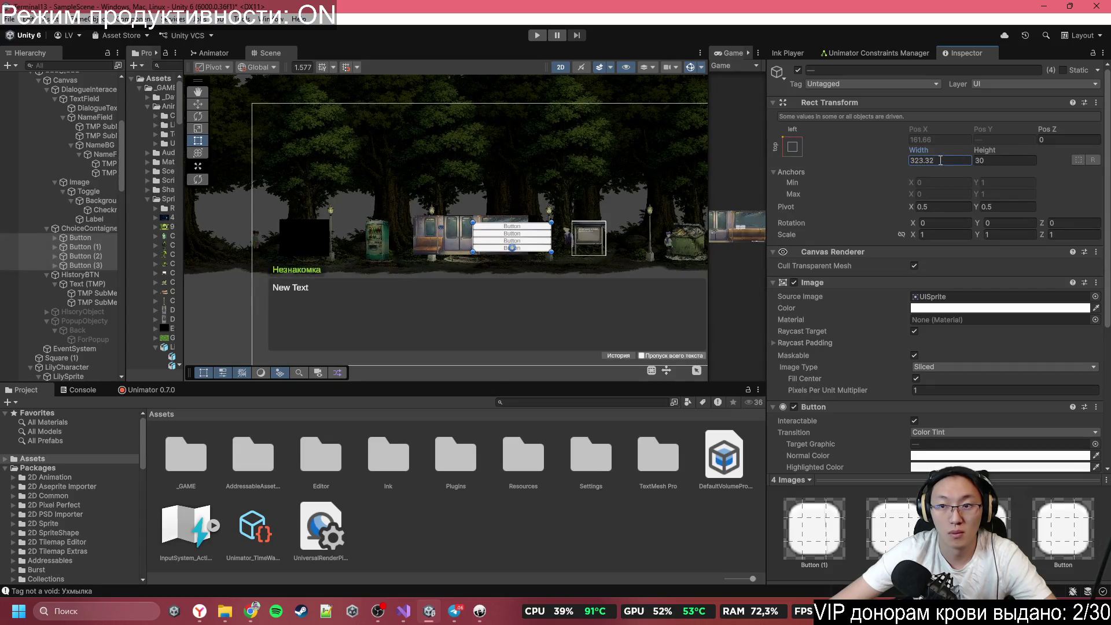
type("320")
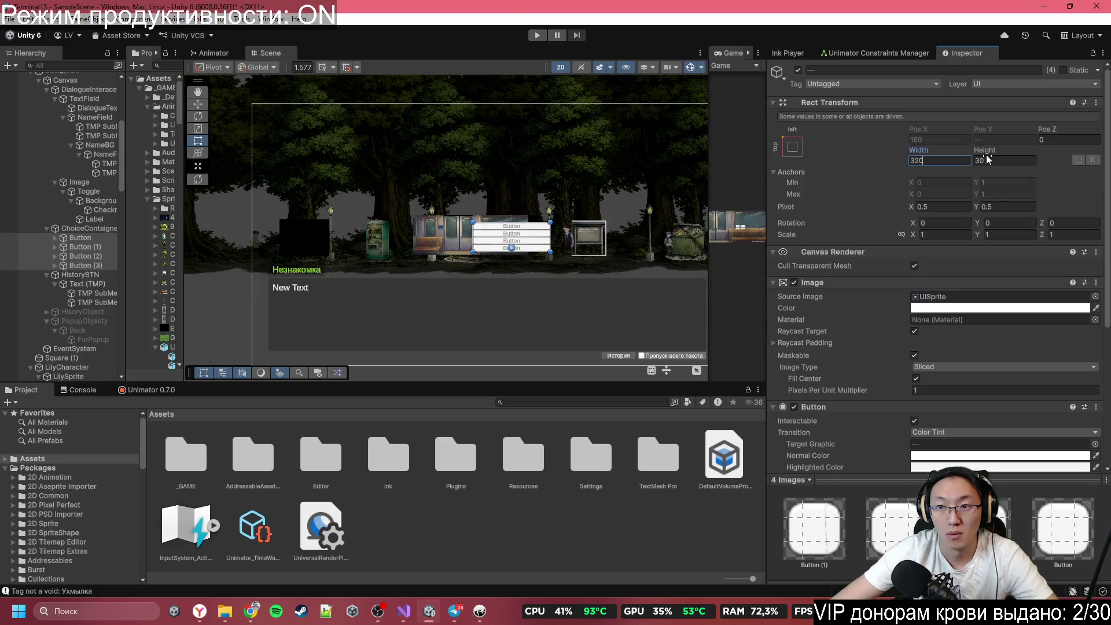
type("50")
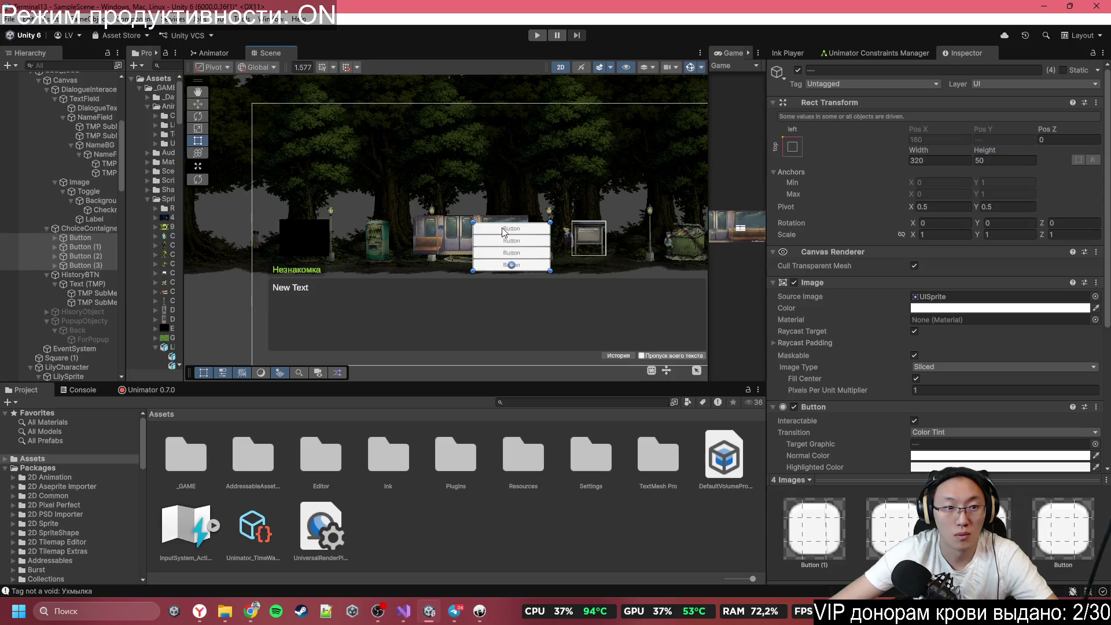
left_click(87, 227)
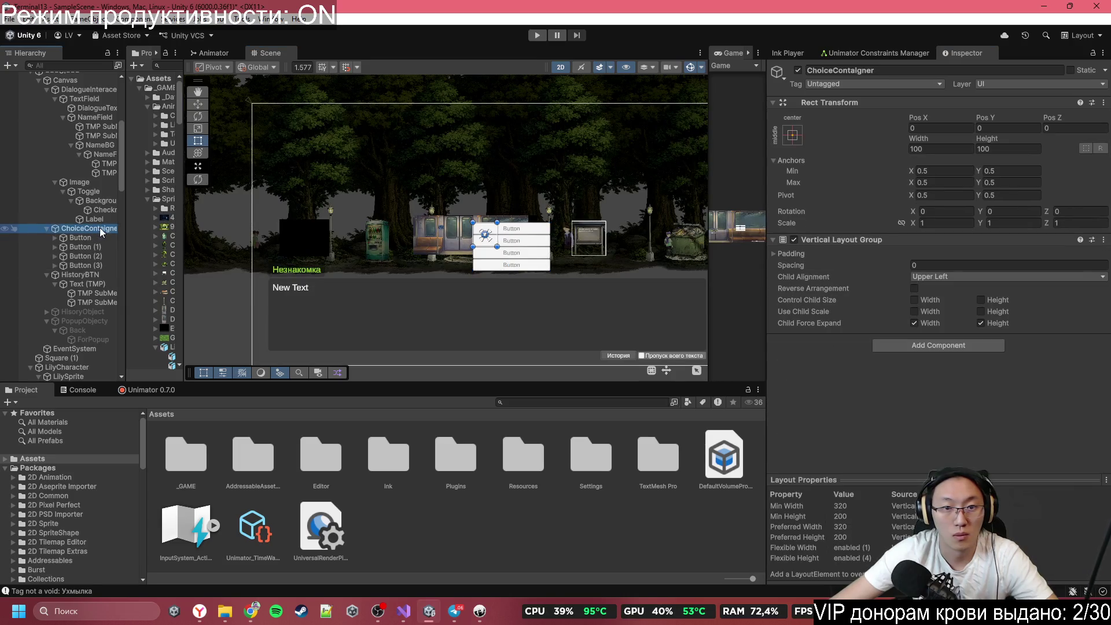
Step: Anchor the four buttons middle-center and set ChoiceContaigner's Child Alignment to Middle Center
left_click(105, 237)
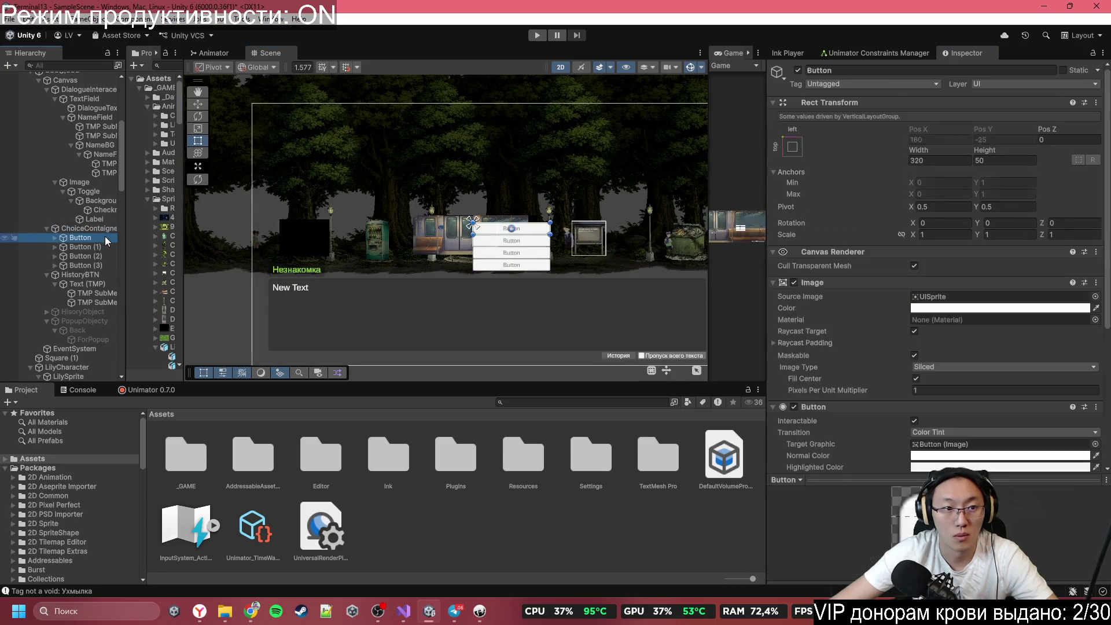
left_click(87, 265, "shift")
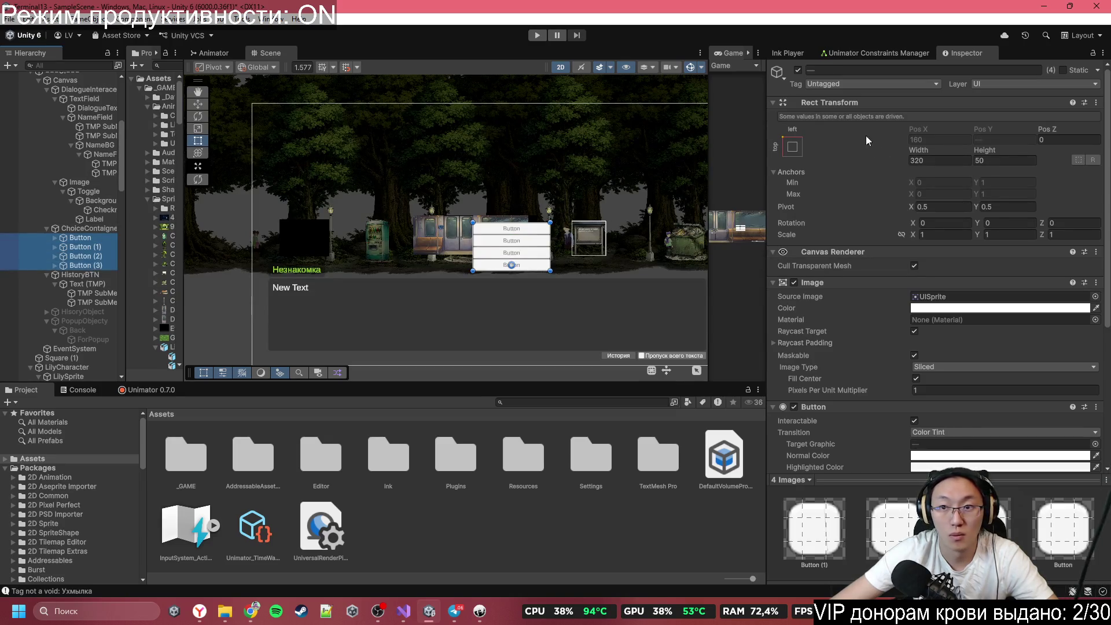
left_click(792, 148)
left_click(858, 264)
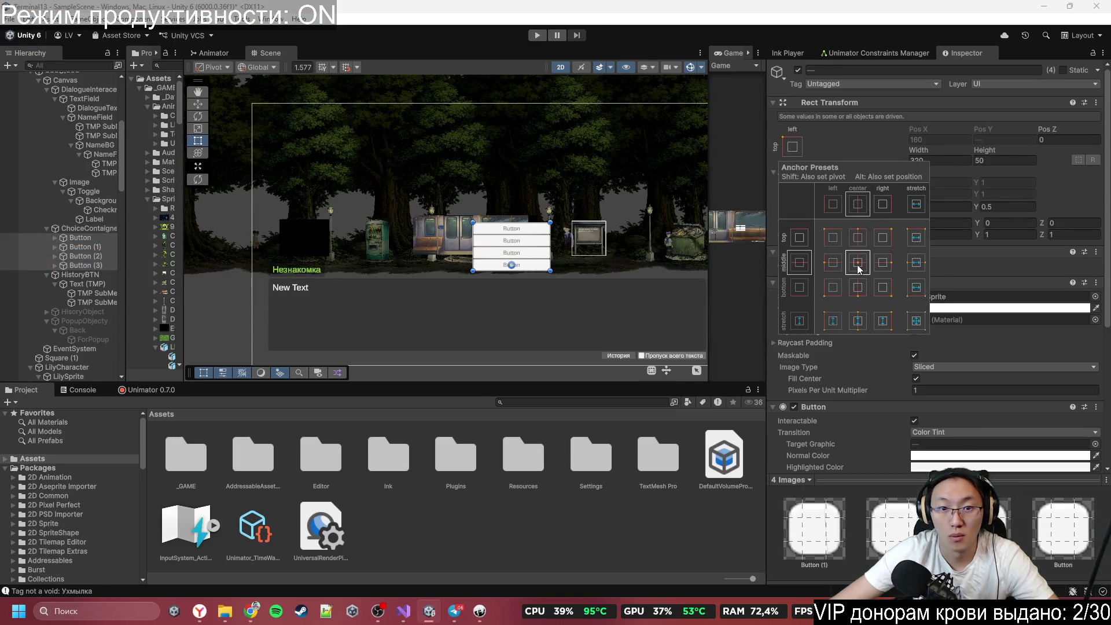
left_click(95, 228)
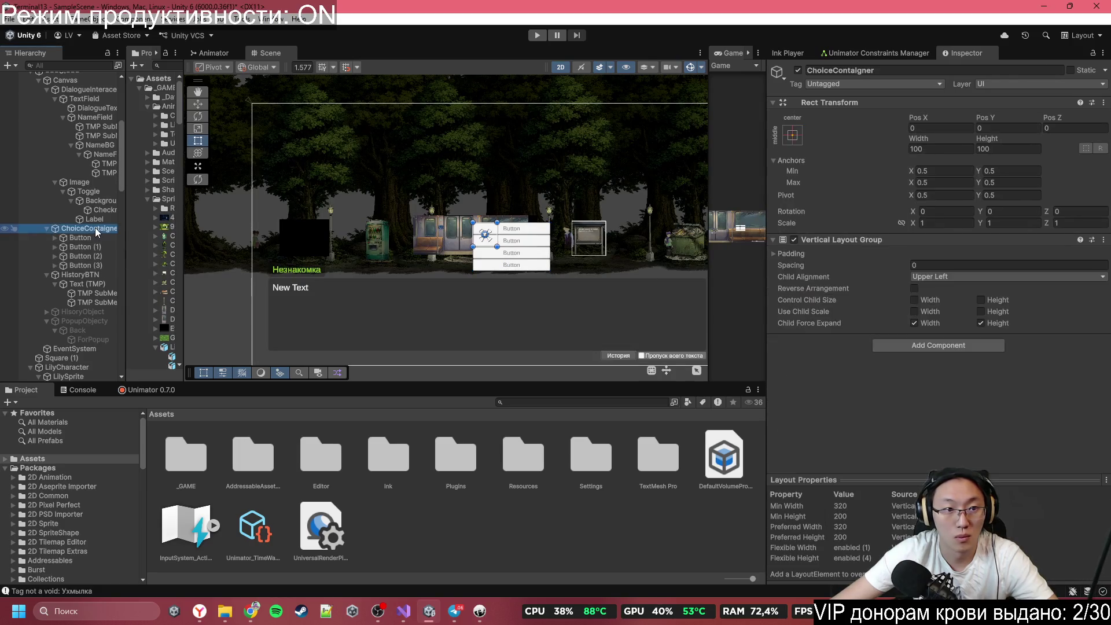
left_click(944, 282)
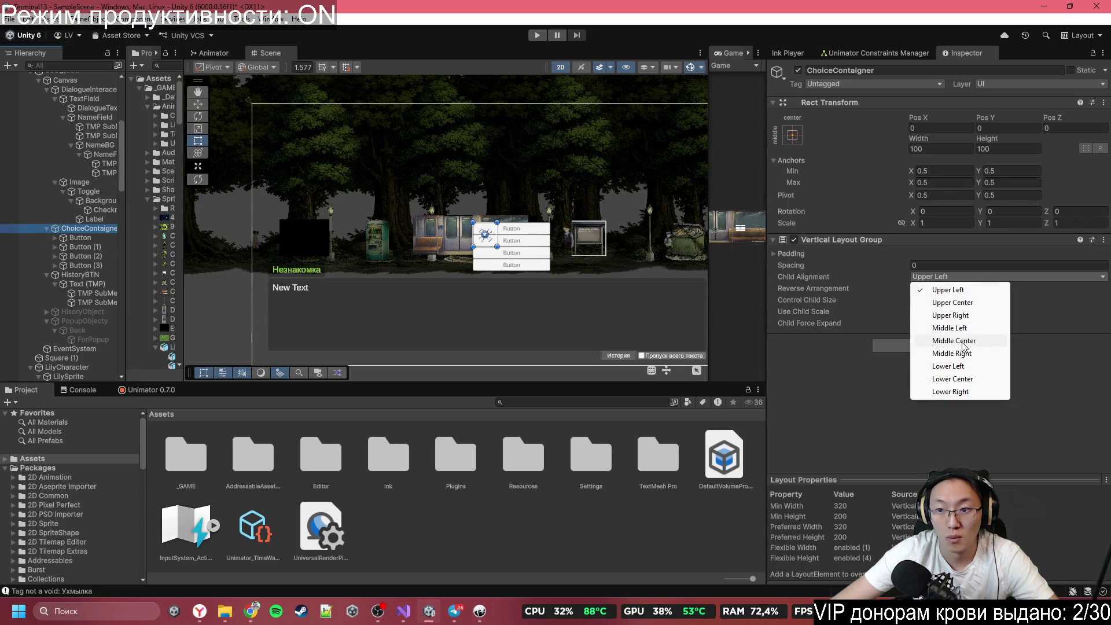
left_click(932, 342)
left_click(972, 278)
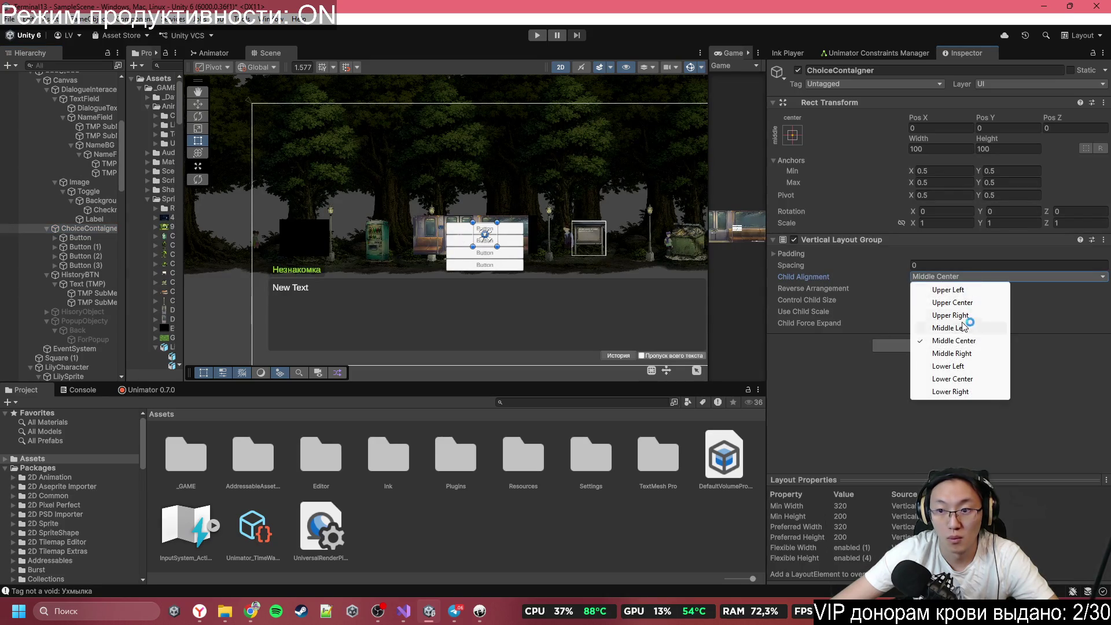
left_click(961, 345)
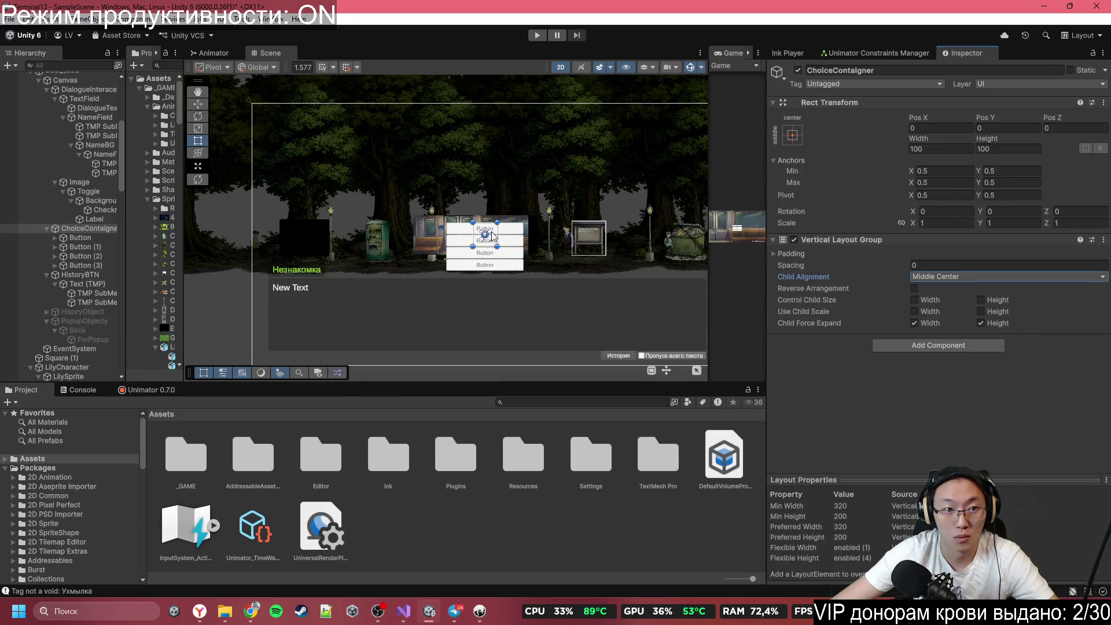
Step: Enlarge the choice container in the Scene view, centring it at X 0 and about 500.5 high
mouse_move(498, 247)
left_mouse_down()
mouse_move(584, 311)
mouse_move(647, 335)
left_mouse_up()
left_click_drag(607, 299, 533, 235)
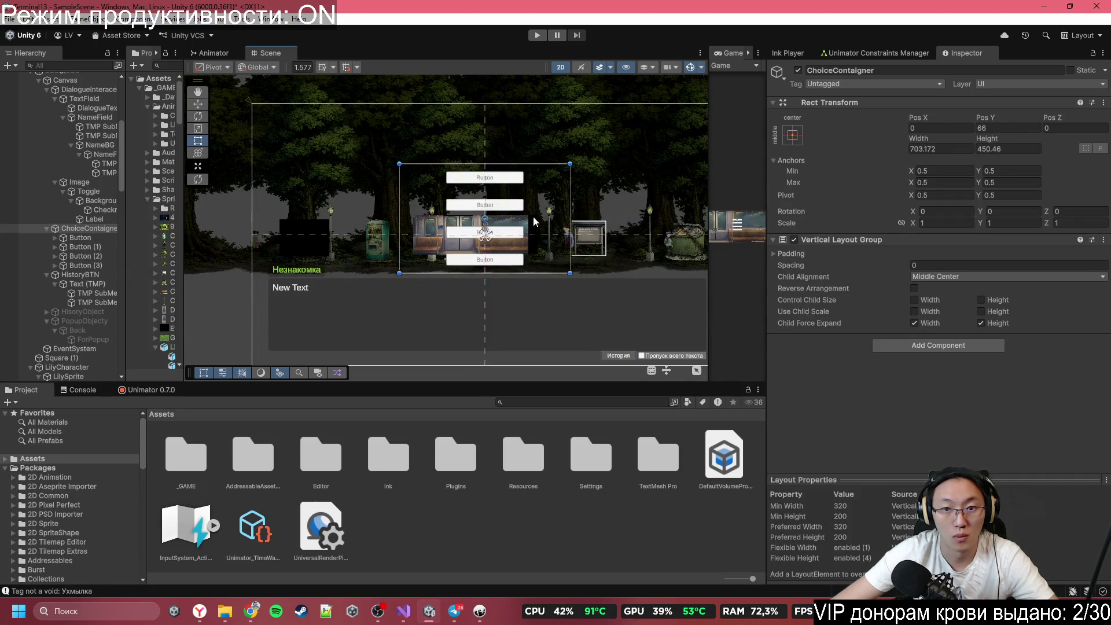
left_click(791, 254)
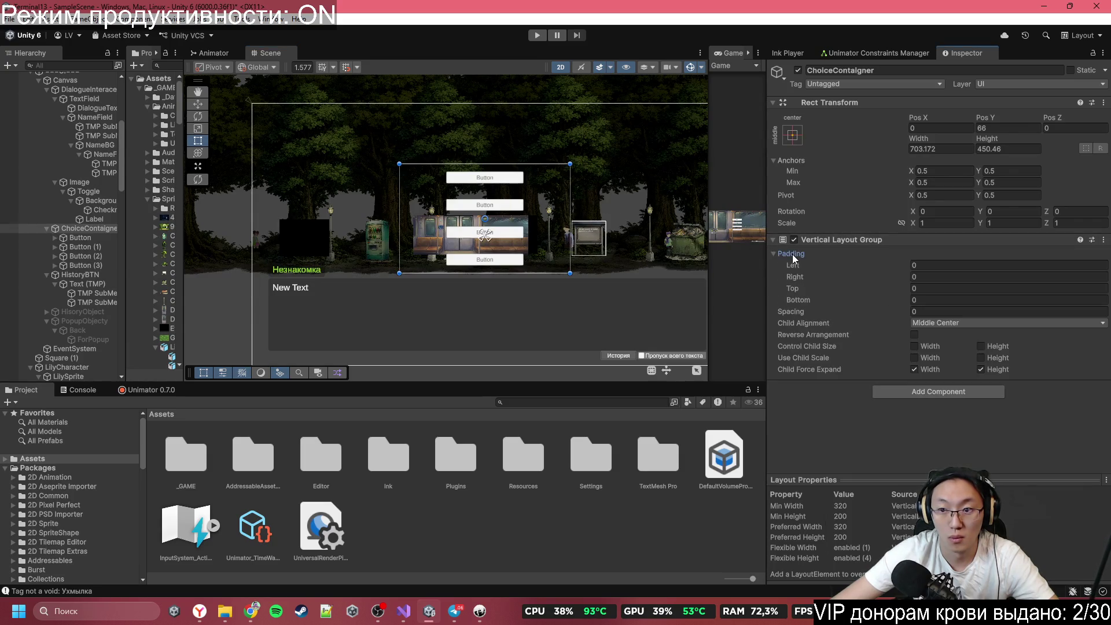
left_click(791, 254)
left_click(938, 277)
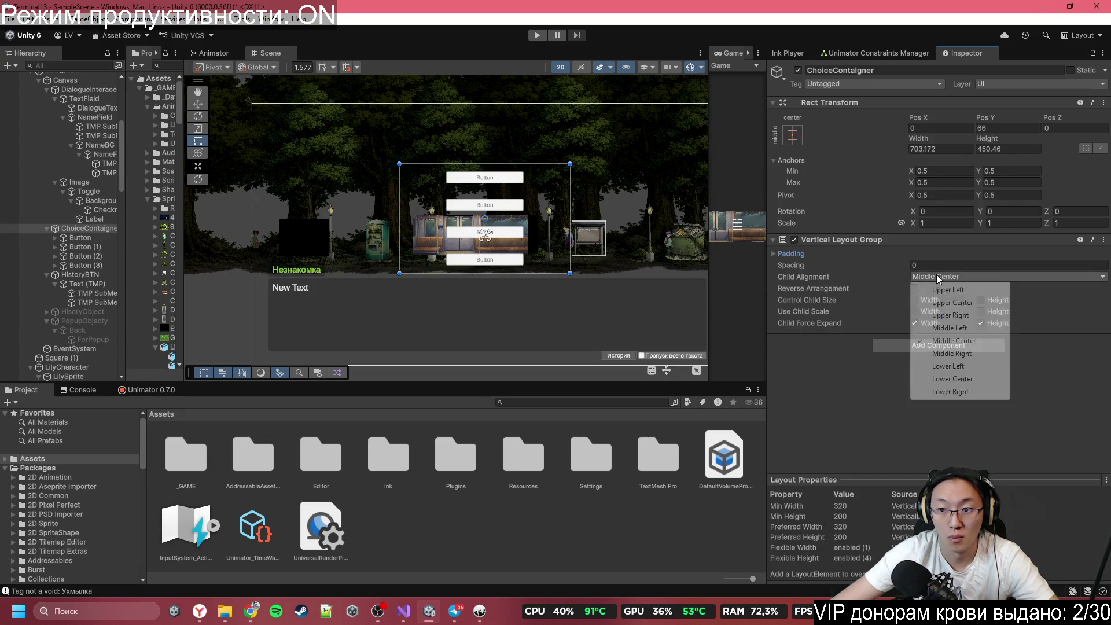
left_click(523, 169)
mouse_move(523, 165)
left_mouse_down()
mouse_move(536, 101)
mouse_move(541, 151)
left_mouse_up()
scroll(570, 207, "down", 3)
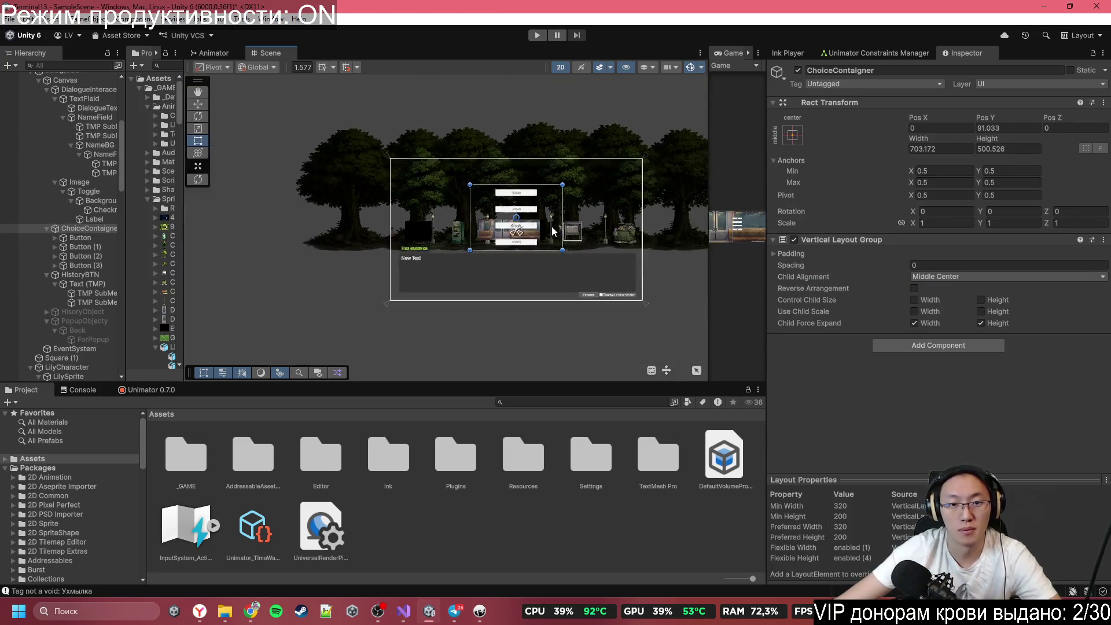
Step: Try a dark, semi-transparent Image colour on the four buttons, then return it to white
scroll(516, 233, "up", 5)
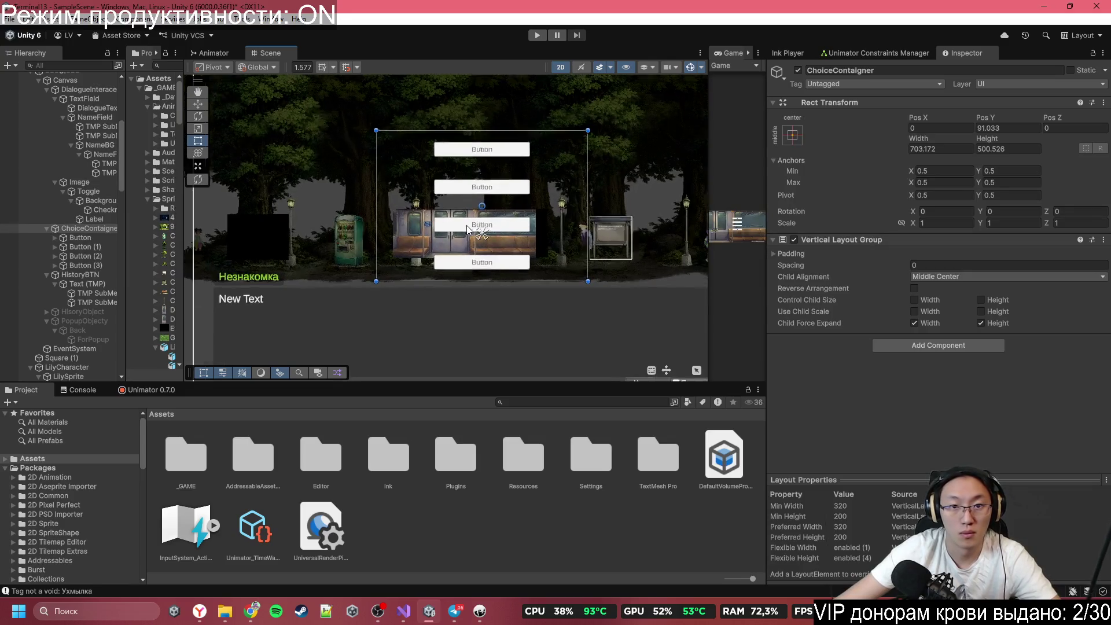
scroll(515, 234, "up", 4)
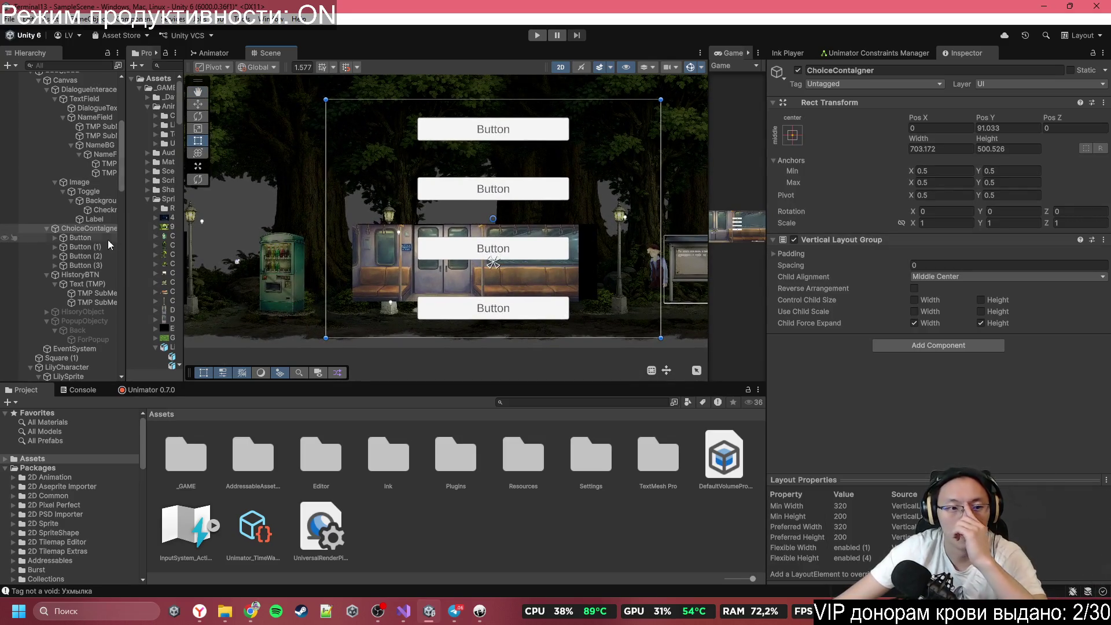
left_click(105, 239)
left_click(102, 265, "shift")
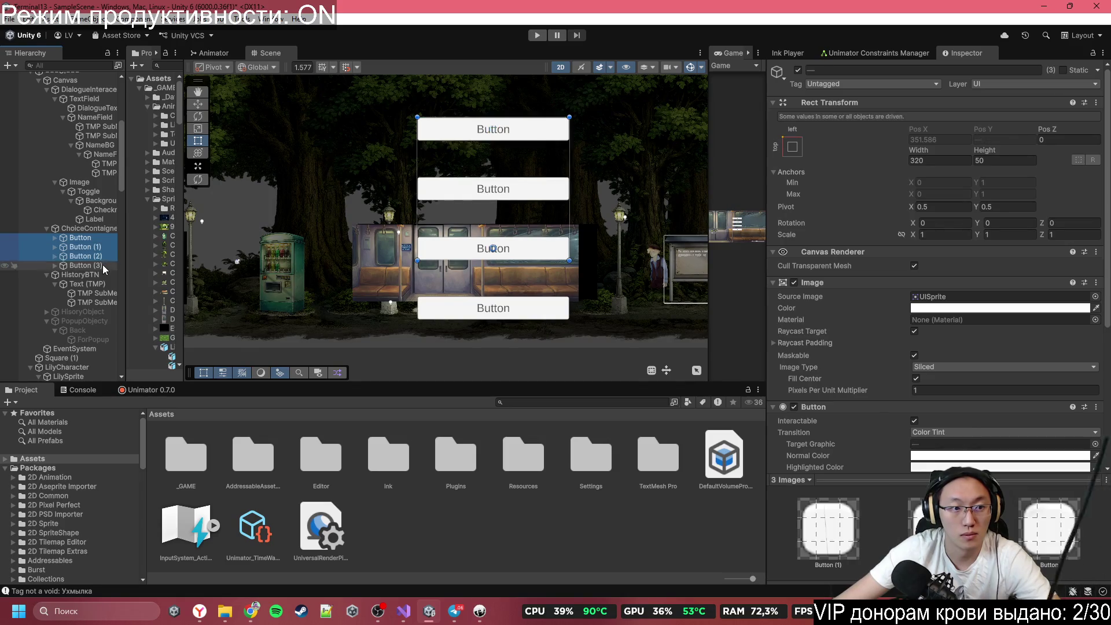
left_click(997, 308)
mouse_move(1018, 380)
left_mouse_down()
mouse_move(937, 425)
mouse_move(932, 449)
left_mouse_up()
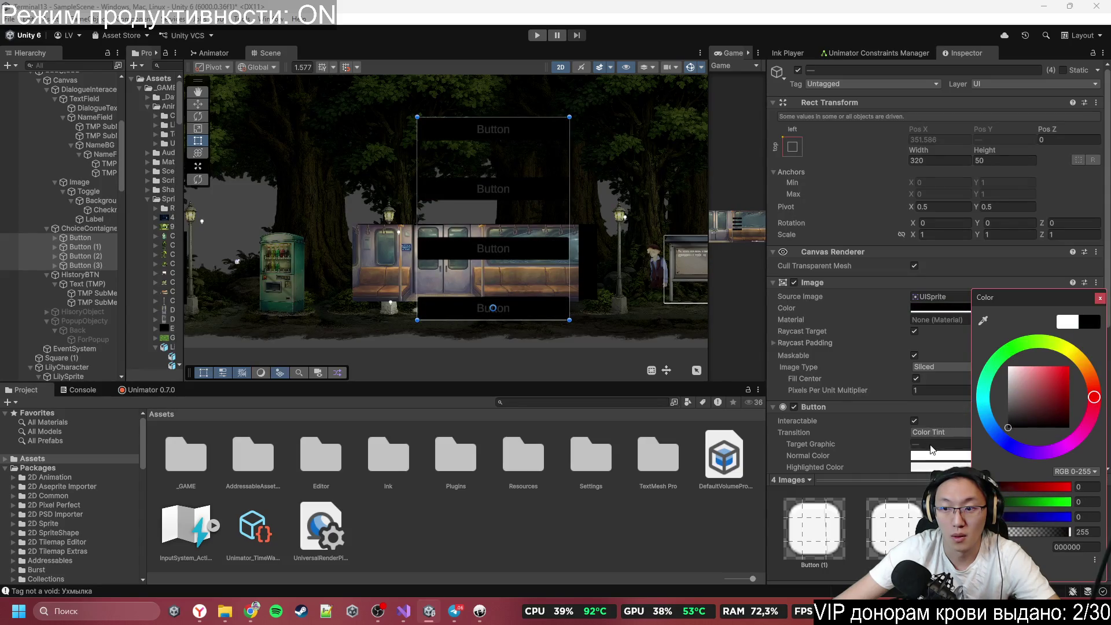
mouse_move(1068, 535)
left_mouse_down()
mouse_move(1047, 532)
mouse_move(1071, 533)
left_mouse_up()
mouse_move(1017, 411)
left_mouse_down()
mouse_move(970, 332)
mouse_move(1068, 285)
mouse_move(1026, 262)
mouse_move(1035, 327)
mouse_move(1025, 353)
mouse_move(1008, 355)
left_mouse_up()
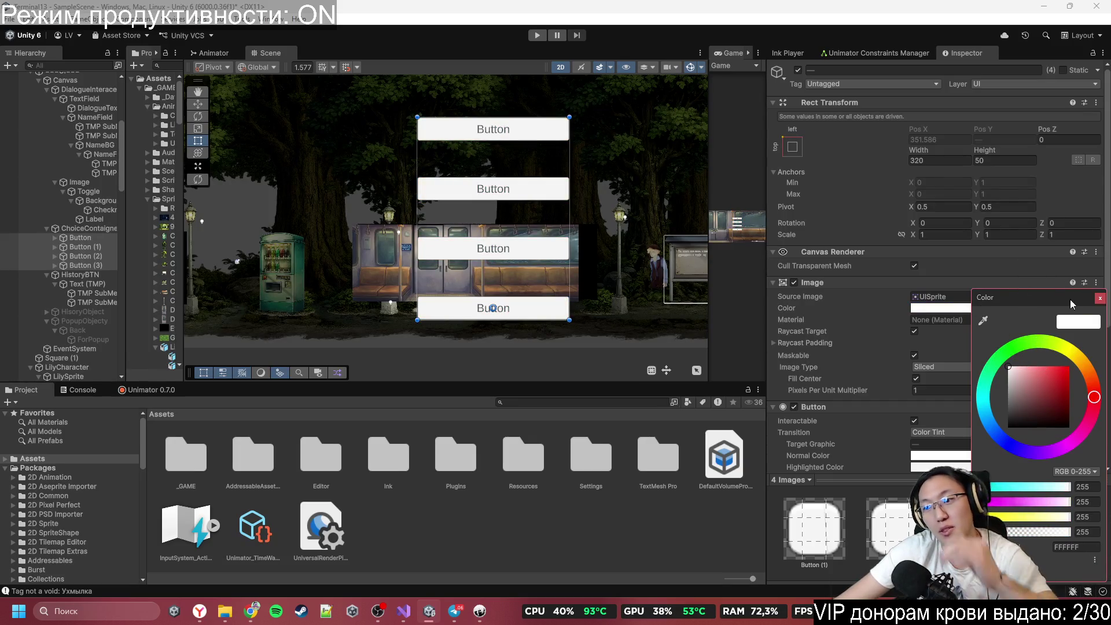
left_click(1101, 300)
Step: Set the Metro2_4 sprite as the Source Image of the four choice buttons
left_click(1097, 296)
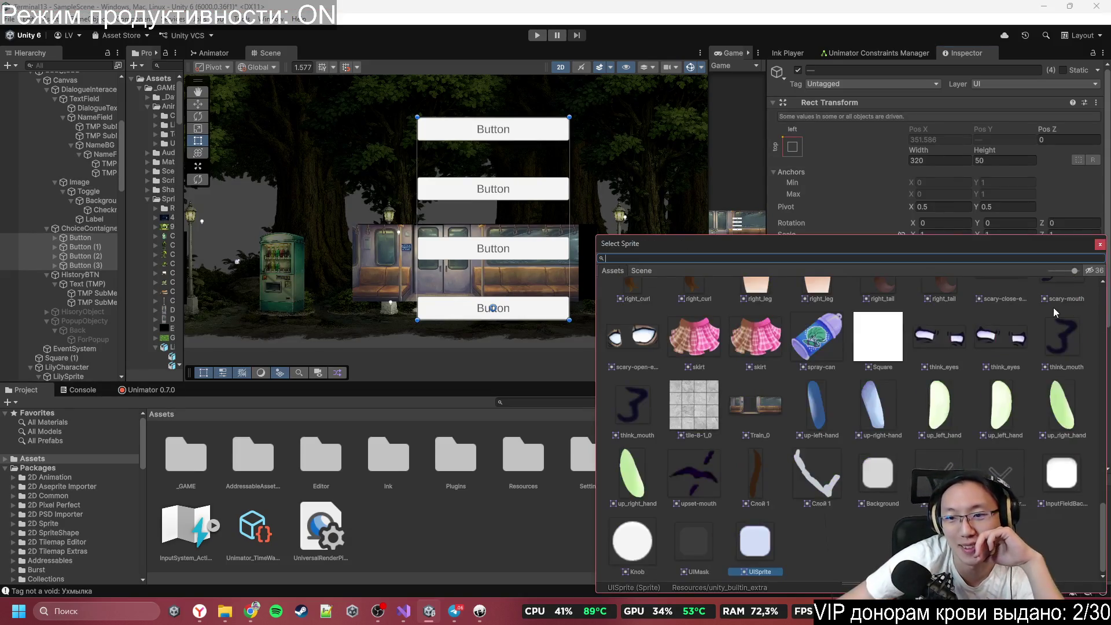
scroll(850, 333, "up", 4)
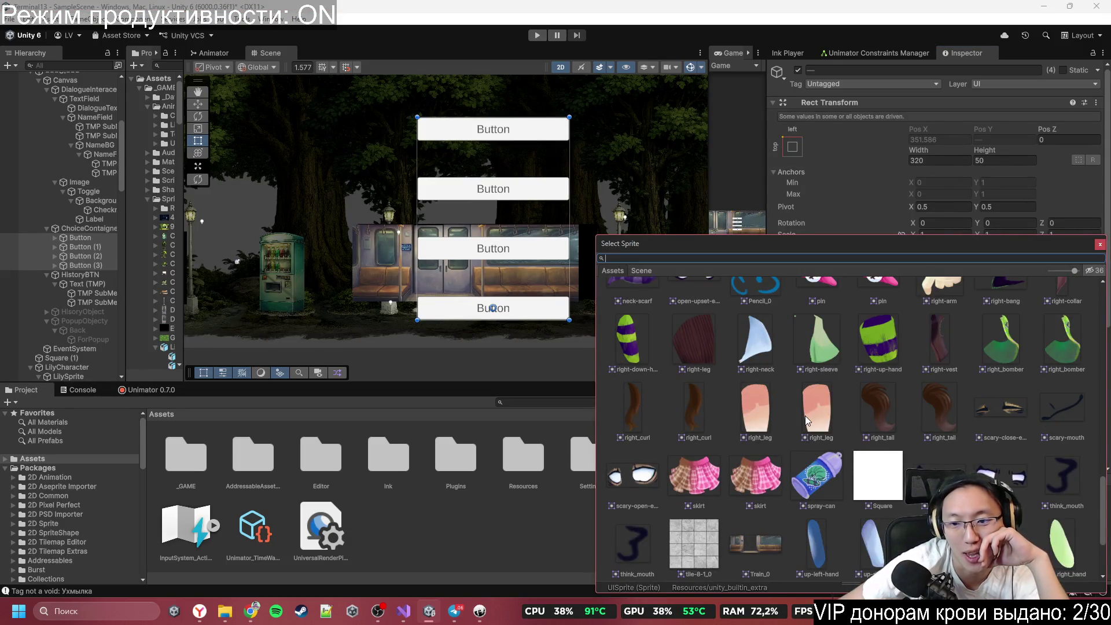
scroll(807, 415, "up", 5)
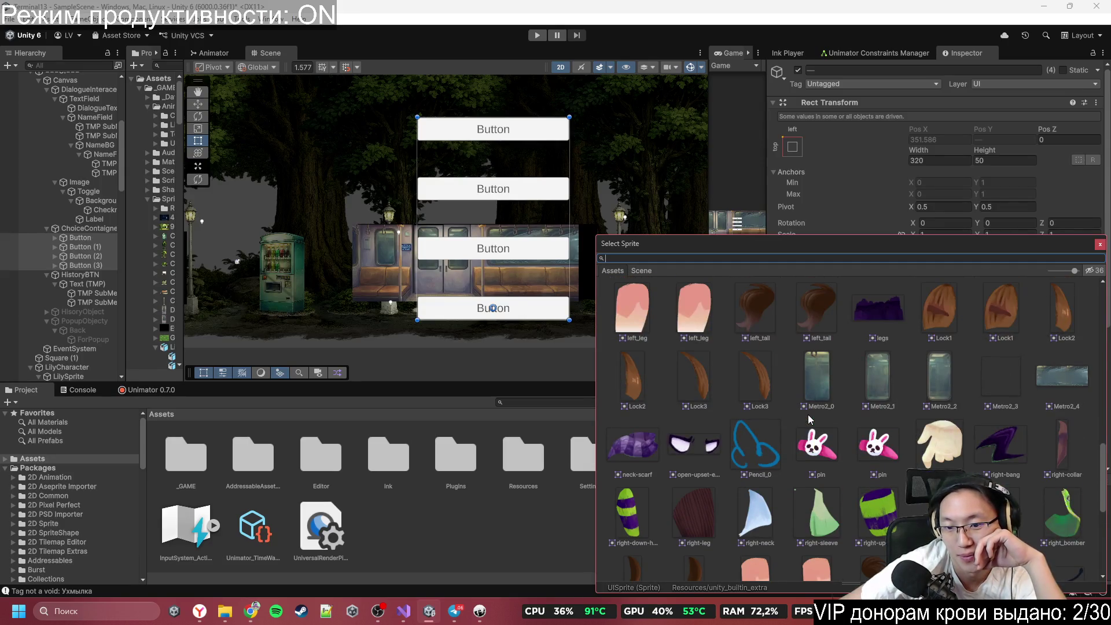
scroll(808, 414, "up", 10)
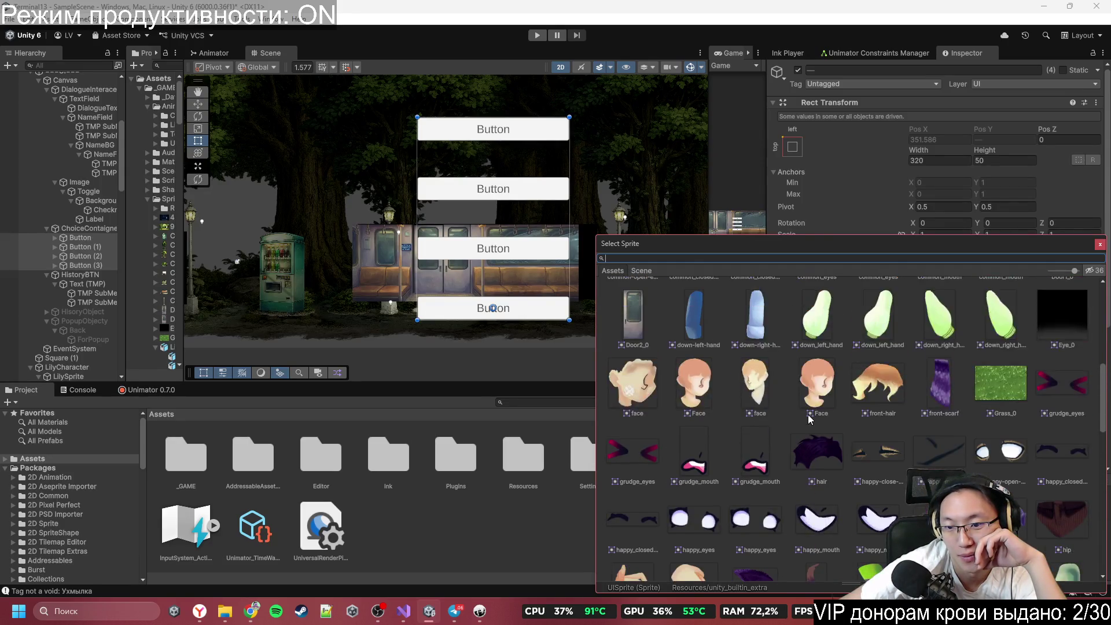
scroll(809, 415, "up", 2)
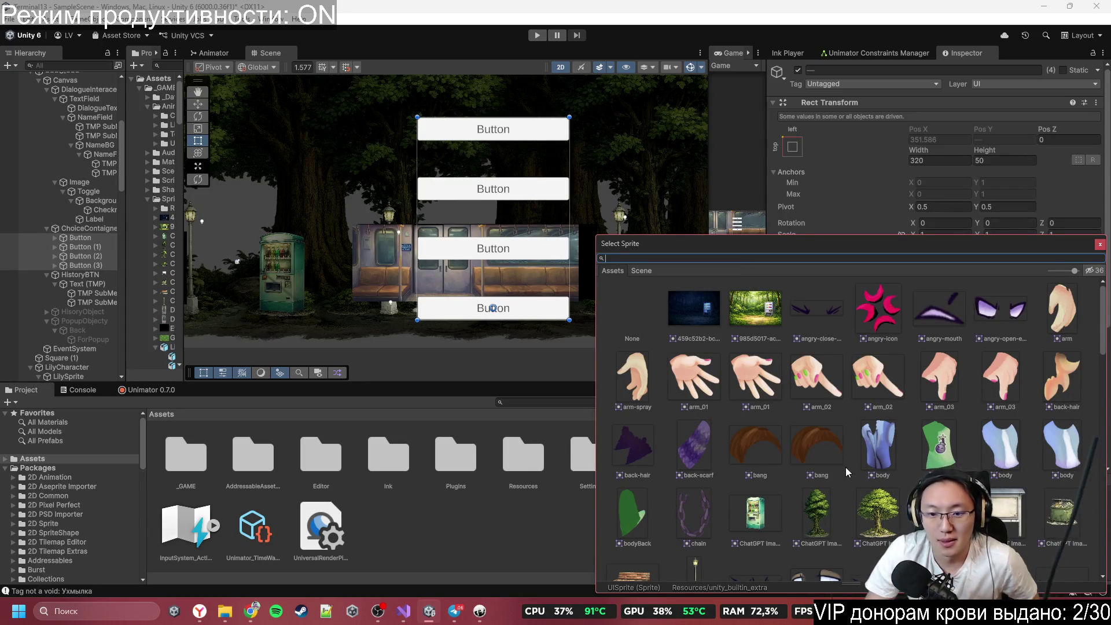
scroll(999, 486, "down", 5)
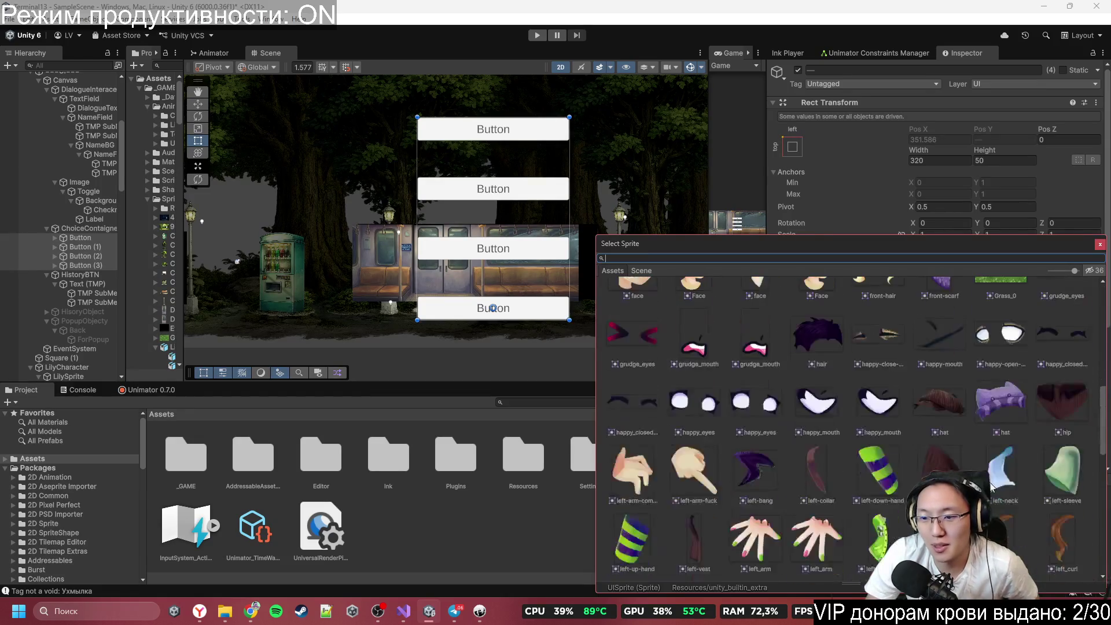
scroll(990, 468, "down", 5)
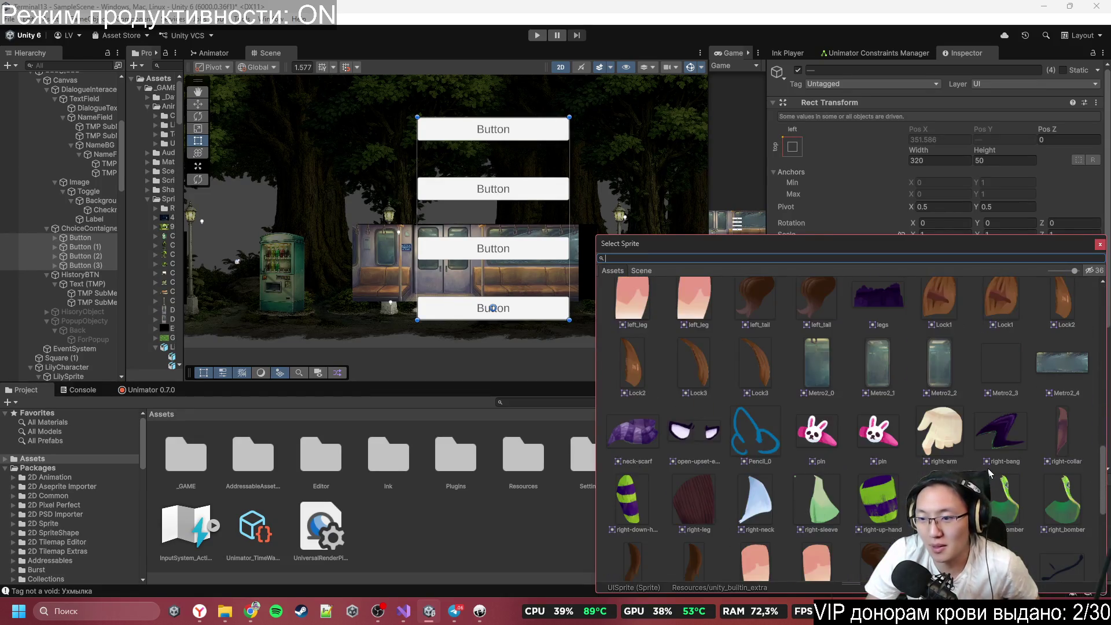
left_click(1051, 366)
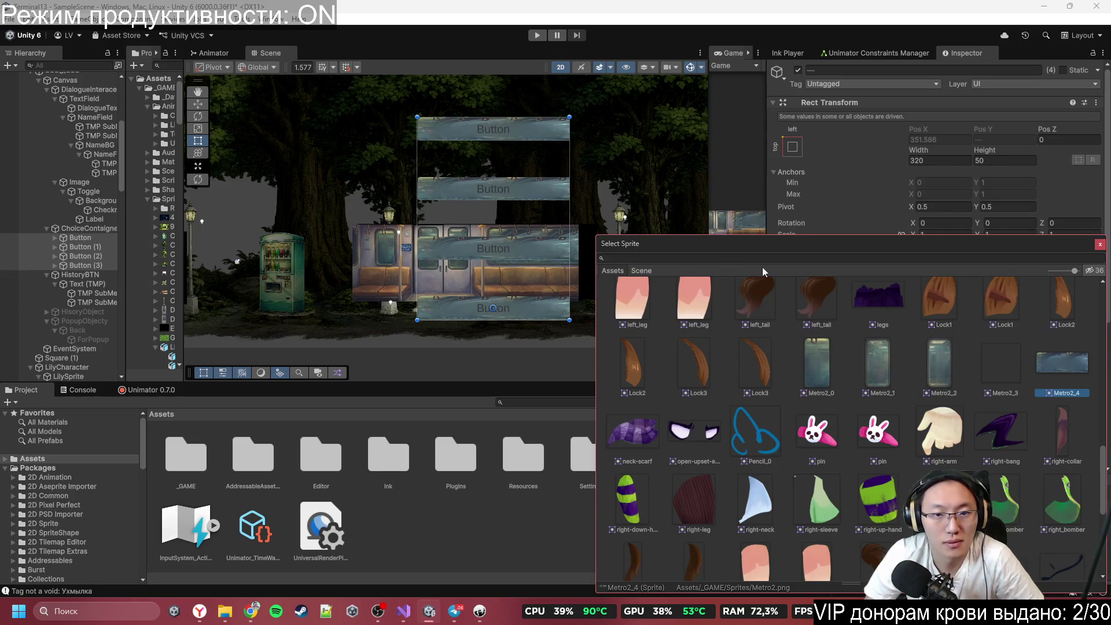
mouse_move(811, 248)
left_mouse_down()
mouse_move(695, 401)
mouse_move(801, 305)
mouse_move(833, 307)
left_mouse_up()
Step: Run play mode briefly to preview the metal-plate buttons, then stop it
key("ctrl+p")
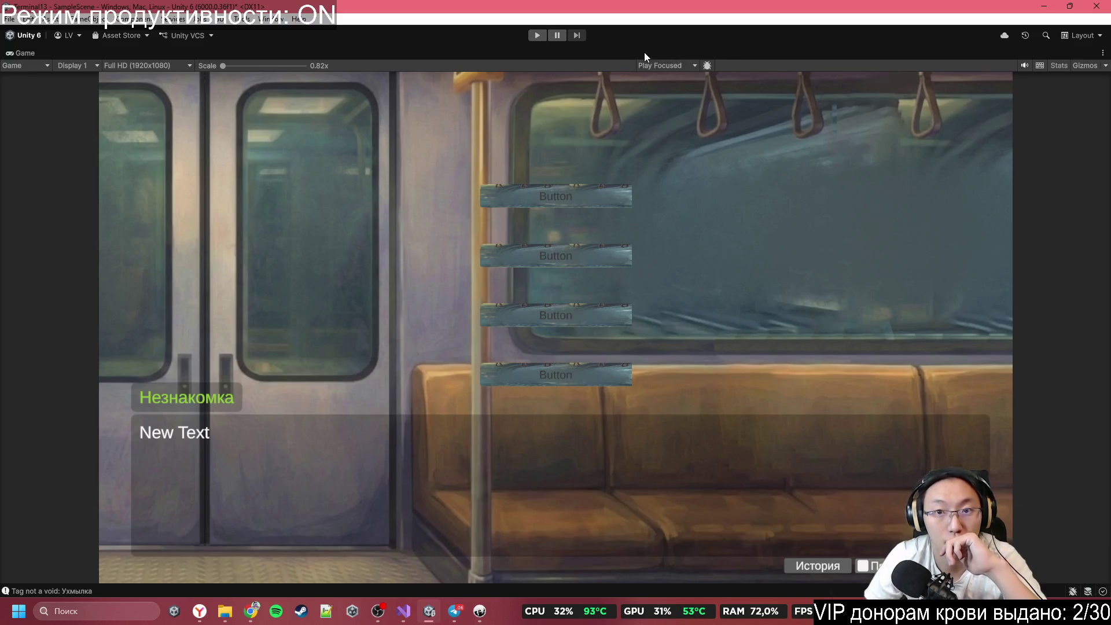
key("ctrl+p")
scroll(510, 274, "down", 5)
scroll(509, 226, "up", 3)
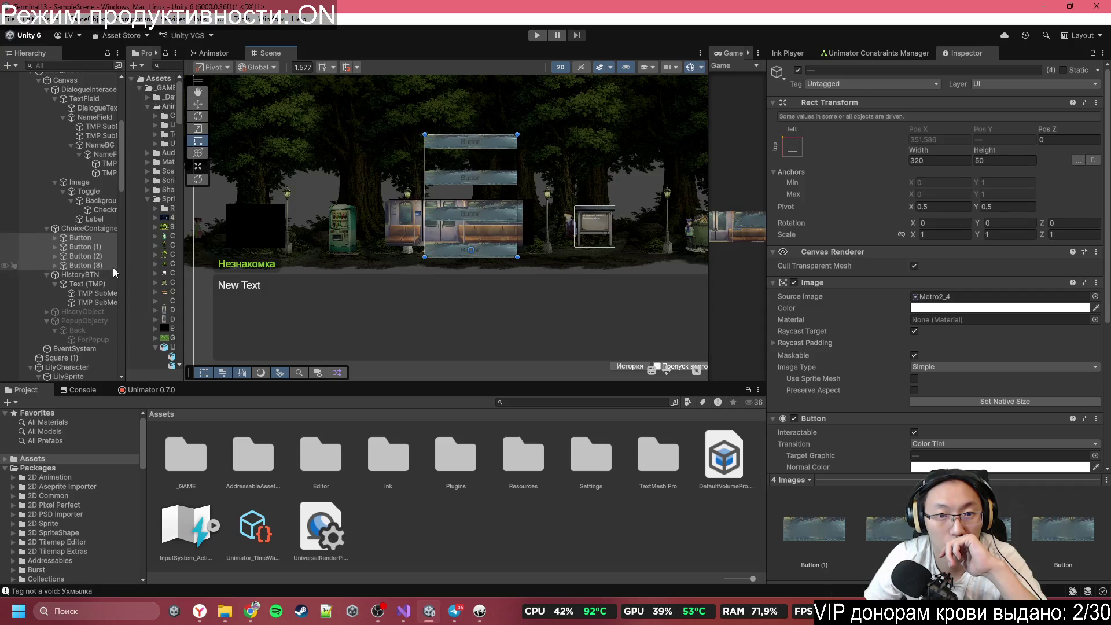
Step: Drag the four buttons' Rect Transform height up to 62.4, keeping the 320 width
left_click_drag(974, 151, 1008, 148)
scroll(488, 176, "up", 5)
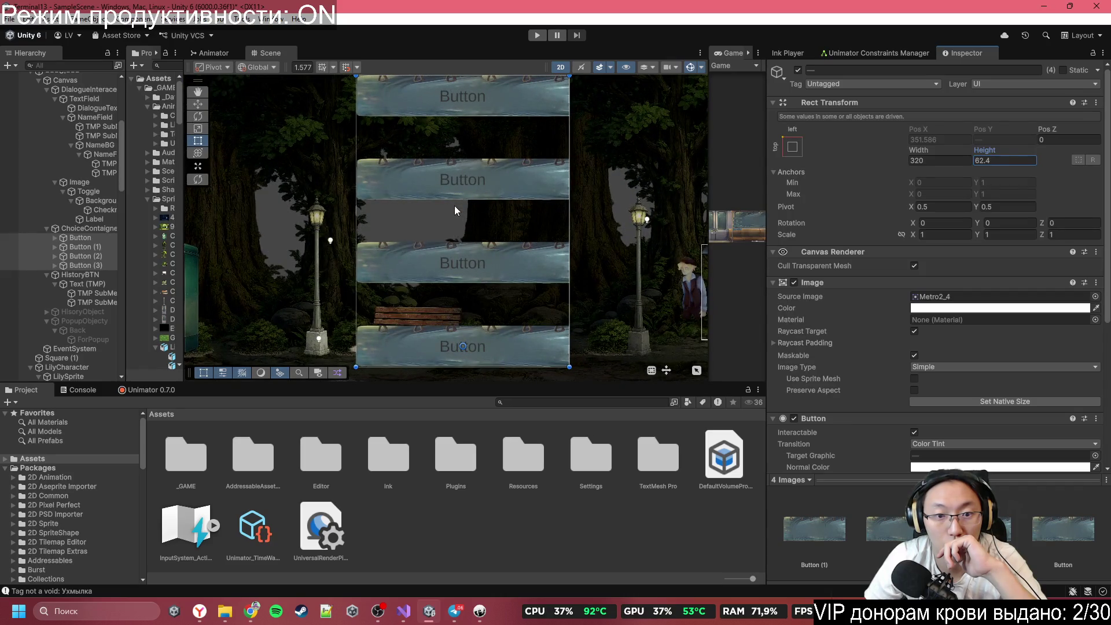
scroll(457, 242, "up", 2)
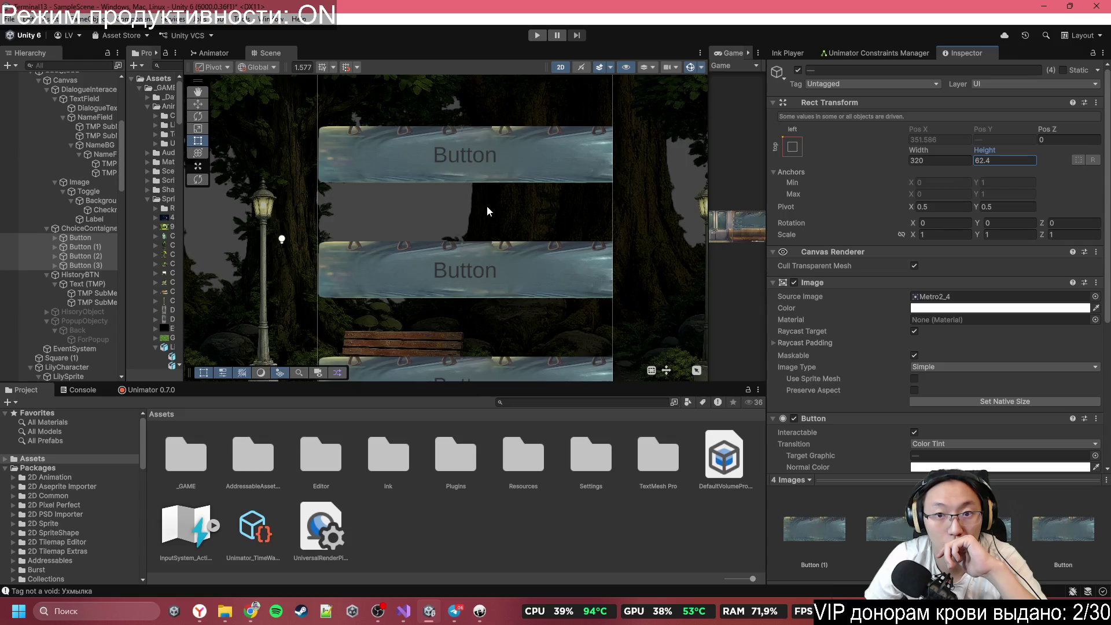
scroll(487, 207, "up", 1)
scroll(485, 220, "down", 2)
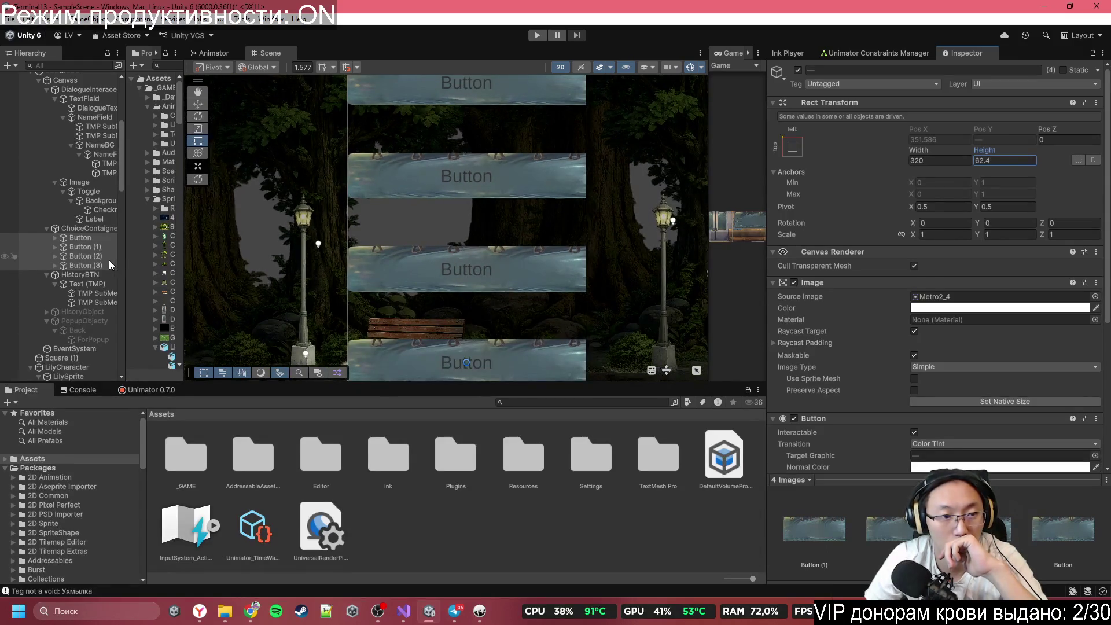
left_click(58, 264)
Step: Expand the four buttons and select all four Text (TMP) children together
left_click(54, 265)
left_click(53, 256)
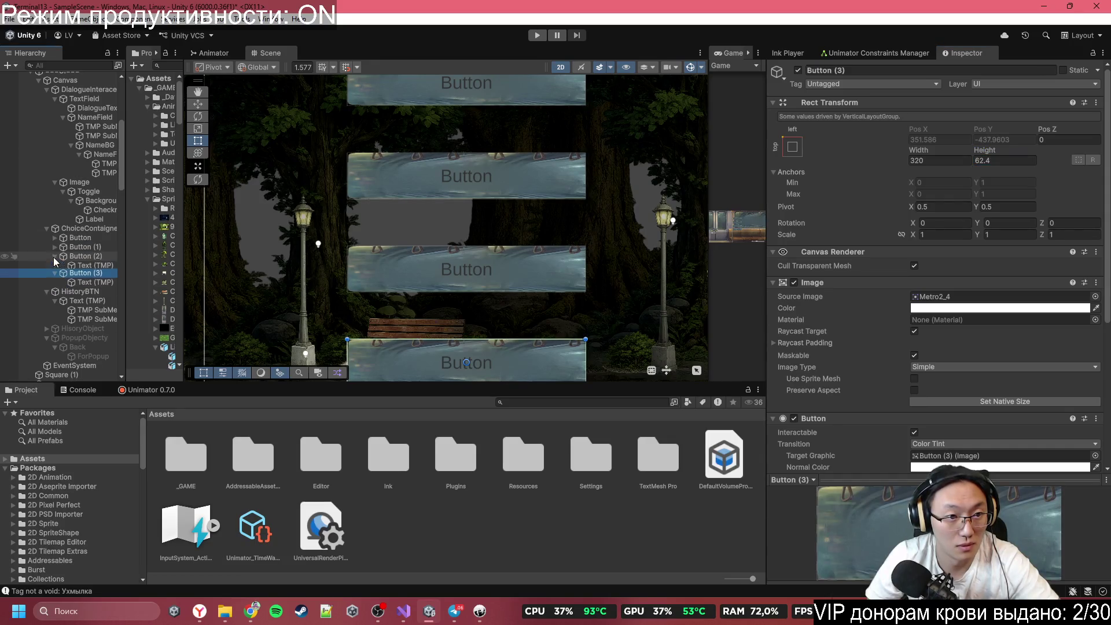
left_click(54, 247)
left_click(56, 238)
left_click(93, 303)
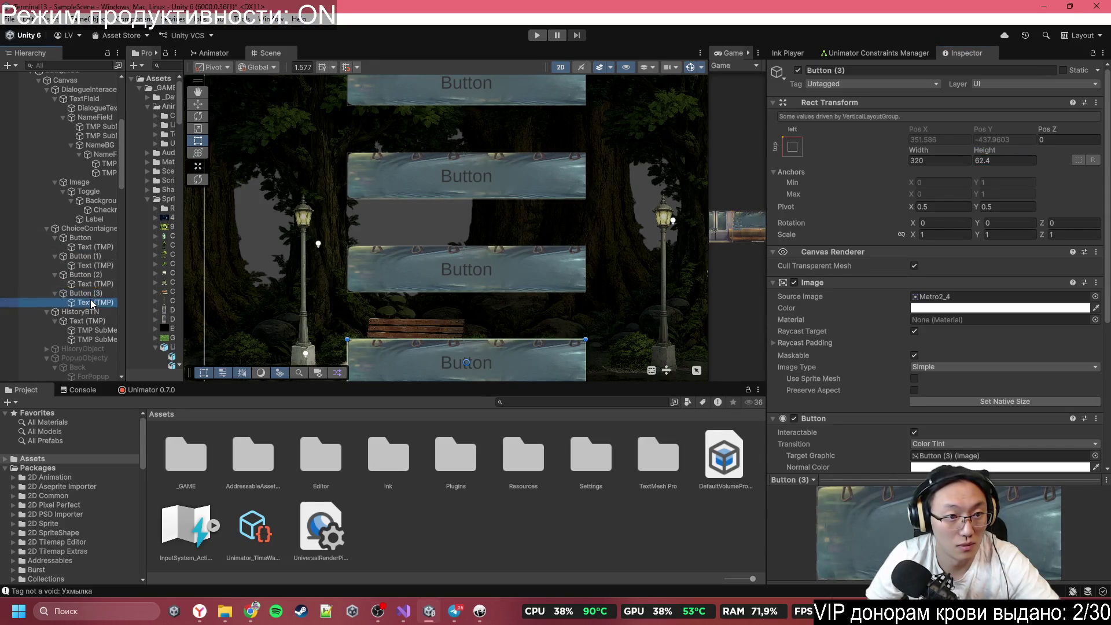
left_click(92, 284, "ctrl")
left_click(92, 265, "ctrl")
left_click(93, 246, "ctrl")
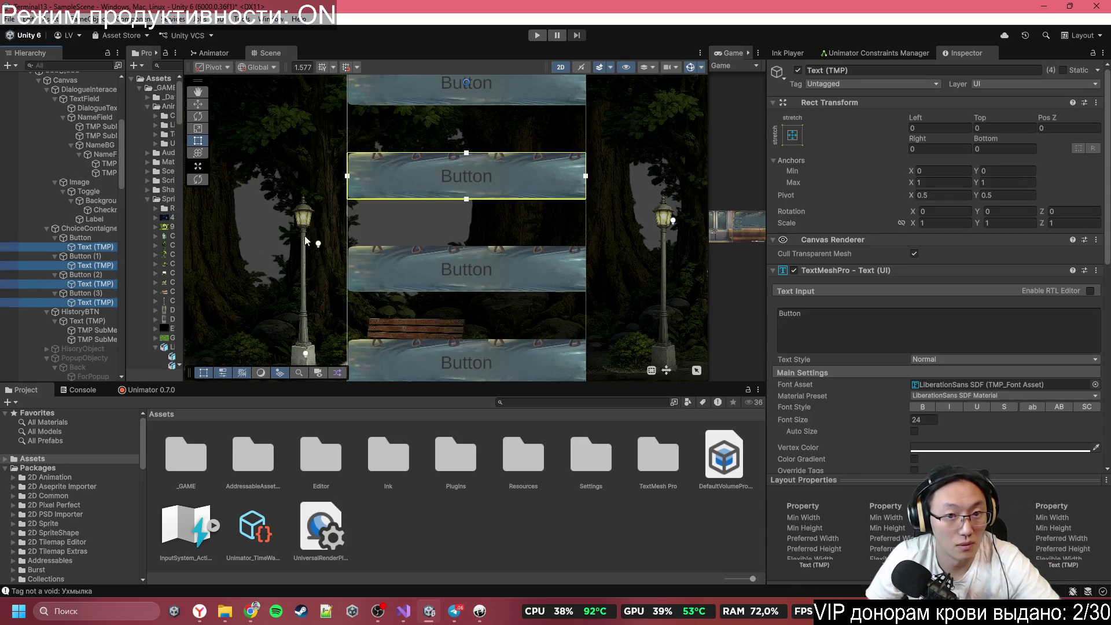
Step: Set the Vertex Color of the button labels to white
scroll(470, 213, "down", 5)
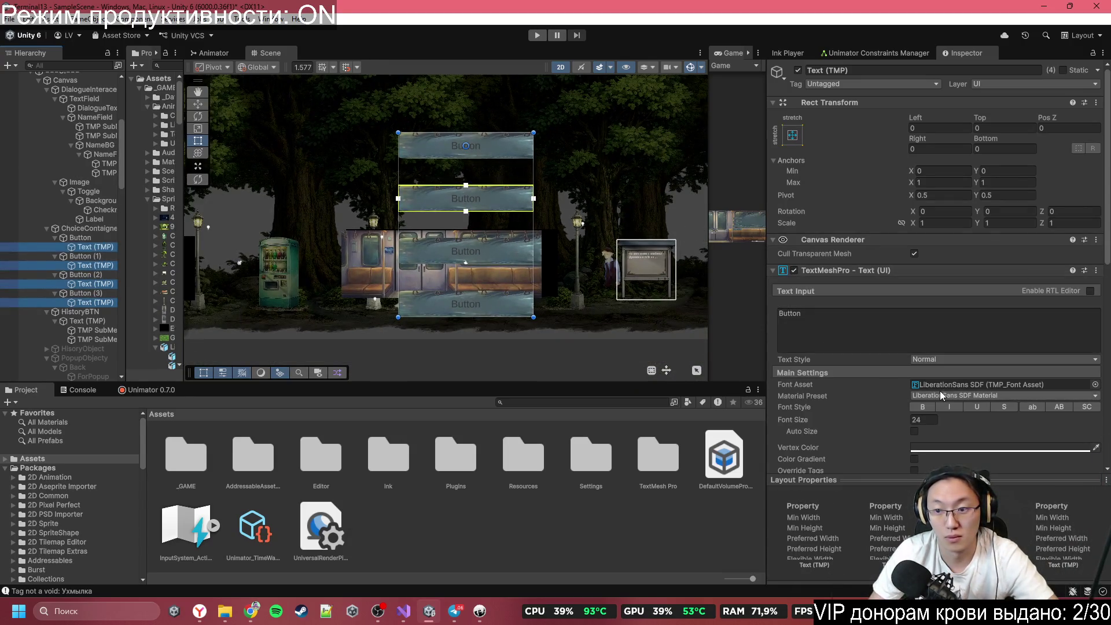
scroll(963, 398, "down", 2)
left_click(944, 324)
left_click_drag(980, 379, 967, 370)
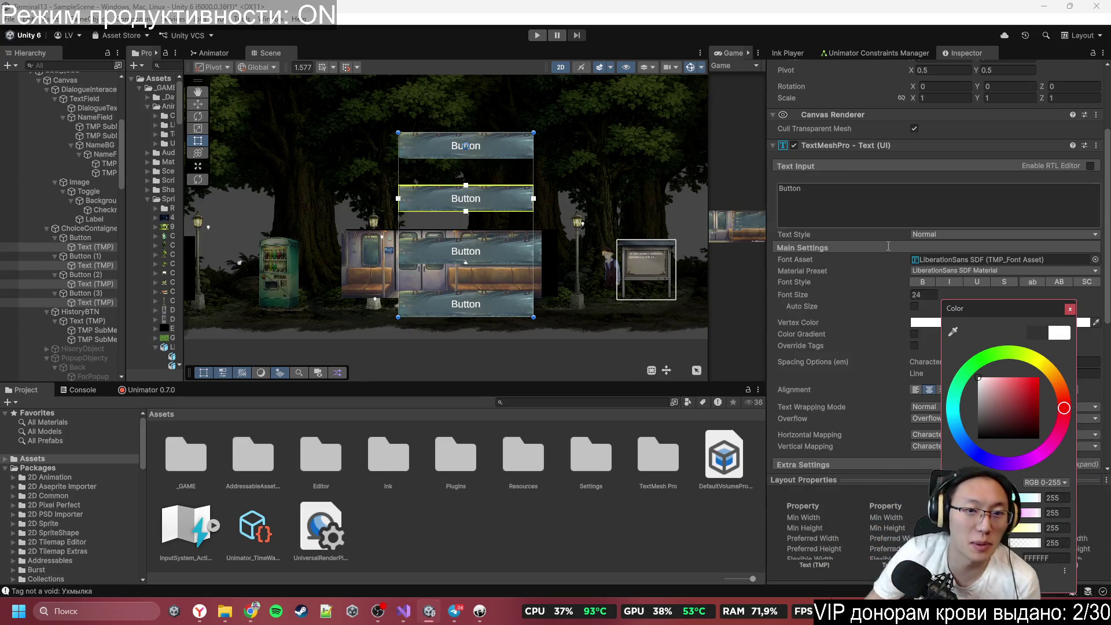
scroll(501, 287, "down", 2)
left_click(734, 53)
Step: Maximize the Game view to preview the white labels, then restore the layout
double_click(734, 53)
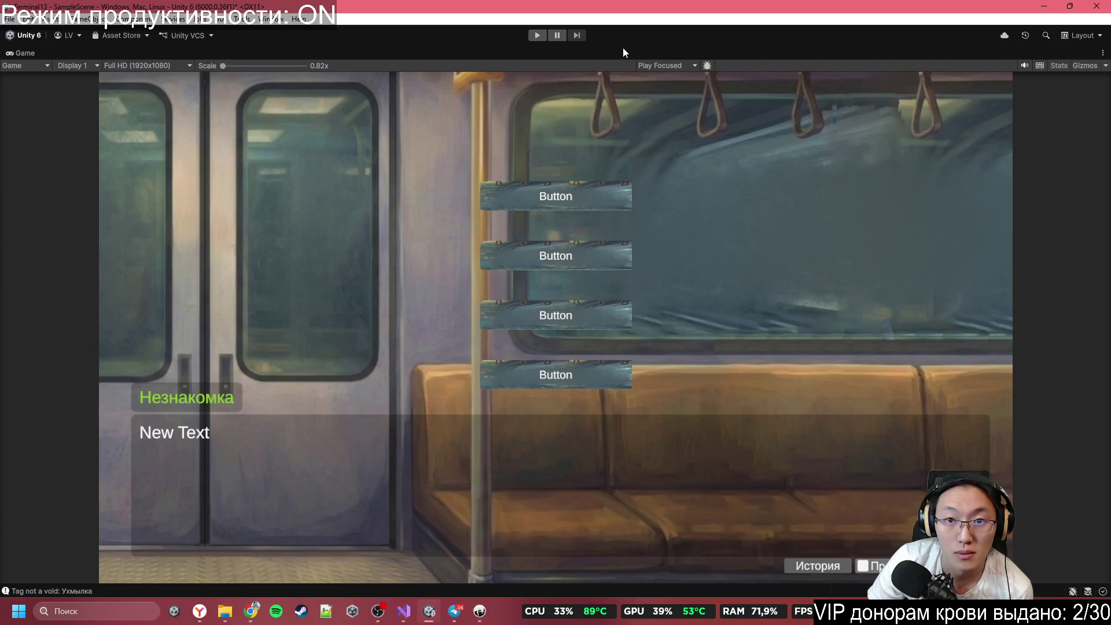
key("shift+space")
scroll(467, 232, "up", 4)
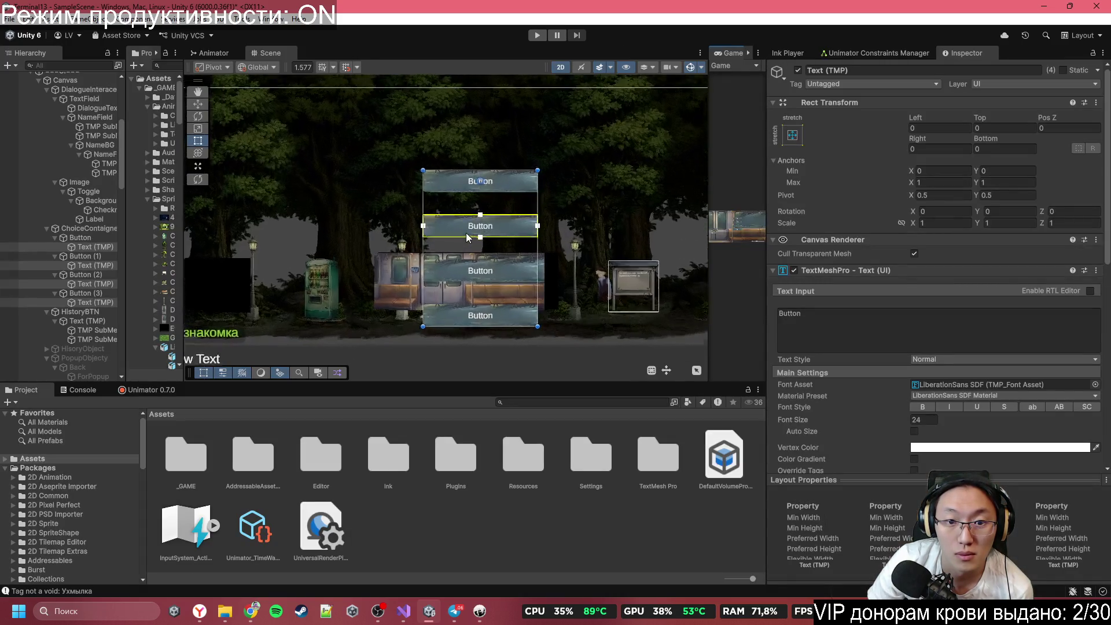
Step: Deactivate Button through Button (3), then select DialogueText to inspect its font
scroll(467, 232, "up", 1)
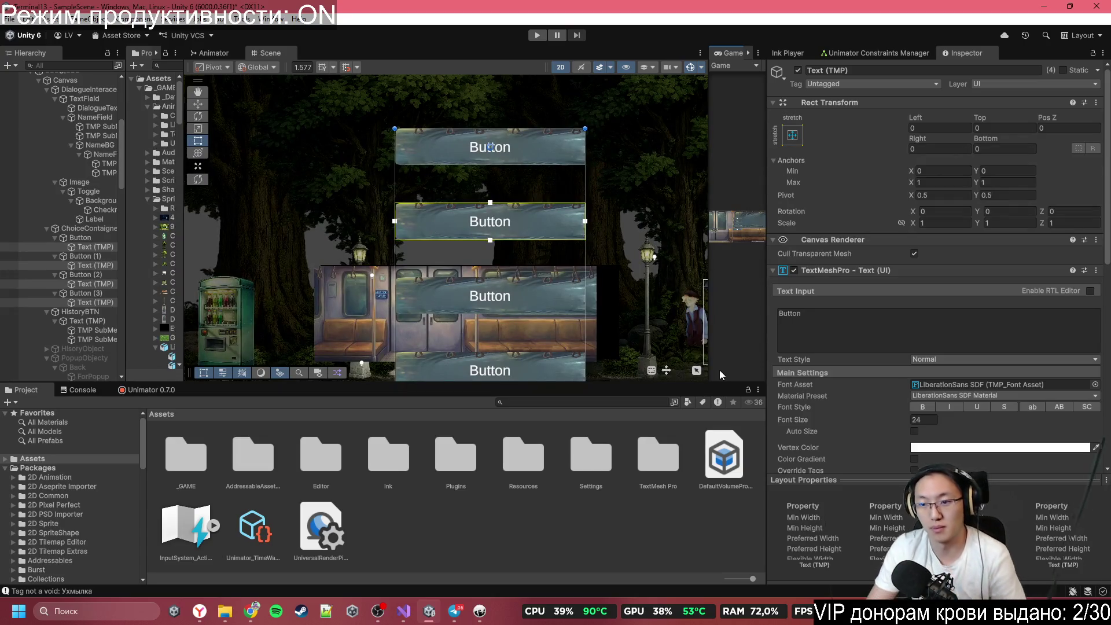
left_click(75, 228)
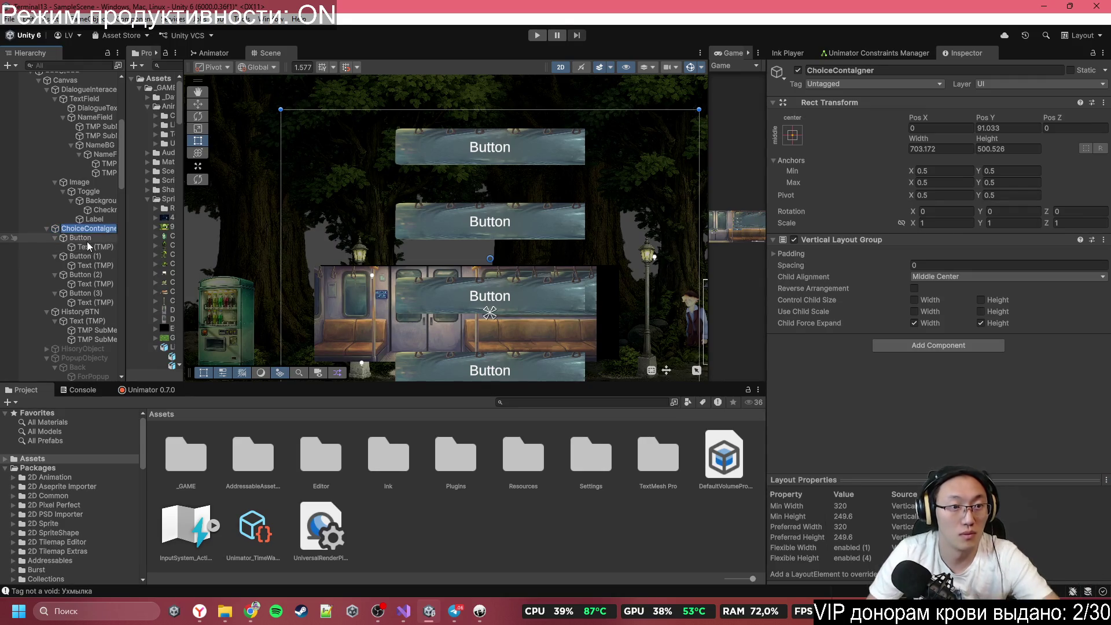
left_click(78, 238)
left_click(78, 256, "ctrl")
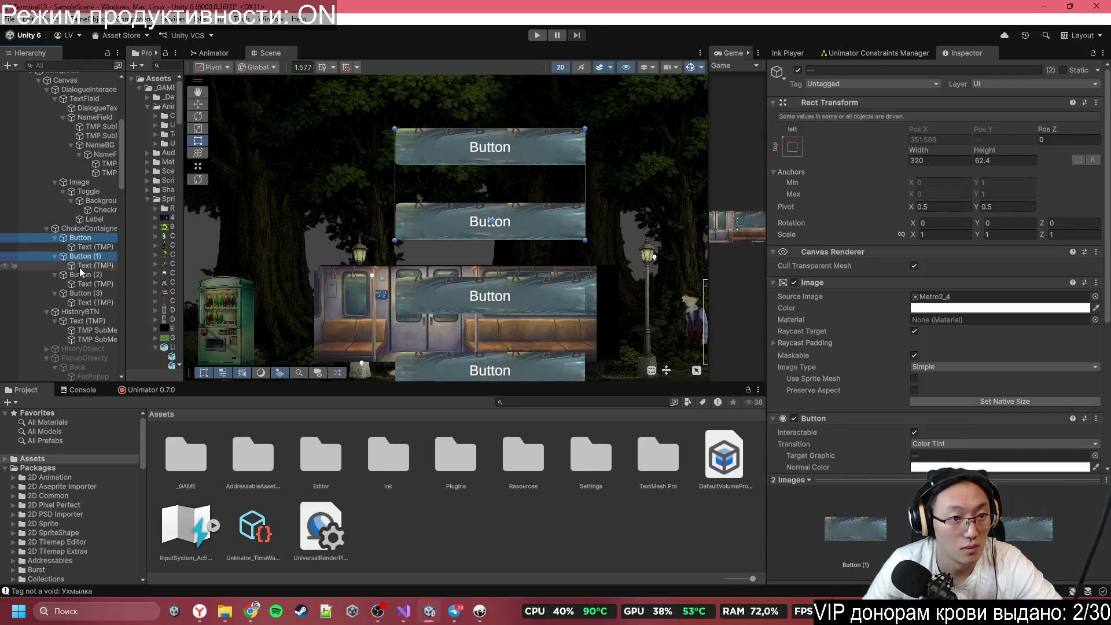
left_click(79, 275, "ctrl")
left_click(78, 294, "ctrl")
key("alt+shift+a")
scroll(524, 235, "down", 5)
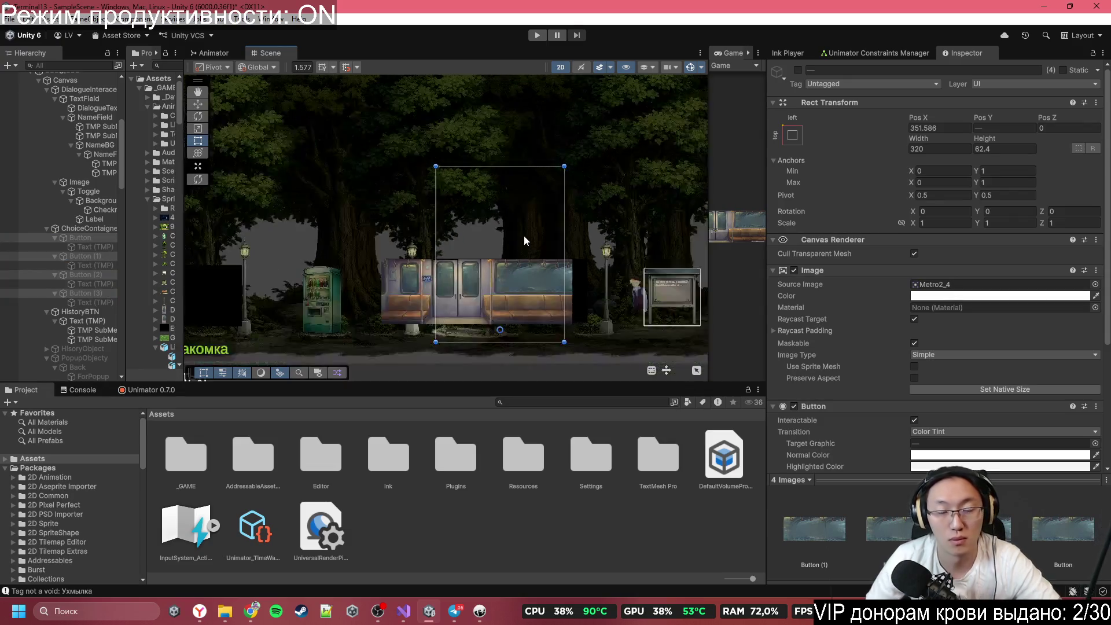
key("alt+shift+a")
key("alt+shift+a")
scroll(488, 266, "down", 4)
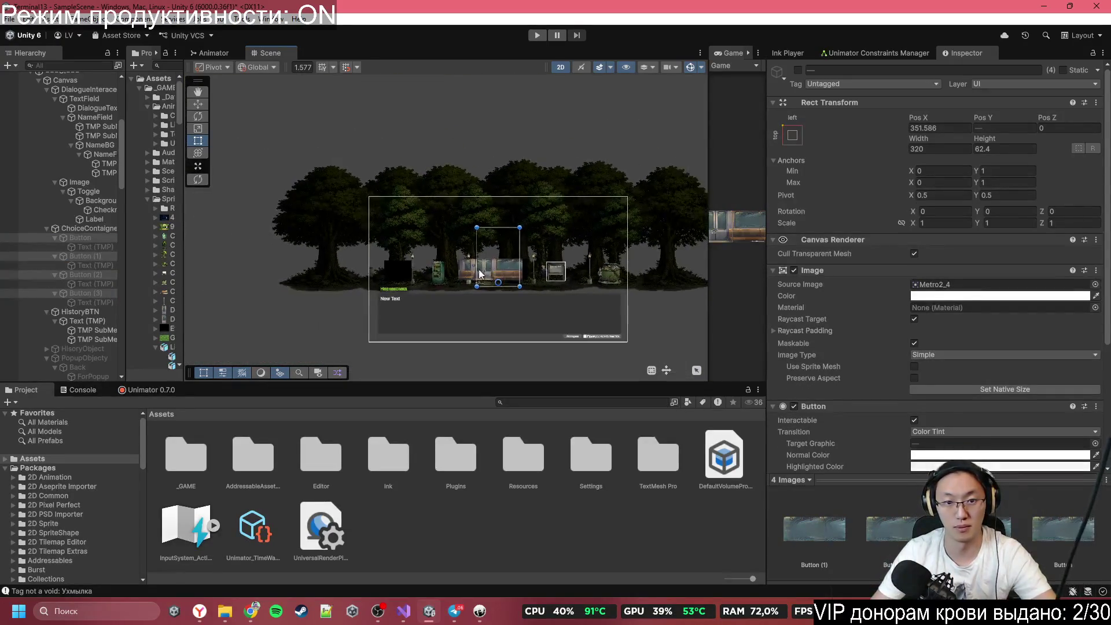
scroll(478, 270, "up", 3)
left_click(438, 298)
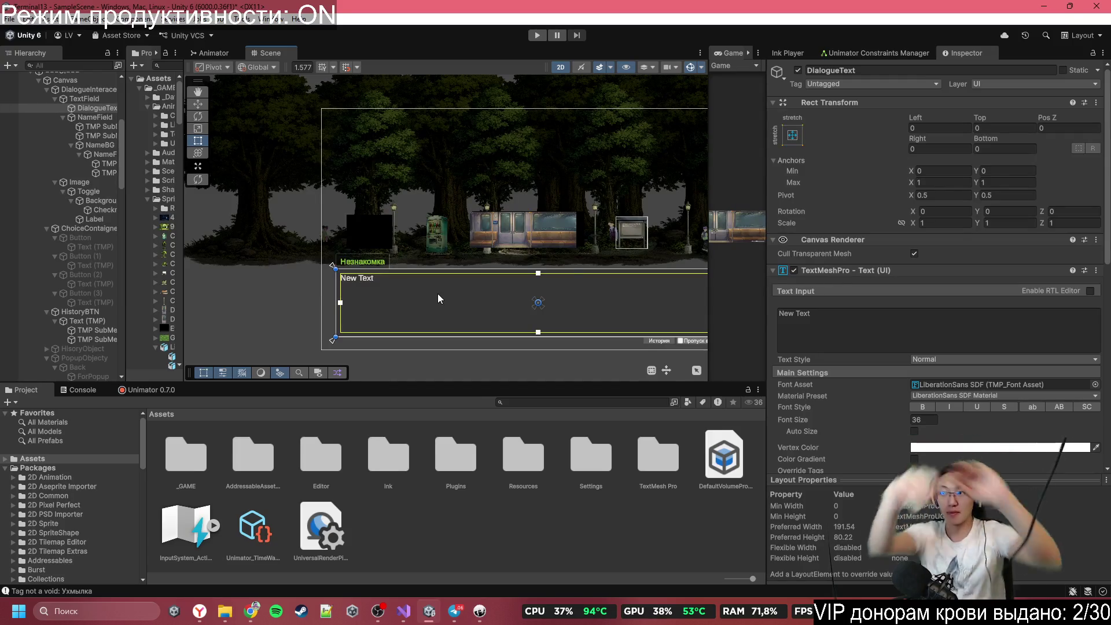
left_click(251, 612)
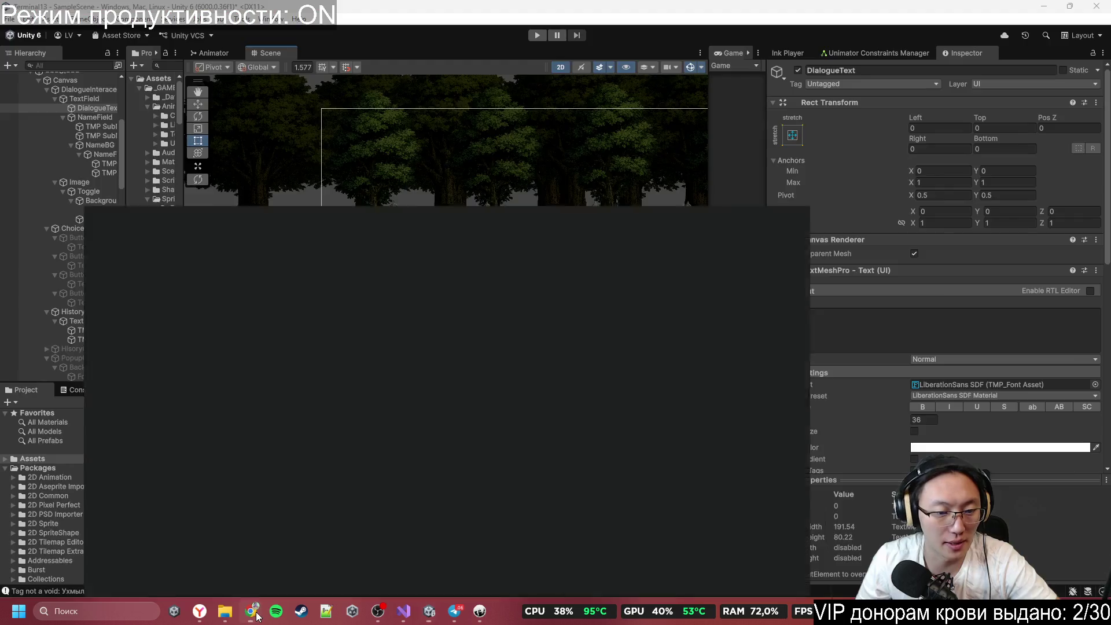
Step: In a new tab, search 'google fonts' and open the Google Fonts site
left_click(991, 13)
type("пщ")
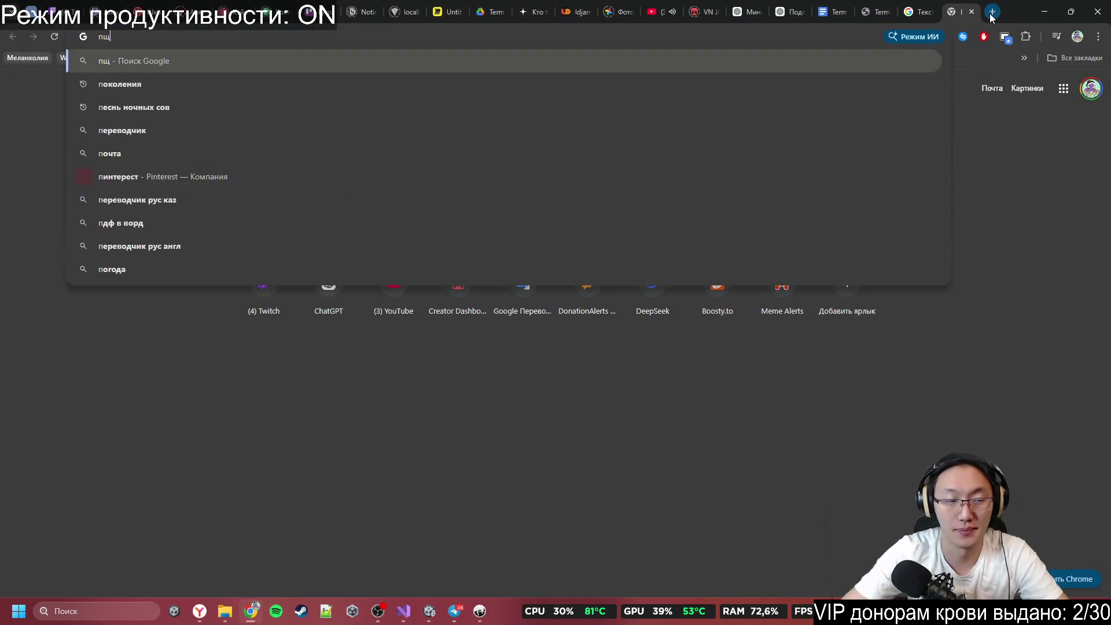
key("BackSpace")
key("BackSpace")
type("goo")
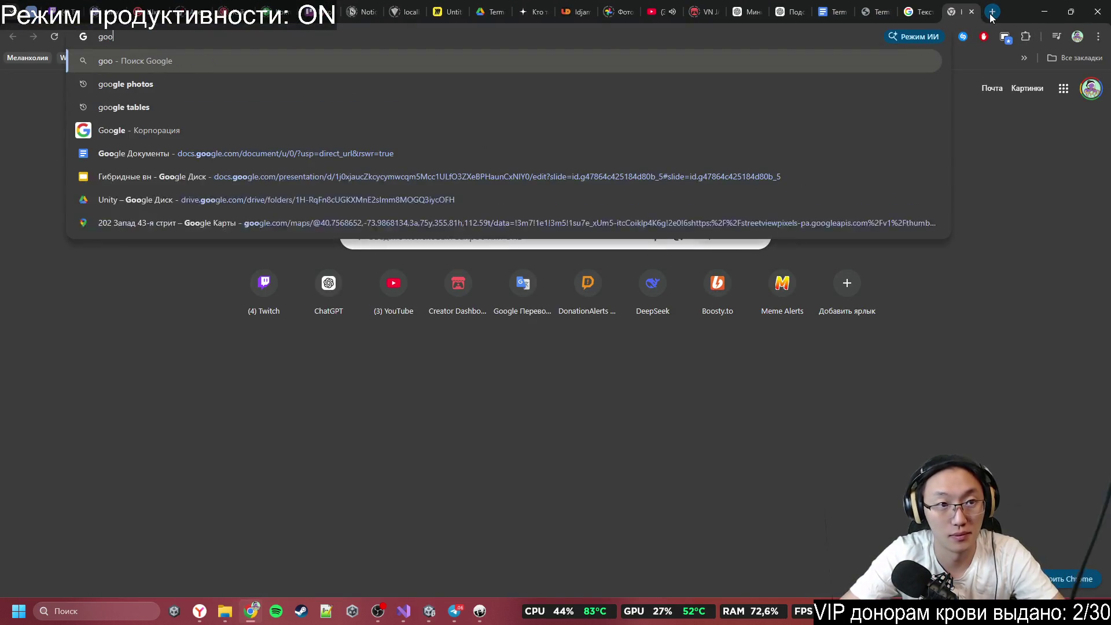
type("gle photos")
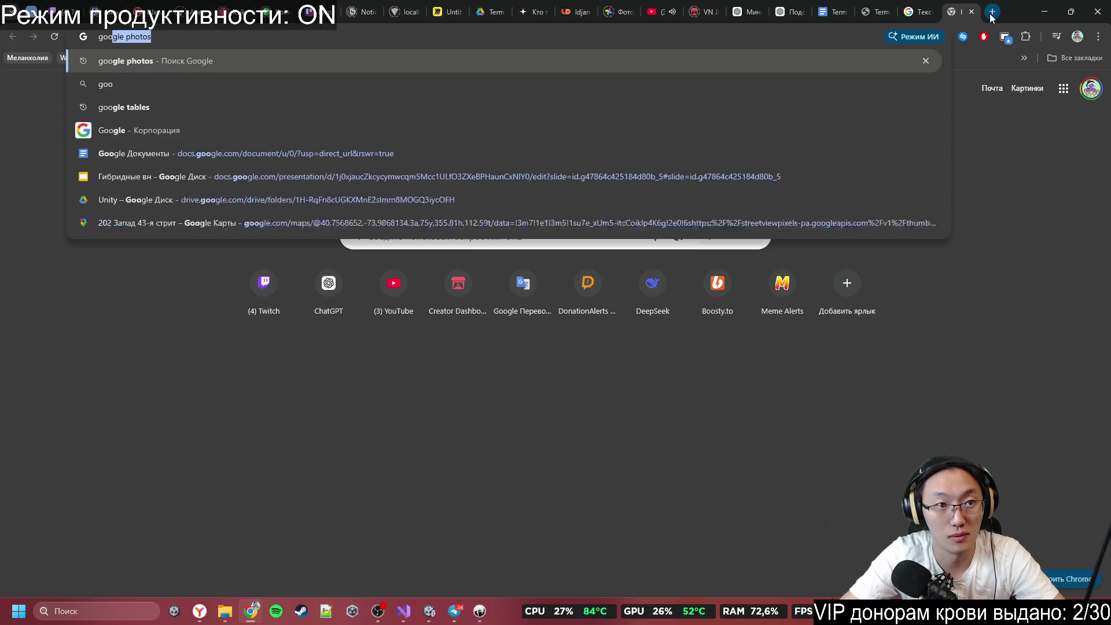
type("l")
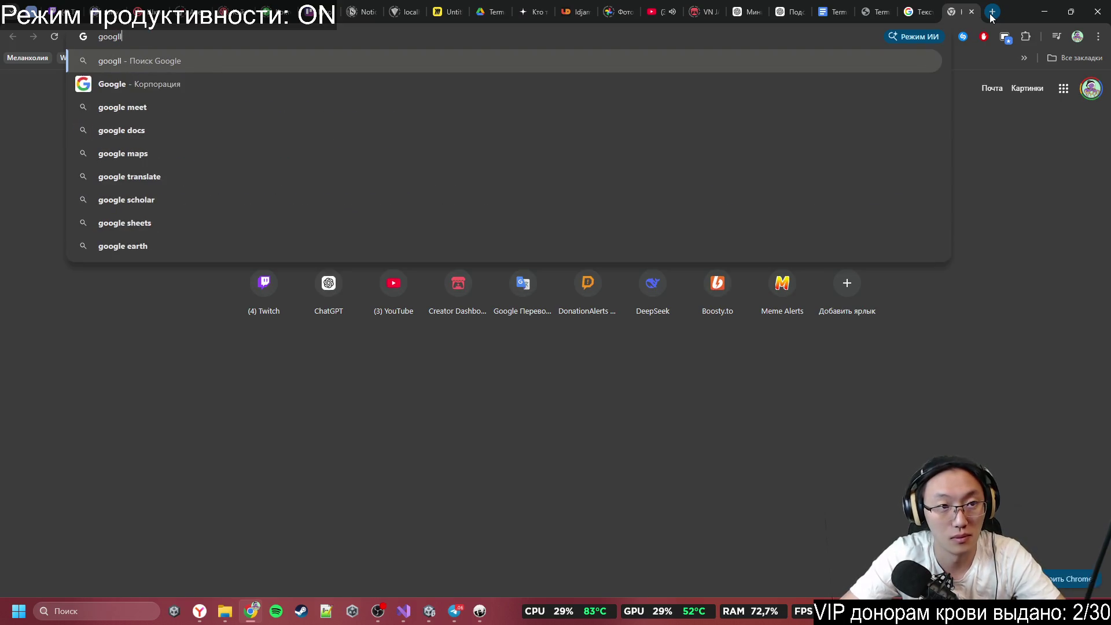
key("BackSpace")
type("e")
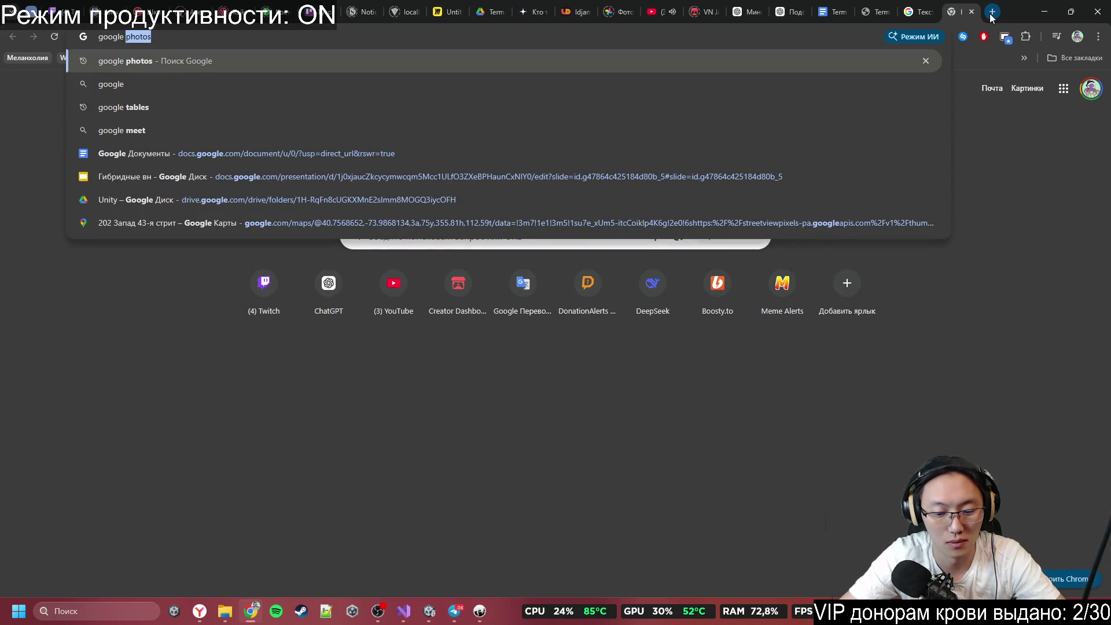
type(" fonts")
key("Return")
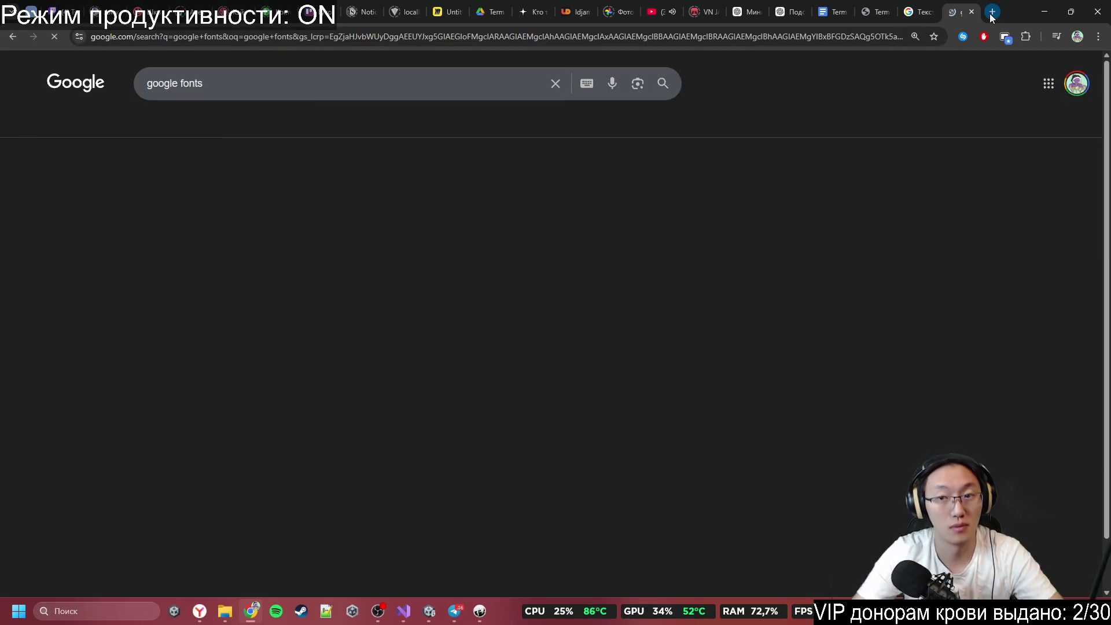
left_click(277, 193)
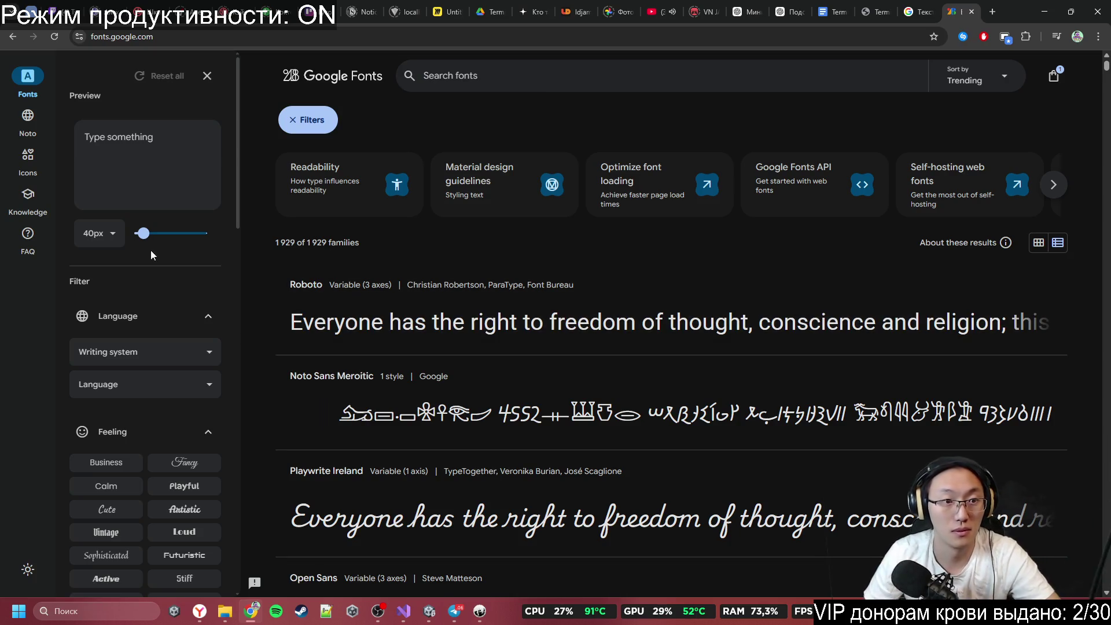
Step: Enter 'аб' as the Google Fonts preview text to filter Cyrillic fonts
left_click(168, 181)
type("П")
key("BackSpace")
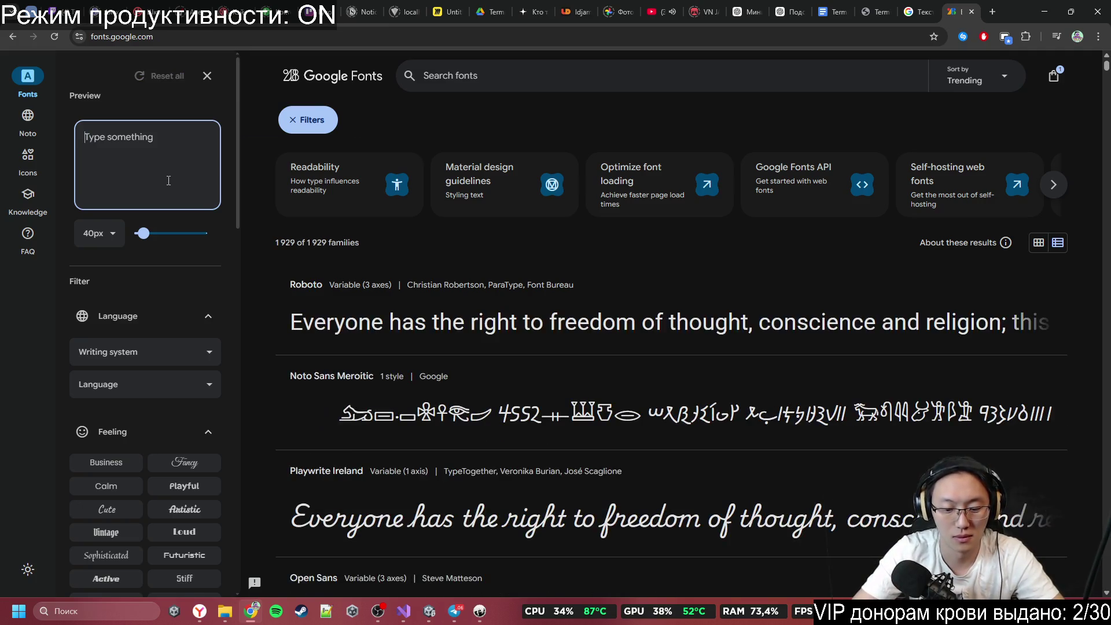
type("аб")
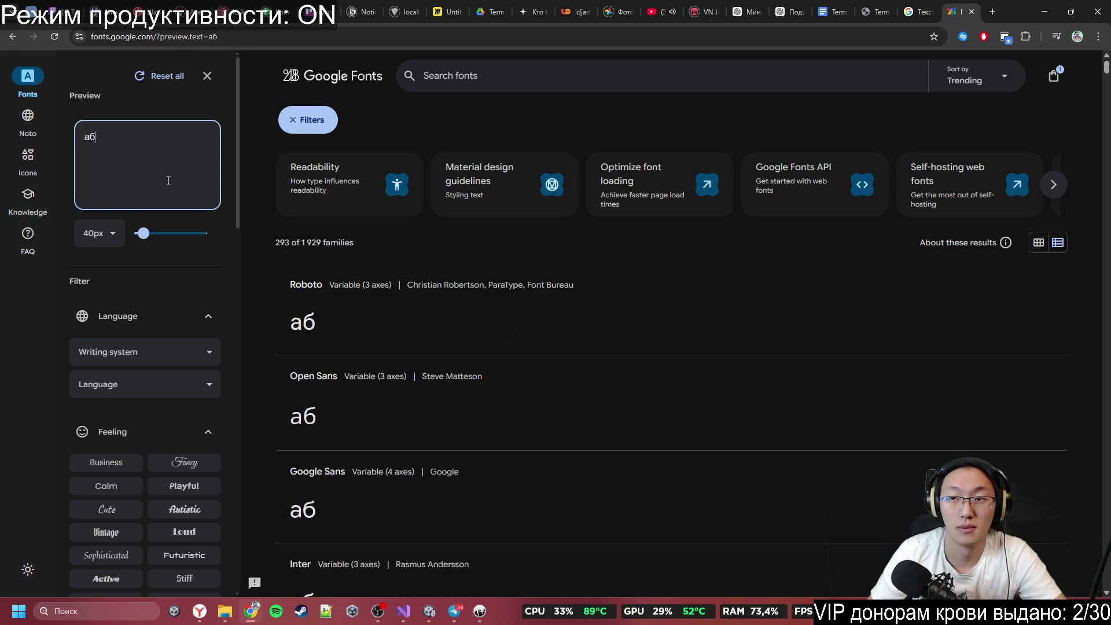
left_click(789, 11)
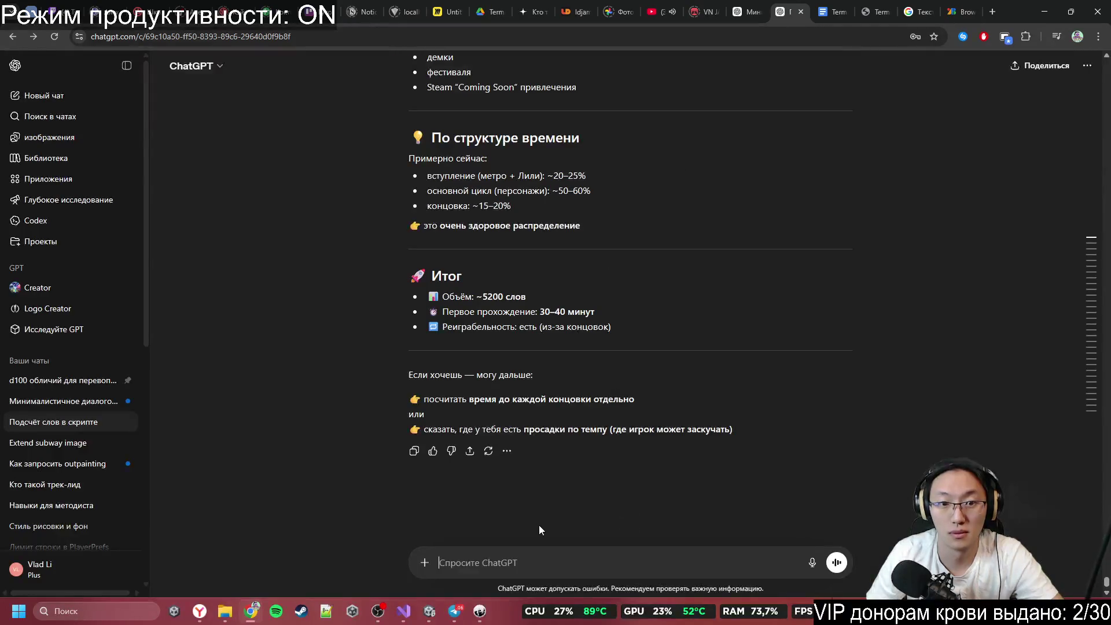
Step: Ask ChatGPT for all Russian capital and lowercase letters plus punctuation for font testing
left_click(762, 15)
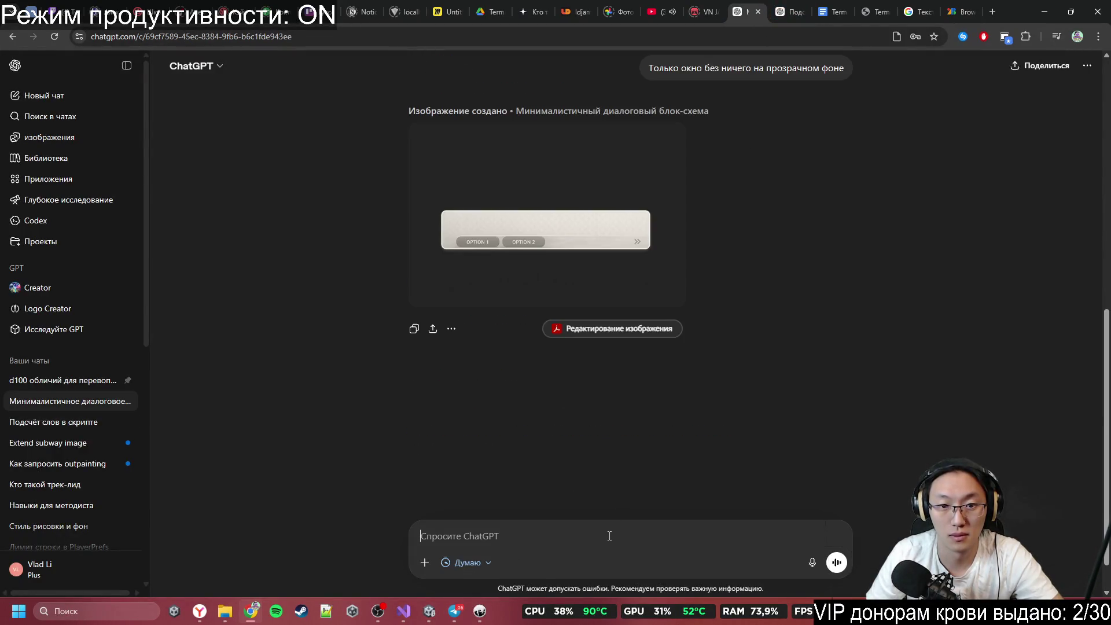
type("все ")
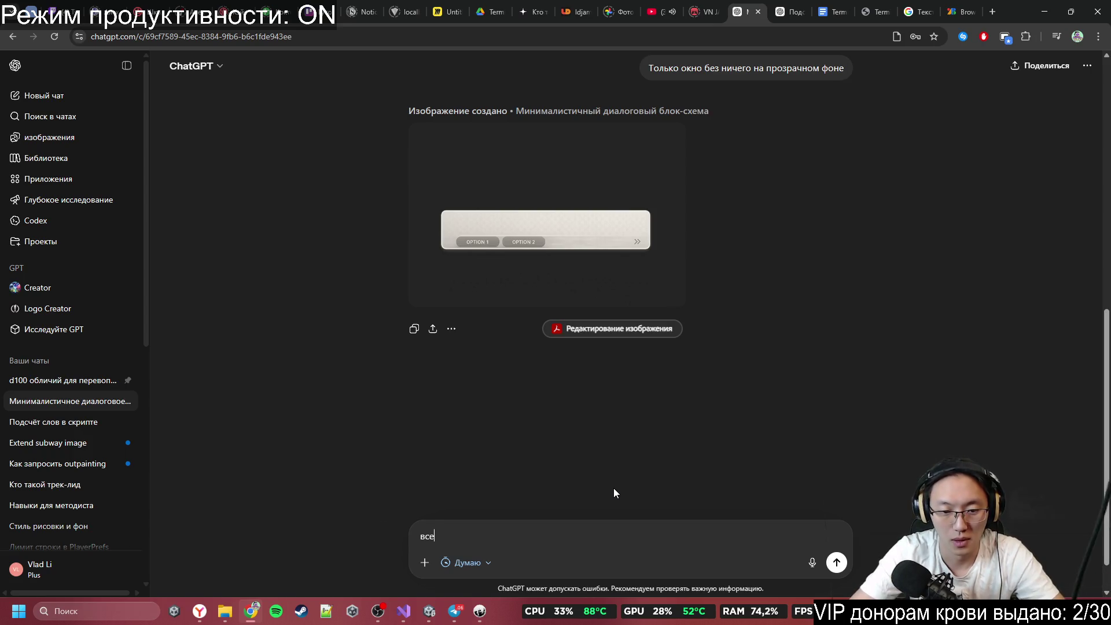
type("букв")
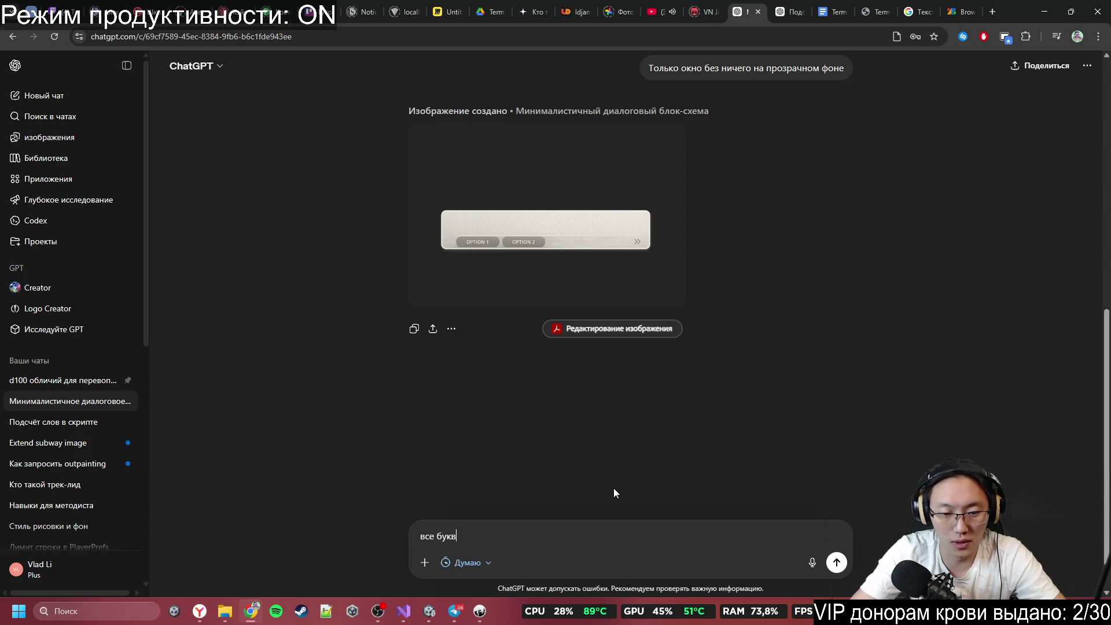
type("ы рус алфа")
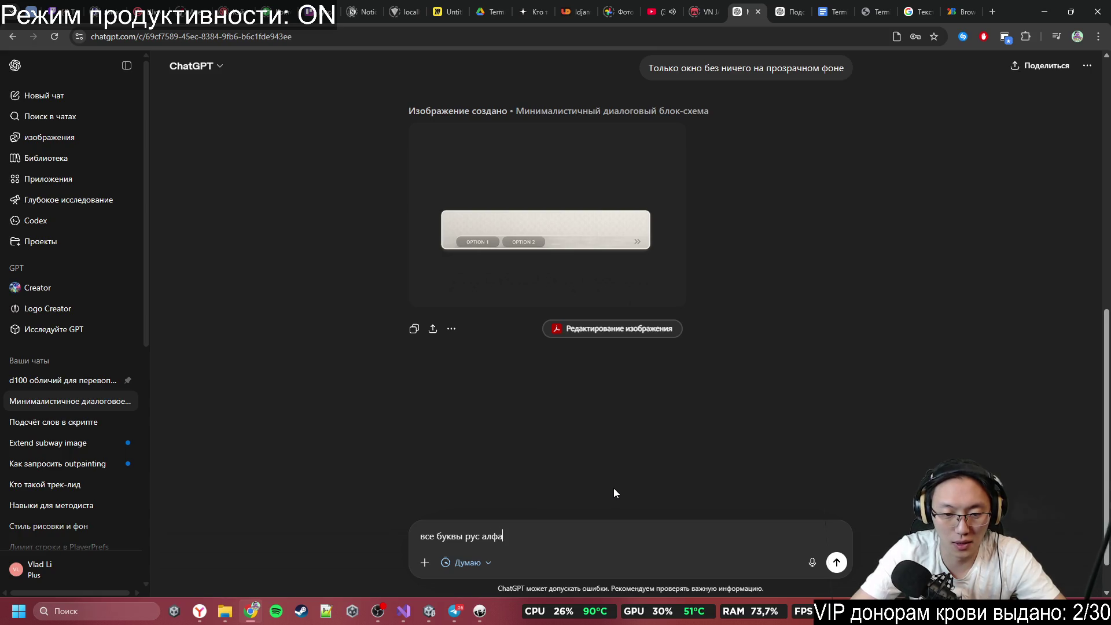
type("вита ")
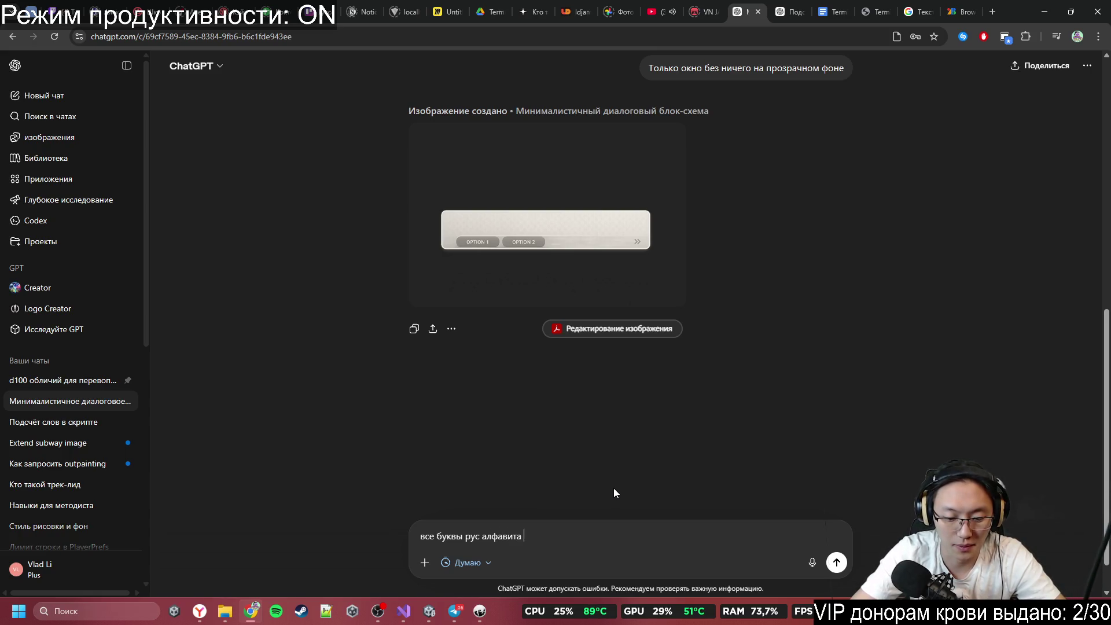
type("маленькие ")
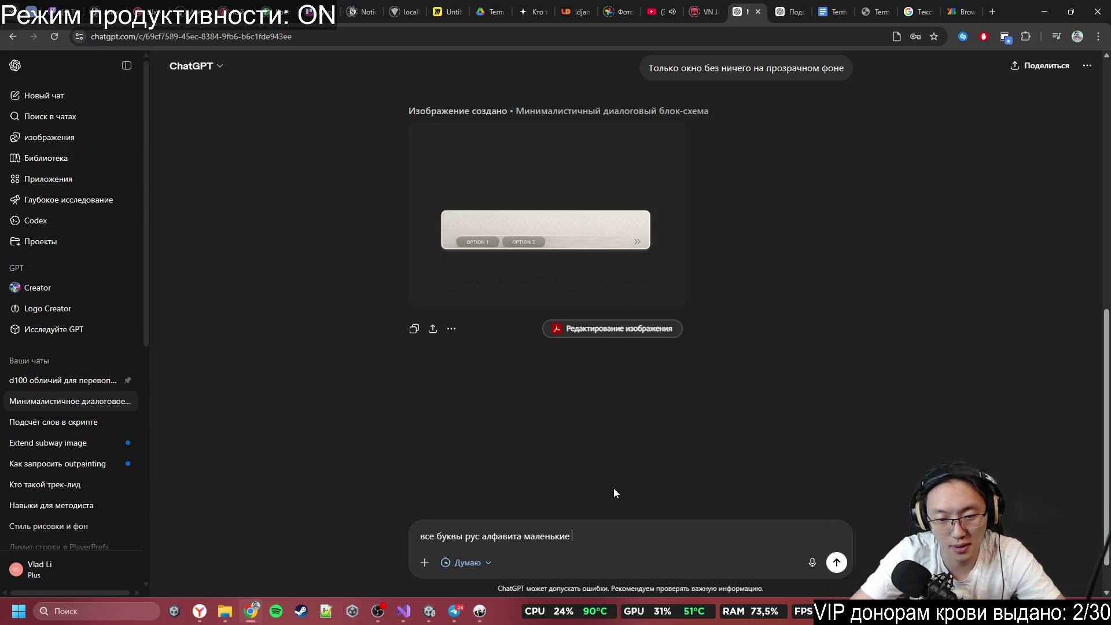
type("большие")
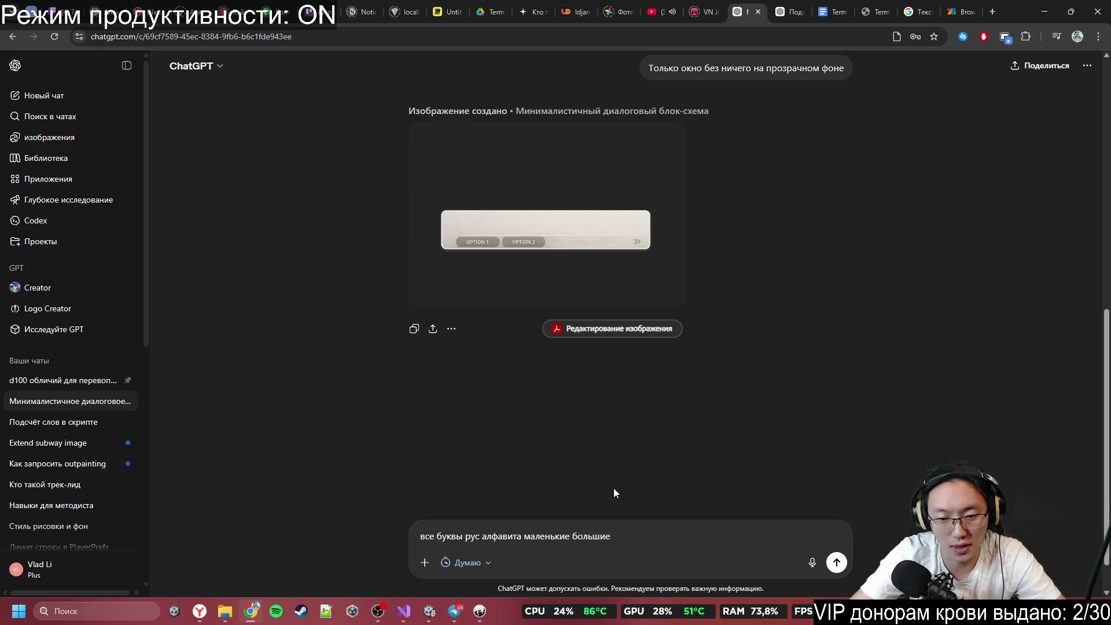
type(" и основны")
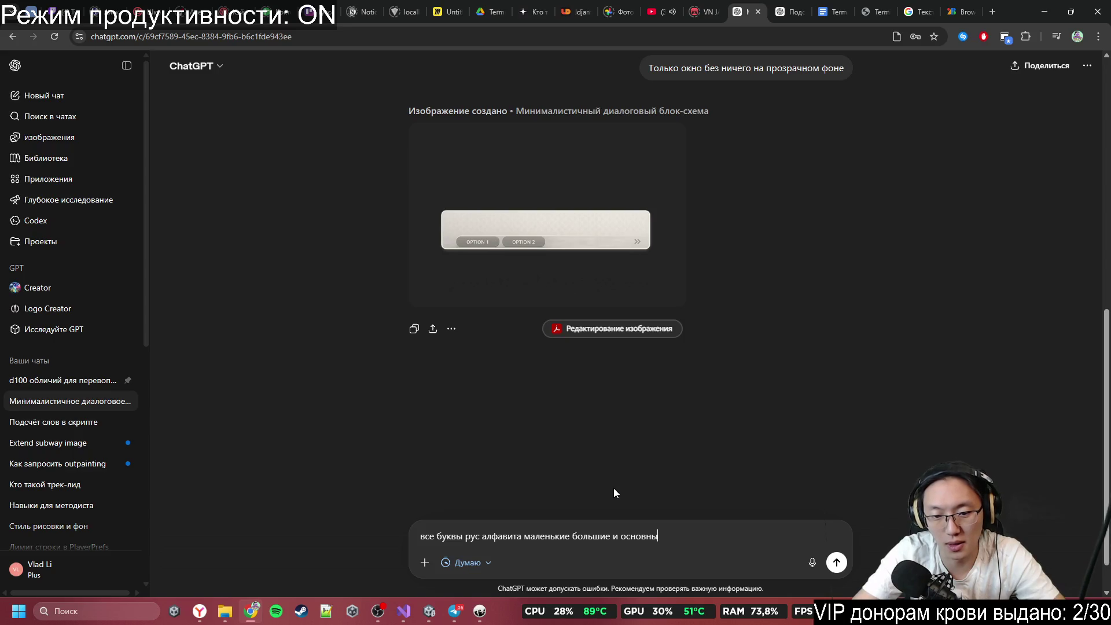
type("е знаки прим")
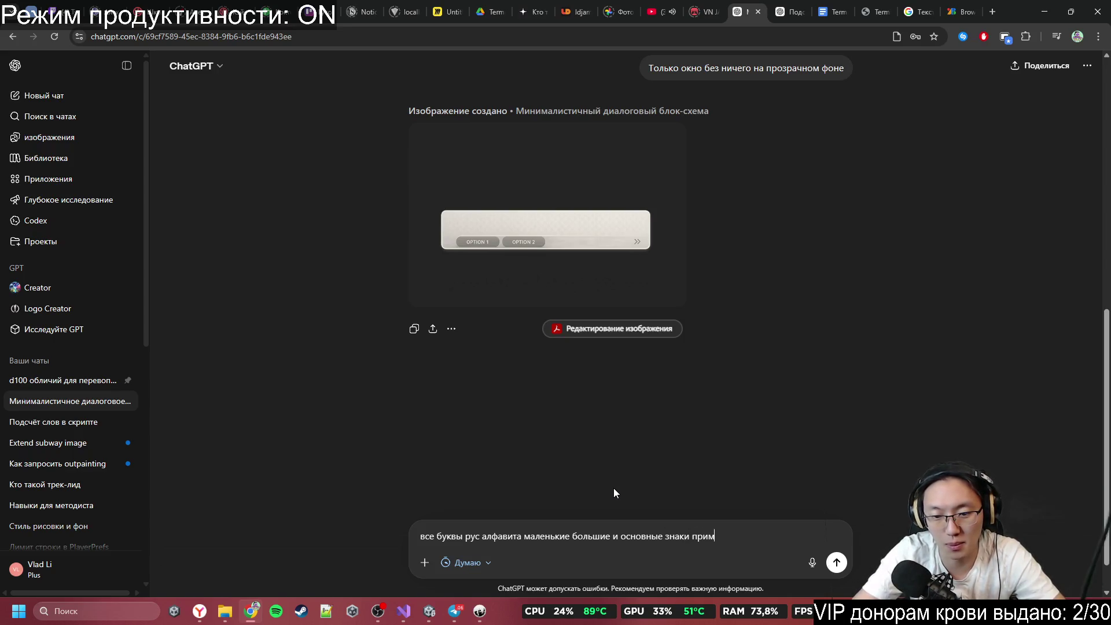
key("BackSpace")
type("пенания")
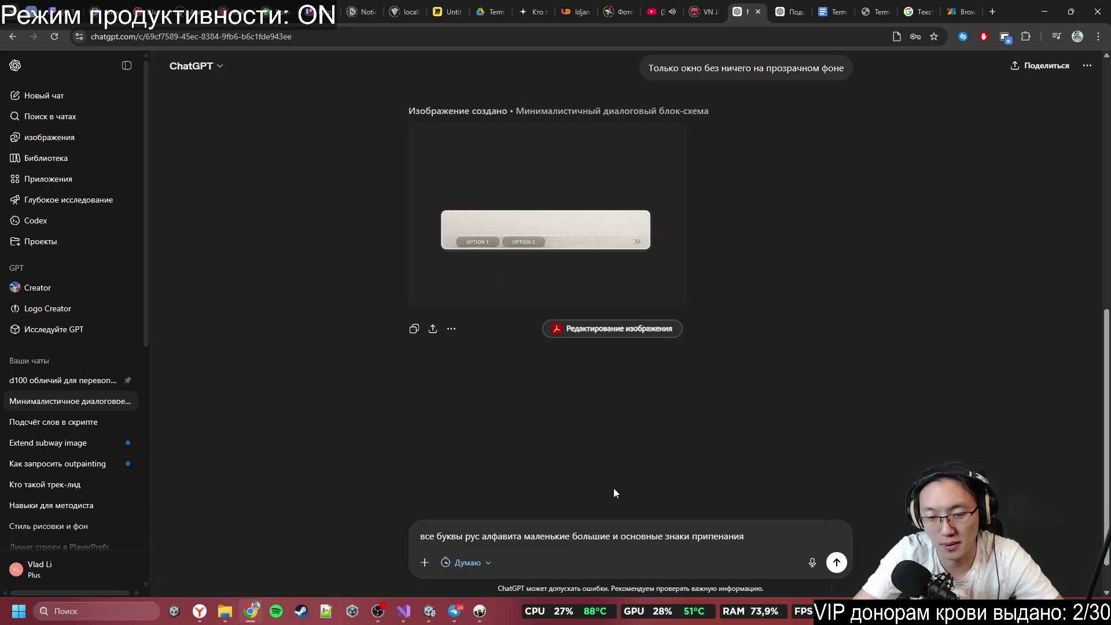
type(" напиши мне лдя")
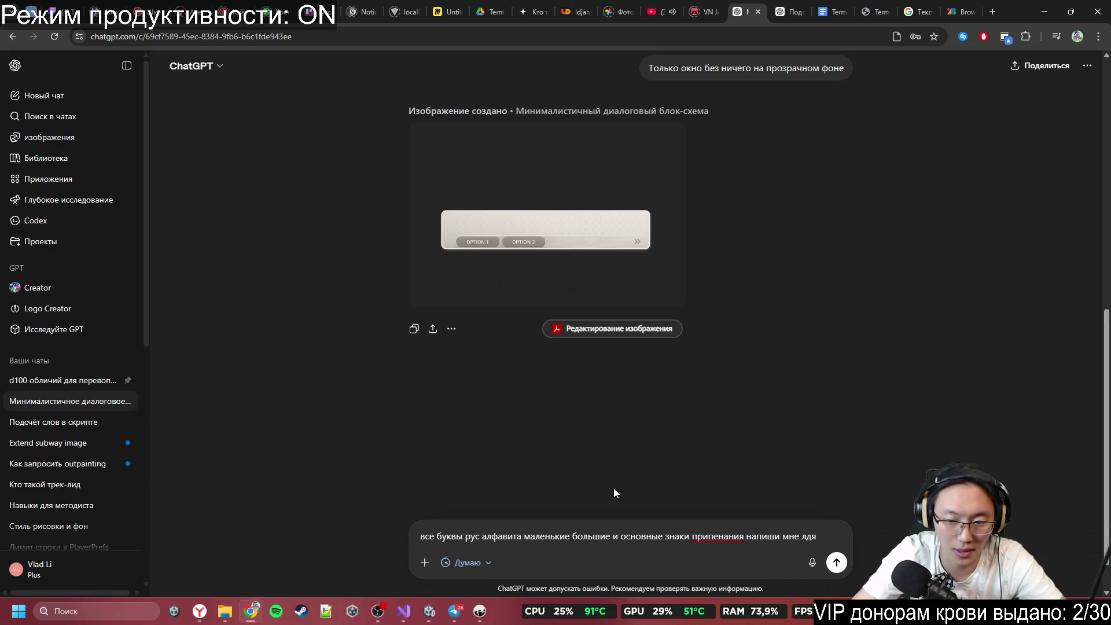
key("BackSpace")
key("BackSpace")
key("BackSpace")
type("для п")
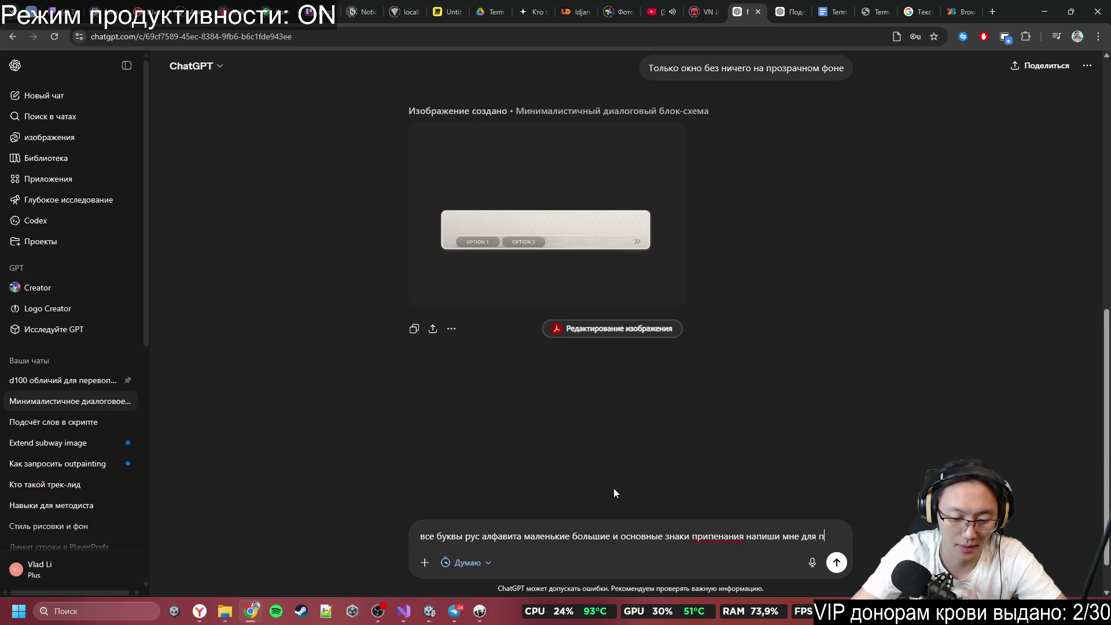
type("роверки шрифта")
key("Return")
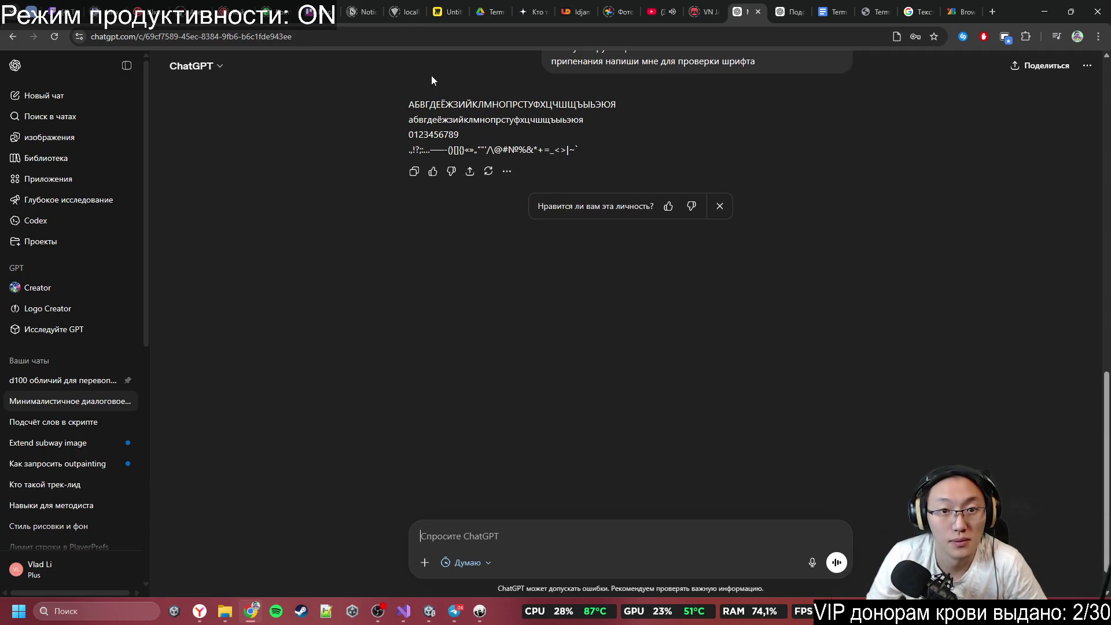
Step: Copy the generated alphabet, digits and symbols from ChatGPT's reply
left_click_drag(403, 104, 582, 147)
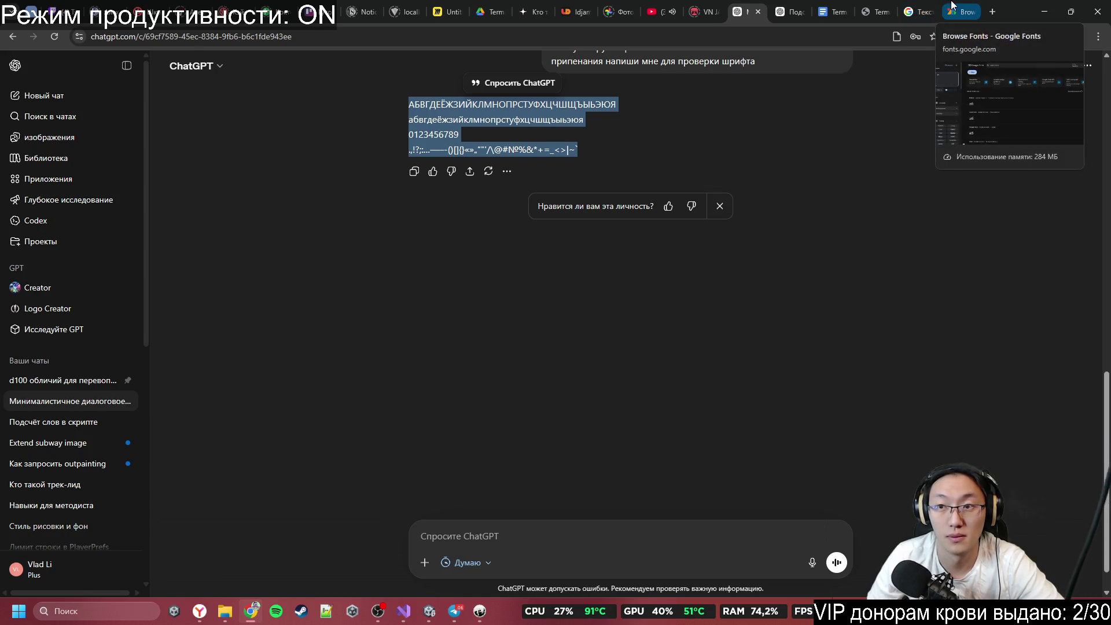
scroll(464, 405, "up", 5)
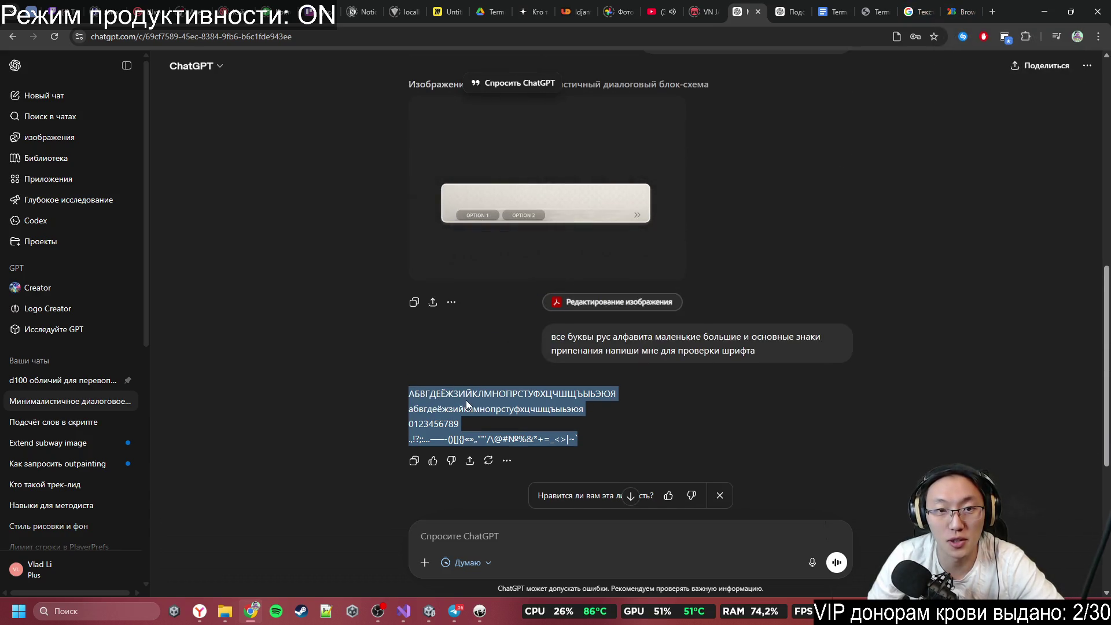
left_click(494, 400)
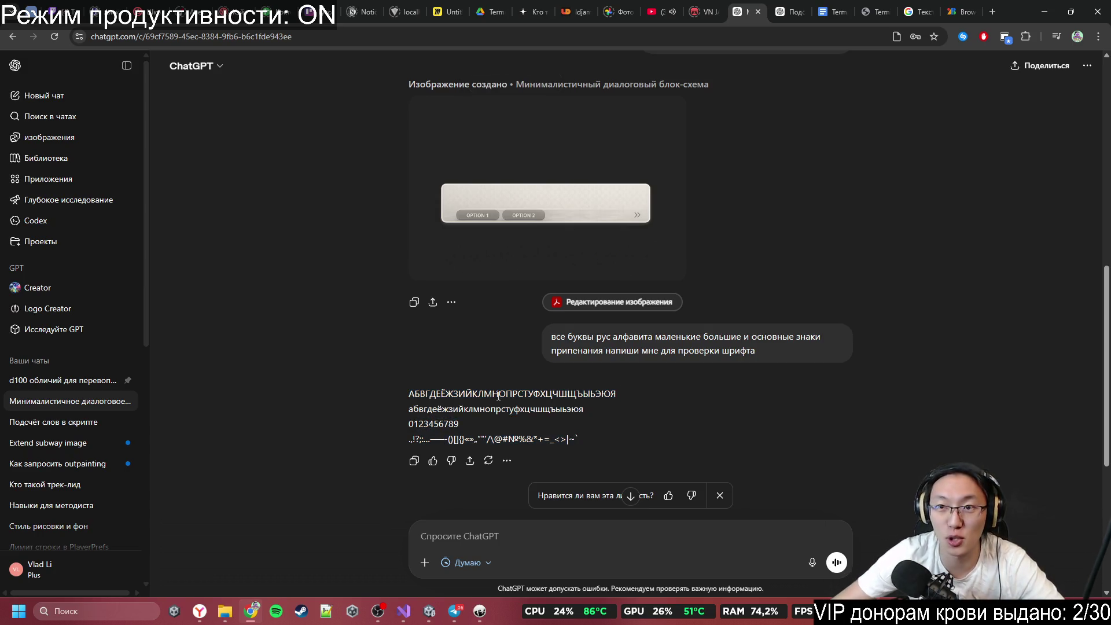
left_click(964, 8)
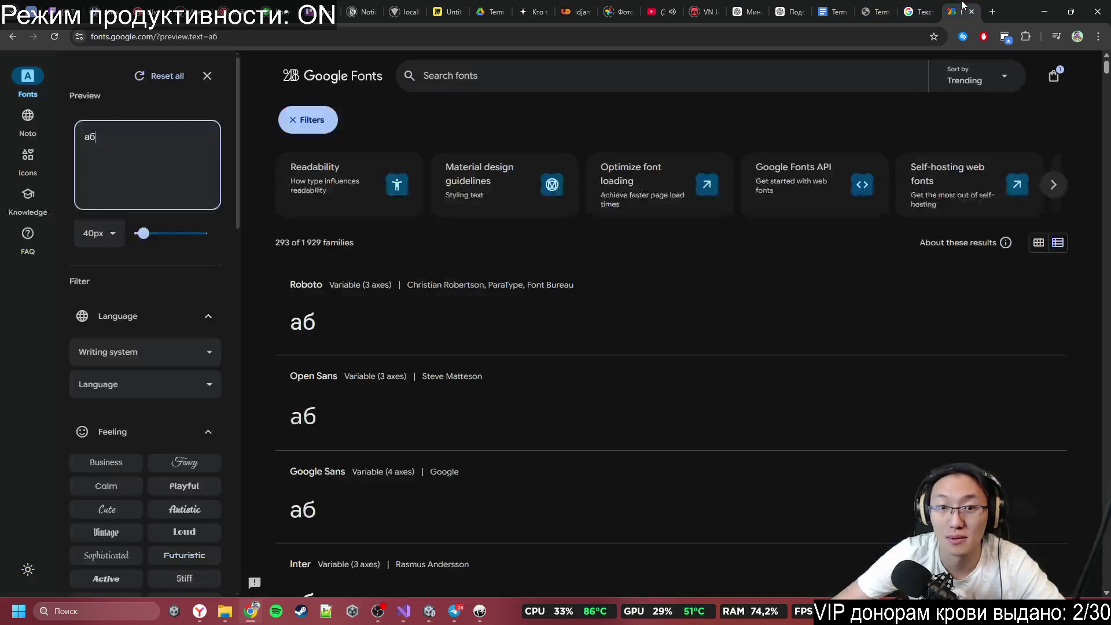
Step: Replace the Google Fonts preview text with the pasted full Russian alphabet sample
key("ctrl+a")
key("ctrl+v")
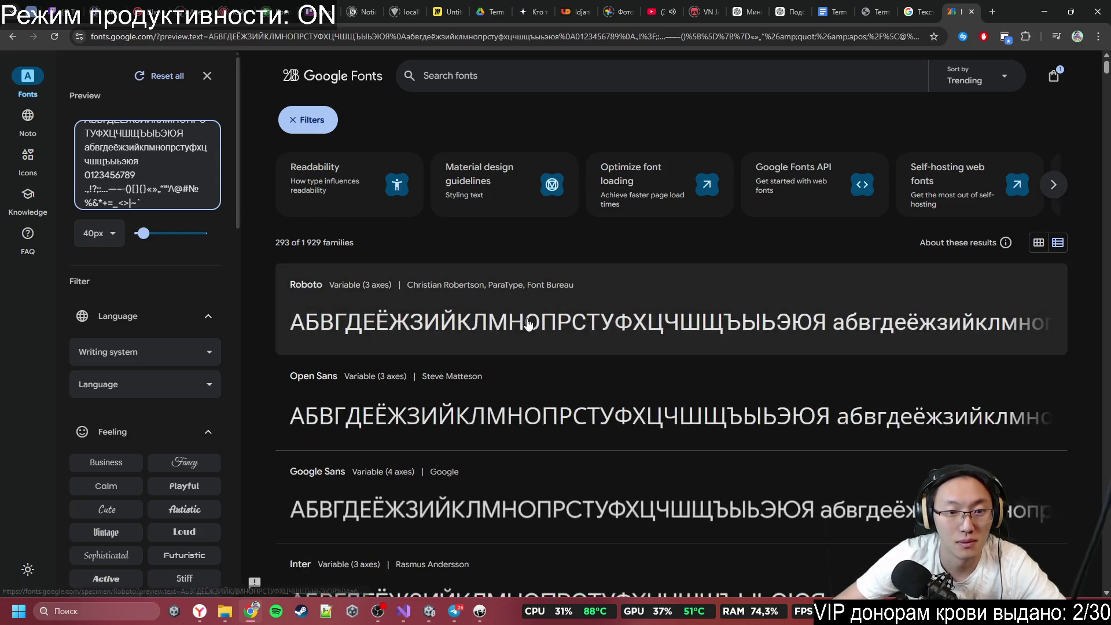
scroll(697, 403, "down", 5)
scroll(691, 394, "down", 7)
scroll(689, 389, "down", 10)
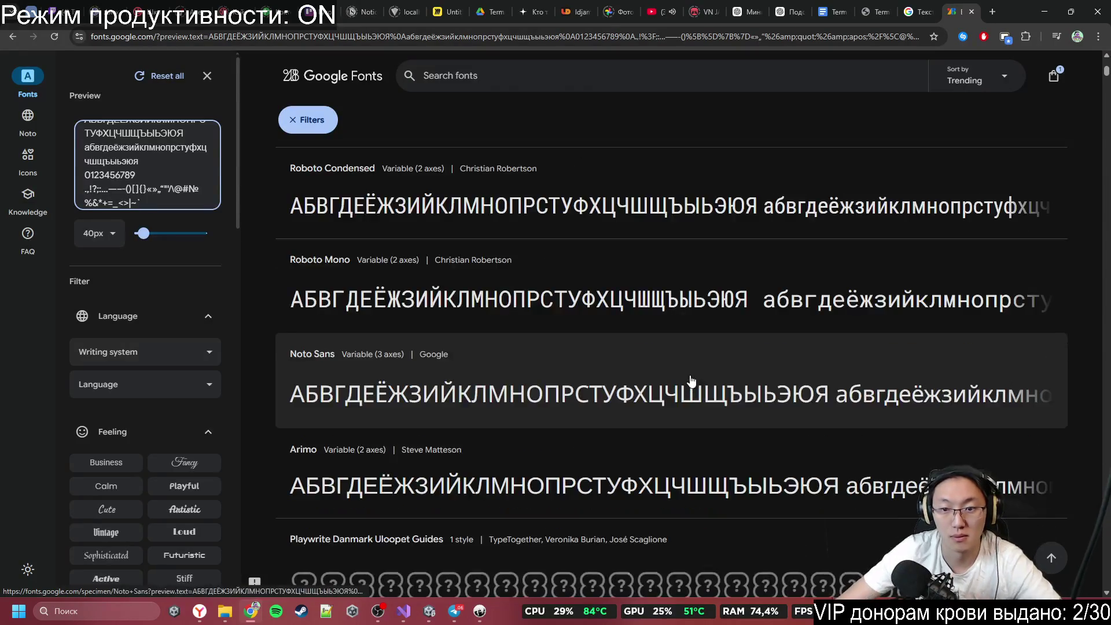
key("ctrl+minus")
key("ctrl+minus")
key("ctrl+plus")
key("ctrl+plus")
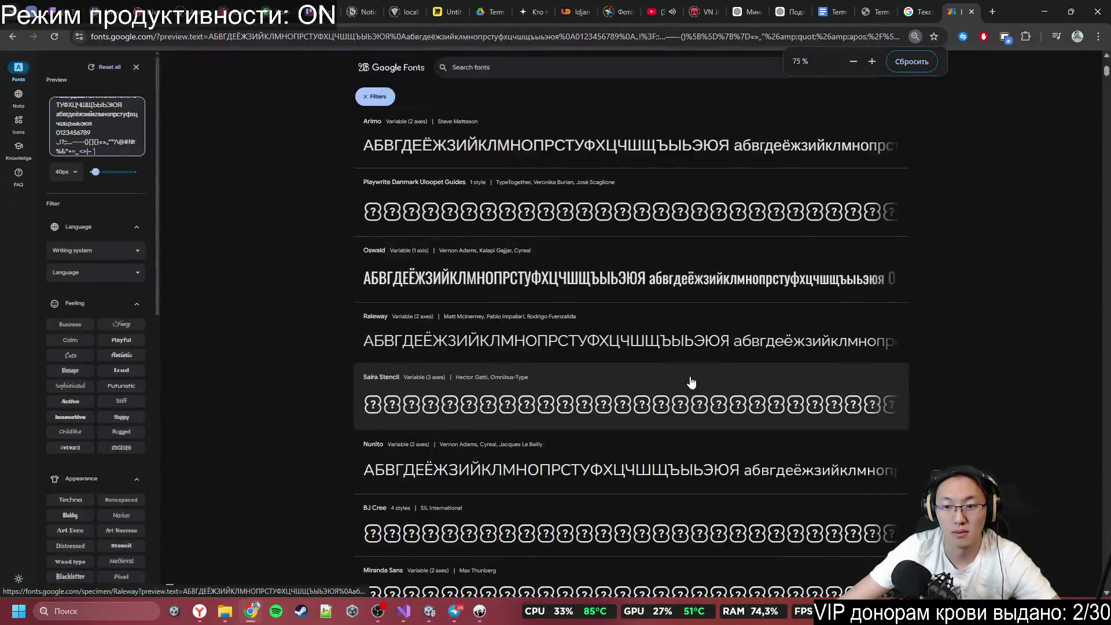
Step: Scroll through the font catalogue to compare Cyrillic rendering, down to the Exo 2 card
scroll(691, 382, "down", 5)
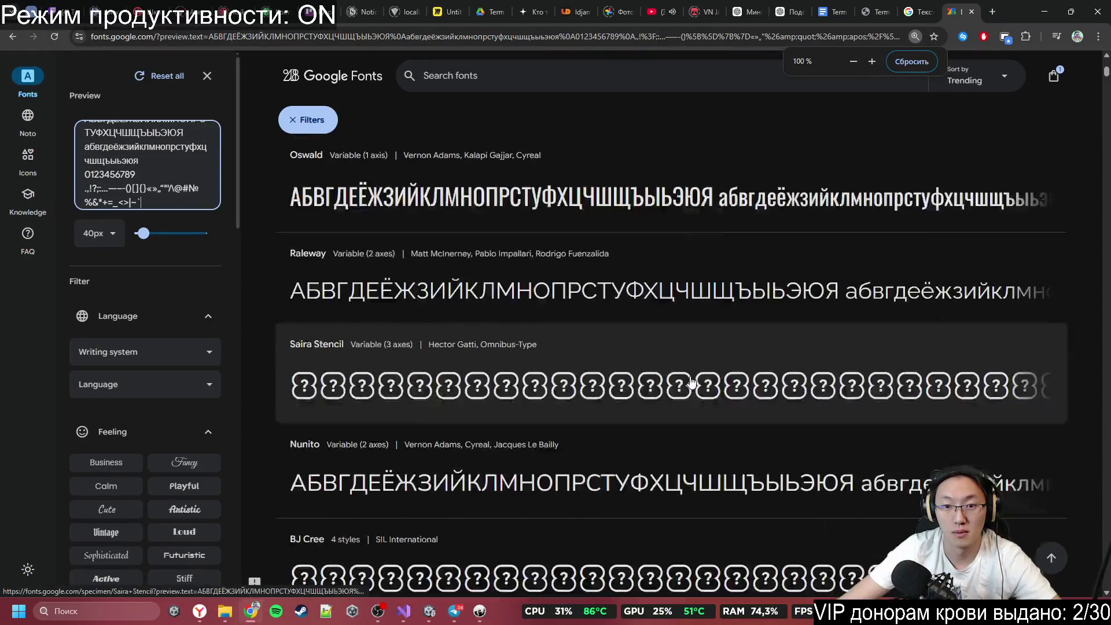
scroll(692, 382, "down", 8)
scroll(691, 382, "down", 6)
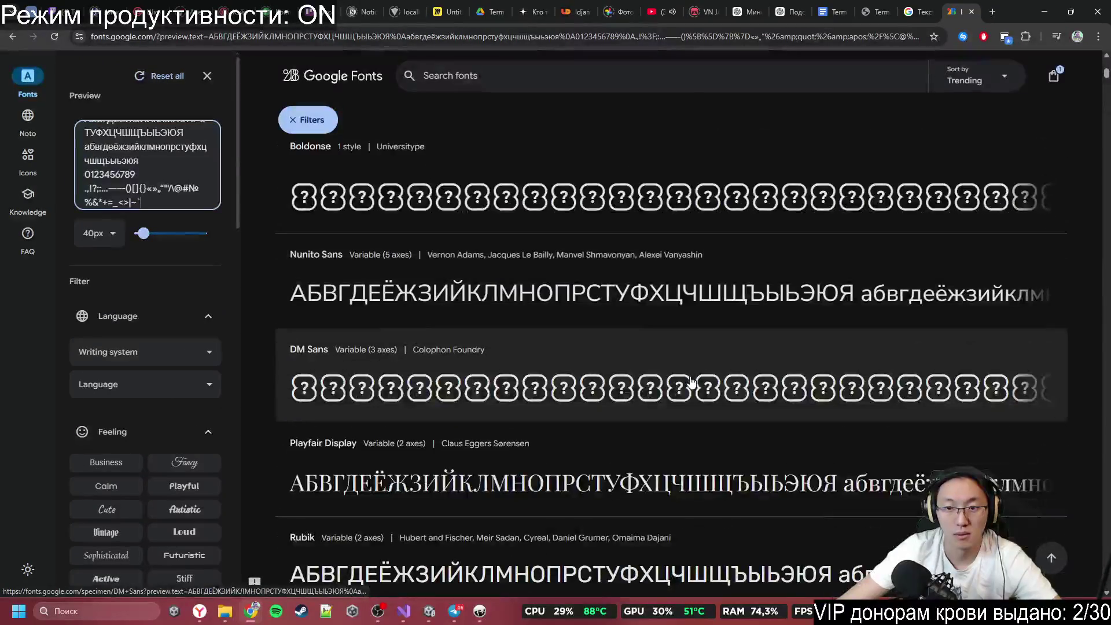
scroll(689, 347, "down", 8)
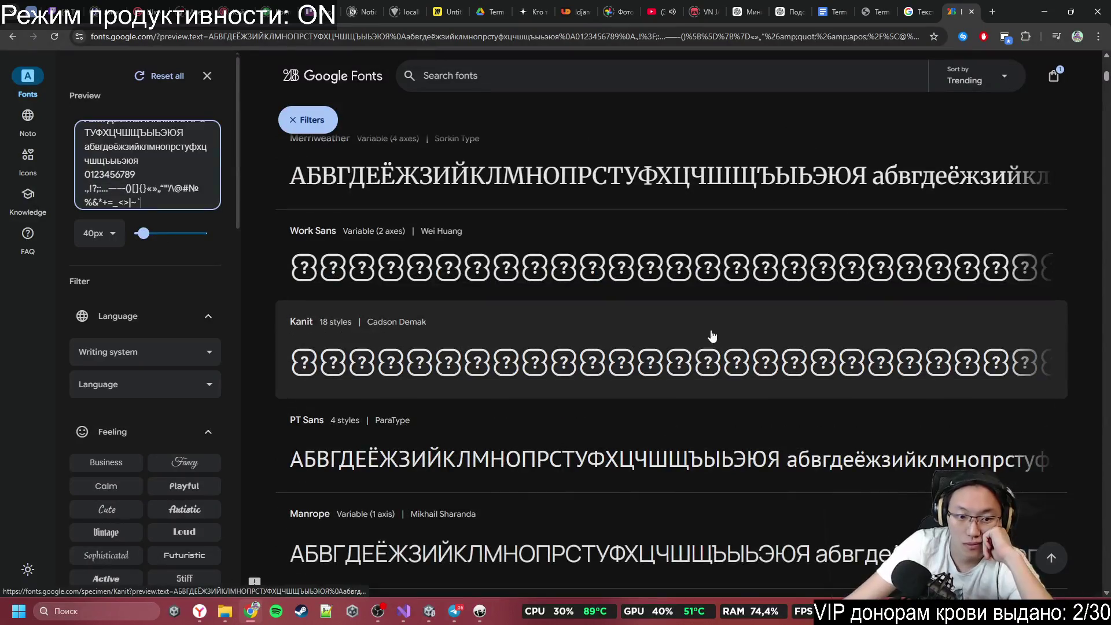
scroll(694, 344, "down", 12)
scroll(711, 335, "down", 15)
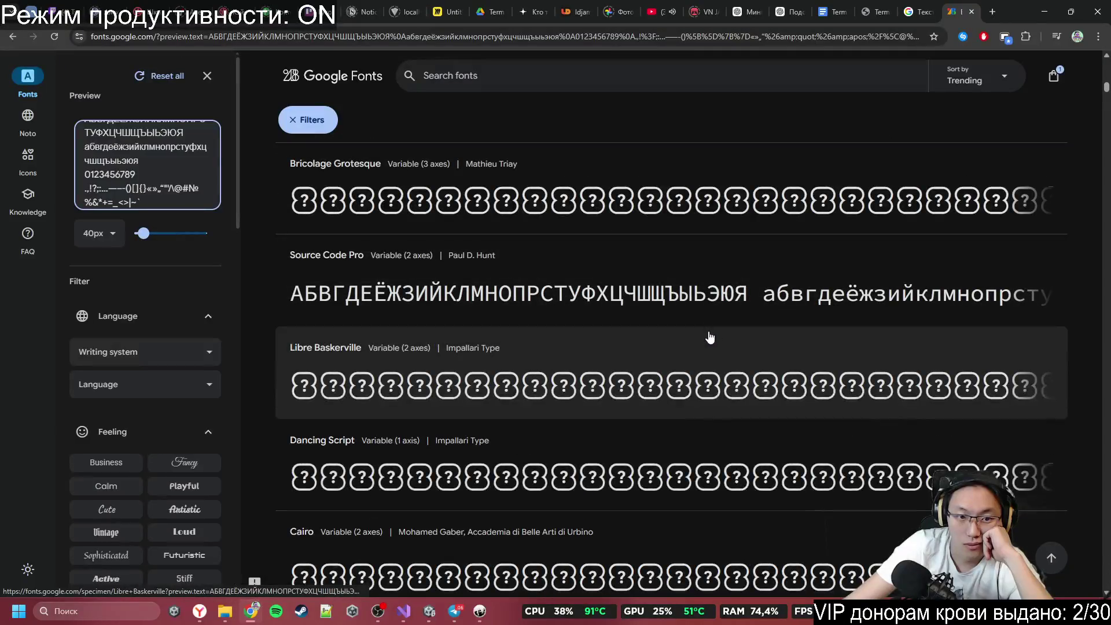
scroll(709, 338, "down", 9)
scroll(708, 338, "down", 5)
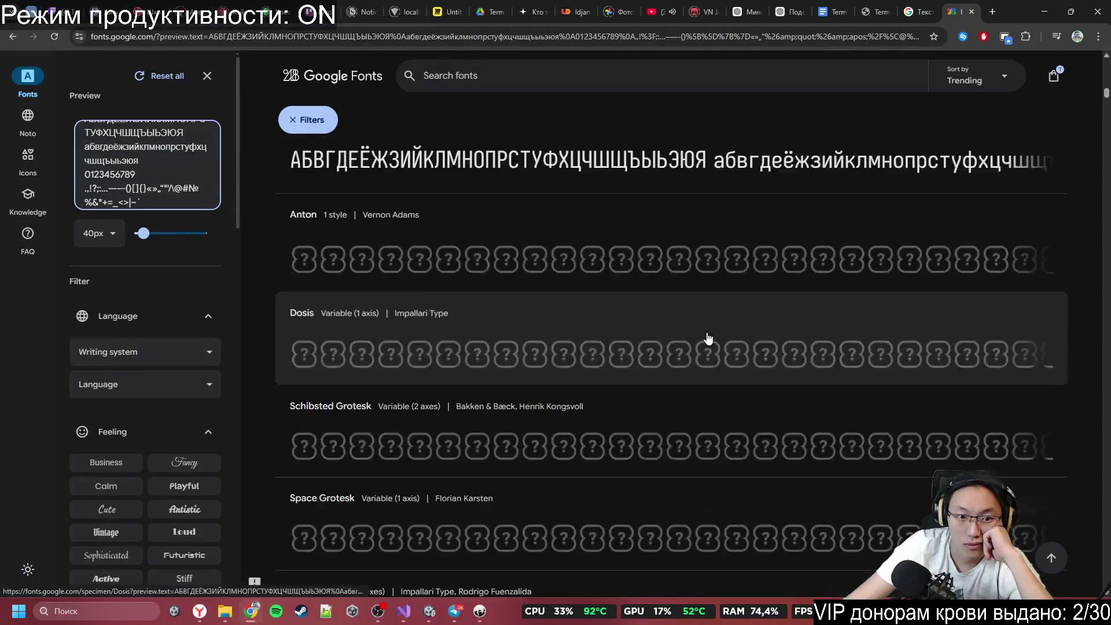
scroll(709, 338, "down", 5)
scroll(708, 339, "down", 10)
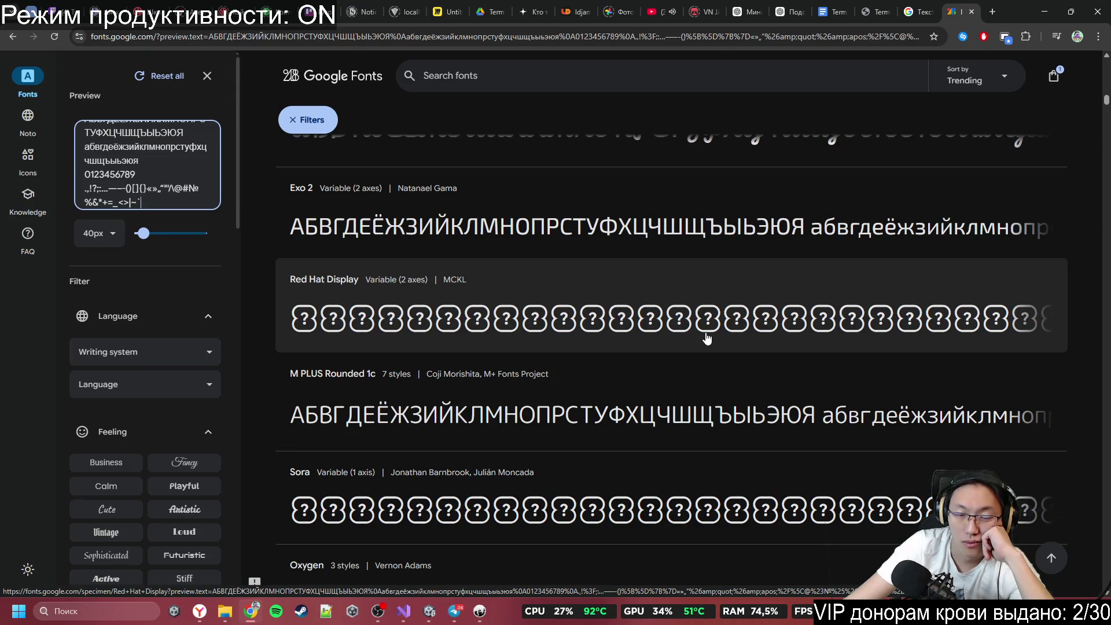
scroll(707, 339, "down", 2)
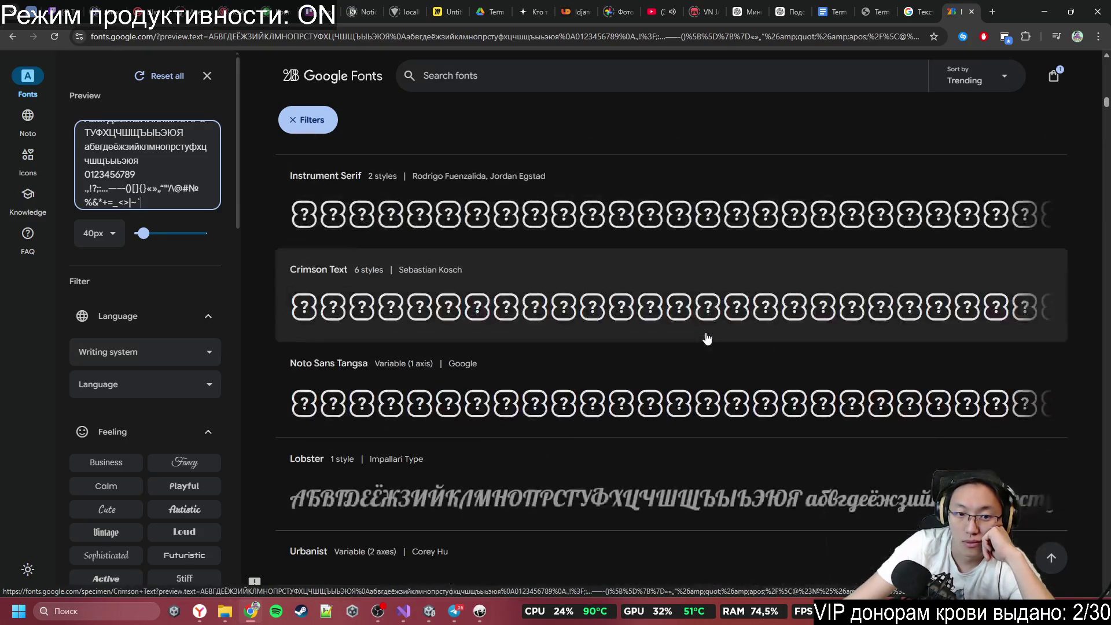
scroll(601, 304, "up", 3)
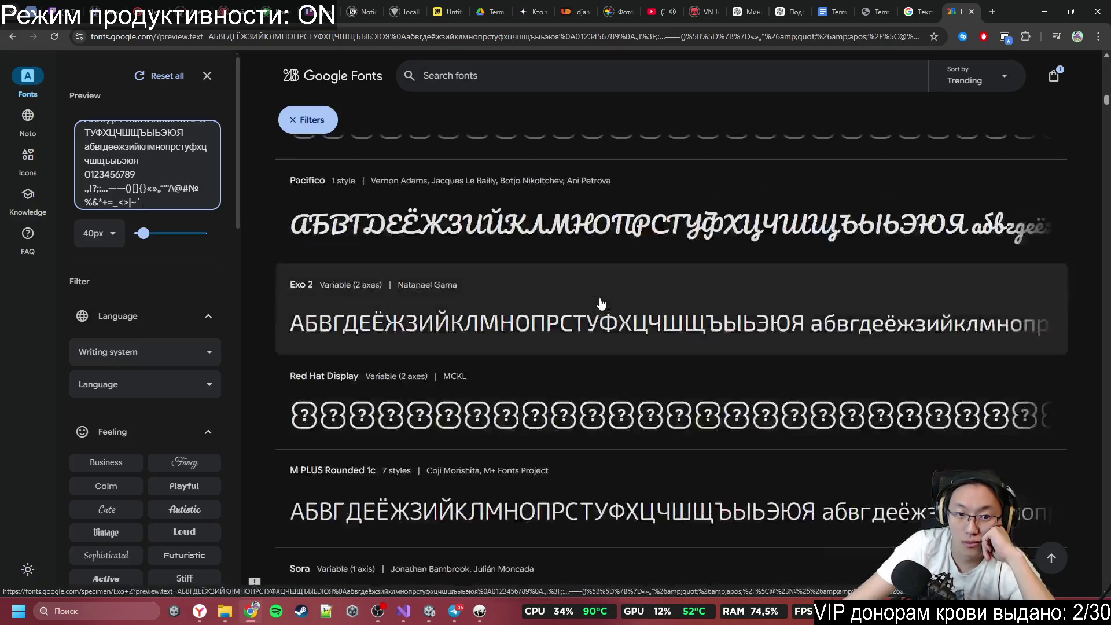
scroll(596, 335, "down", 2)
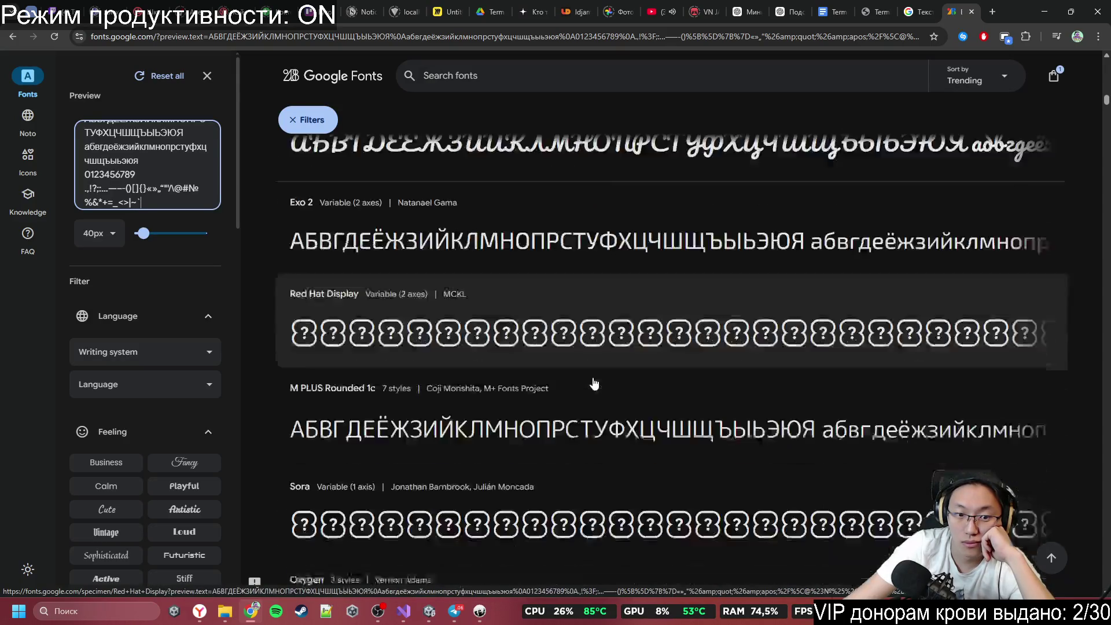
scroll(590, 381, "up", 2)
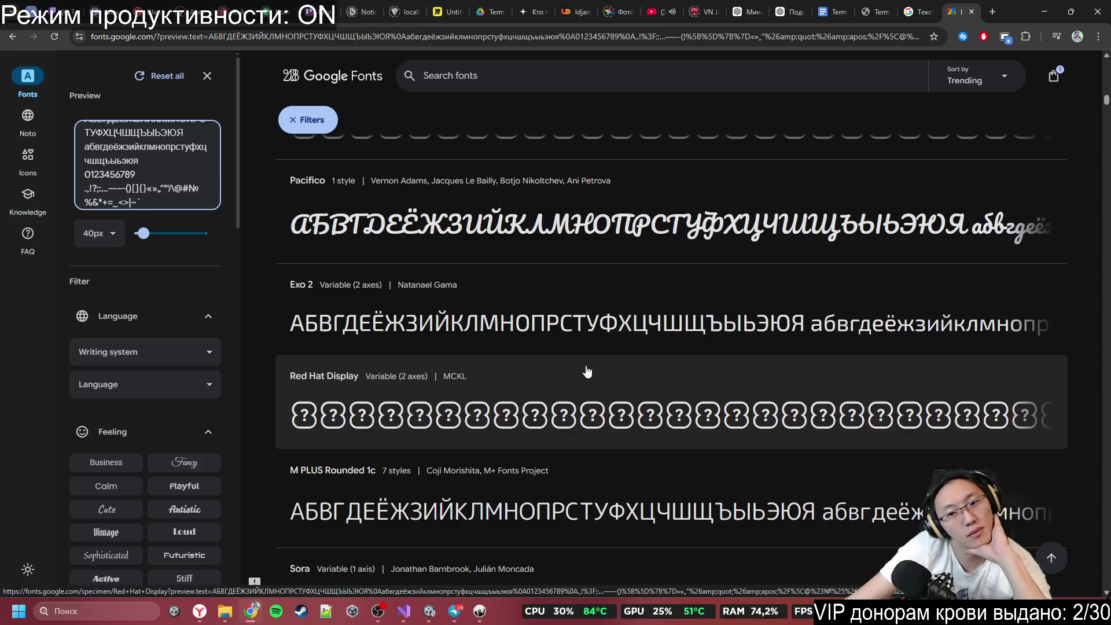
scroll(587, 371, "up", 3)
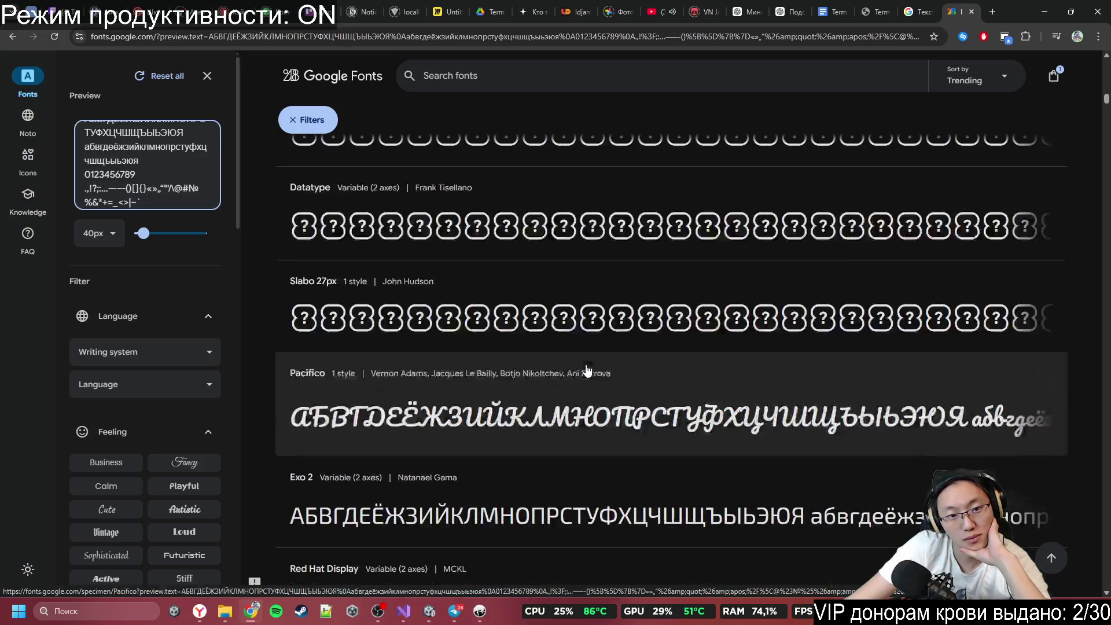
scroll(587, 370, "down", 3)
scroll(587, 371, "down", 3)
scroll(587, 371, "up", 1)
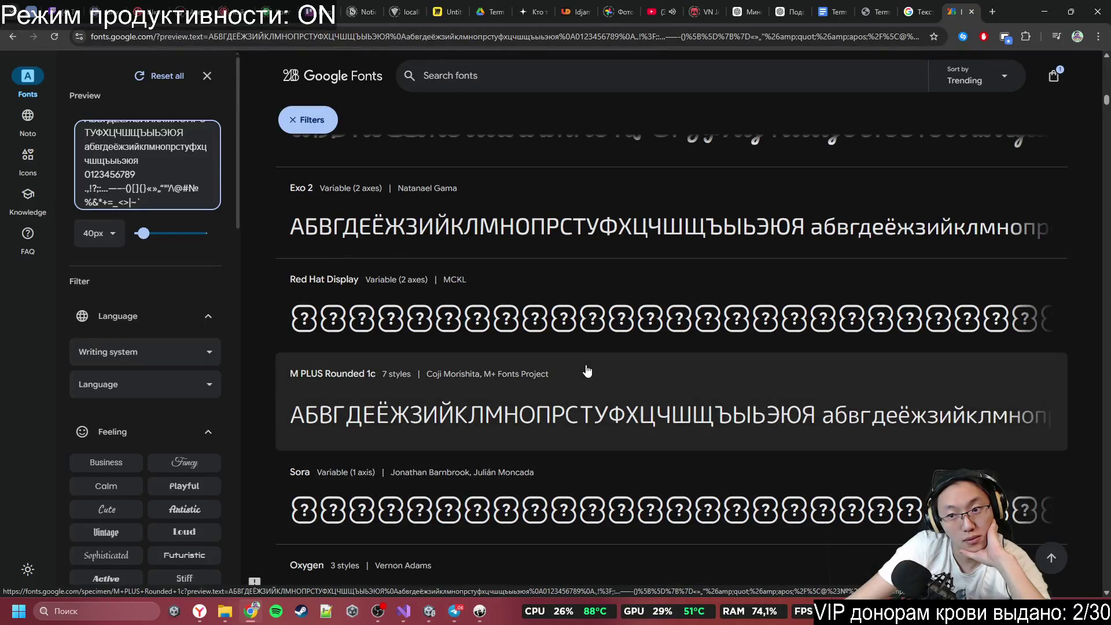
middle_click(550, 246)
scroll(556, 342, "down", 10)
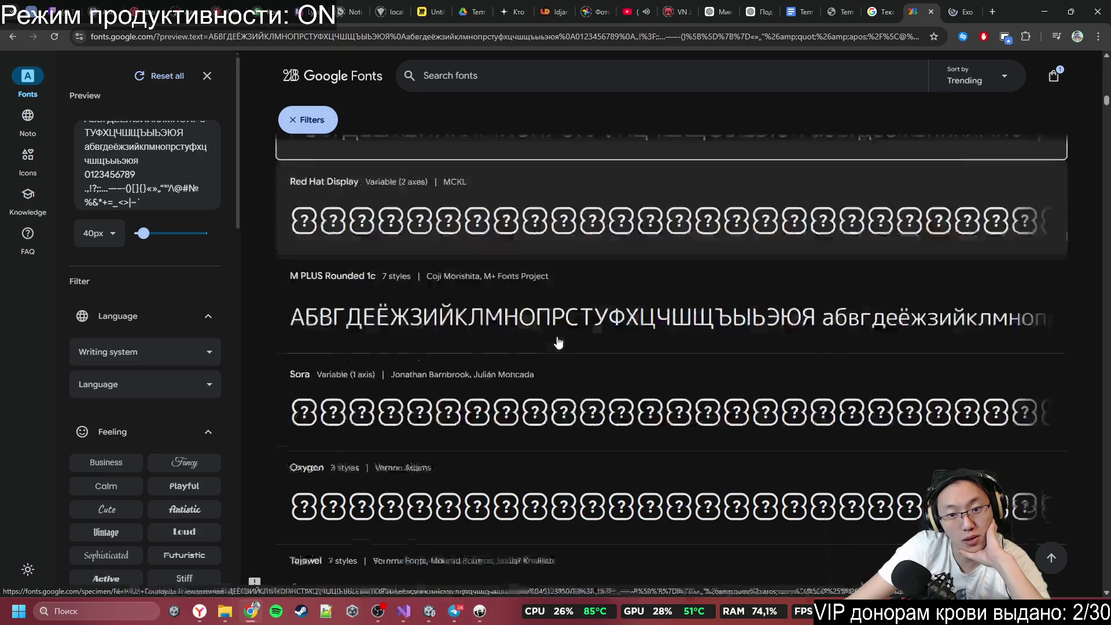
scroll(557, 342, "down", 10)
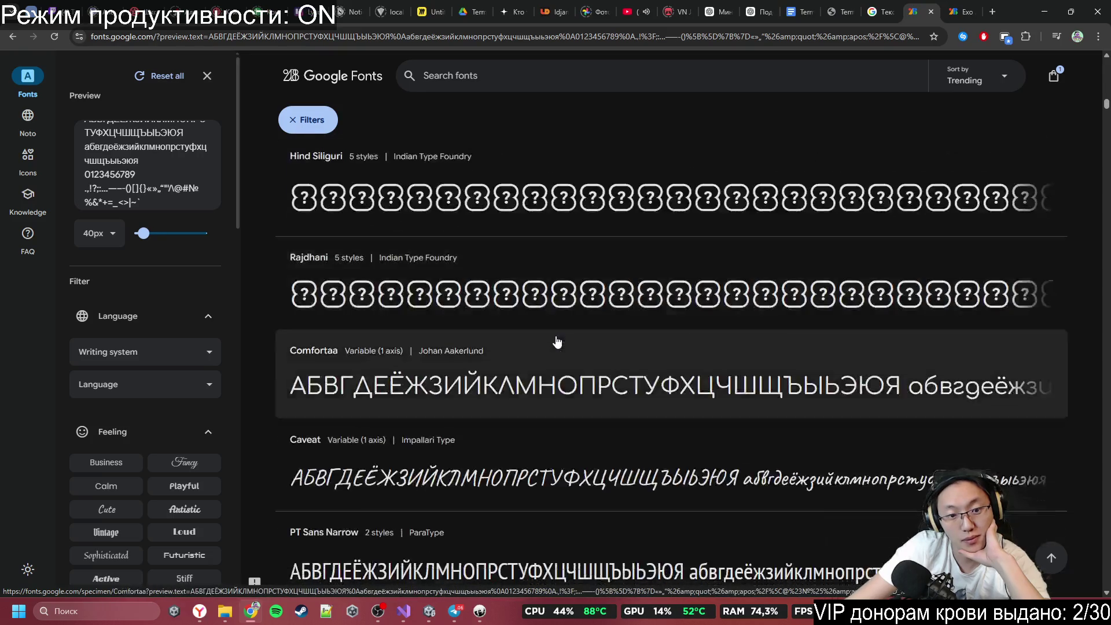
scroll(556, 342, "down", 7)
scroll(557, 342, "down", 15)
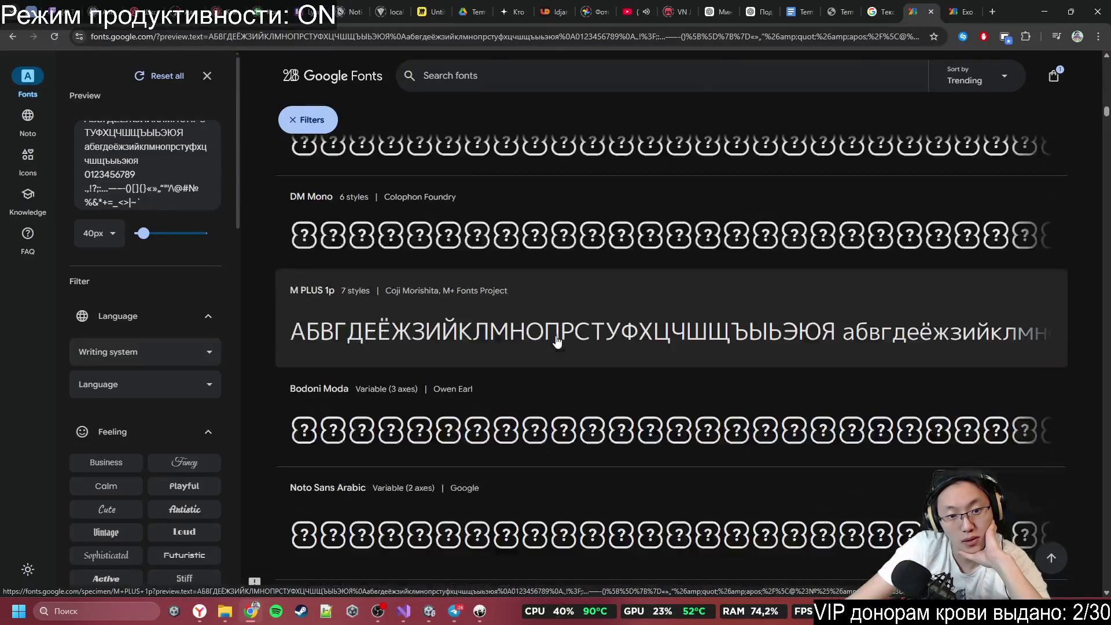
scroll(557, 343, "down", 2)
scroll(556, 342, "down", 7)
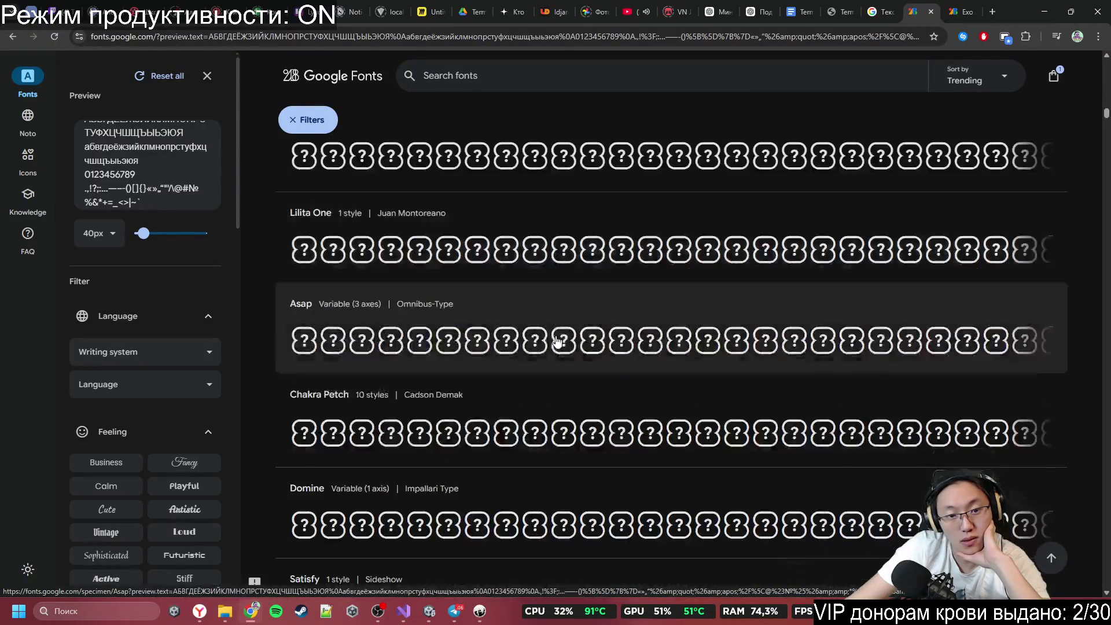
scroll(556, 342, "down", 5)
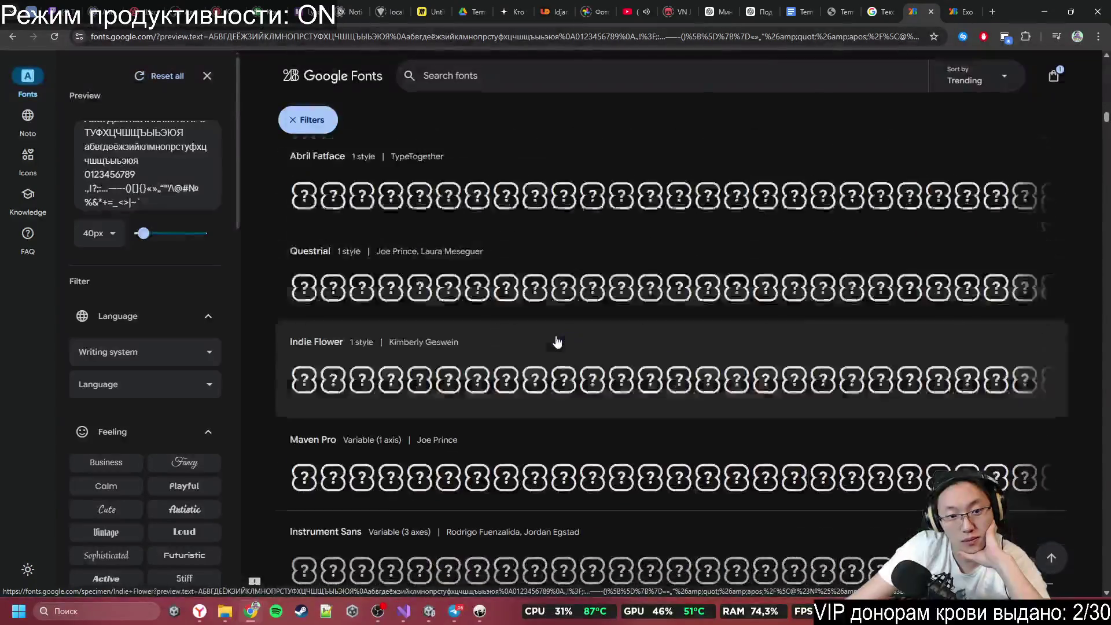
scroll(554, 348, "down", 5)
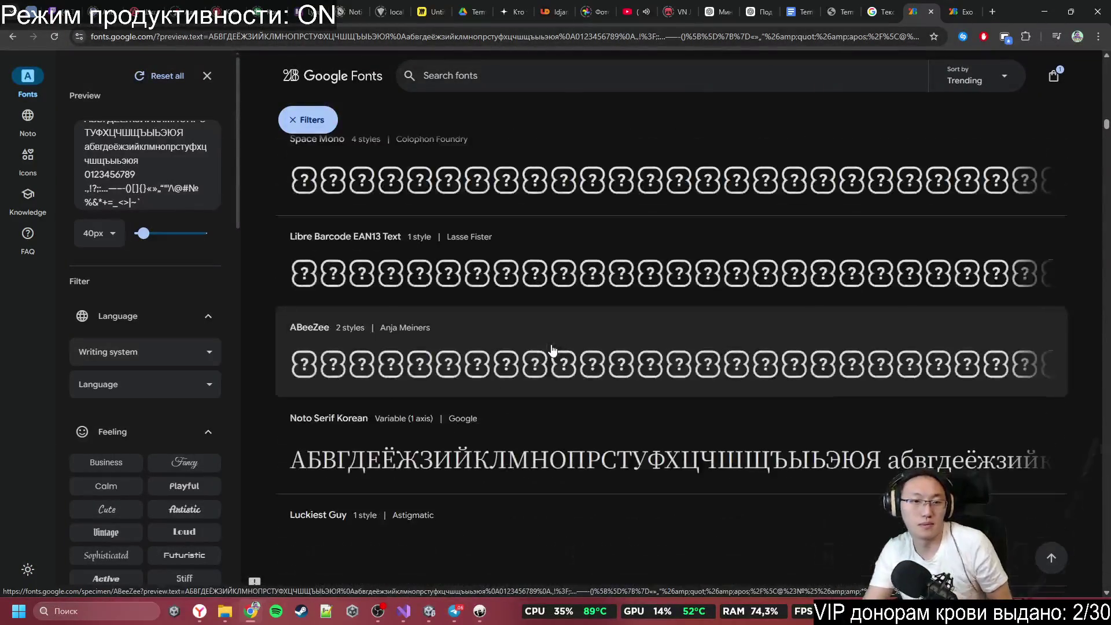
scroll(553, 350, "down", 5)
scroll(589, 324, "down", 5)
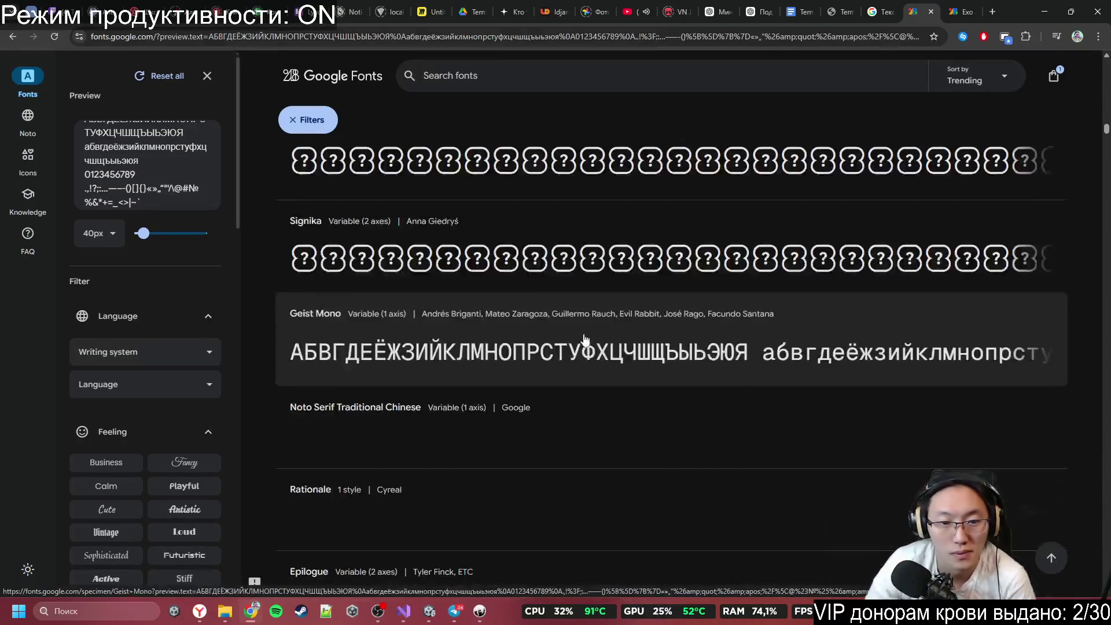
scroll(579, 333, "down", 5)
scroll(578, 335, "down", 5)
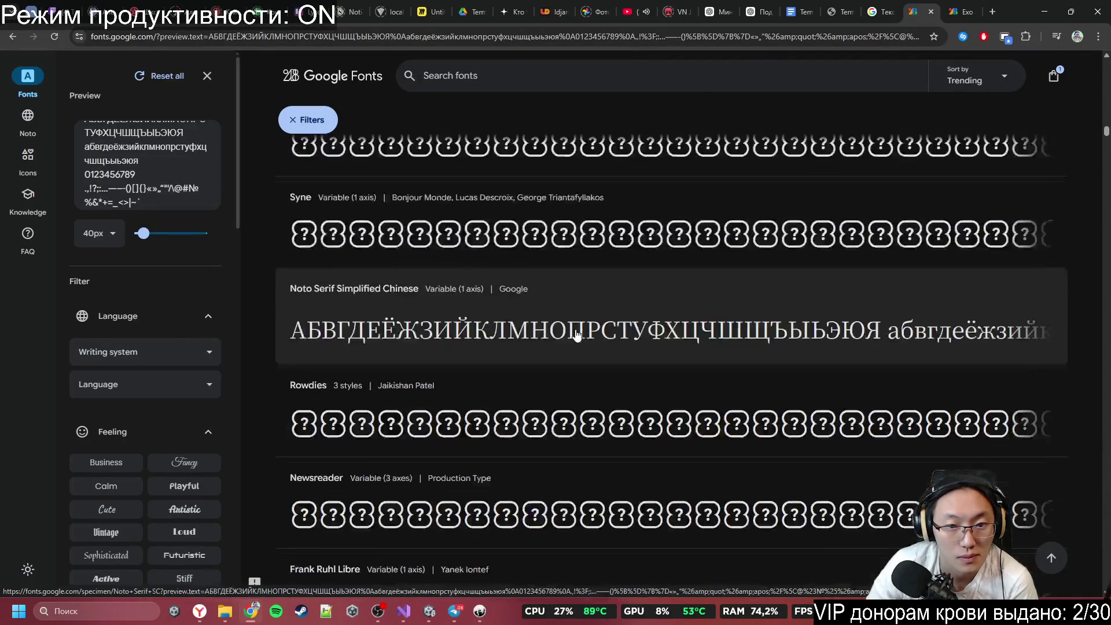
scroll(577, 335, "down", 15)
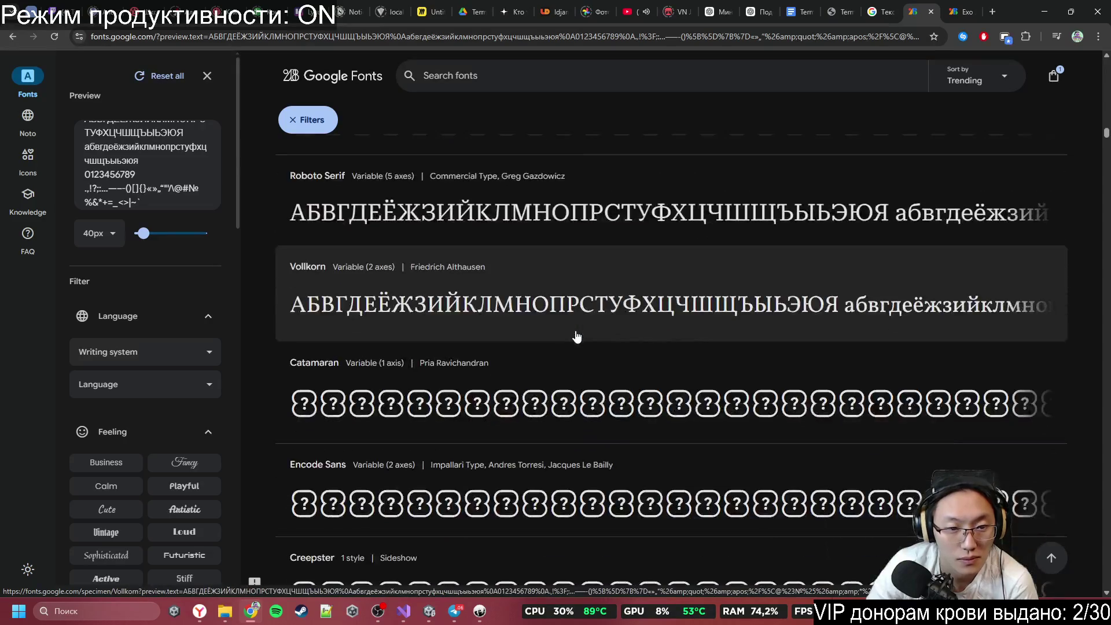
scroll(578, 335, "down", 12)
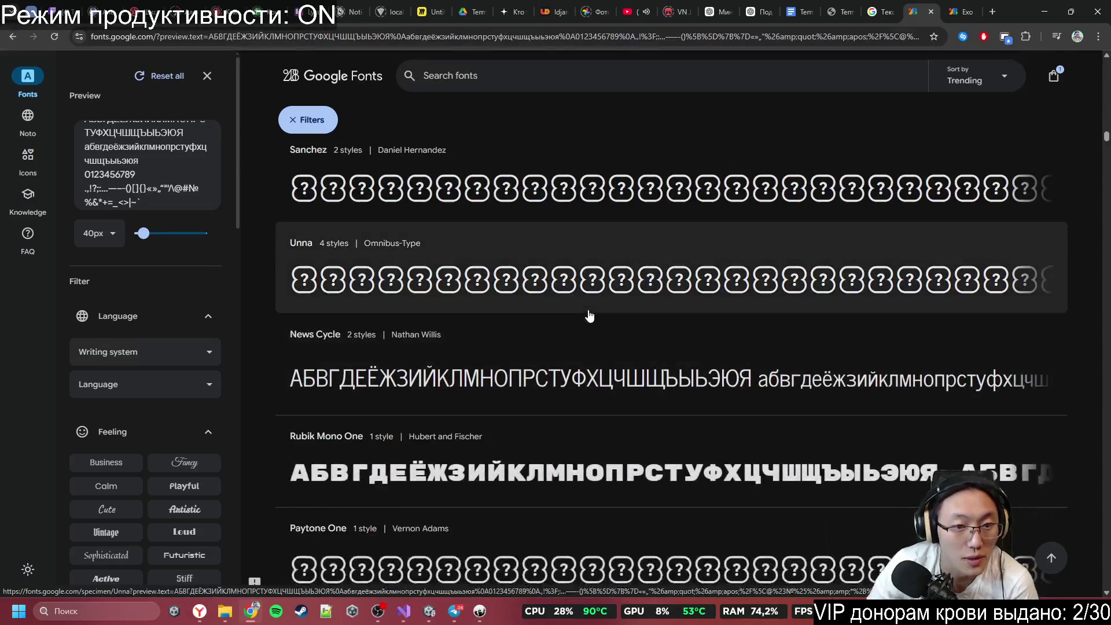
scroll(589, 315, "down", 3)
scroll(589, 315, "down", 20)
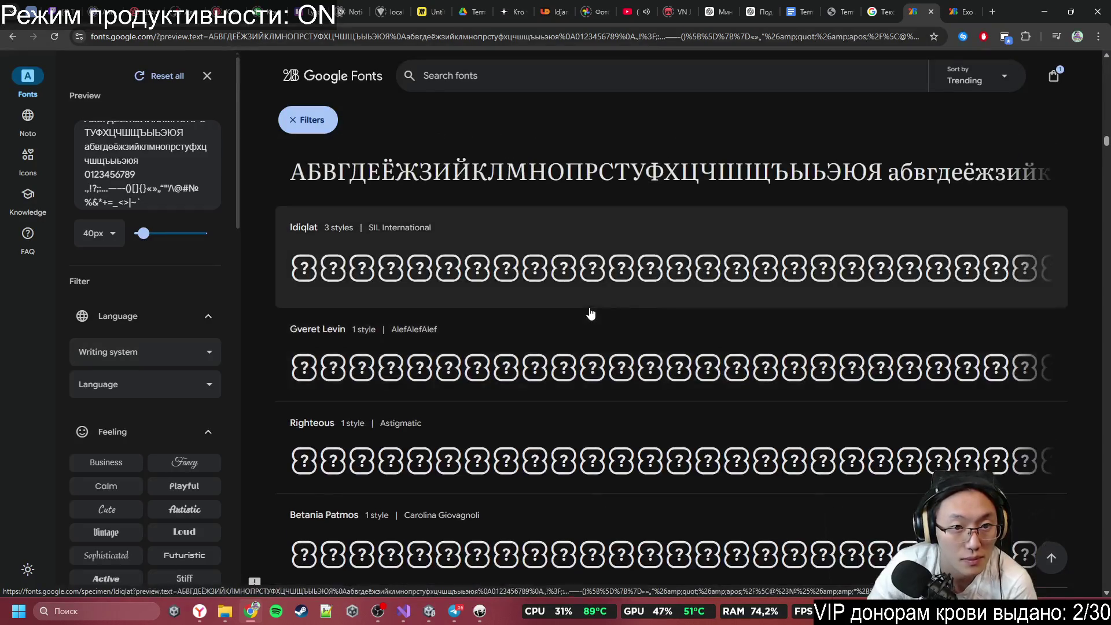
scroll(591, 313, "down", 5)
scroll(592, 310, "down", 5)
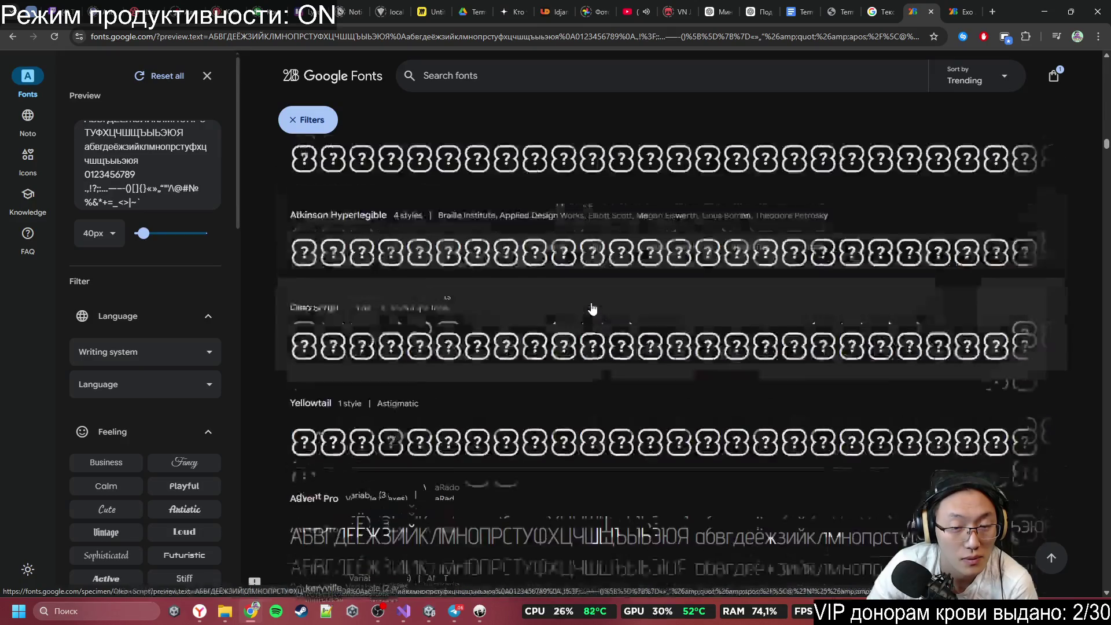
scroll(592, 307, "down", 5)
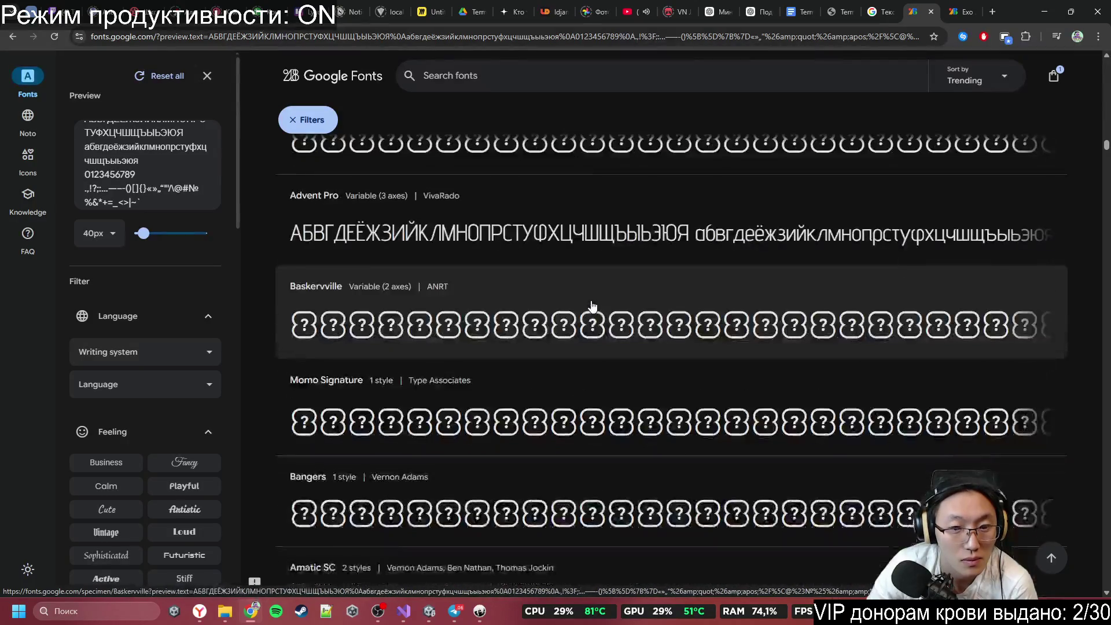
scroll(592, 305, "down", 7)
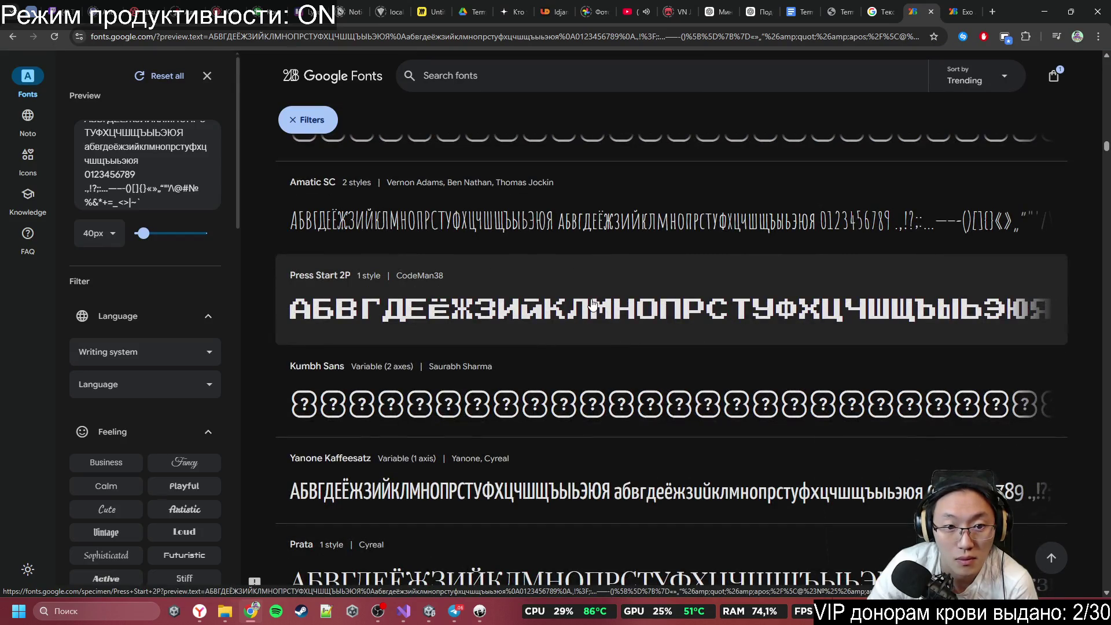
scroll(592, 305, "down", 3)
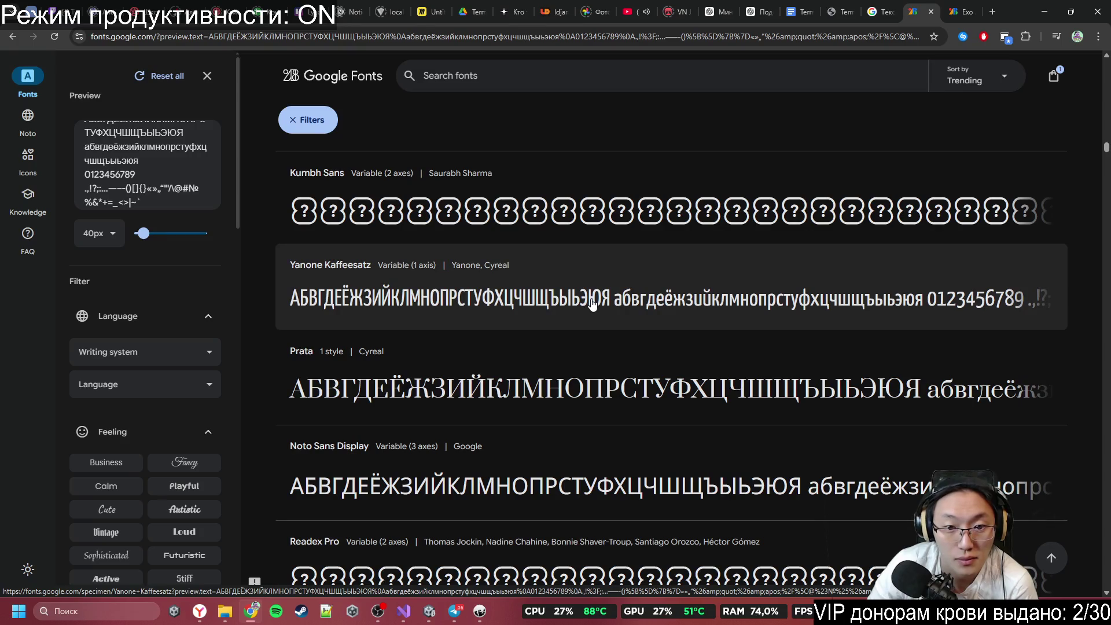
scroll(592, 305, "down", 3)
scroll(592, 305, "down", 20)
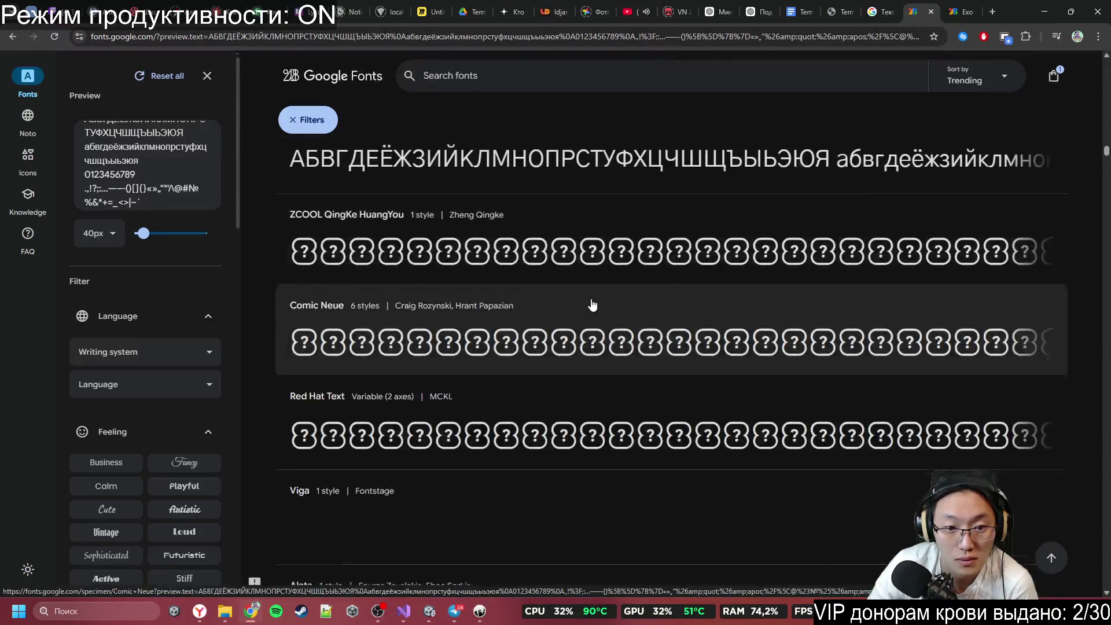
scroll(593, 305, "down", 15)
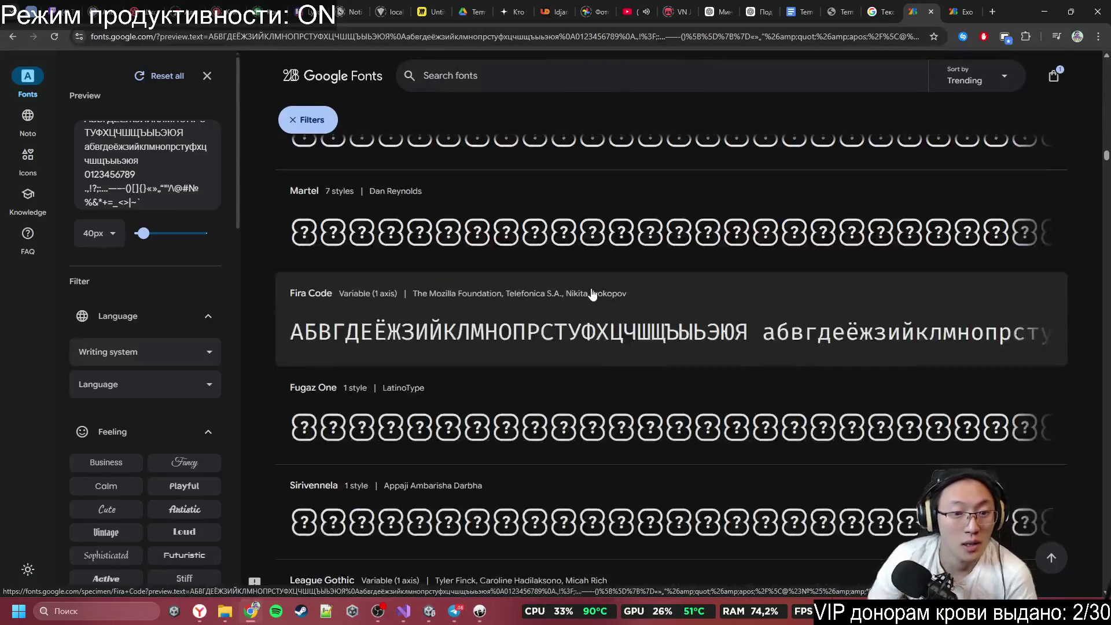
scroll(606, 348, "down", 4)
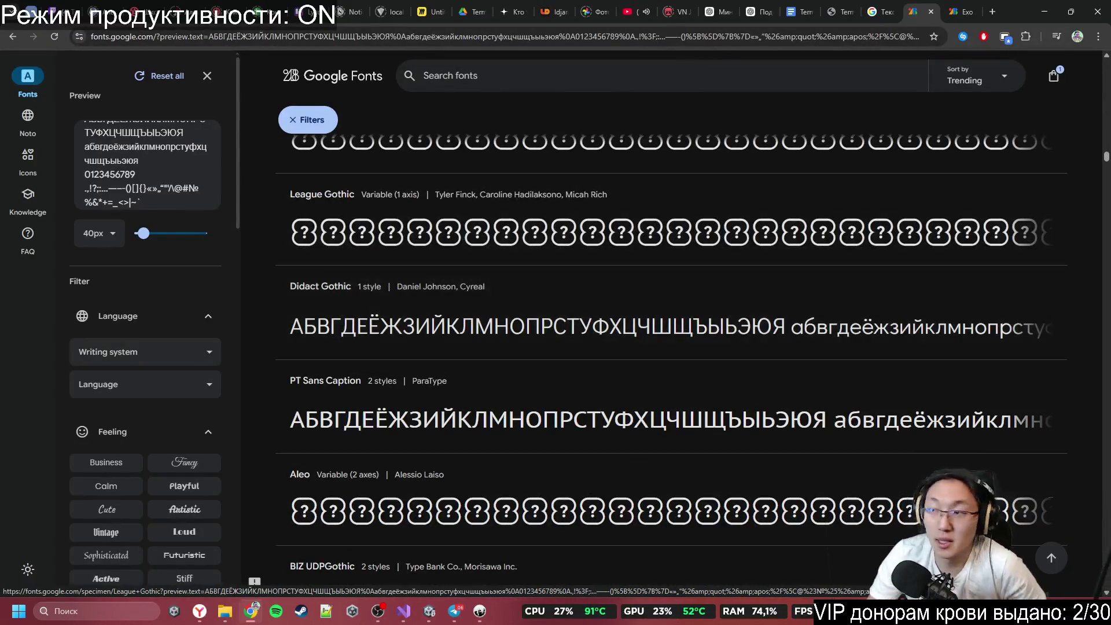
scroll(735, 293, "down", 7)
scroll(737, 287, "down", 6)
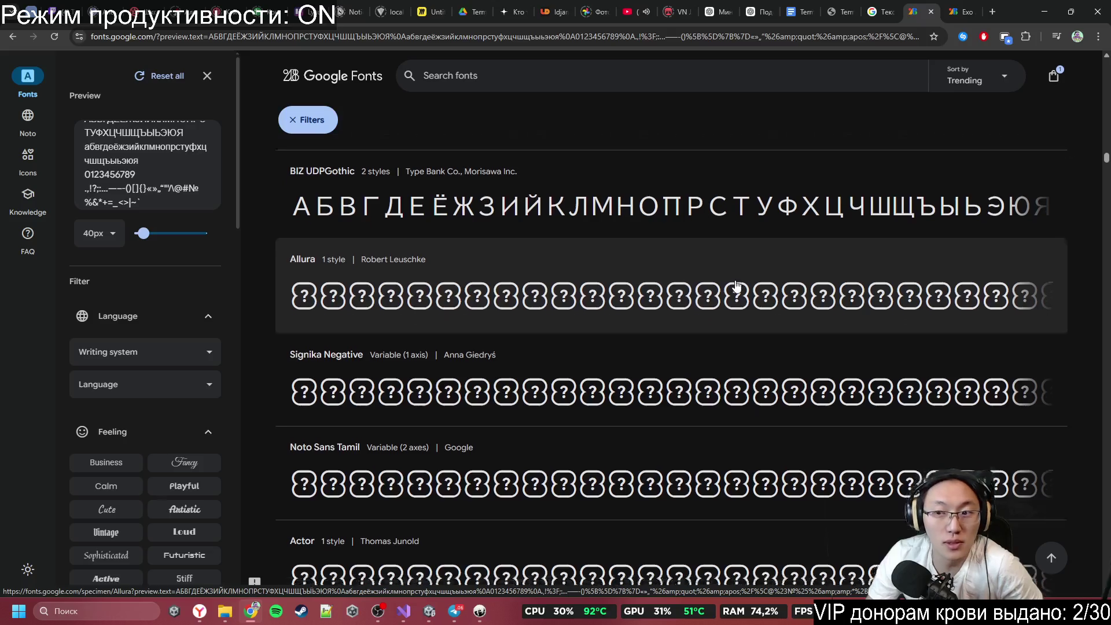
scroll(737, 286, "up", 4)
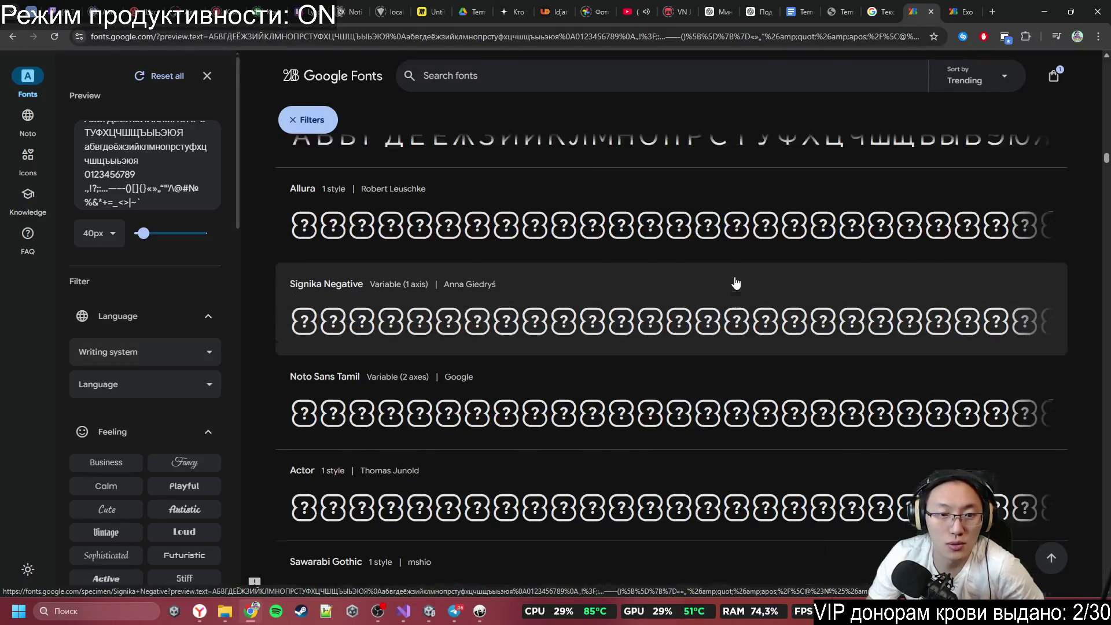
scroll(736, 285, "down", 5)
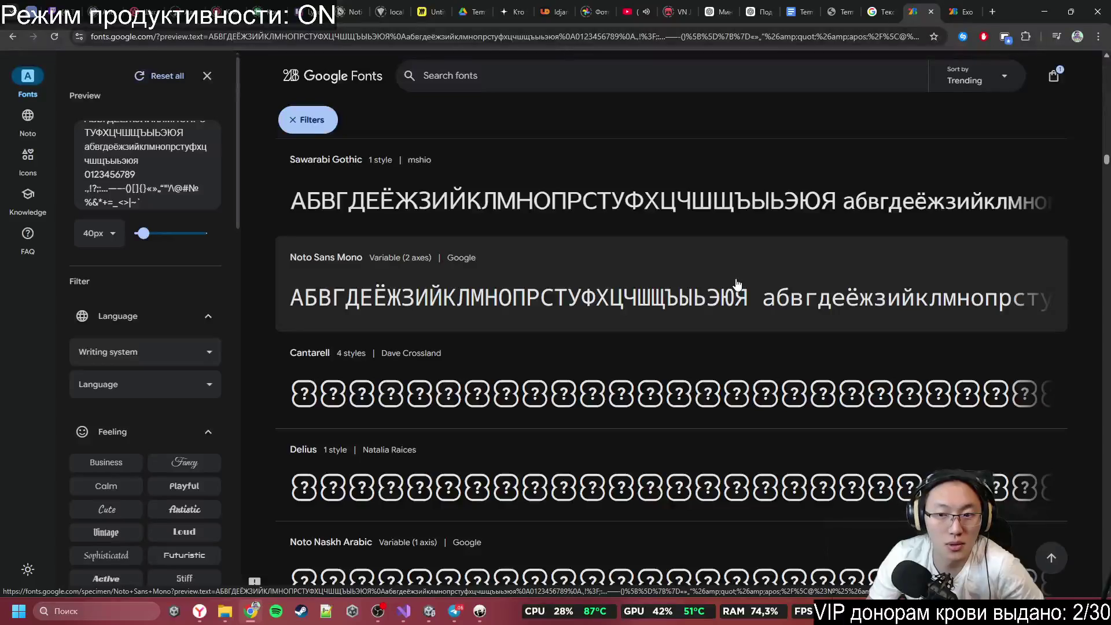
scroll(739, 281, "down", 9)
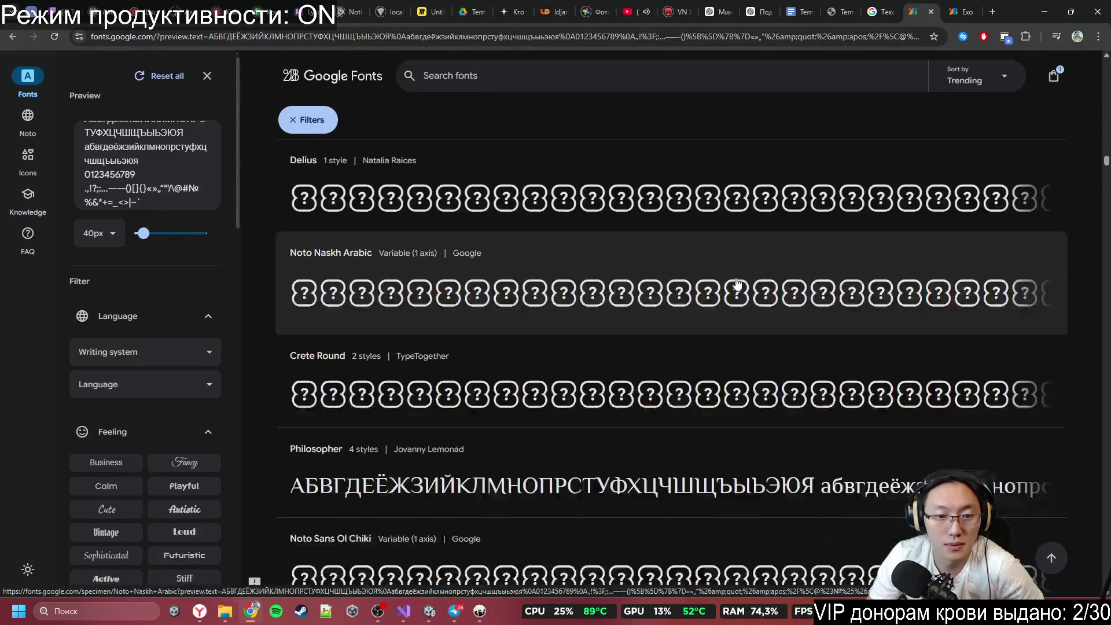
scroll(743, 272, "down", 10)
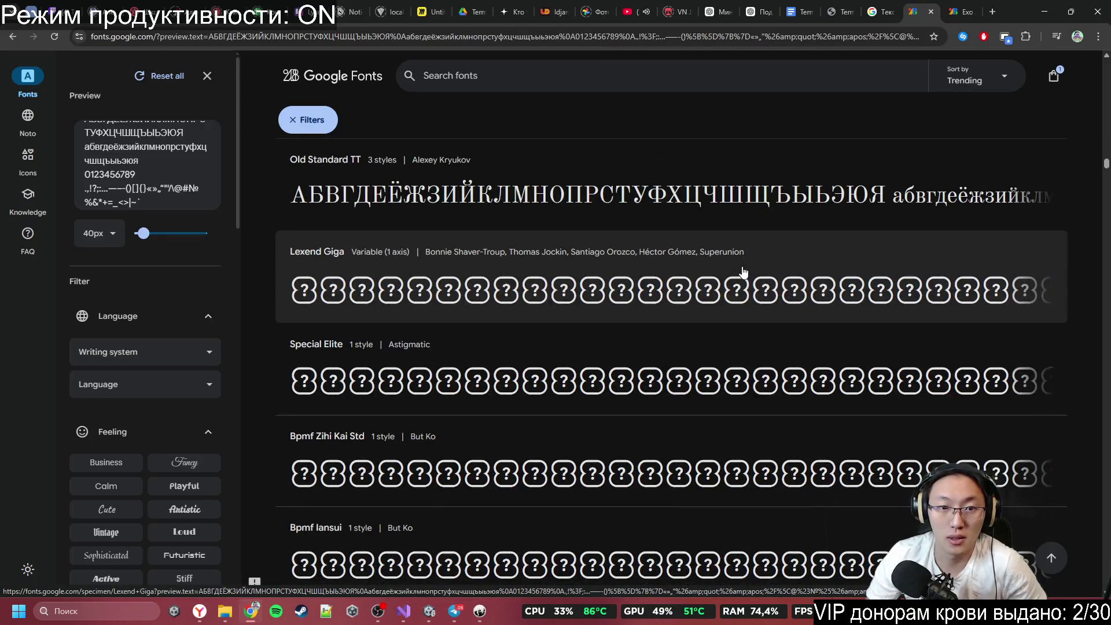
scroll(742, 272, "down", 6)
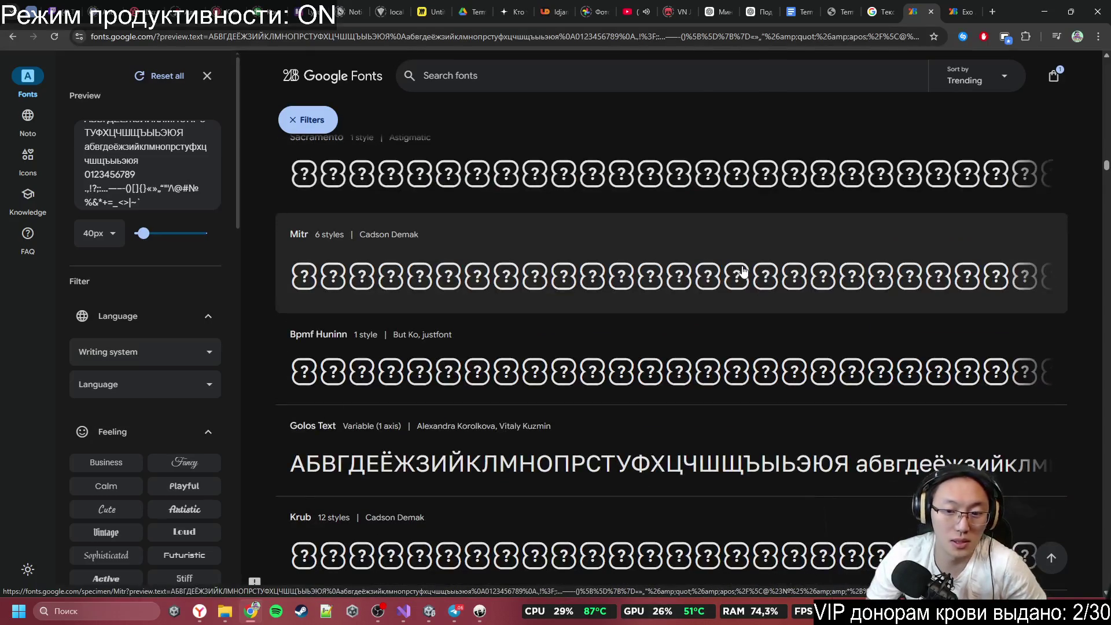
scroll(743, 272, "down", 5)
scroll(744, 273, "down", 3)
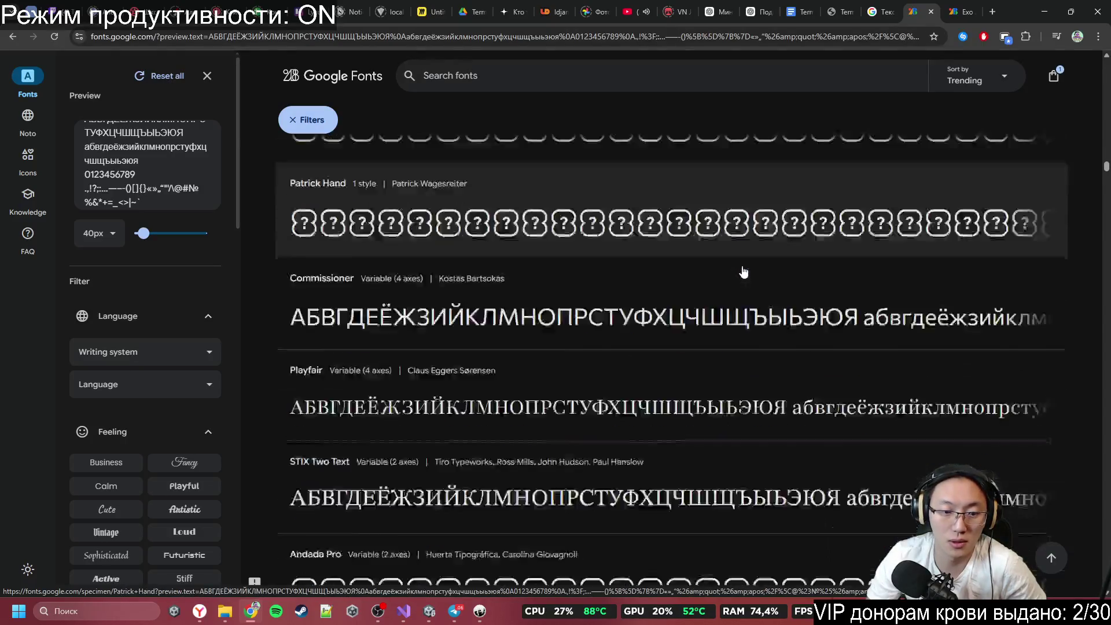
scroll(744, 273, "down", 4)
scroll(744, 272, "down", 10)
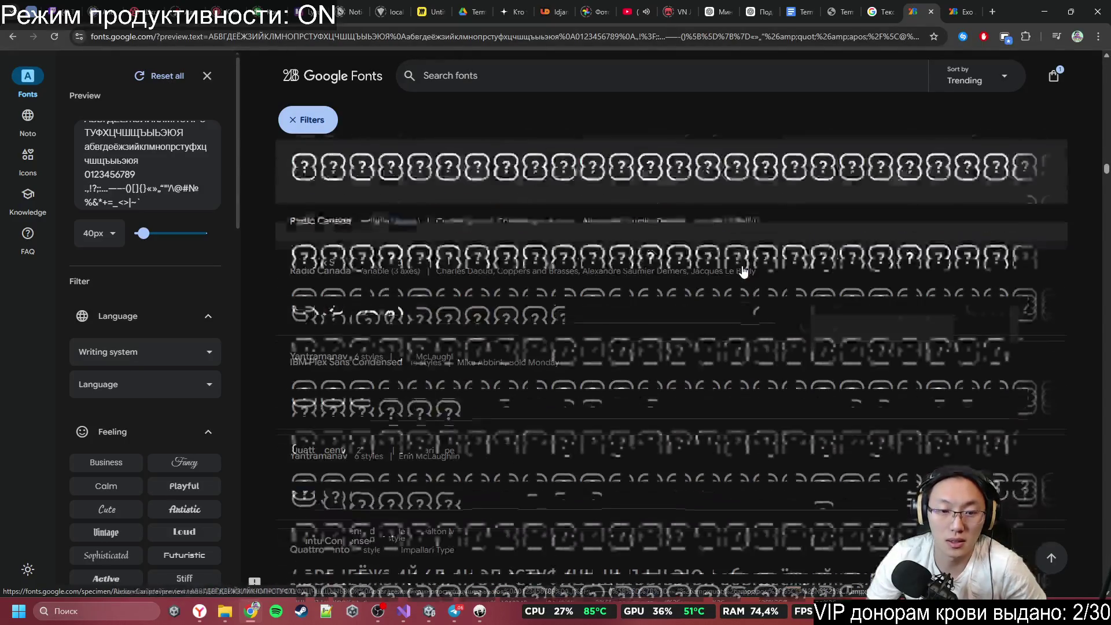
scroll(743, 272, "down", 3)
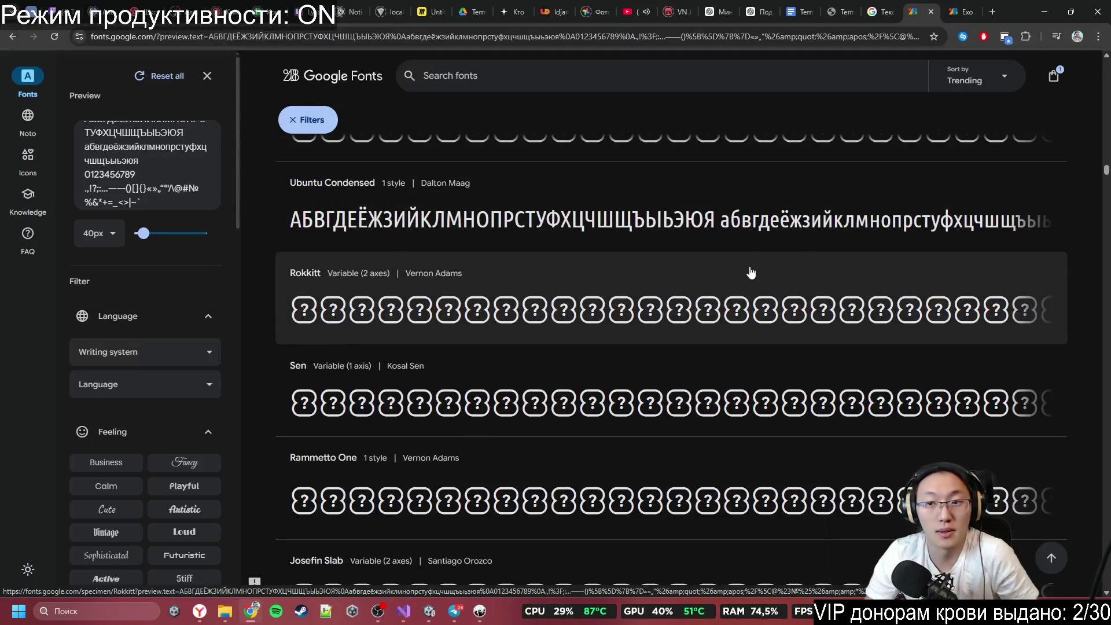
scroll(797, 212, "down", 5)
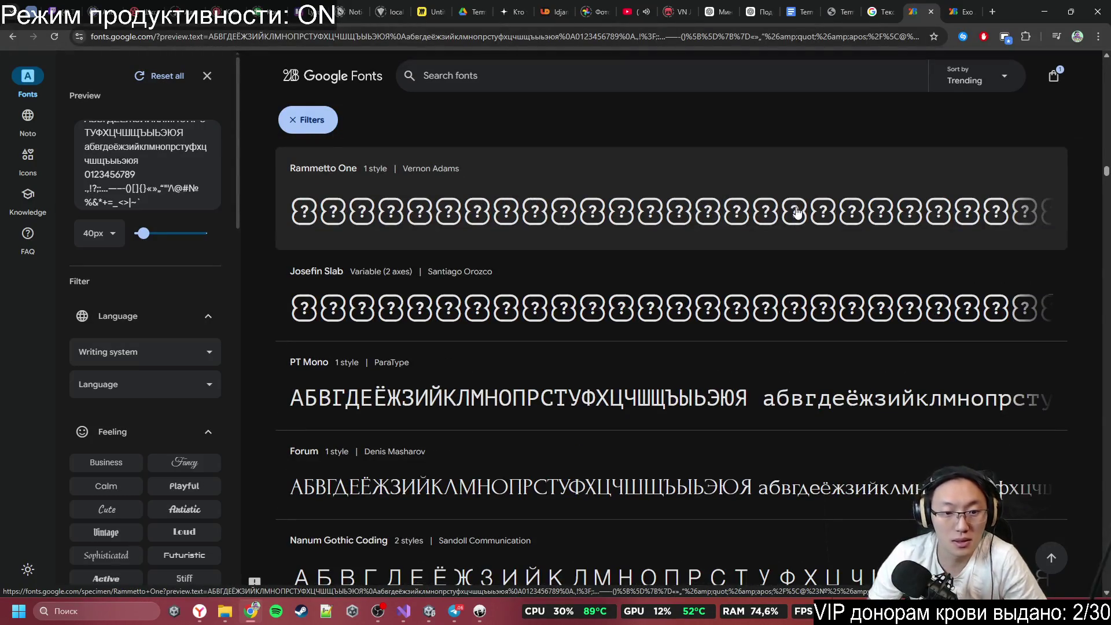
scroll(797, 212, "down", 5)
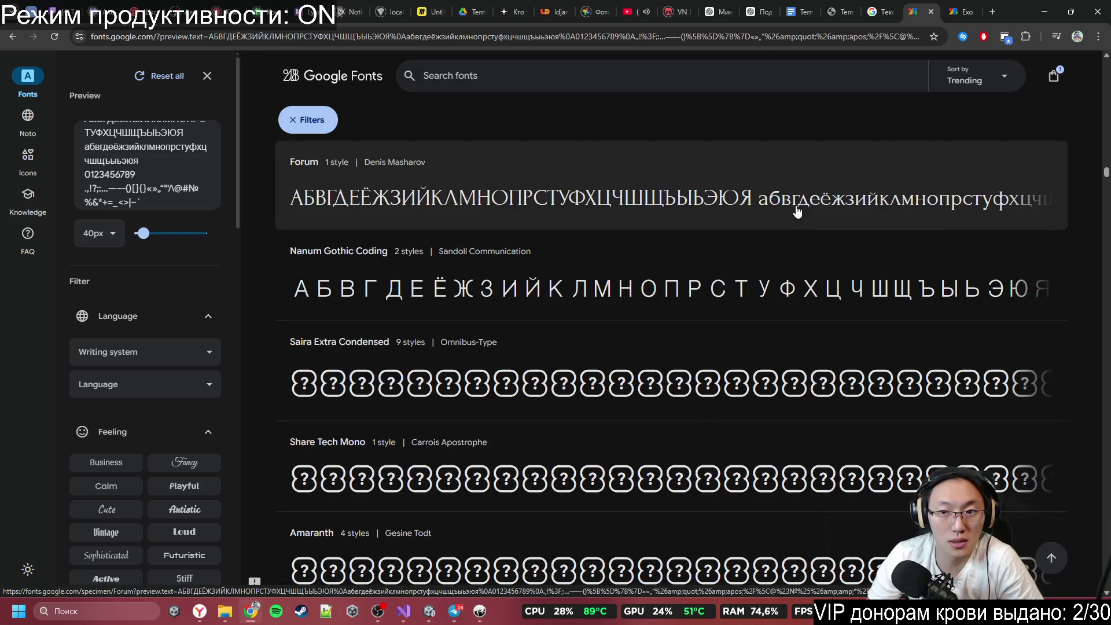
scroll(797, 213, "down", 8)
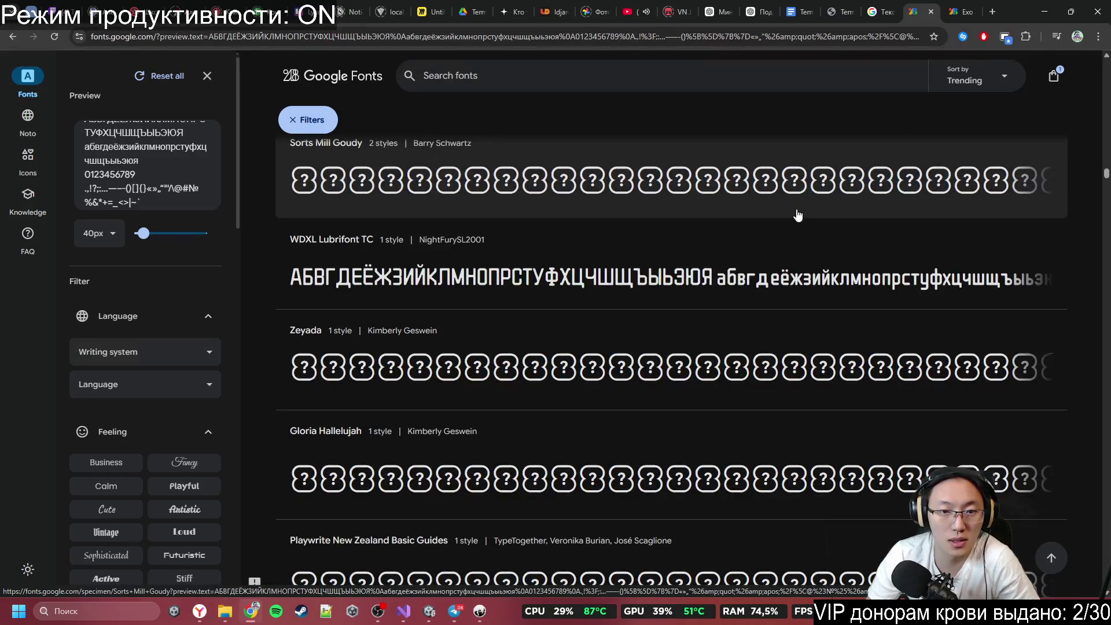
scroll(797, 215, "down", 7)
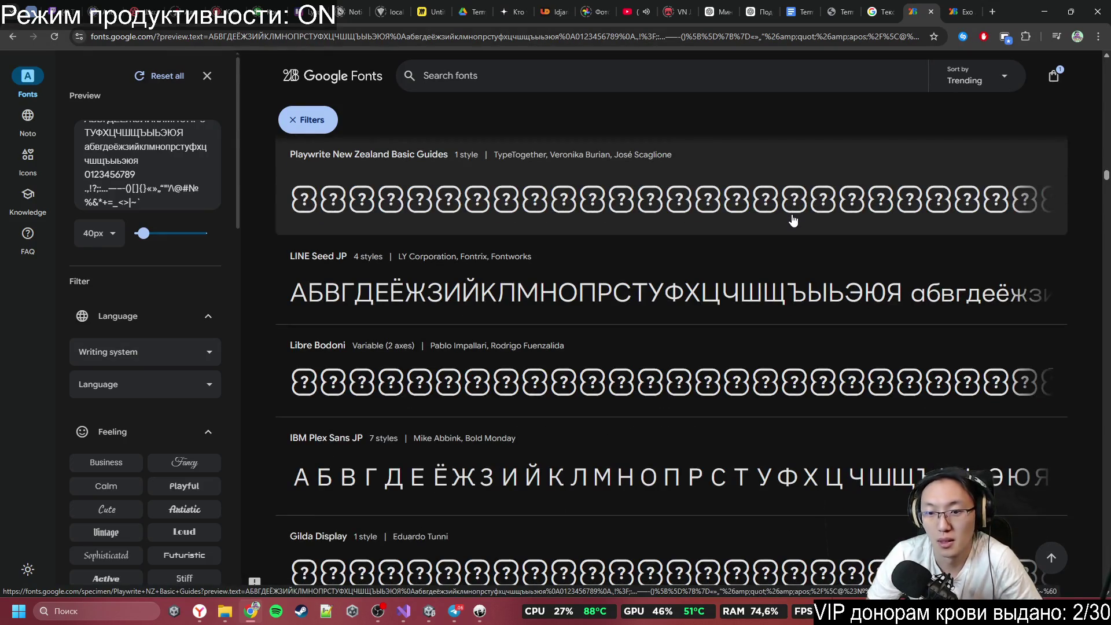
scroll(793, 217, "down", 11)
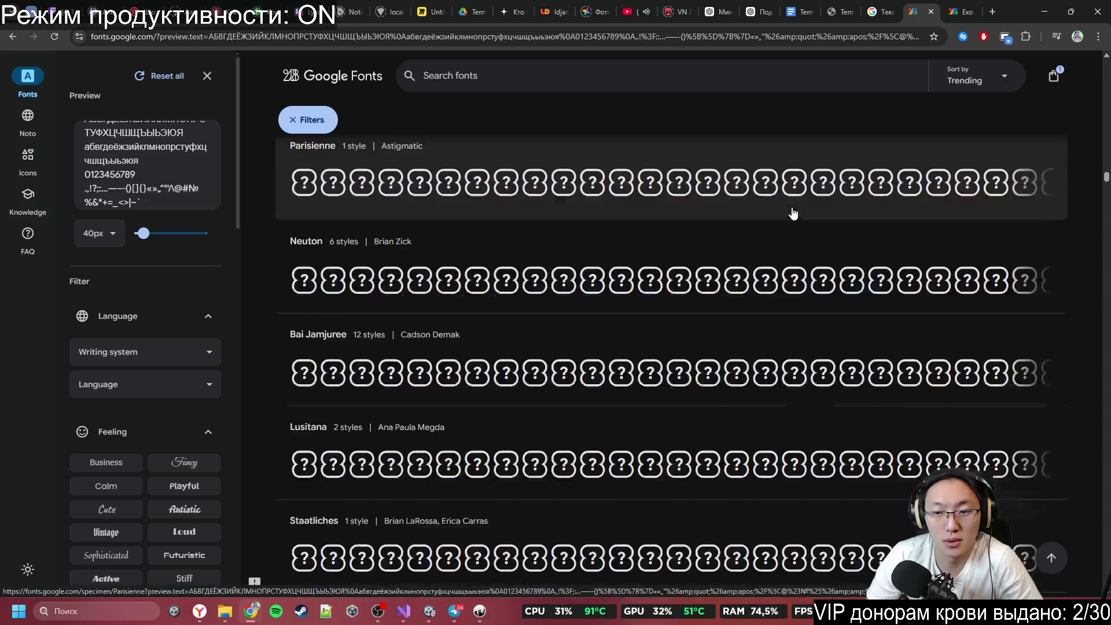
scroll(793, 214, "down", 3)
scroll(793, 216, "down", 8)
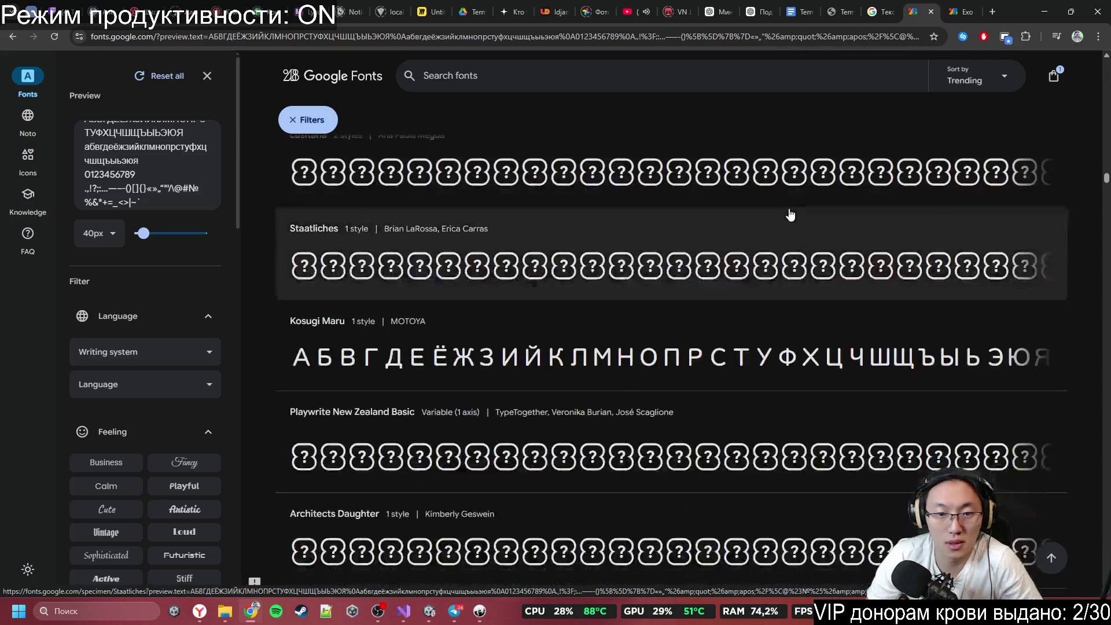
scroll(789, 210, "down", 7)
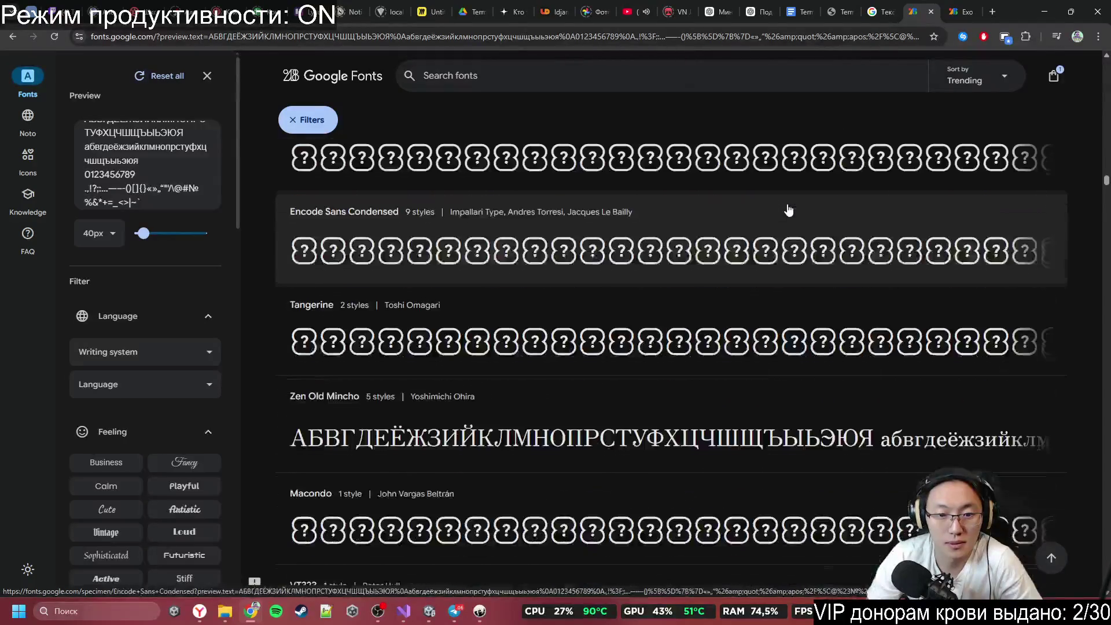
scroll(788, 210, "down", 5)
scroll(782, 207, "down", 18)
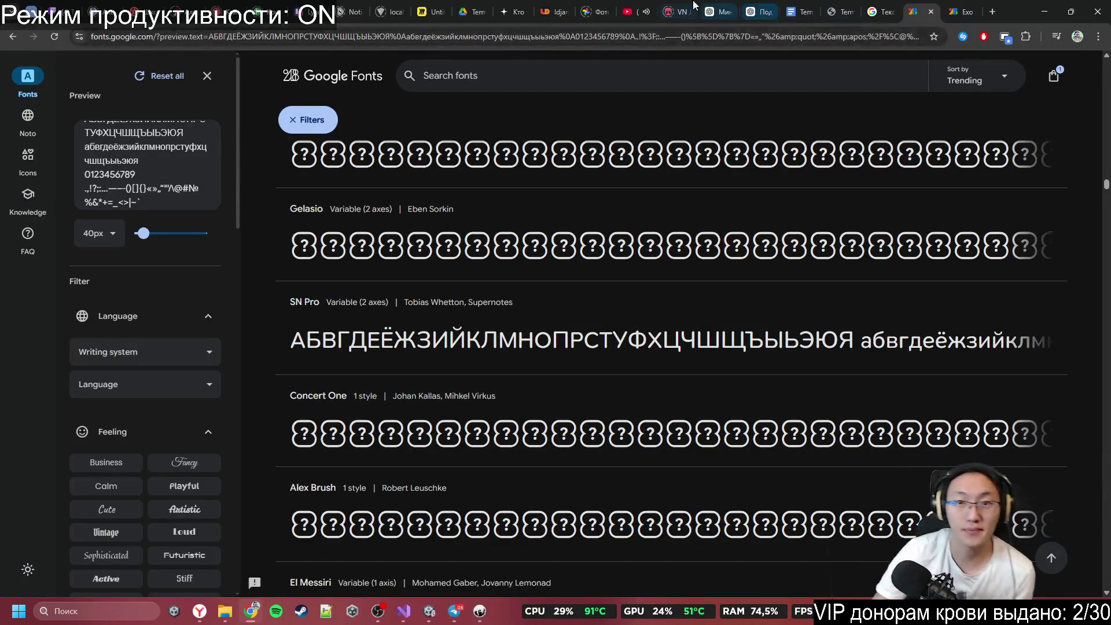
Step: Pause the lofi music video on YouTube and return to the Browse Fonts list
left_click(631, 11)
left_click(648, 112)
left_click(947, 4)
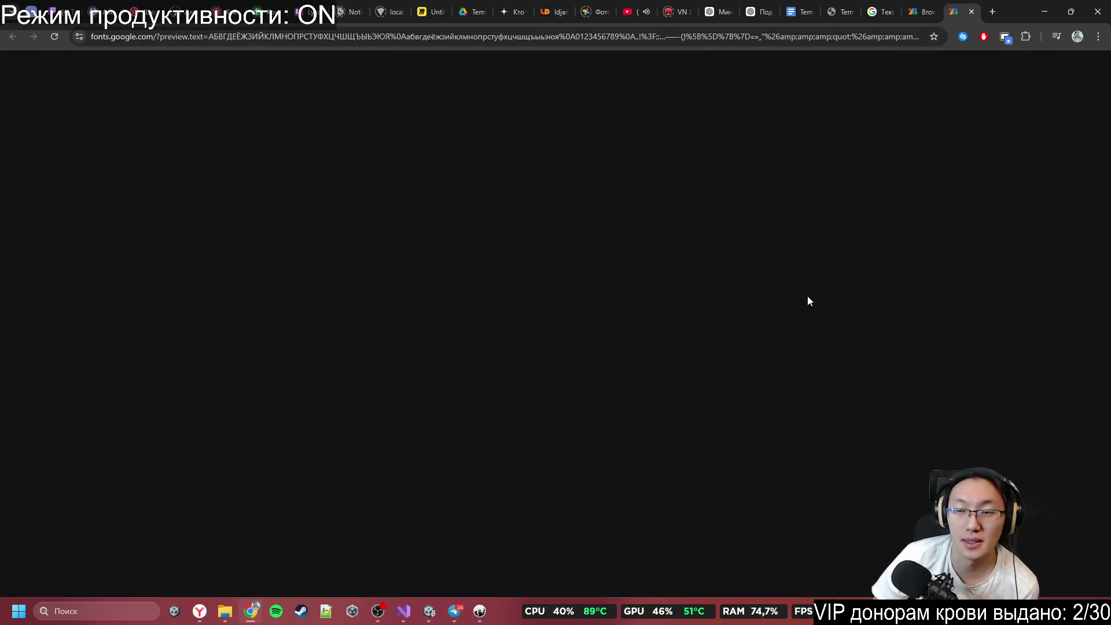
left_click(925, 6)
Step: Scroll the catalogue and open Balsamiq Sans in its own new tab
scroll(764, 252, "down", 4)
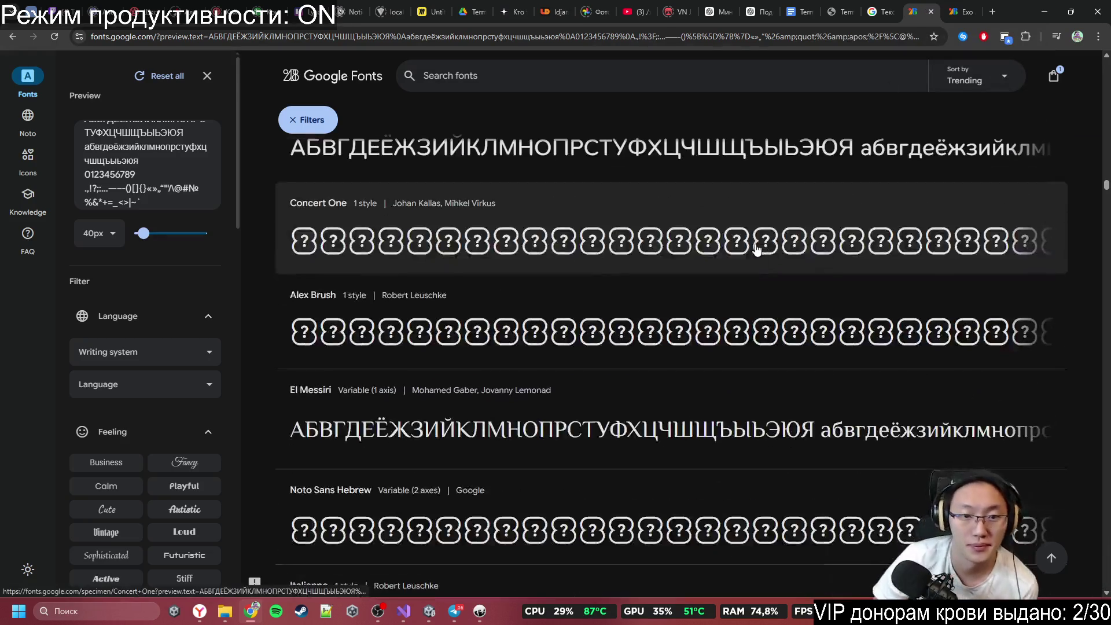
scroll(770, 261, "up", 2)
scroll(741, 332, "down", 3)
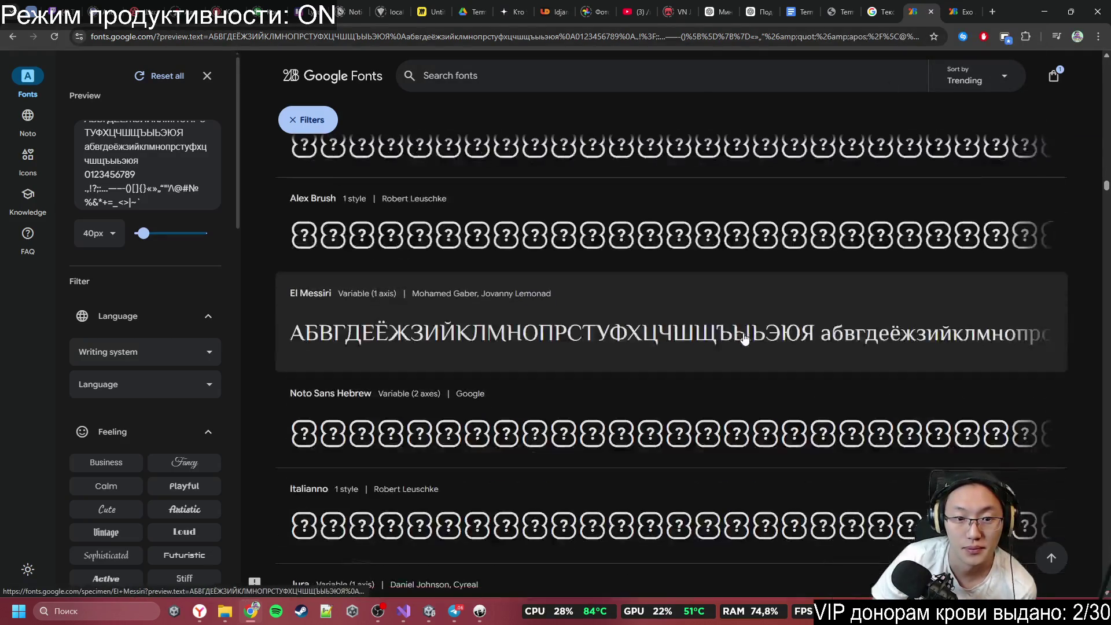
scroll(744, 338, "down", 3)
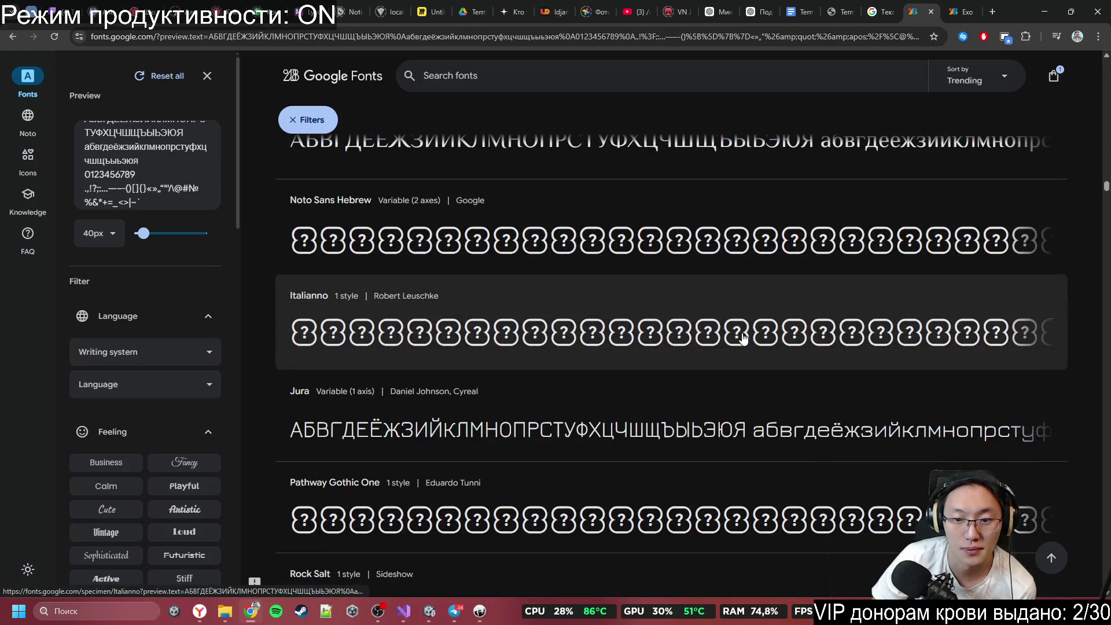
scroll(739, 336, "down", 9)
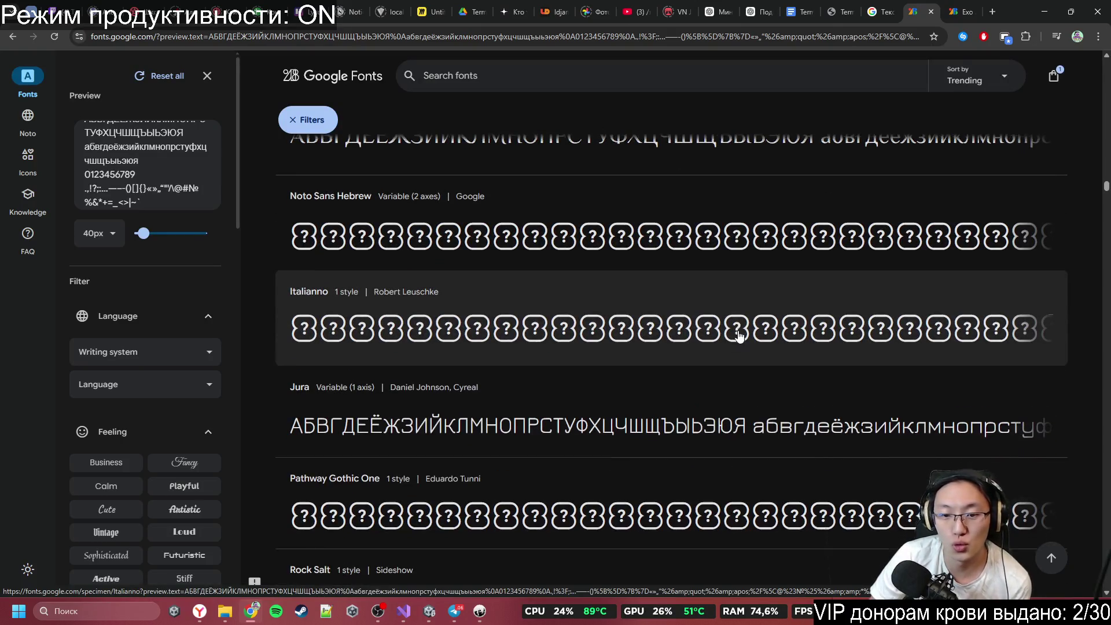
scroll(739, 329, "up", 2)
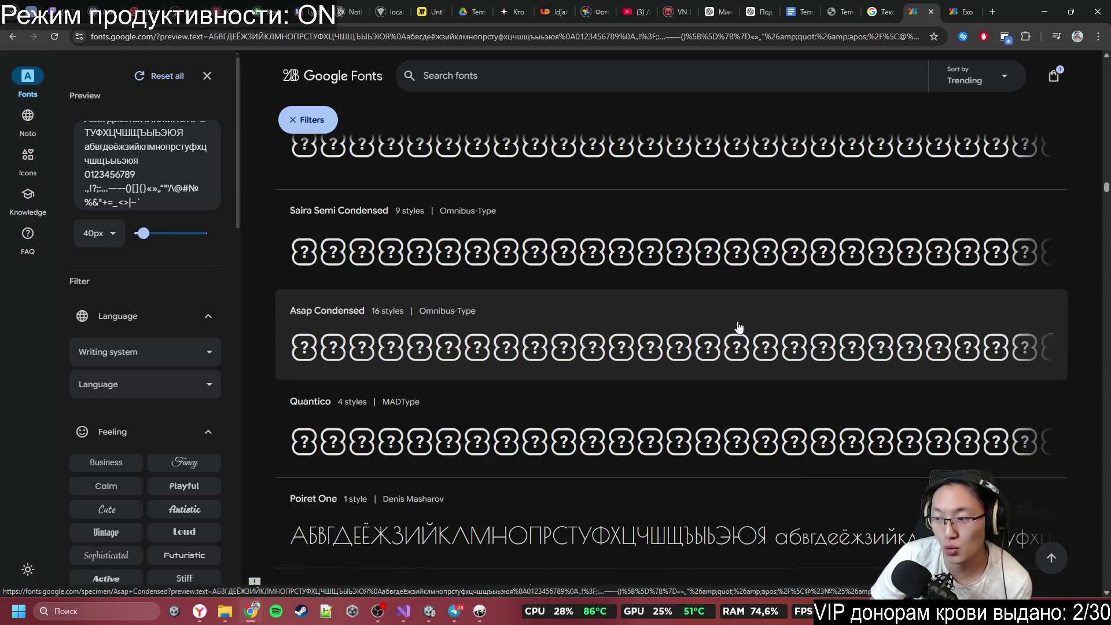
scroll(738, 326, "down", 3)
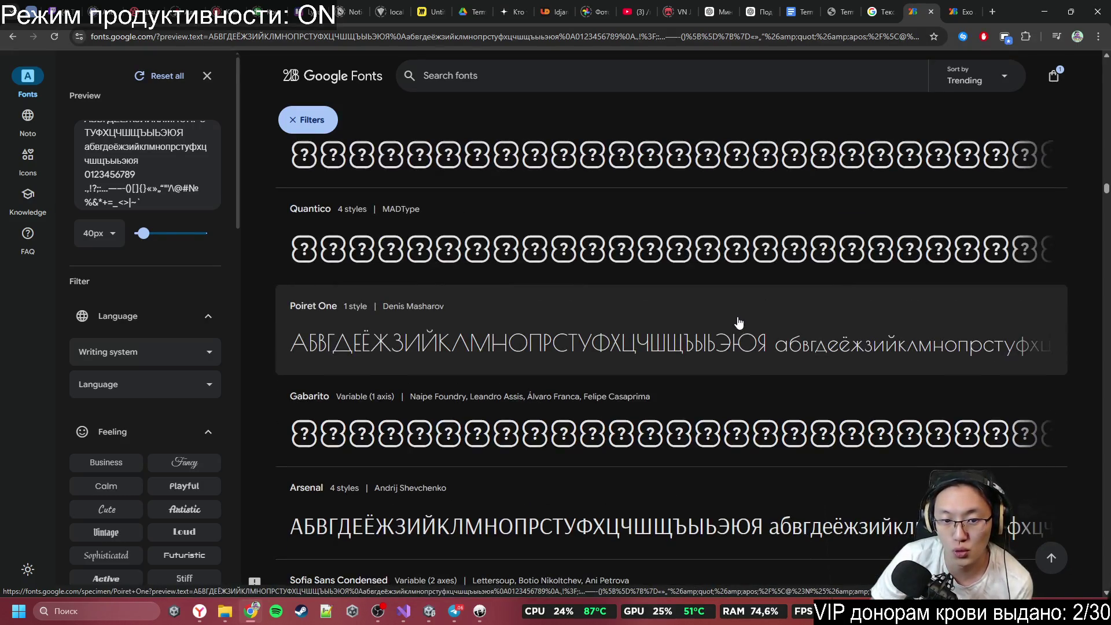
scroll(709, 283, "down", 9)
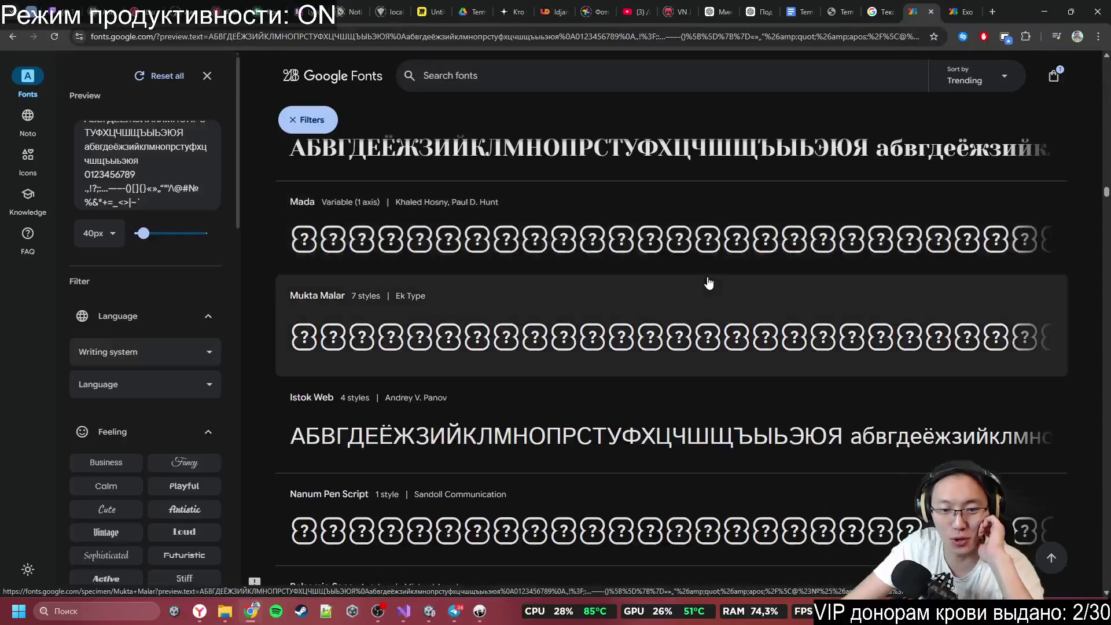
scroll(709, 283, "down", 5)
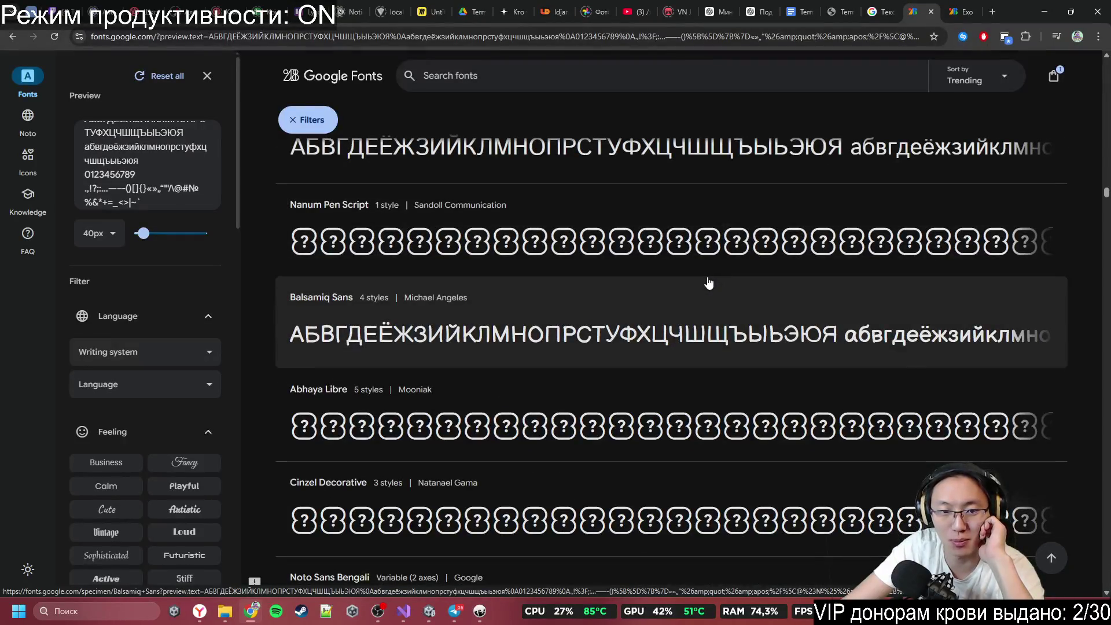
middle_click(755, 345)
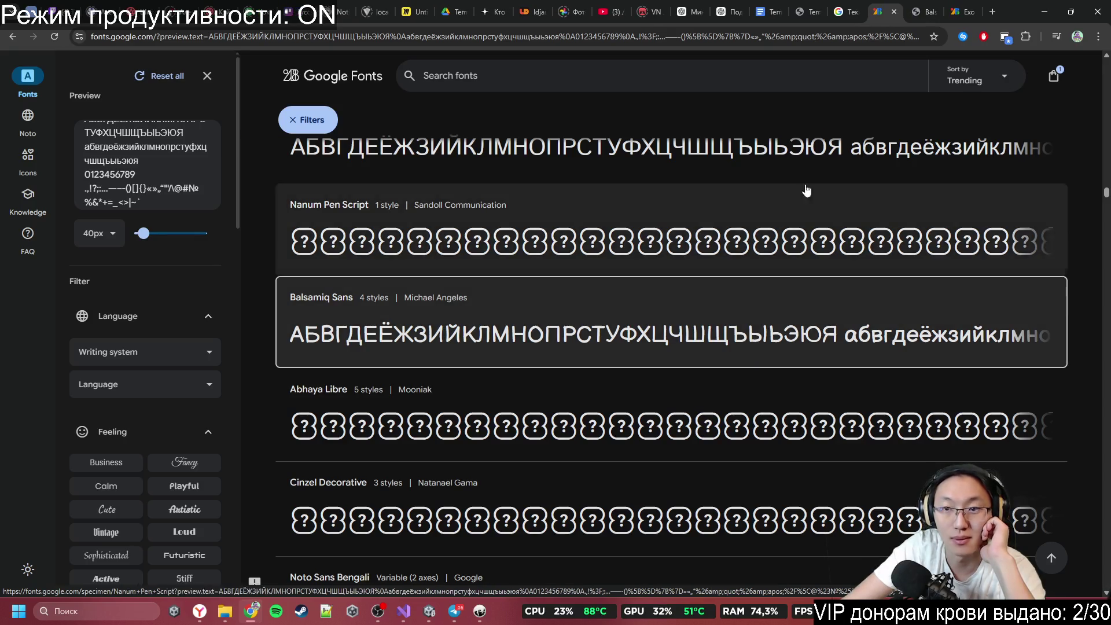
left_click(919, 17)
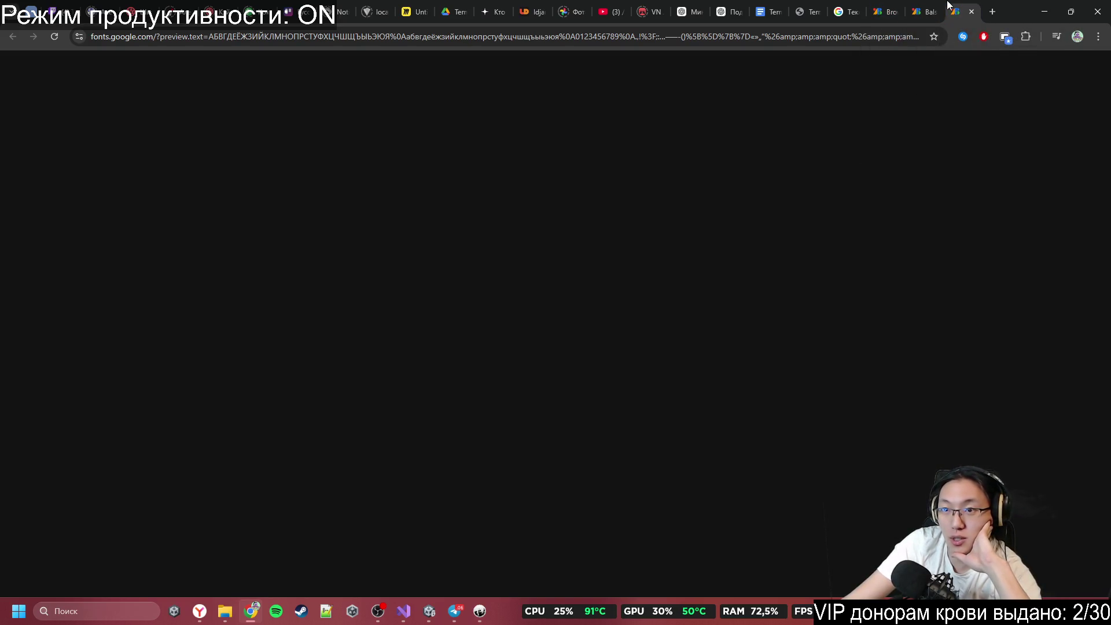
left_click(52, 42)
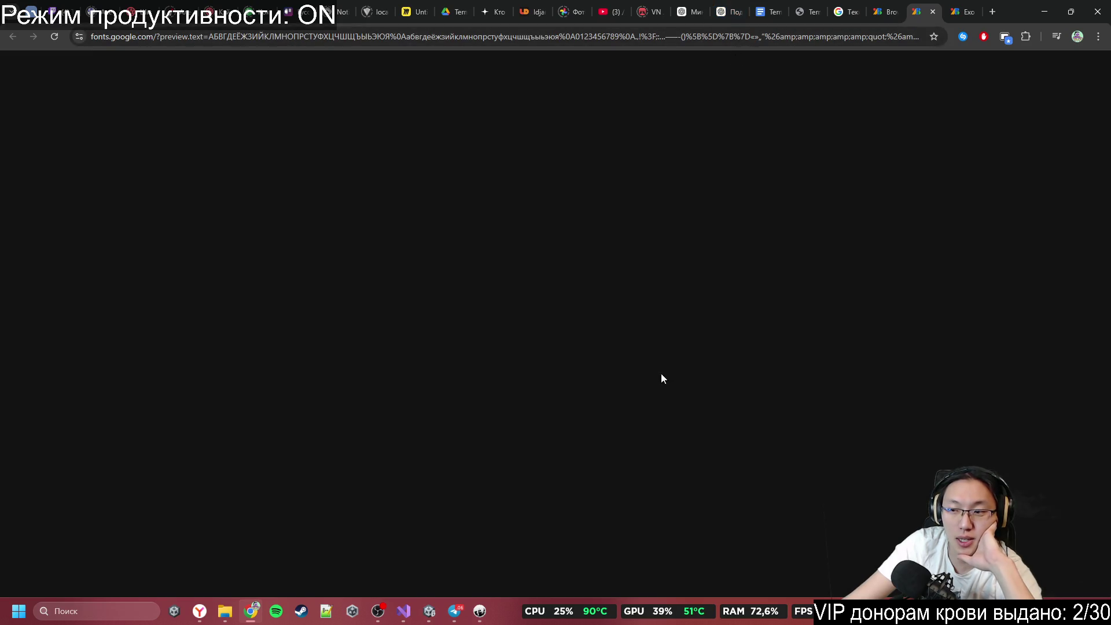
left_click(703, 37)
left_click_drag(756, 36, 904, 37)
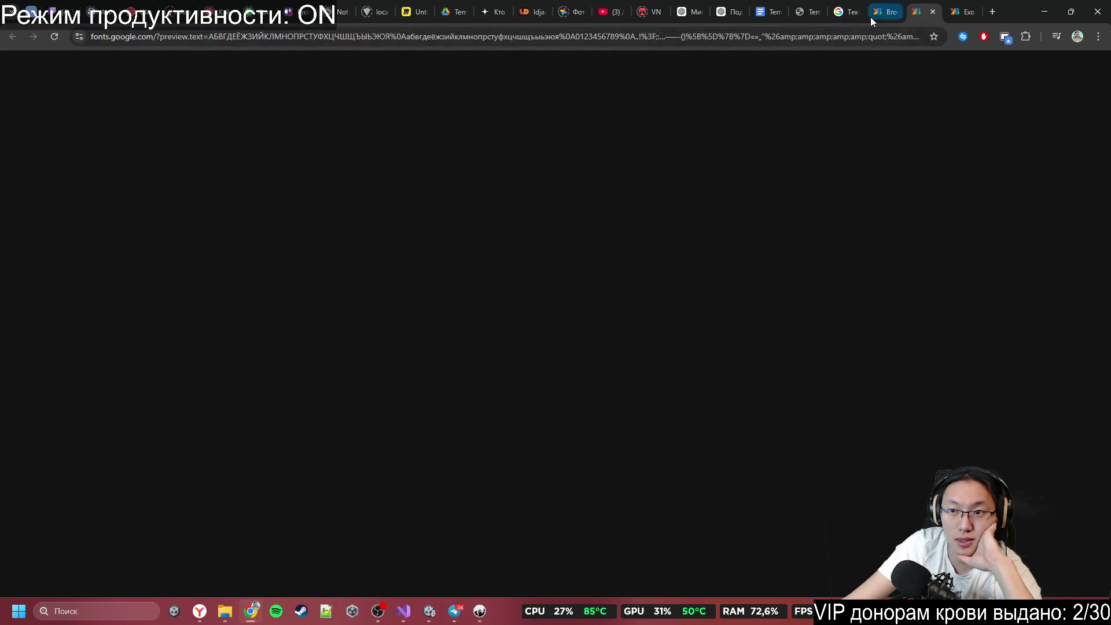
left_click(877, 12)
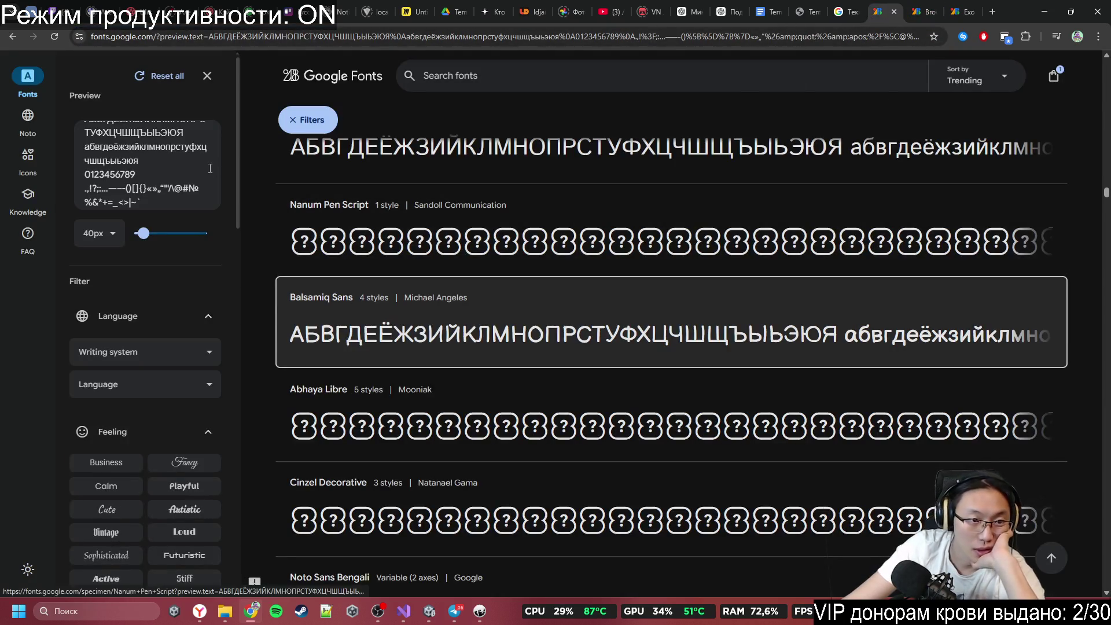
Step: Clear the Preview box and paste the Cyrillic alphabet, digits and symbols back in
left_click_drag(146, 188, 141, 202)
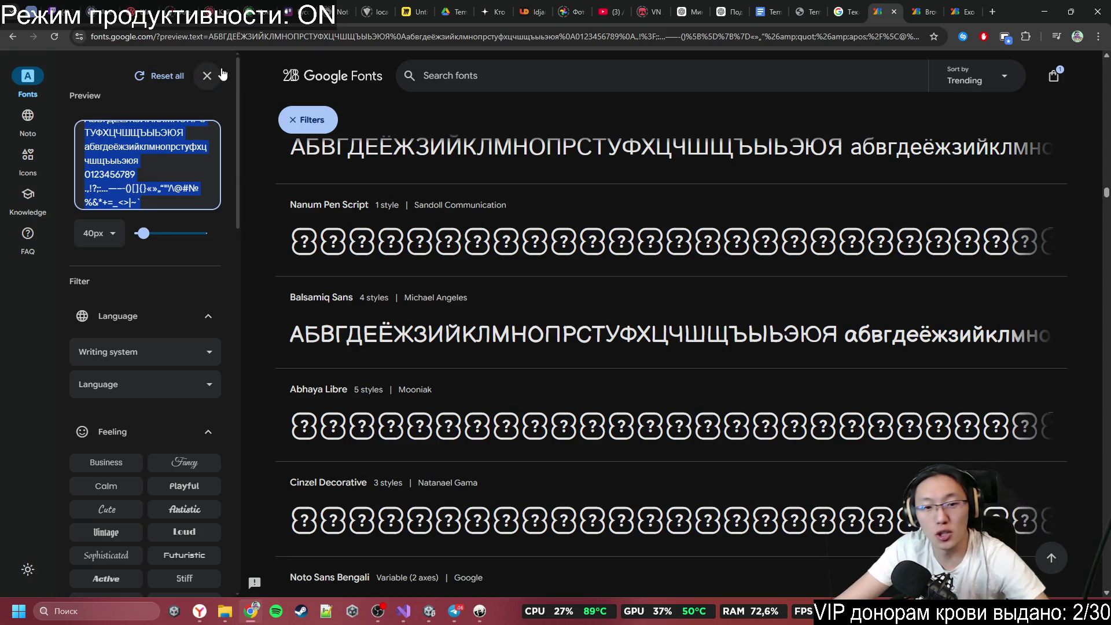
key("ctrl+a")
key("BackSpace")
scroll(510, 335, "down", 3)
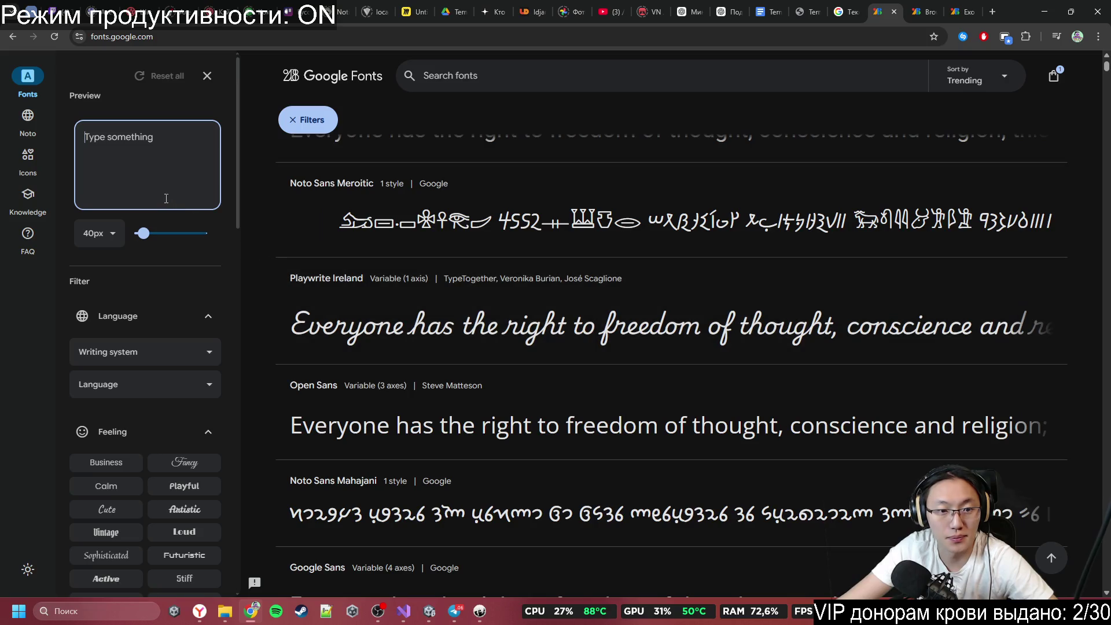
scroll(294, 238, "up", 3)
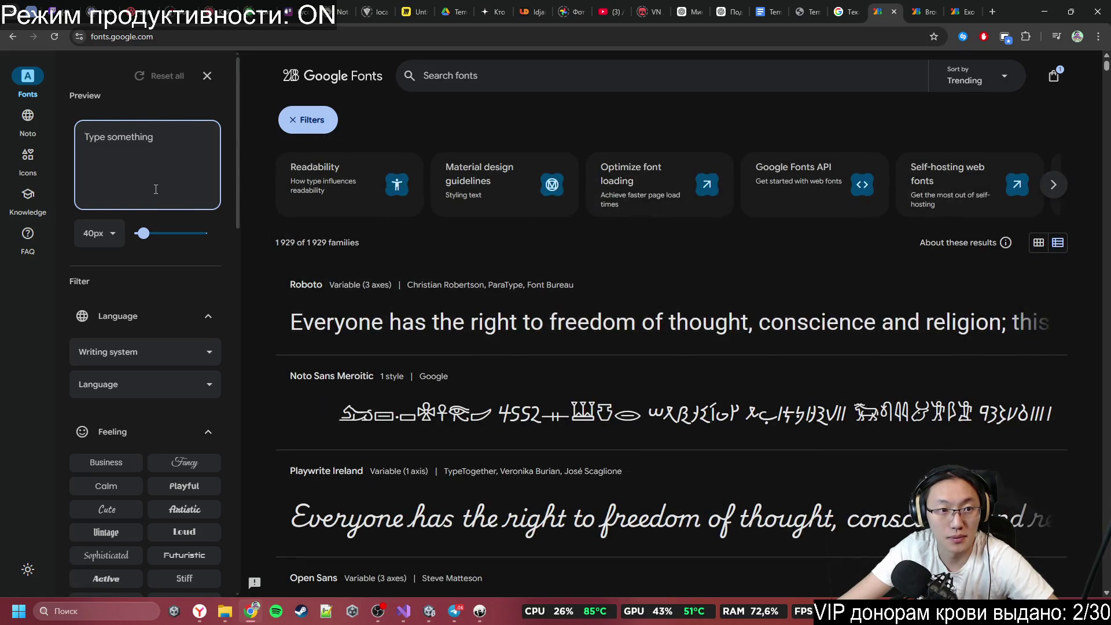
key("ctrl+v")
scroll(429, 332, "down", 5)
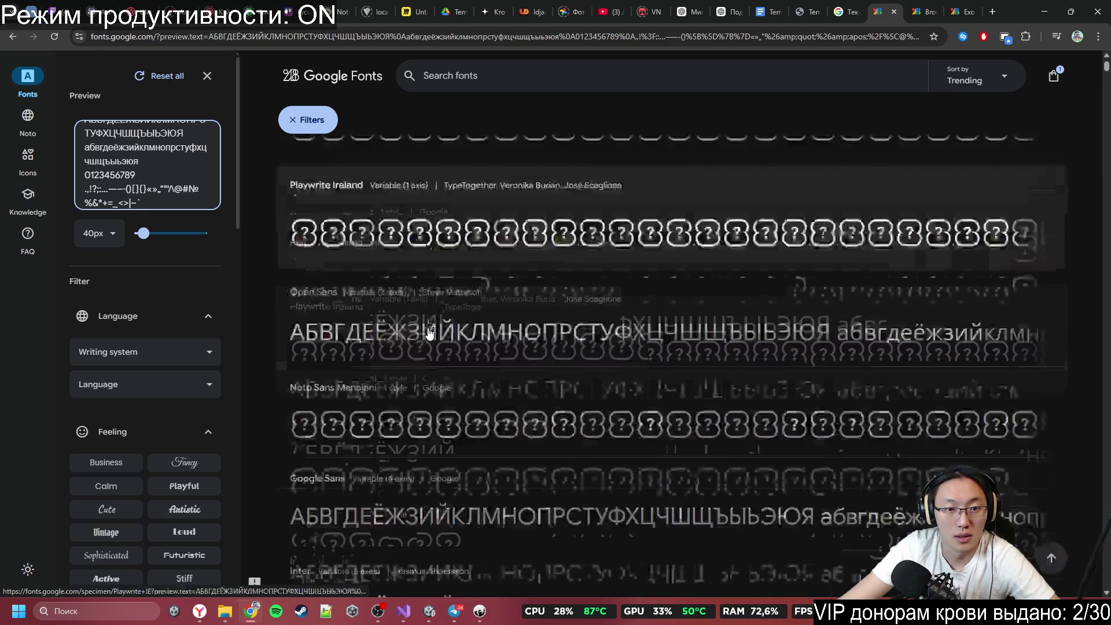
scroll(429, 332, "down", 10)
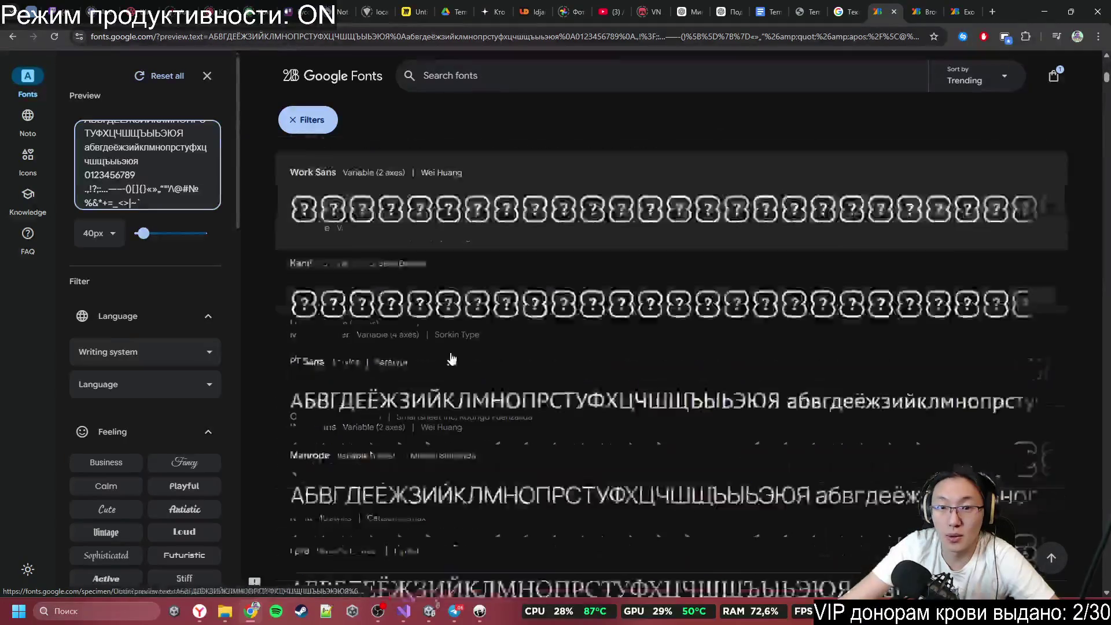
scroll(452, 359, "down", 10)
scroll(265, 385, "down", 10)
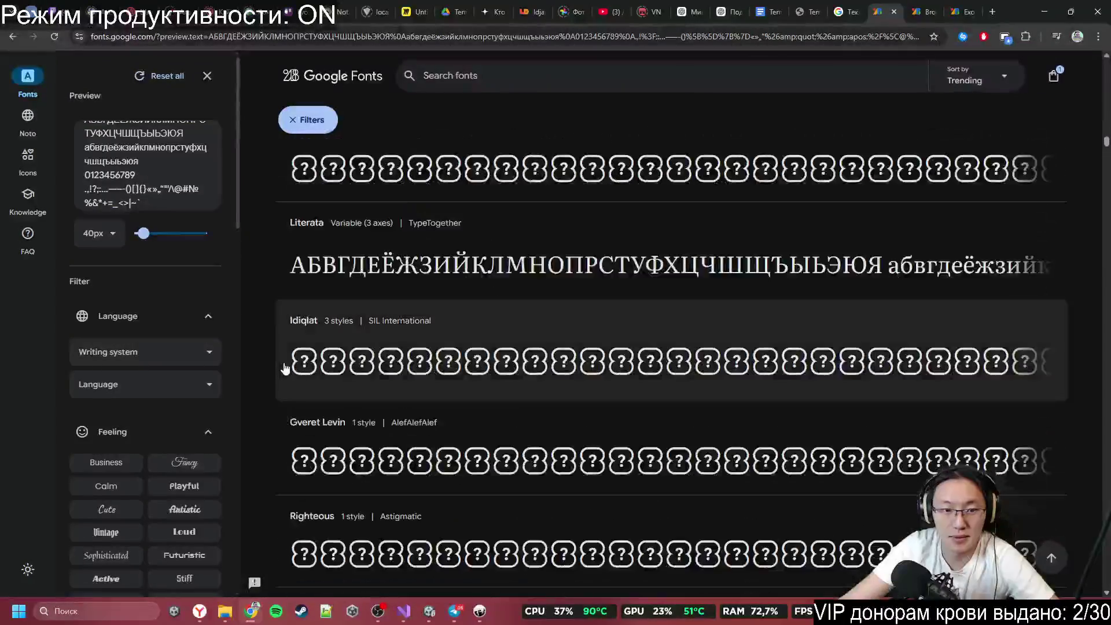
scroll(285, 365, "down", 5)
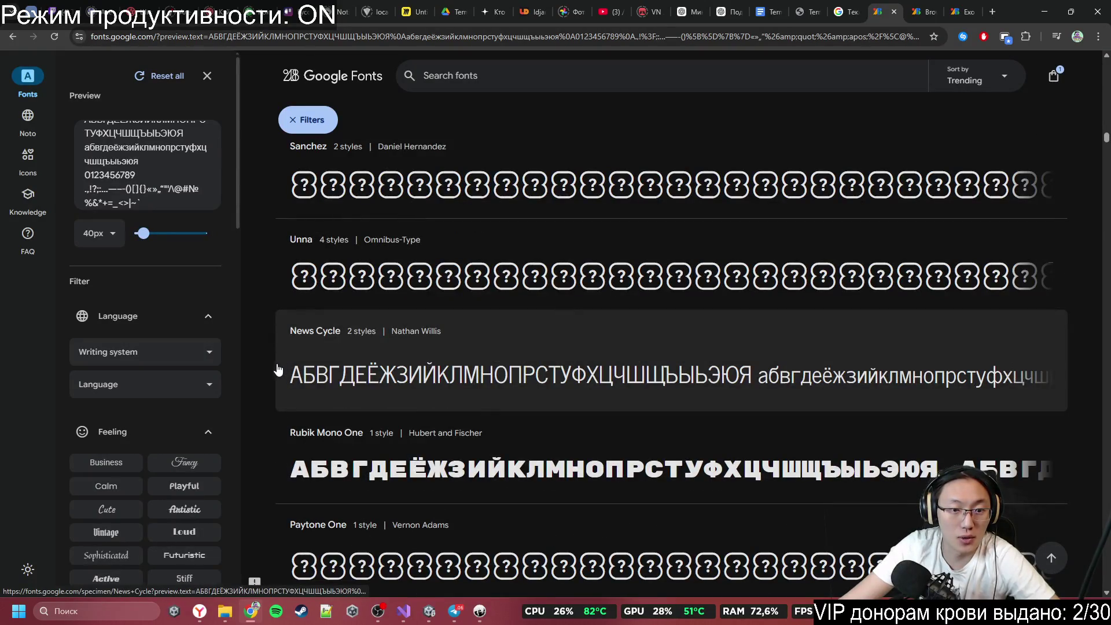
scroll(278, 369, "down", 15)
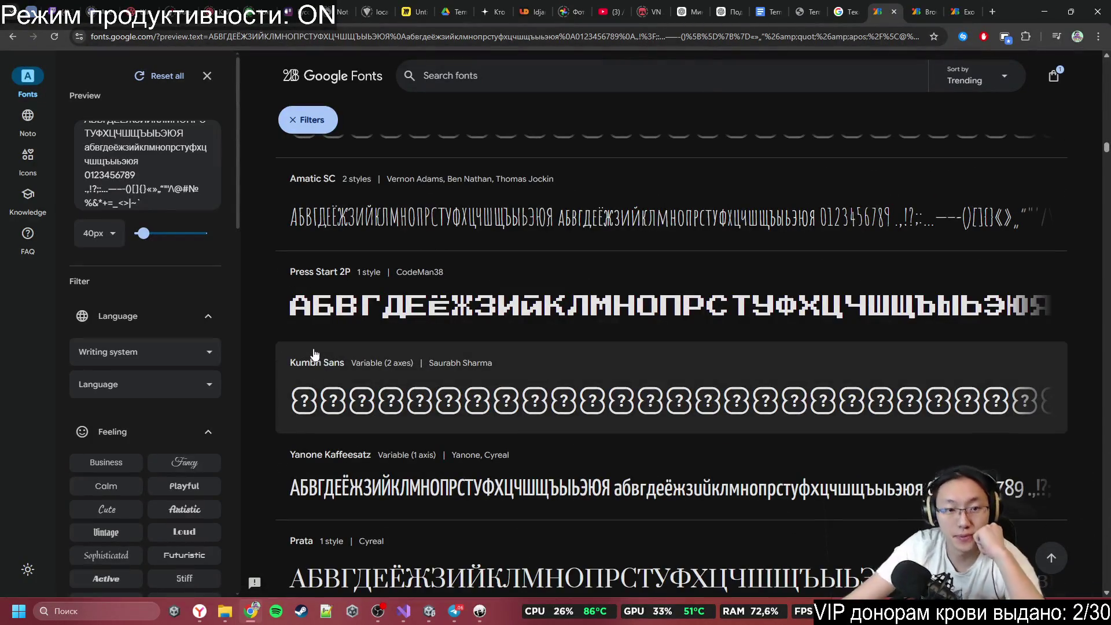
scroll(307, 360, "down", 2)
scroll(309, 359, "down", 8)
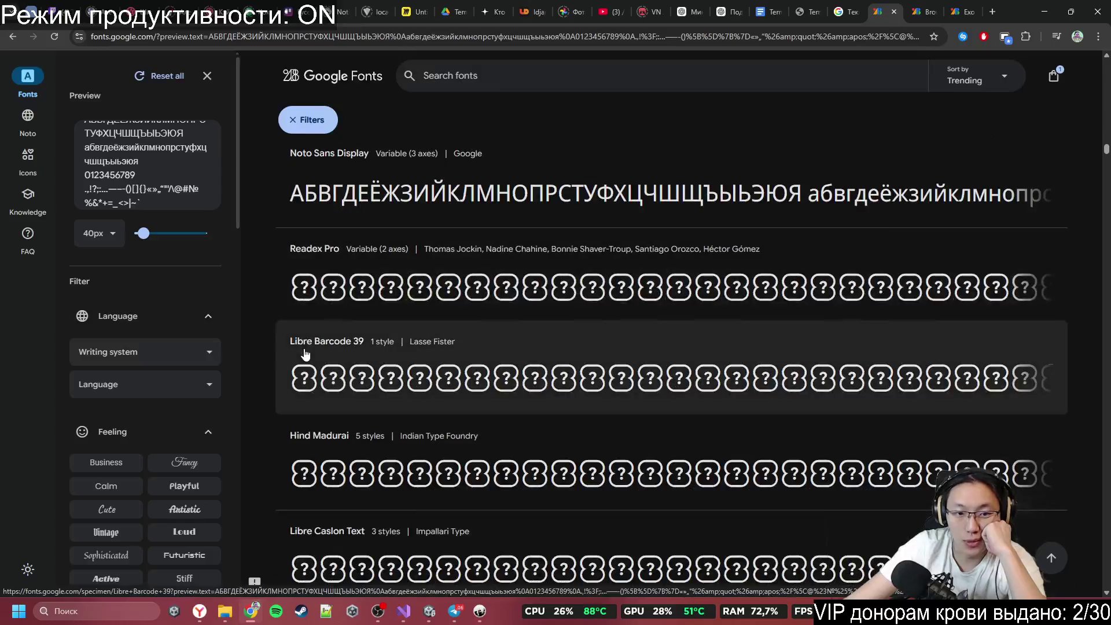
scroll(306, 356, "up", 3)
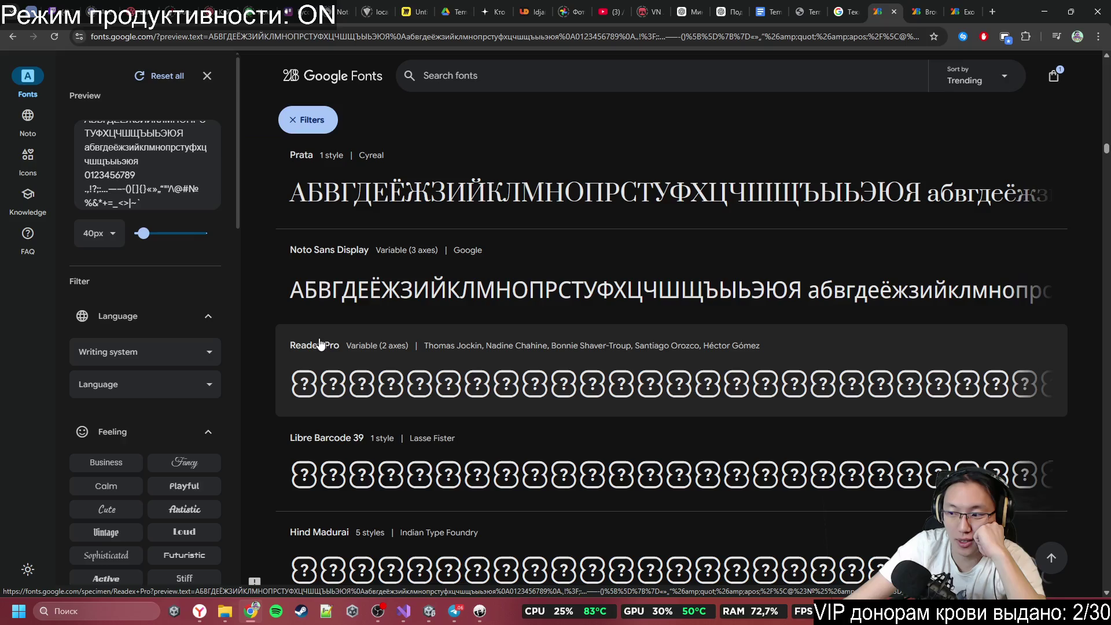
scroll(320, 343, "down", 20)
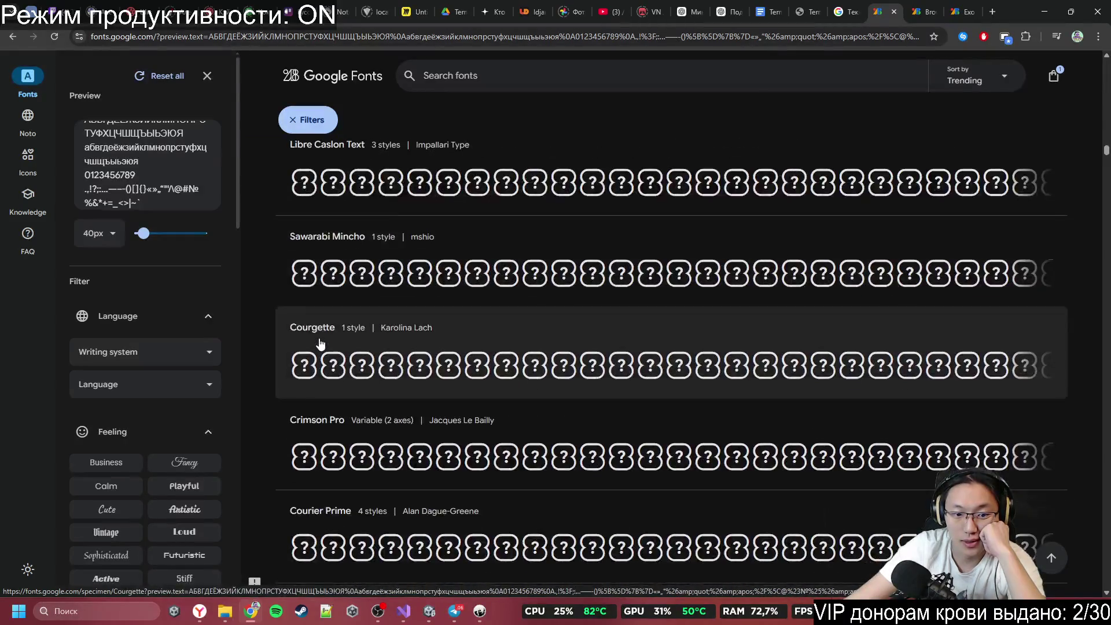
scroll(320, 343, "down", 12)
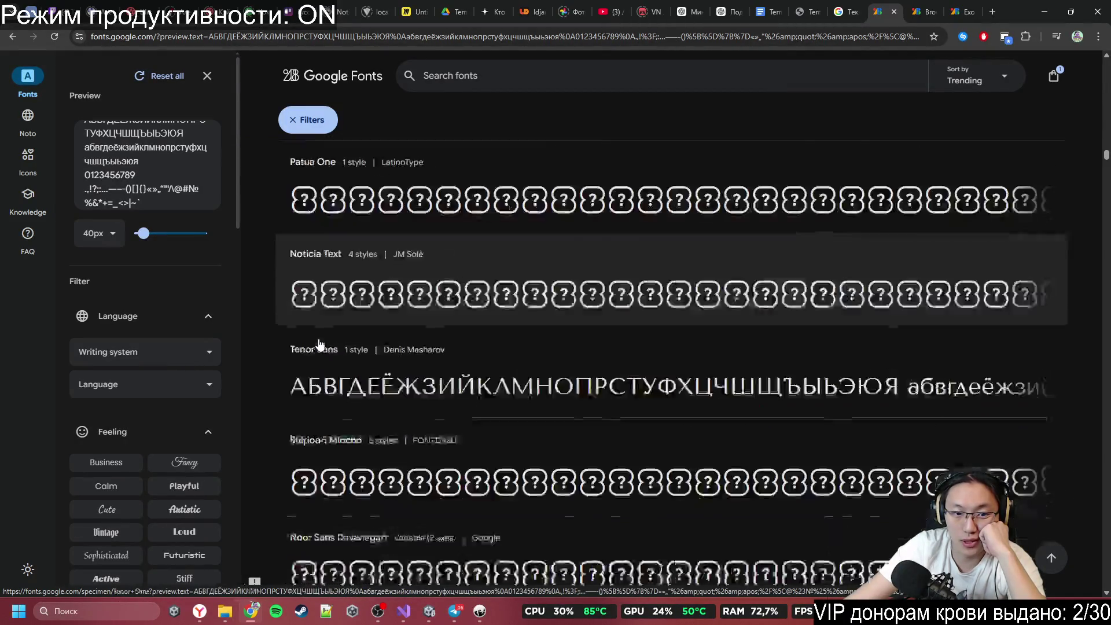
scroll(320, 346, "up", 3)
scroll(320, 346, "up", 3)
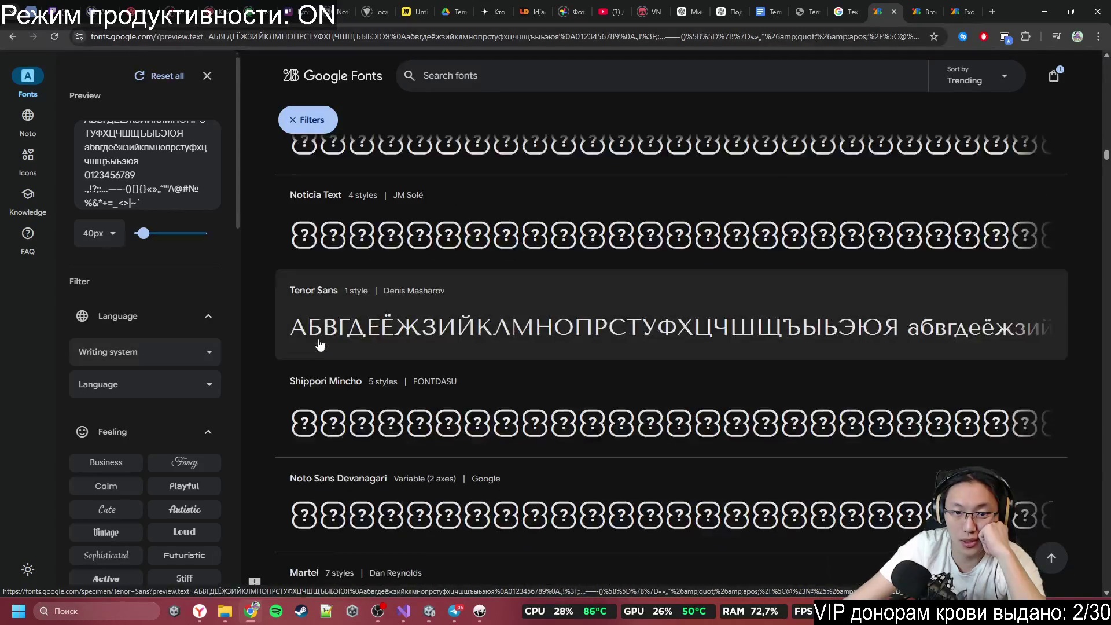
scroll(318, 346, "down", 5)
scroll(318, 346, "down", 13)
scroll(324, 349, "up", 3)
scroll(325, 351, "up", 2)
scroll(330, 353, "down", 7)
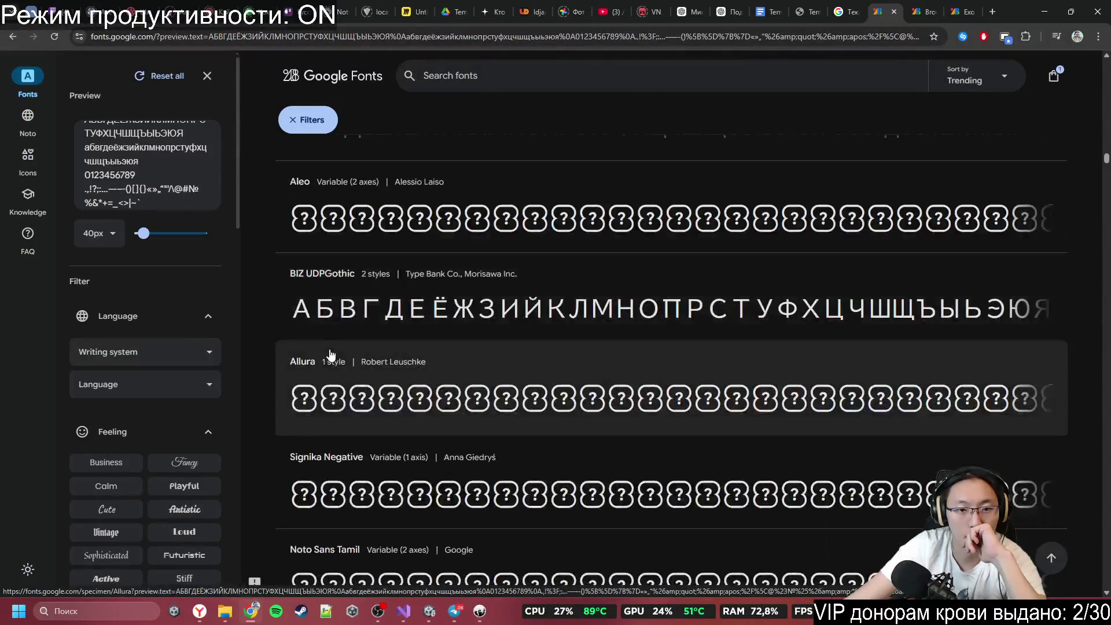
scroll(330, 354, "down", 8)
scroll(332, 358, "down", 7)
scroll(332, 359, "down", 3)
scroll(331, 359, "down", 6)
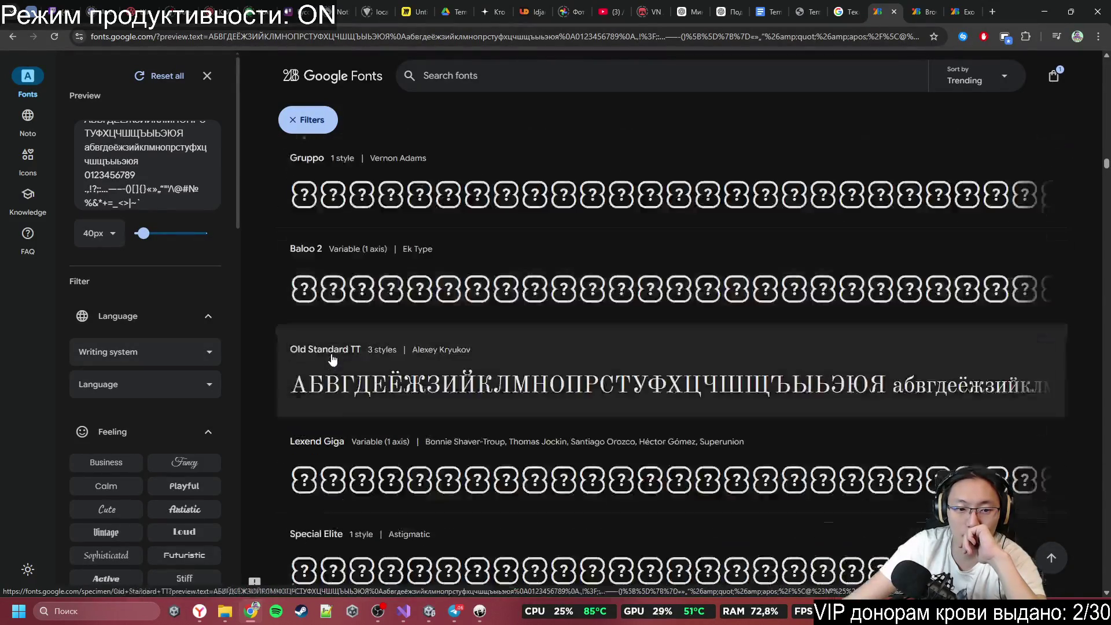
scroll(388, 347, "down", 10)
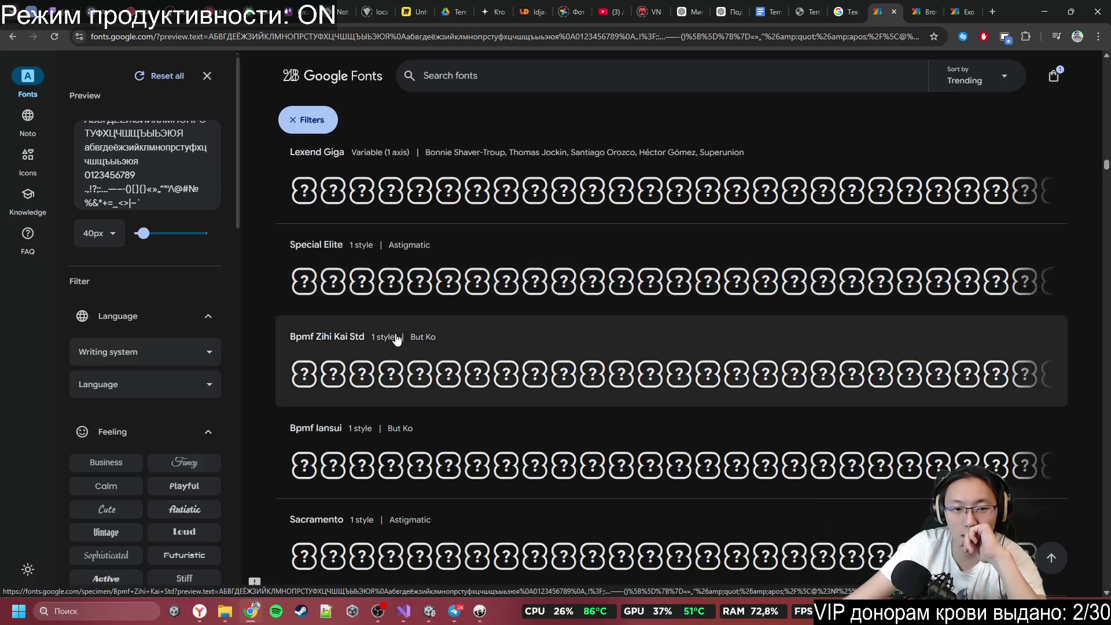
scroll(397, 340, "down", 7)
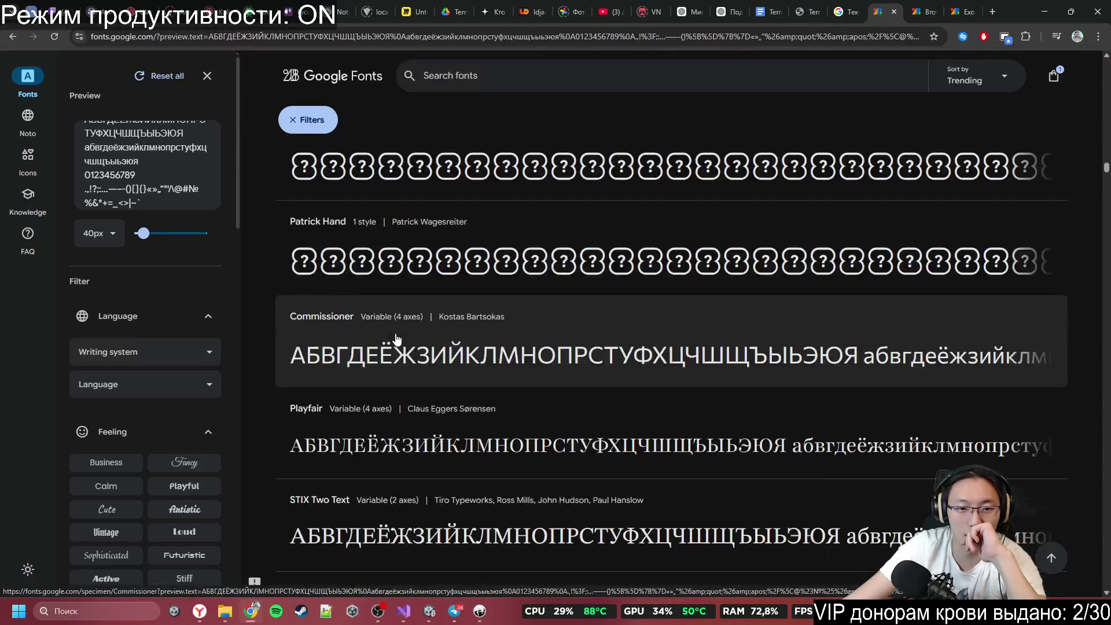
scroll(582, 334, "down", 3)
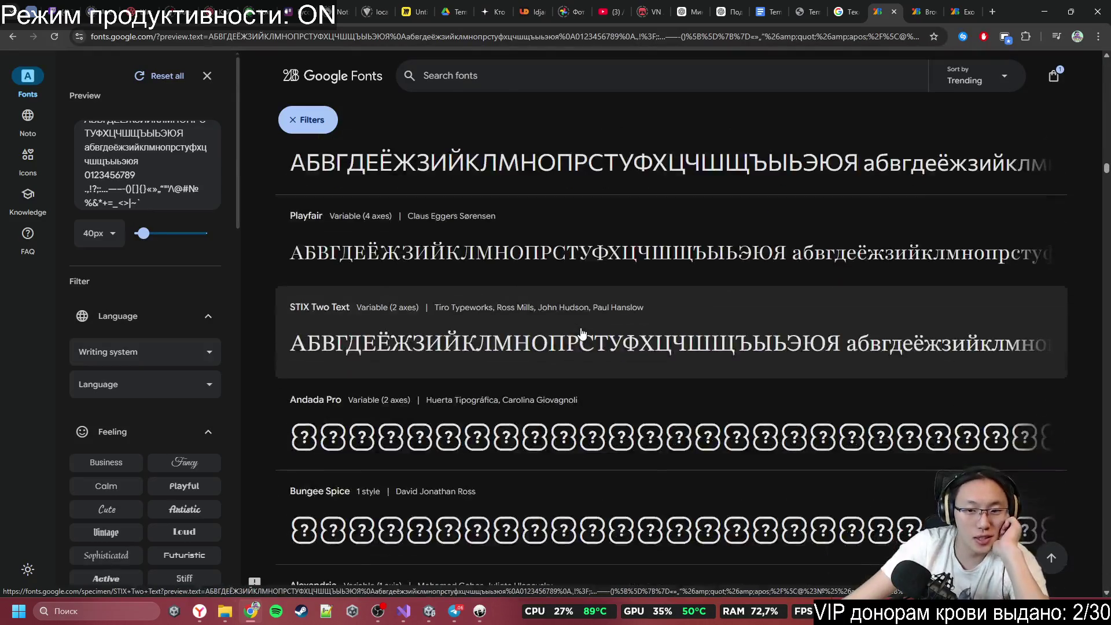
scroll(582, 334, "down", 4)
scroll(582, 334, "down", 7)
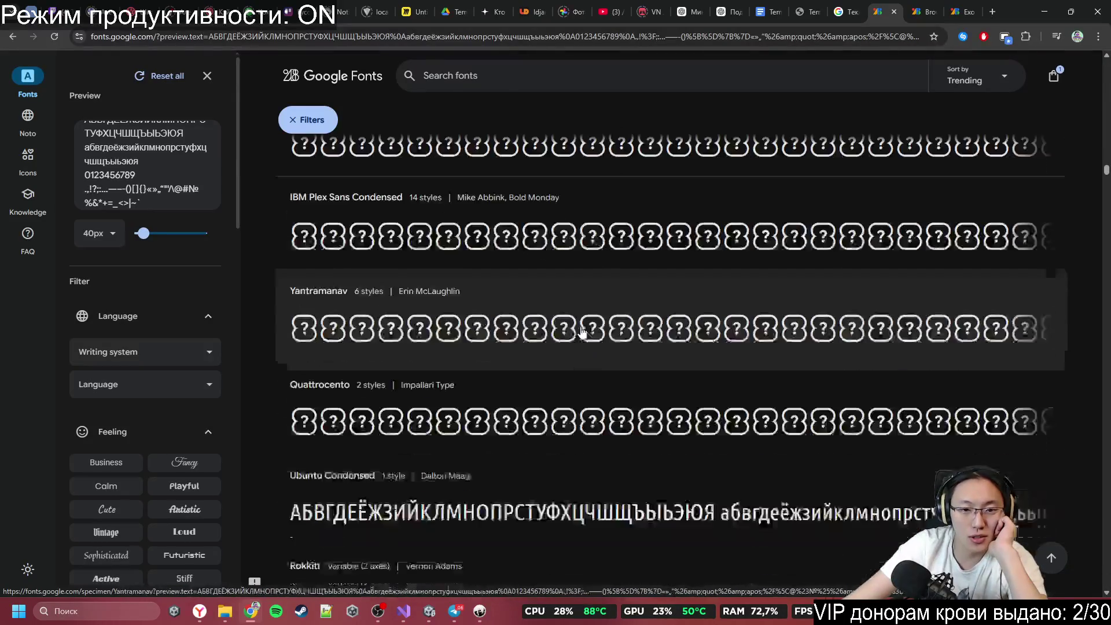
scroll(582, 330, "down", 8)
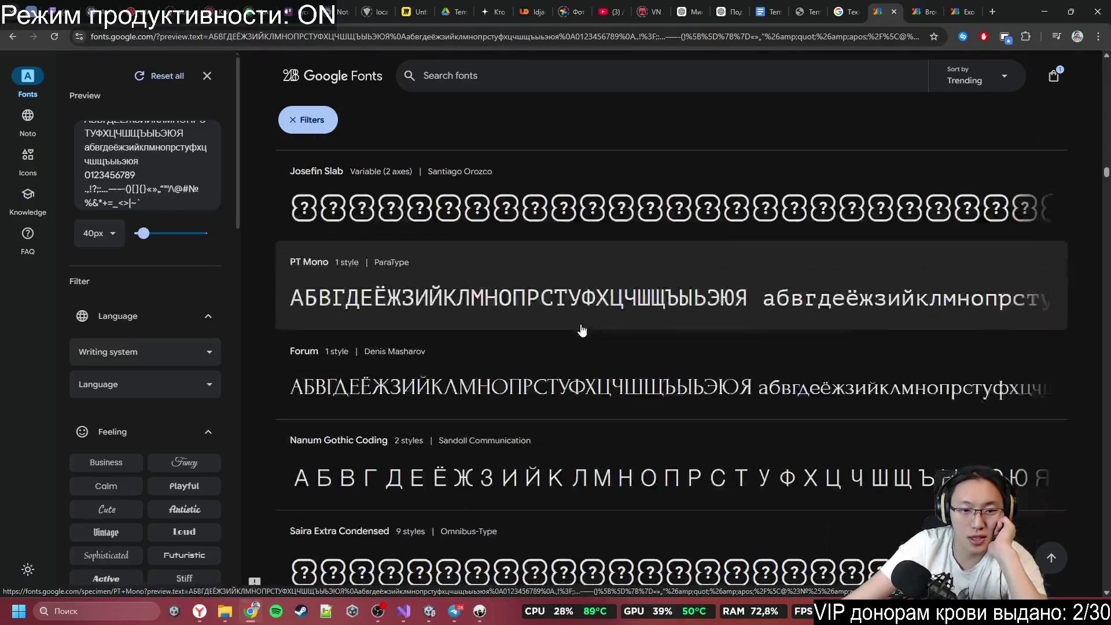
scroll(582, 330, "down", 3)
scroll(580, 330, "up", 2)
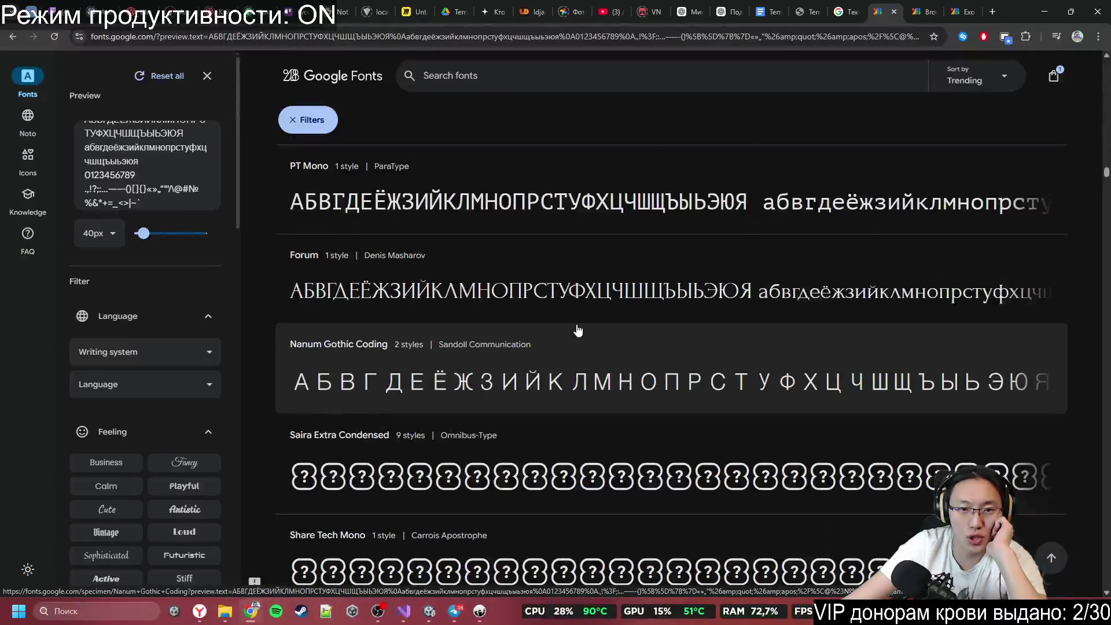
scroll(579, 325, "down", 10)
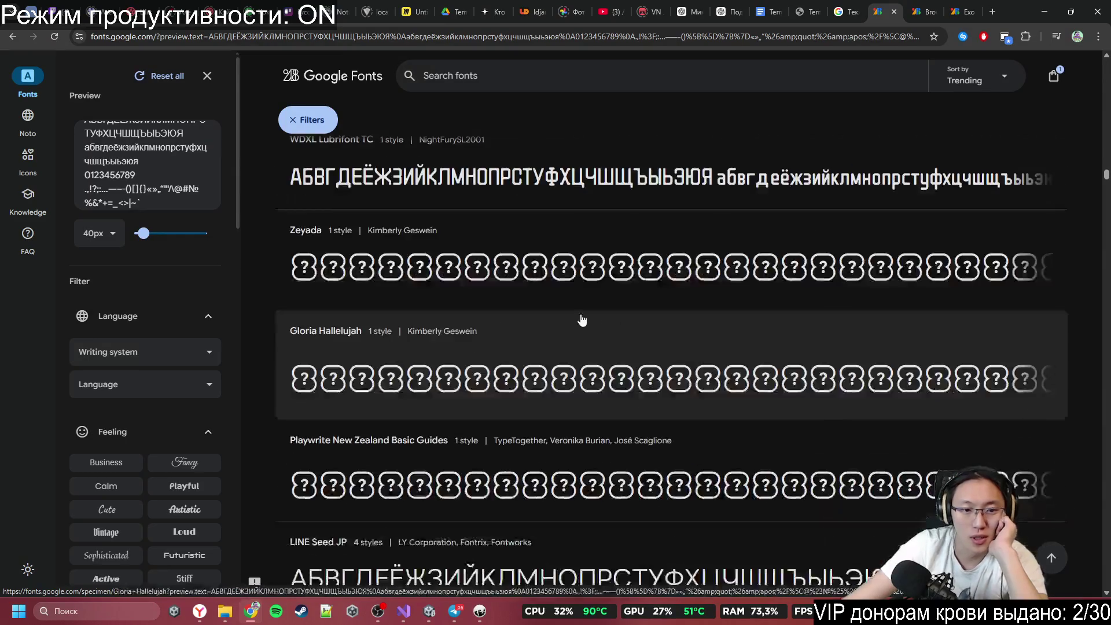
scroll(584, 317, "down", 8)
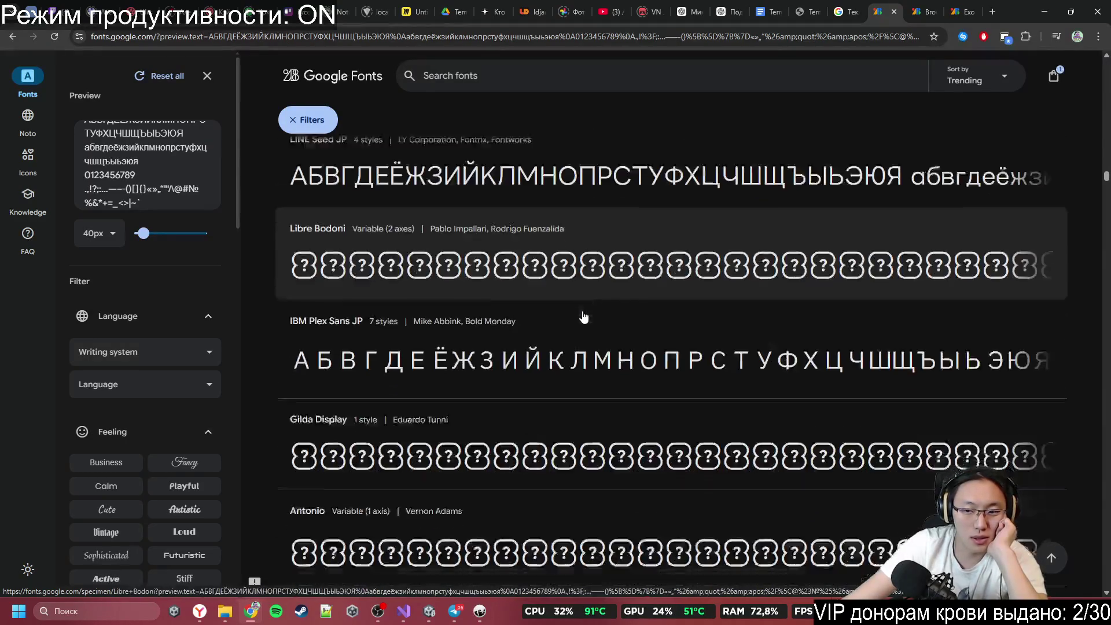
scroll(584, 317, "down", 10)
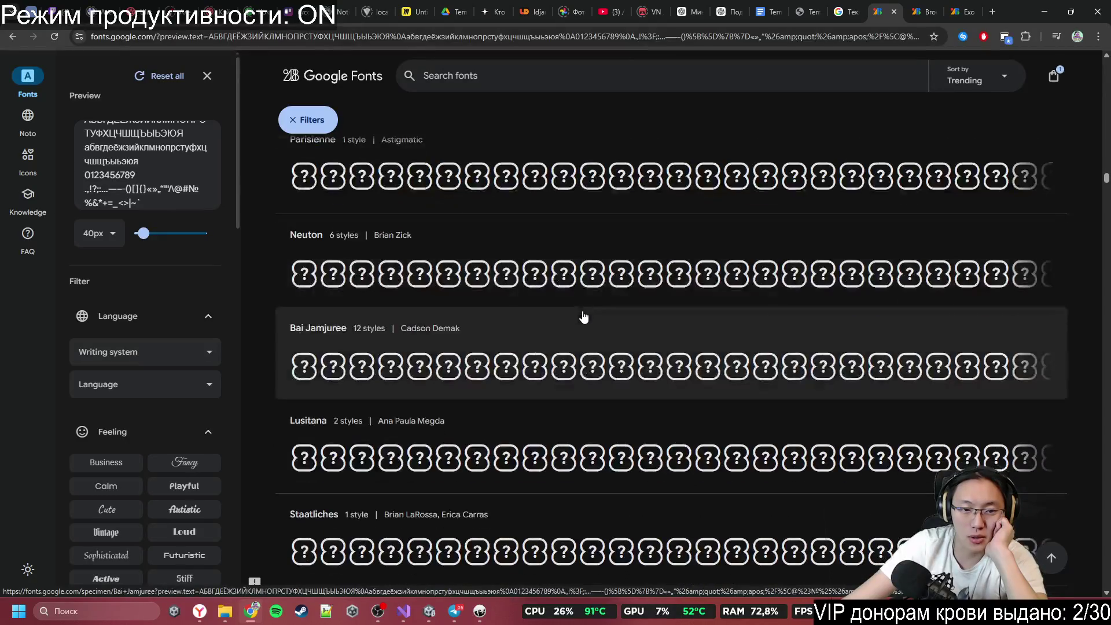
scroll(583, 317, "up", 2)
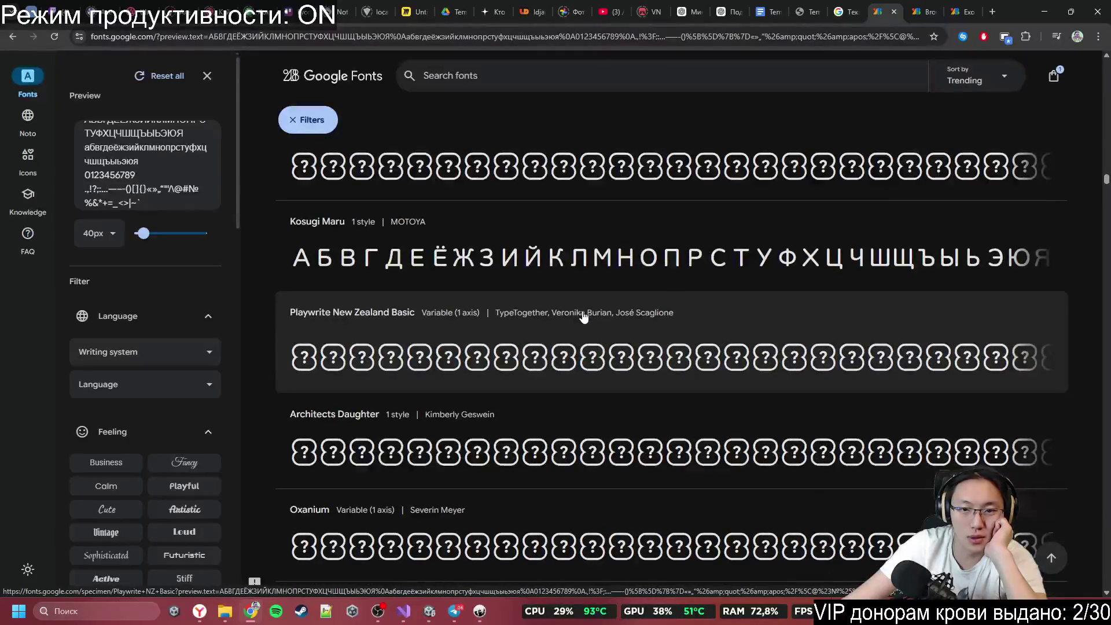
scroll(583, 317, "down", 15)
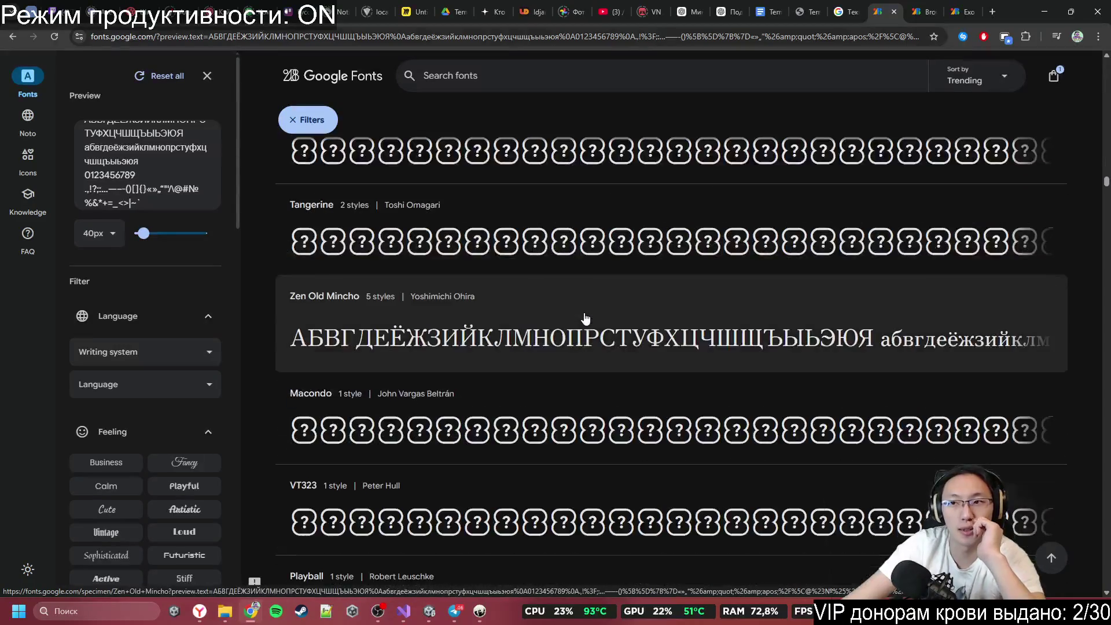
scroll(585, 318, "down", 10)
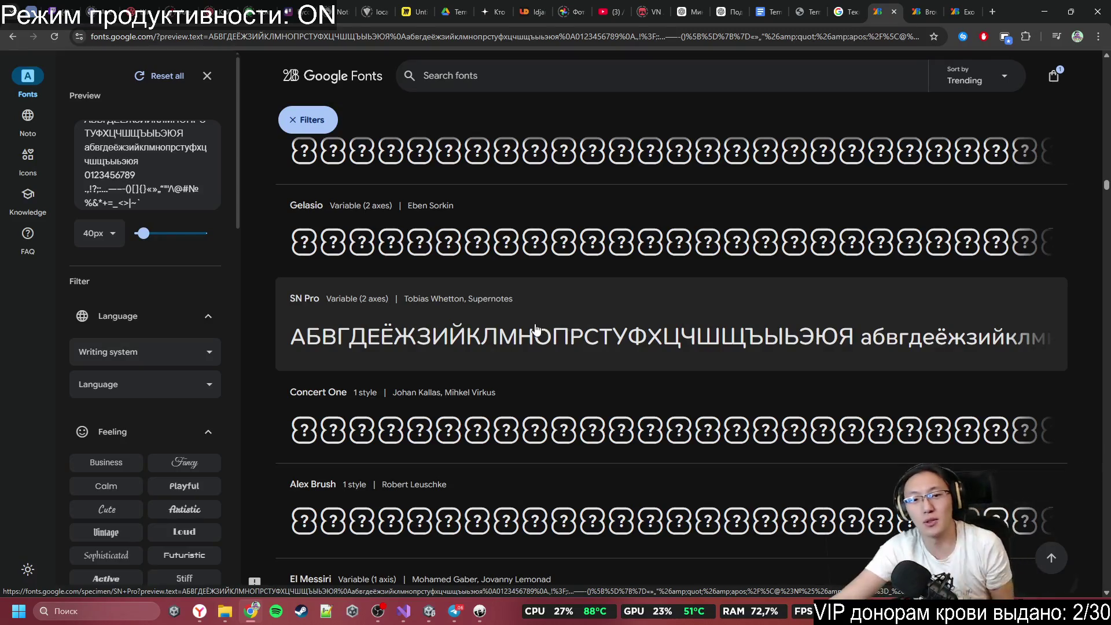
scroll(527, 318, "down", 3)
scroll(507, 285, "down", 5)
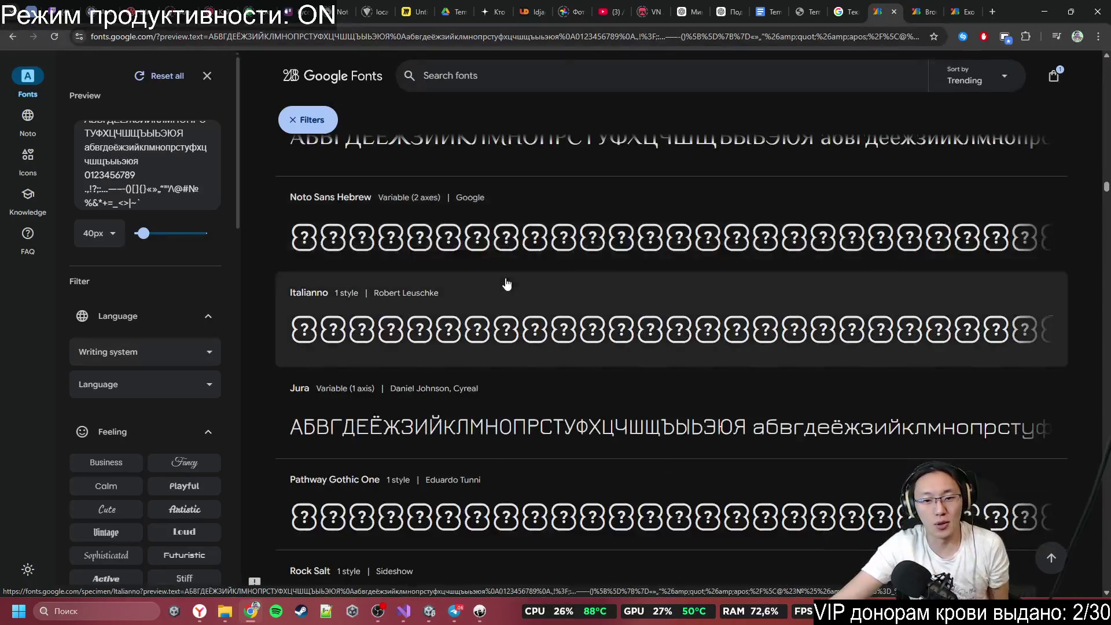
scroll(496, 278, "down", 3)
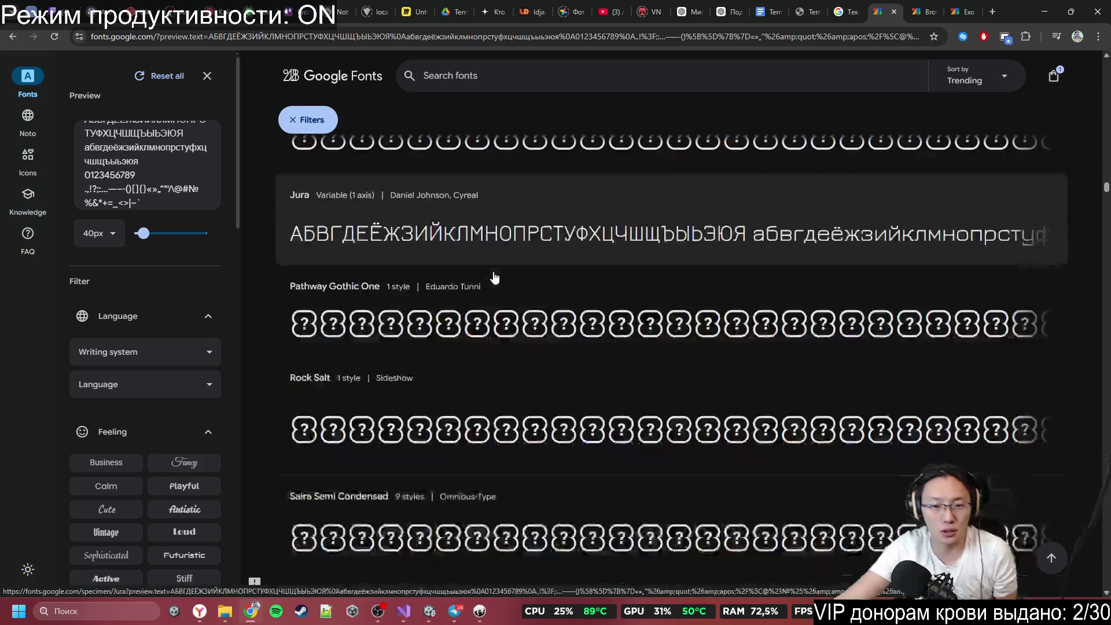
scroll(495, 278, "down", 5)
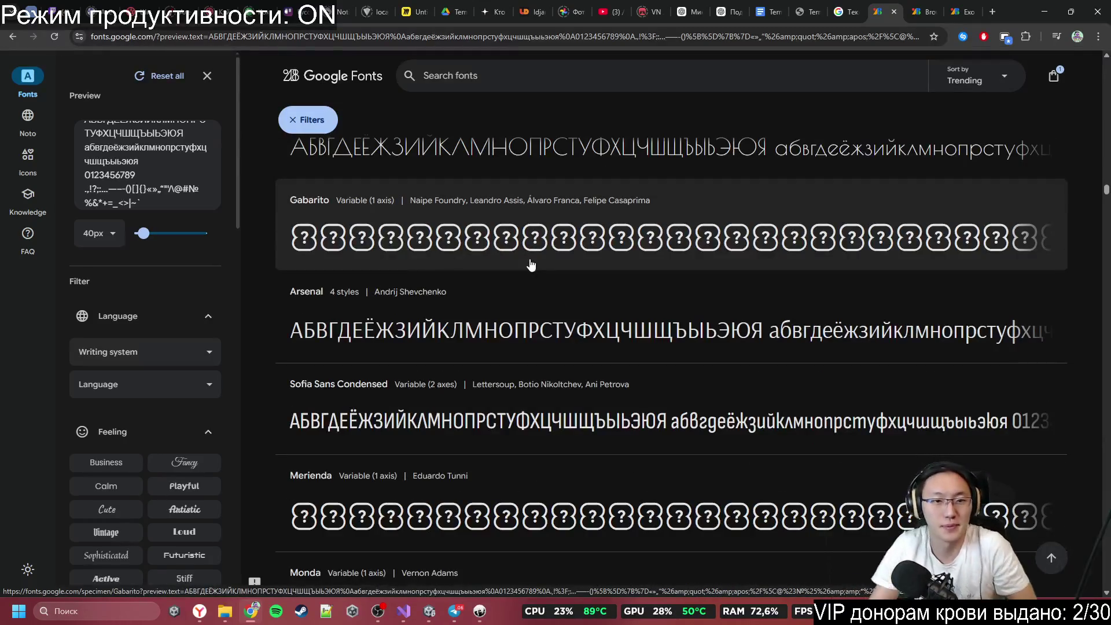
scroll(533, 249, "down", 5)
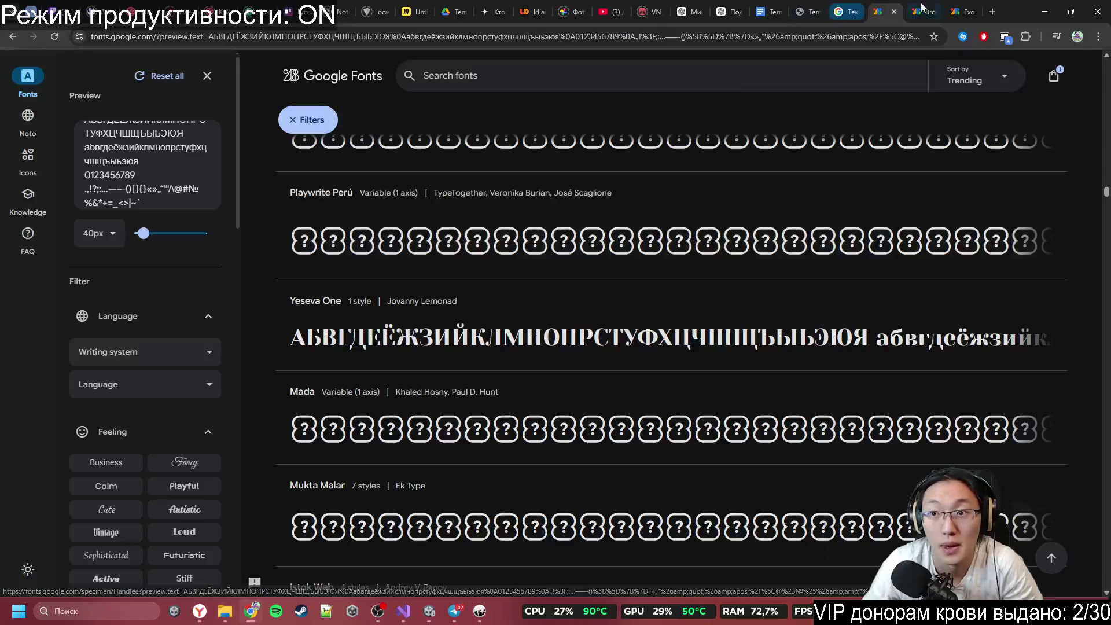
Step: Inspect the Google Fonts page address and close the rightmost tab
left_click(925, 10)
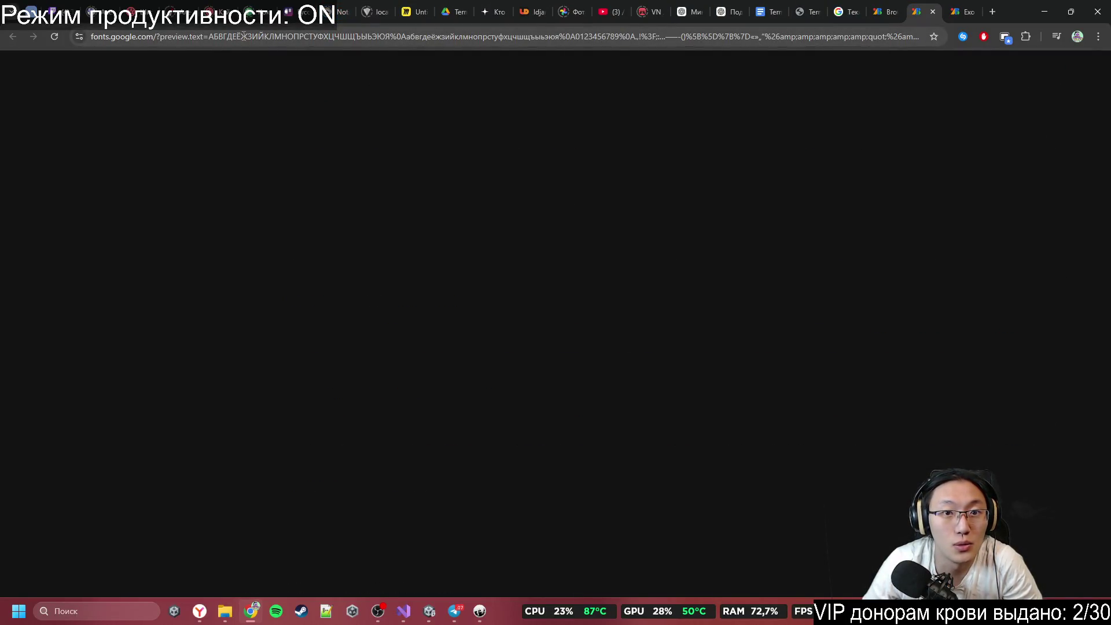
mouse_move(682, 37)
left_mouse_down()
mouse_move(941, 38)
mouse_move(2, 32)
left_mouse_up()
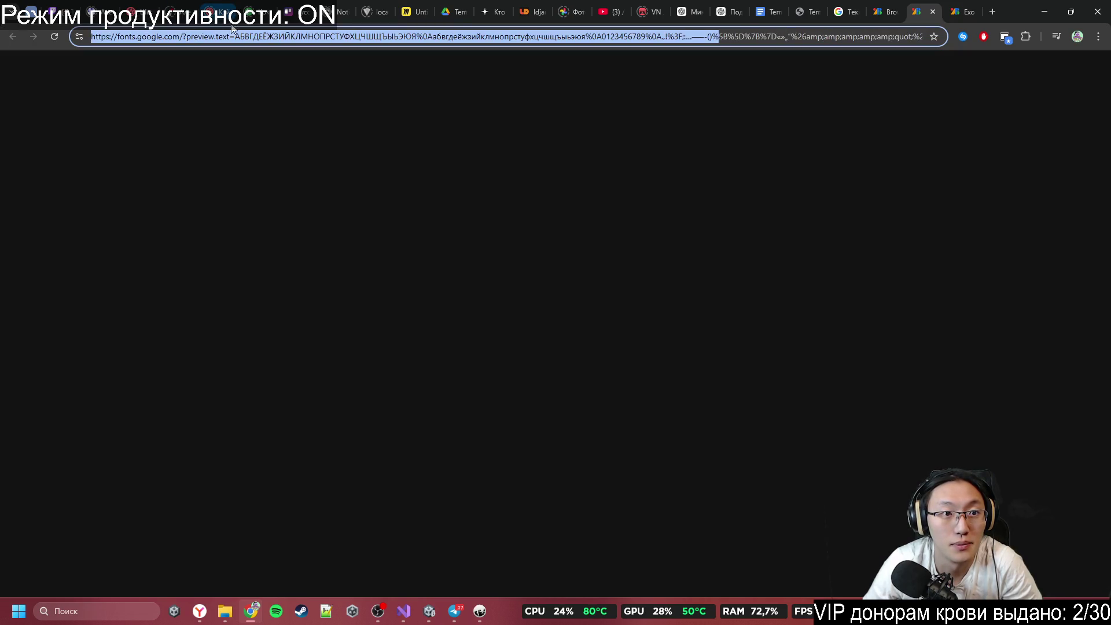
left_click_drag(589, 37, 964, 45)
left_click(938, 13)
scroll(755, 318, "down", 15)
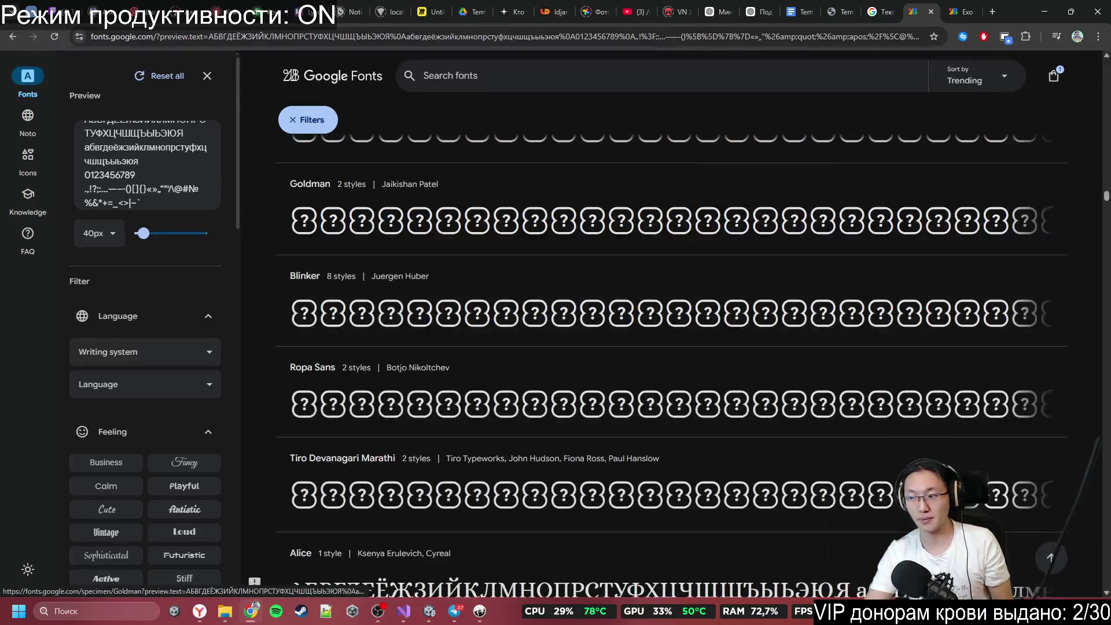
Step: Resume the lofi video and detach the Exo tab into its own window
left_click(634, 11)
key("k")
left_click(915, 11)
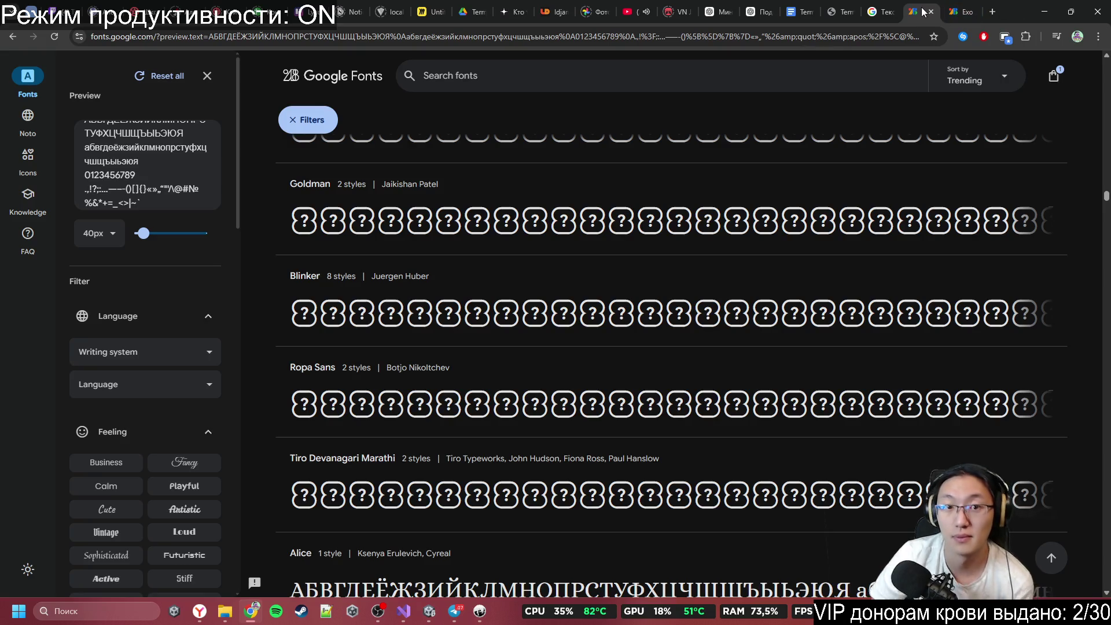
left_click(956, 7)
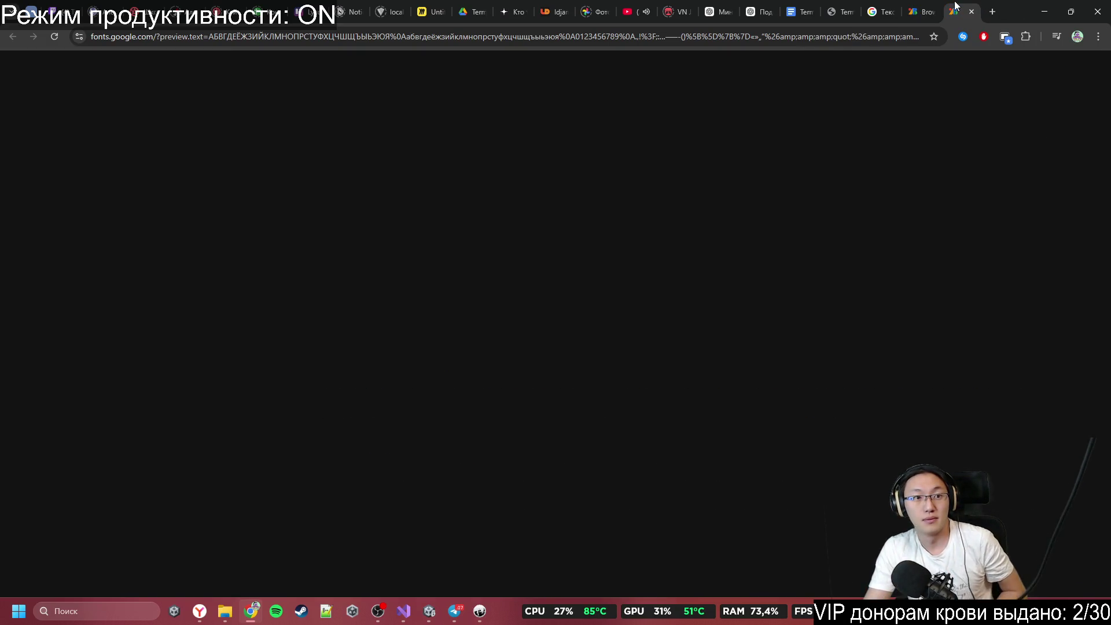
left_click_drag(954, 12, 205, 245)
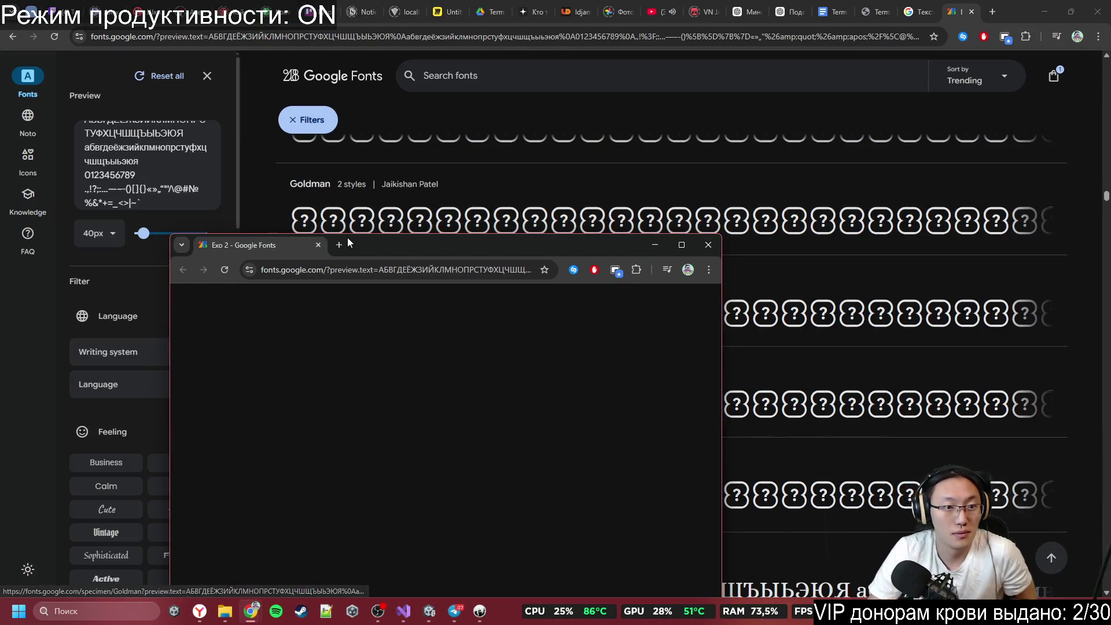
Step: Search 'exo 2 font' and open the Exo 2 Google Fonts page full screen
left_click(380, 271)
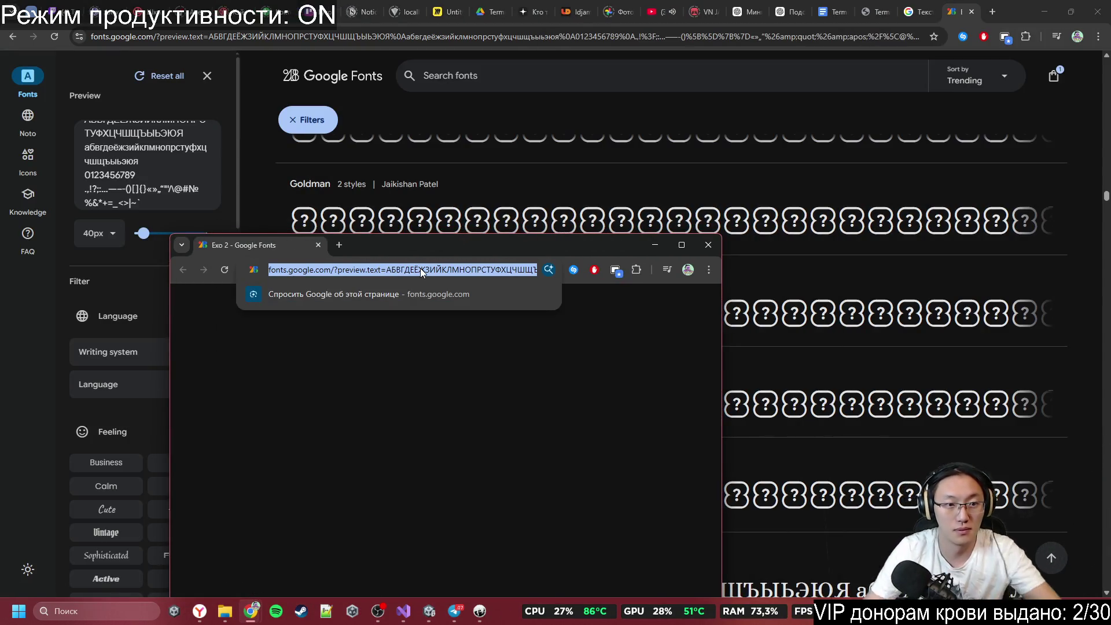
key("BackSpace")
type("exo 2 font")
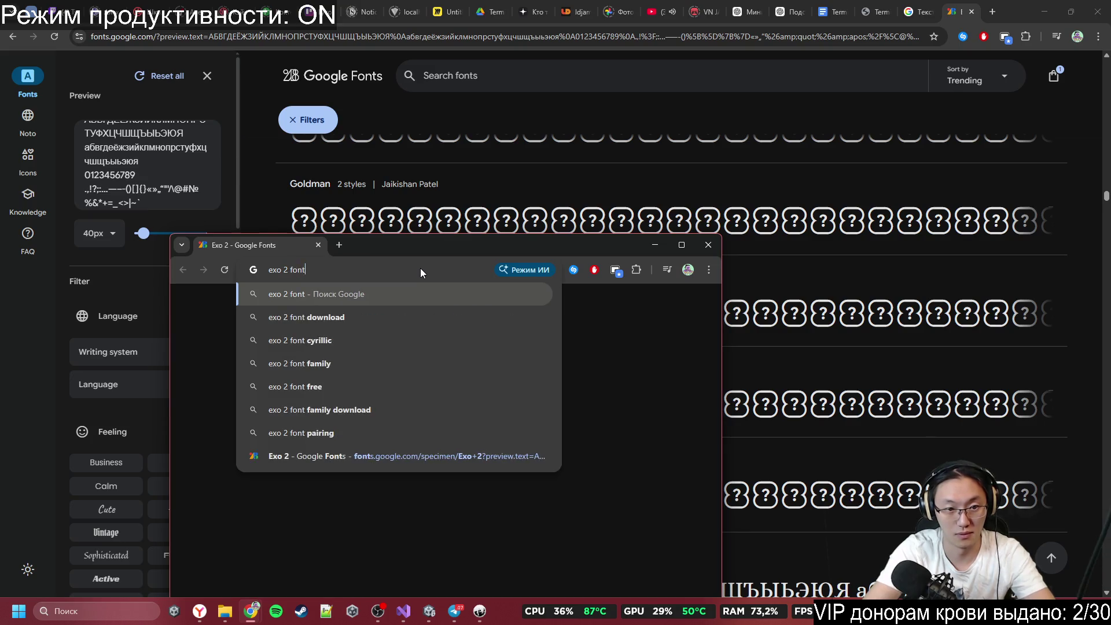
key("Return")
left_click(242, 469)
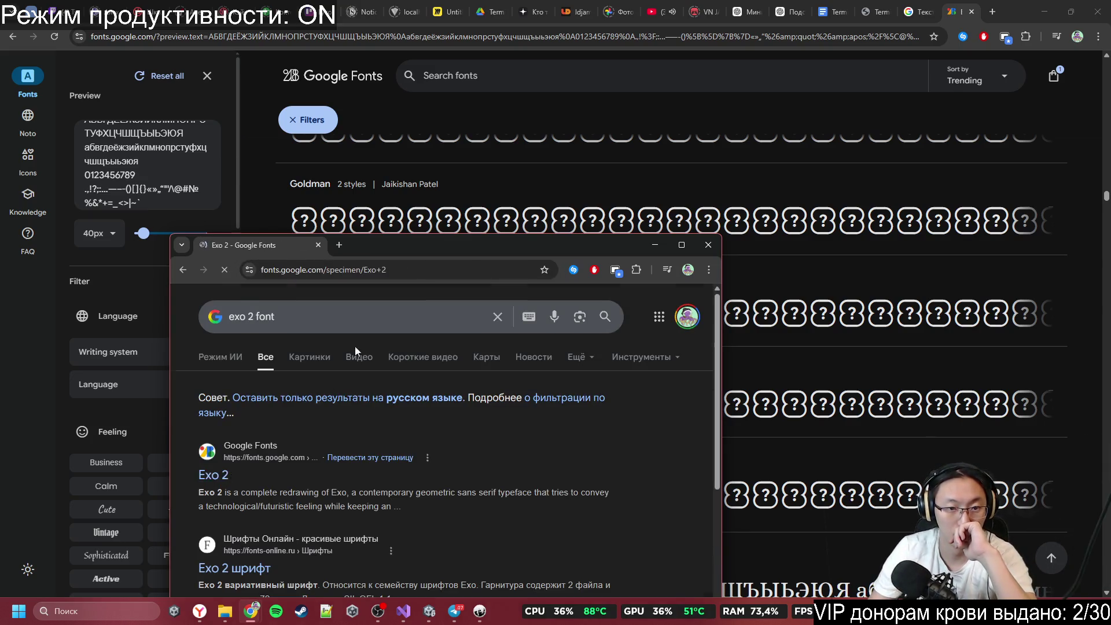
double_click(422, 249)
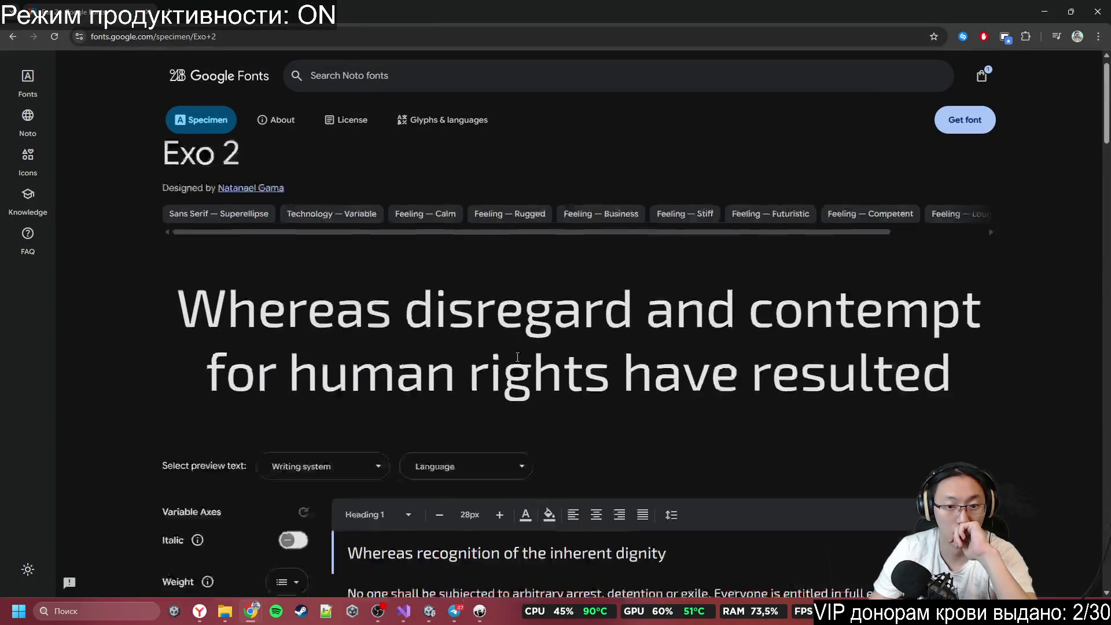
Step: Browse the Exo 2 specimen and select part of the large sample sentence
scroll(517, 357, "down", 4)
scroll(518, 394, "up", 4)
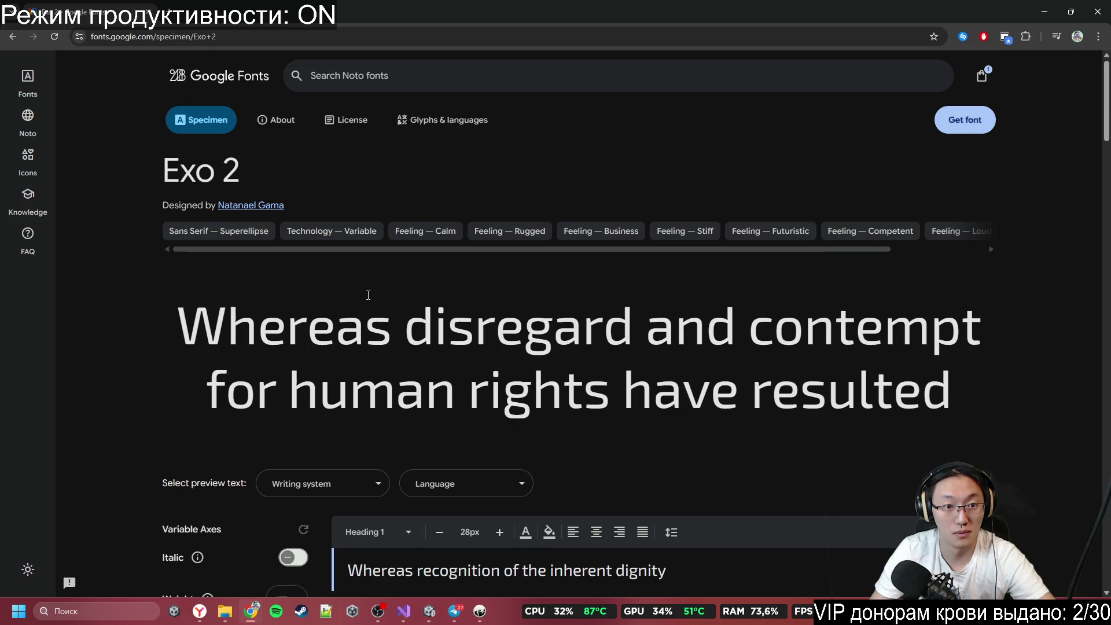
left_click_drag(226, 327, 349, 391)
scroll(445, 297, "down", 6)
scroll(444, 297, "up", 3)
scroll(445, 297, "down", 3)
scroll(445, 297, "up", 3)
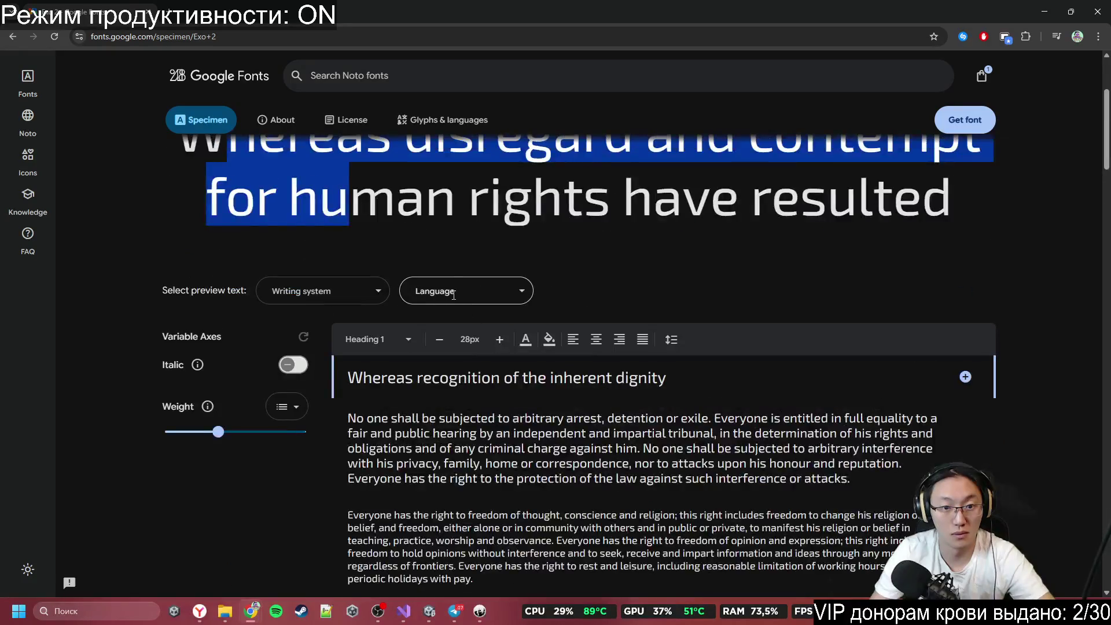
Step: Switch the specimen preview language to Russian by searching 'russ'
left_click(475, 299)
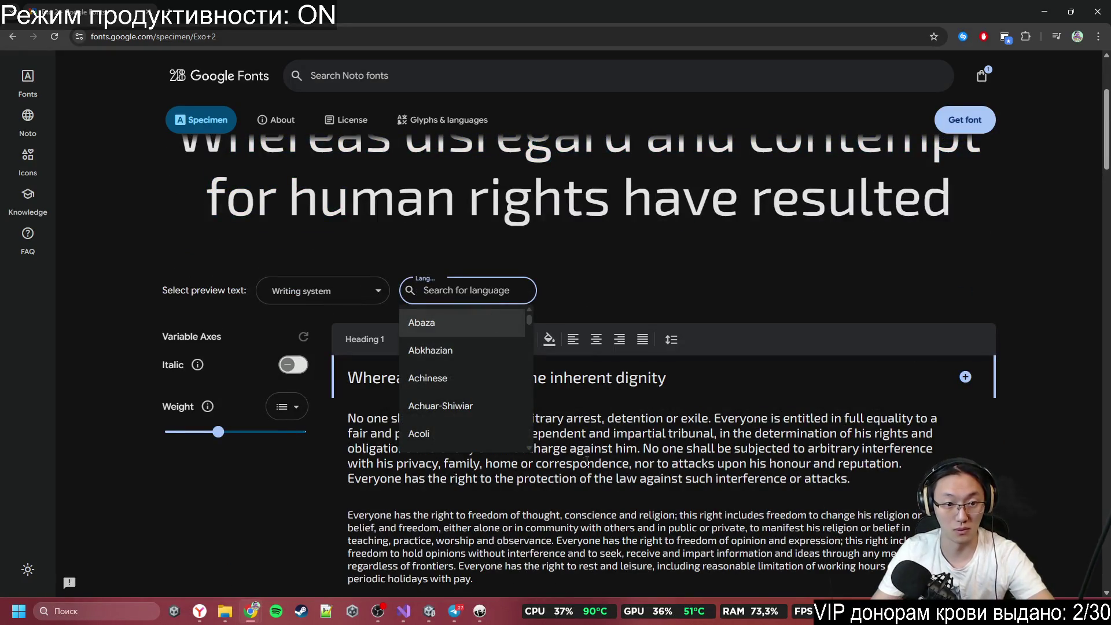
scroll(489, 349, "down", 10)
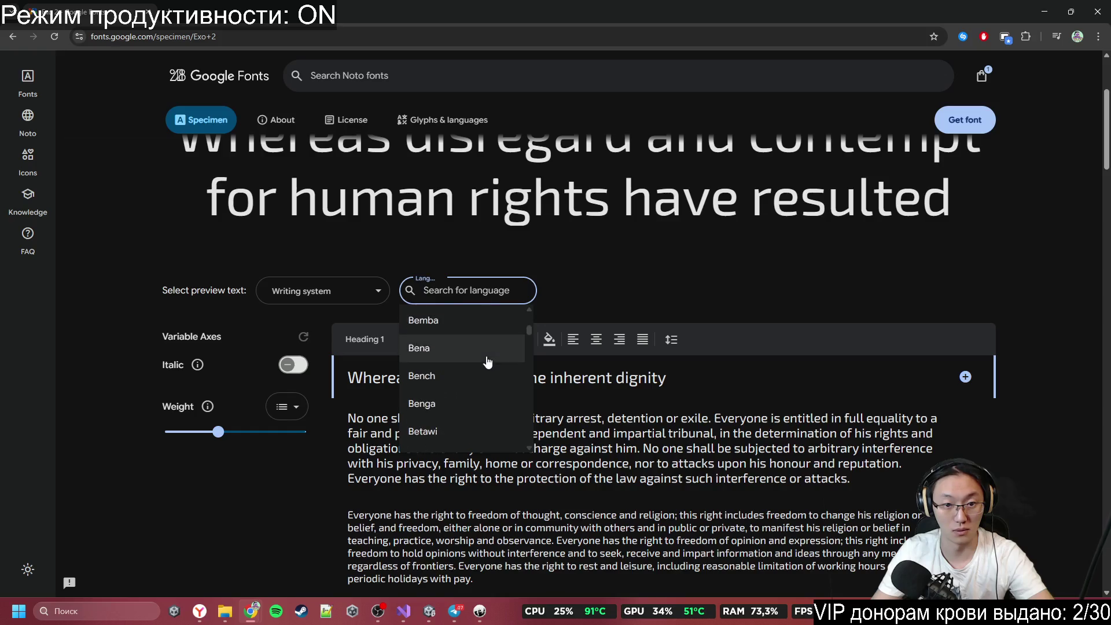
type("russ")
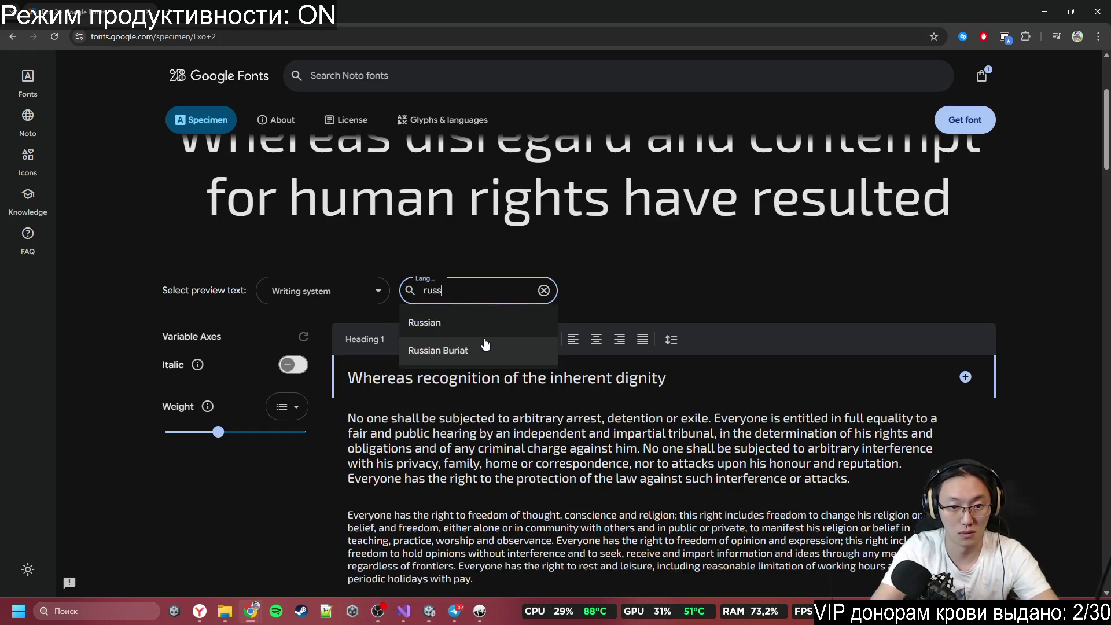
left_click(440, 322)
Step: Scroll through the Russian Cyrillic sample paragraph and the weight styles list
scroll(386, 314, "down", 2)
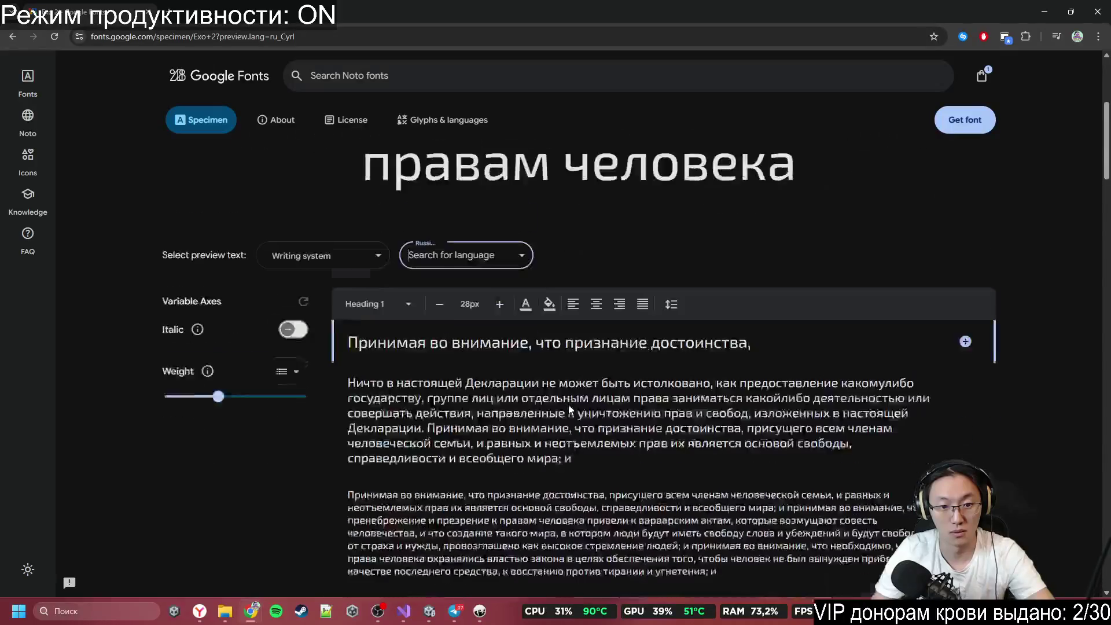
left_click_drag(351, 289, 589, 334)
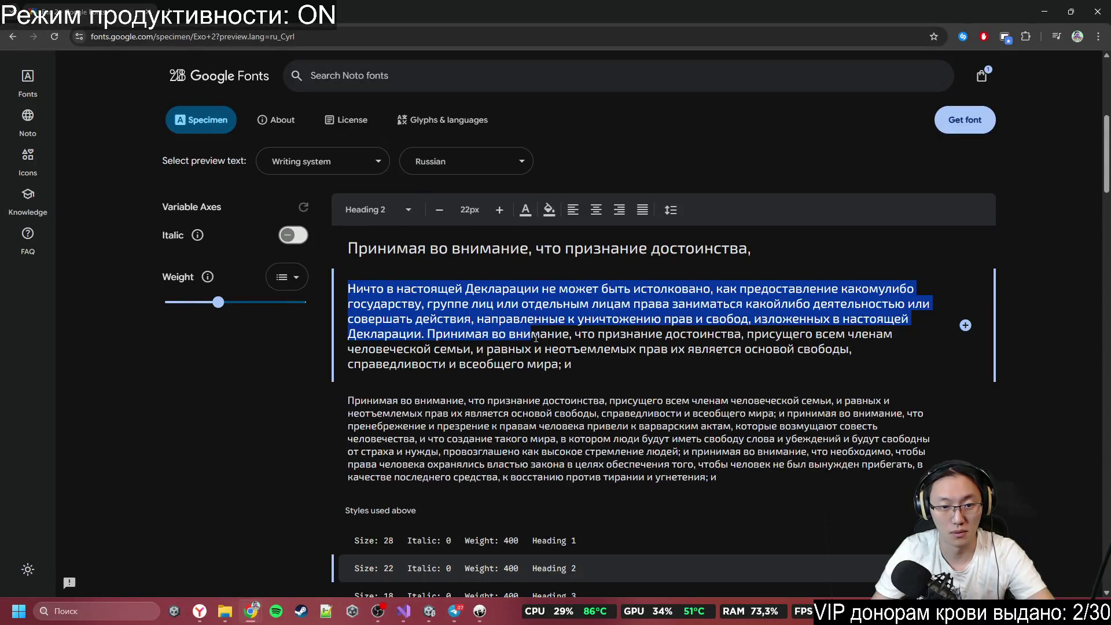
left_click(568, 363)
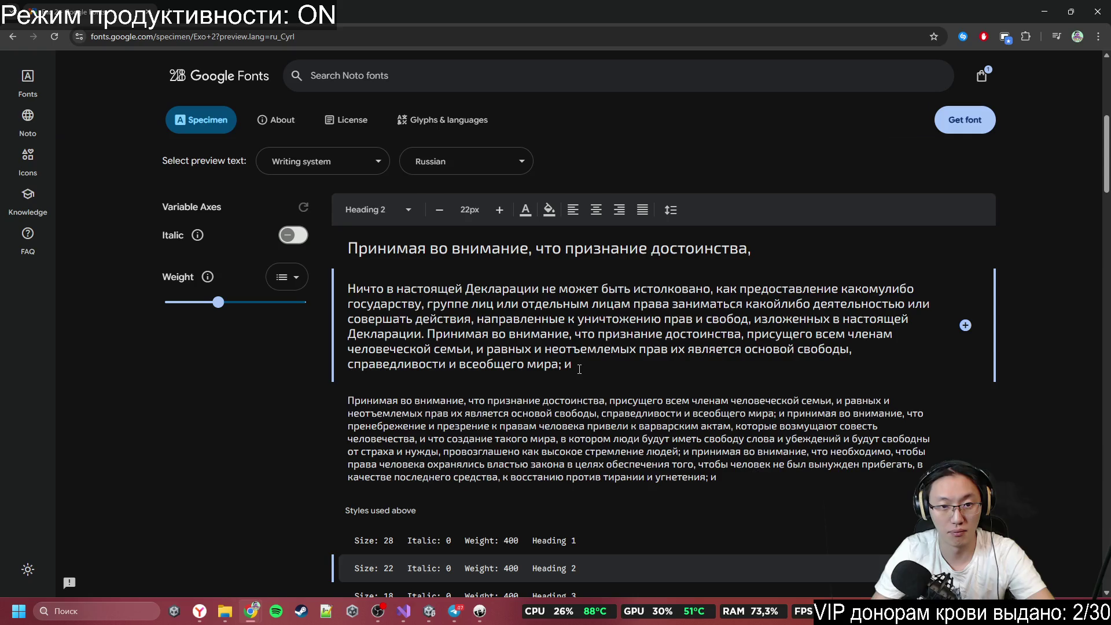
scroll(580, 369, "up", 3)
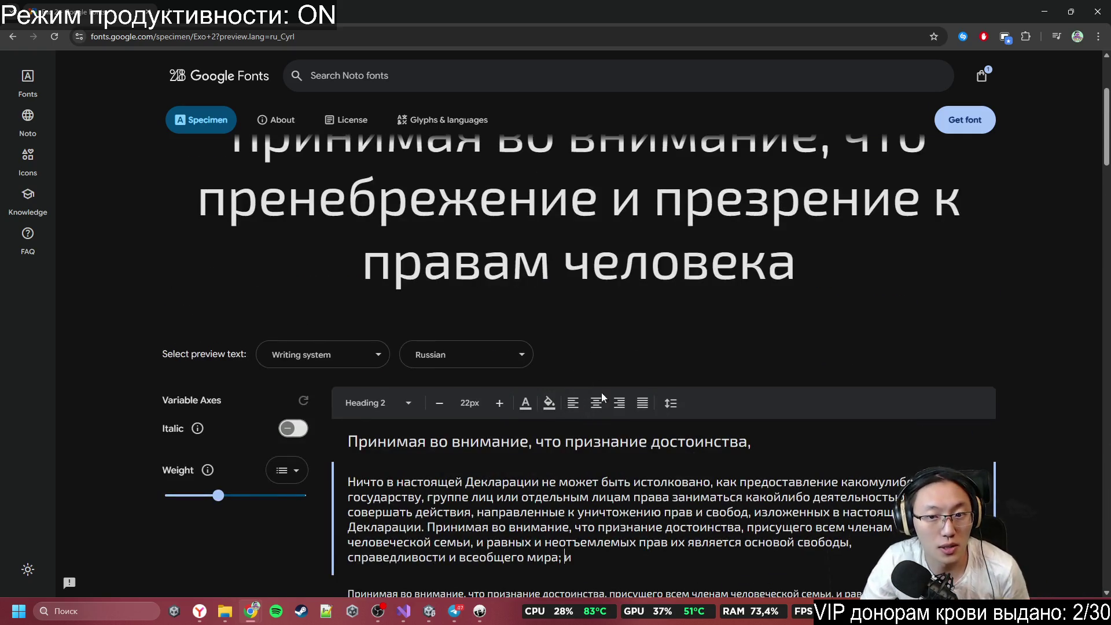
scroll(605, 398, "up", 3)
scroll(606, 437, "down", 6)
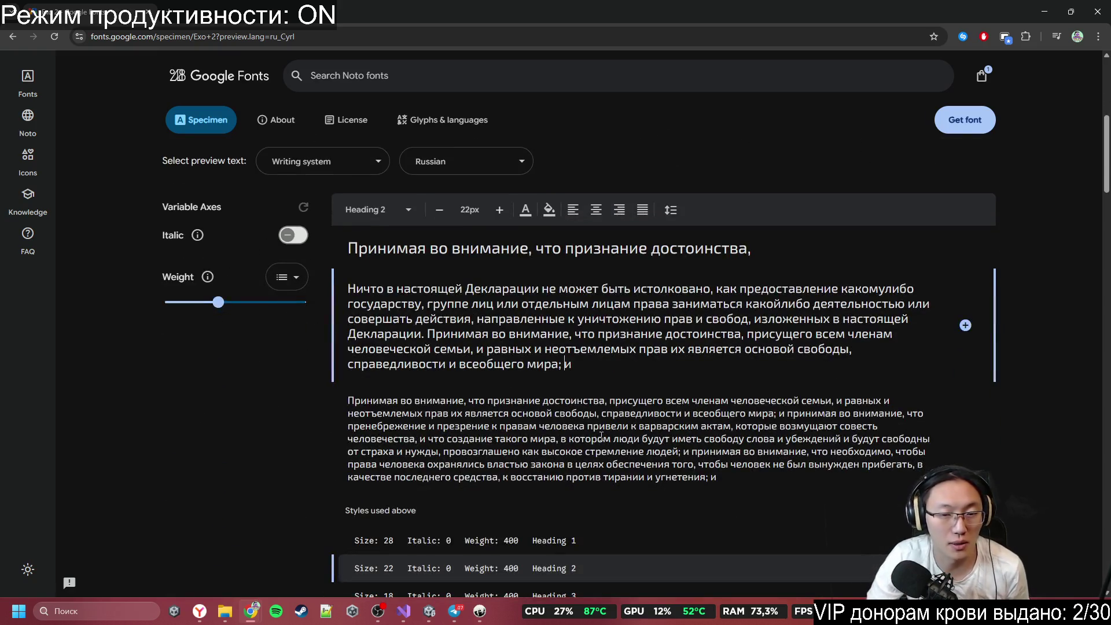
scroll(602, 436, "down", 8)
scroll(601, 437, "down", 3)
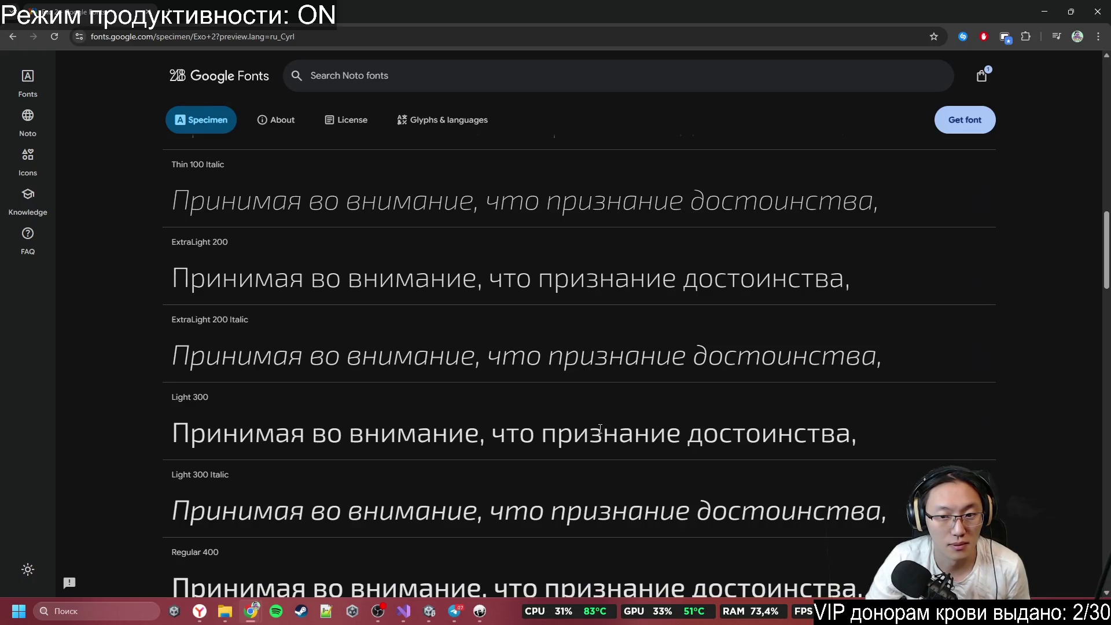
scroll(600, 428, "up", 10)
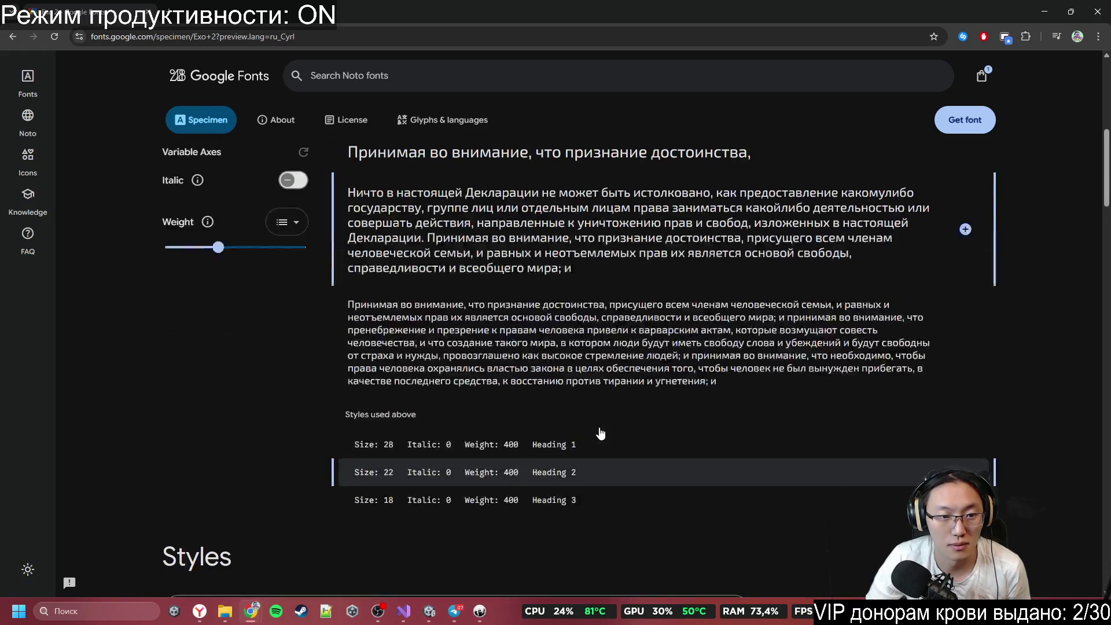
Step: Download Chakra Petch from the selected families and show Exo_2.zip in the Downloads folder
left_click(955, 123)
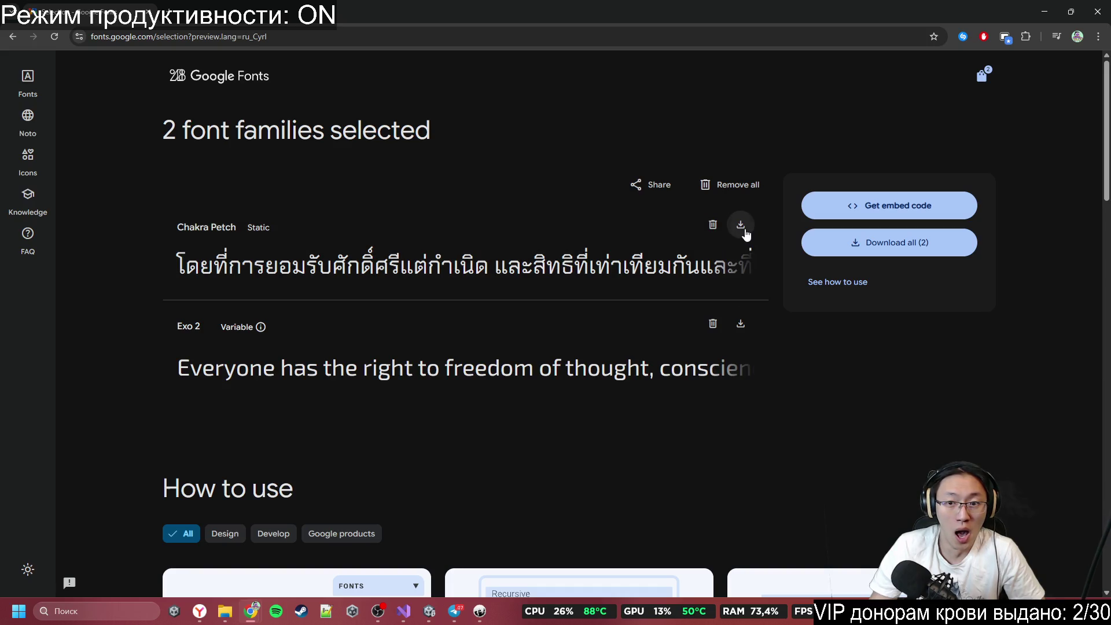
left_click(741, 232)
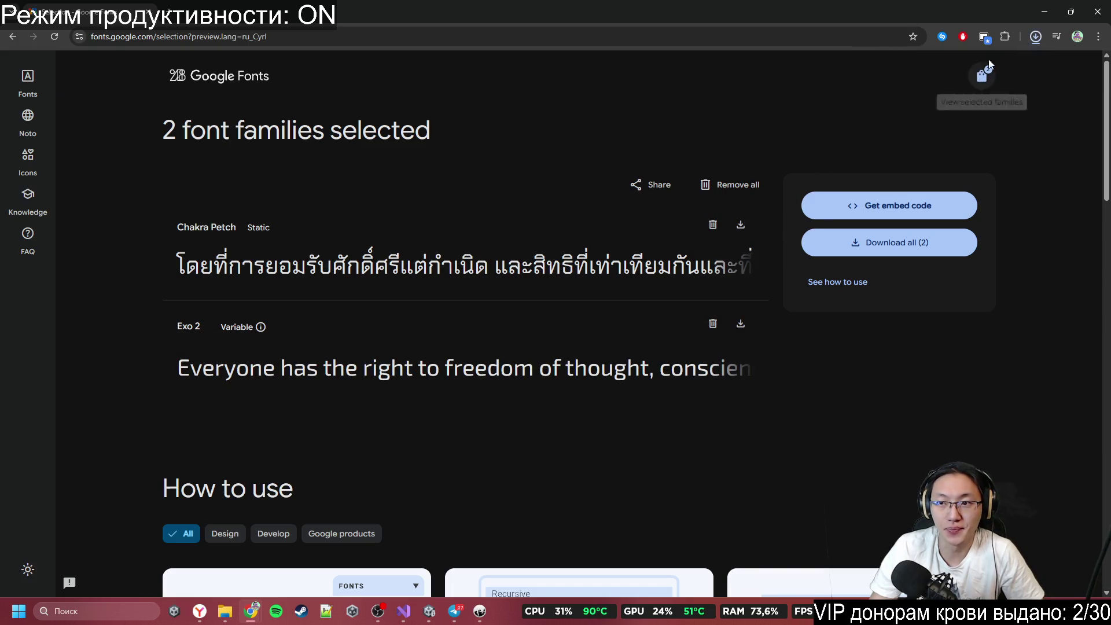
left_click(1037, 36)
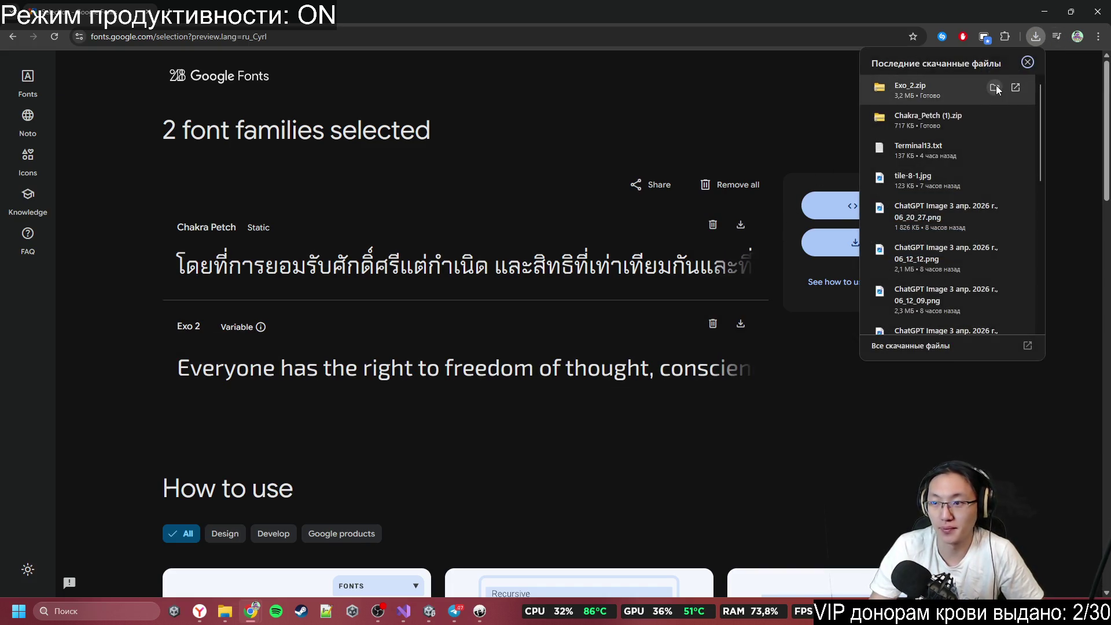
left_click(995, 88)
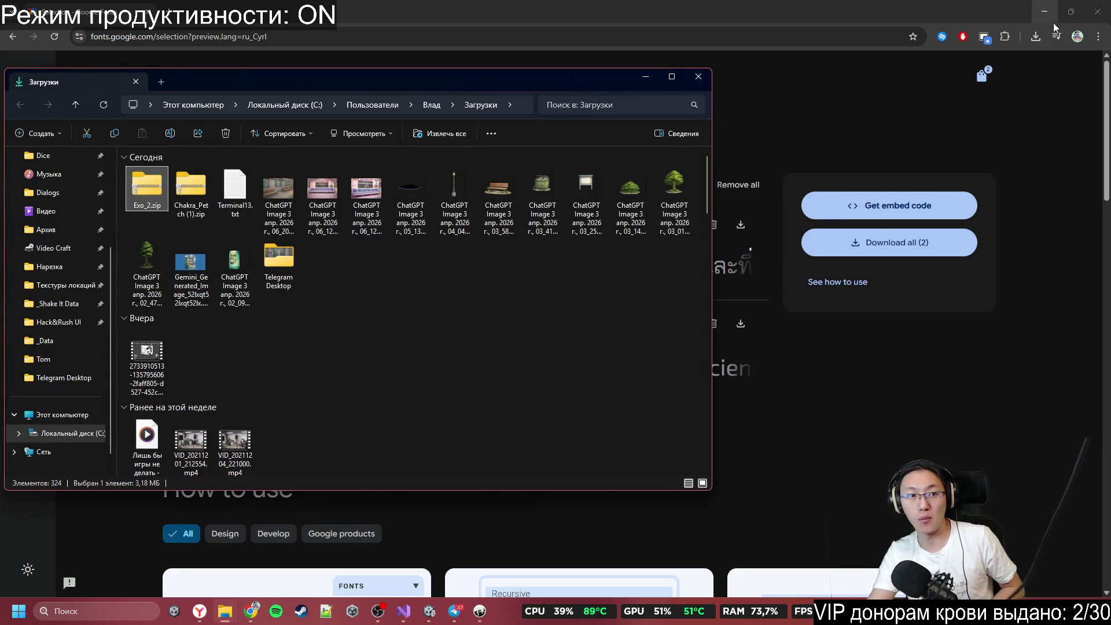
Step: Open Exo_2.zip, select both Exo2 TTF files and try dropping them into Unity
left_click(1054, 22)
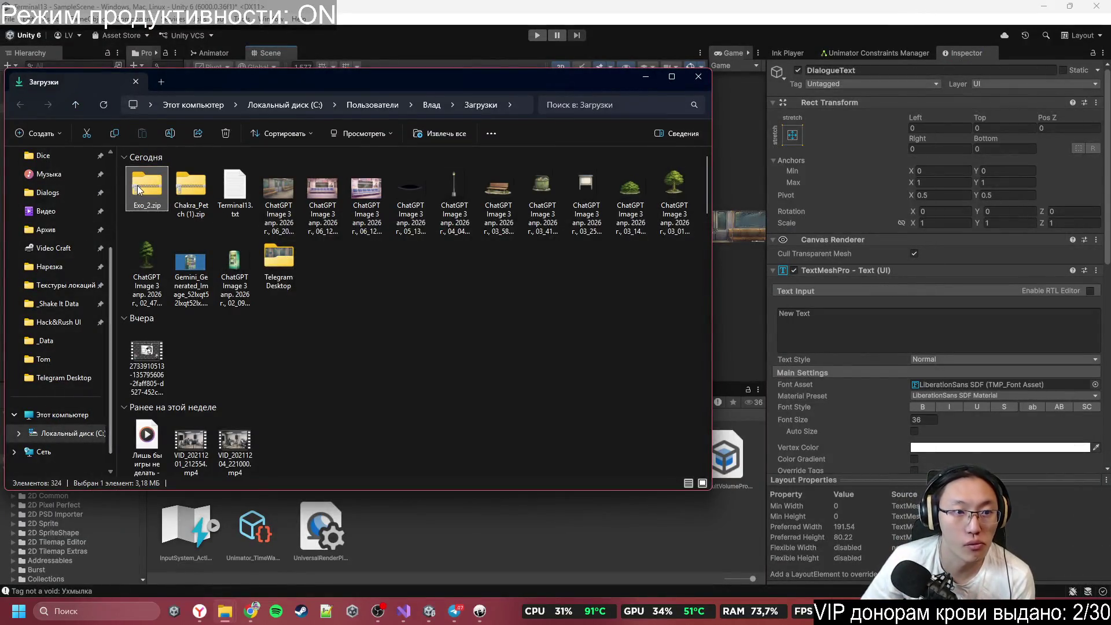
double_click(139, 186)
left_click(221, 203)
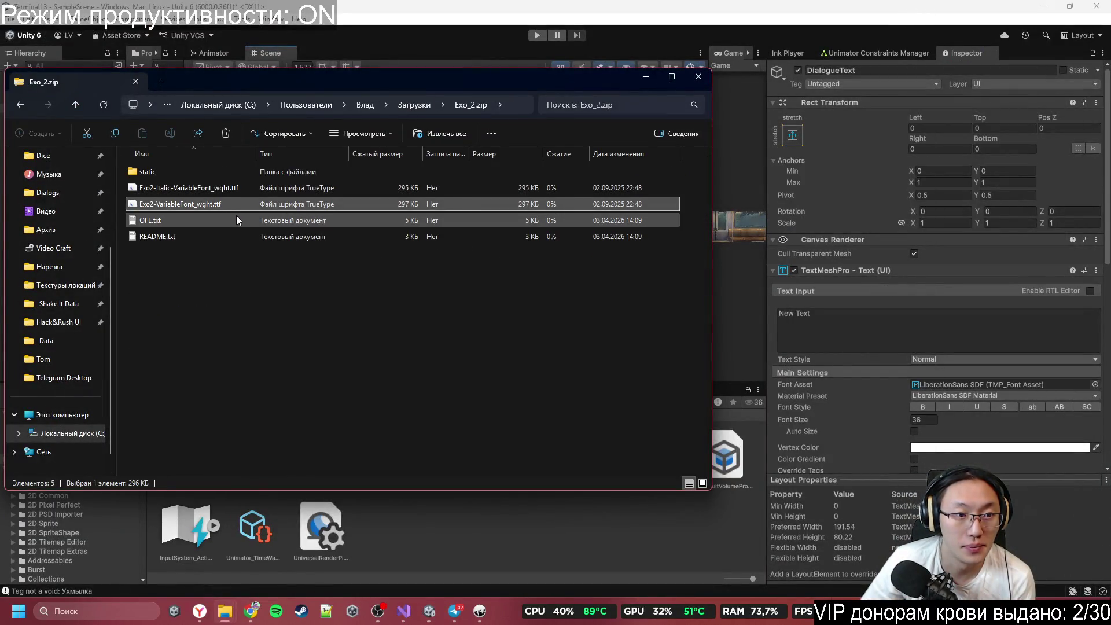
left_click(207, 189, "ctrl")
mouse_move(249, 83)
left_mouse_down()
mouse_move(620, 100)
mouse_move(742, 60)
mouse_move(627, 43)
left_mouse_up()
left_click_drag(461, 525, 598, 526)
mouse_move(724, 466)
left_mouse_down()
mouse_move(765, 309)
mouse_move(868, 145)
left_mouse_up()
Step: Close the Exo_2.zip archive window and return to the Unity editor
left_click(1044, 7)
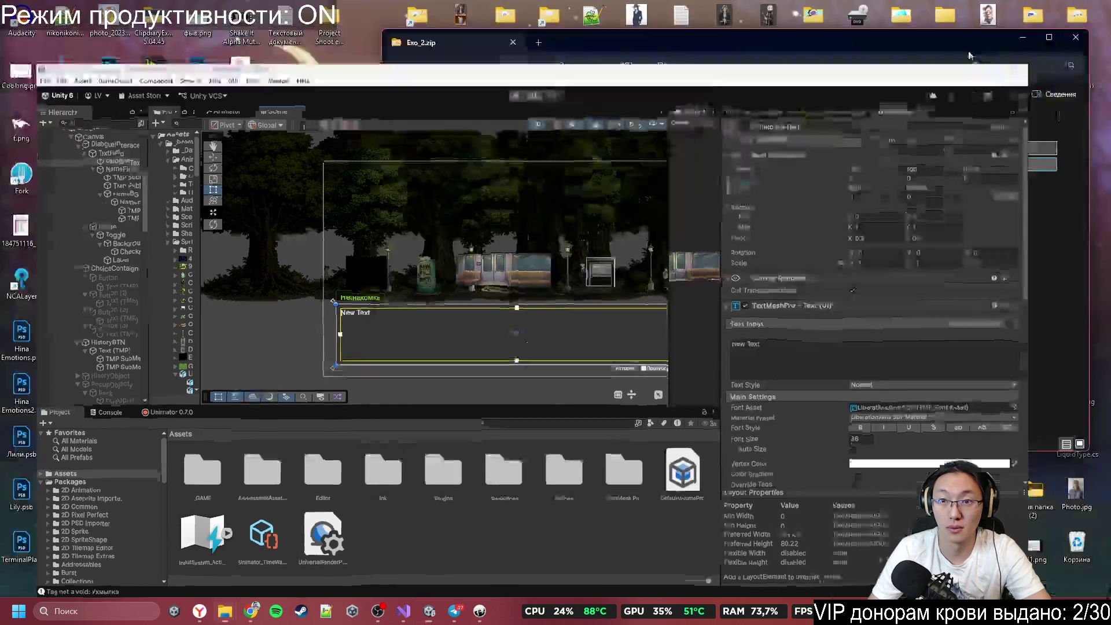
left_click(386, 554)
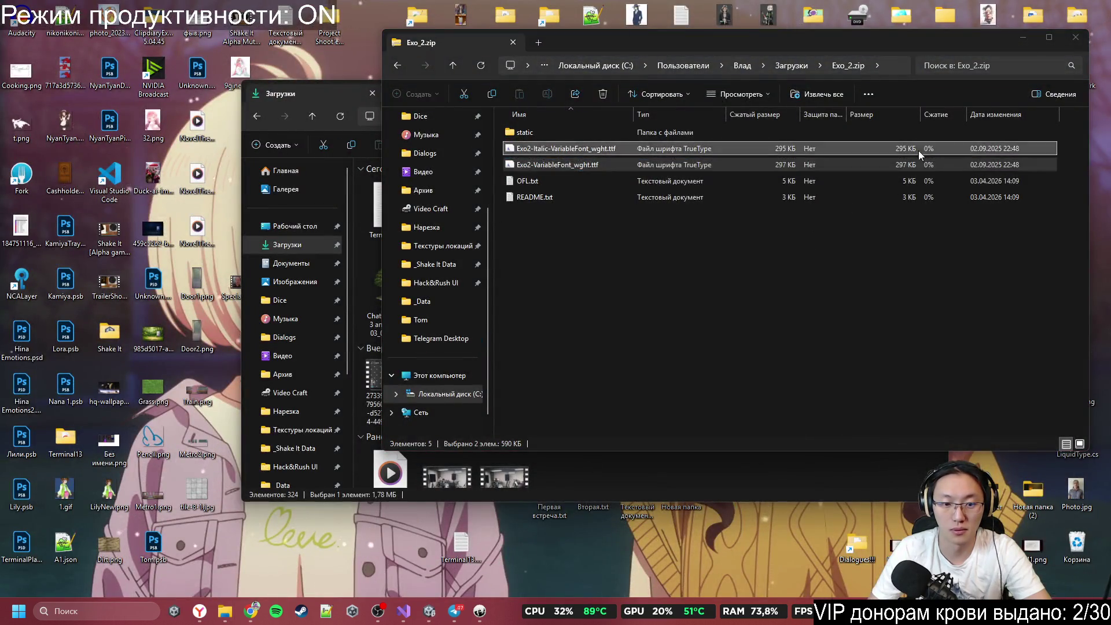
left_click(1075, 36)
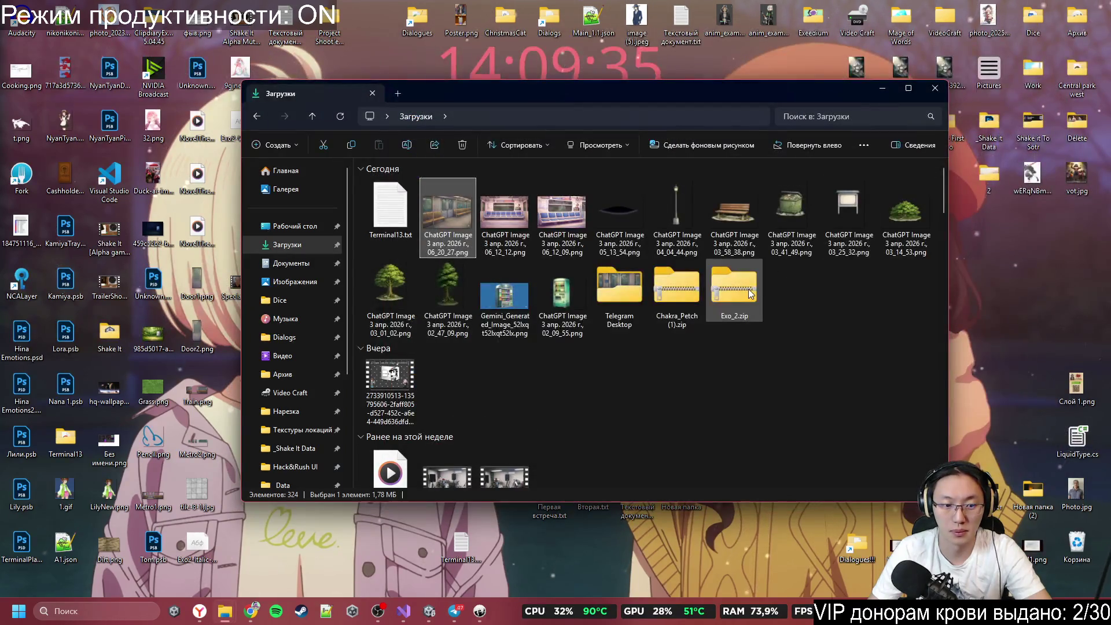
key("alt+Tab")
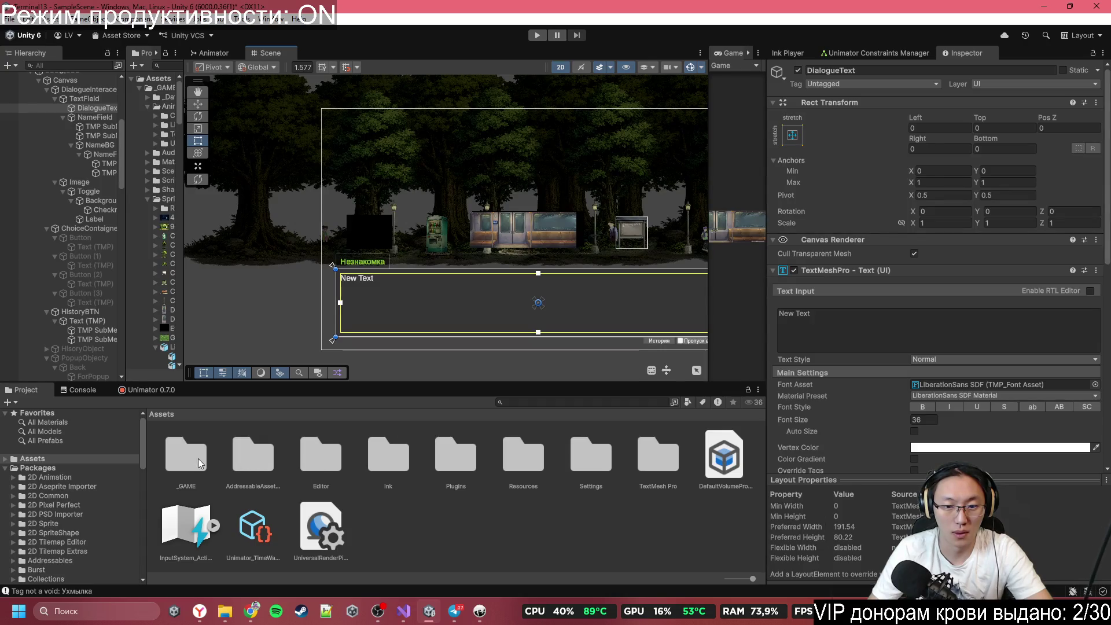
Step: Open the TextMesh Pro Fonts folder and locate the Exo2 font file on the desktop
double_click(653, 458)
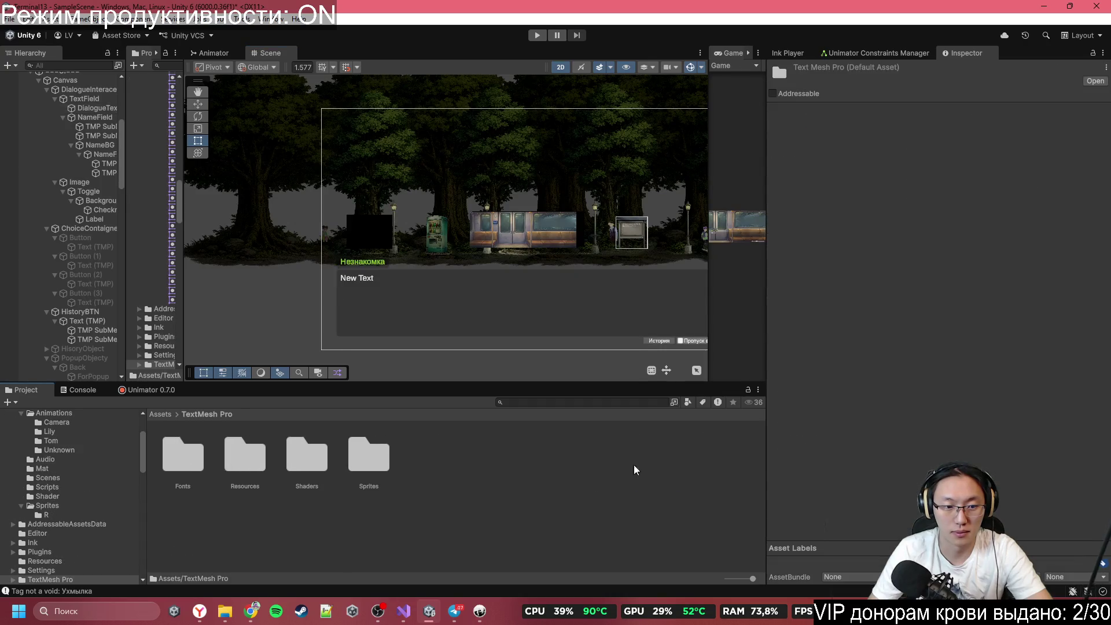
double_click(168, 463)
mouse_move(637, 6)
left_mouse_down()
mouse_move(694, 44)
mouse_move(741, 35)
left_mouse_up()
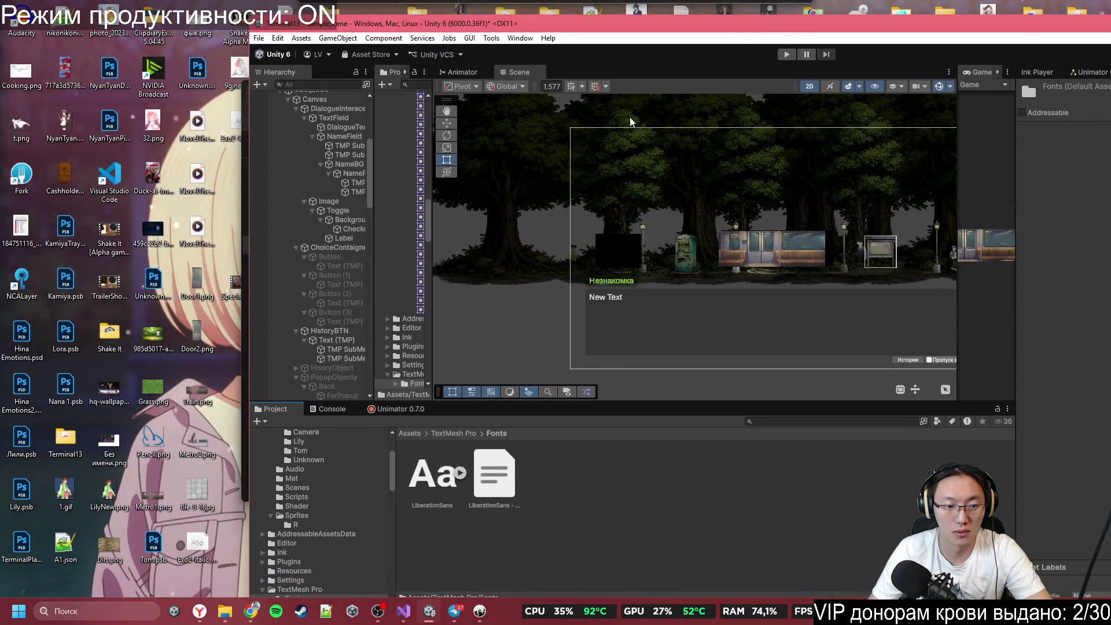
left_click(235, 137)
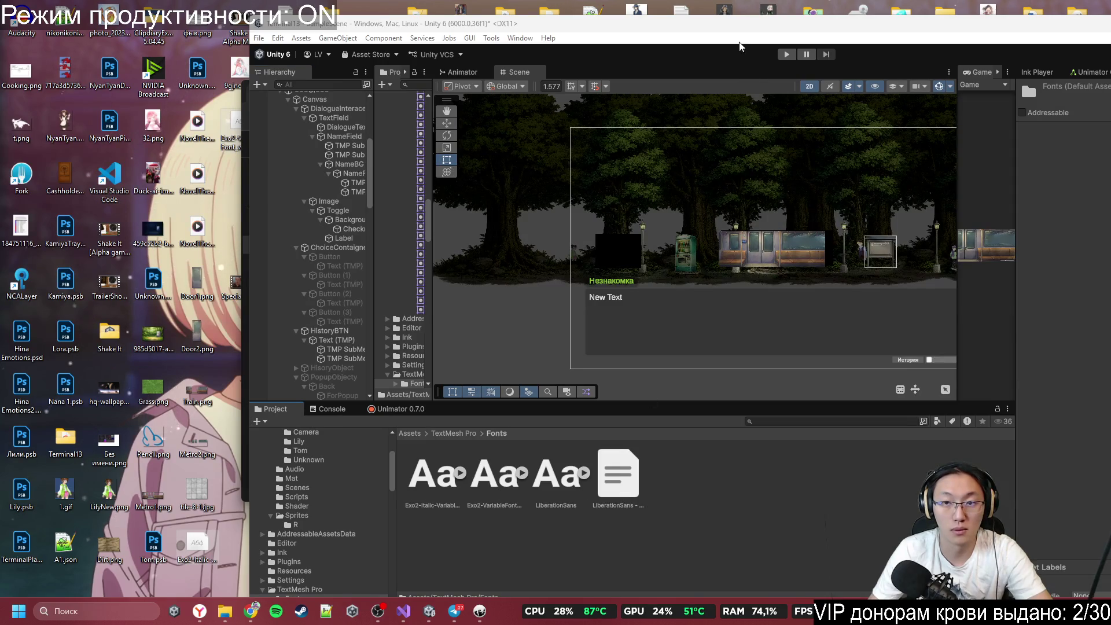
double_click(383, 23)
Step: Generate an SDF font asset from Exo2-VariableFont via Create > TextMeshPro > Font Asset > SDF
left_click(256, 460)
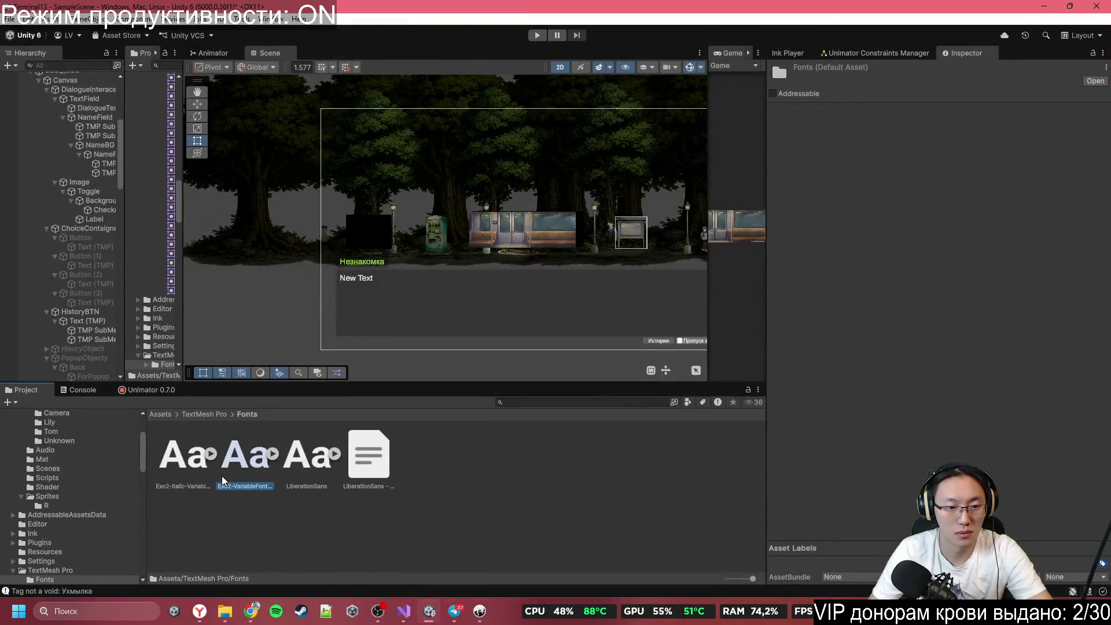
right_click(265, 461)
mouse_move(402, 105)
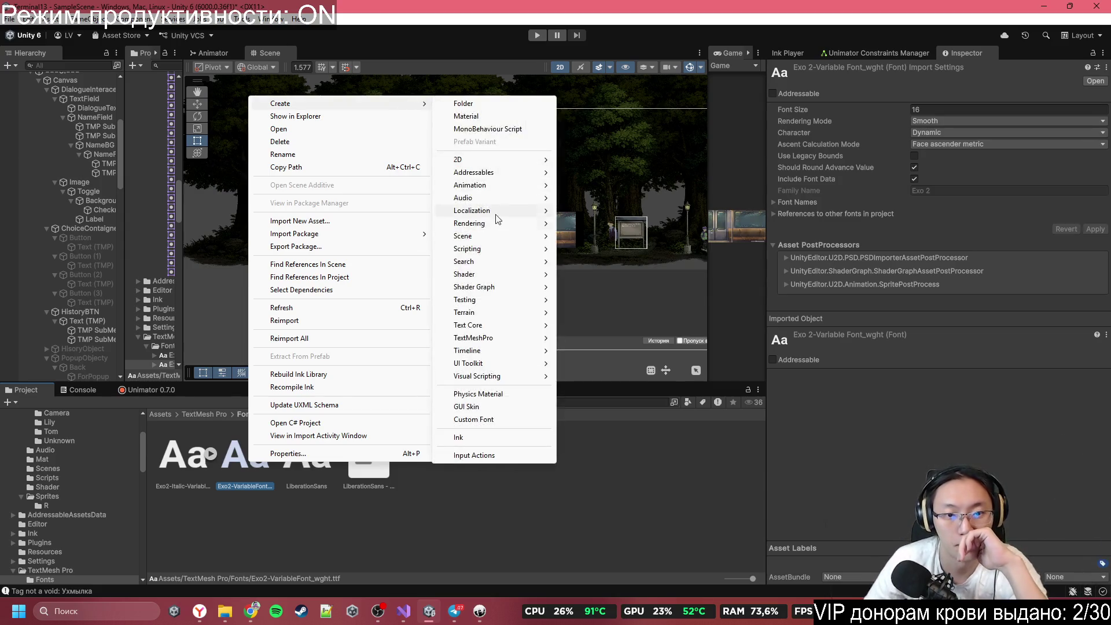
mouse_move(490, 338)
mouse_move(613, 340)
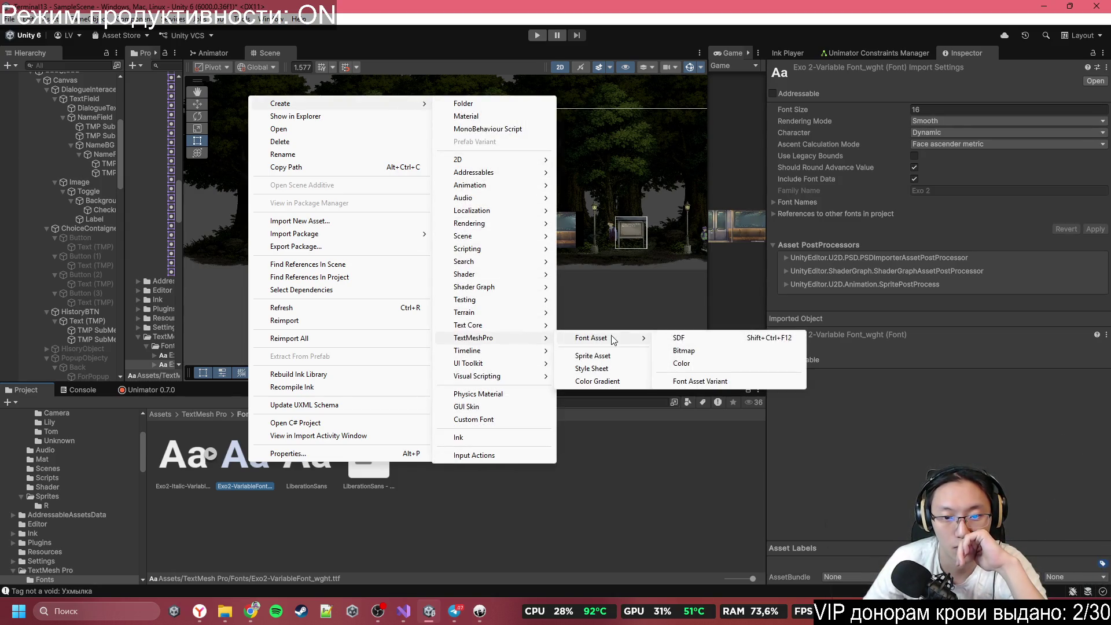
left_click(683, 339)
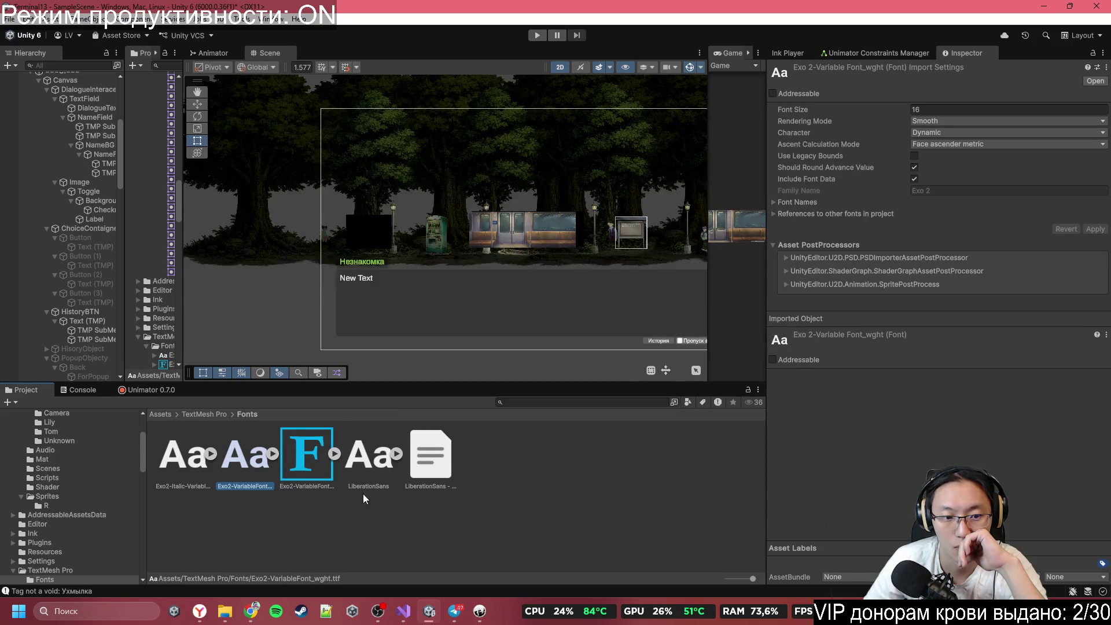
Step: Review the new SDF asset: Exo 2 Regular, 1024×1024 SDFAA atlas, sampling size 90
left_click(313, 471)
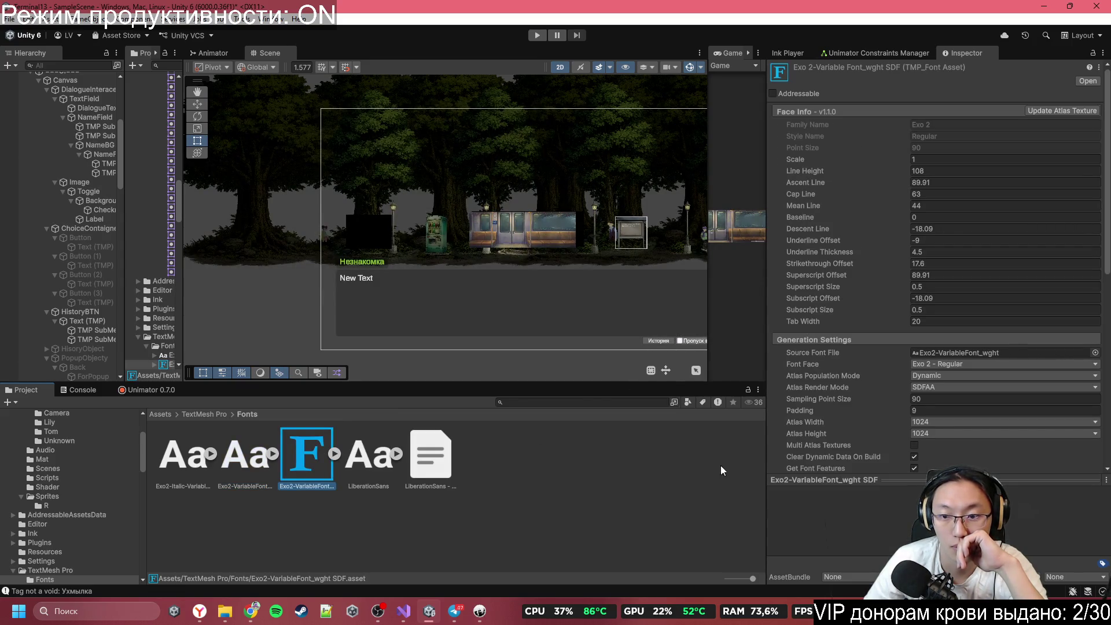
scroll(843, 422, "down", 5)
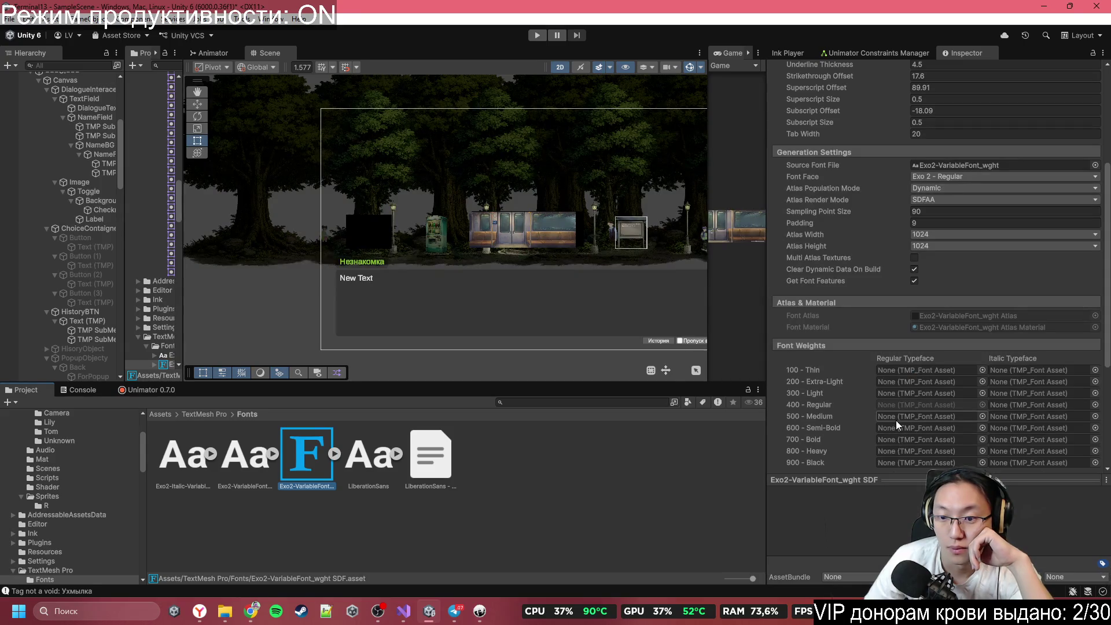
scroll(913, 440, "down", 1)
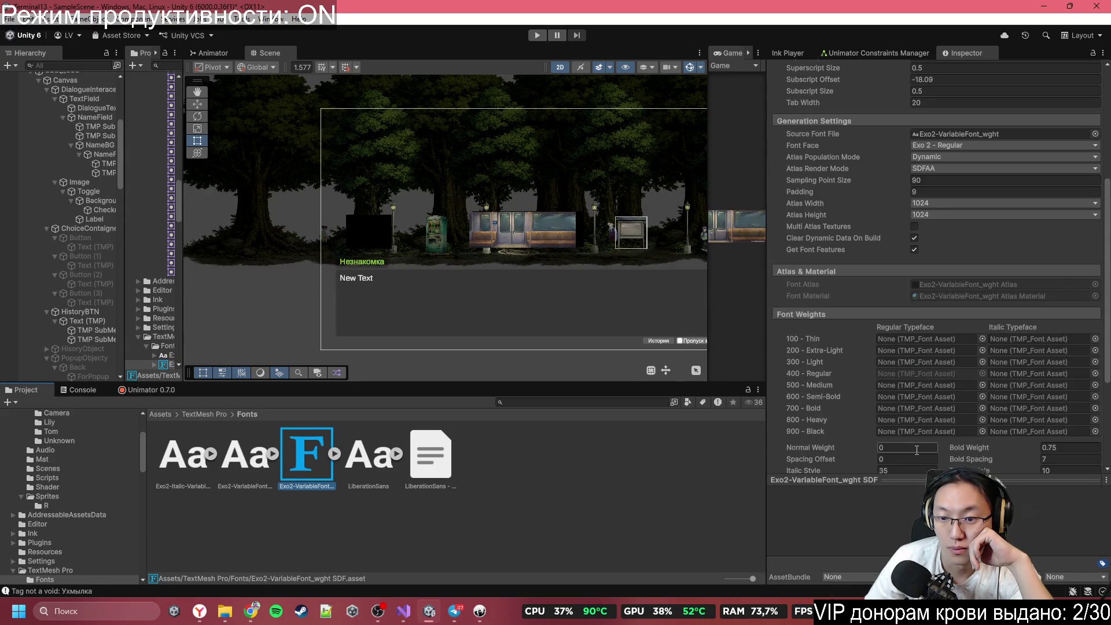
scroll(917, 451, "down", 1)
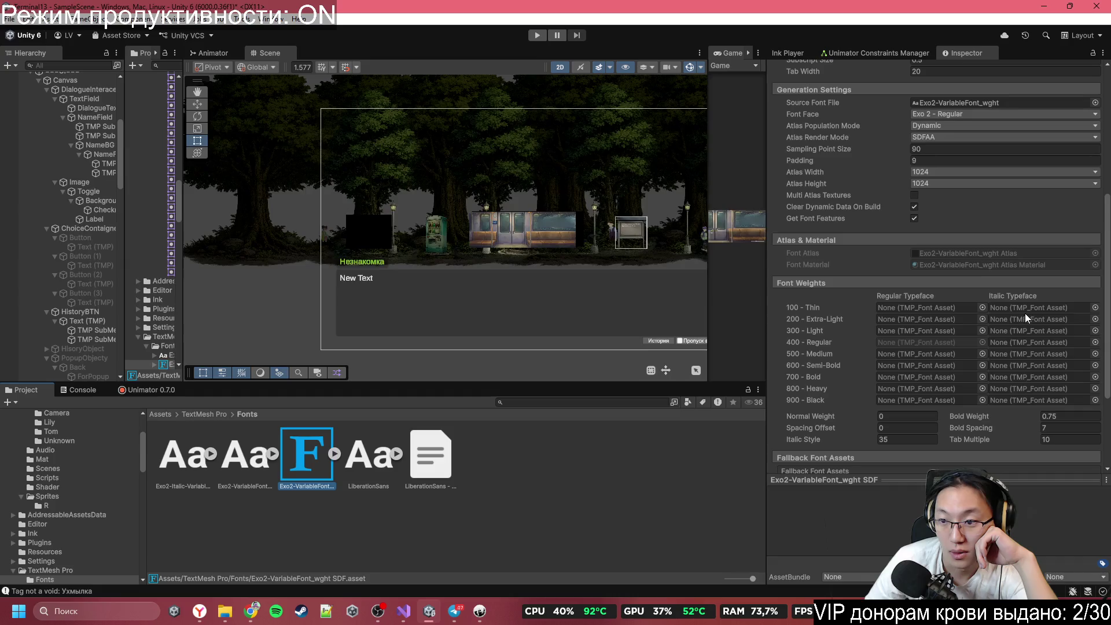
scroll(1029, 314, "up", 2)
scroll(987, 363, "up", 5)
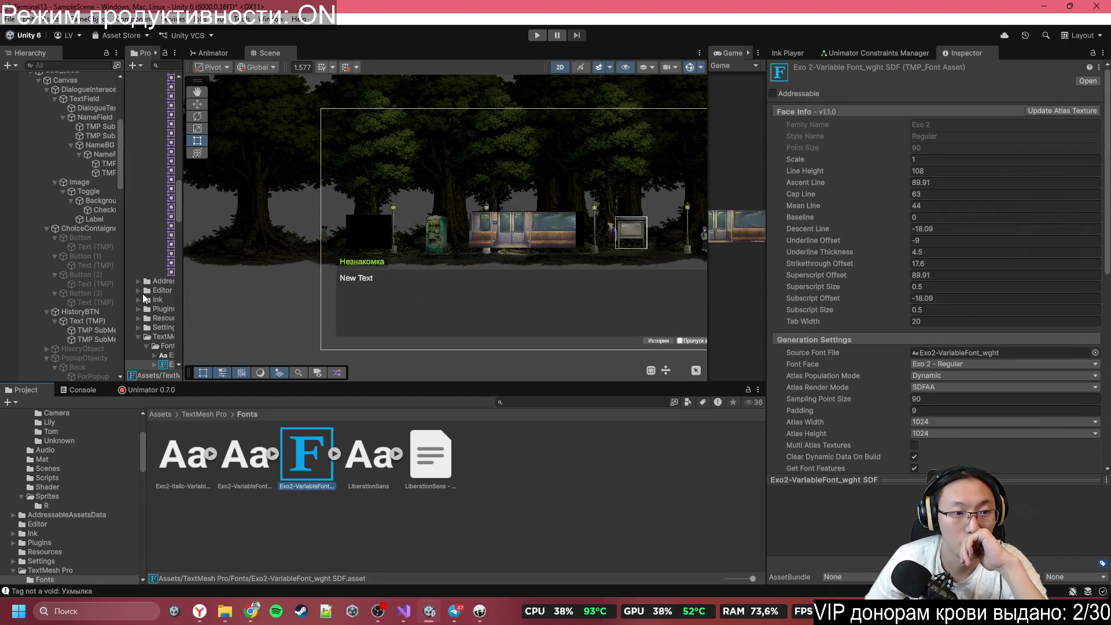
Step: Widen the Project folder tree and the Hierarchy panel
left_click_drag(183, 256, 305, 256)
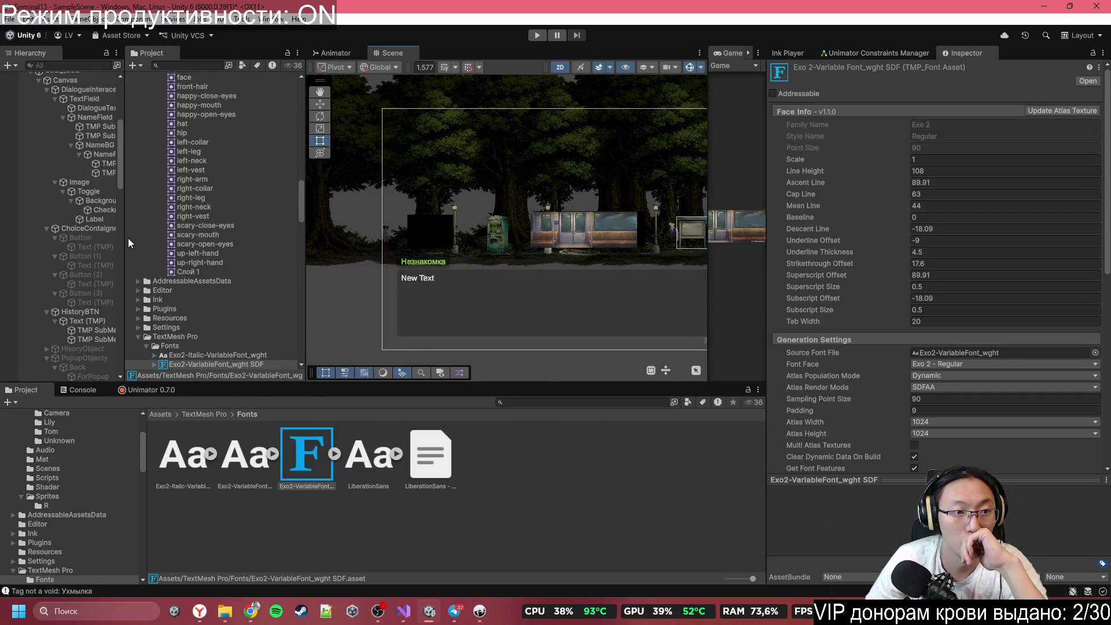
left_click_drag(129, 238, 193, 238)
scroll(133, 174, "up", 5)
Step: Filter the Hierarchy for TextMeshPro texts, select all eleven, and assign the Exo2 SDF font asset
left_click(132, 62)
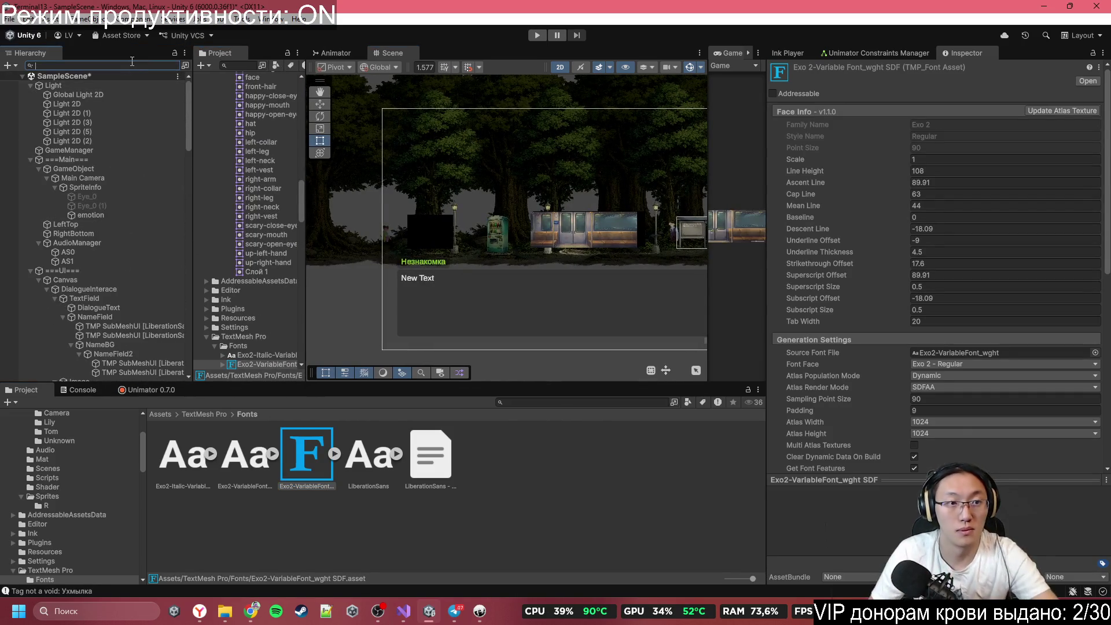
type("Text")
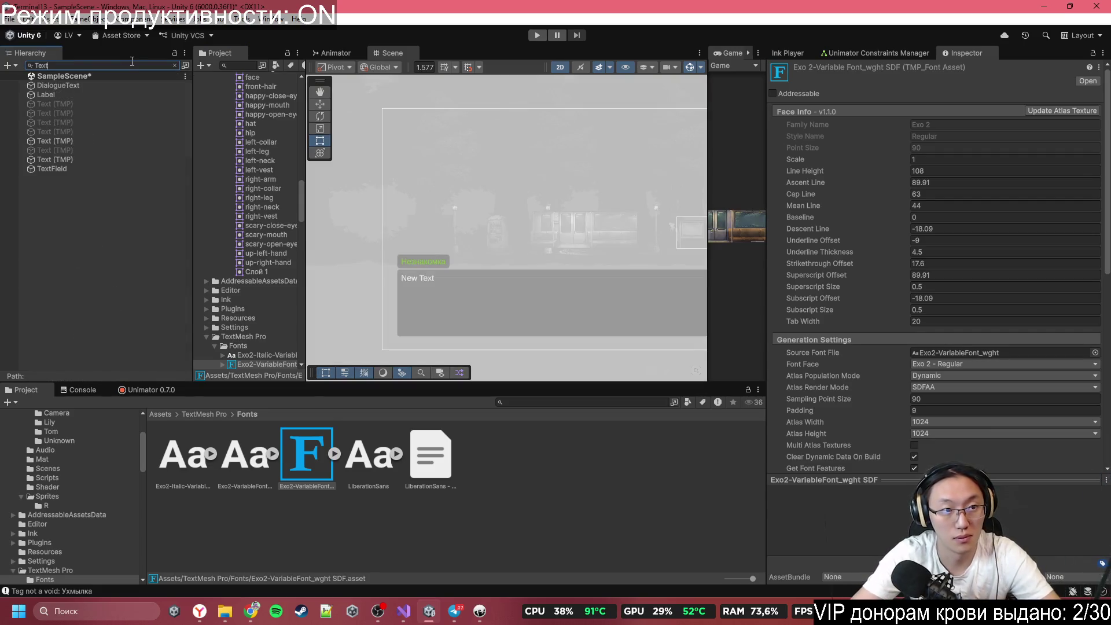
type("Mesh")
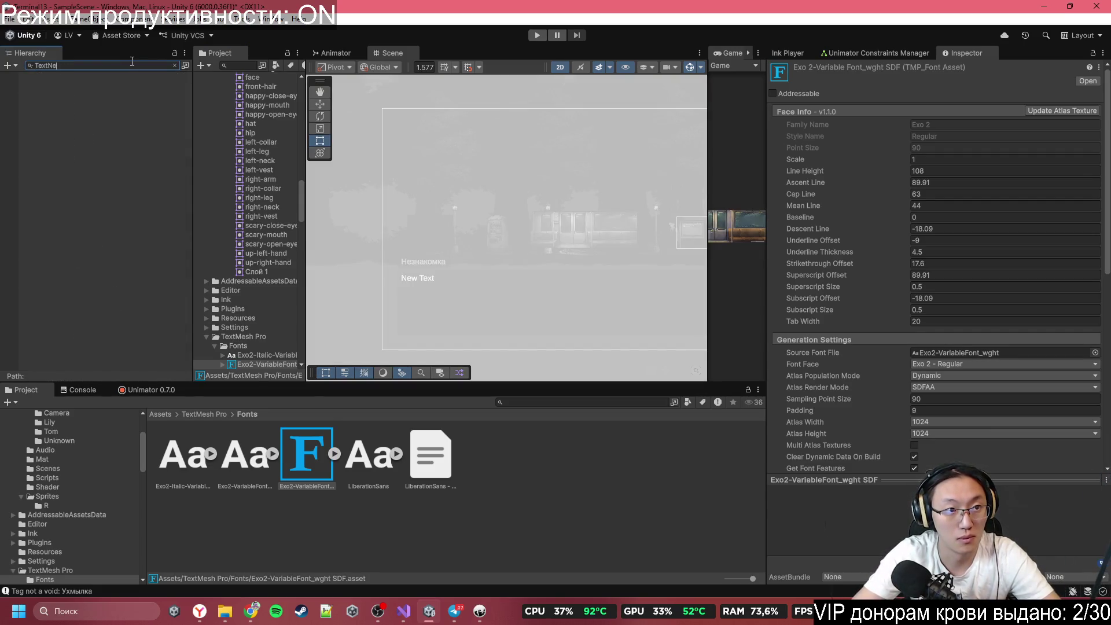
key("BackSpace")
key("BackSpace")
type("shProU")
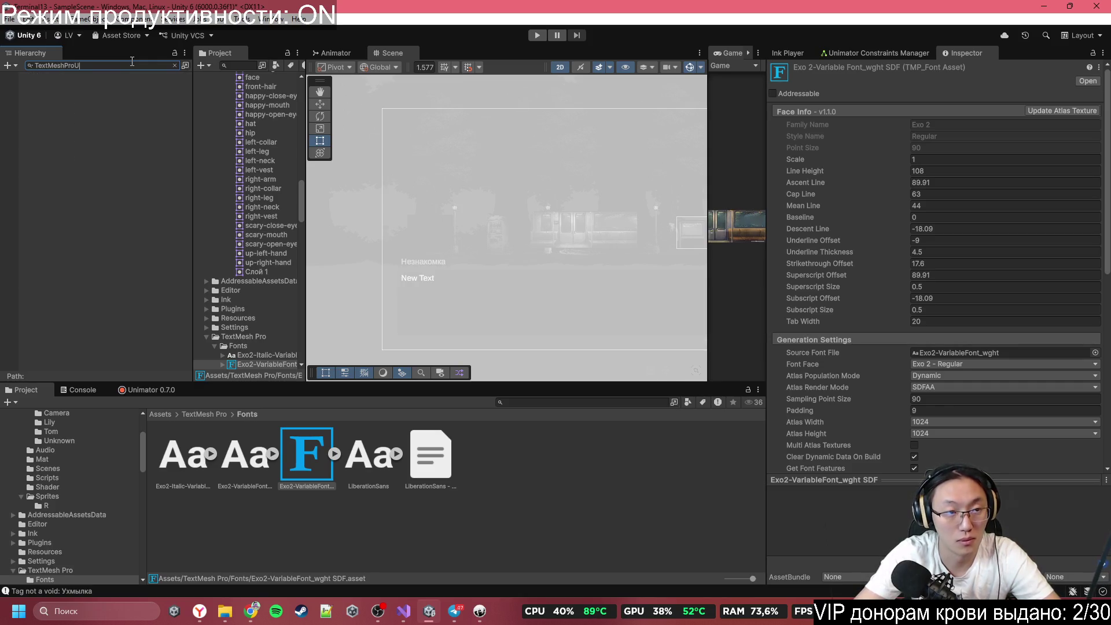
type("GUI")
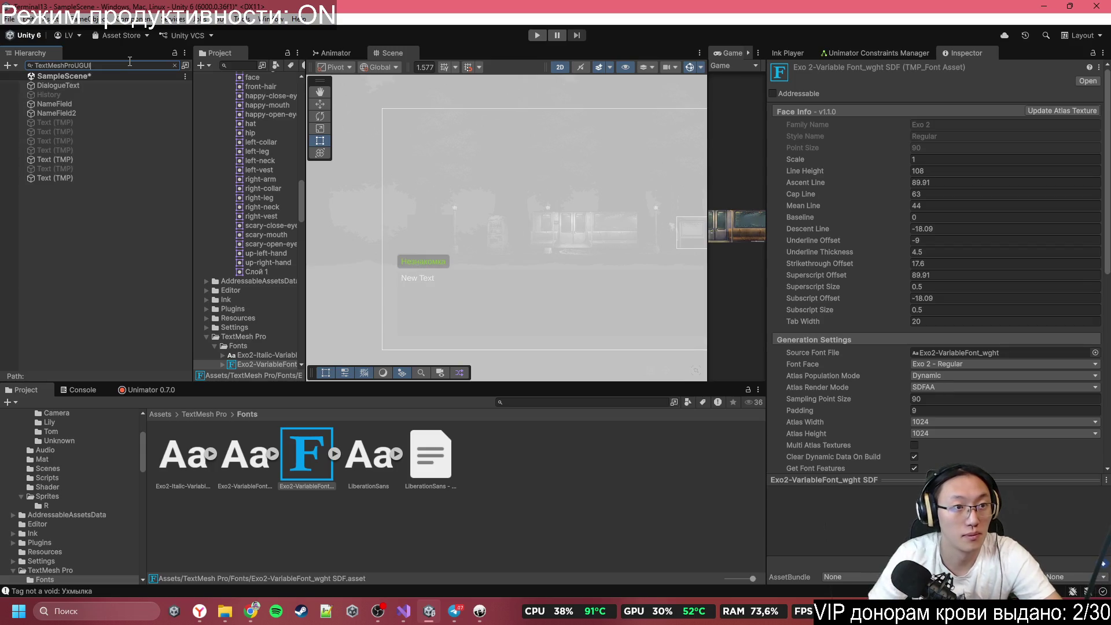
left_click(95, 86)
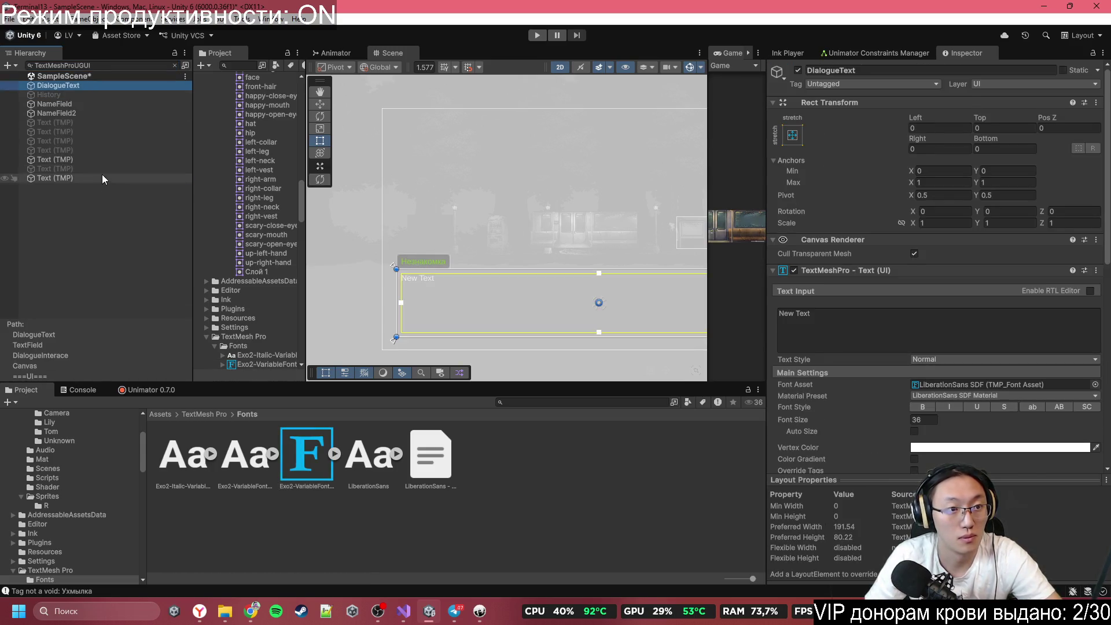
left_click(101, 178, "shift")
key("f")
left_click_drag(311, 472, 1010, 405)
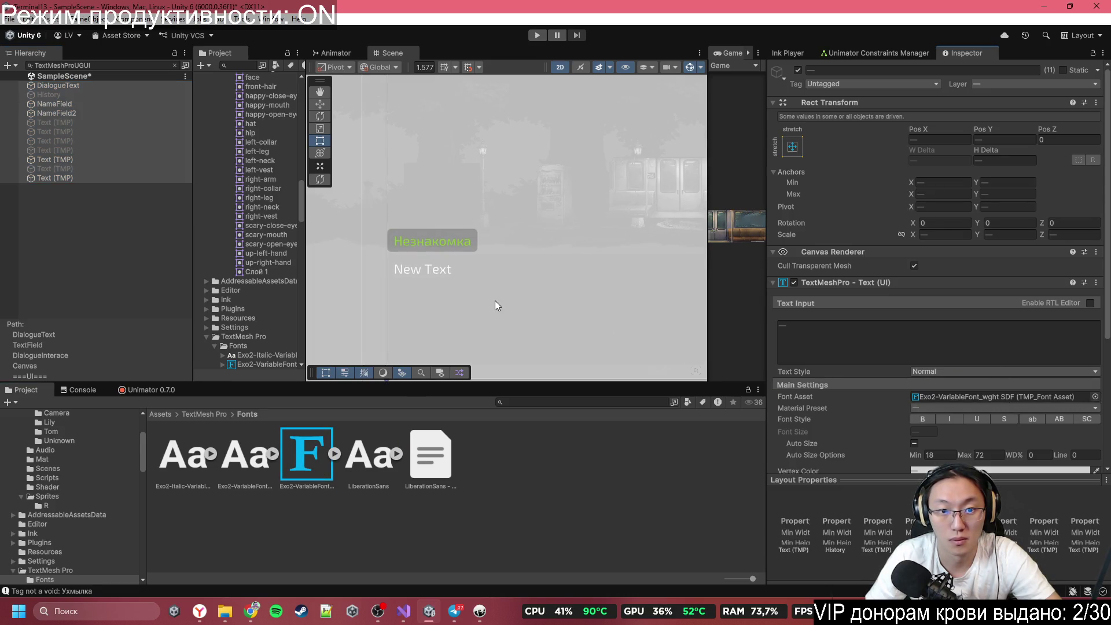
Step: Check the dialogue labels and enlarge the Game view to fill the editor
scroll(533, 261, "up", 2)
mouse_move(533, 248)
left_mouse_down()
mouse_move(525, 251)
mouse_move(530, 218)
left_mouse_up()
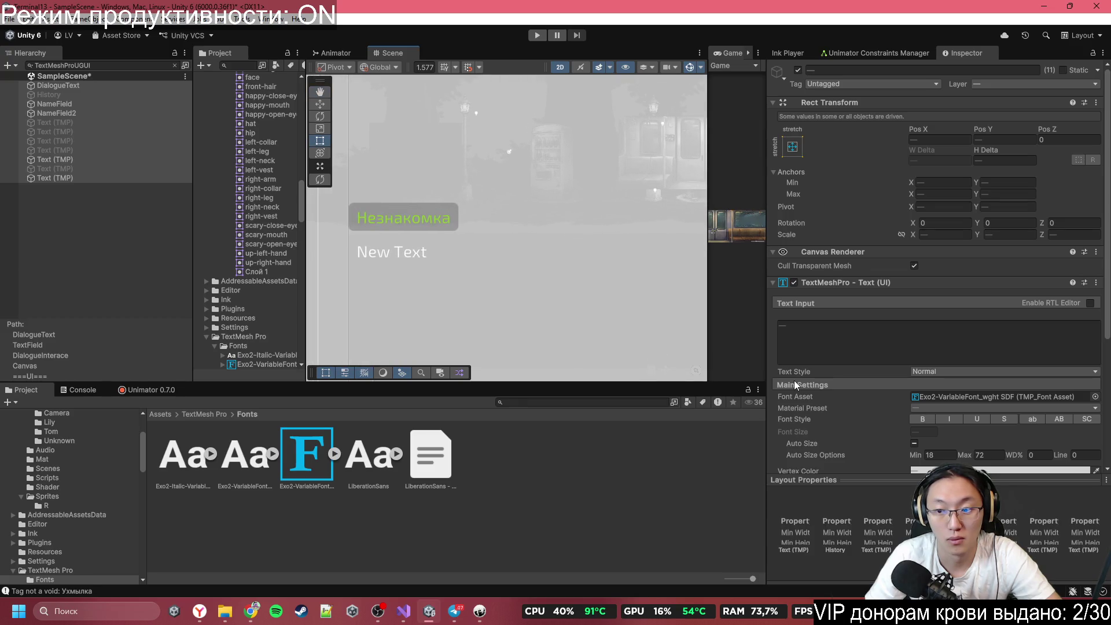
scroll(917, 415, "down", 4)
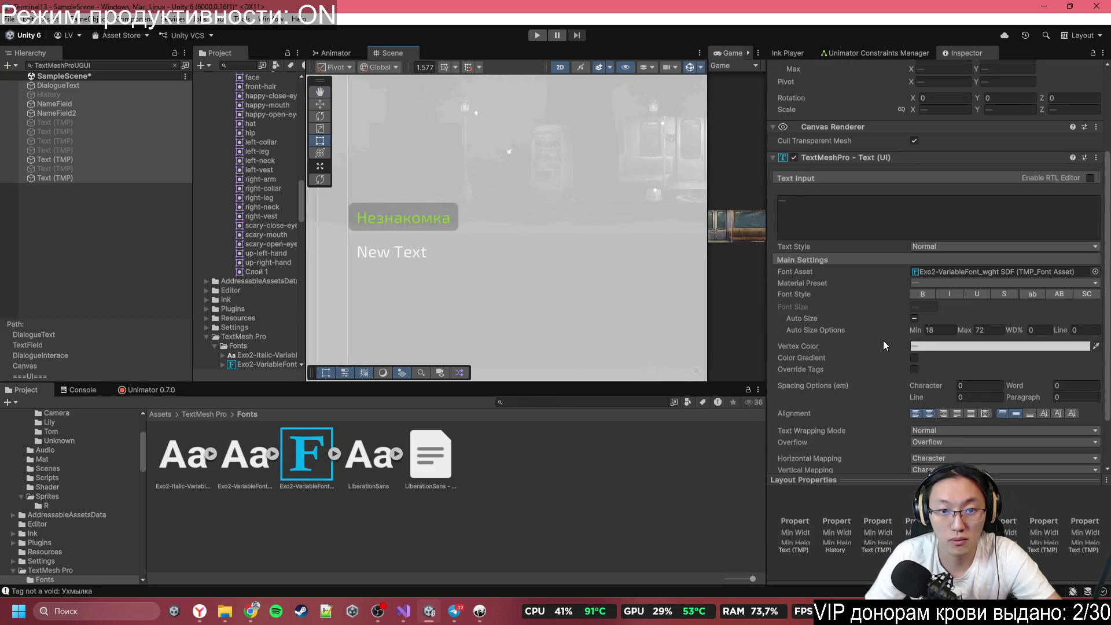
double_click(732, 56)
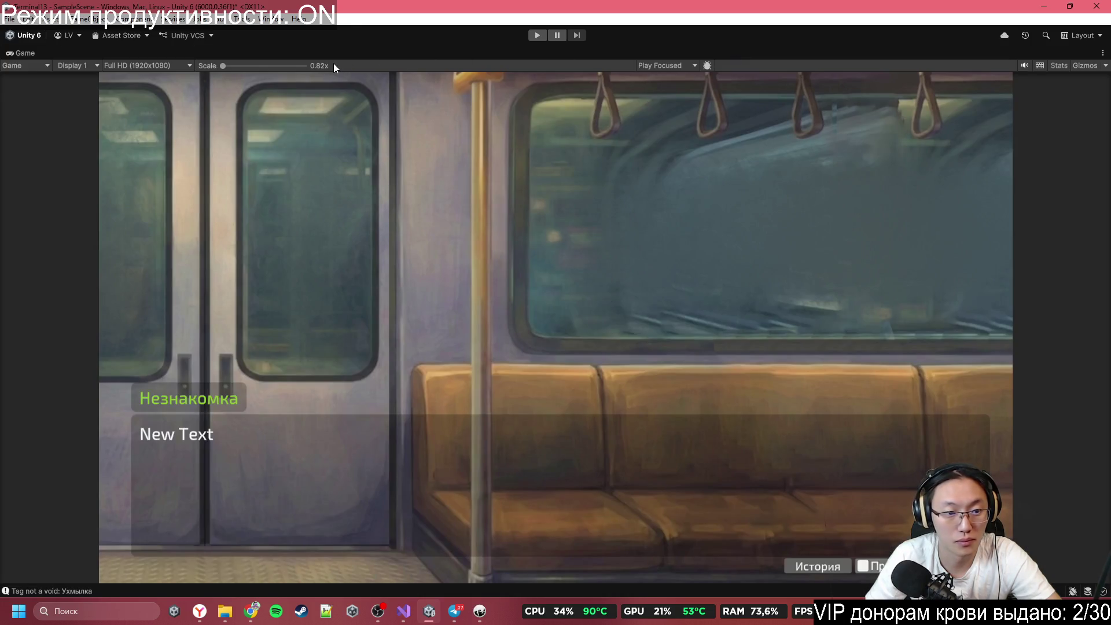
Step: Enter Play mode, then switch to the Balsamiq Sans font page in the browser
left_click(538, 35)
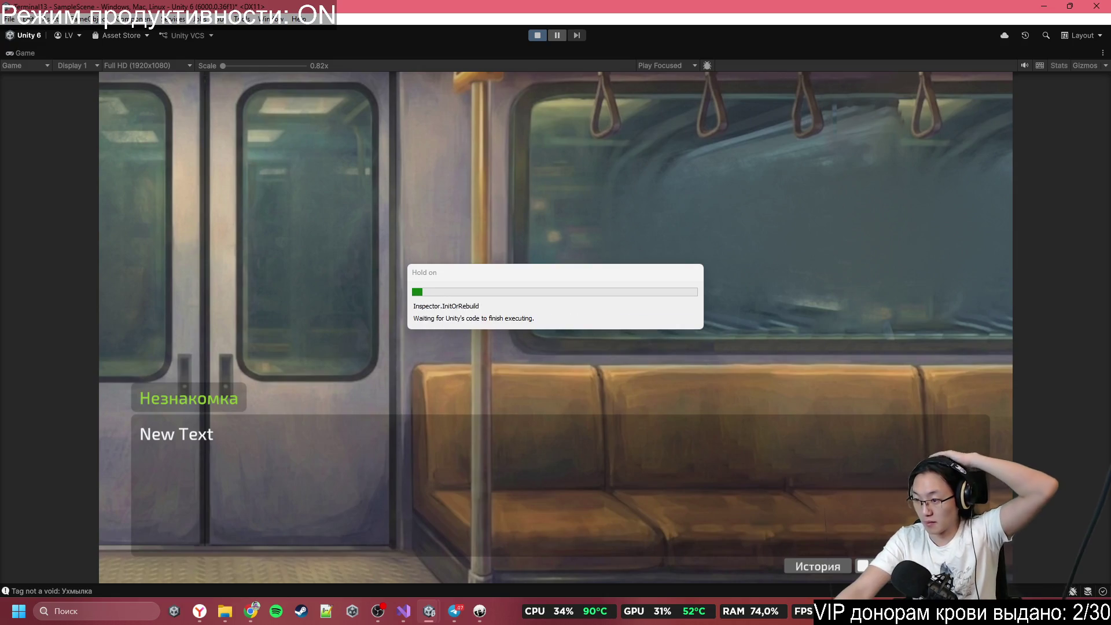
key("alt+Tab")
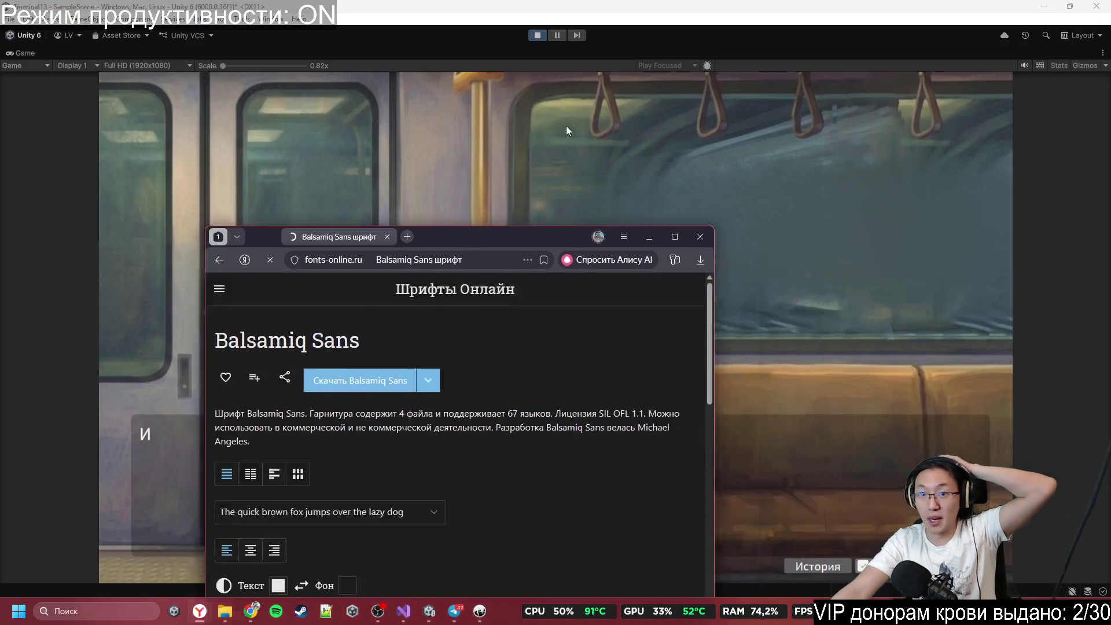
Step: Maximize the browser and scroll through the Balsamiq Sans specimen lines
left_click_drag(492, 231, 499, 13)
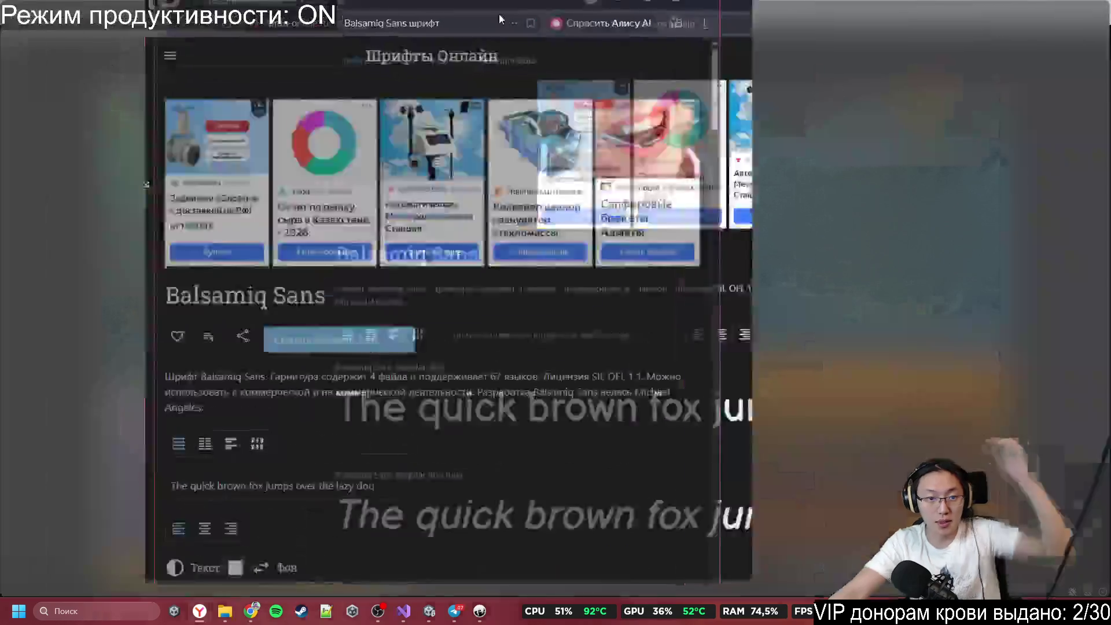
scroll(614, 498, "down", 3)
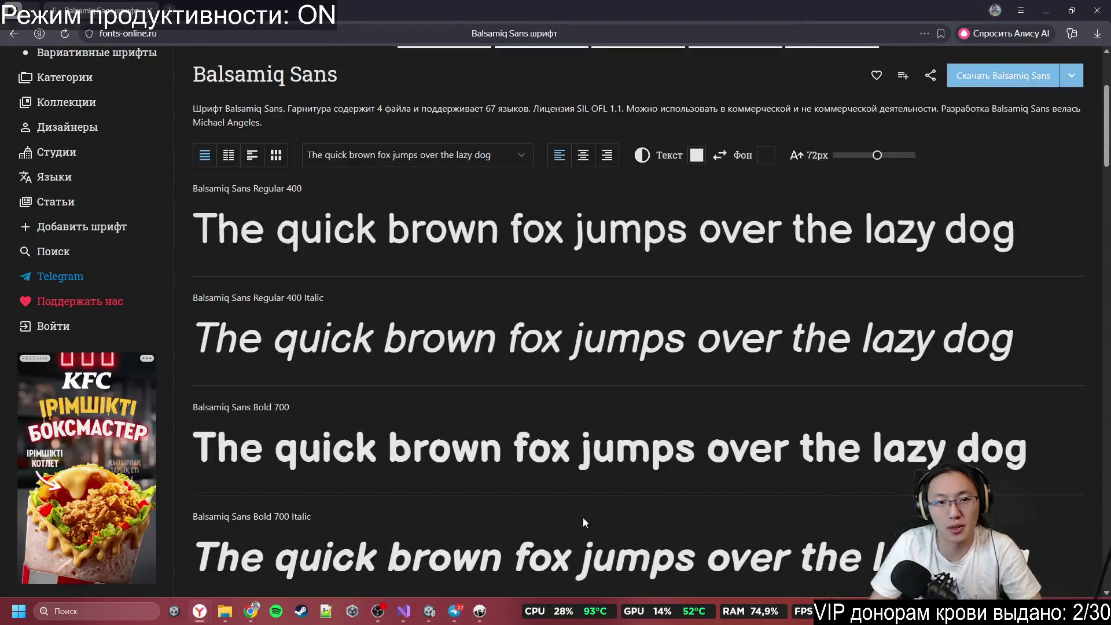
scroll(587, 438, "down", 3)
scroll(306, 206, "up", 10)
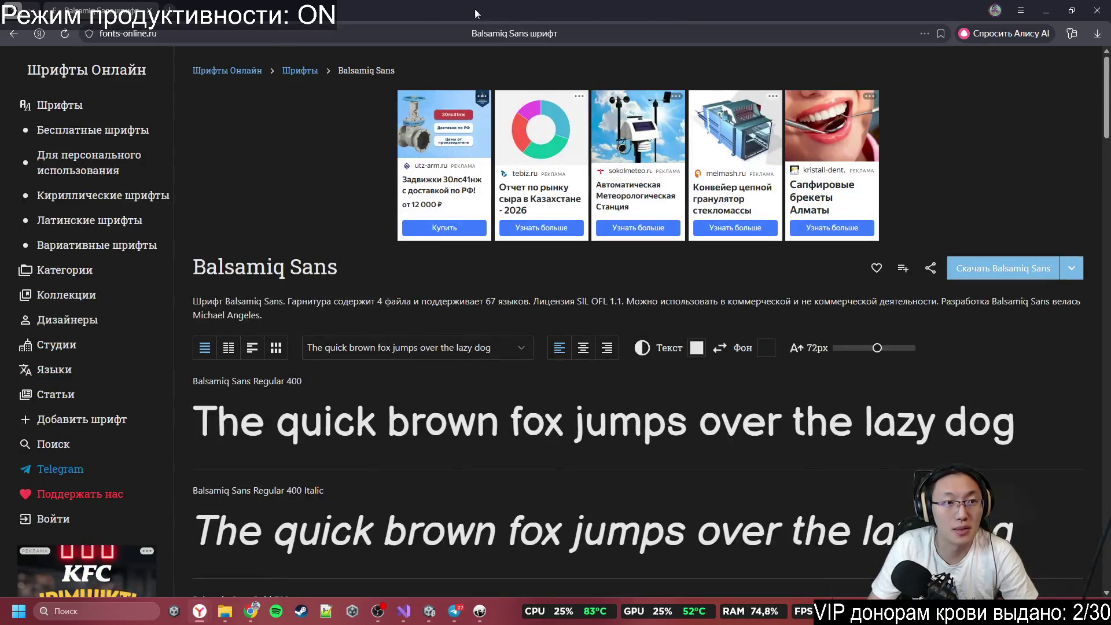
key("alt+Tab")
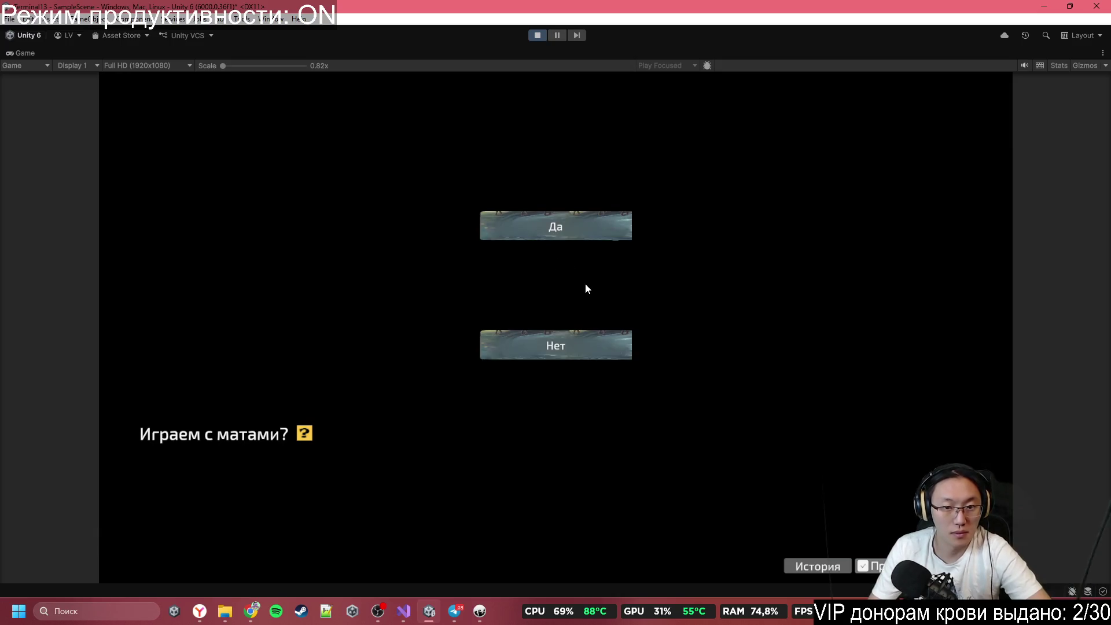
Step: Answer Да to the opening question 'Играем с матами?' in the running game
left_click(555, 338)
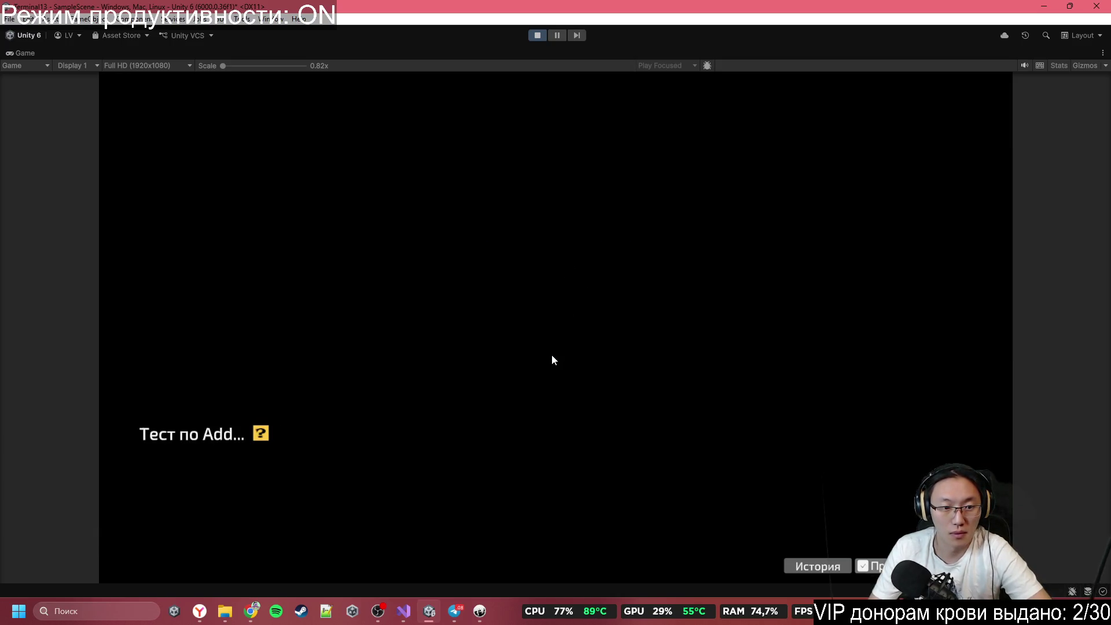
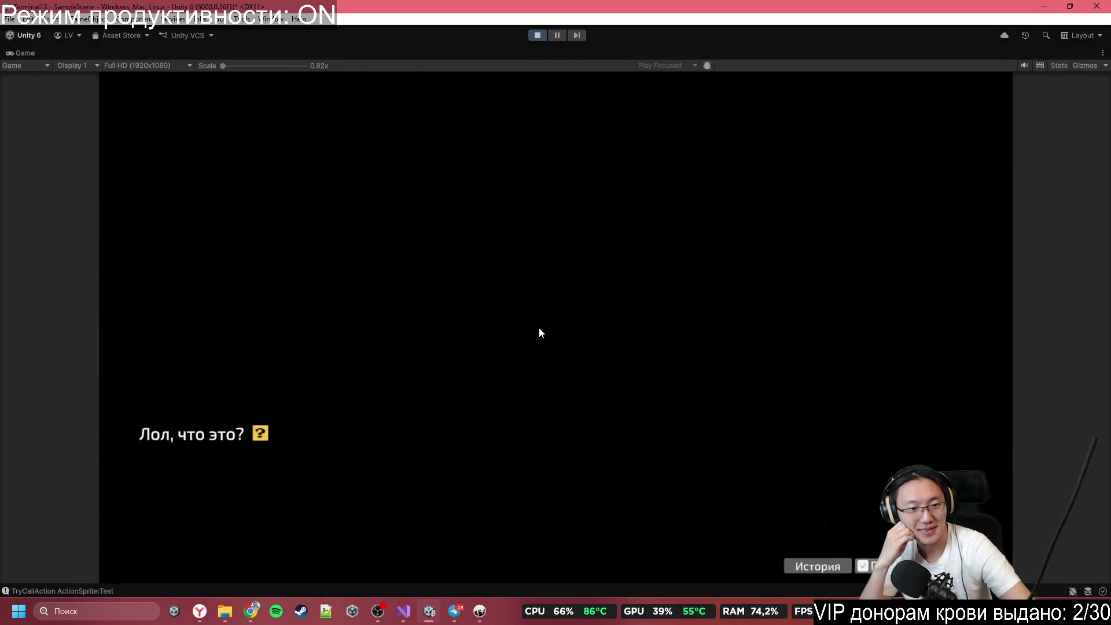
Step: Advance through the train wake-up dialogue until the narrator steps off the train
left_click(540, 328)
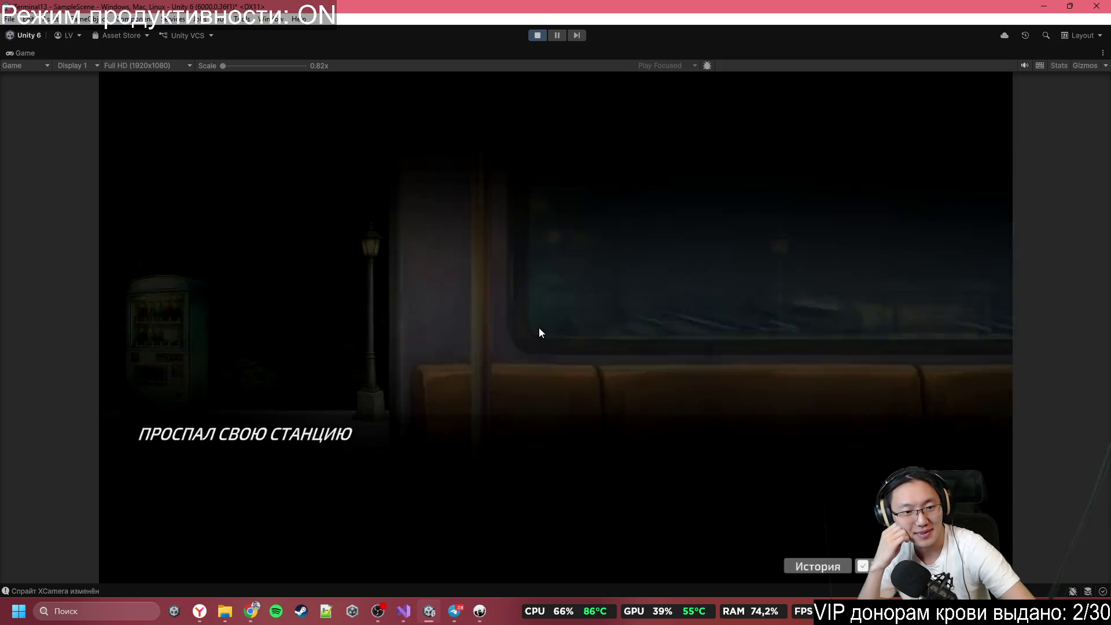
left_click(540, 332)
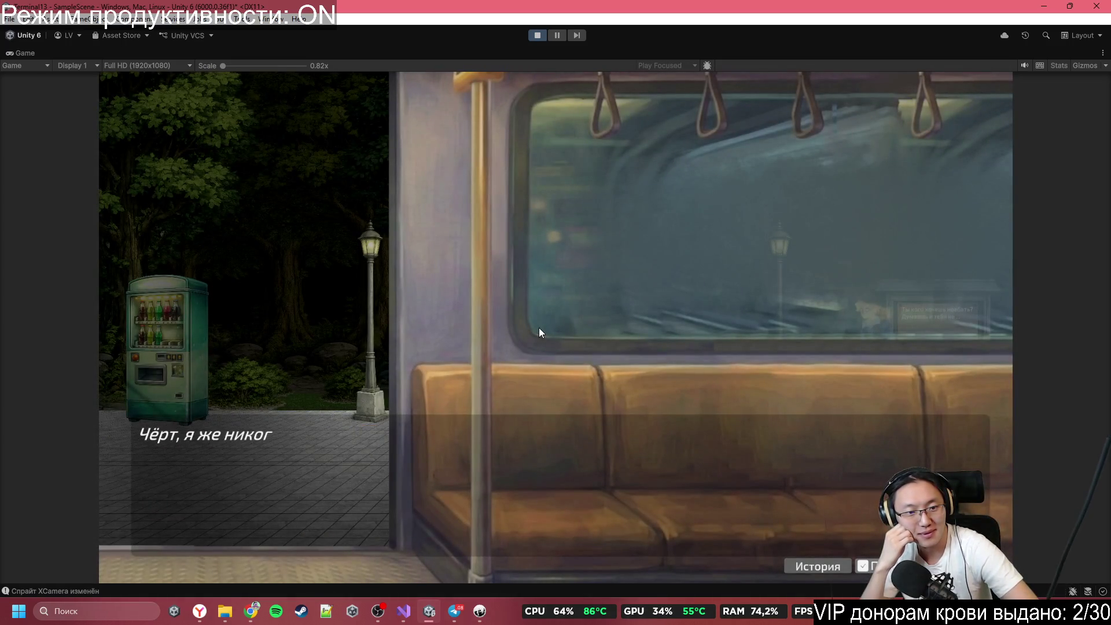
left_click(539, 332)
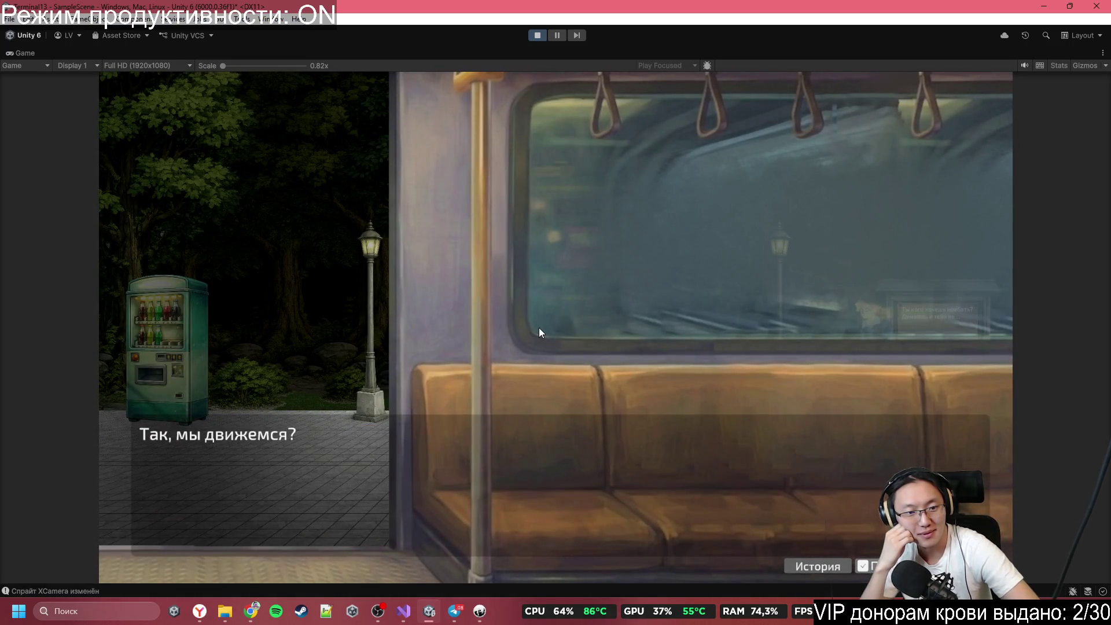
left_click(539, 329)
left_click(539, 329)
left_click(539, 328)
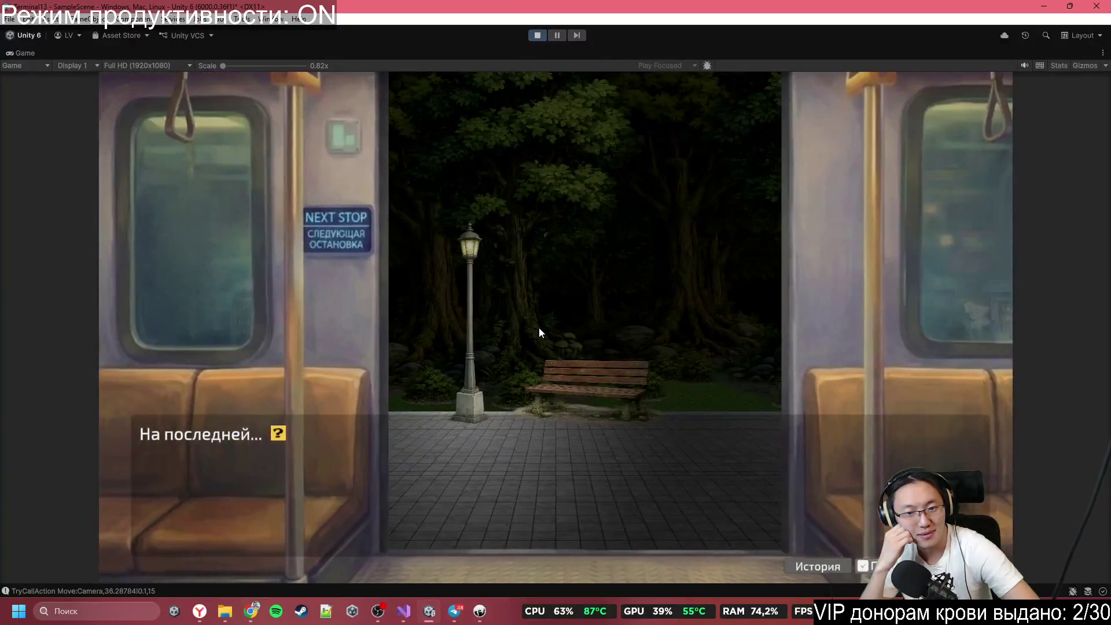
left_click(539, 329)
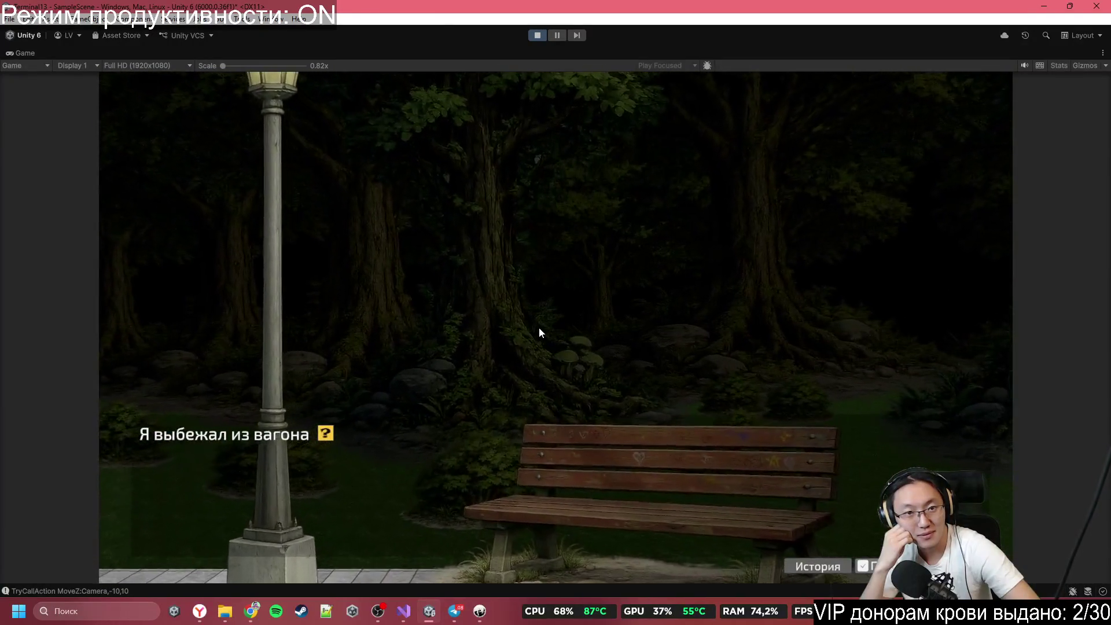
Step: Play the park monologue through the something-is-wrong line, the shake effect and fade to black
left_click(540, 329)
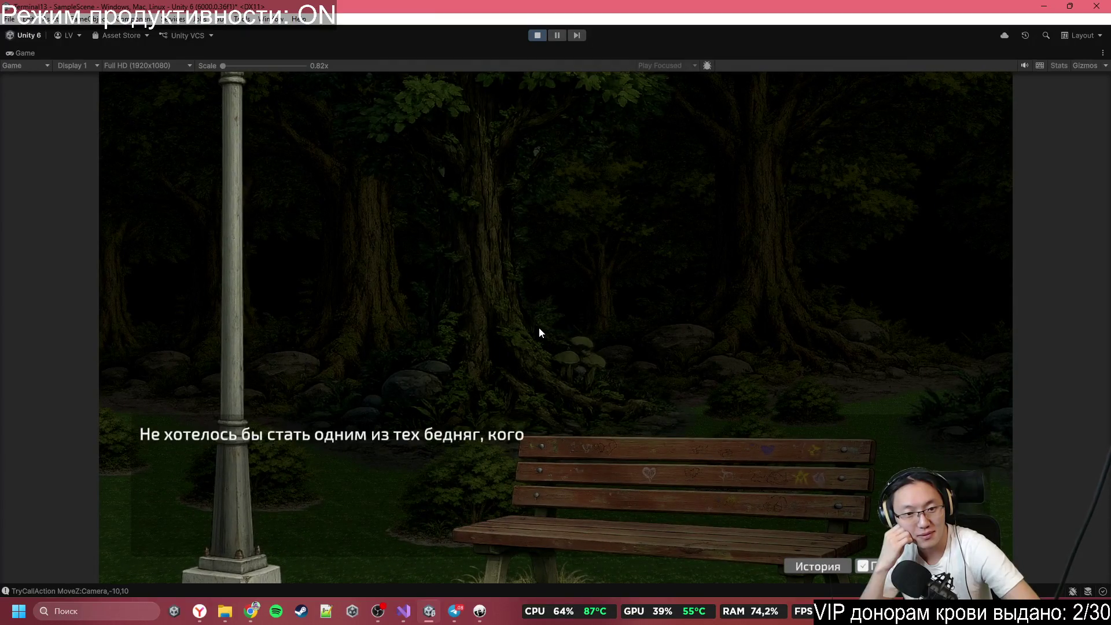
left_click(539, 328)
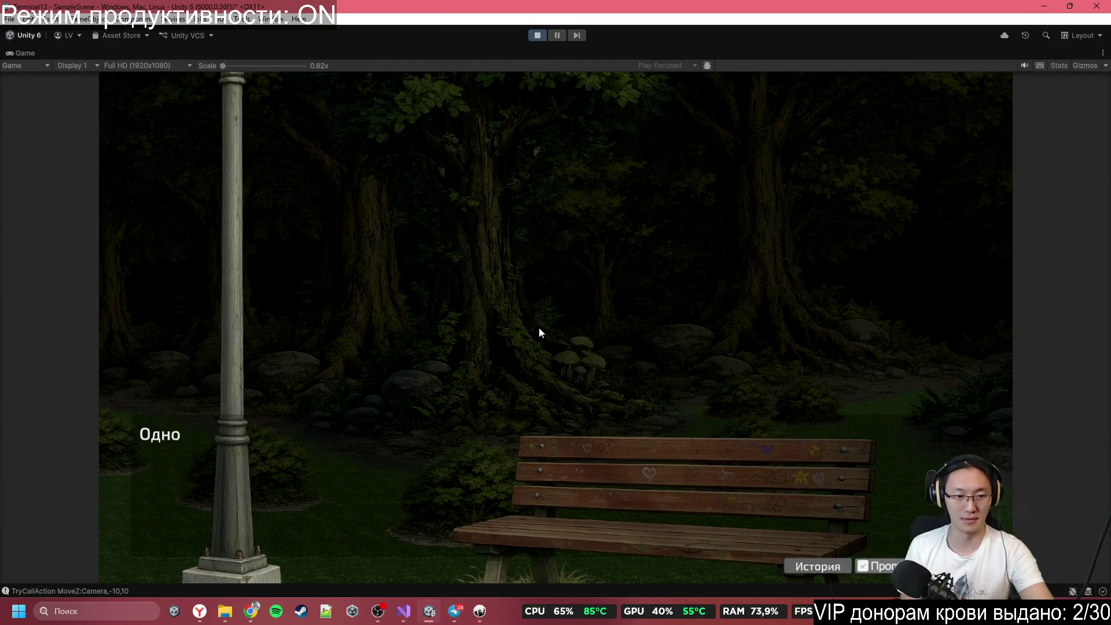
left_click(539, 328)
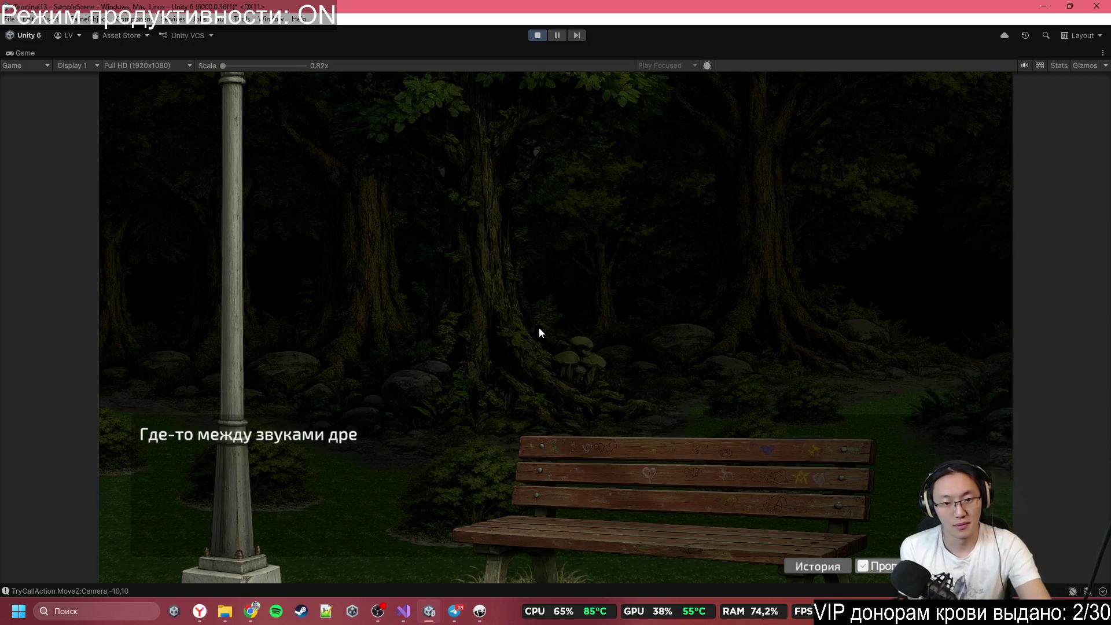
left_click(539, 328)
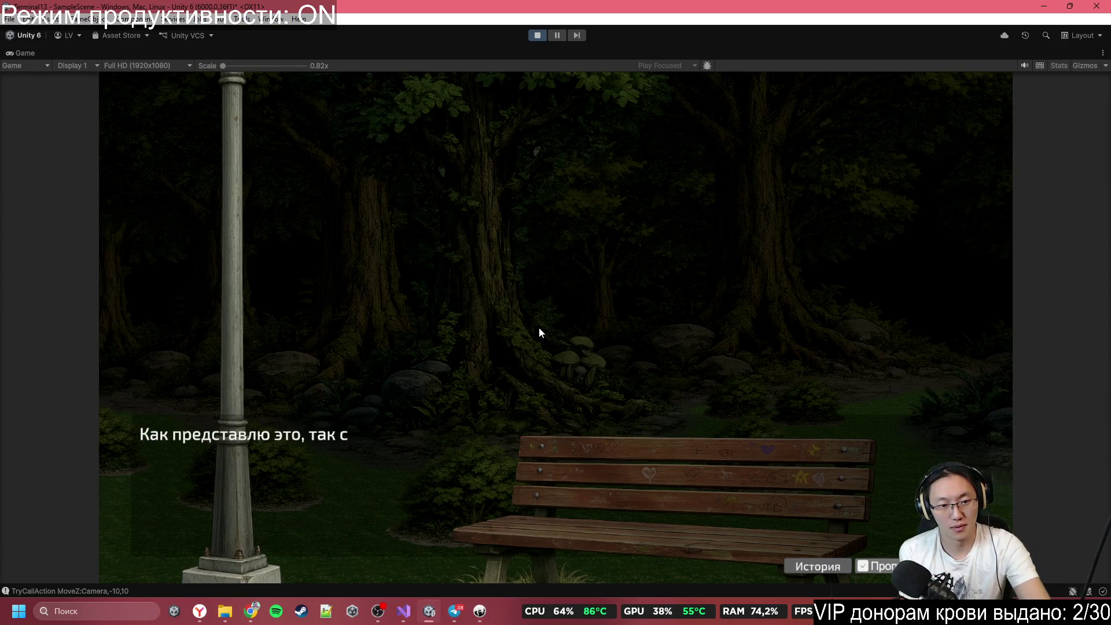
left_click(540, 327)
left_click(540, 328)
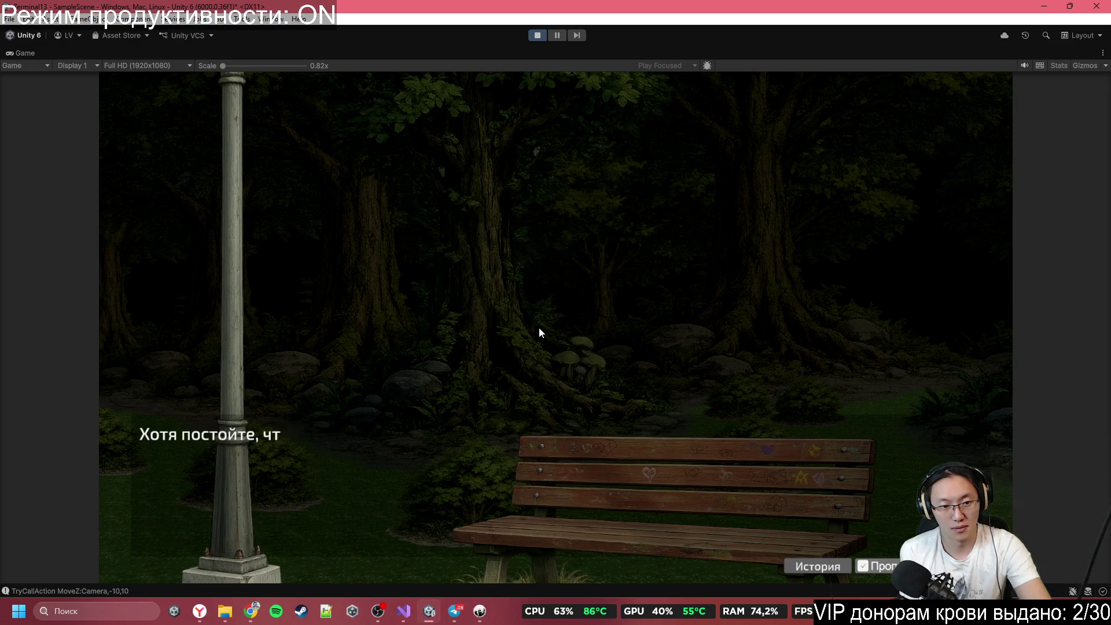
left_click(539, 328)
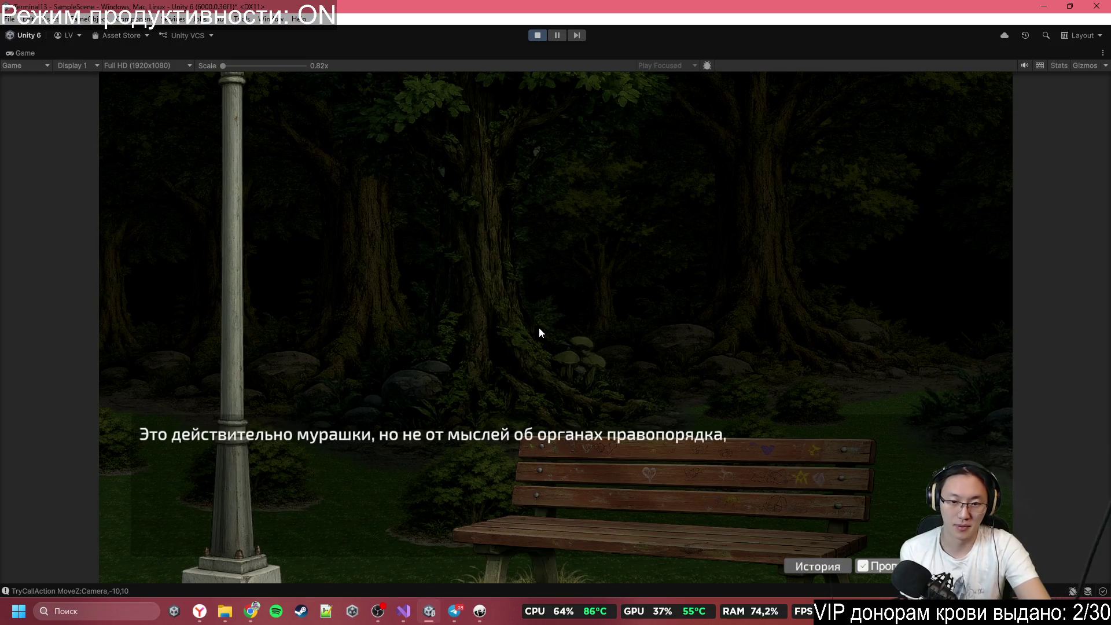
left_click(540, 328)
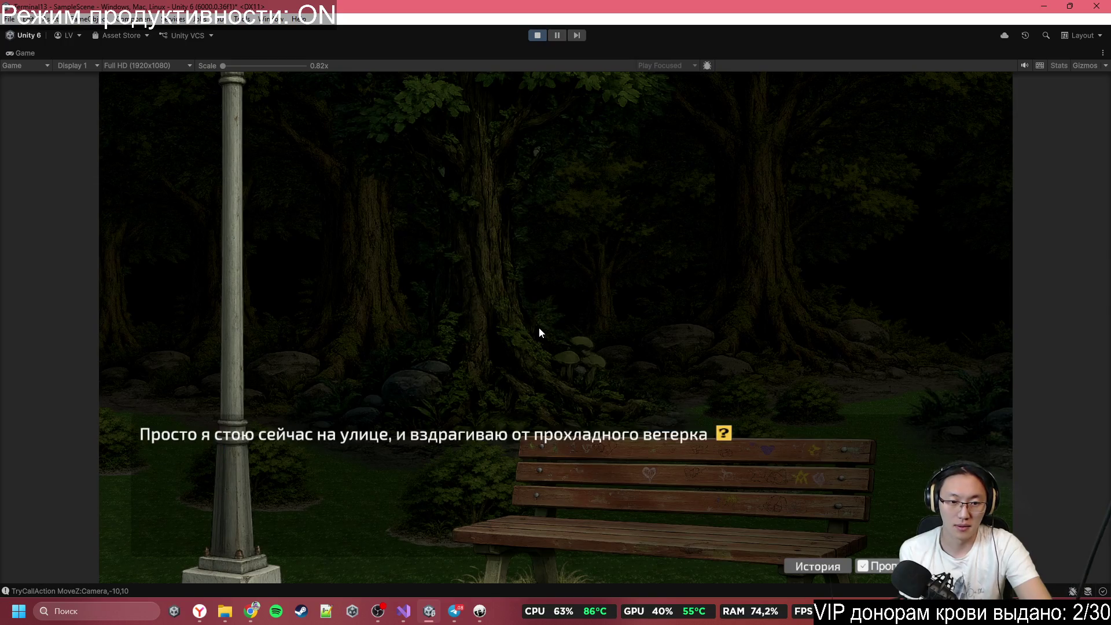
left_click(539, 328)
left_click(539, 328)
left_click(539, 327)
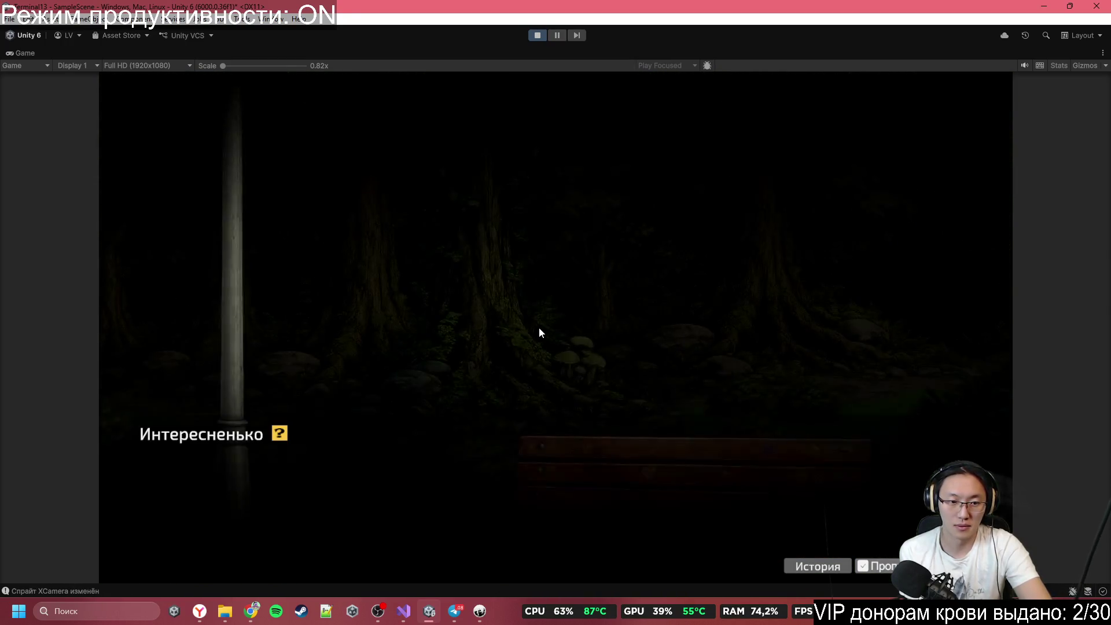
Step: Continue past the Интересненько and metro depot lines until two characters walk in
left_click(539, 328)
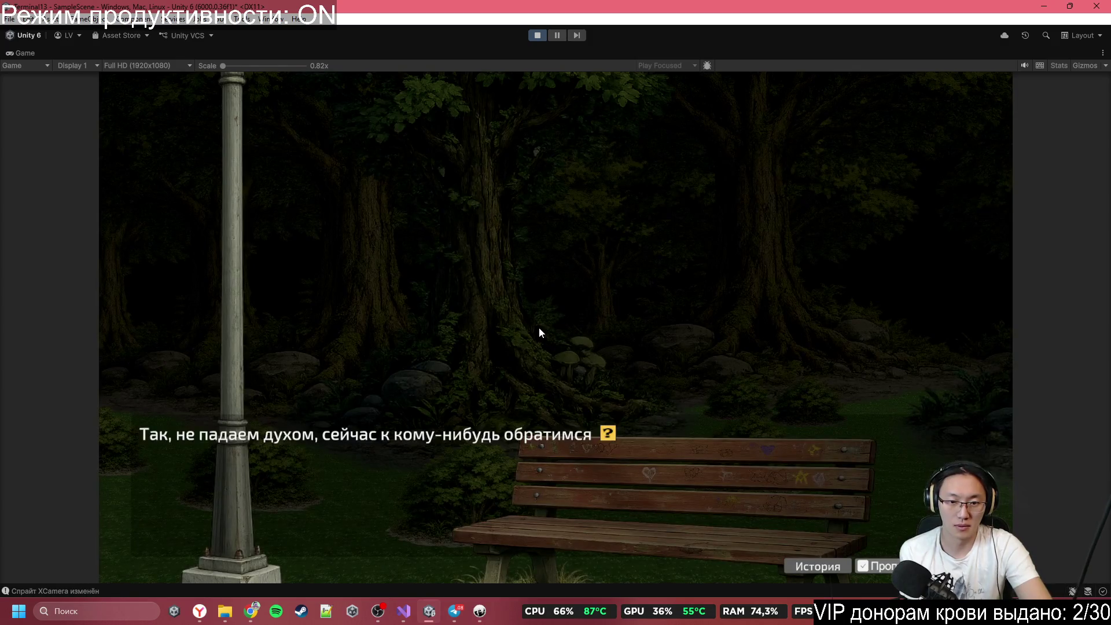
left_click(540, 328)
left_click(539, 327)
left_click(540, 327)
left_click(540, 327)
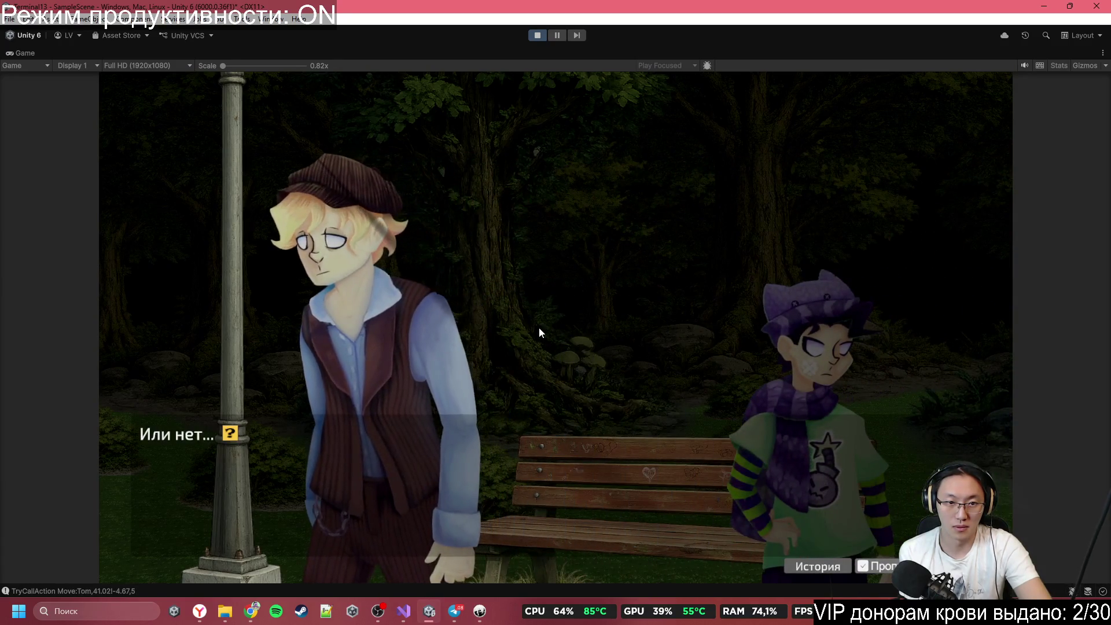
Step: Advance through the strangers' opening exchange and the narration about the trio
left_click(540, 328)
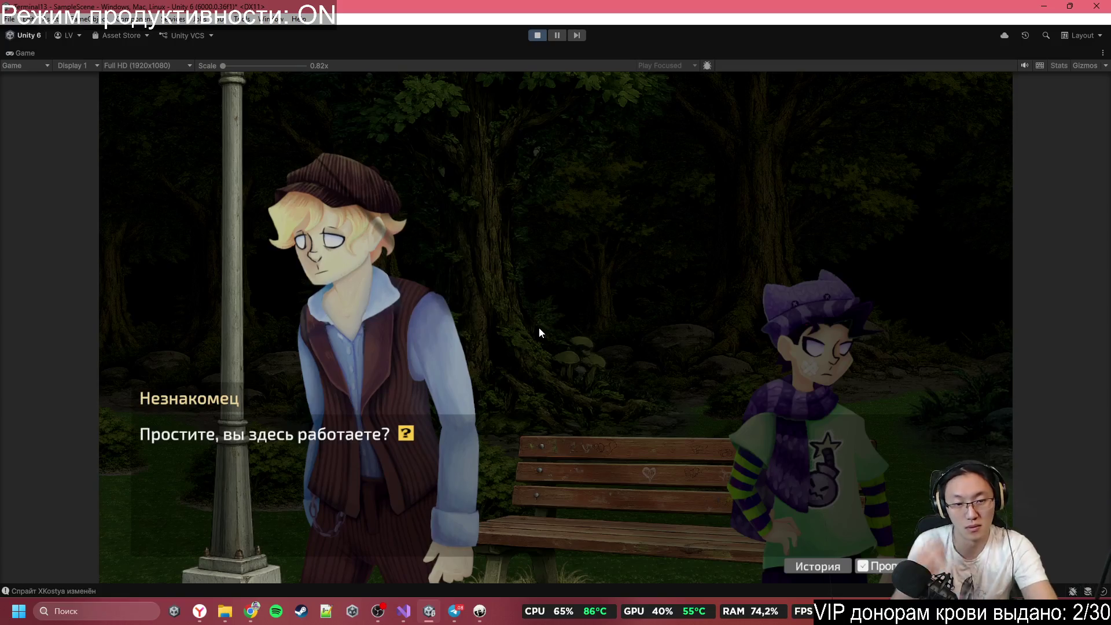
left_click(539, 328)
left_click(539, 328)
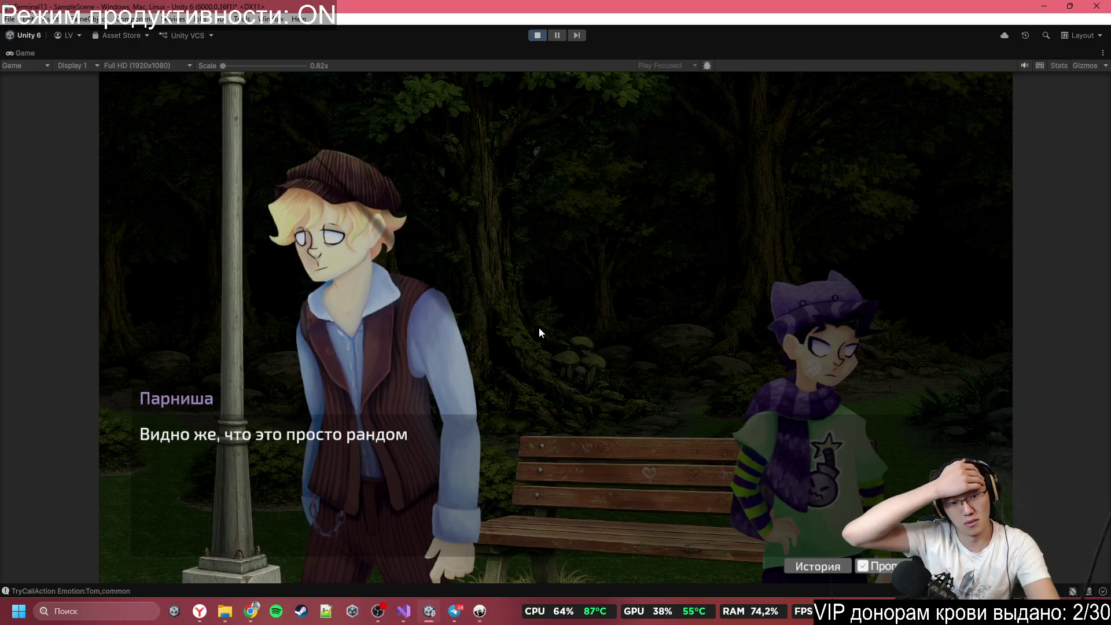
left_click(540, 327)
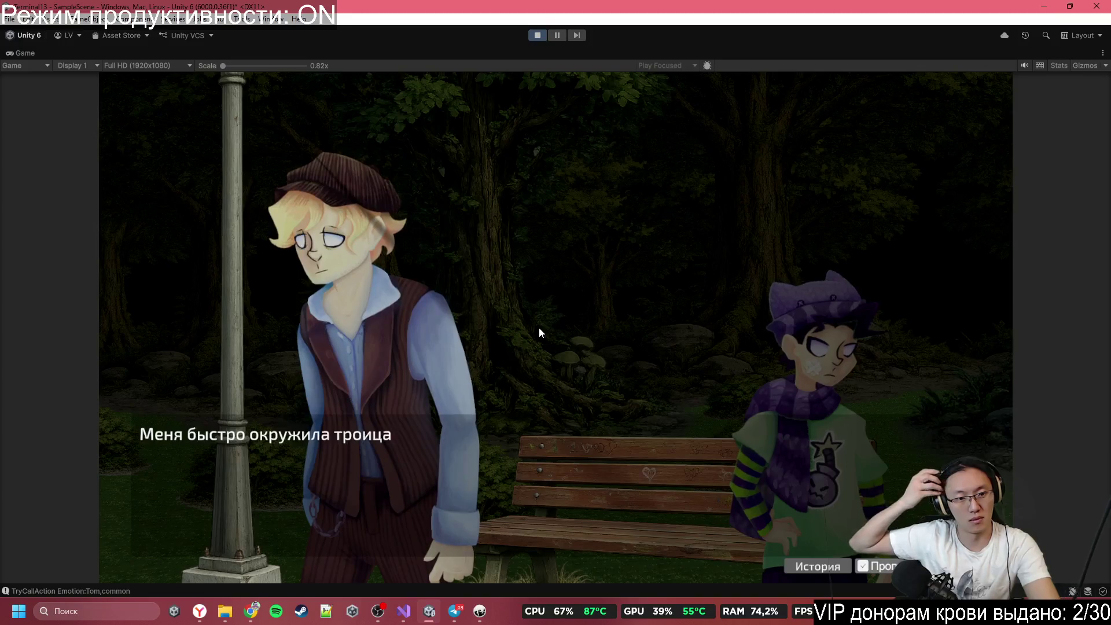
left_click(539, 327)
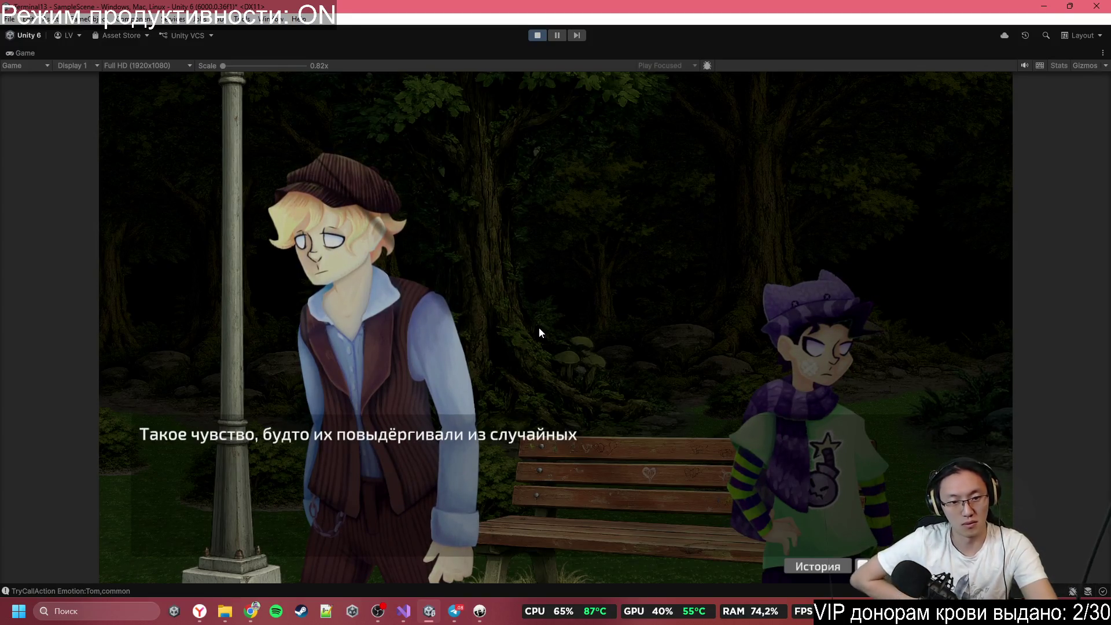
left_click(539, 332)
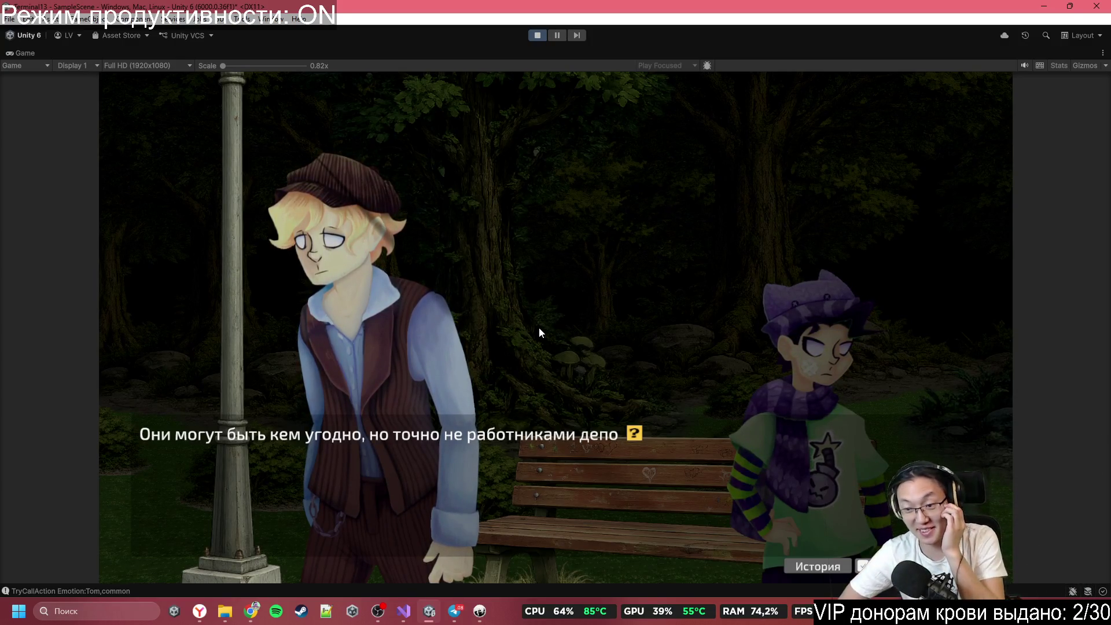
Step: Skip quickly through the narrator's reply and the strangers' argument, past the sarcastic remark
left_click(539, 328)
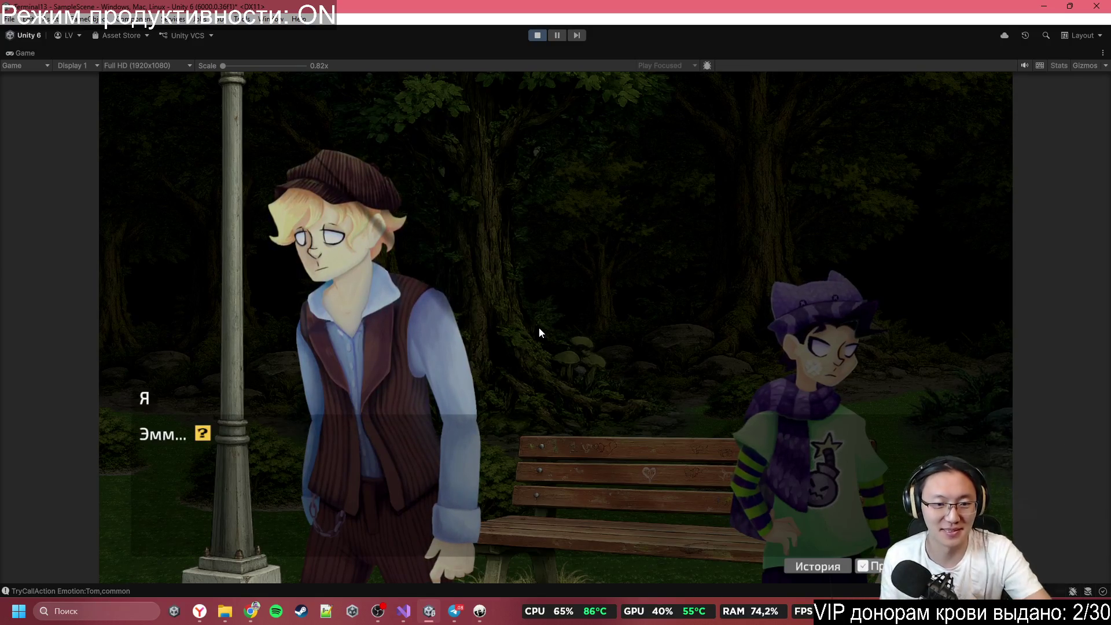
left_click(540, 329)
left_click(539, 327)
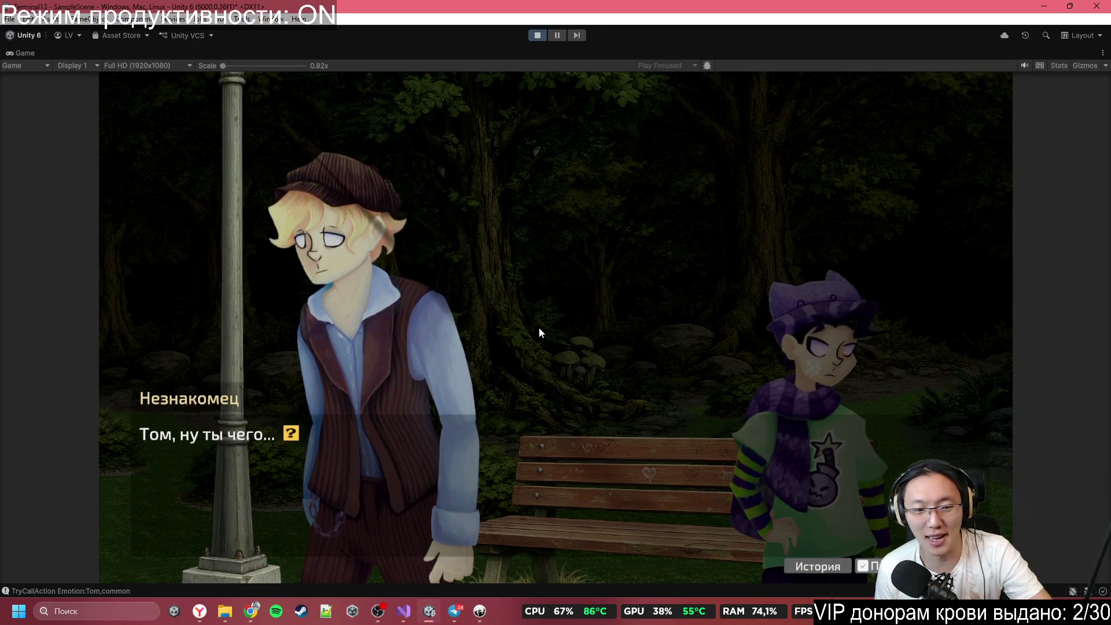
left_click(540, 328)
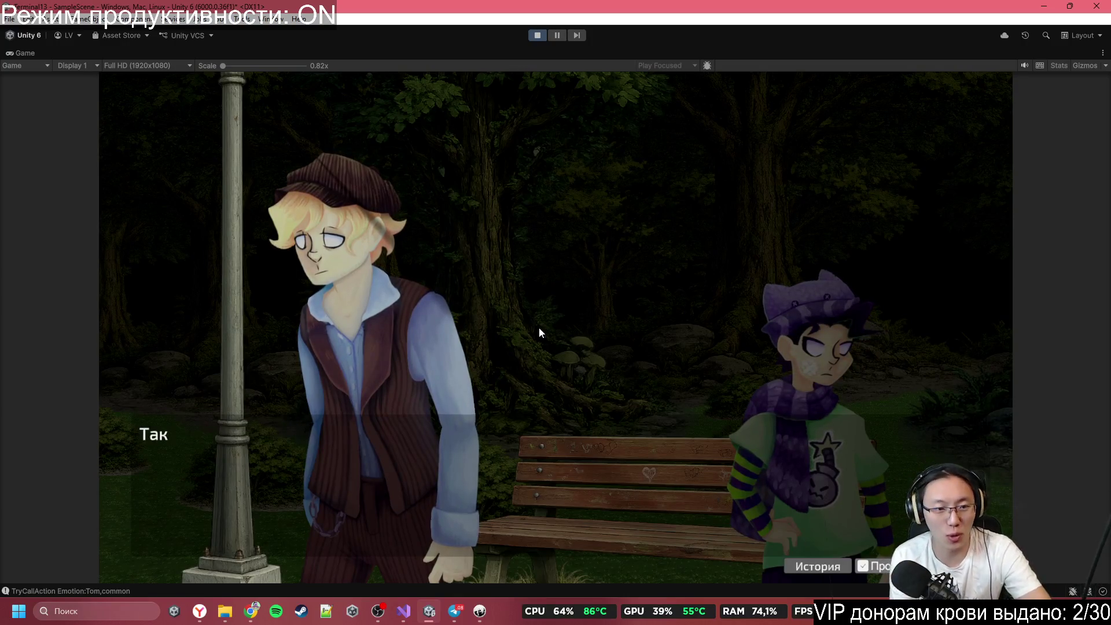
left_click(540, 328)
left_click(539, 328)
left_click(540, 328)
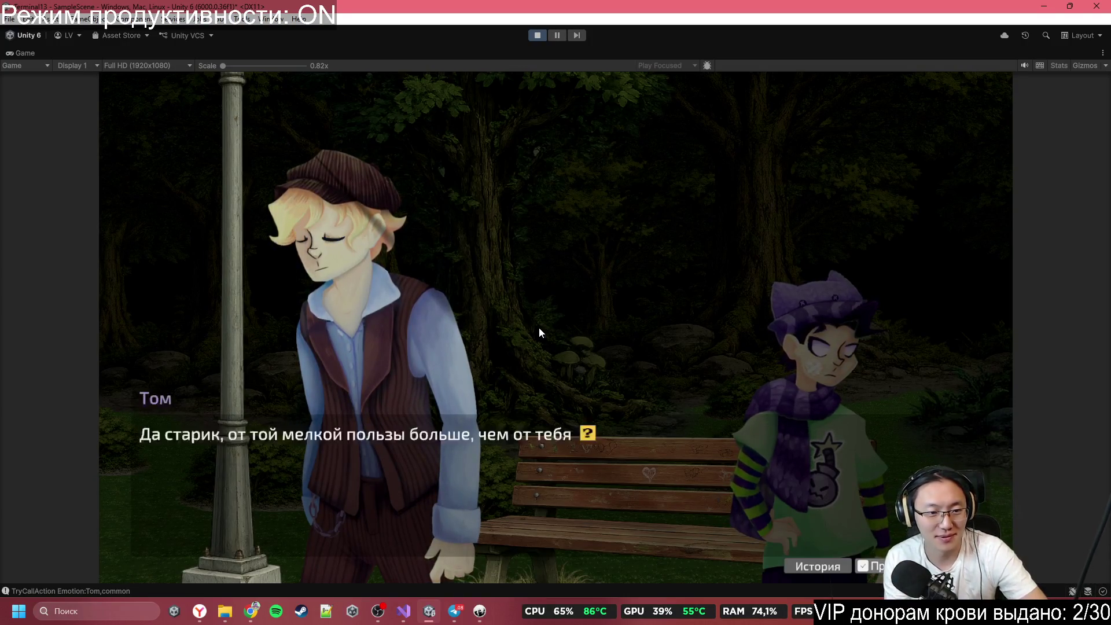
left_click(539, 328)
left_click(539, 328)
left_click(540, 328)
left_click(540, 328)
left_click(539, 328)
left_click(540, 328)
left_click(539, 327)
left_click(540, 328)
Step: Take the first option and continue until the strangers leave and the bench close-up shows 'Ух тыж блин!'
left_click(539, 327)
left_click(539, 328)
left_click(540, 328)
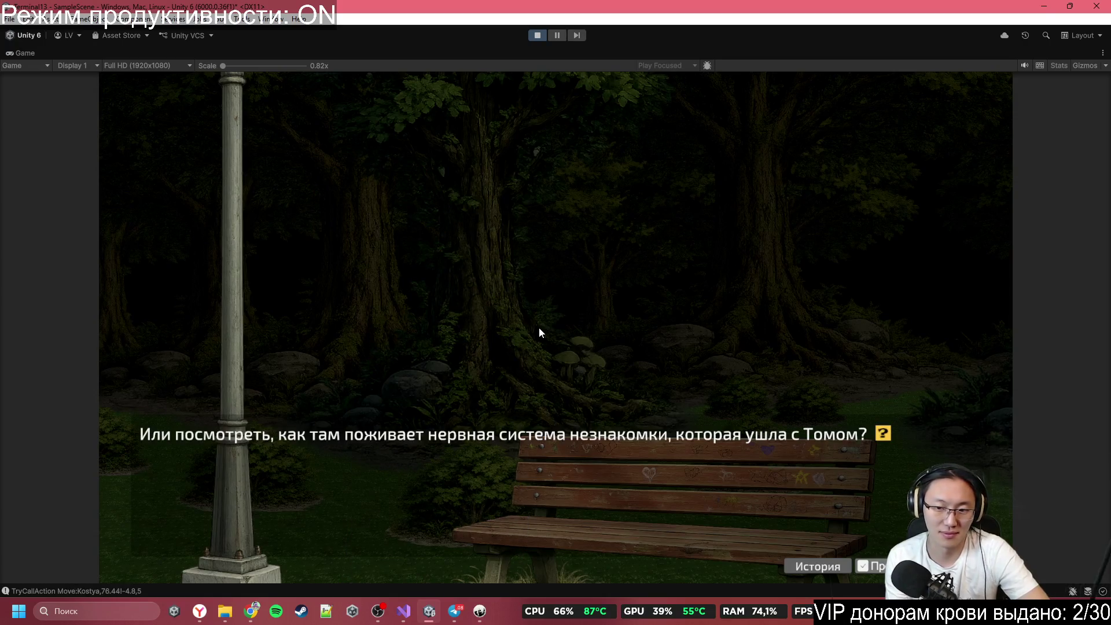
left_click(540, 328)
left_click(540, 328)
Step: Play the bench bump scene through the girl's apology up to the harem protagonist question
left_click(539, 328)
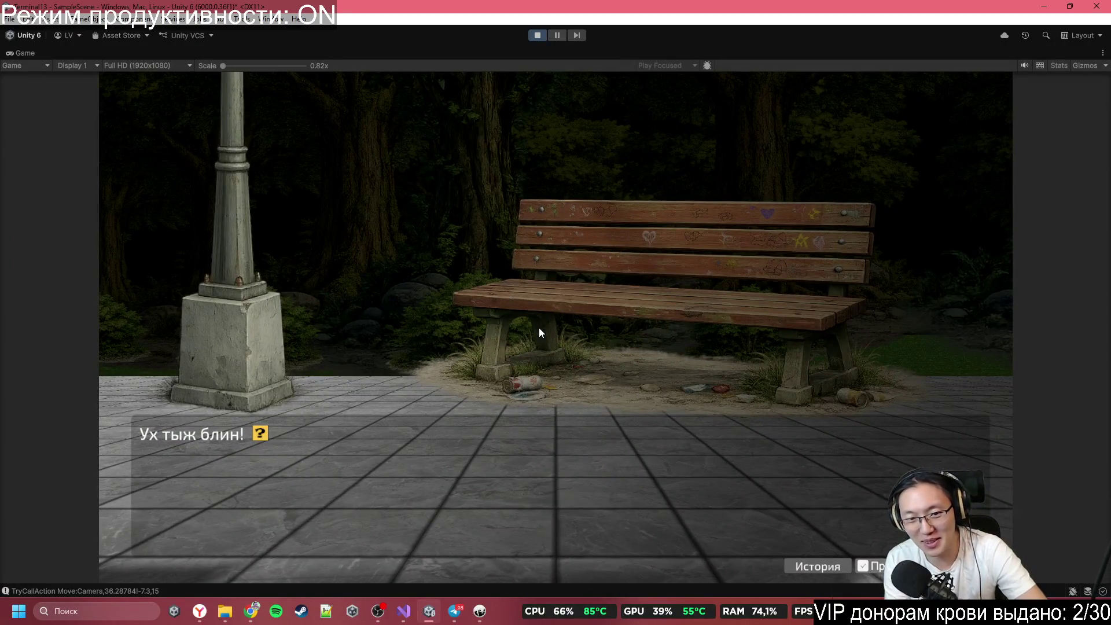
left_click(539, 328)
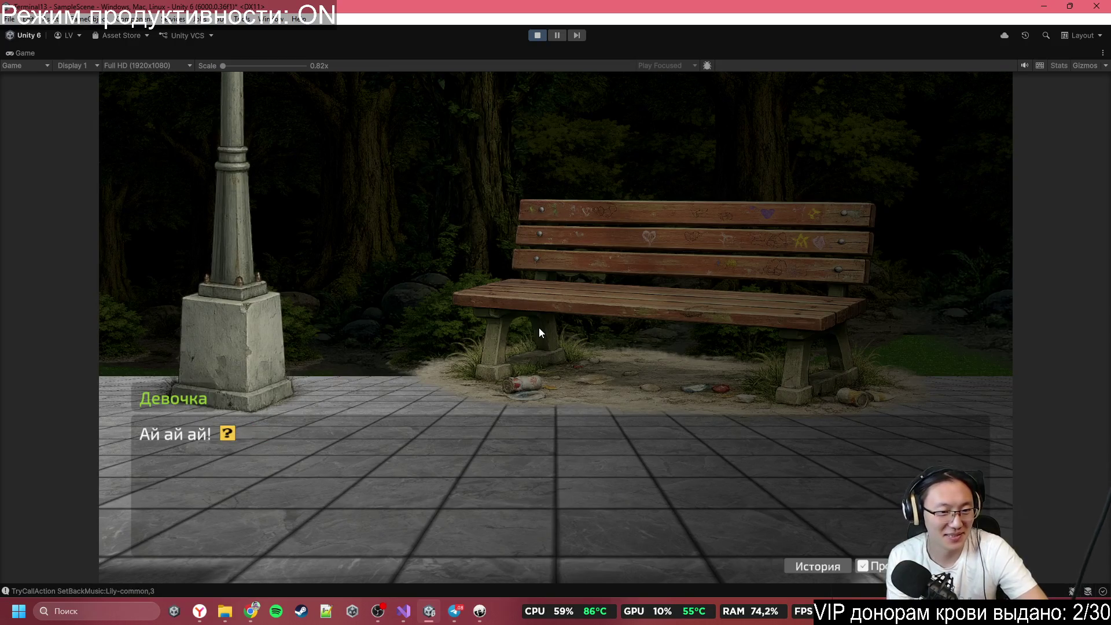
left_click(540, 328)
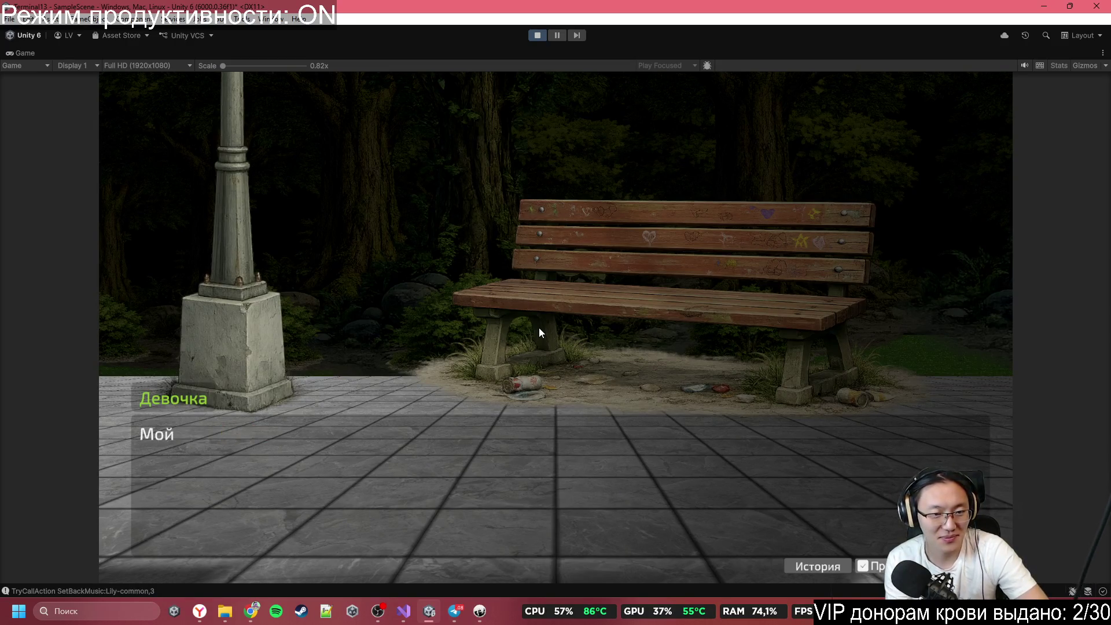
left_click(540, 327)
left_click(539, 328)
left_click(539, 328)
left_click(540, 328)
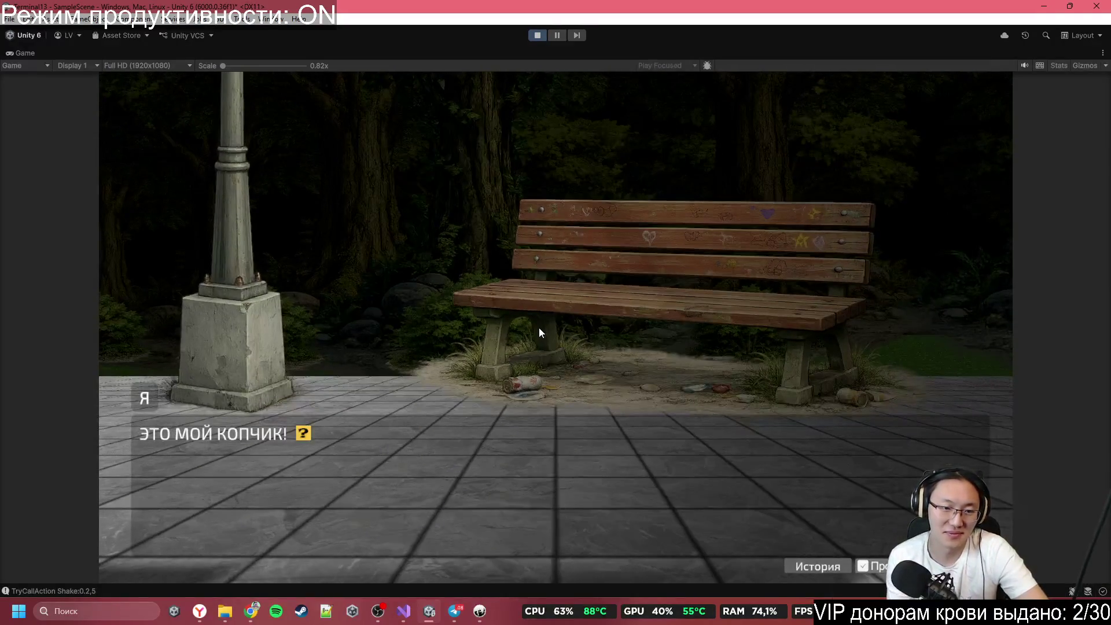
left_click(540, 328)
left_click(540, 328)
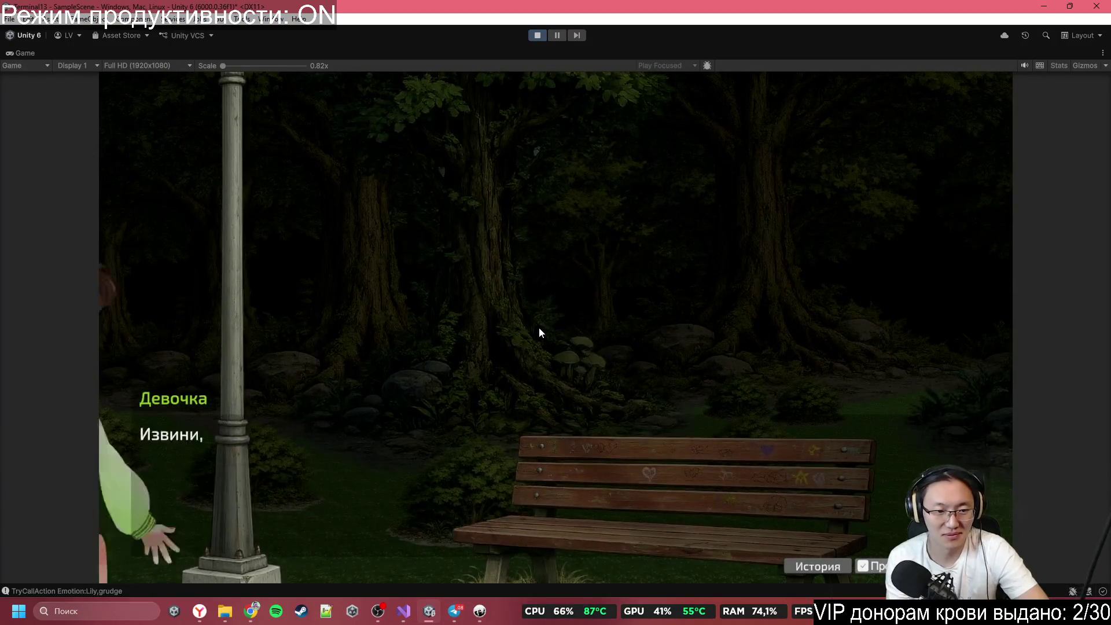
left_click(539, 331)
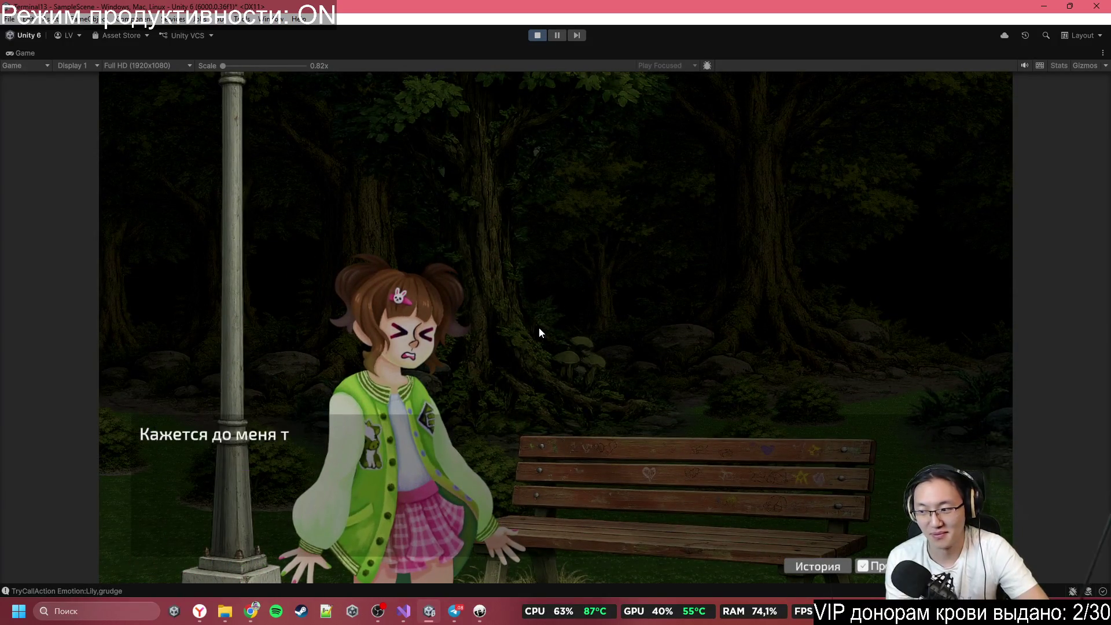
left_click(540, 331)
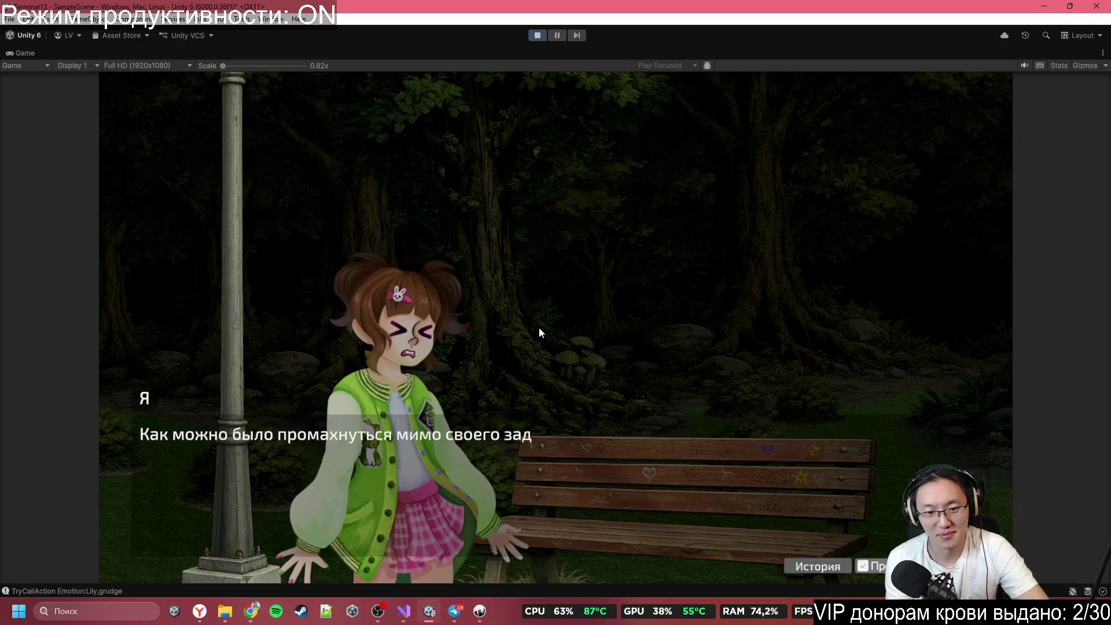
left_click(539, 329)
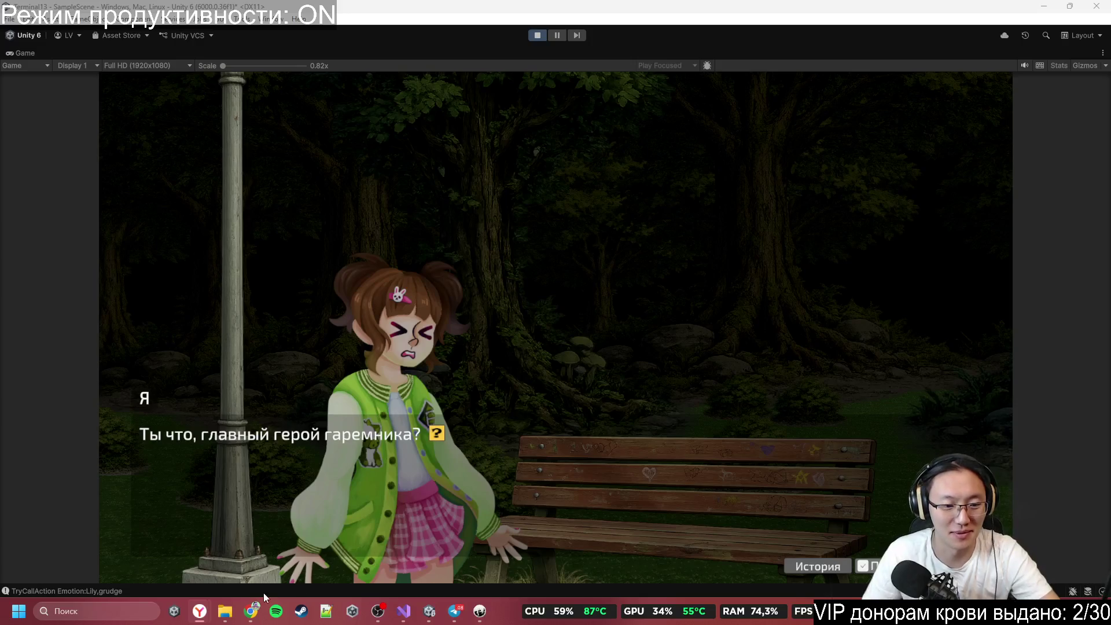
Step: Pause the lofi cat music video in the web browser and return to Unity
left_click(251, 609)
left_click(654, 12)
left_click(626, 187)
key("alt+Tab")
Step: Advance through the girl asking who he is and Lily introducing herself
left_click(652, 221)
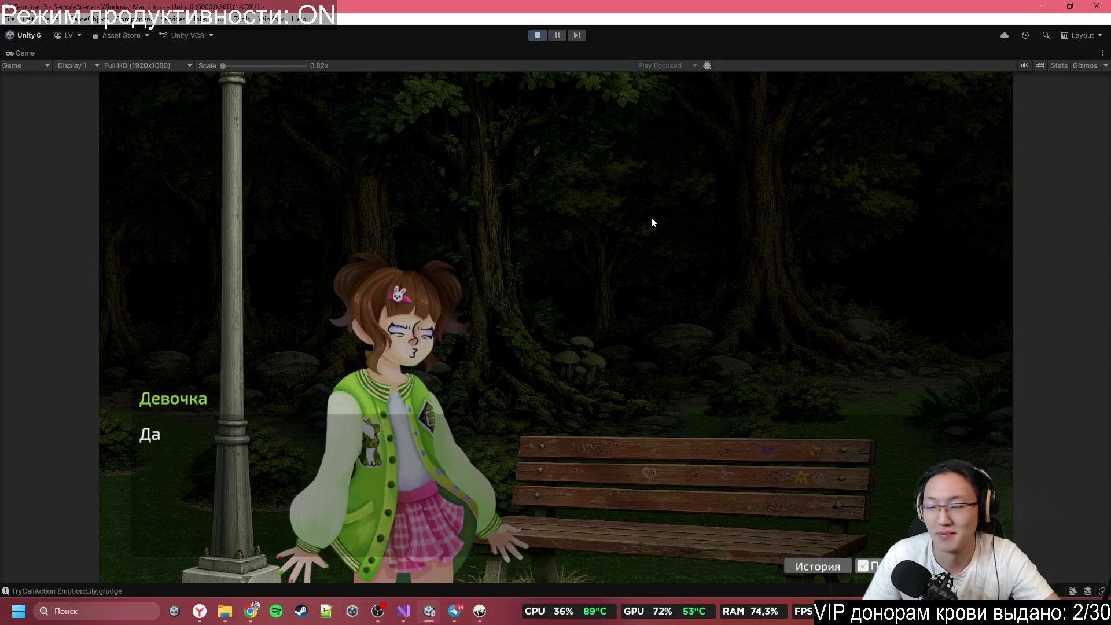
left_click(652, 221)
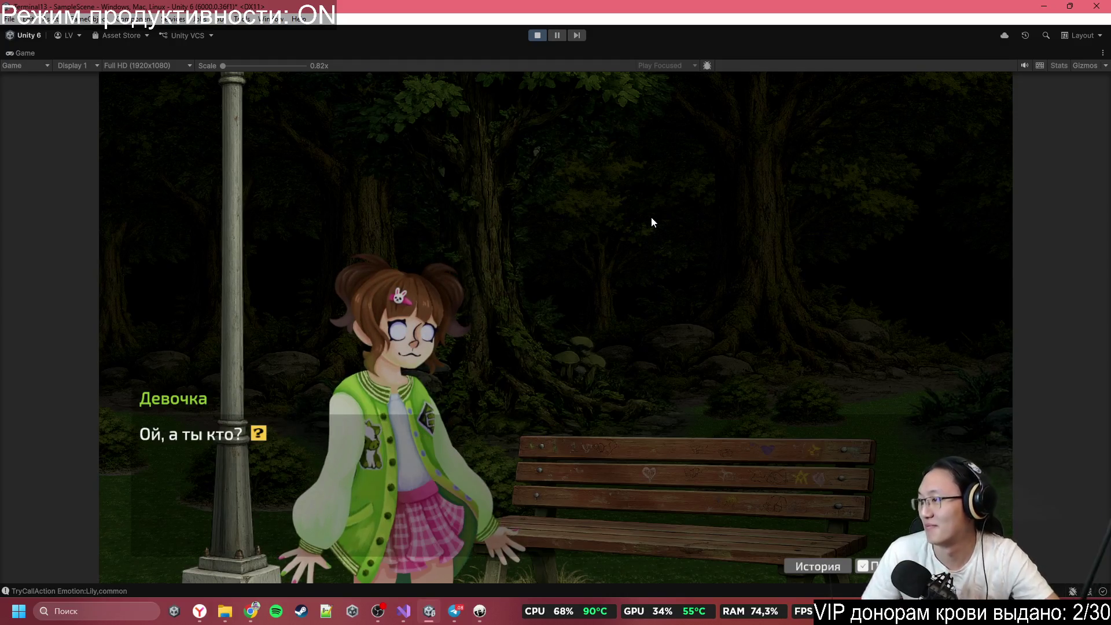
left_click(652, 218)
left_click(652, 222)
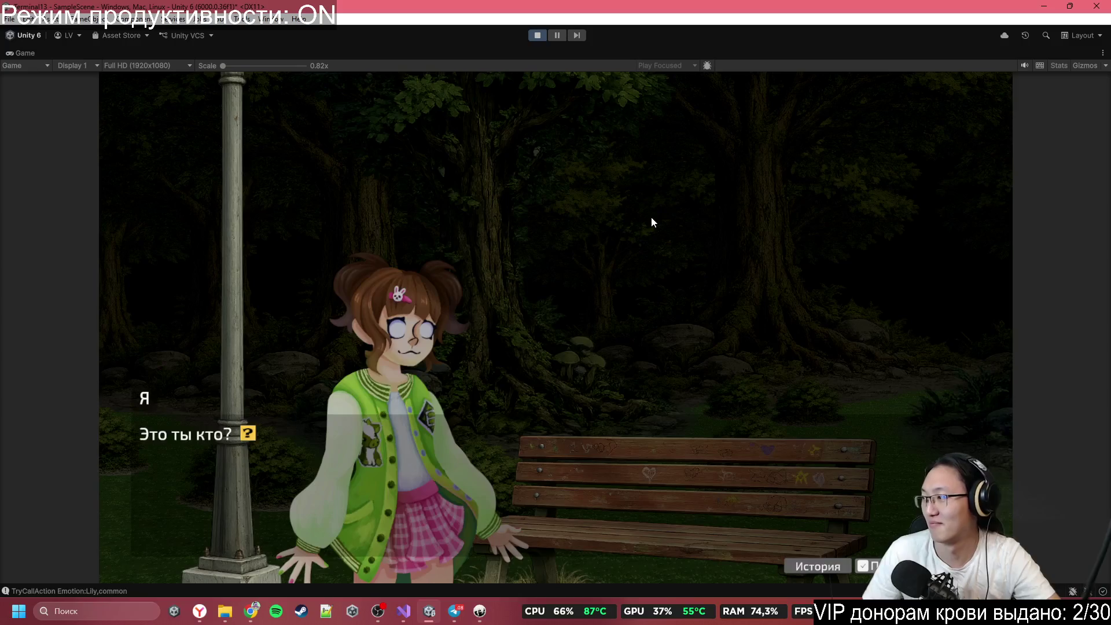
left_click(652, 223)
left_click(652, 218)
left_click(652, 218)
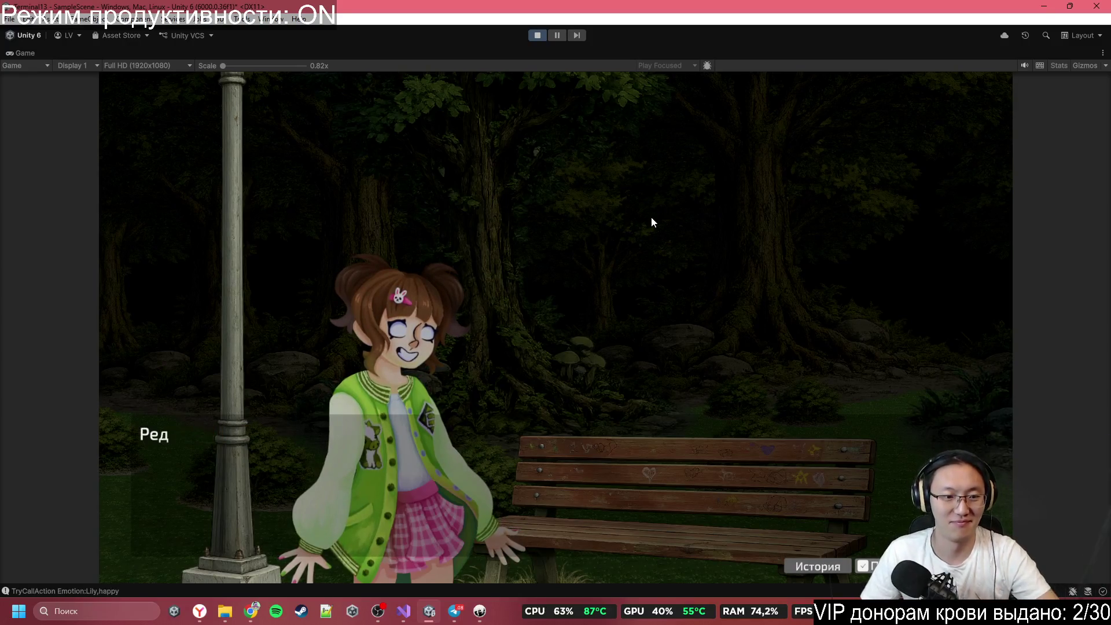
left_click(652, 218)
Step: Continue through the protagonist's introduction and Lily handing over an energy drink
left_click(652, 218)
left_click(652, 218)
left_click(652, 218)
left_click(652, 218)
left_click(652, 219)
left_click(652, 218)
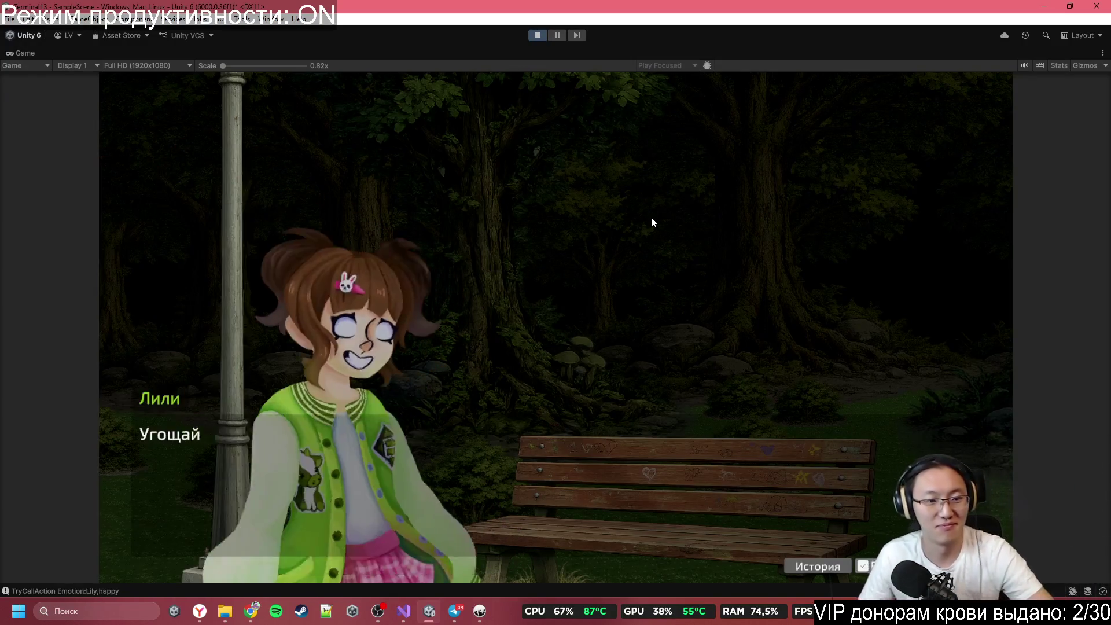
Step: Advance through Lily's story of finding the drink, not buying it, and the age-limit law
left_click(651, 218)
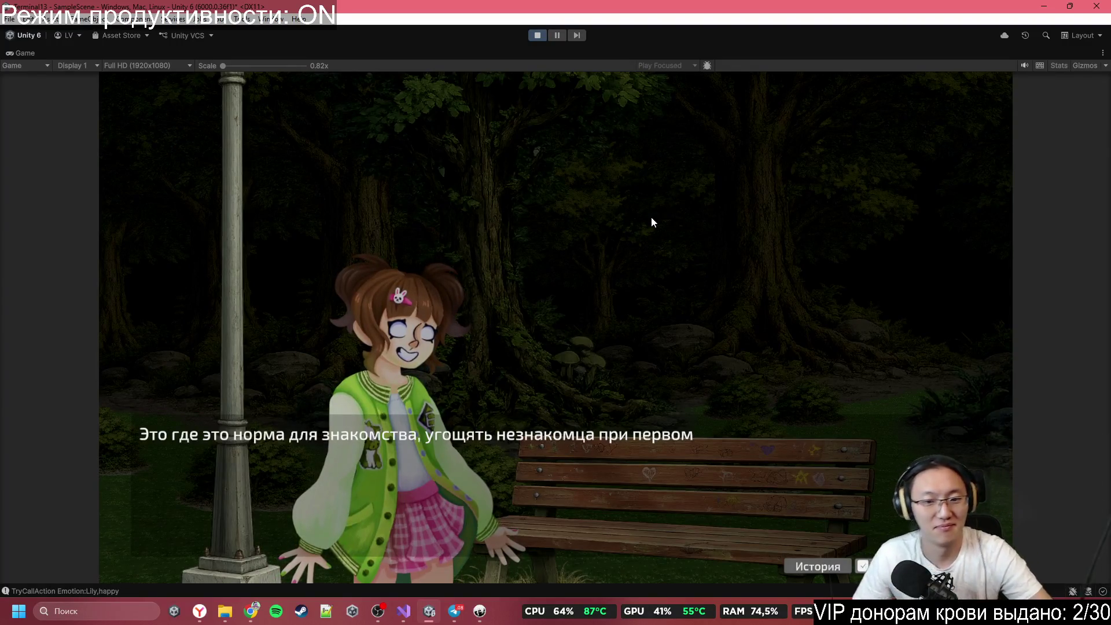
left_click(652, 218)
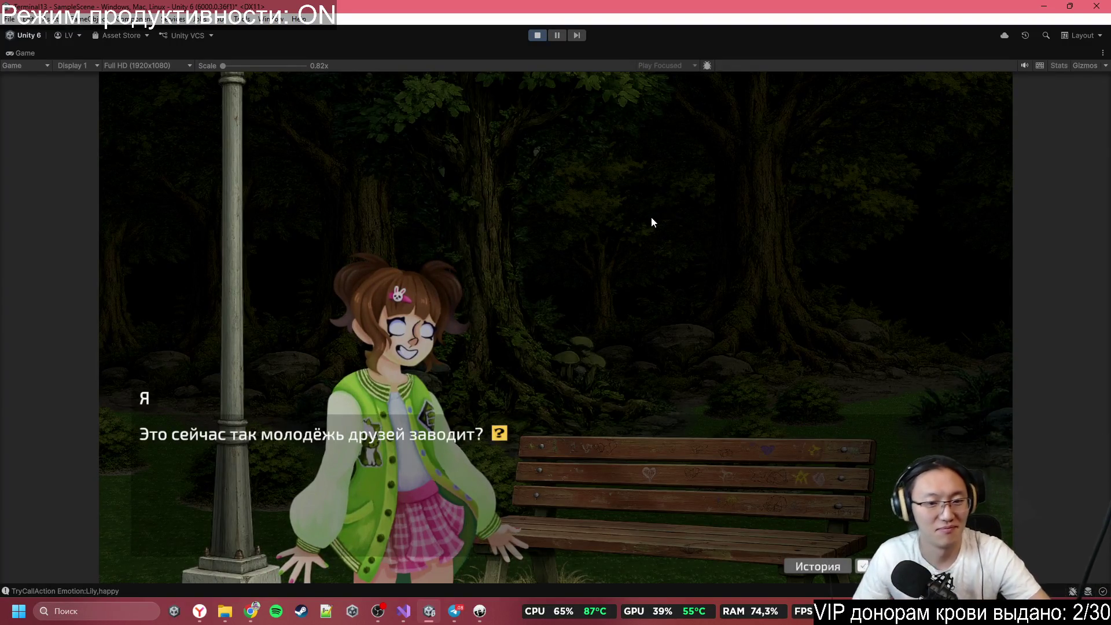
left_click(652, 218)
left_click(652, 219)
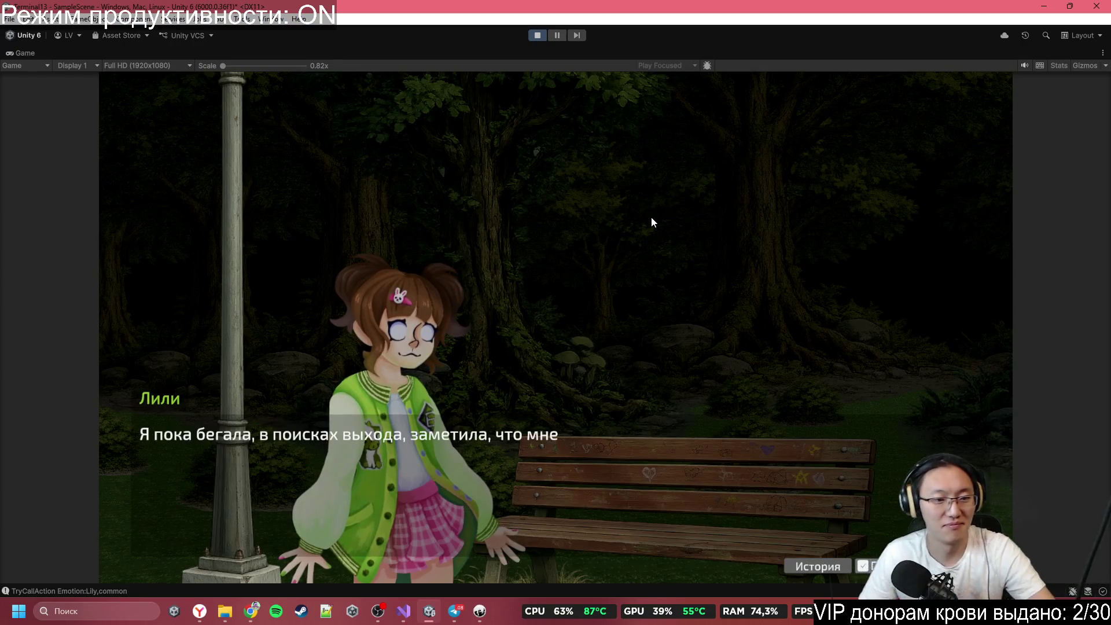
left_click(652, 218)
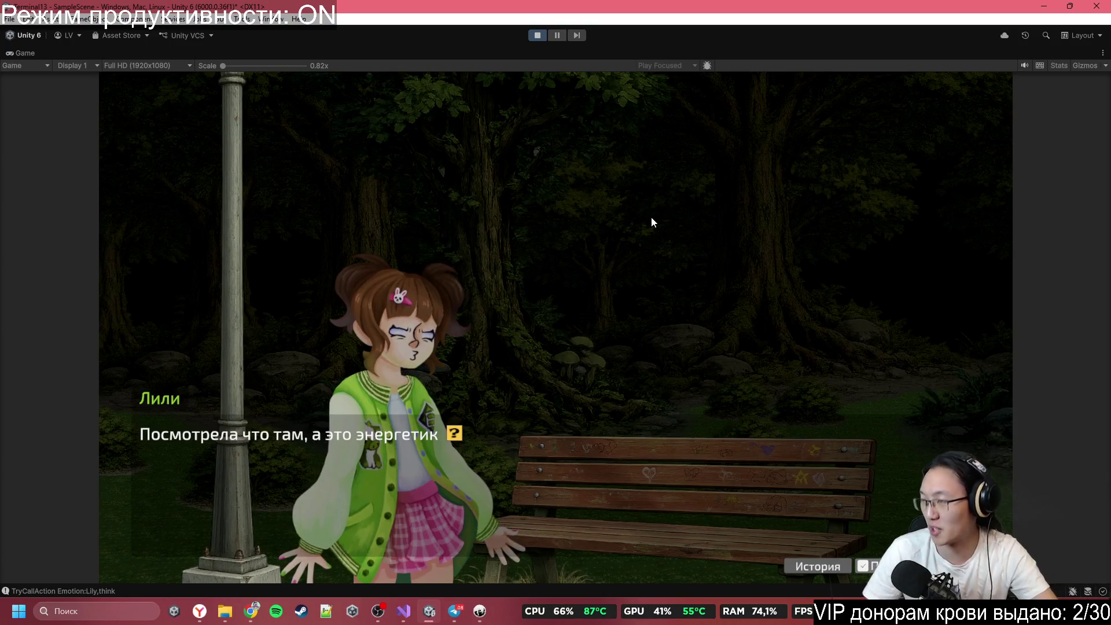
left_click(652, 218)
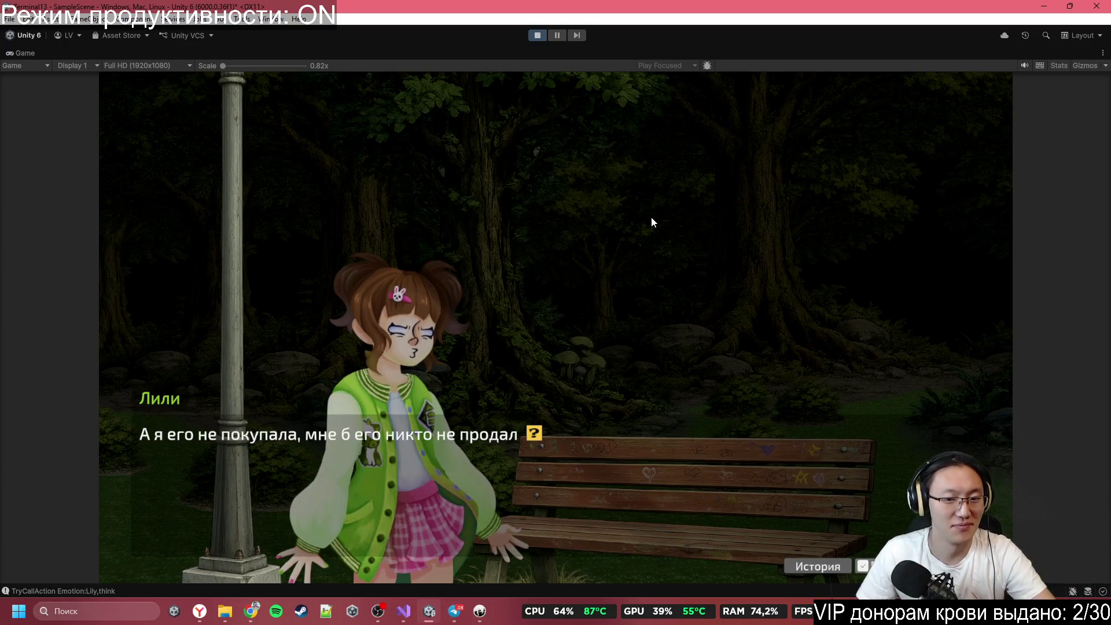
left_click(652, 218)
left_click(651, 219)
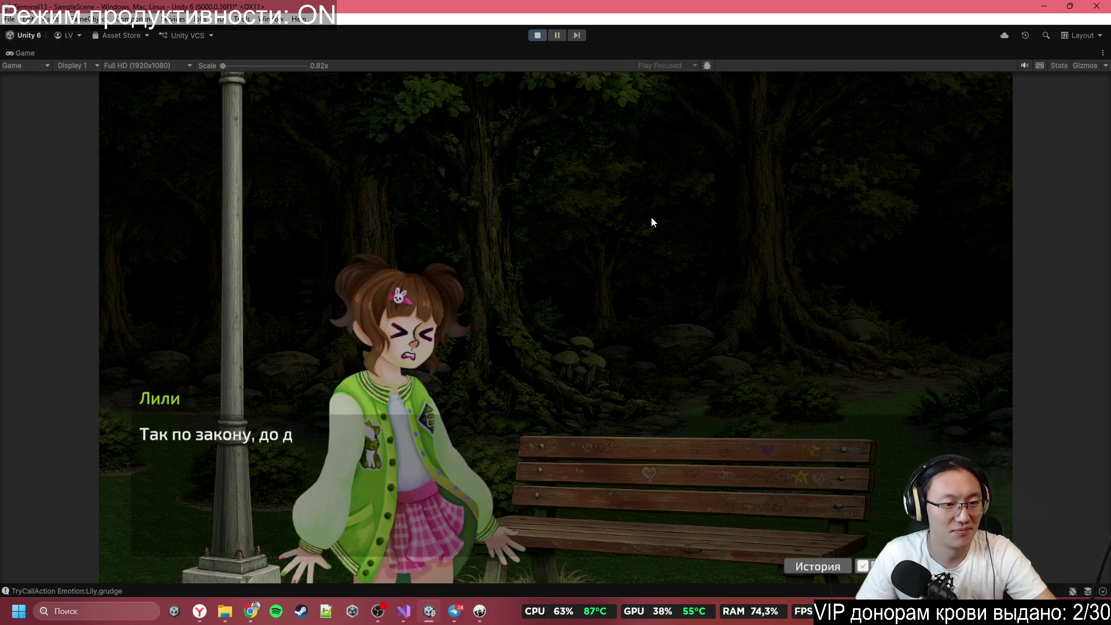
left_click(652, 219)
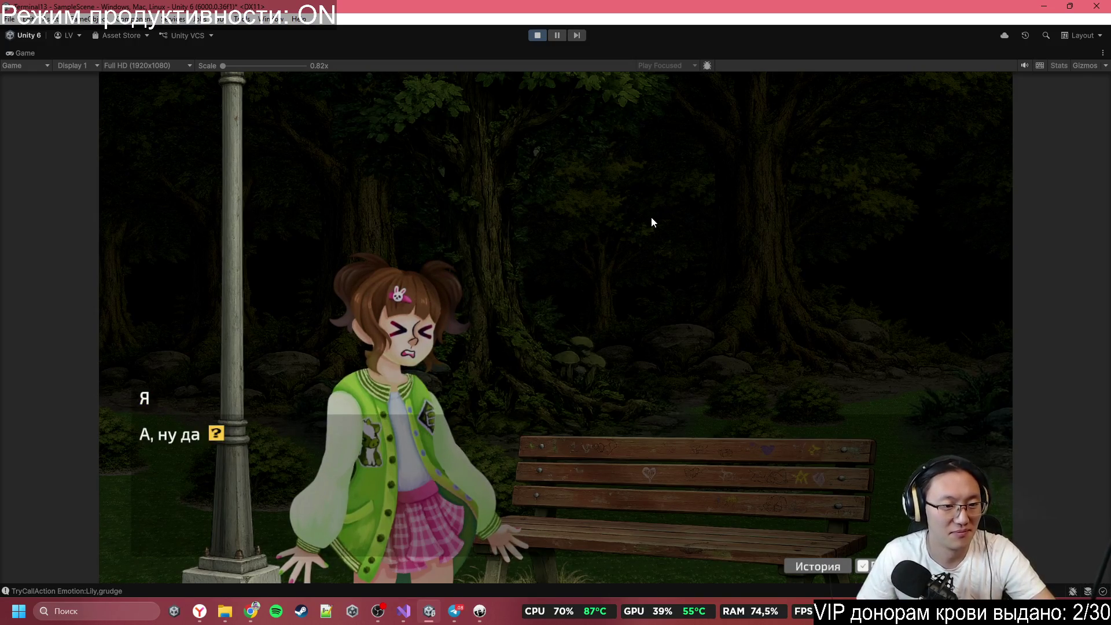
left_click(652, 218)
Step: Continue past the wonderful-country remark, Lily hating the drink, and the pocket remark
left_click(651, 218)
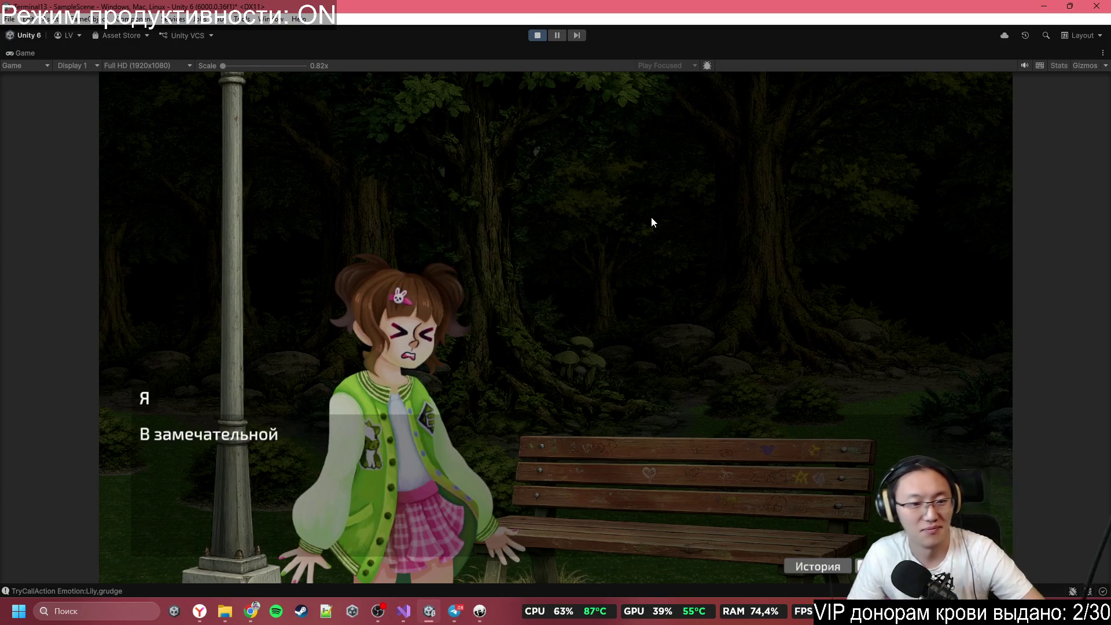
left_click(652, 218)
left_click(652, 219)
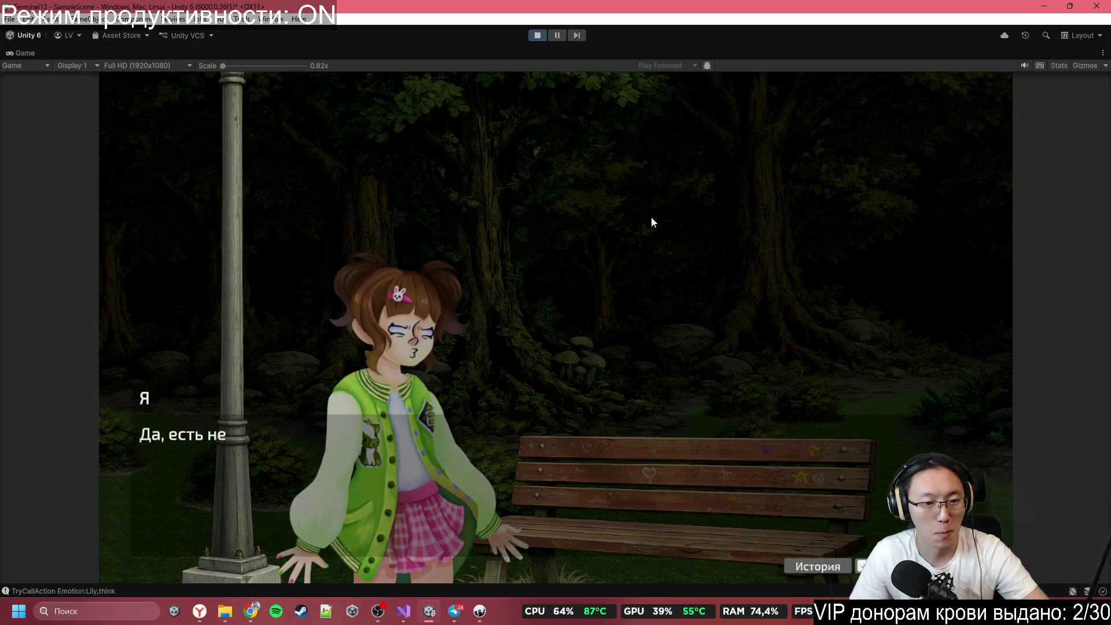
left_click(652, 218)
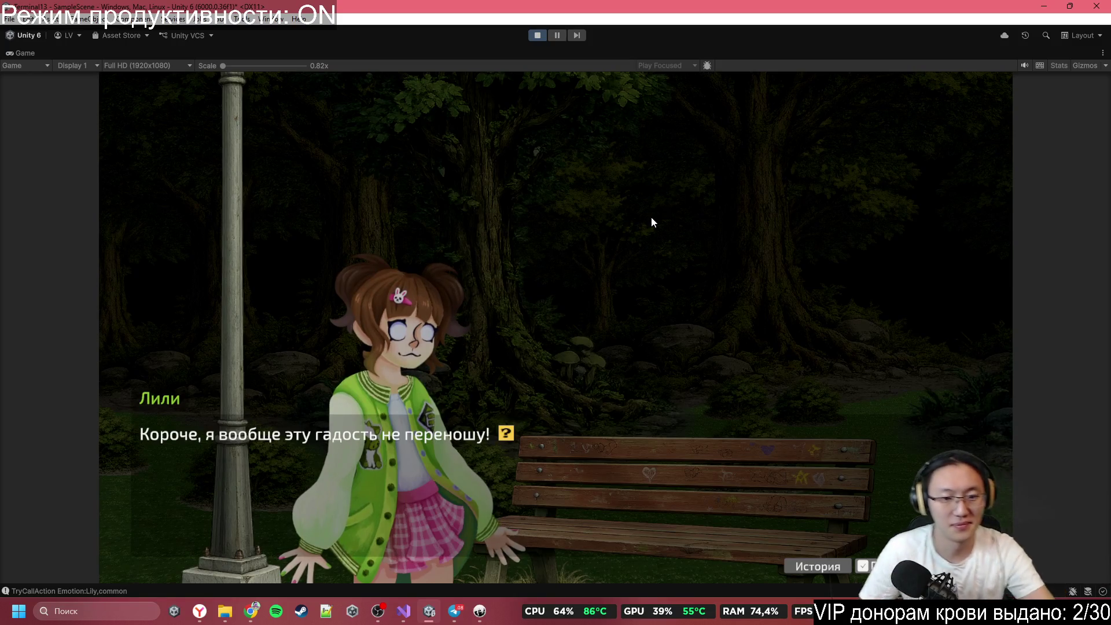
left_click(652, 218)
left_click(652, 218)
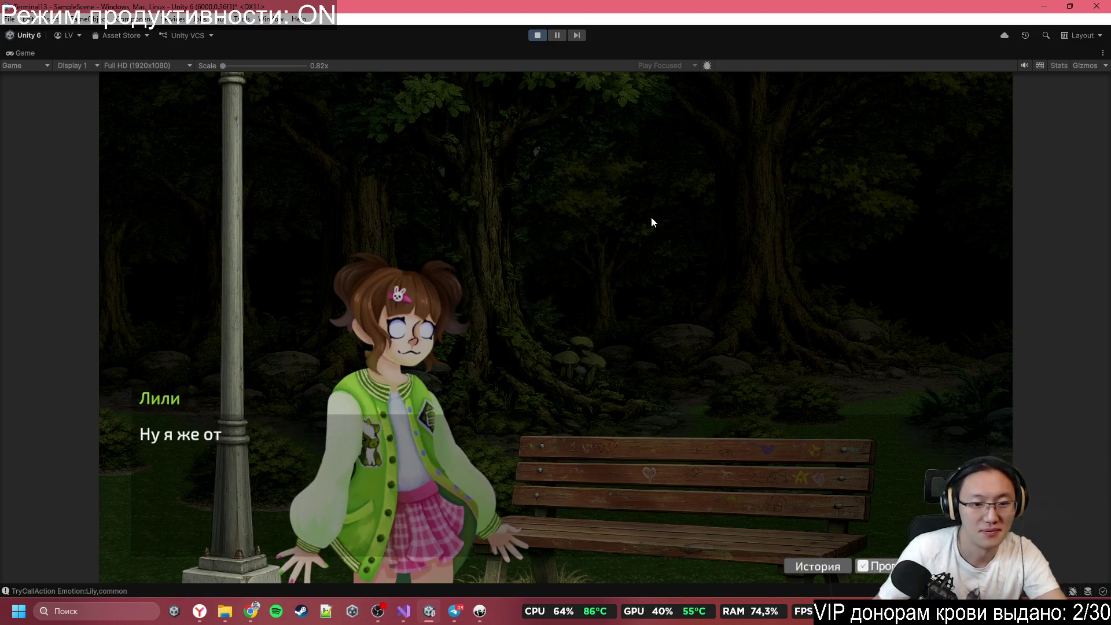
left_click(652, 218)
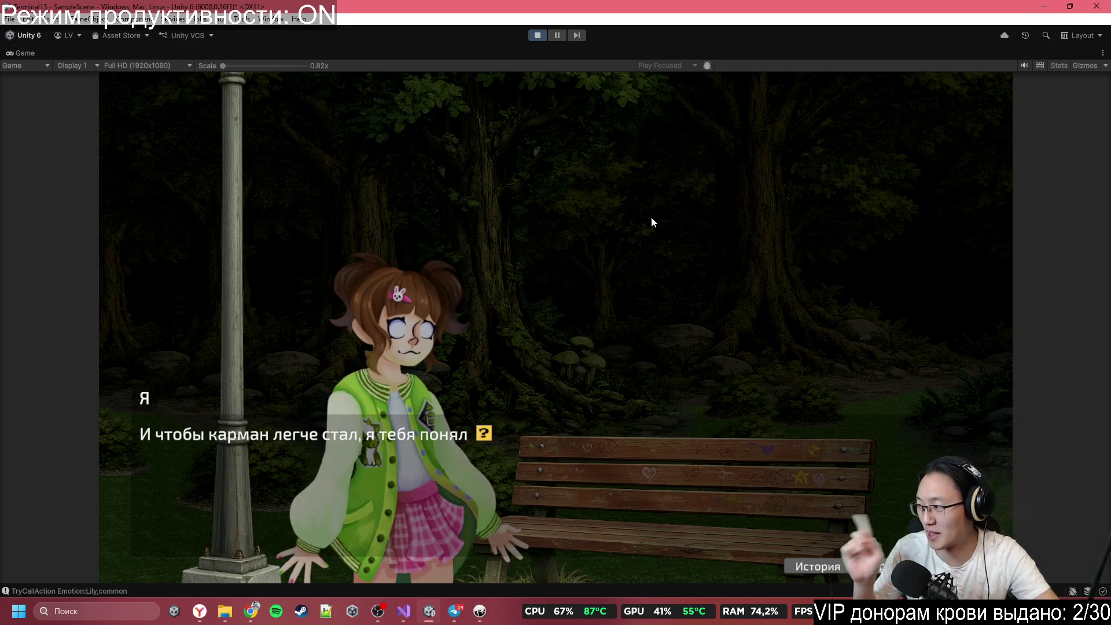
Step: Advance through the brand lines: Death Energy, its telling name, and country of origin
left_click(652, 218)
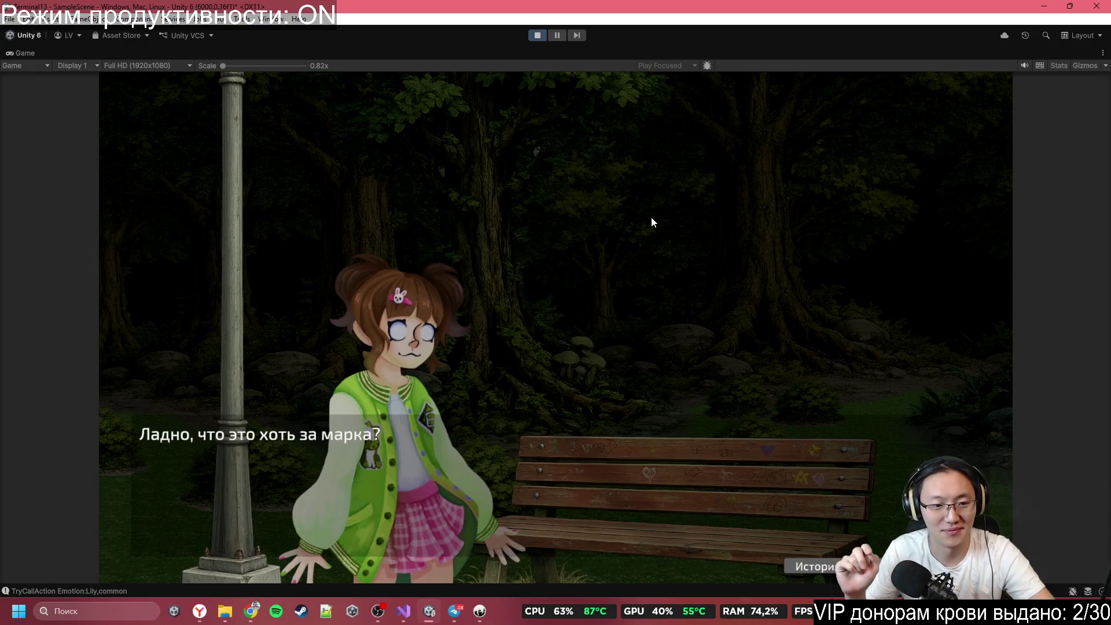
left_click(652, 223)
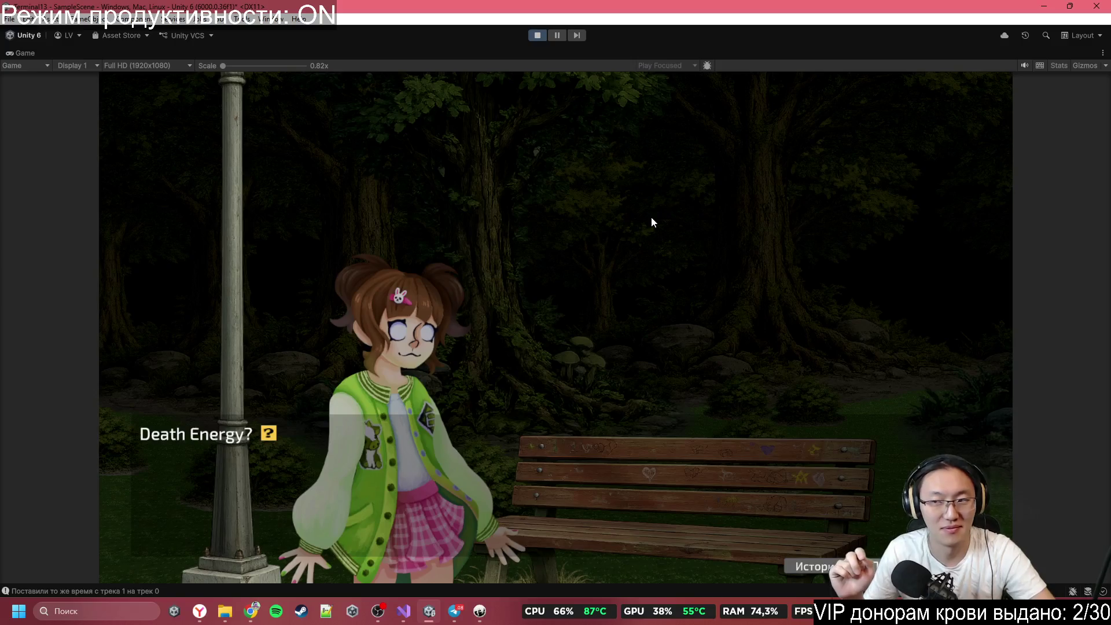
left_click(651, 222)
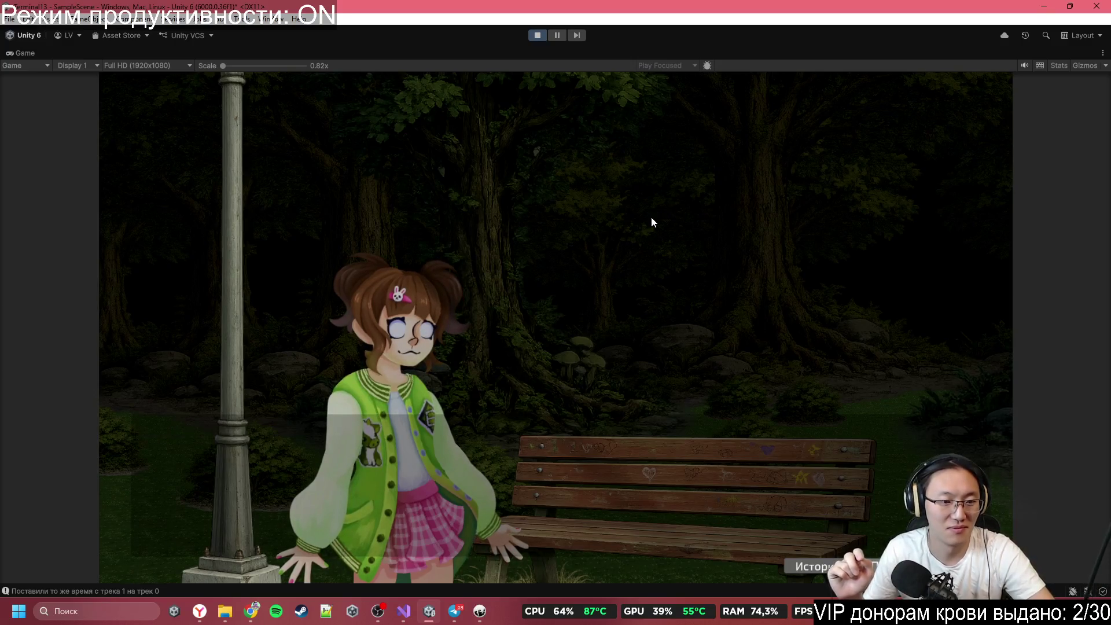
left_click(652, 218)
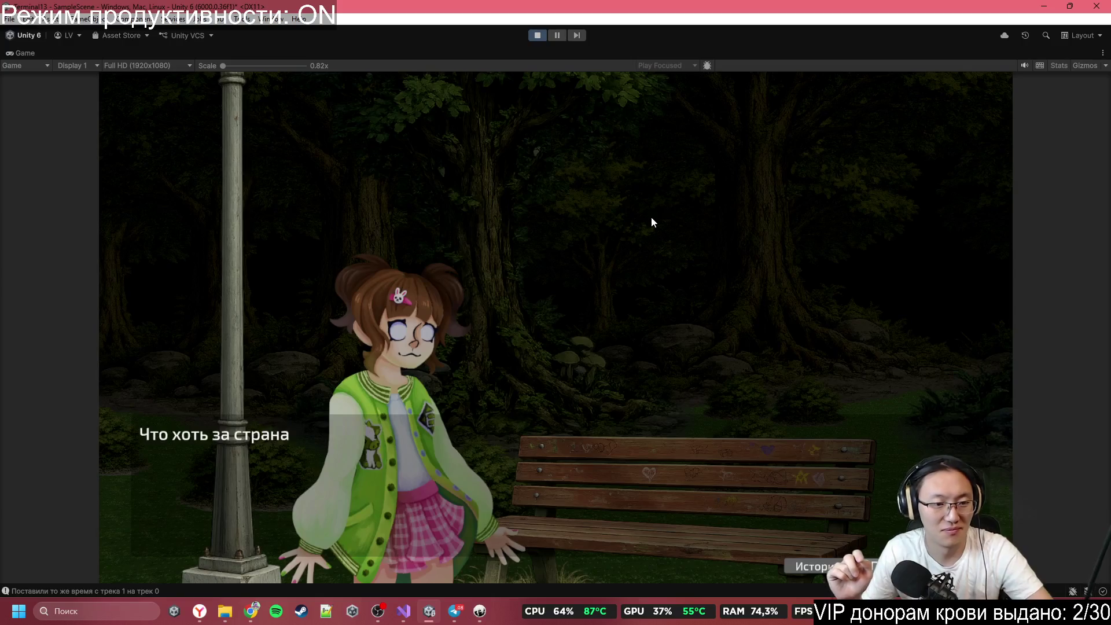
left_click(651, 223)
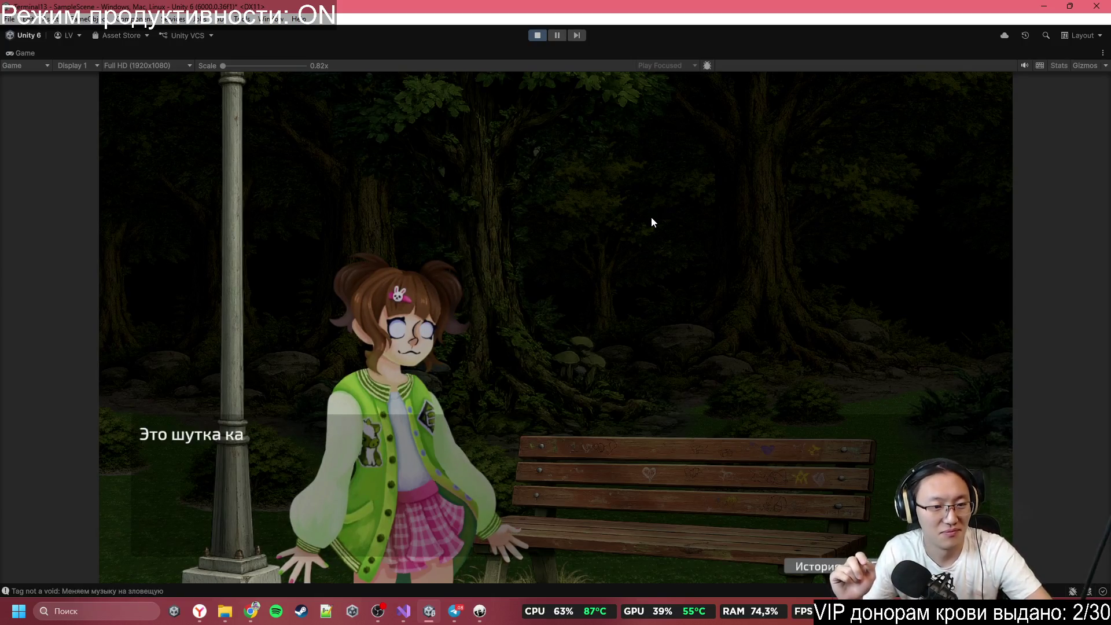
Step: Keep advancing the factory-print dialogue until the Выпить / Убрать в карман choice appears
left_click(652, 223)
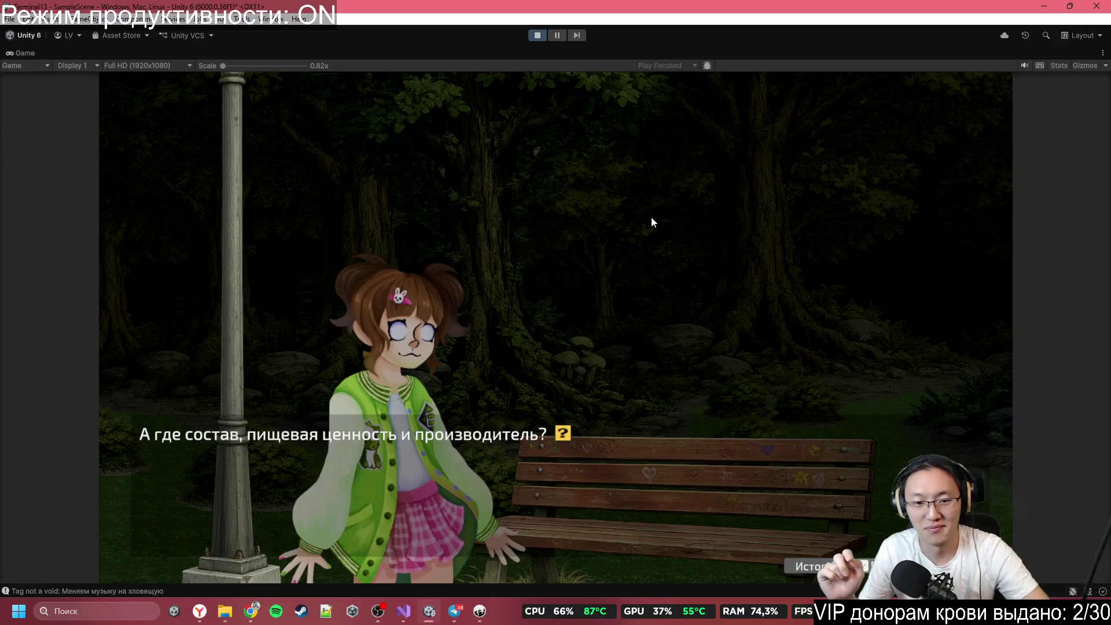
left_click(653, 223)
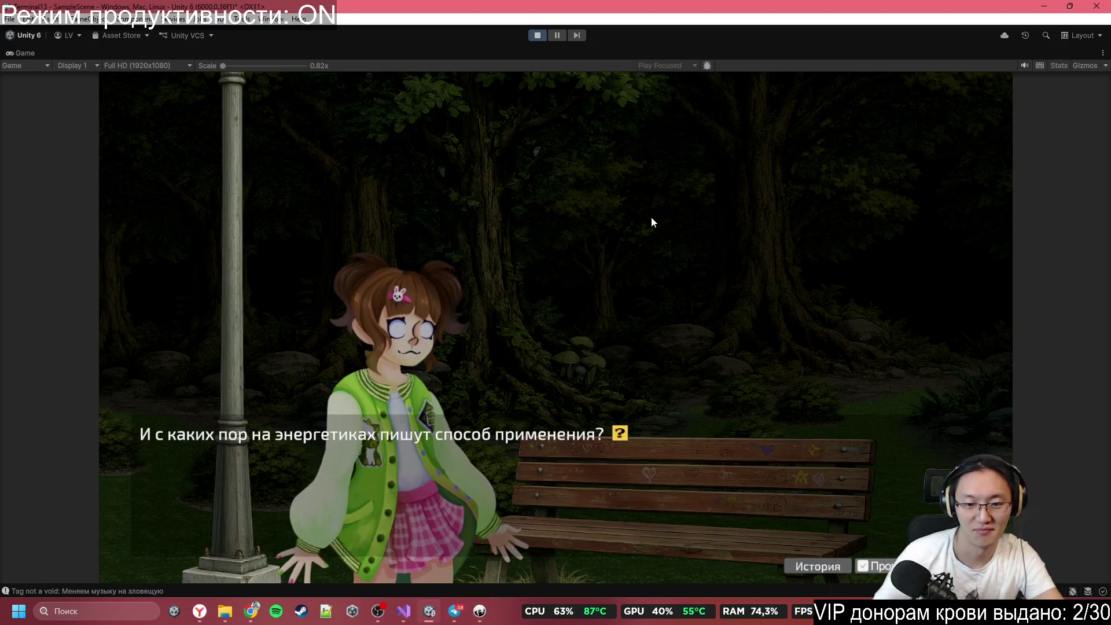
left_click(652, 223)
left_click(652, 222)
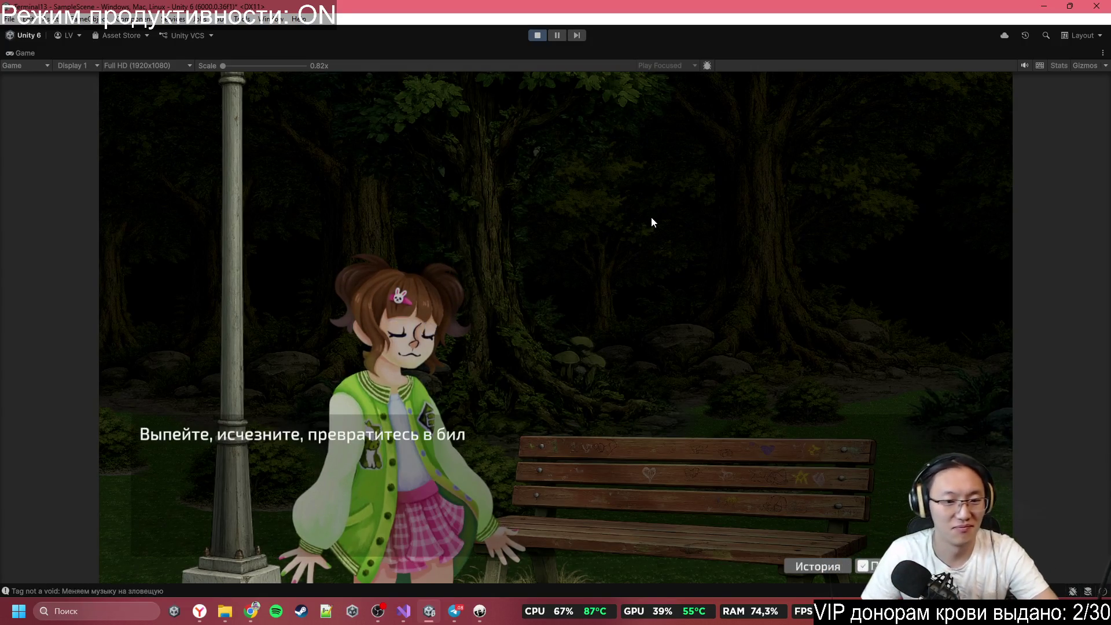
left_click(652, 223)
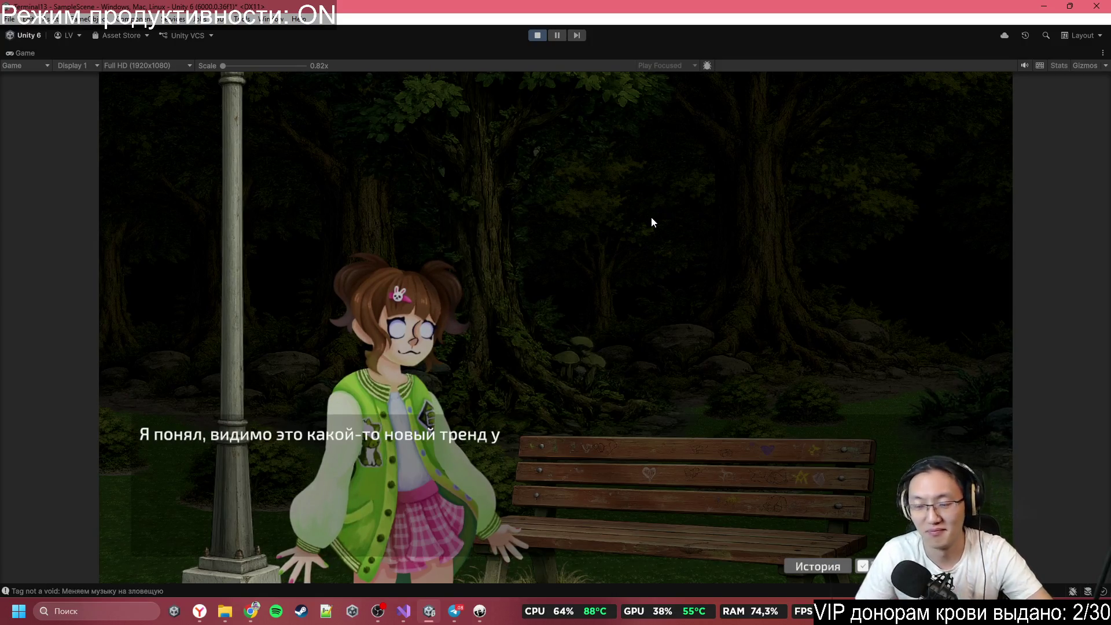
left_click(652, 222)
left_click(652, 222)
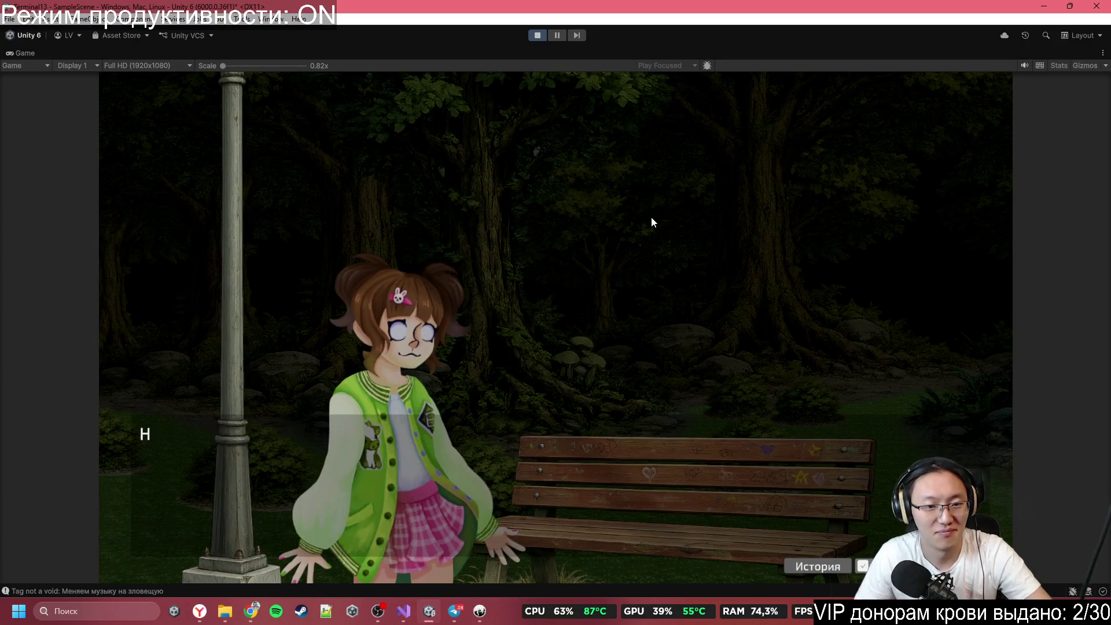
left_click(652, 222)
left_click(652, 222)
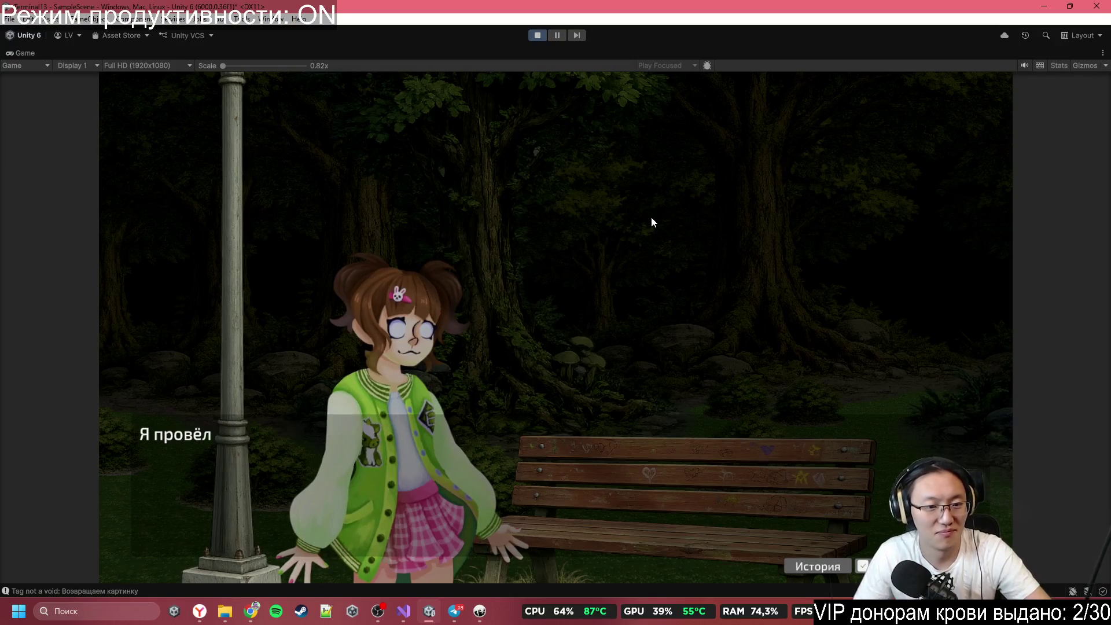
left_click(652, 218)
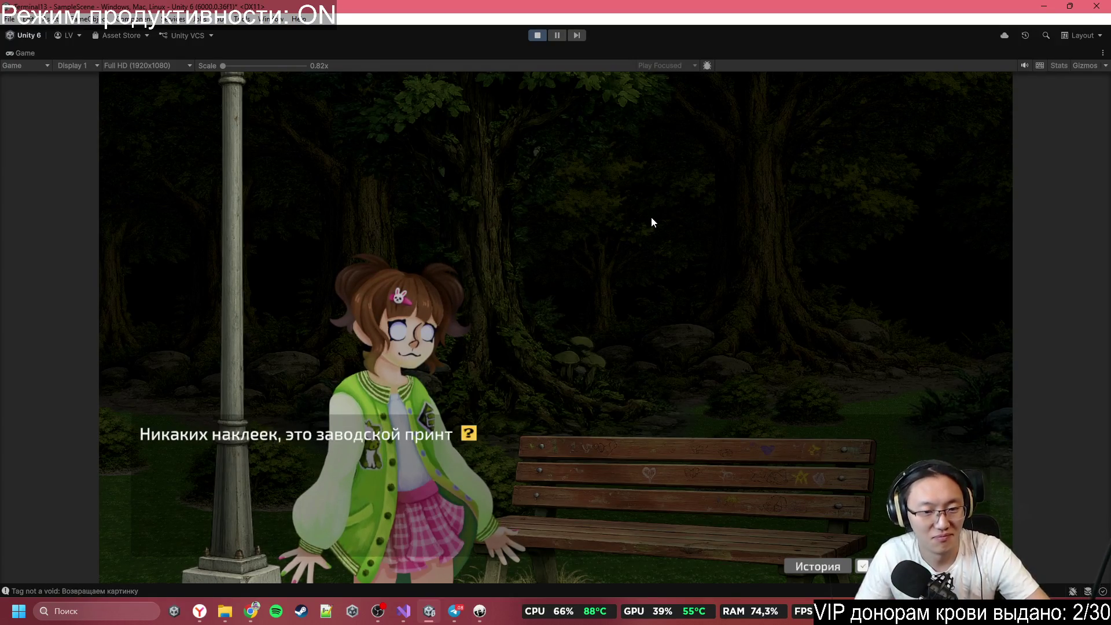
left_click(652, 222)
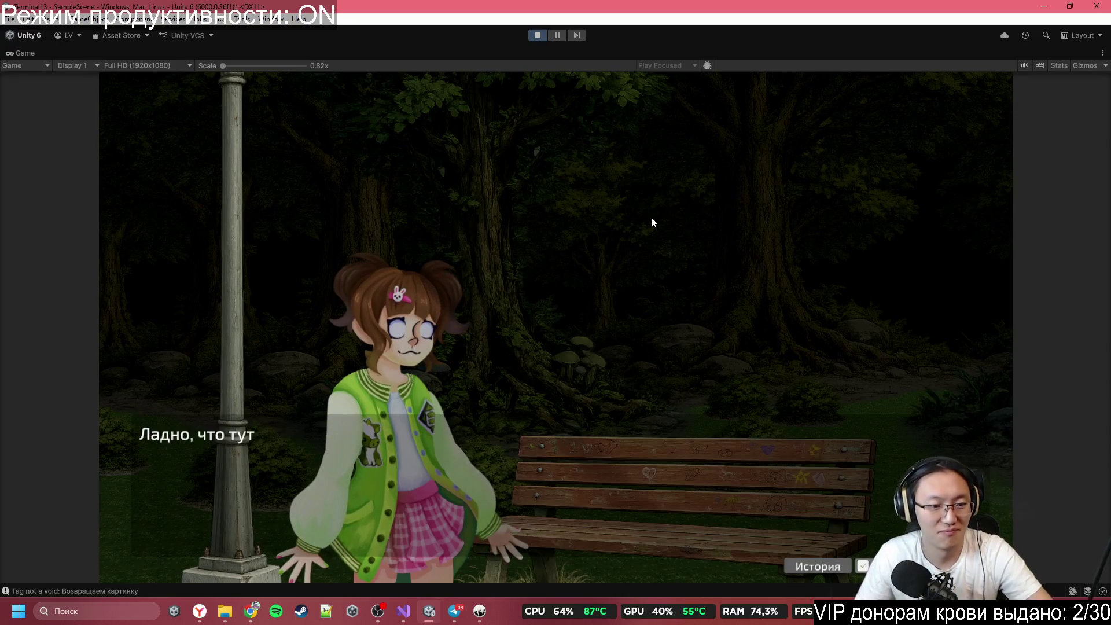
left_click(652, 222)
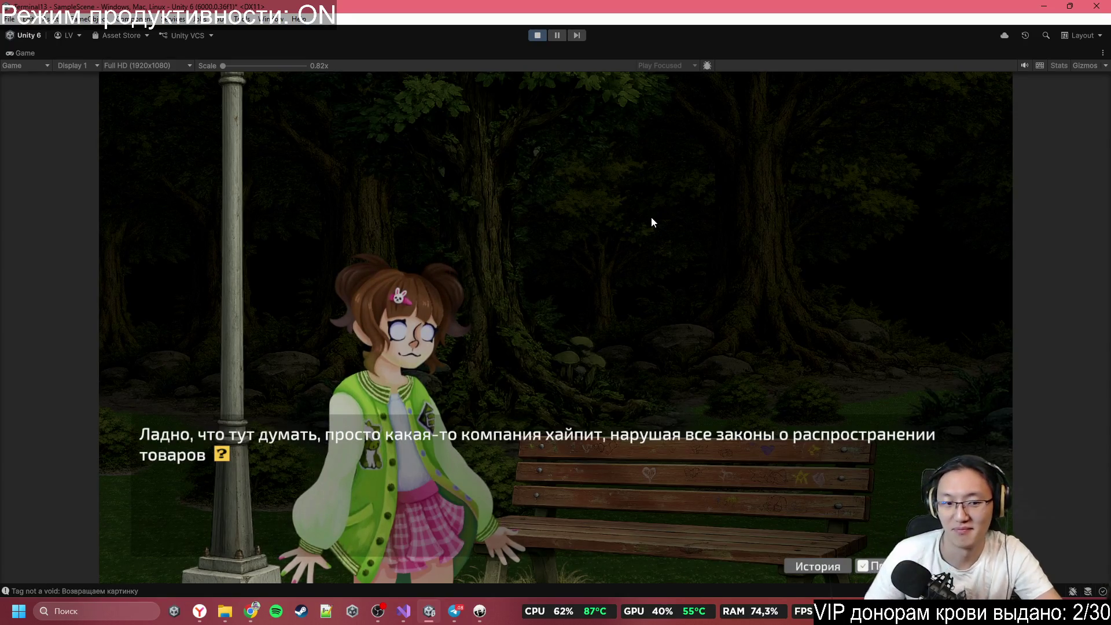
left_click(652, 218)
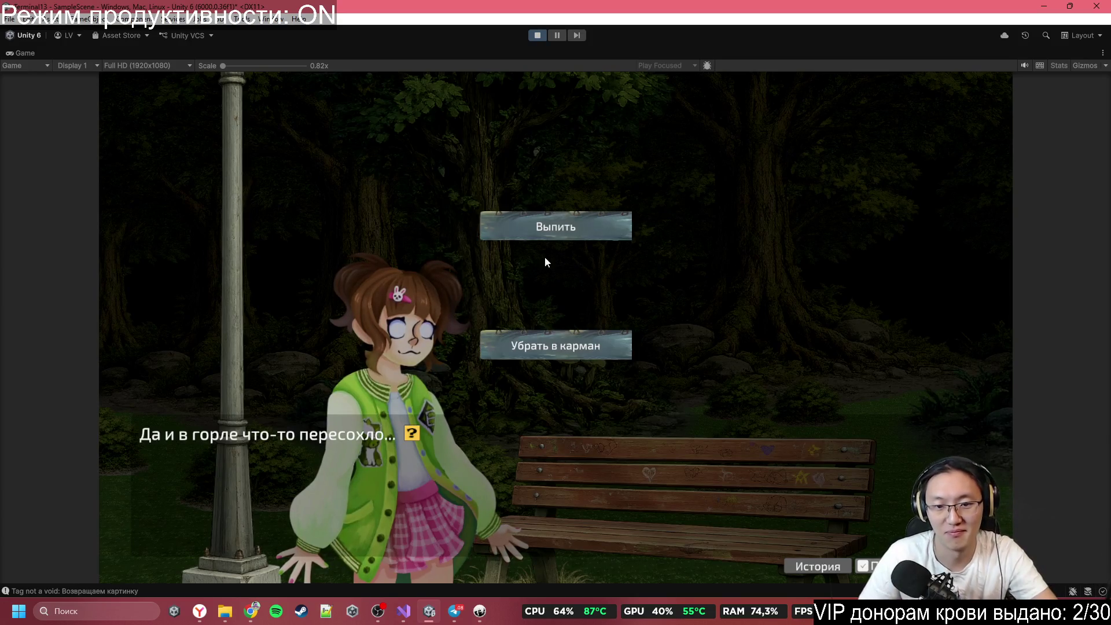
Step: Choose 'Убрать в карман' to pocket the drink and advance the first lines that follow
left_click(565, 345)
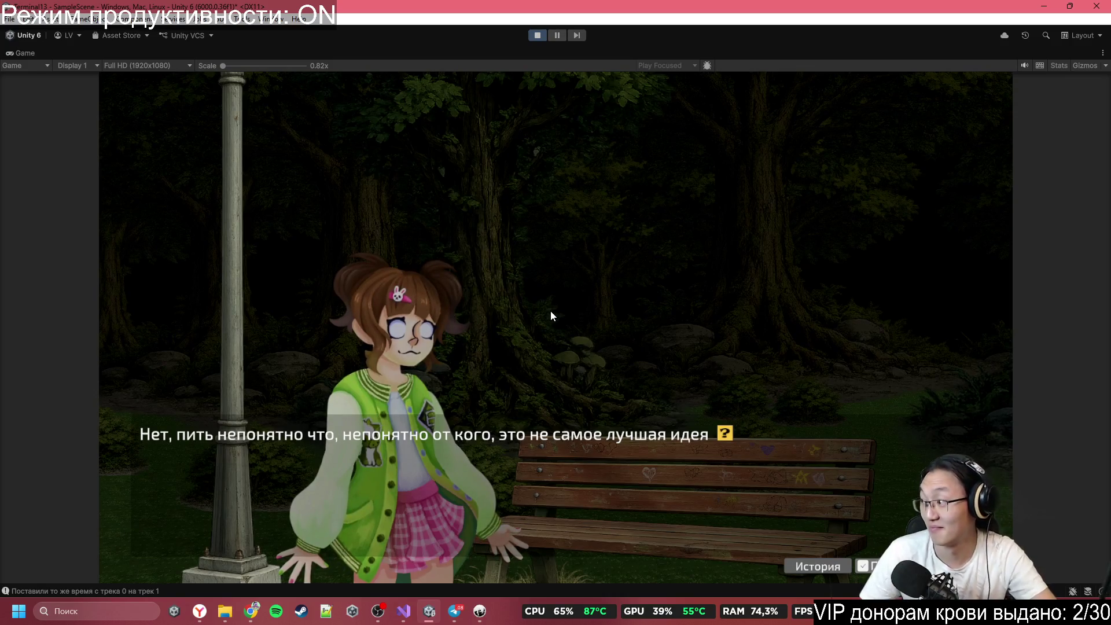
left_click(551, 312)
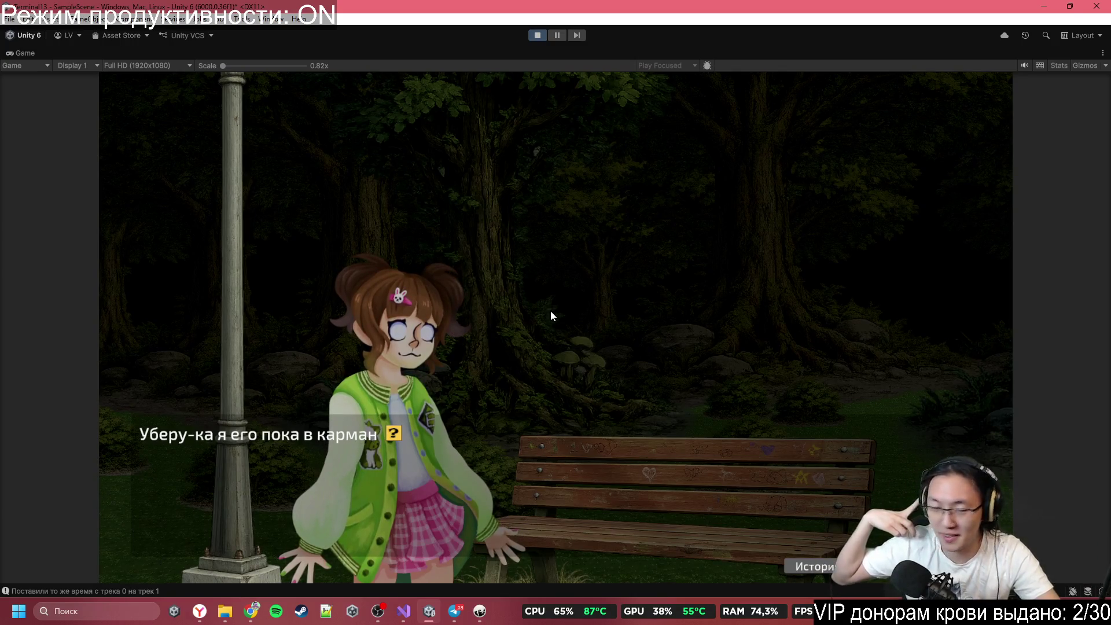
left_click(551, 312)
left_click(551, 312)
left_click(551, 312)
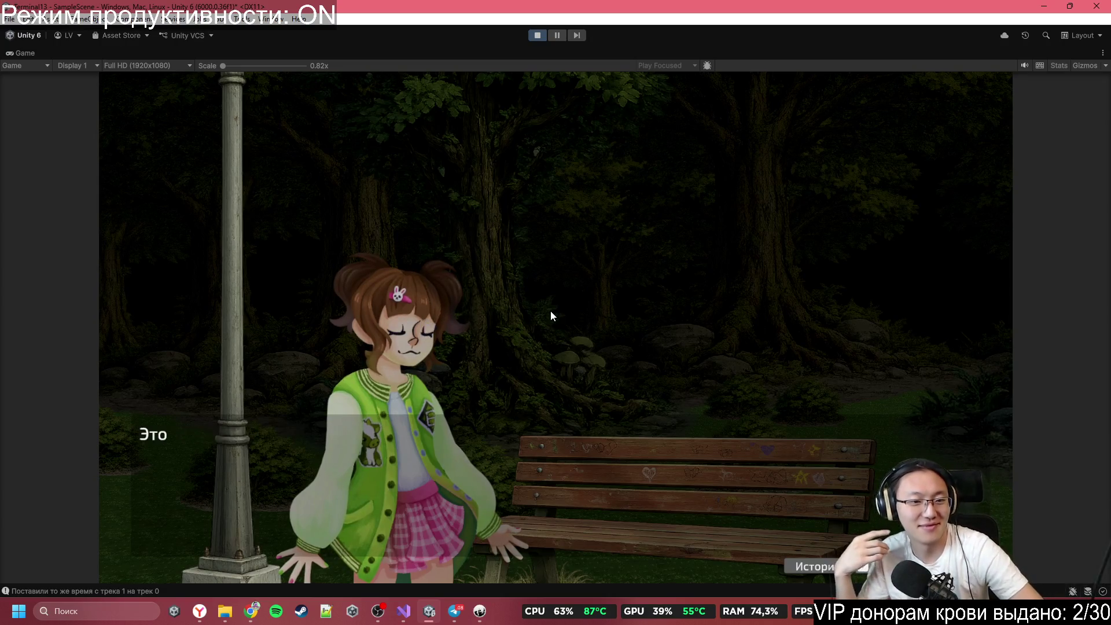
left_click(551, 311)
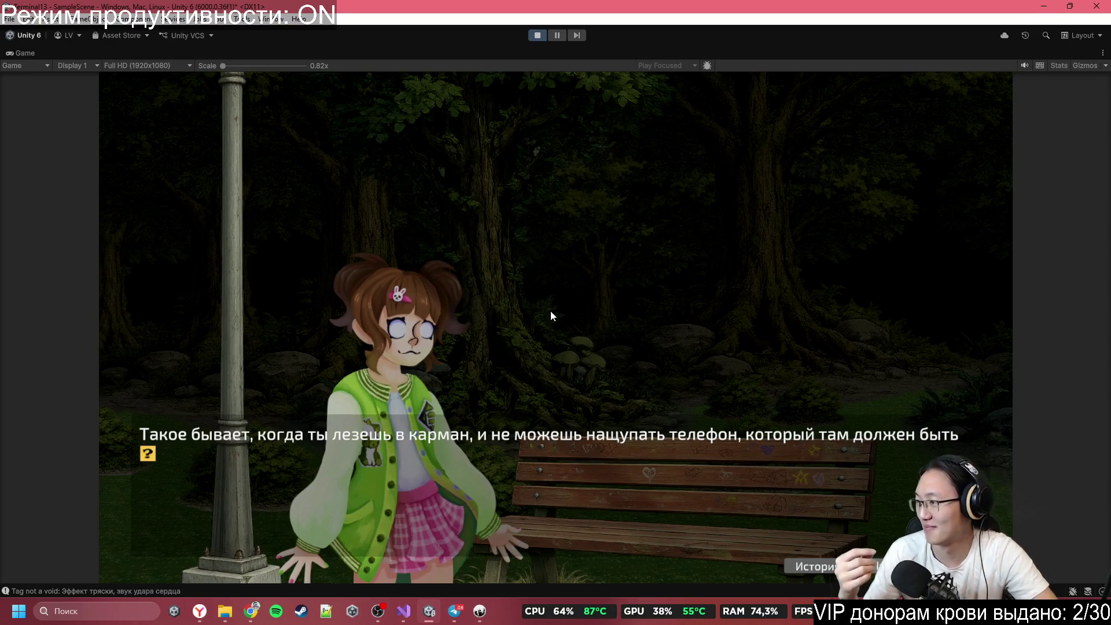
left_click(551, 311)
left_click(551, 311)
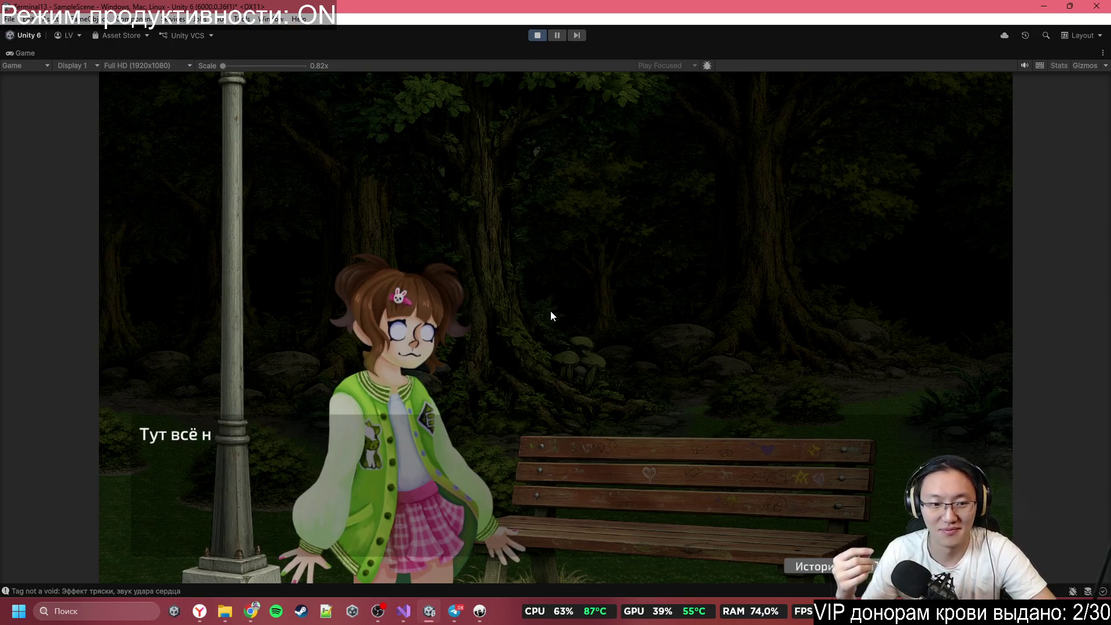
Step: Click through Lily's dialogue until she names Death Gum and asks to share it
left_click(551, 311)
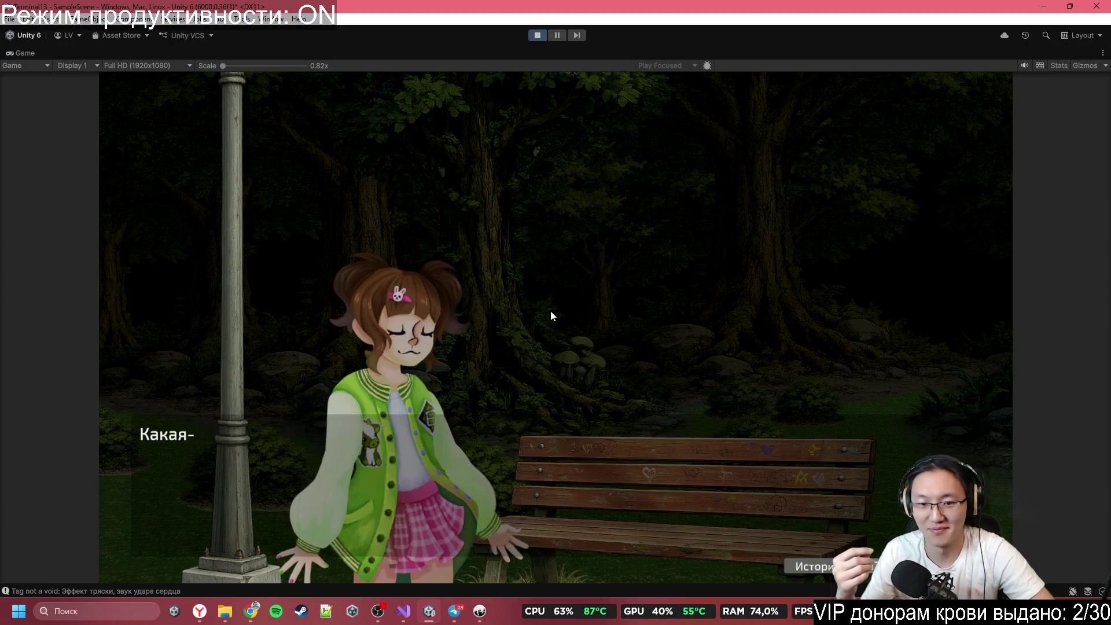
left_click(550, 310)
left_click(550, 311)
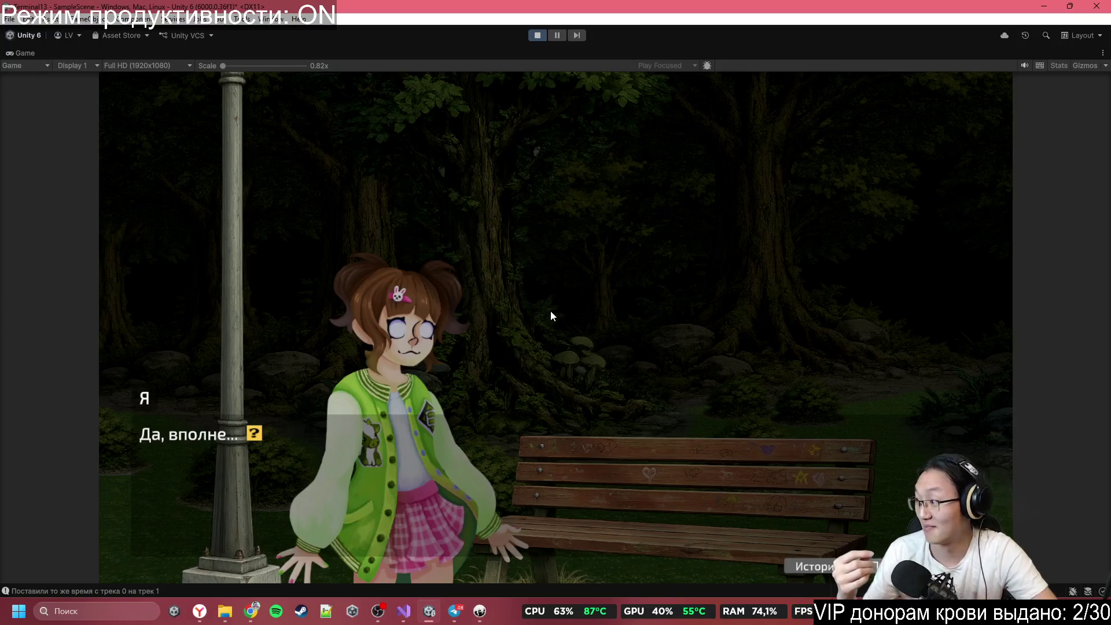
left_click(551, 311)
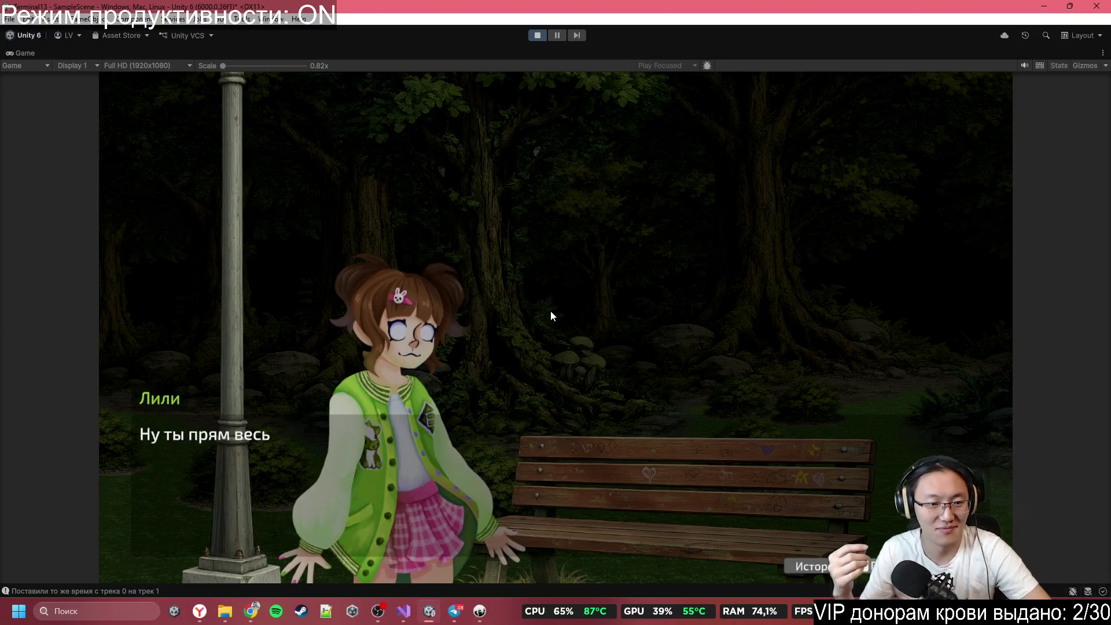
left_click(550, 311)
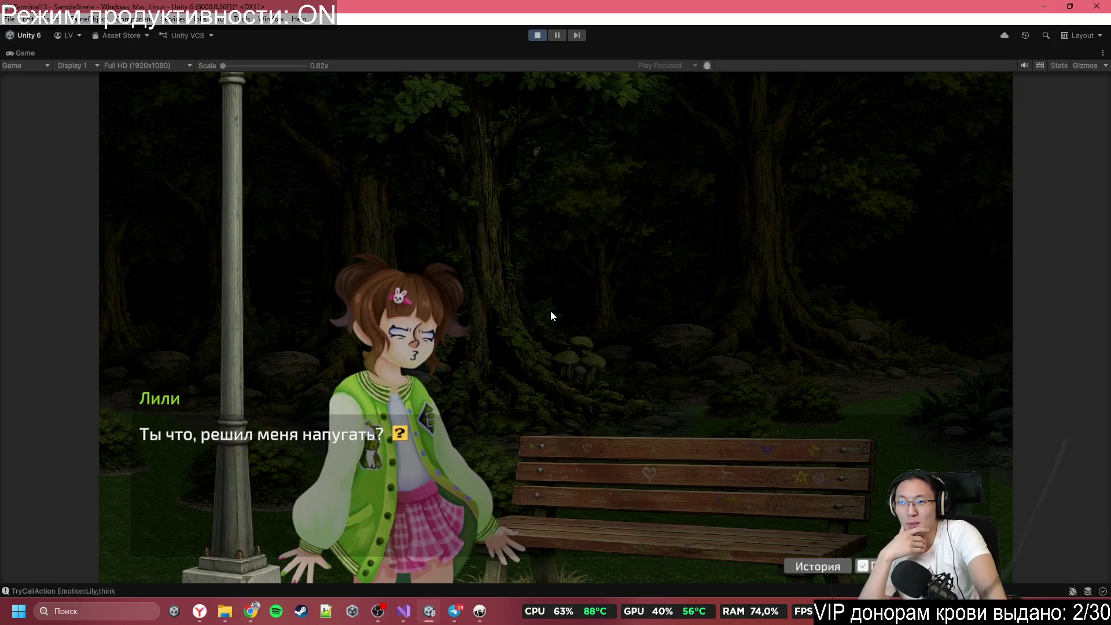
left_click(551, 311)
left_click(551, 310)
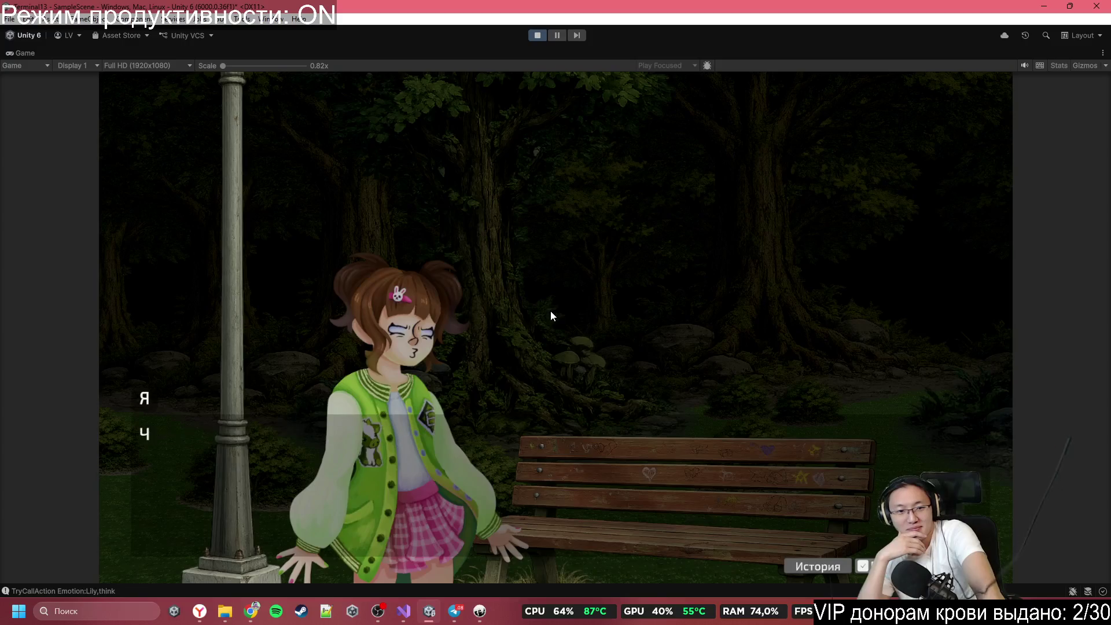
left_click(551, 311)
left_click(551, 311)
left_click(550, 311)
left_click(551, 311)
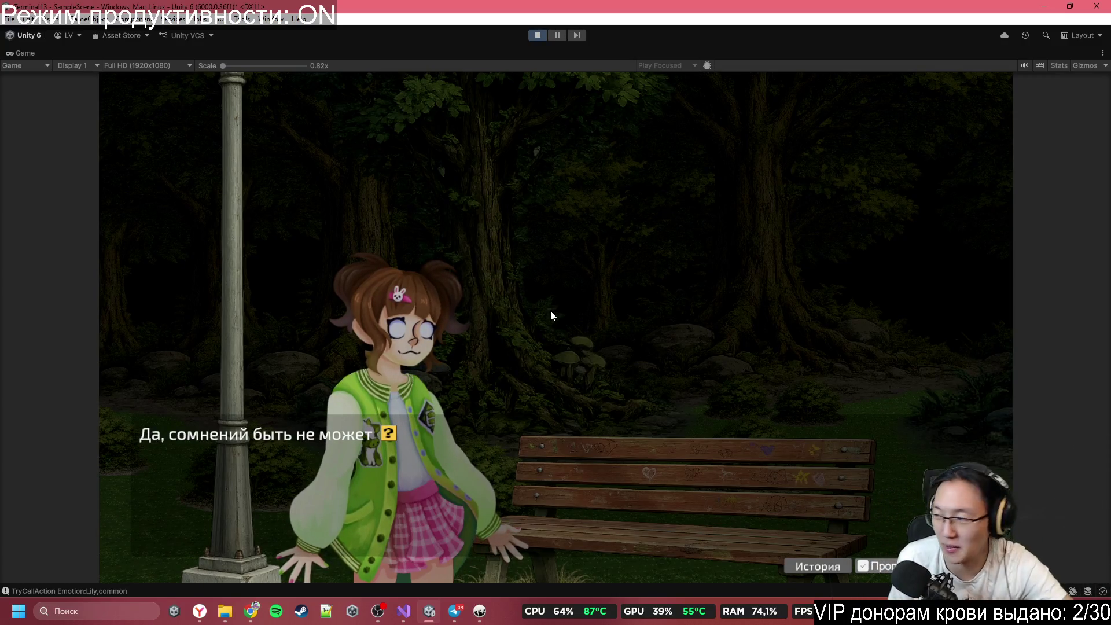
left_click(550, 311)
left_click(550, 310)
left_click(551, 310)
left_click(551, 310)
left_click(550, 310)
left_click(550, 311)
left_click(550, 311)
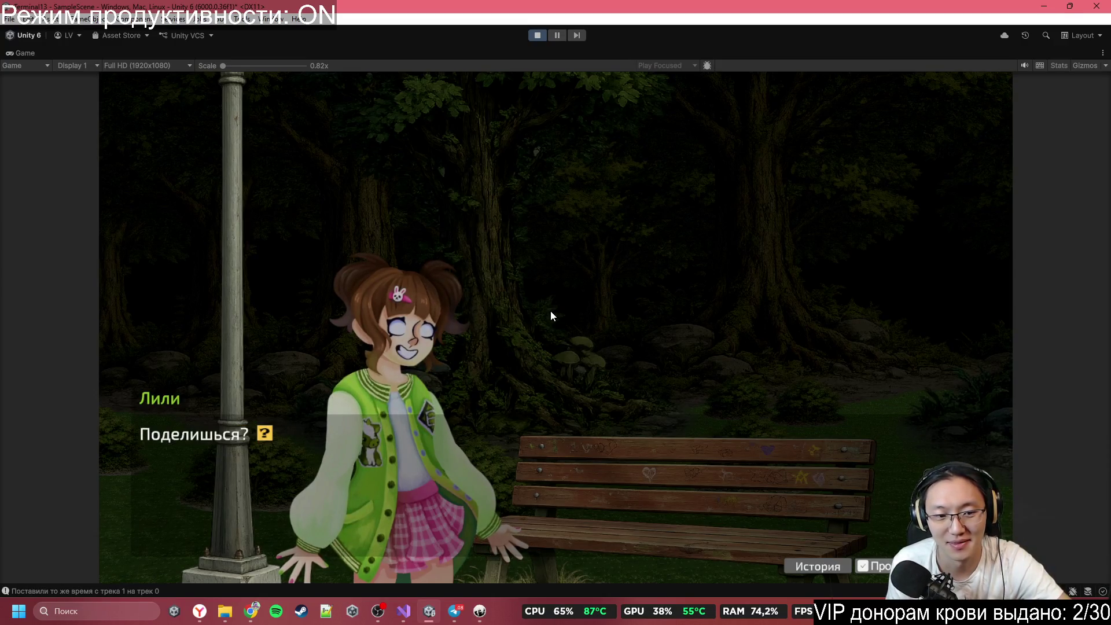
left_click(550, 311)
left_click(551, 311)
left_click(550, 311)
left_click(551, 311)
left_click(550, 311)
left_click(551, 311)
left_click(551, 311)
left_click(551, 311)
left_click(551, 311)
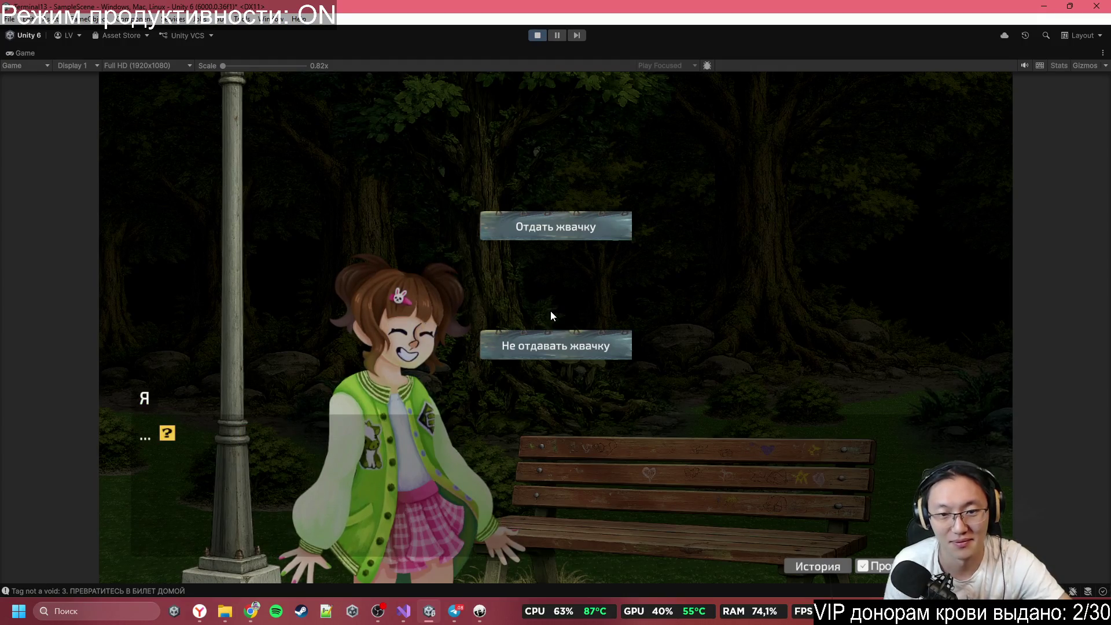
Step: Give Lily the gum and skip through her reply lines
left_click(602, 231)
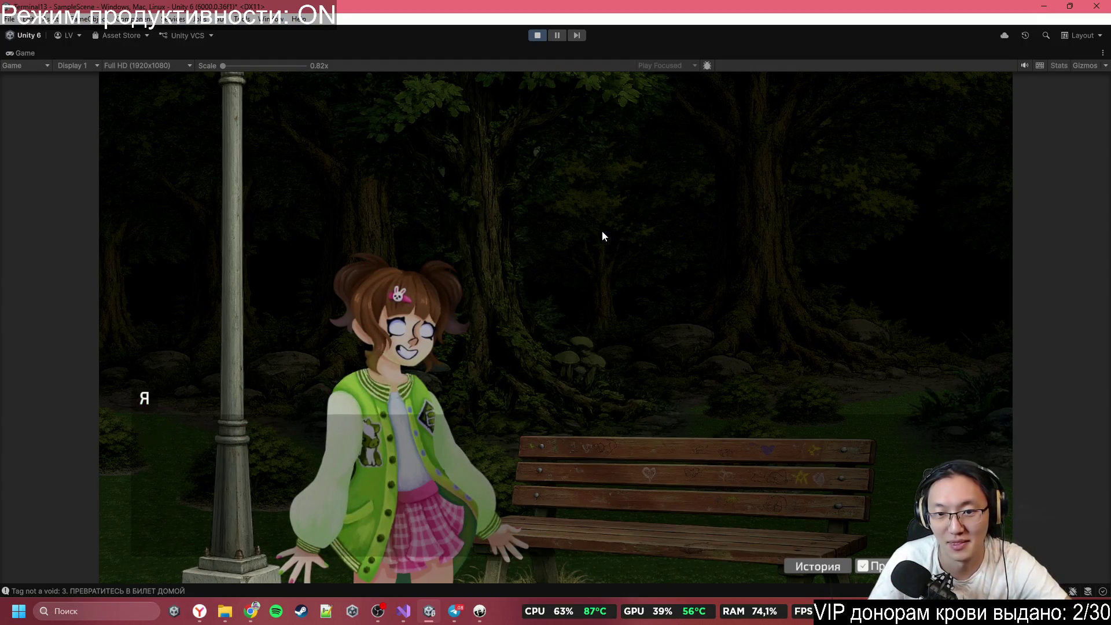
left_click(603, 223)
left_click(602, 223)
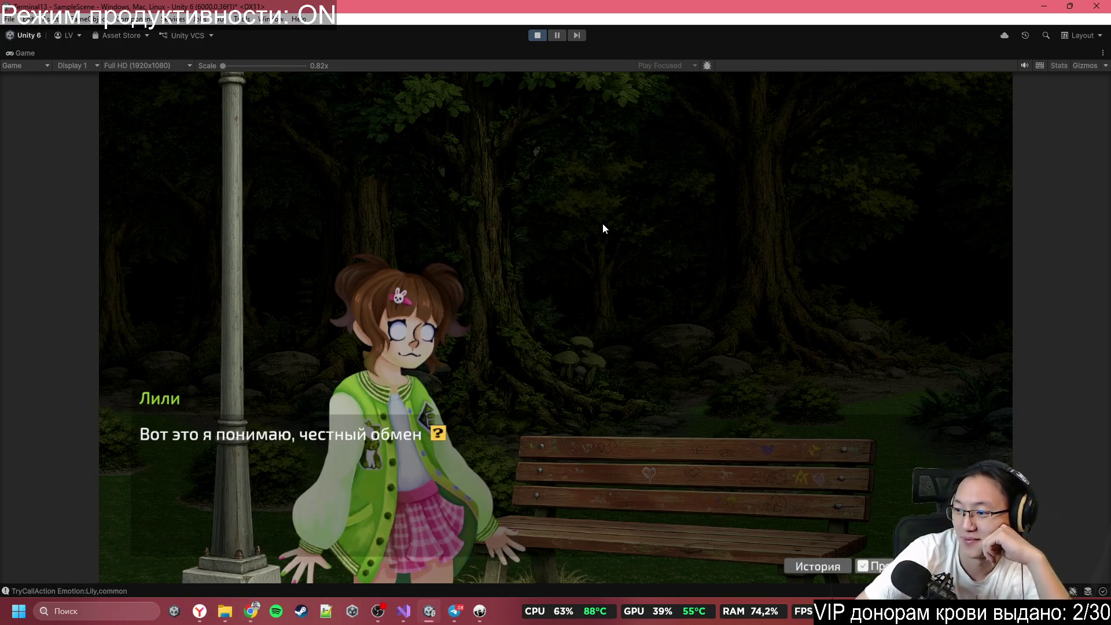
left_click(603, 225)
left_click(603, 224)
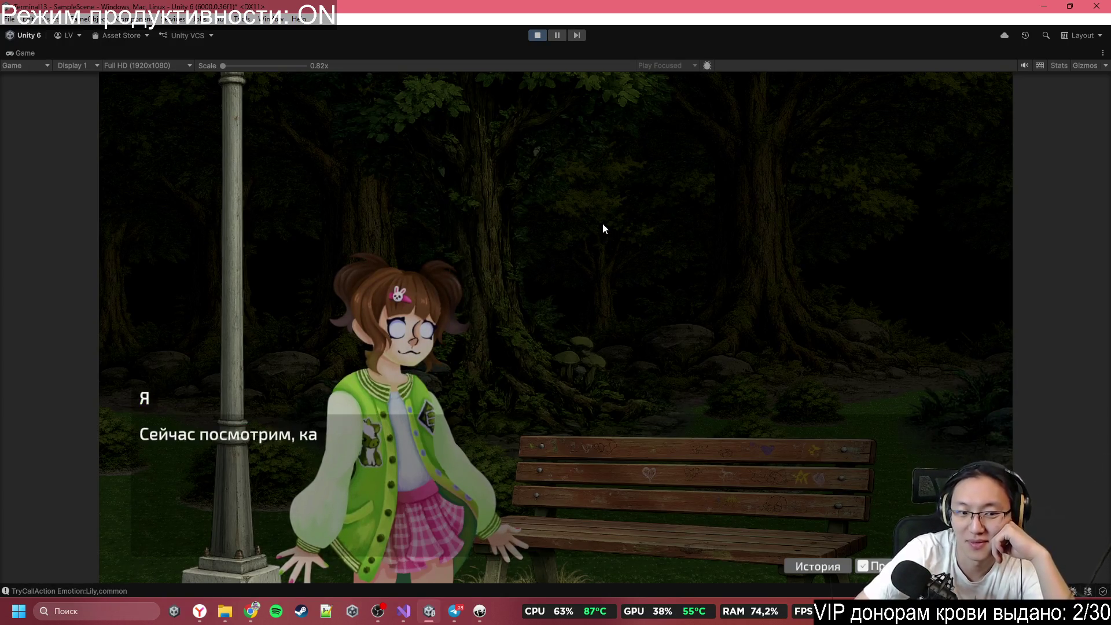
left_click(604, 225)
left_click(603, 224)
left_click(603, 224)
left_click(603, 224)
left_click(603, 225)
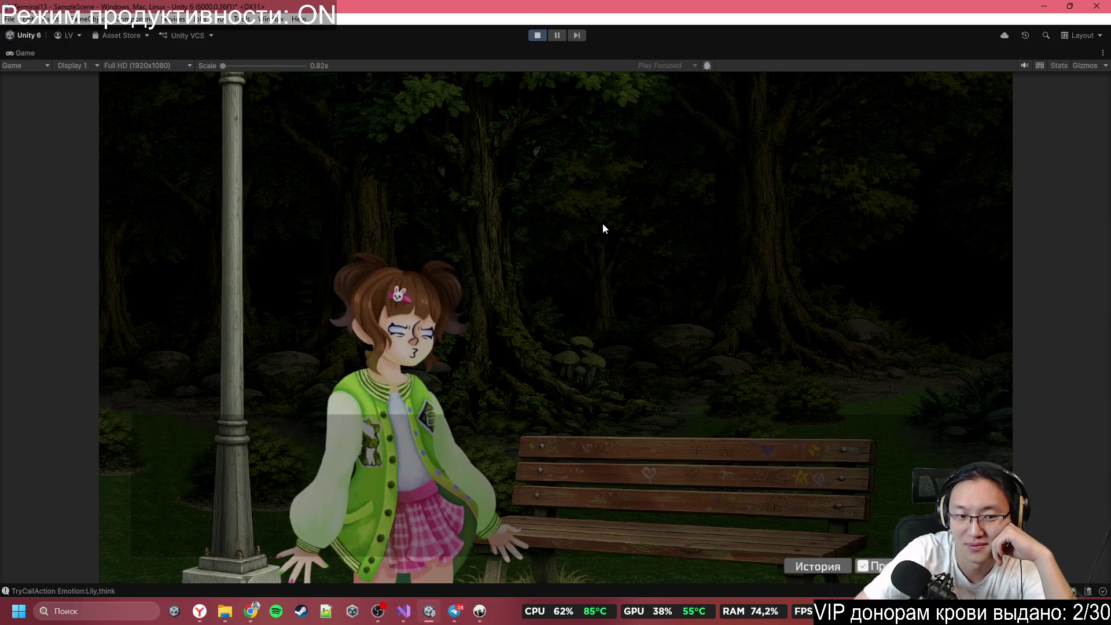
left_click(603, 224)
left_click(604, 224)
left_click(603, 224)
left_click(603, 224)
left_click(603, 224)
left_click(603, 224)
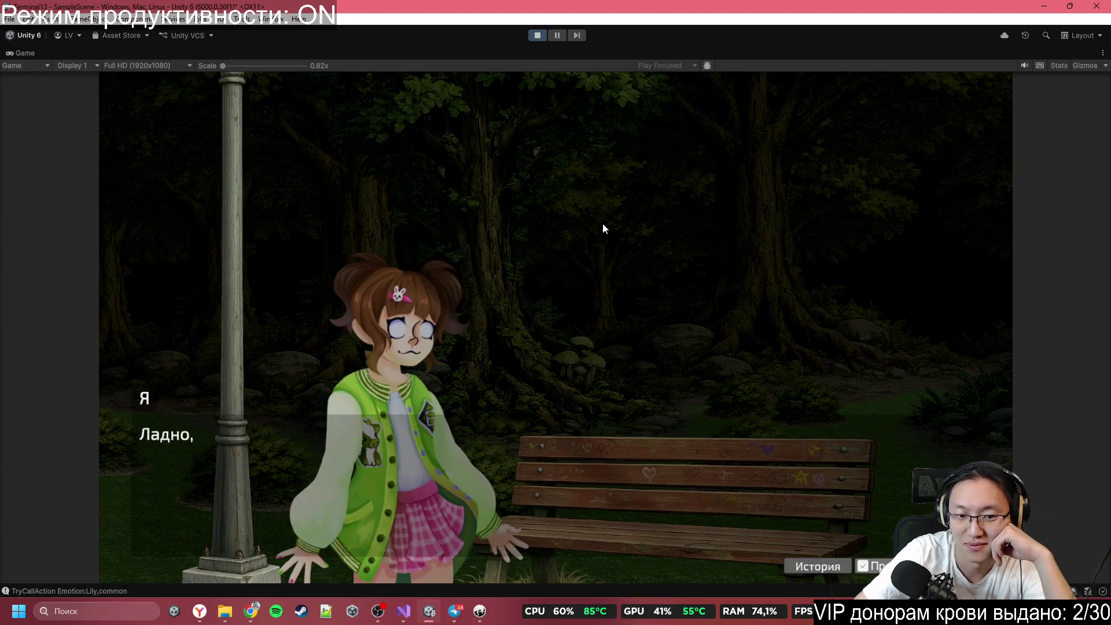
Step: Advance the conversation past 'Ммм...' until Lily says 'Подожди... я...' and disappears
left_click(603, 224)
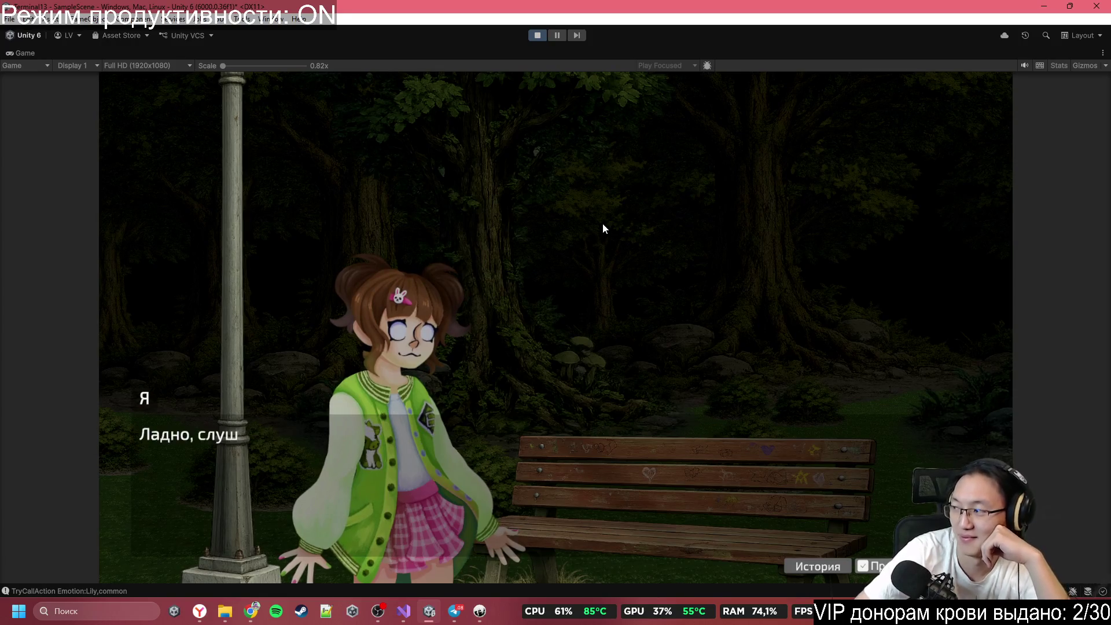
left_click(603, 224)
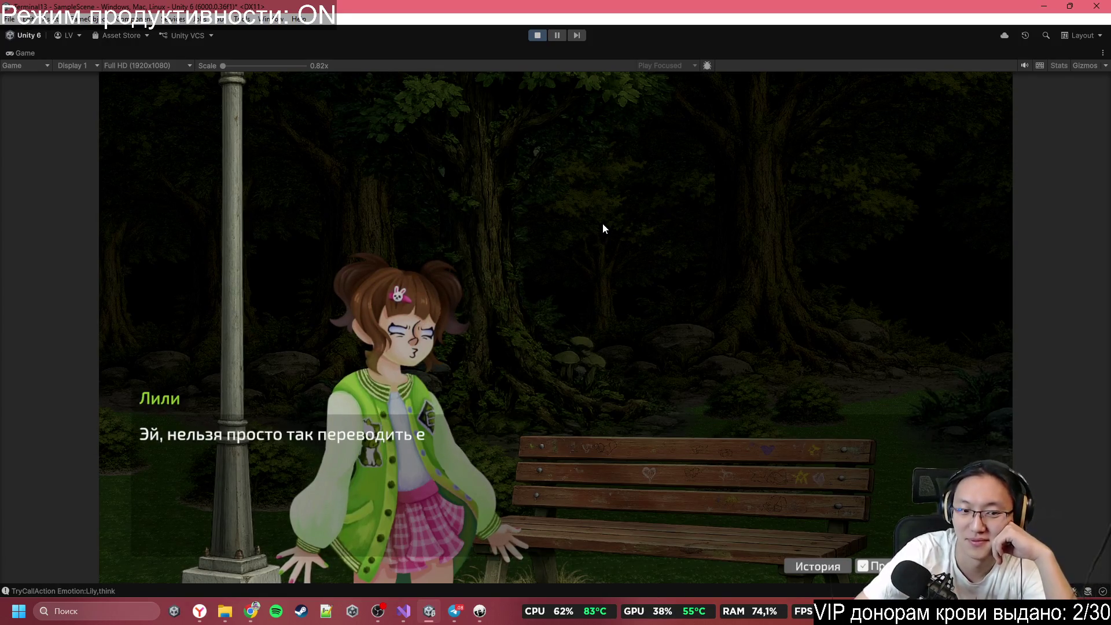
left_click(603, 224)
left_click(603, 228)
left_click(602, 228)
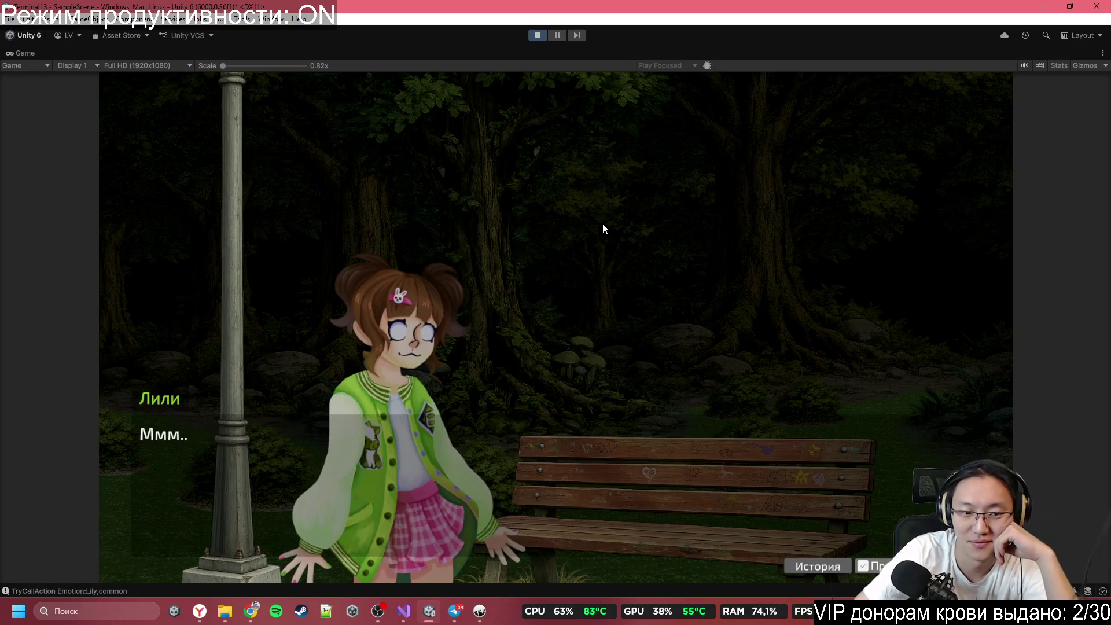
left_click(603, 224)
left_click(602, 224)
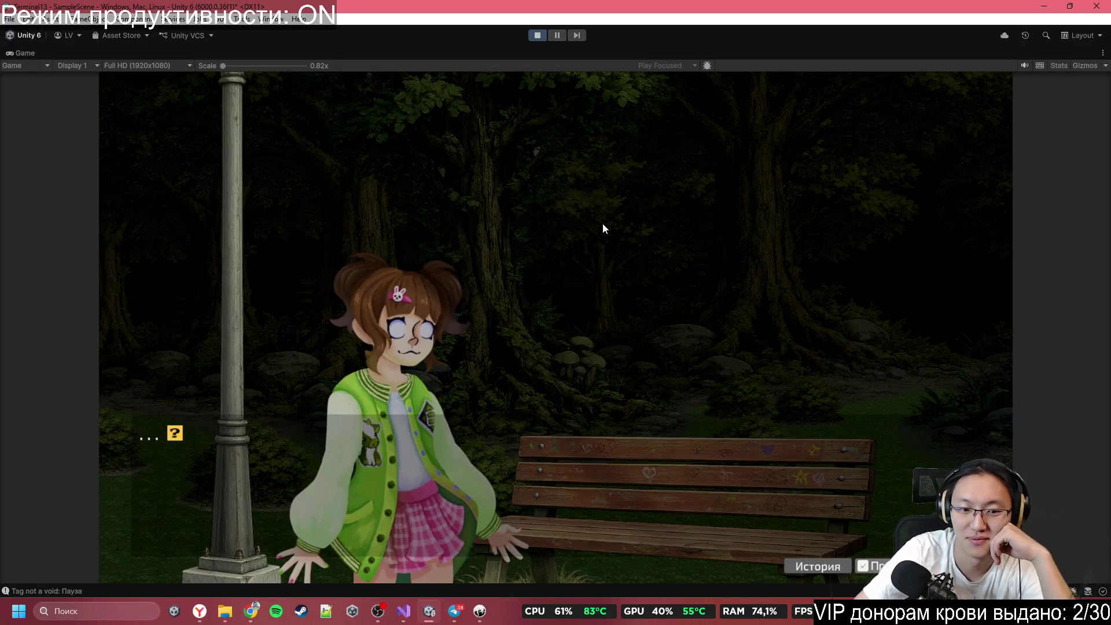
left_click(603, 224)
left_click(603, 228)
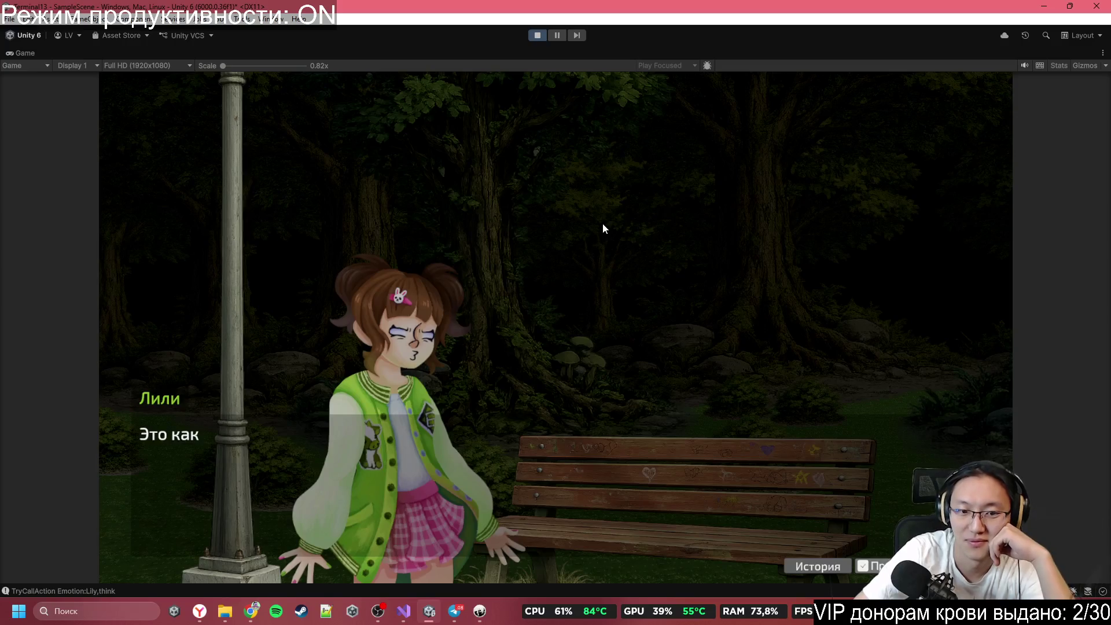
left_click(604, 229)
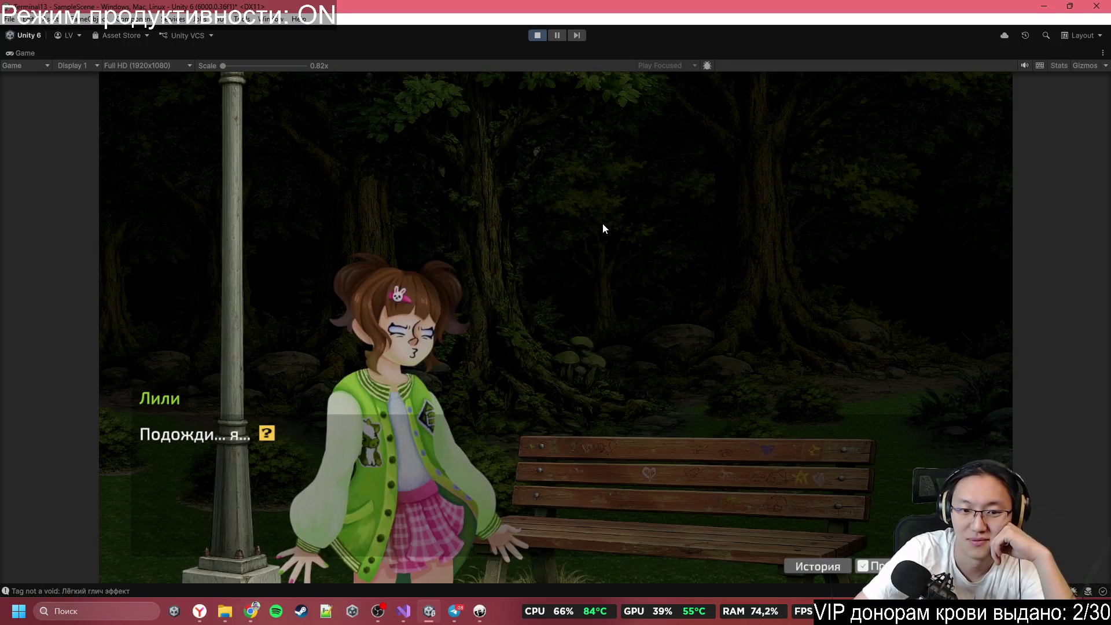
left_click(603, 228)
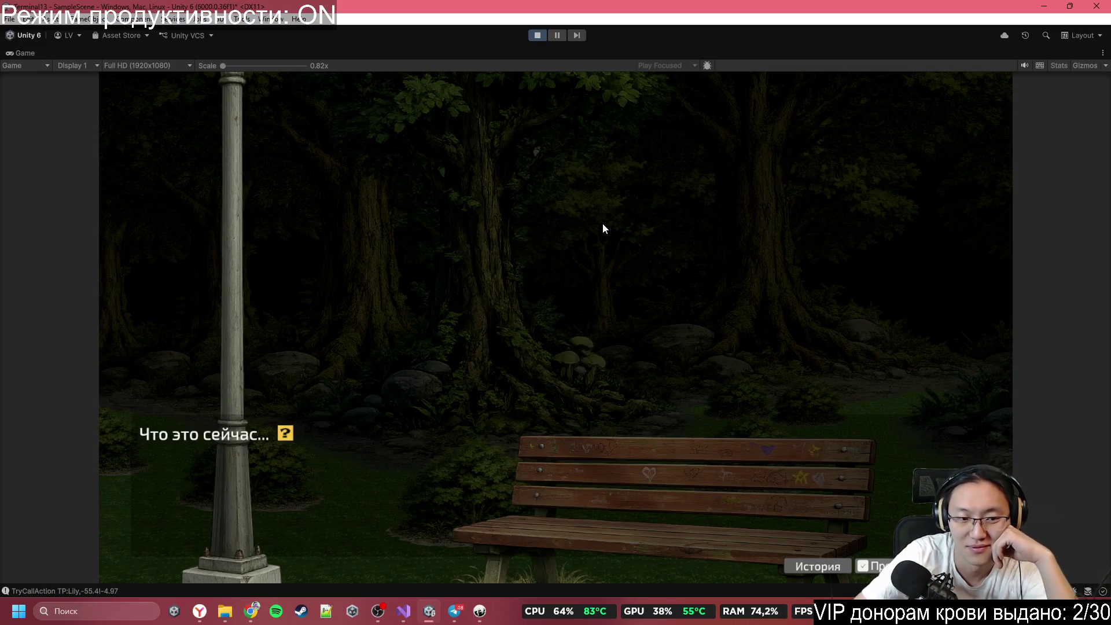
Step: Advance the narration after Lily vanishes through the ticket description
left_click(603, 224)
left_click(603, 228)
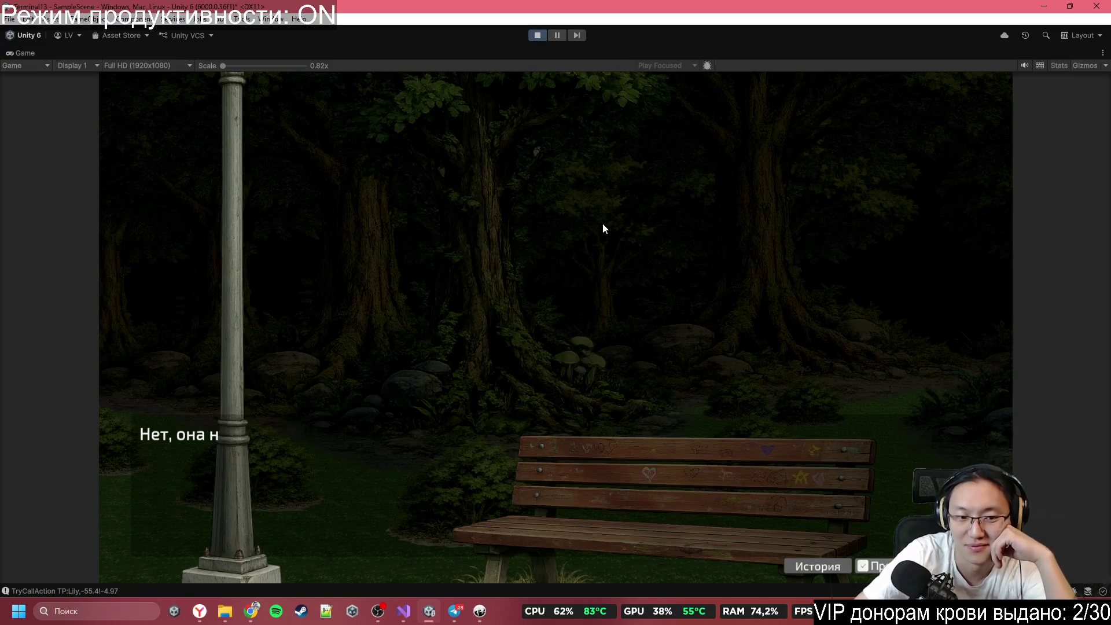
left_click(603, 224)
left_click(603, 225)
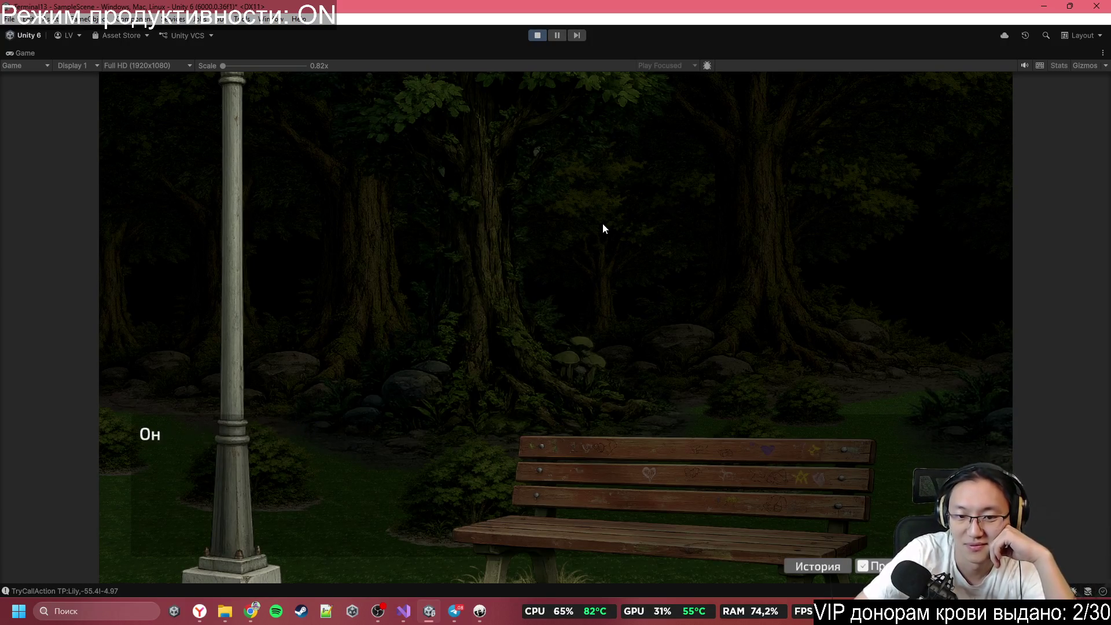
left_click(603, 228)
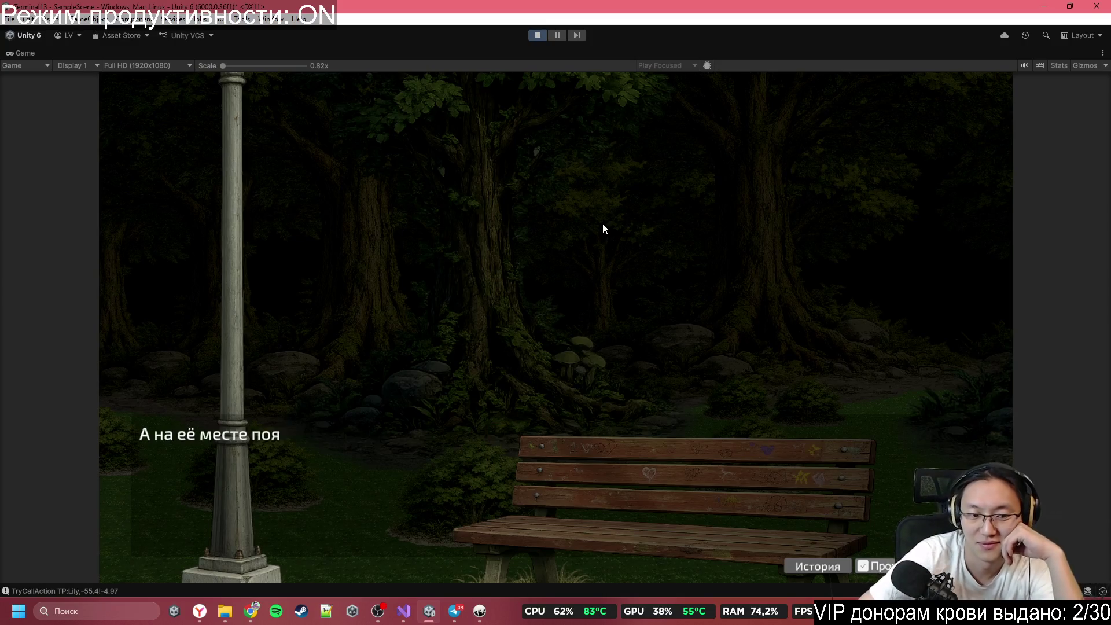
left_click(603, 228)
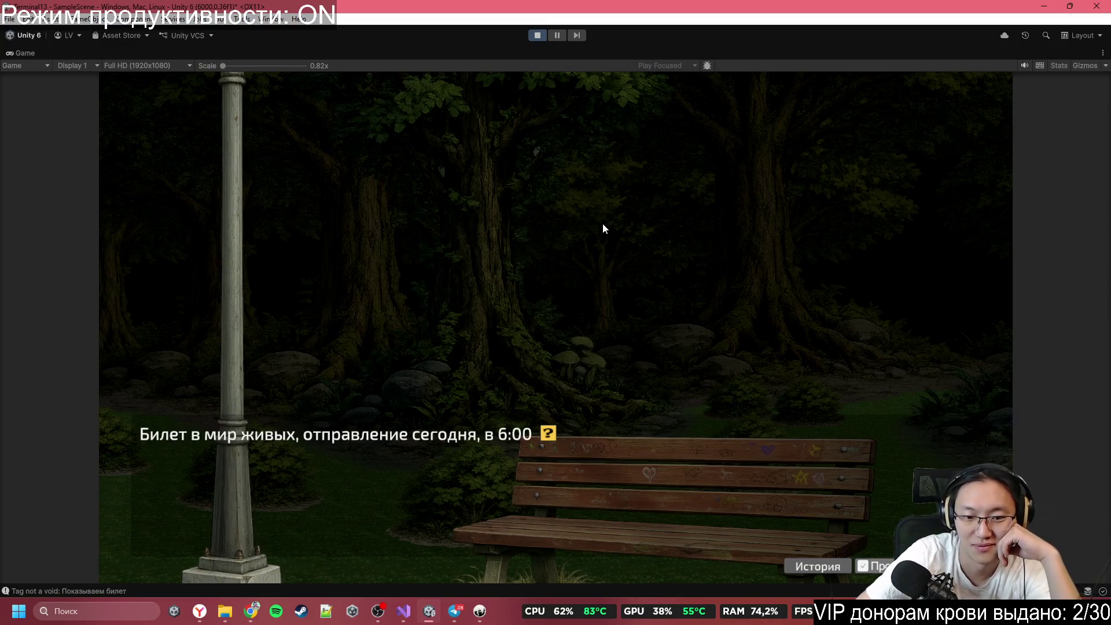
left_click(603, 224)
Step: Continue the narration until 'Так, к кому мы отправимся...' appears on the empty bench scene
left_click(603, 224)
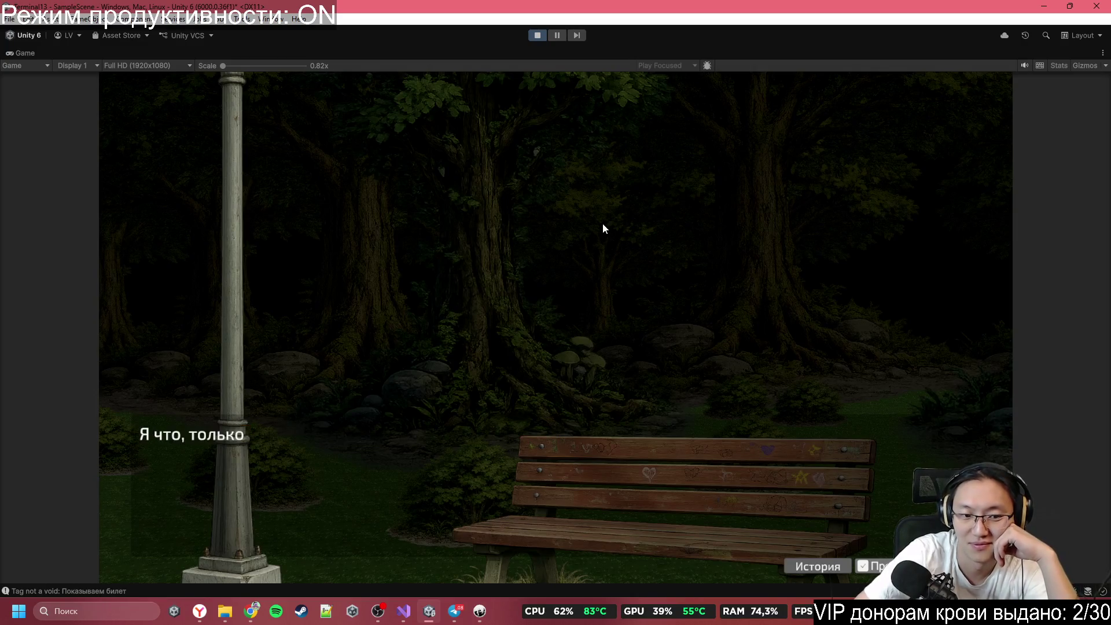
left_click(603, 224)
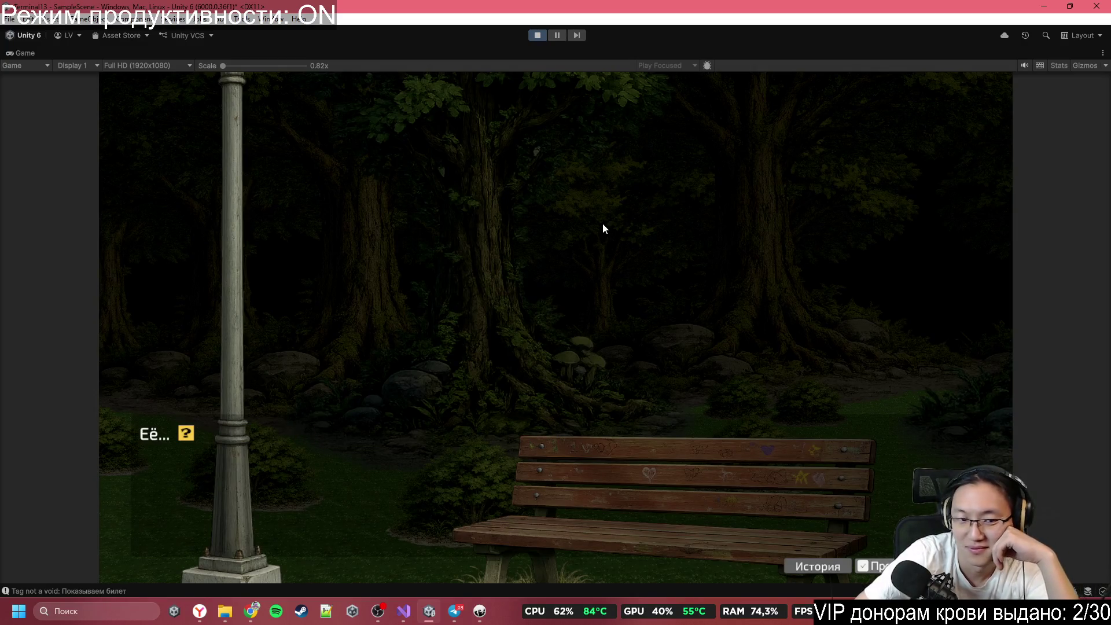
left_click(603, 224)
left_click(603, 224)
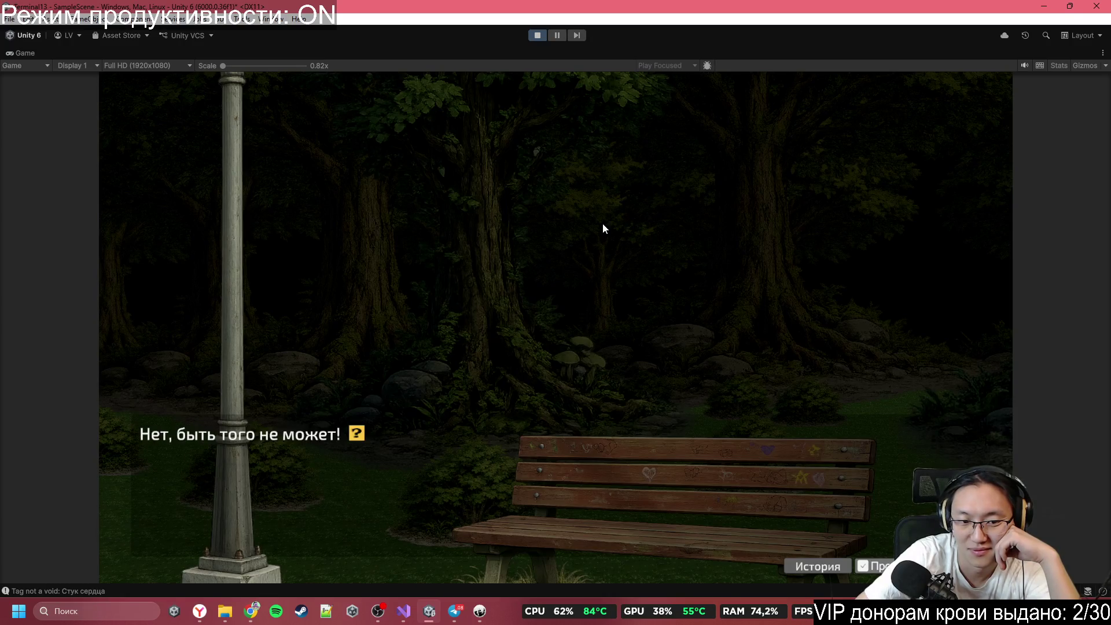
left_click(603, 224)
left_click(603, 224)
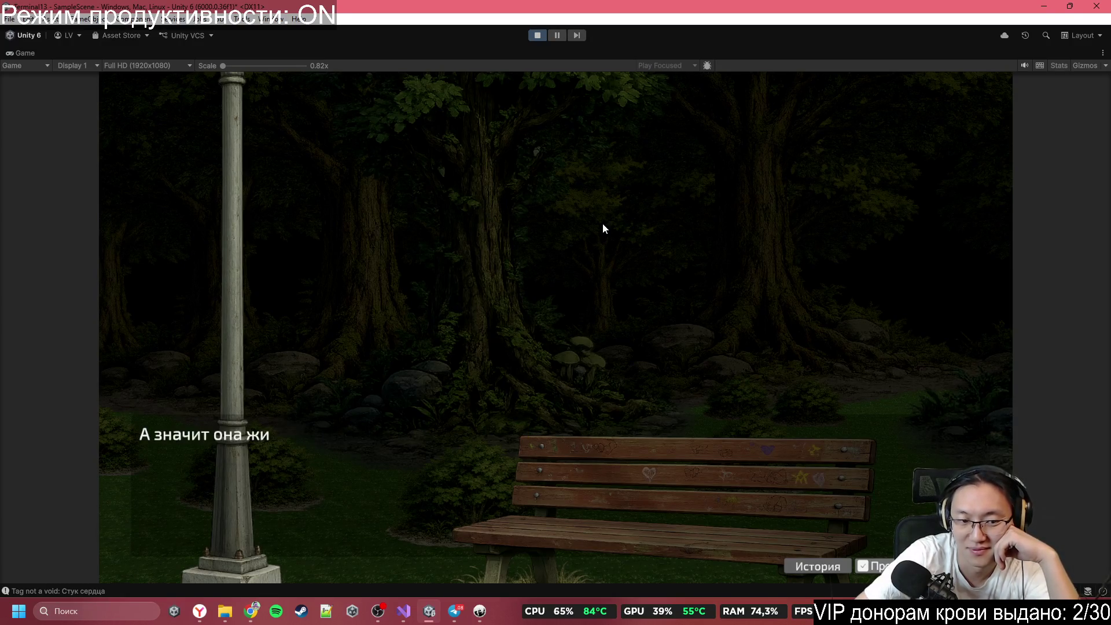
left_click(603, 224)
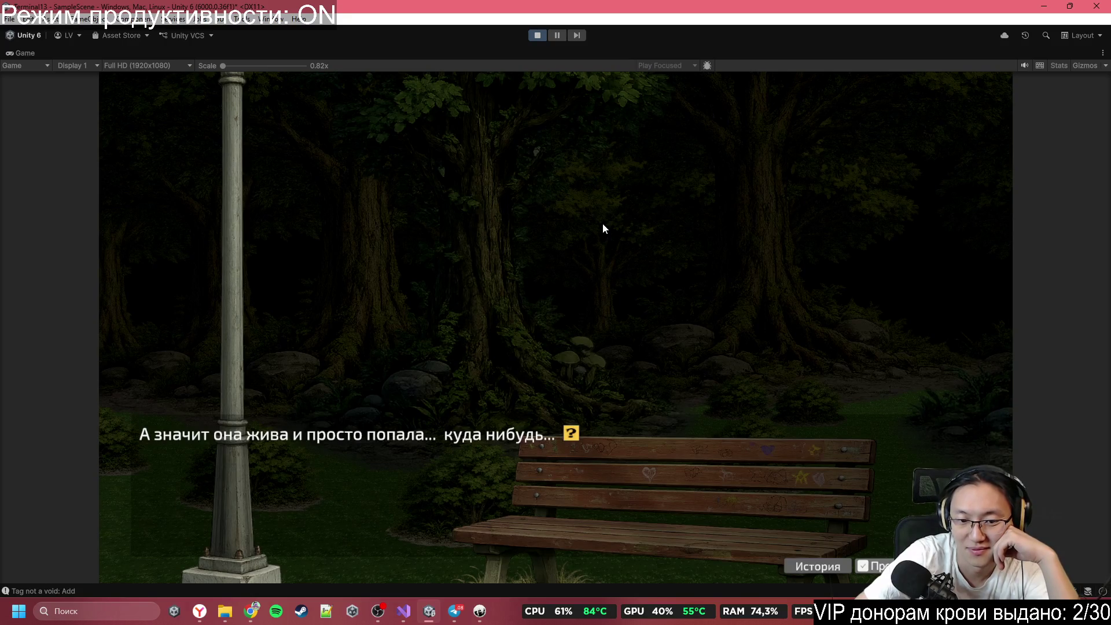
left_click(603, 223)
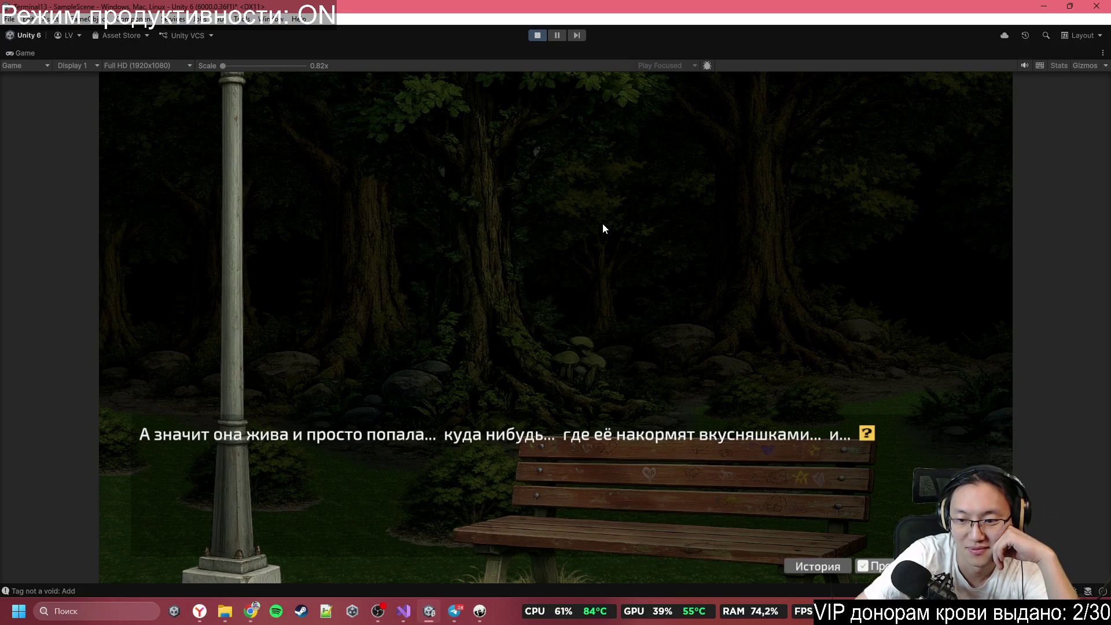
left_click(603, 223)
left_click(603, 223)
left_click(602, 223)
left_click(603, 224)
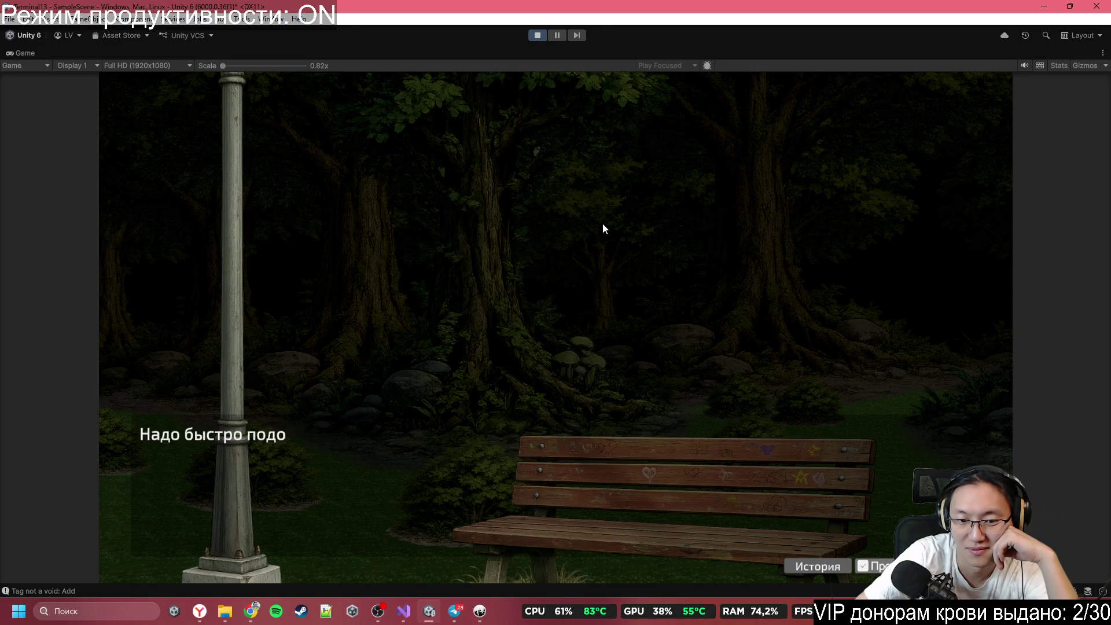
left_click(603, 229)
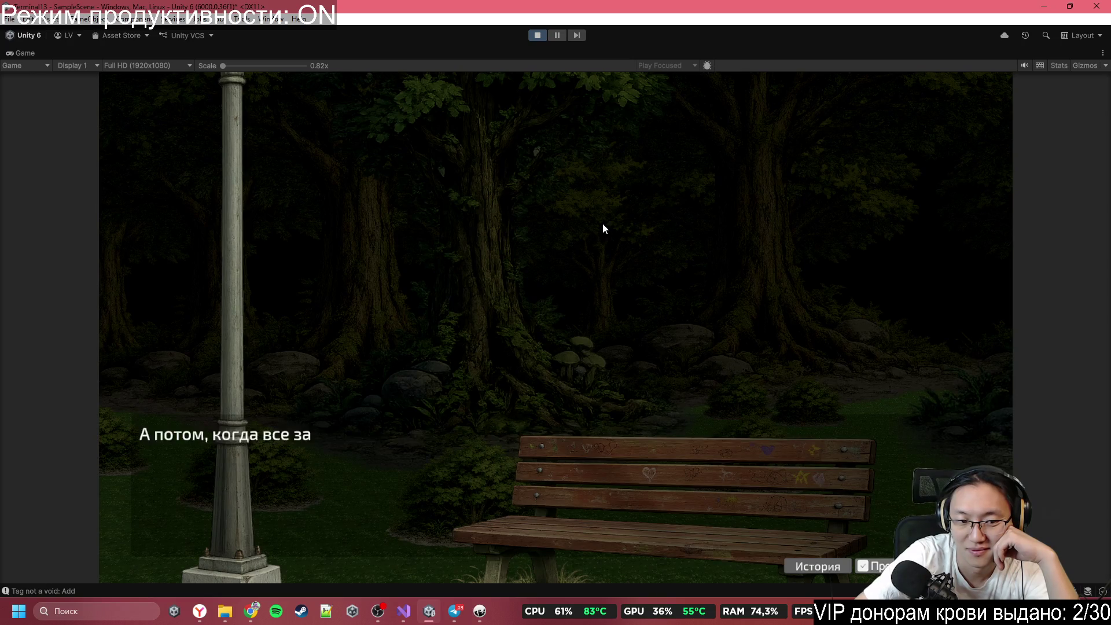
left_click(603, 224)
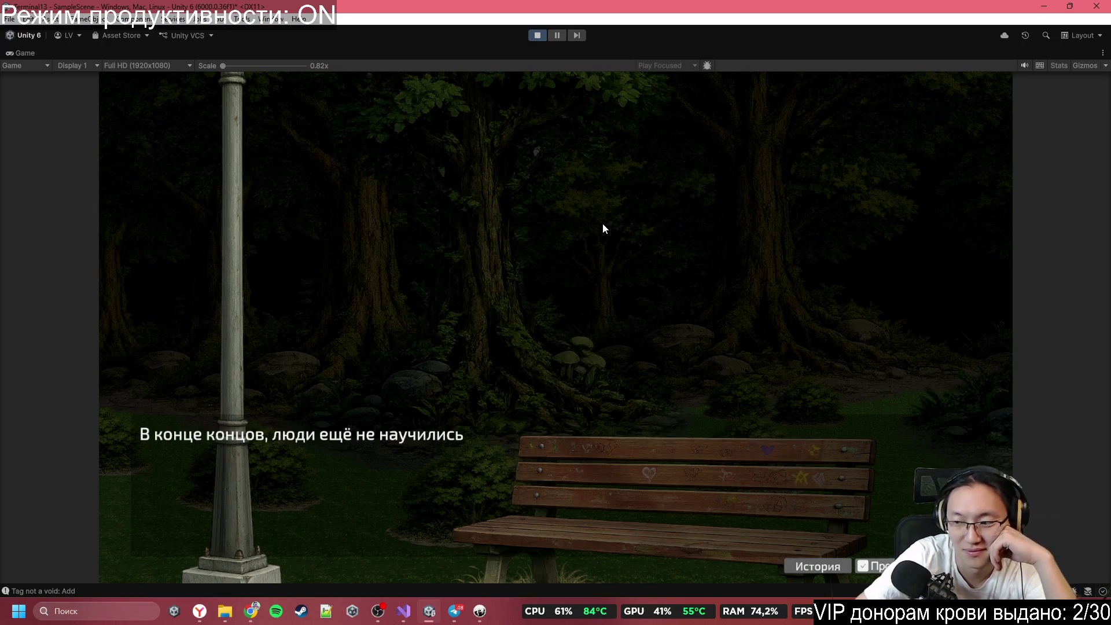
left_click(603, 224)
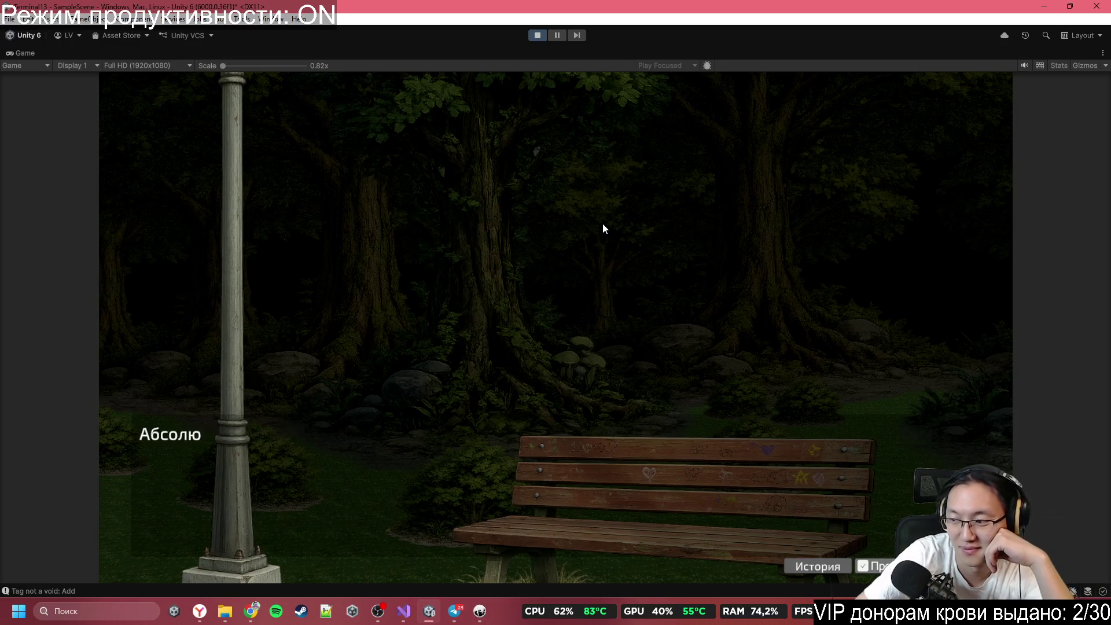
left_click(603, 225)
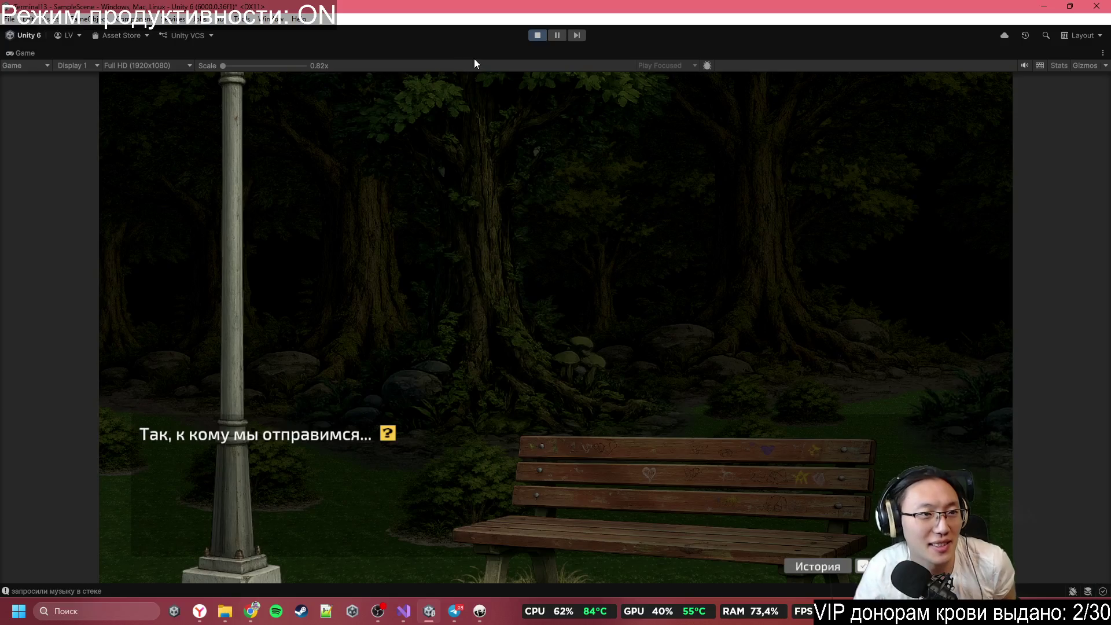
Step: Restart Play mode, answer the opening Да/Нет question, and pick 'Убрать в карман' again
left_click(534, 36)
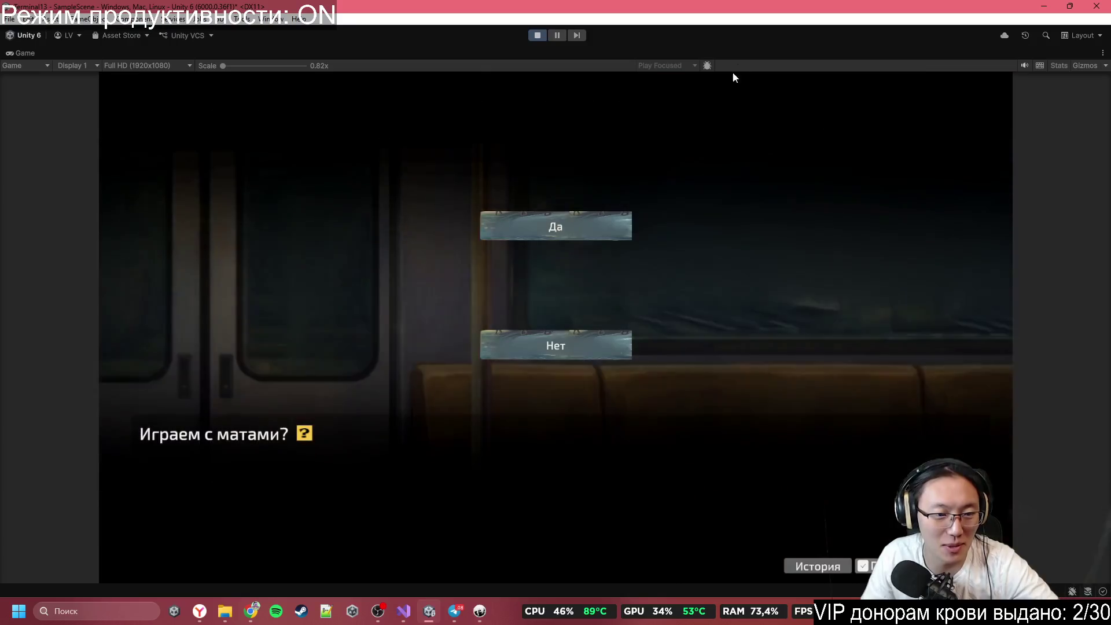
left_click(572, 342)
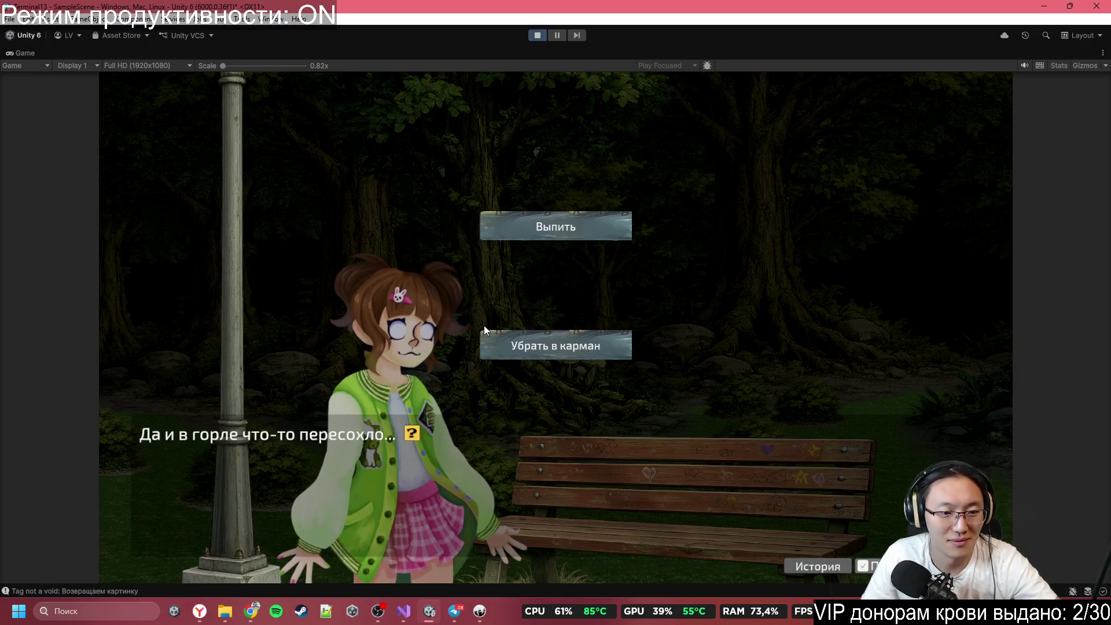
left_click(565, 346)
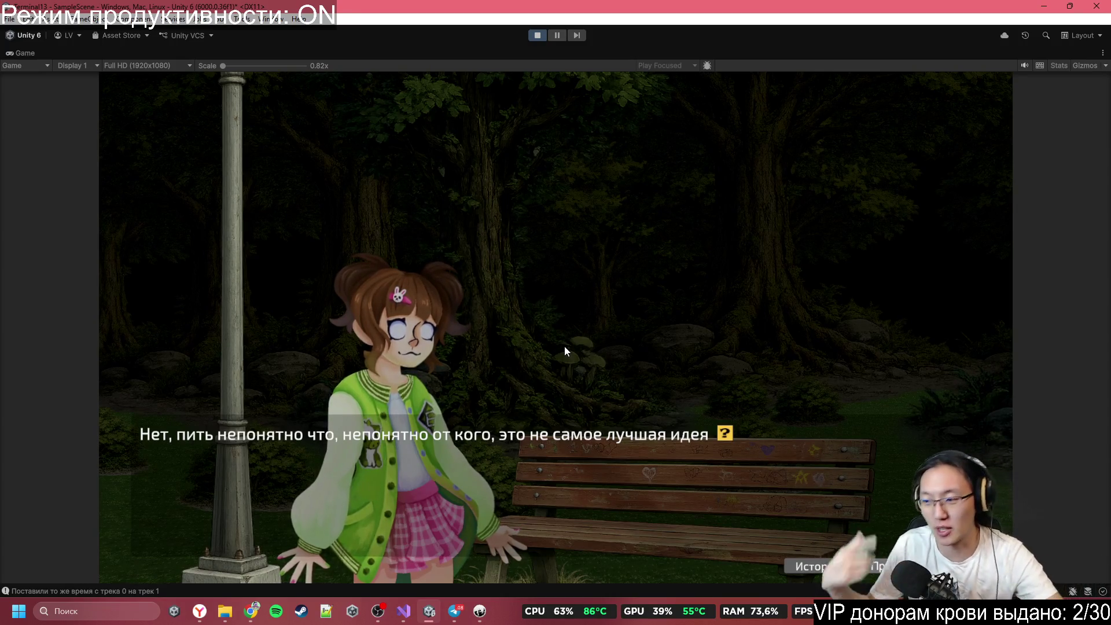
Step: Advance the park conversation through Lily's question and the player's replies
left_click(565, 346)
left_click(564, 346)
left_click(564, 346)
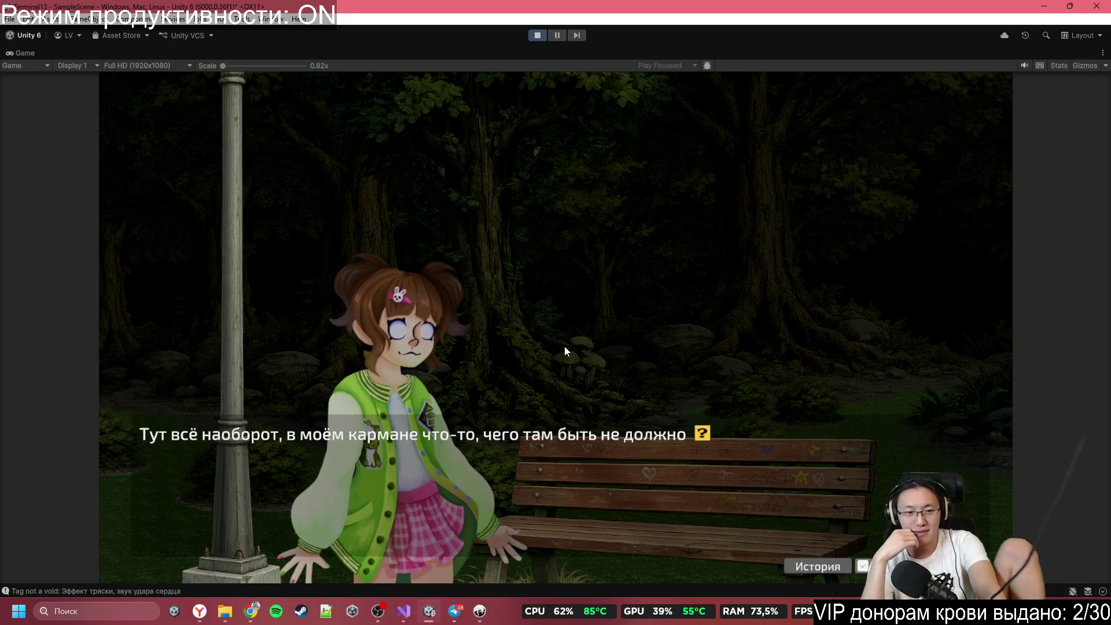
left_click(564, 346)
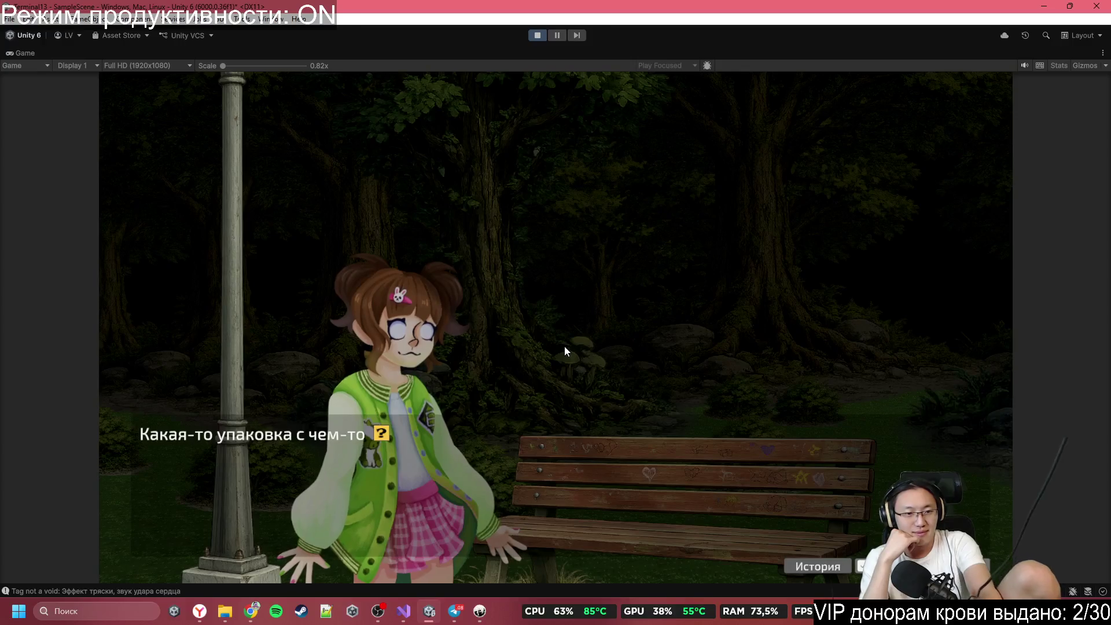
left_click(565, 347)
left_click(565, 347)
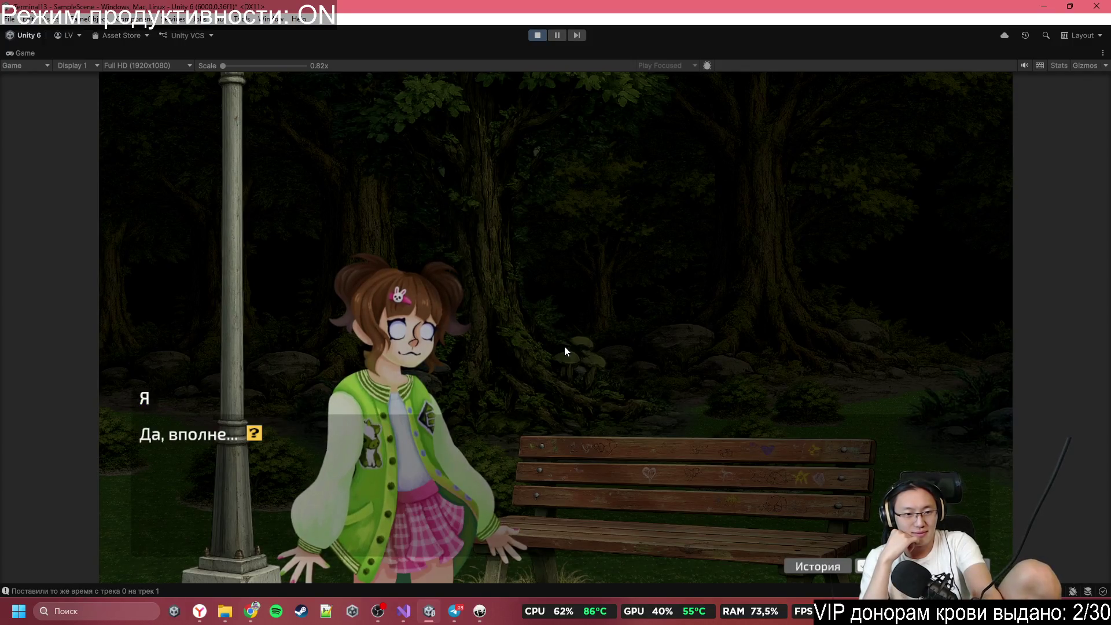
left_click(565, 347)
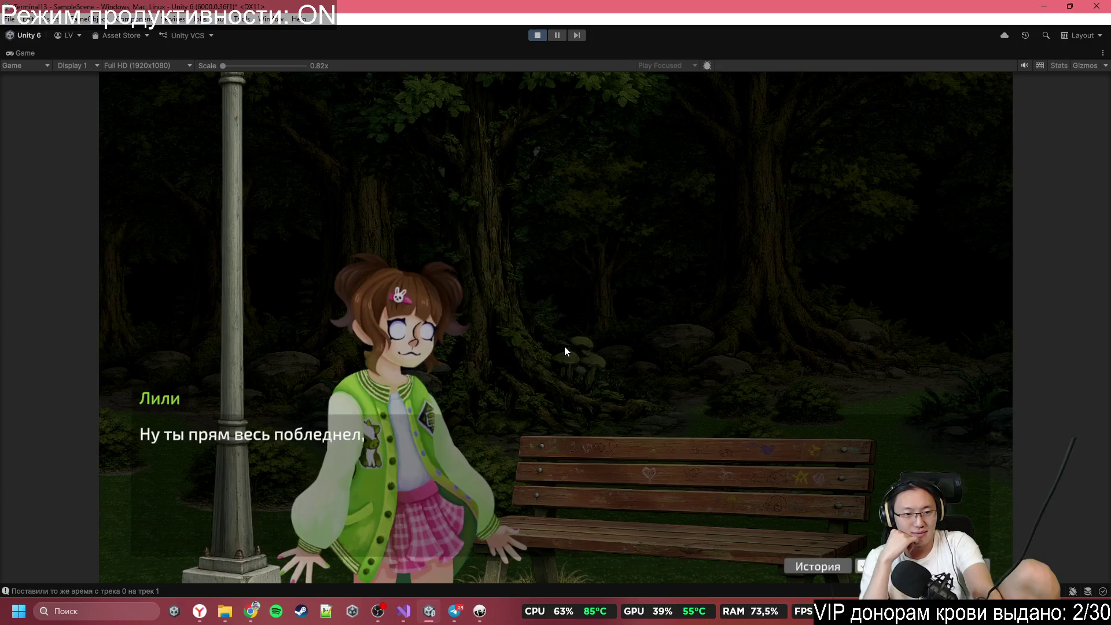
left_click(565, 347)
left_click(565, 347)
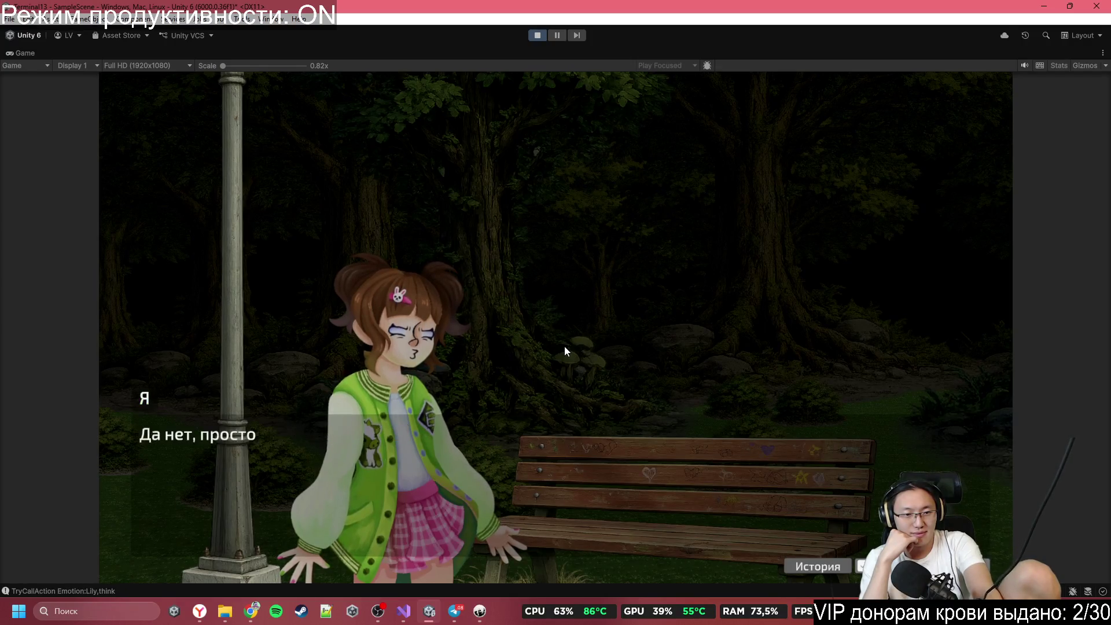
left_click(565, 347)
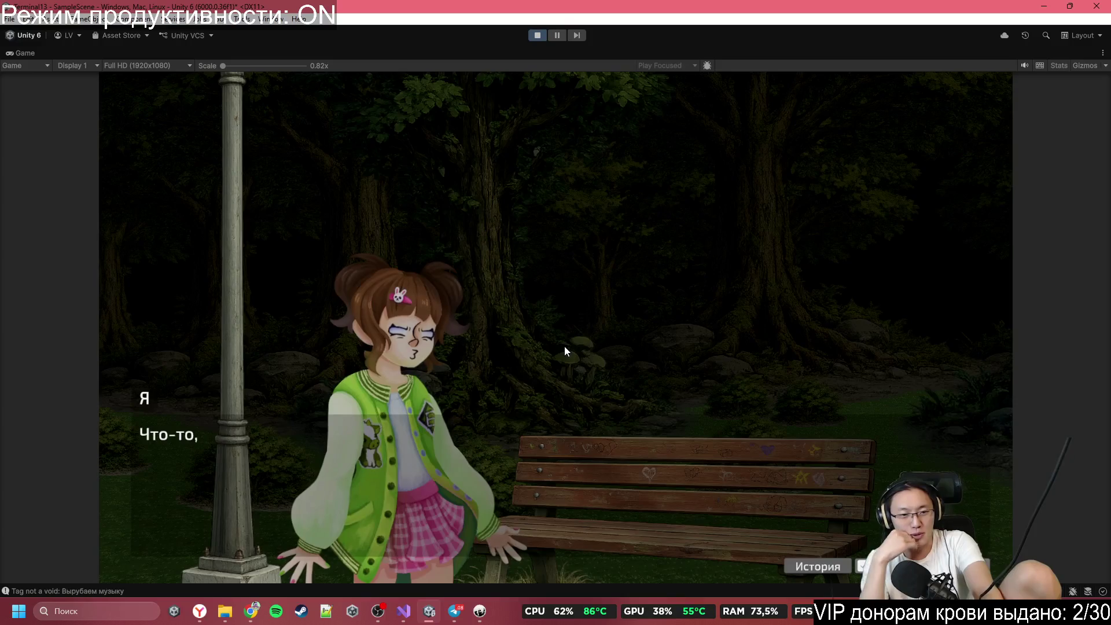
left_click(565, 347)
left_click(565, 348)
Step: Continue past the gum reveal to Lily's 'Поделишься?' and the give-or-keep gum choice
left_click(565, 348)
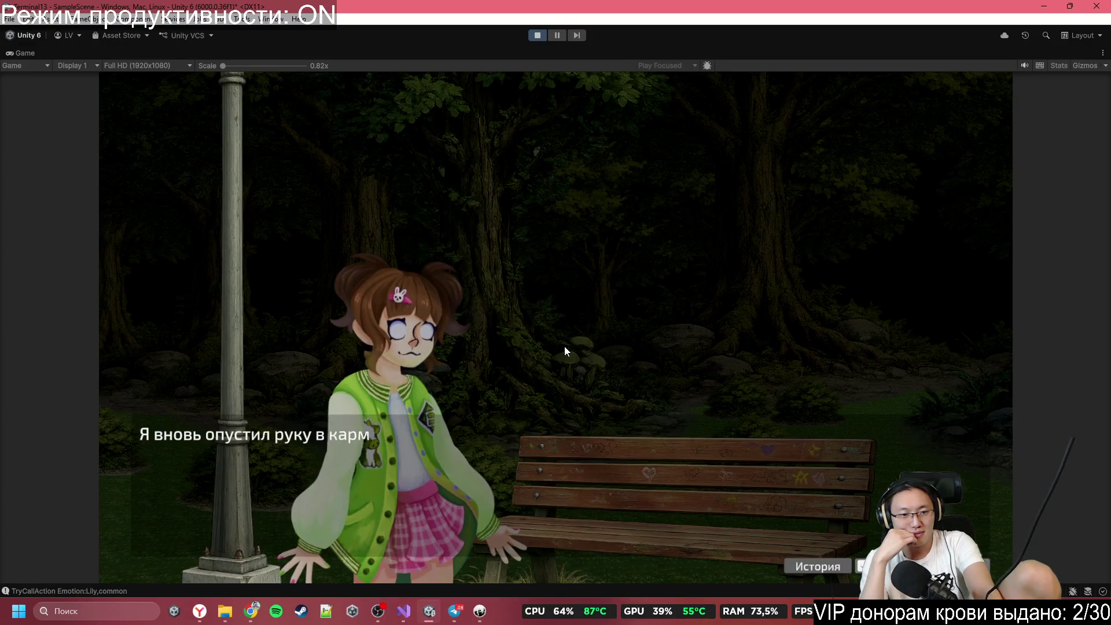
left_click(565, 347)
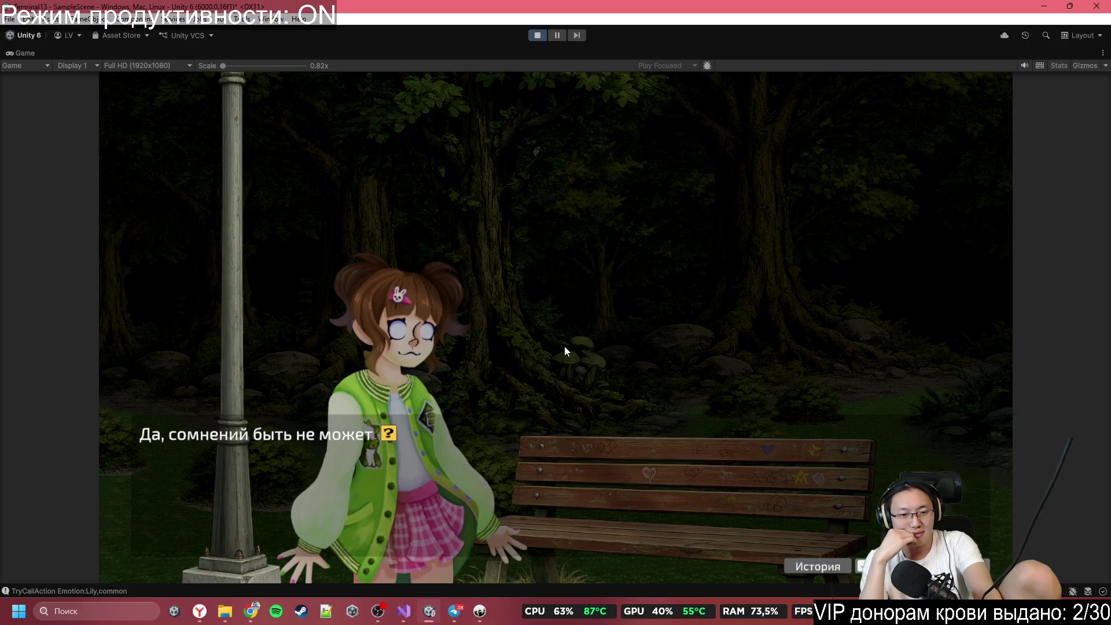
left_click(565, 347)
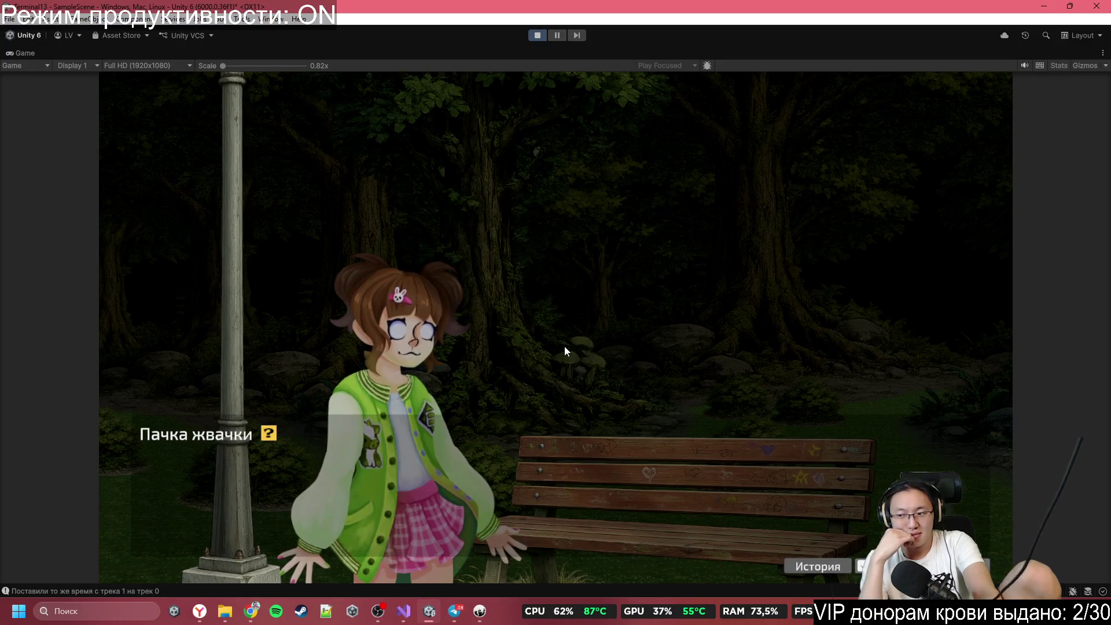
left_click(565, 348)
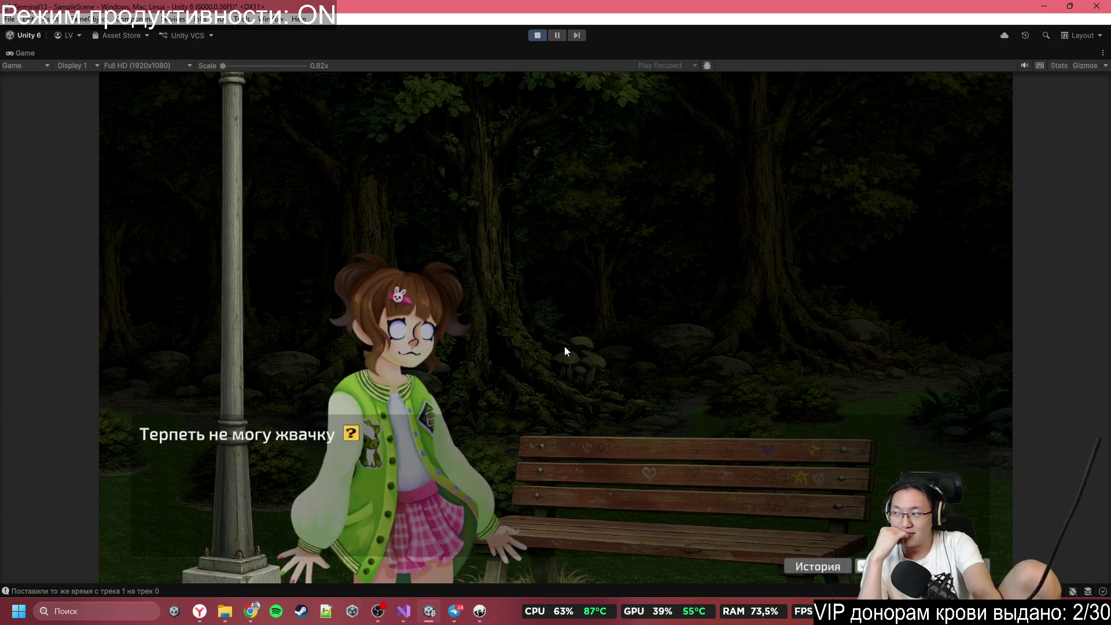
left_click(565, 347)
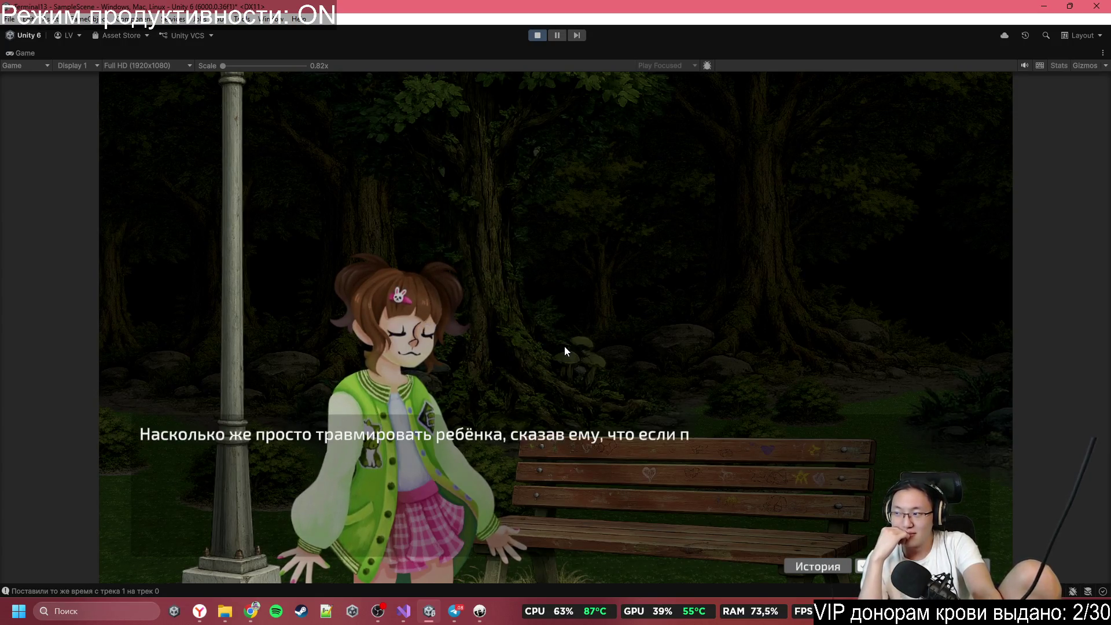
left_click(564, 346)
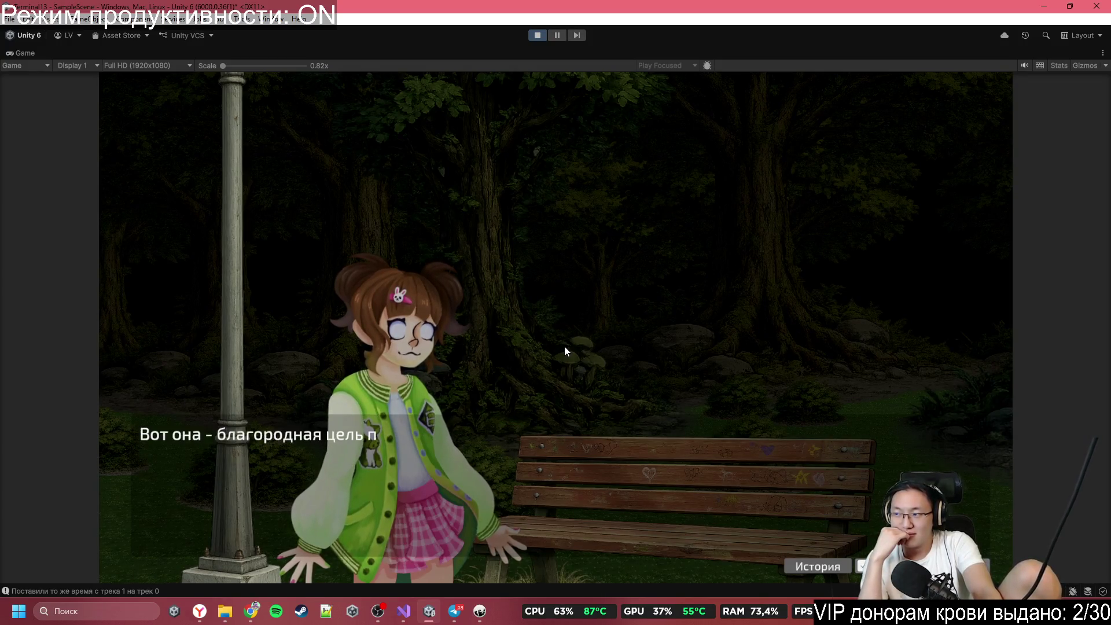
left_click(565, 346)
left_click(565, 347)
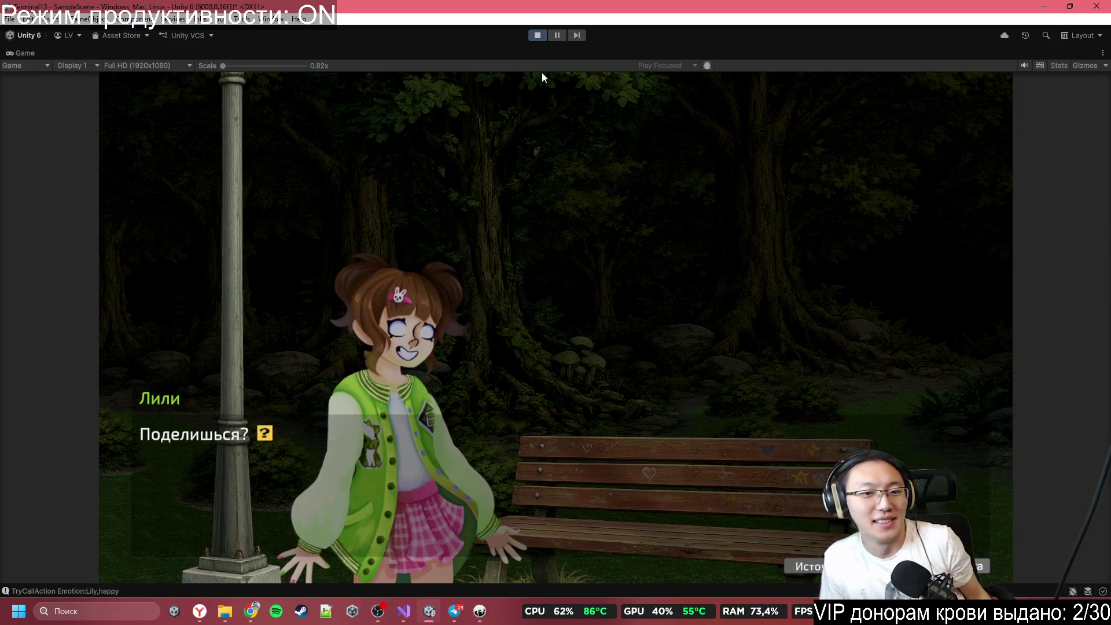
key("space")
key("space")
key("space")
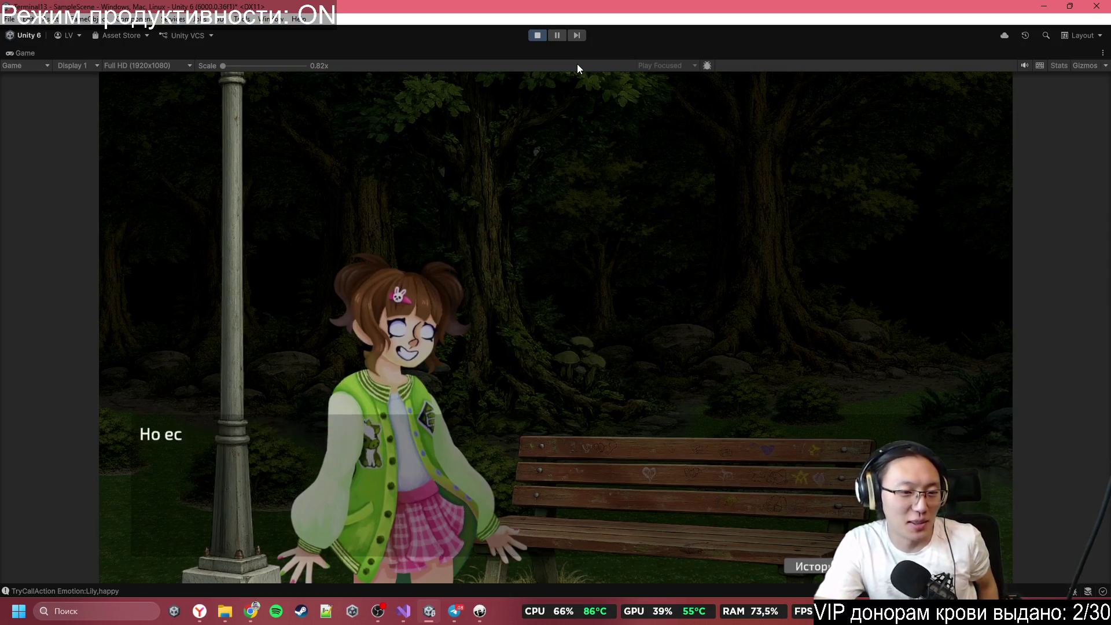
key("space")
key("space")
key("space")
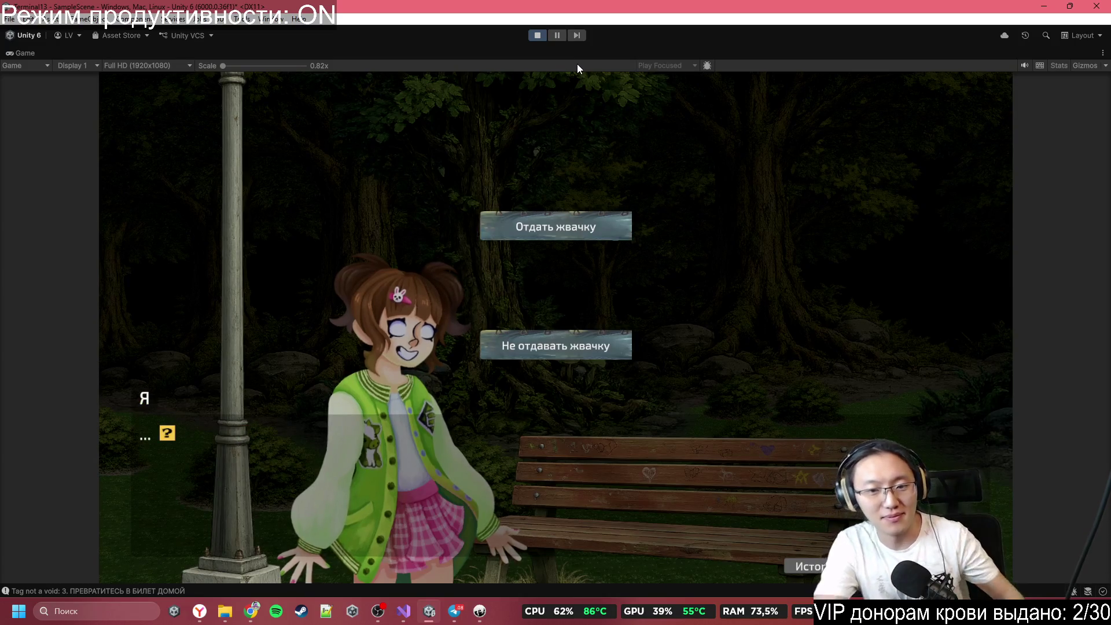
Step: Pick 'Не отдавать жвачку', then advance past Lily running off to the 'Пойти к незнакомцу' choice
left_click(580, 352)
key("space")
key("space")
key("space")
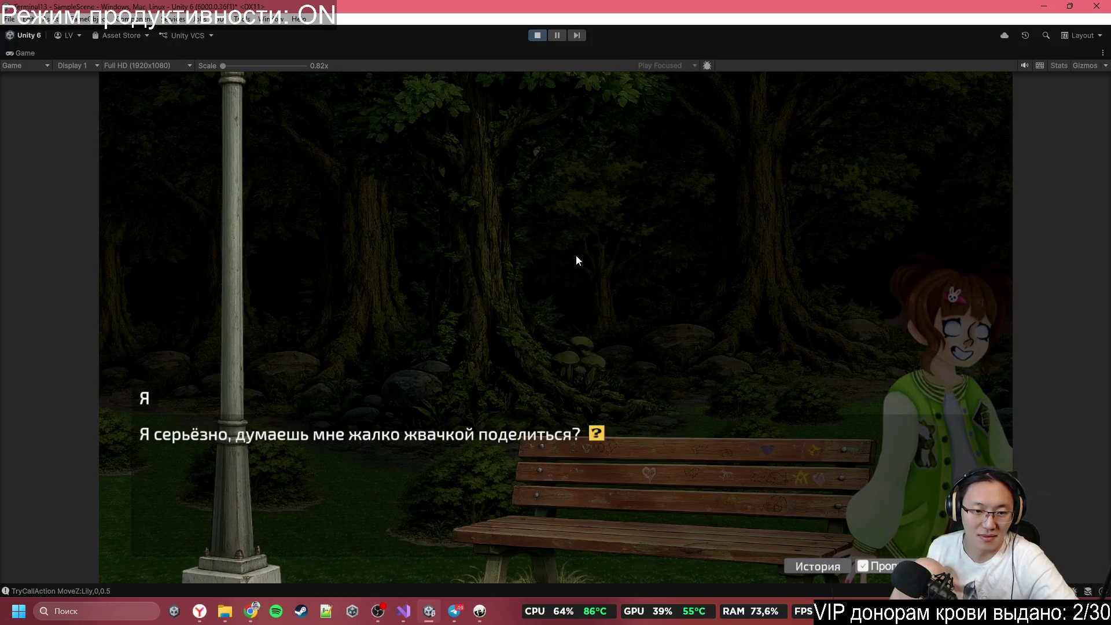
left_click(577, 256)
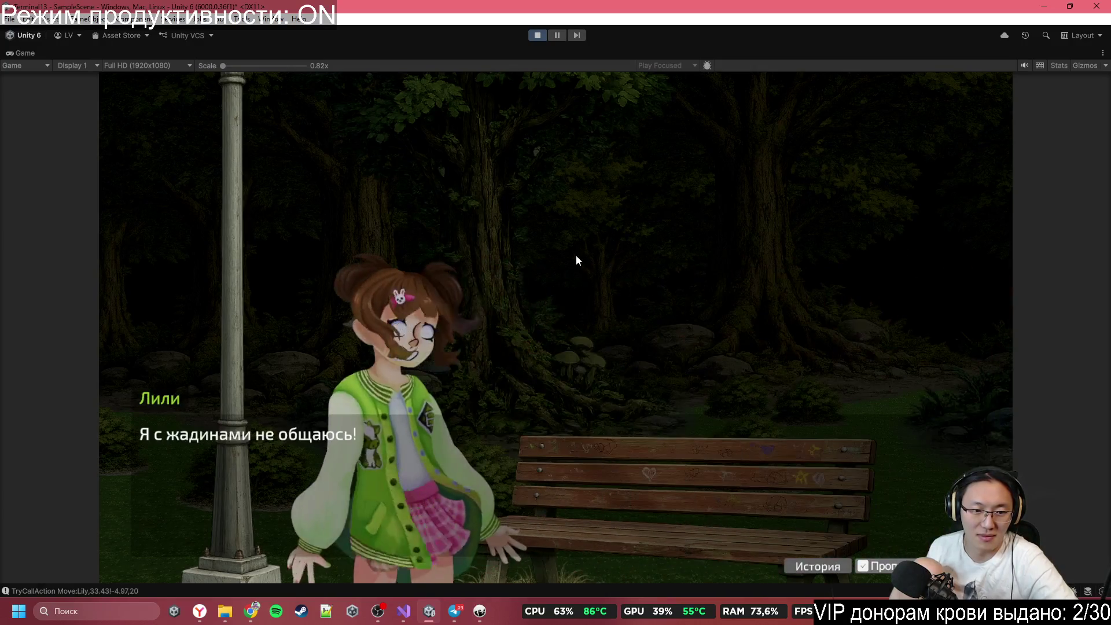
left_click(576, 256)
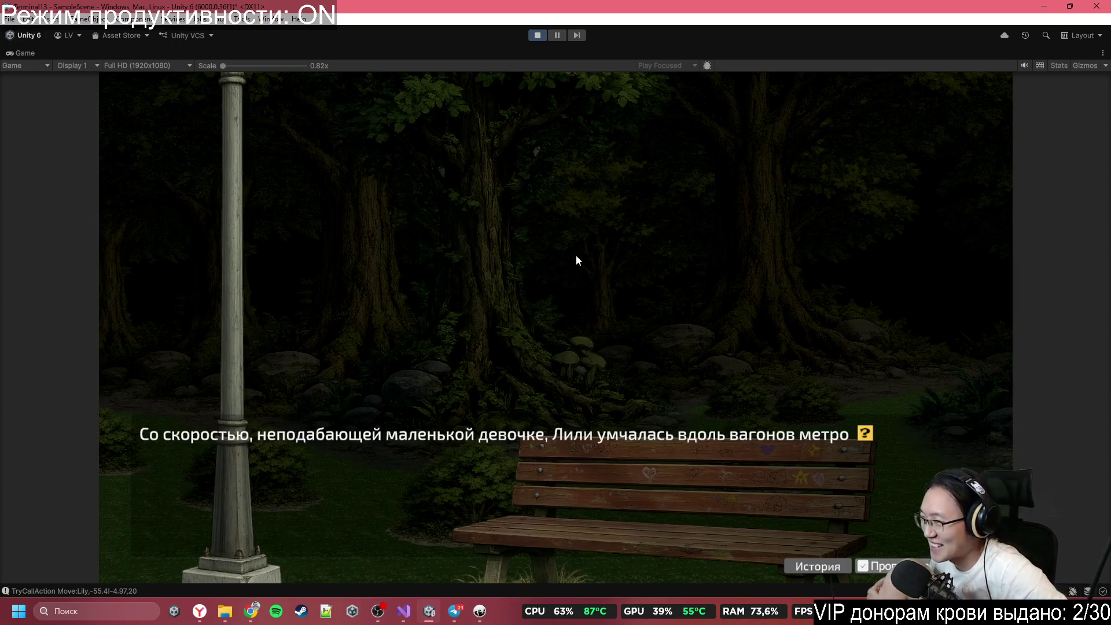
left_click(576, 256)
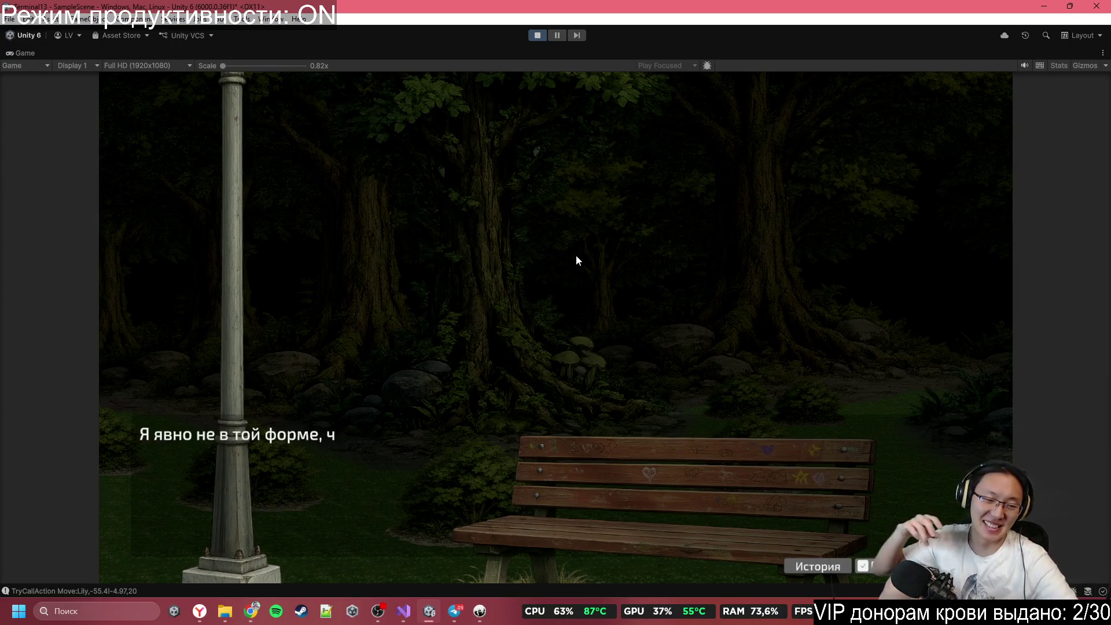
left_click(576, 257)
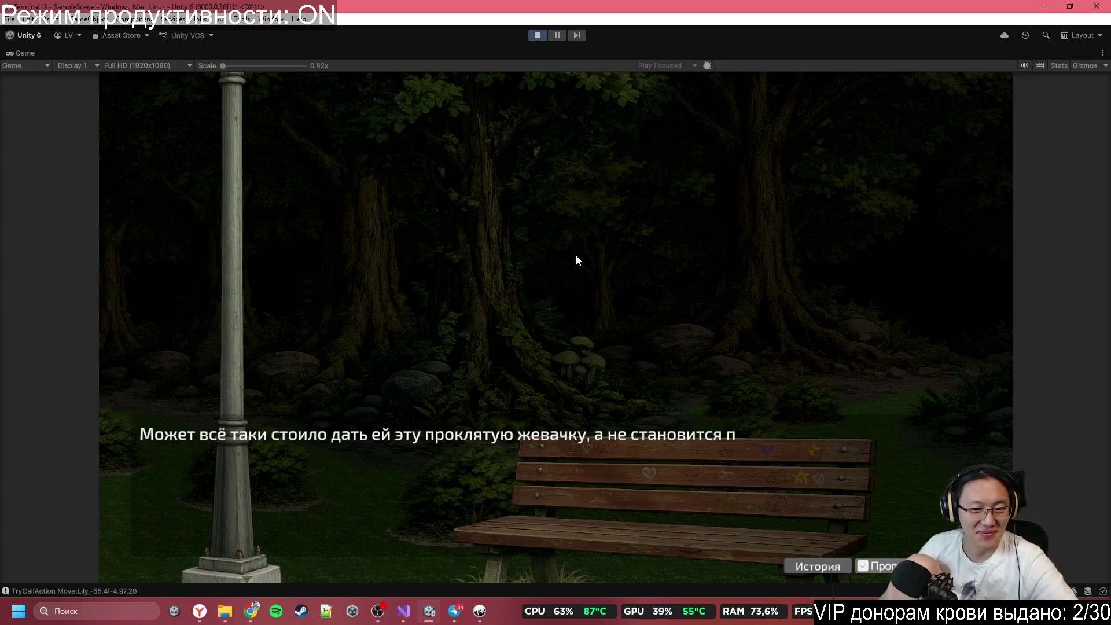
left_click(576, 256)
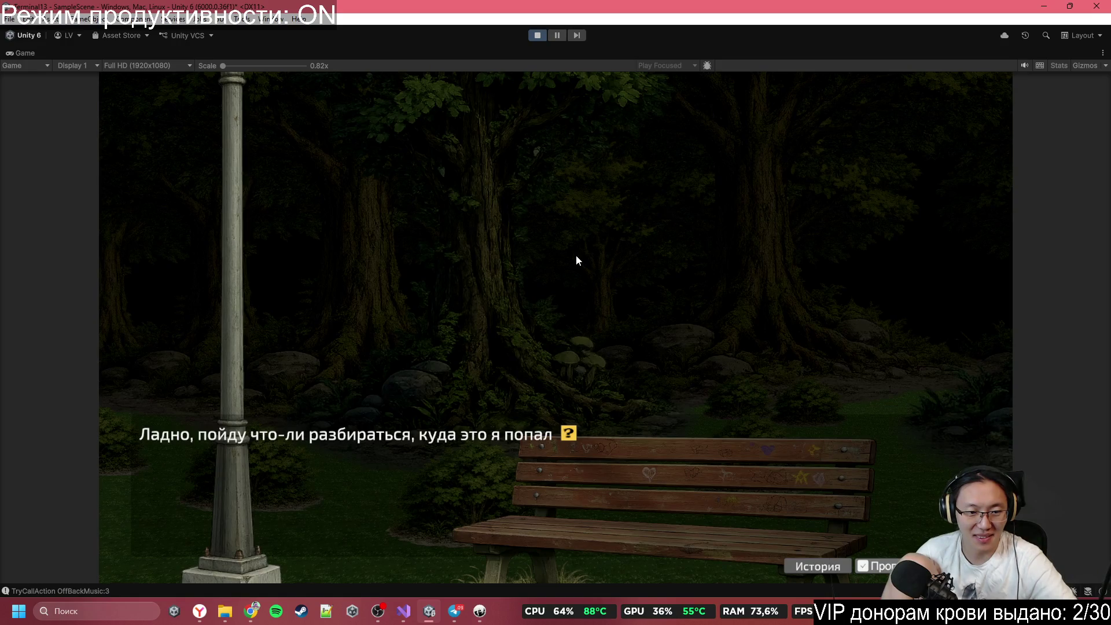
left_click(577, 256)
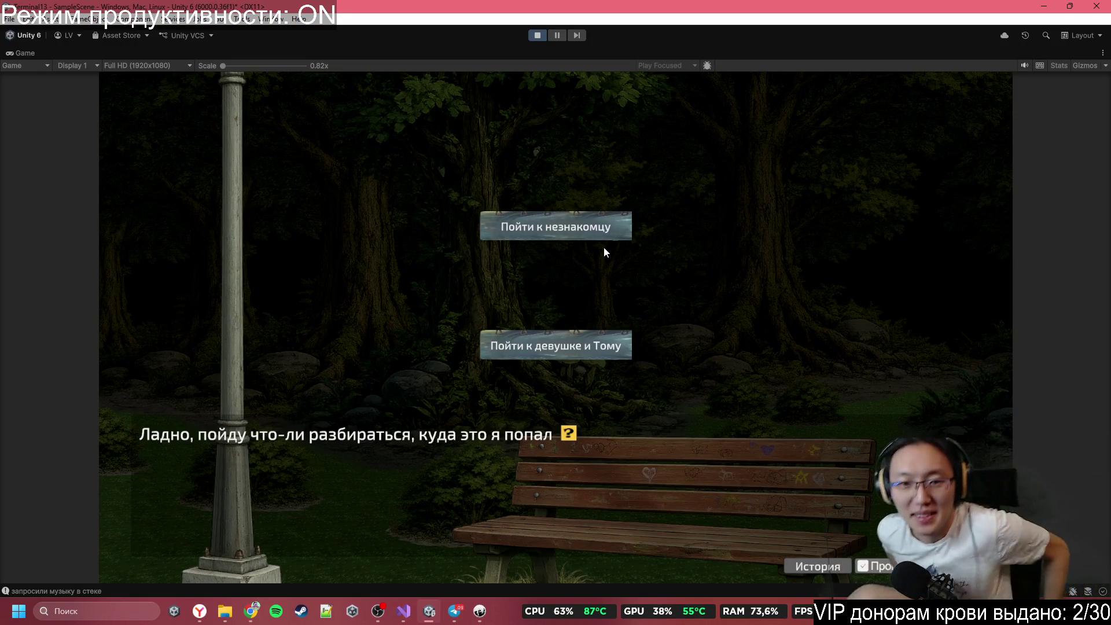
Step: Stop the playtest, minimize Unity and the Downloads folder window, then bring Unity back
left_click(537, 35)
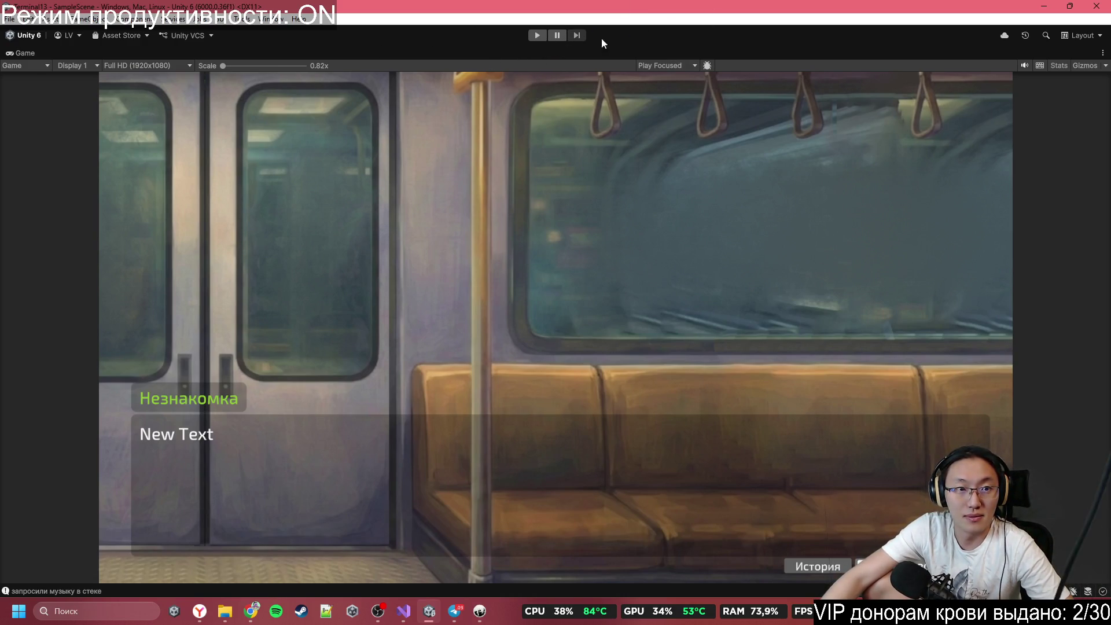
left_click(1043, 6)
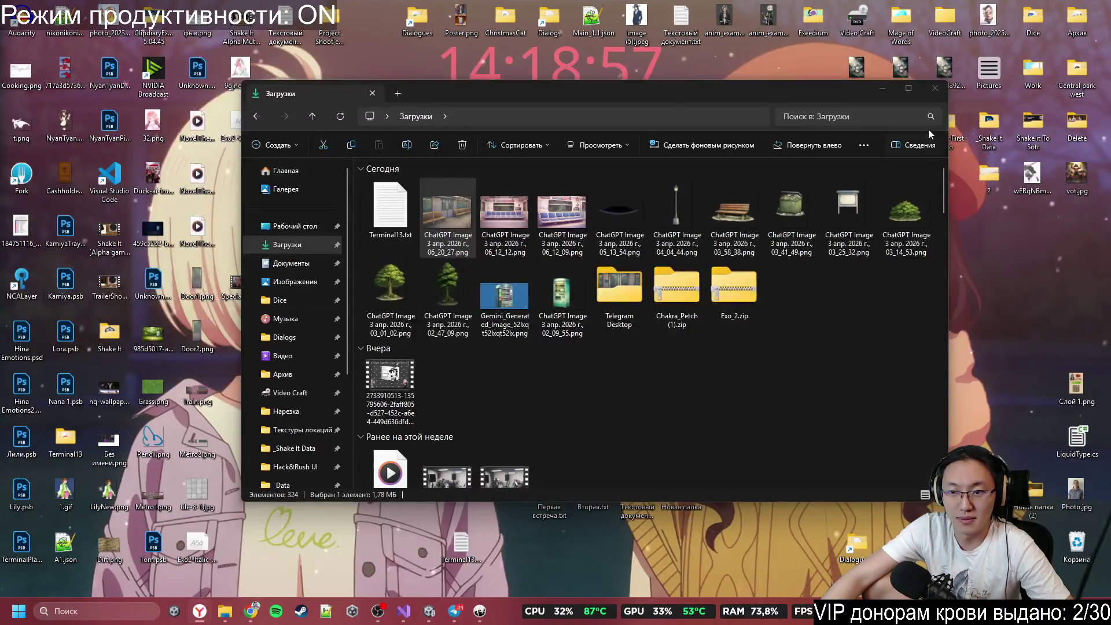
left_click(883, 89)
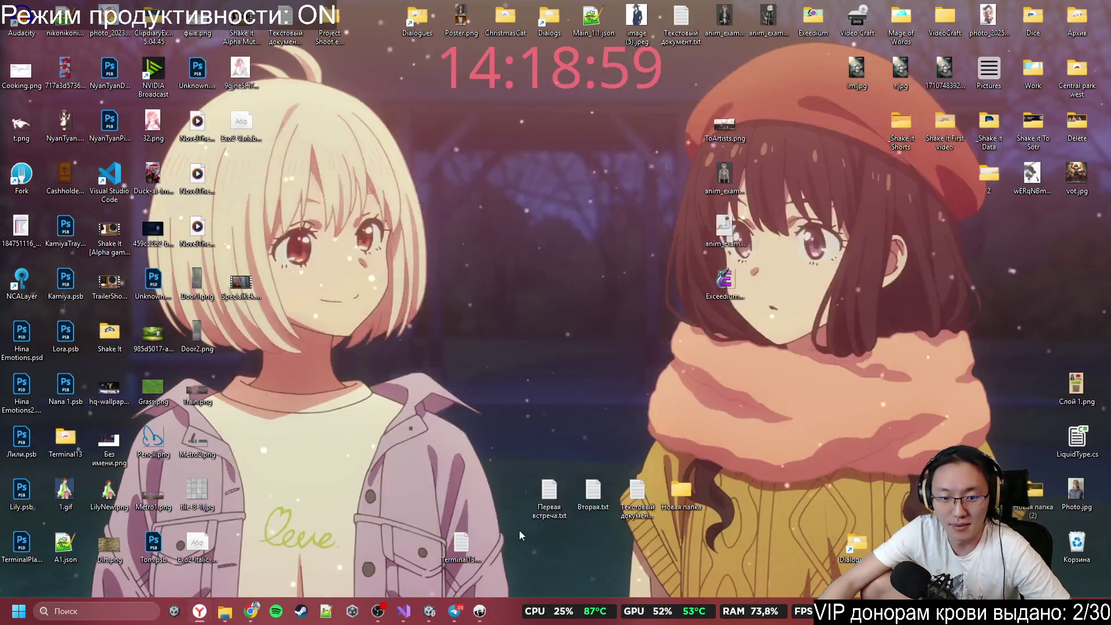
left_click(429, 612)
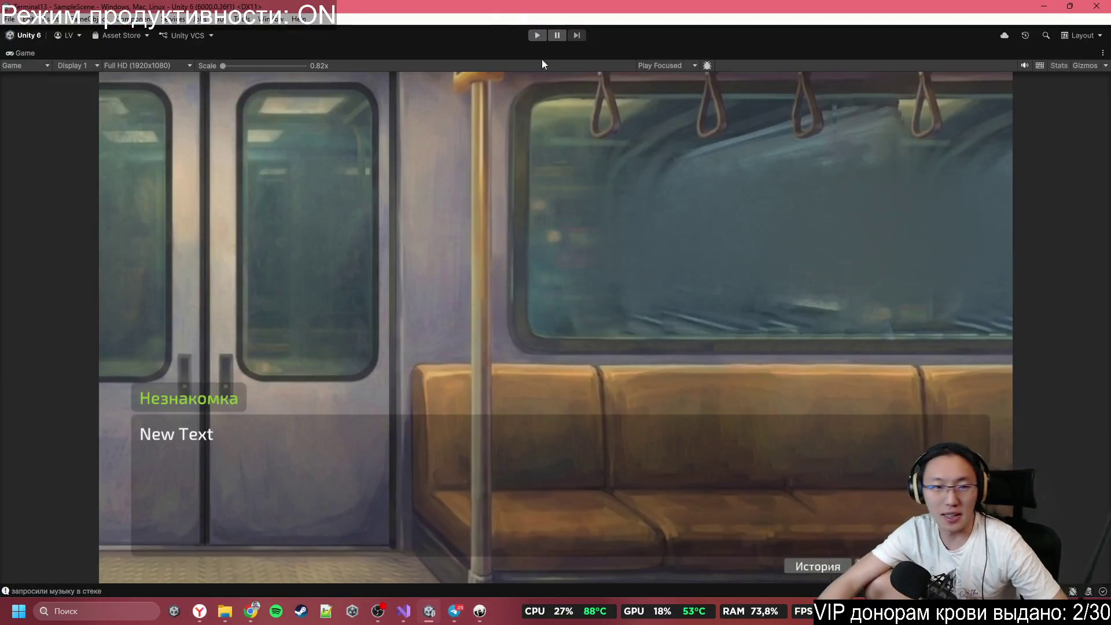
Step: Un-maximize the Game view, narrow the Inspector, then switch to the Chrome window
double_click(511, 53)
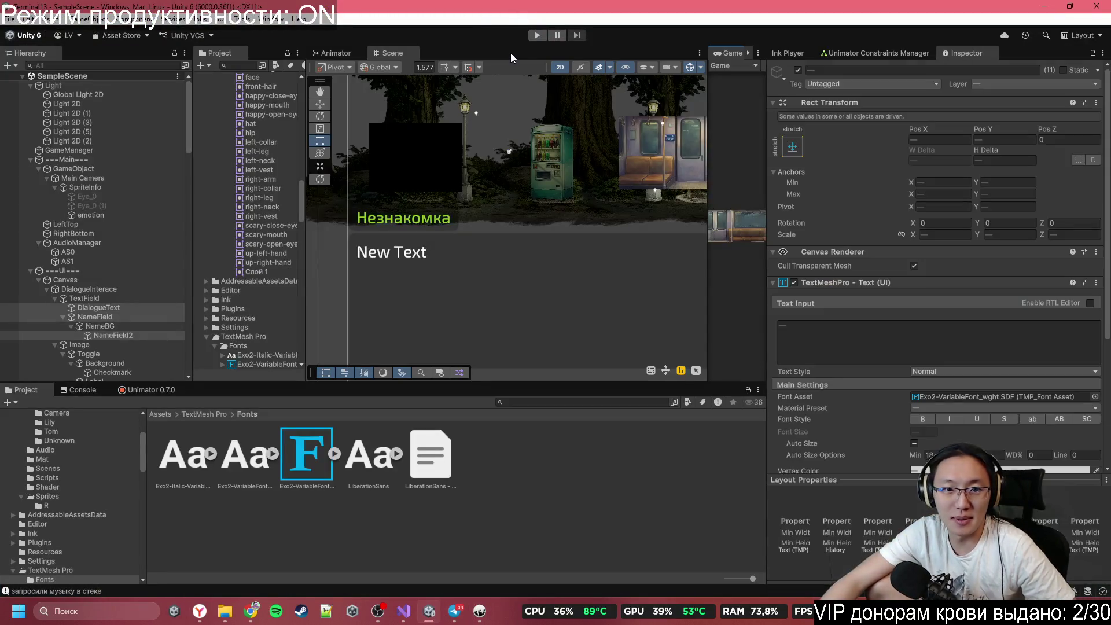
left_click_drag(766, 204, 826, 223)
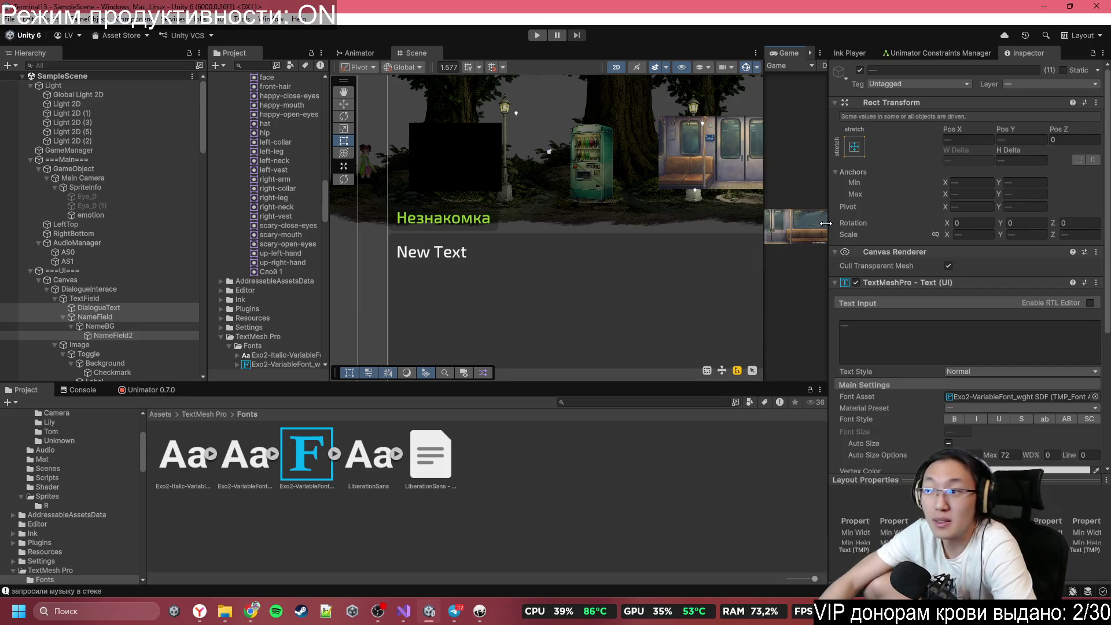
left_click(250, 615)
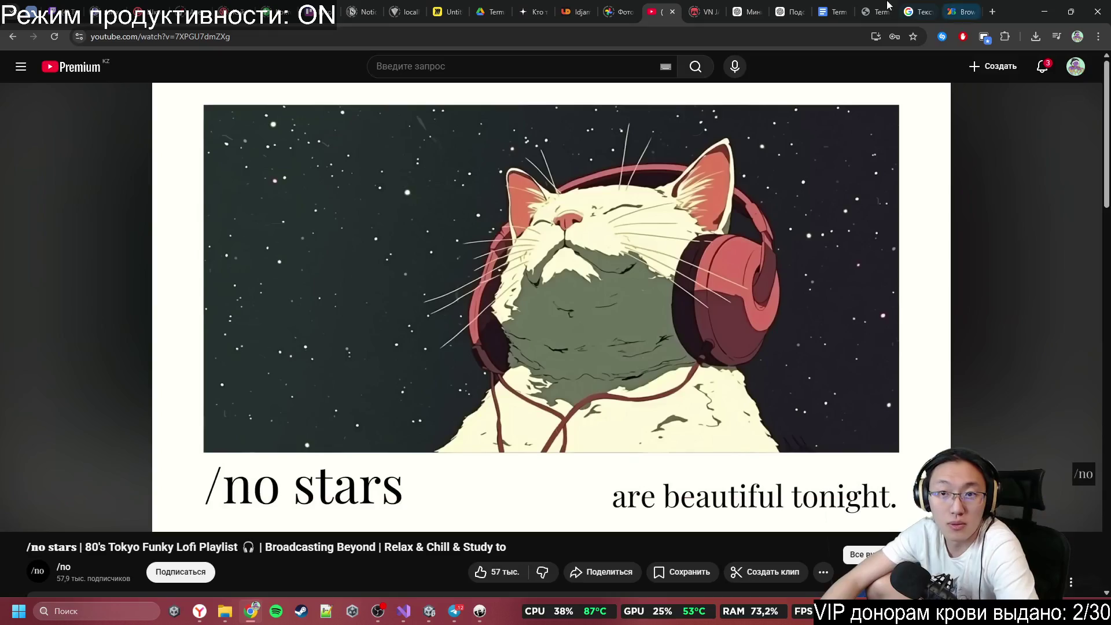
Step: Go to the YouTube home page and play the 'НАЗВАНИЕ' video
left_click(47, 74)
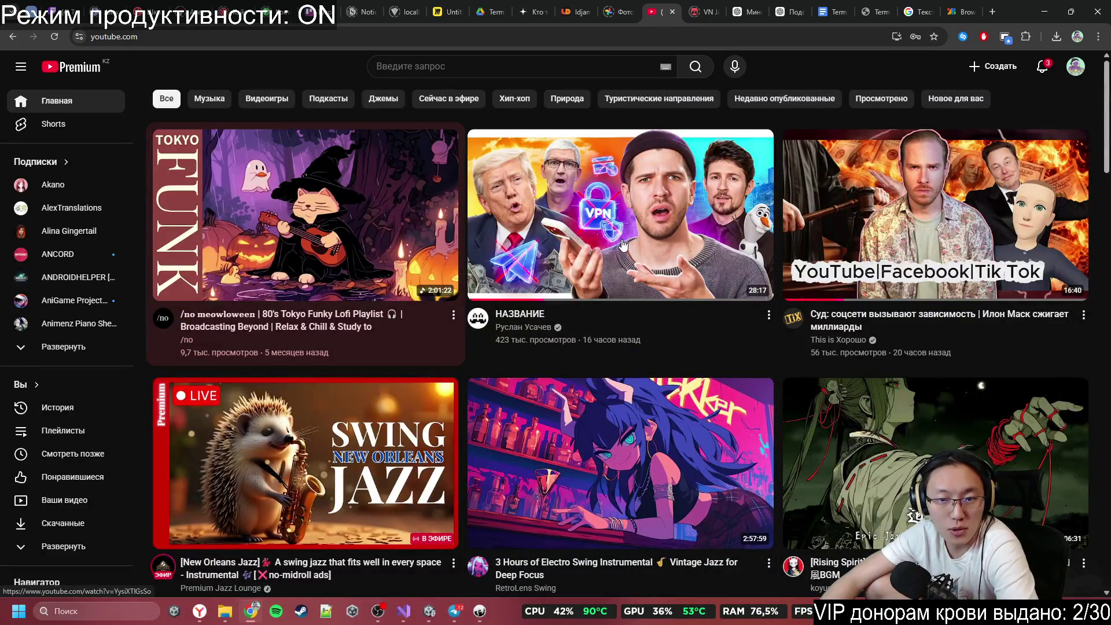
left_click(761, 278)
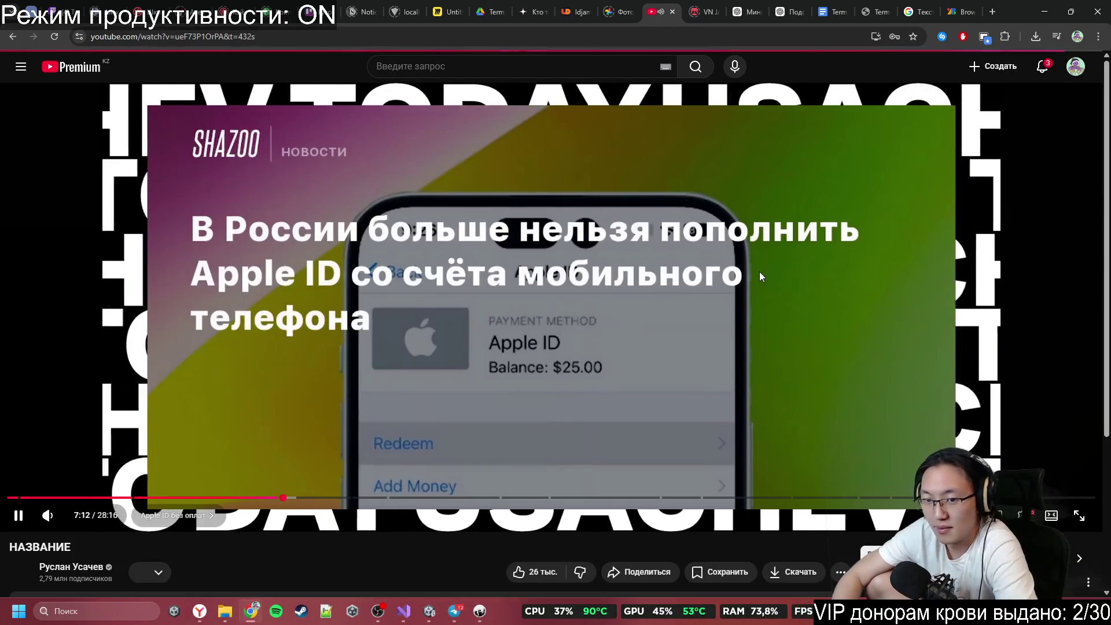